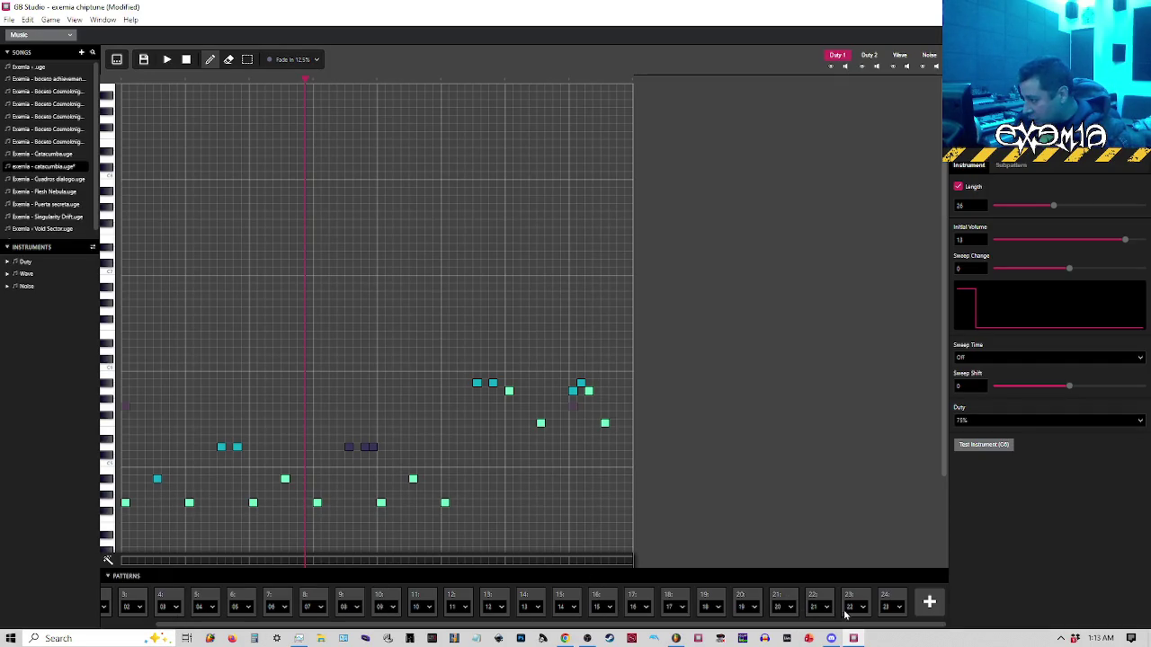
Add four new positions, 25 to 28, to the song order
left_click(930, 605)
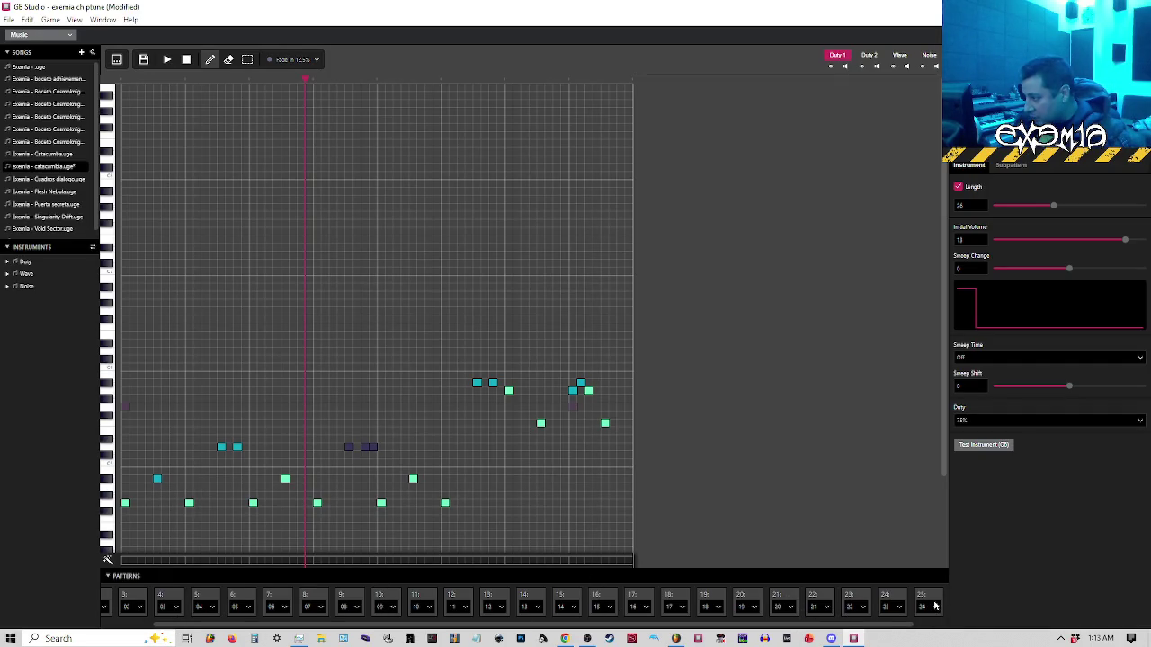
mouse_move(890, 625)
left_mouse_down()
mouse_move(978, 622)
mouse_move(935, 625)
mouse_move(953, 625)
left_mouse_up()
left_click(926, 605)
left_click(930, 604)
left_click(929, 603)
Assign patterns 20, 21, 22 and 23 to positions 25–28, then show the tracker view
left_click(820, 607)
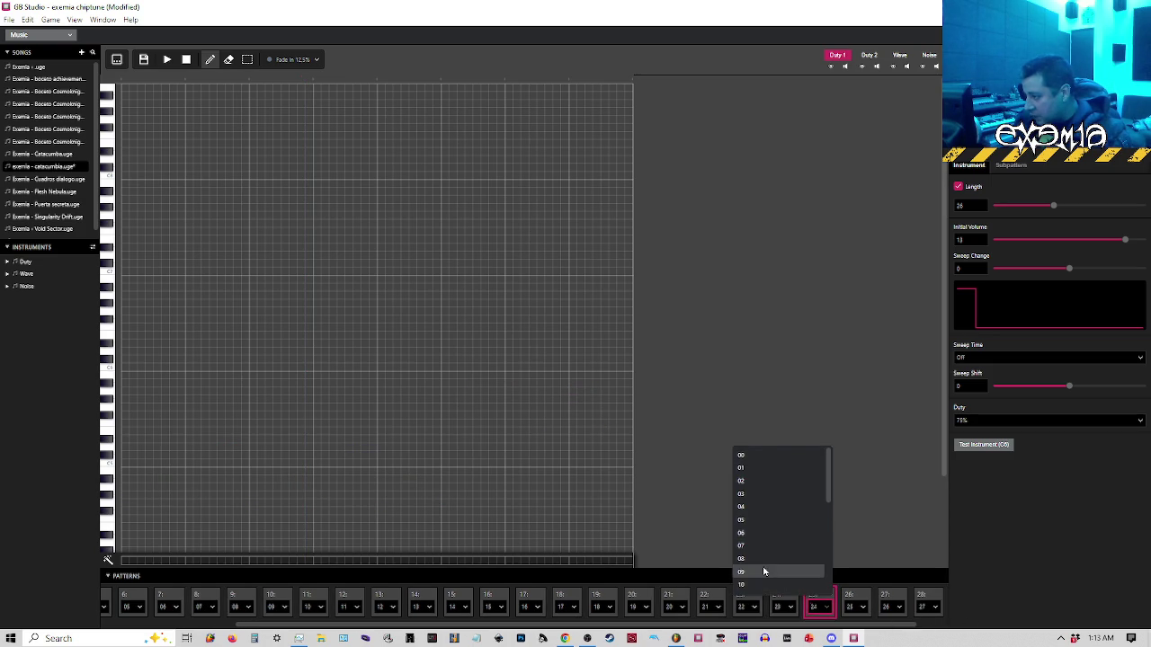
scroll(763, 559, "down", 6)
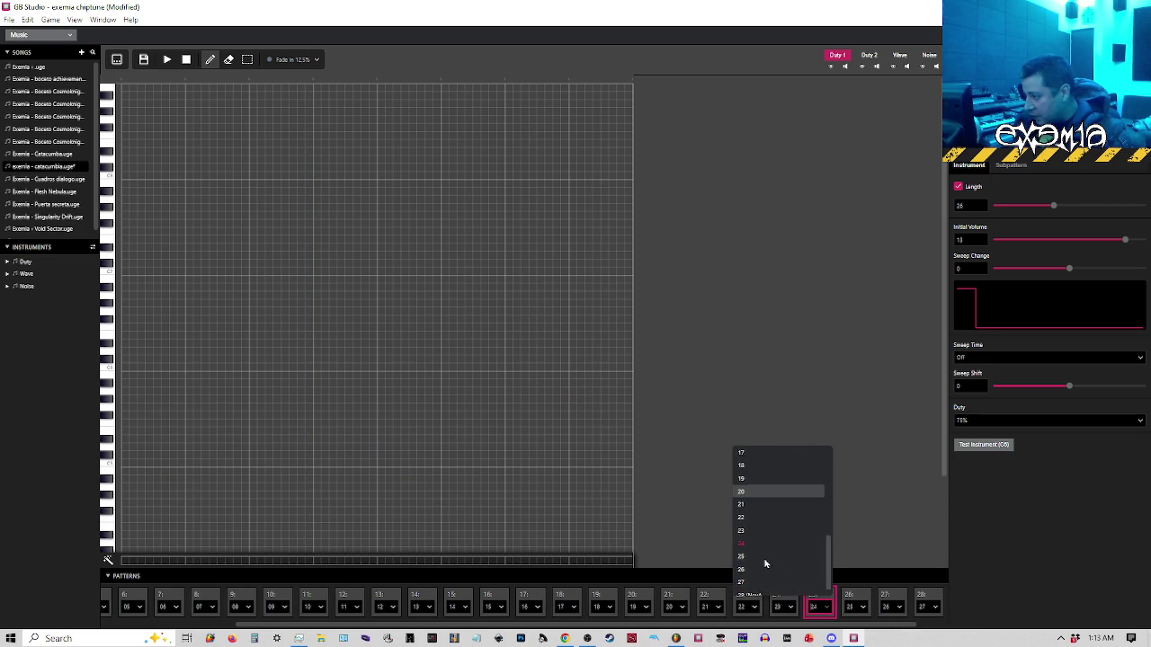
left_click(744, 486)
left_click(855, 607)
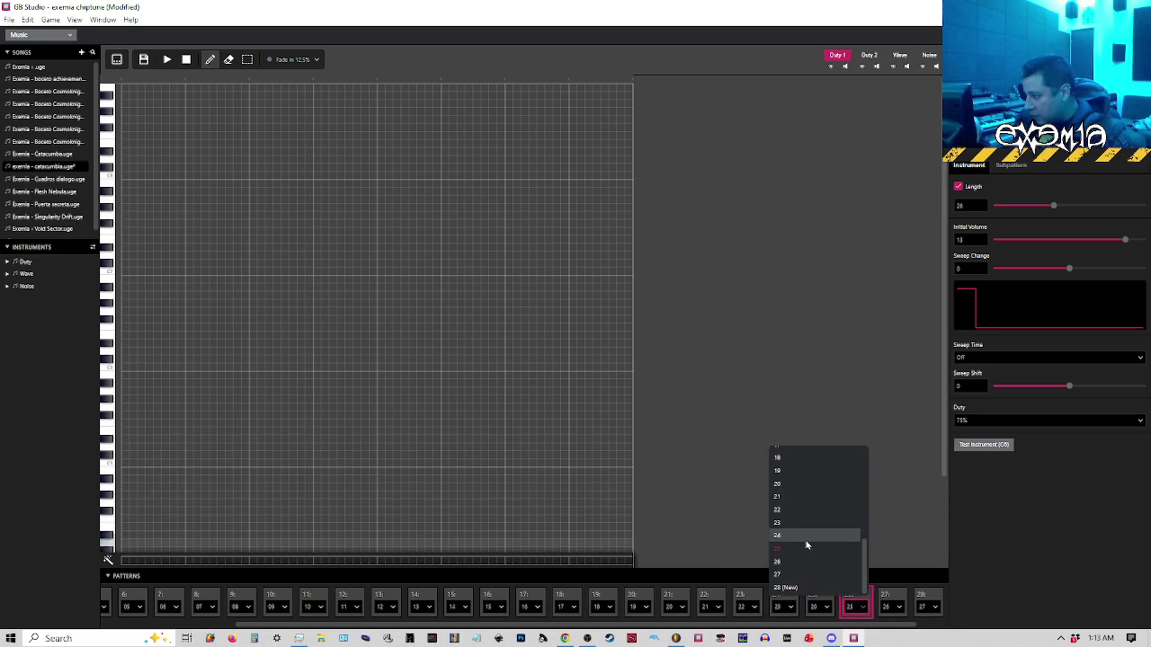
left_click(790, 496)
left_click(885, 606)
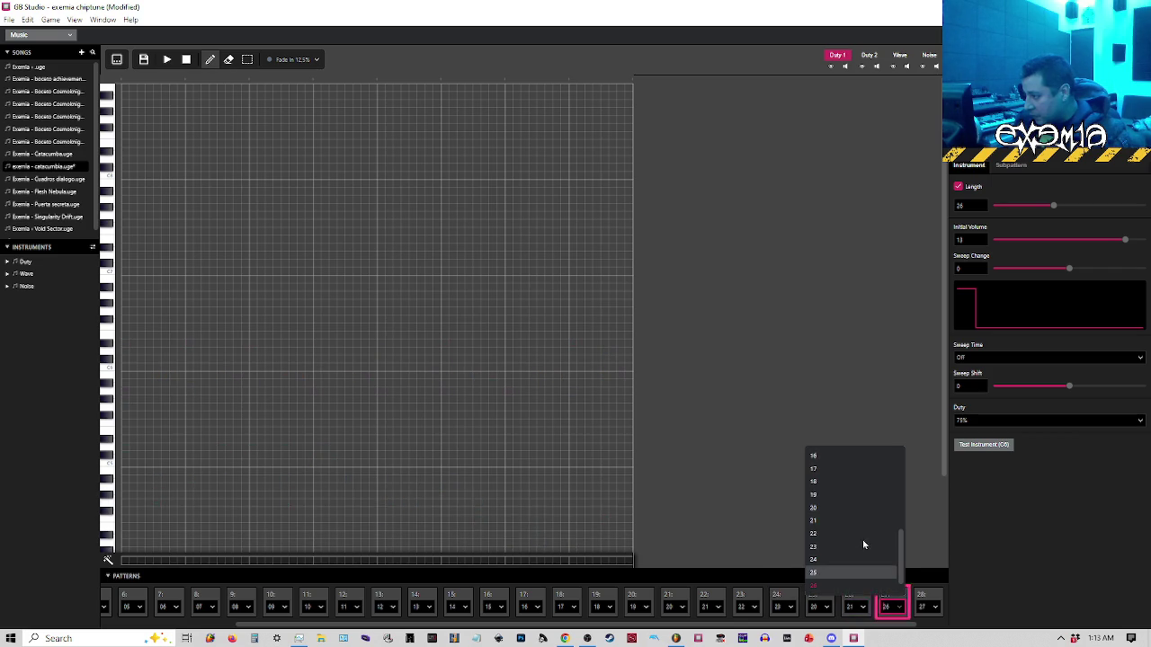
left_click(831, 534)
left_click(927, 607)
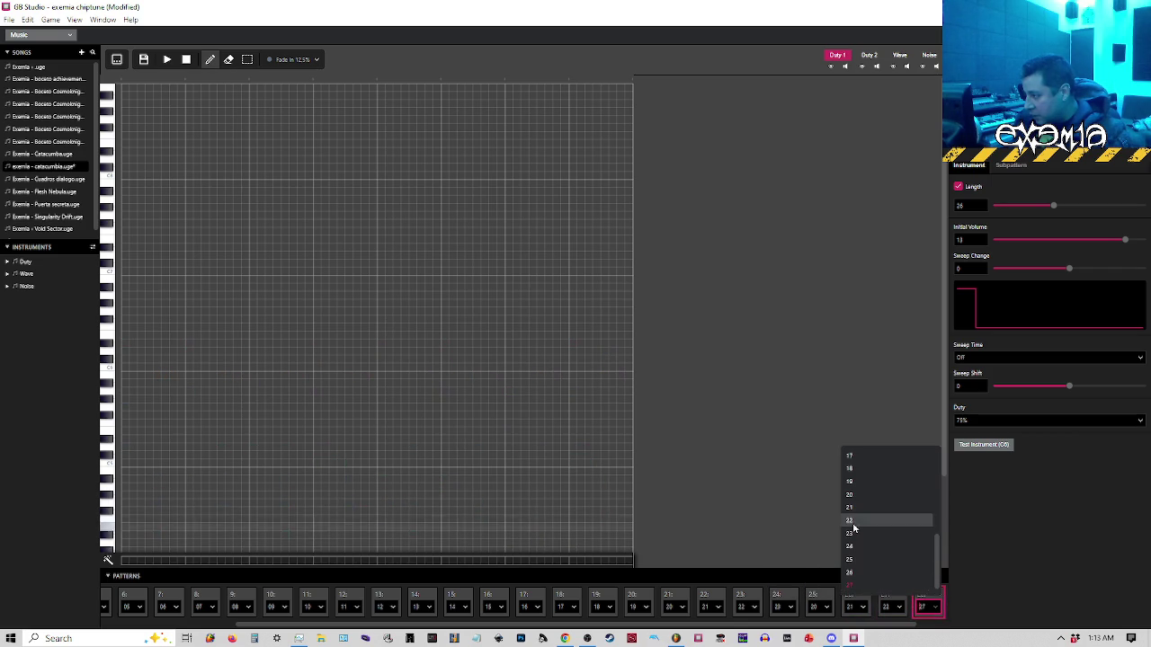
left_click(854, 535)
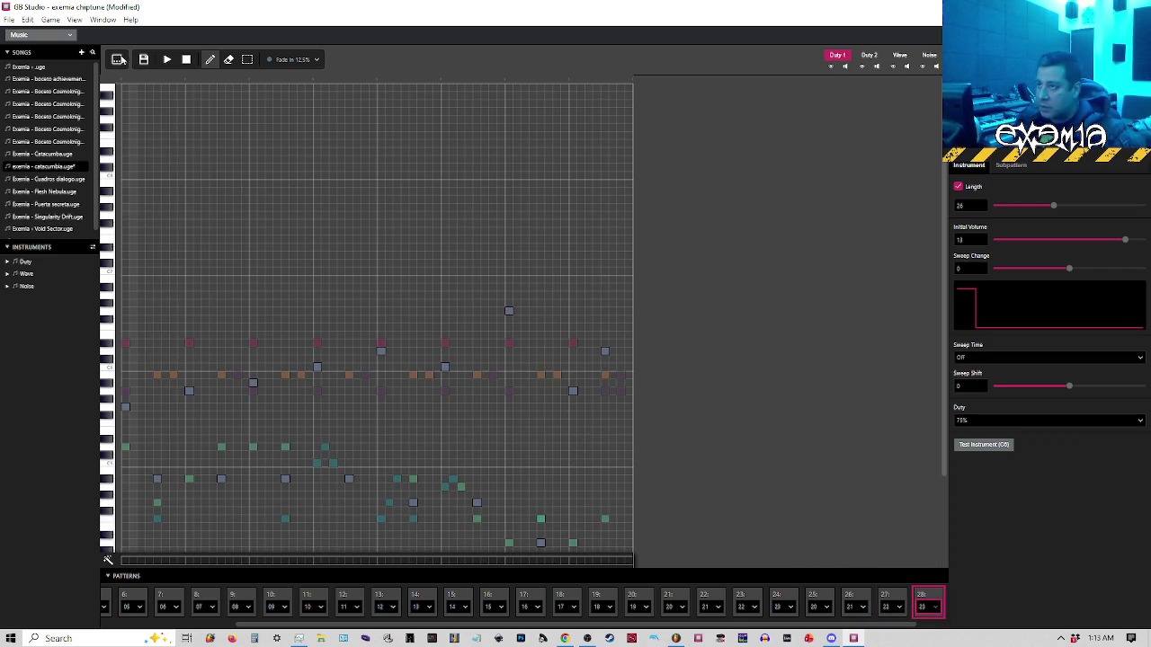
left_click(117, 59)
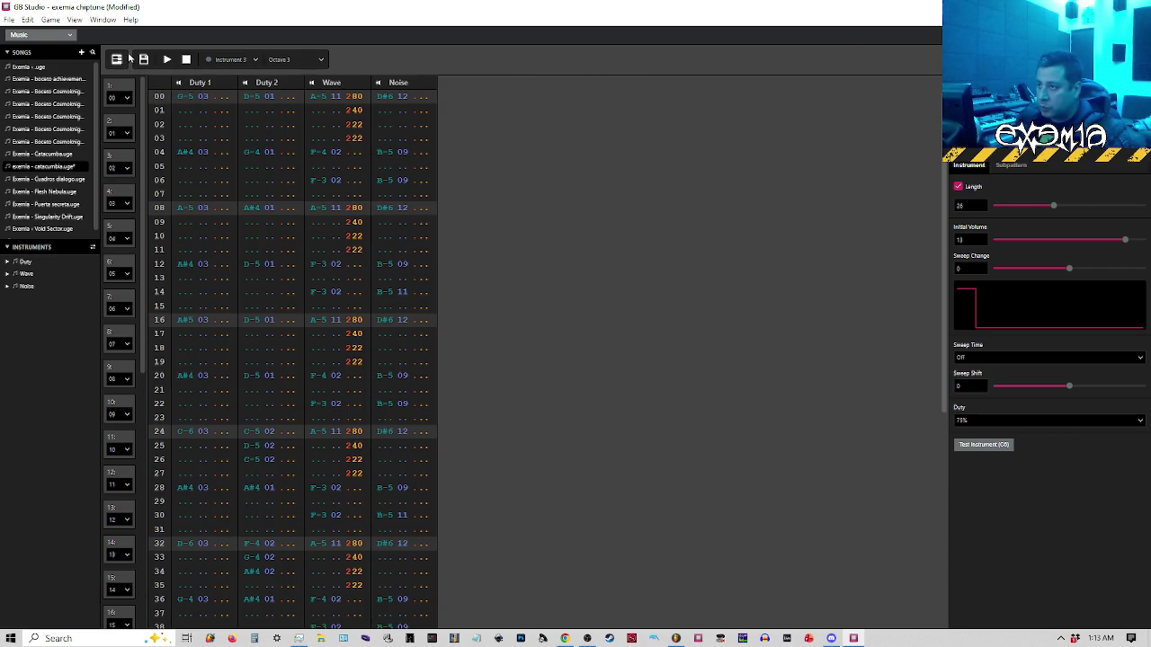
Play the song from position 25, then open pattern slot 21 in the piano roll
key("space")
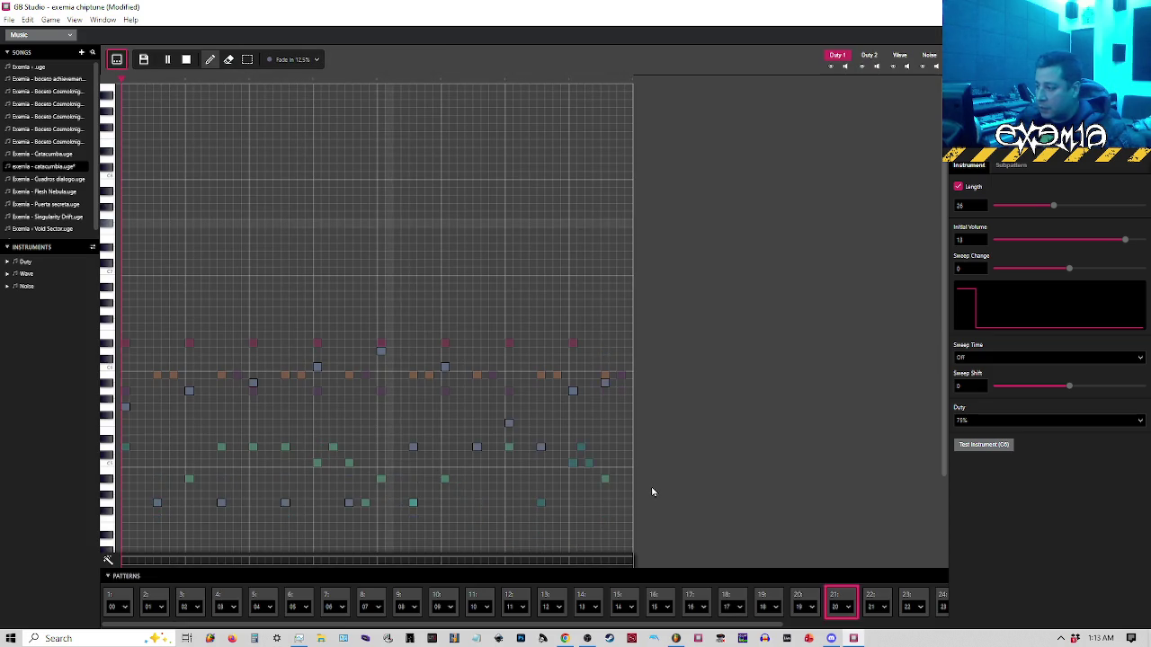
key("space")
left_click_drag(719, 626, 908, 616)
left_click(779, 597)
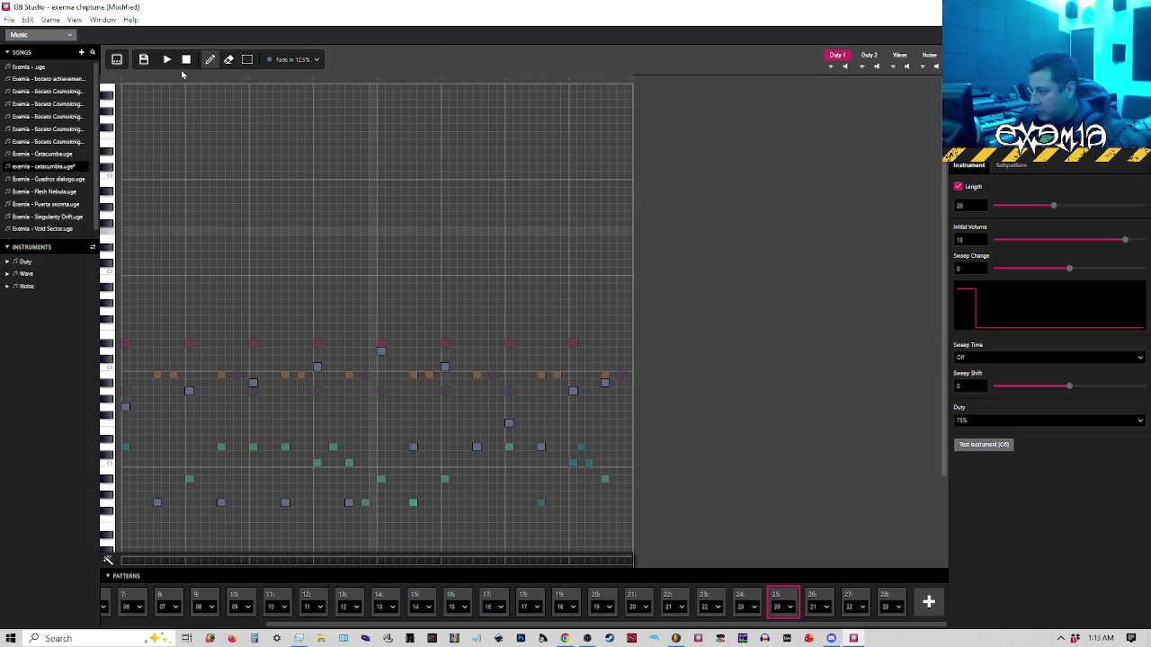
left_click(123, 80)
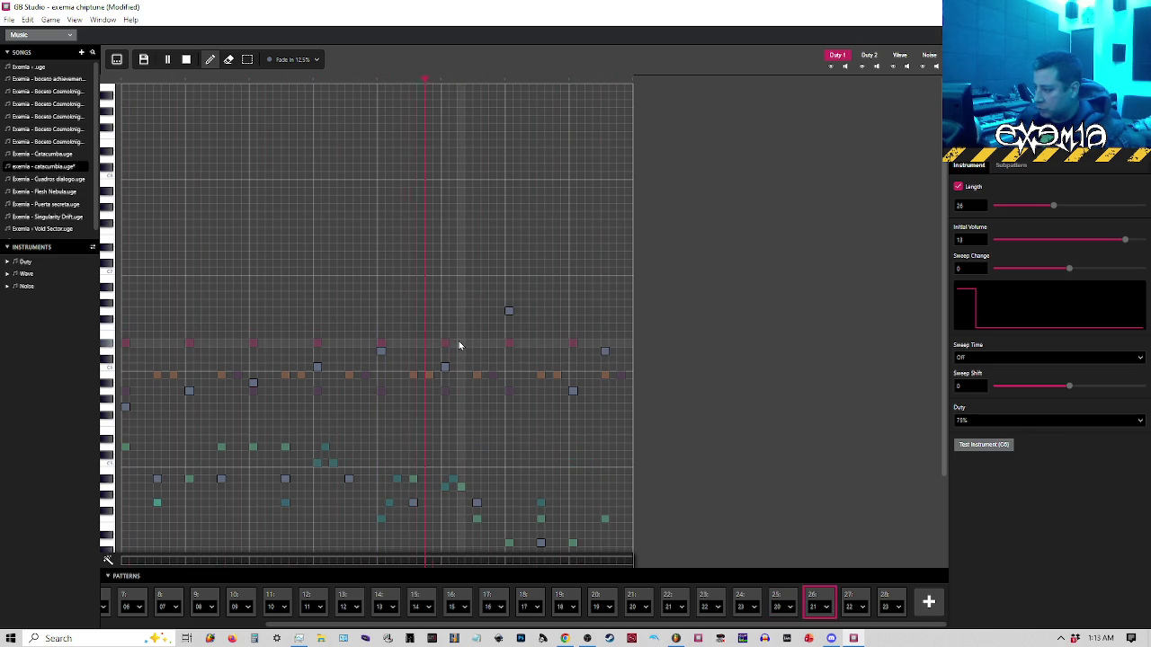
left_click(646, 599)
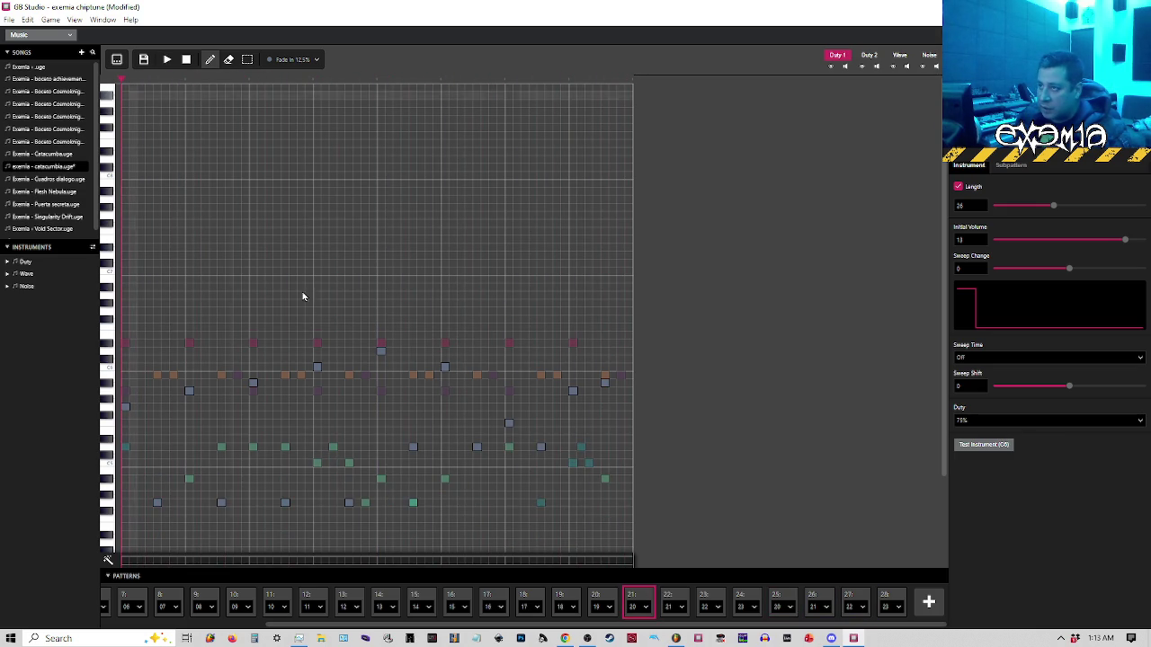
left_click_drag(629, 625, 368, 611)
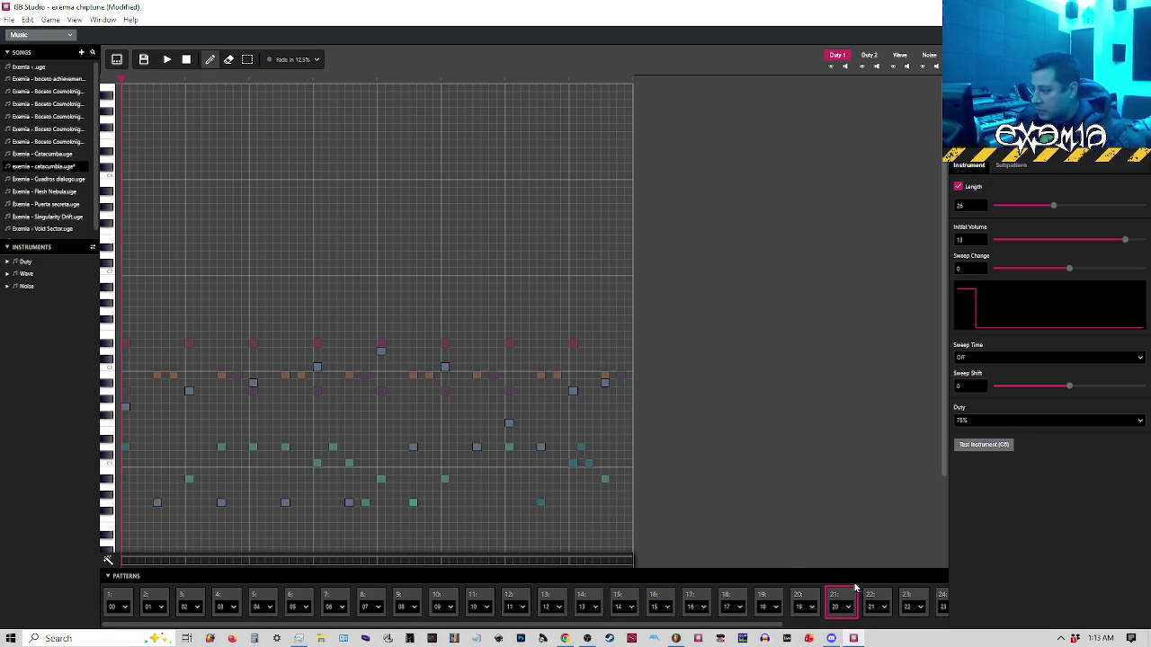
Try the Duty instrument at 50%, 25% and 12.5% duty, replaying the pattern after each
left_click(1015, 422)
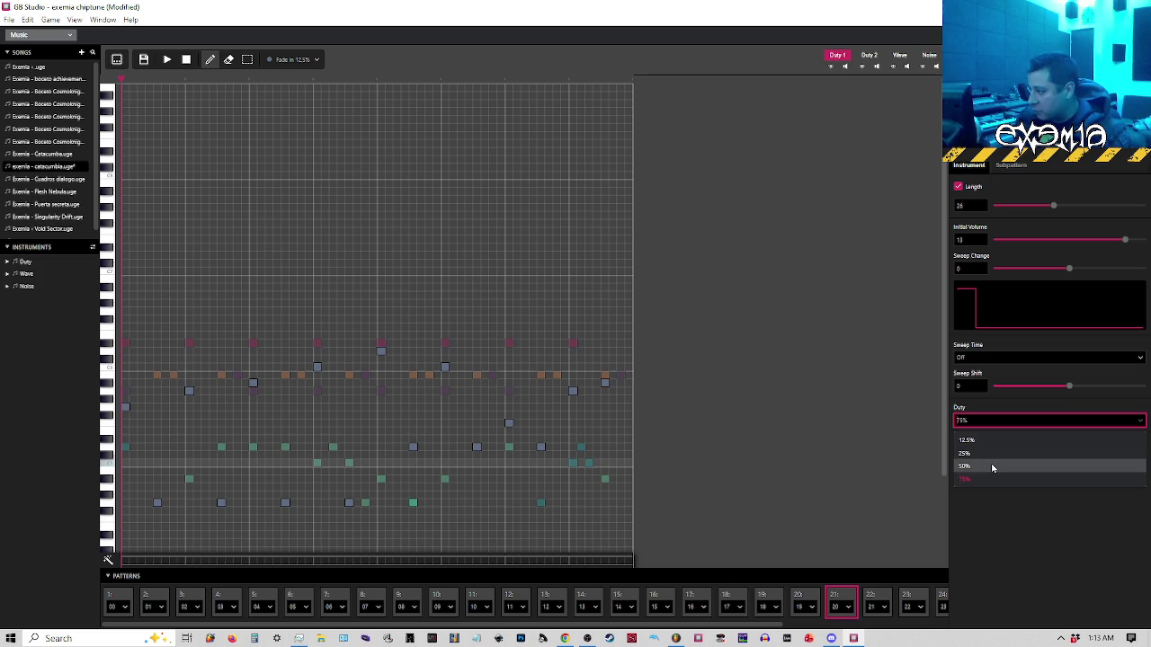
left_click(993, 467)
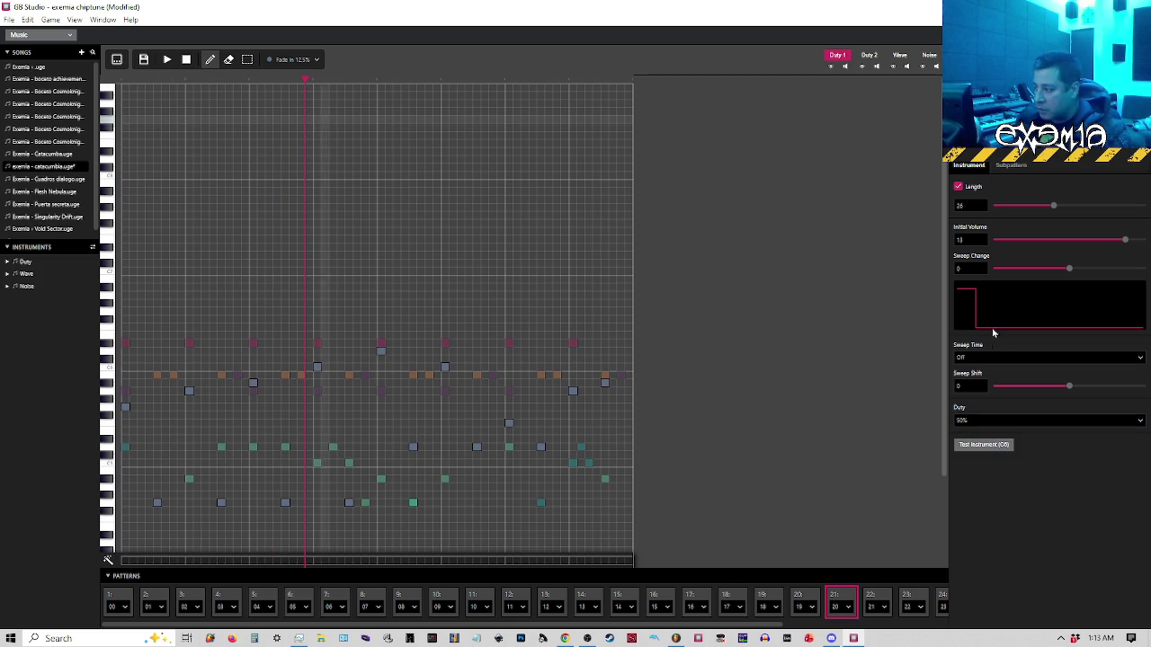
left_click(980, 420)
left_click(971, 452)
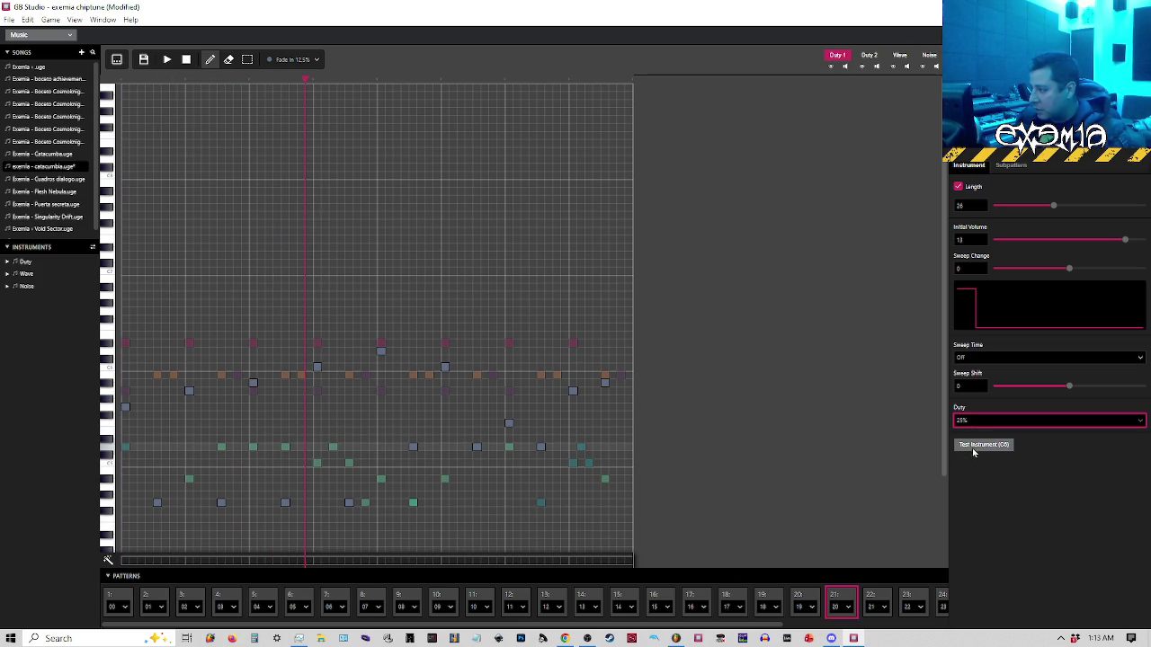
left_click(125, 85)
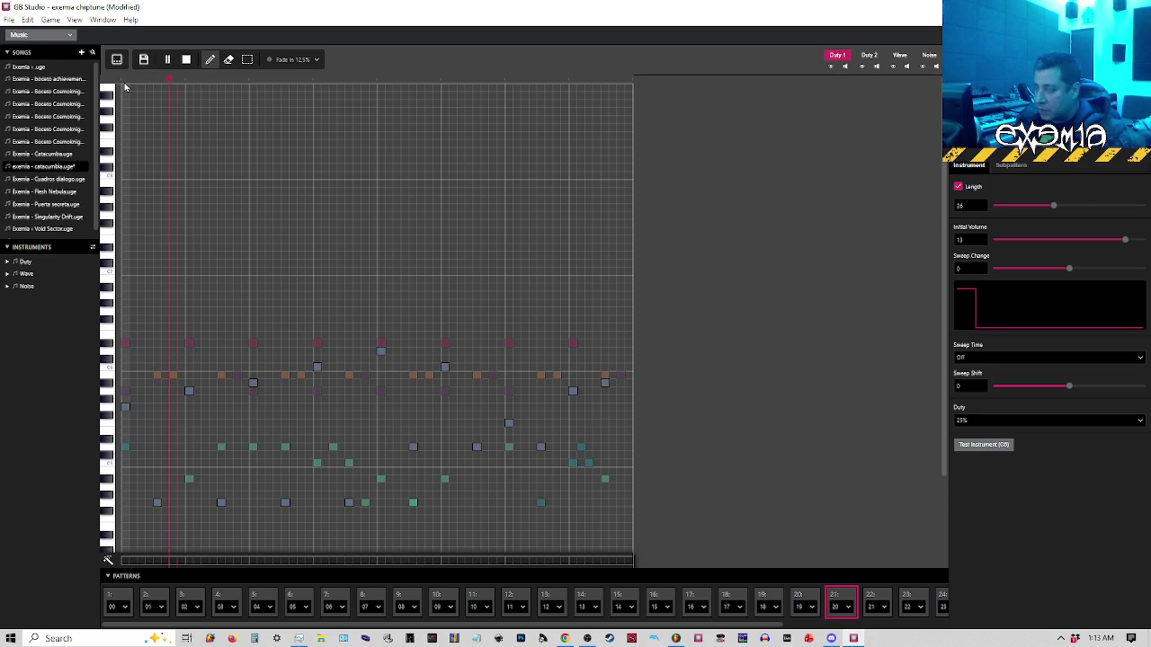
left_click(977, 421)
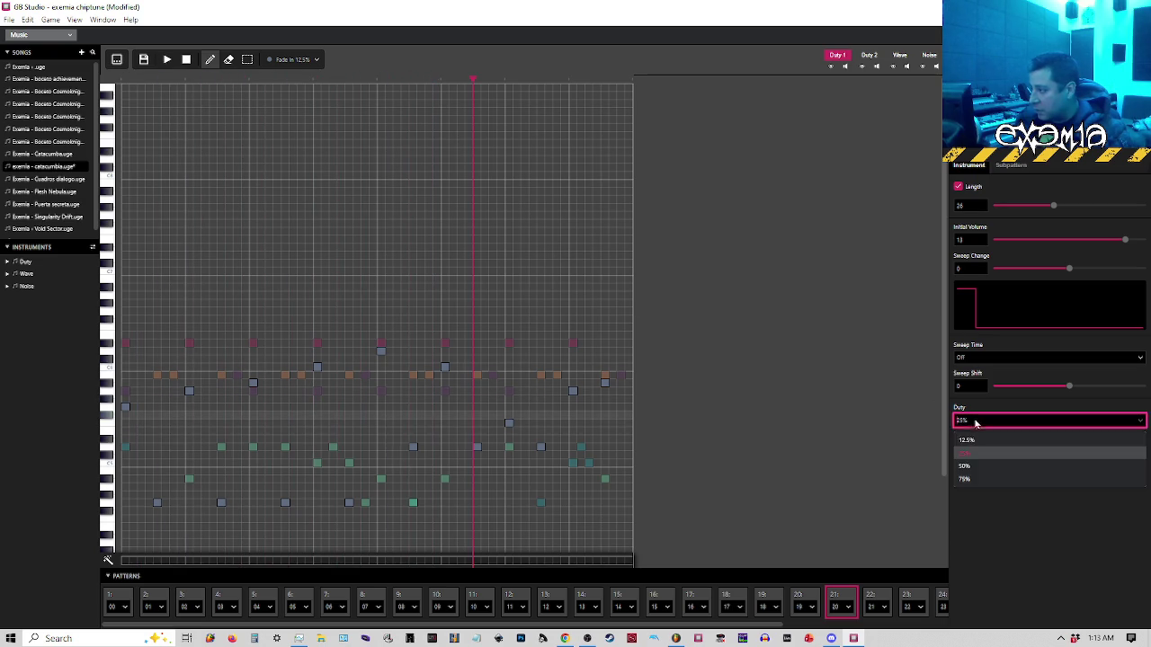
left_click(967, 440)
left_click(123, 82)
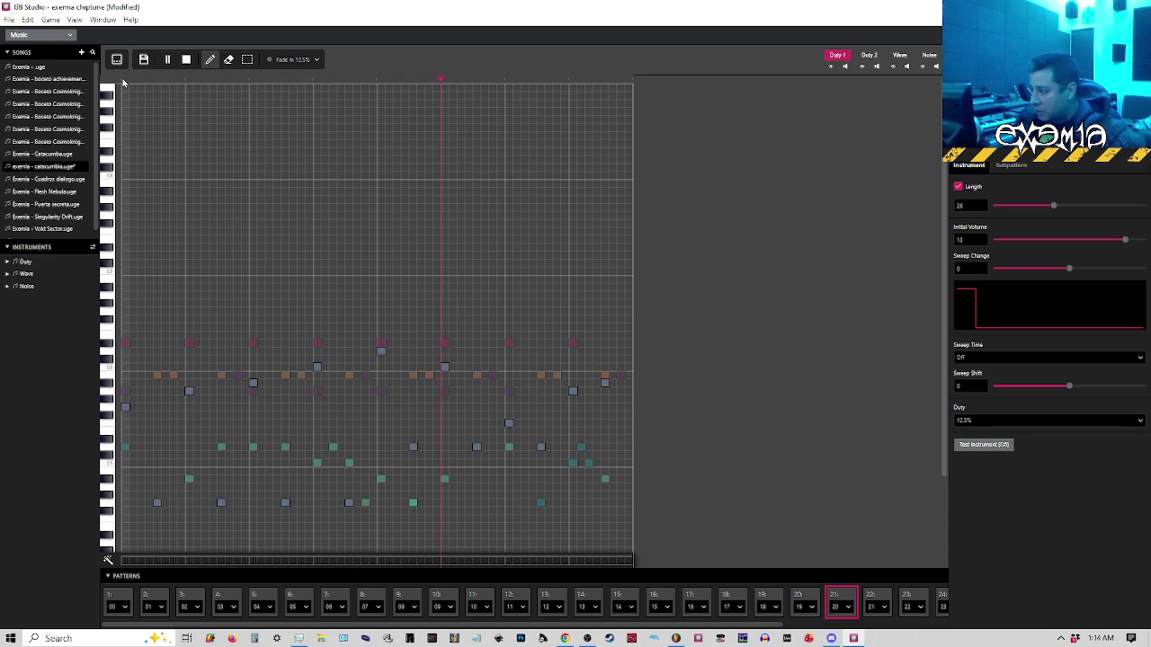
Compare 25% and 50% again, settle on 25%, and play the previous pattern
left_click(983, 420)
left_click(980, 454)
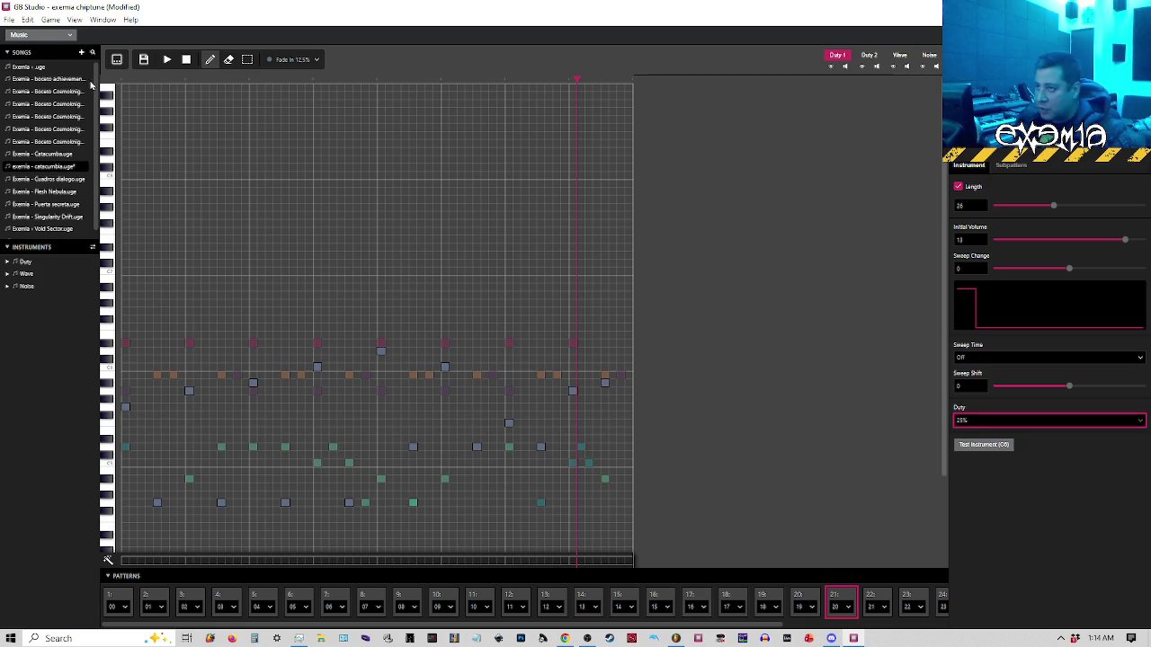
left_click(126, 84)
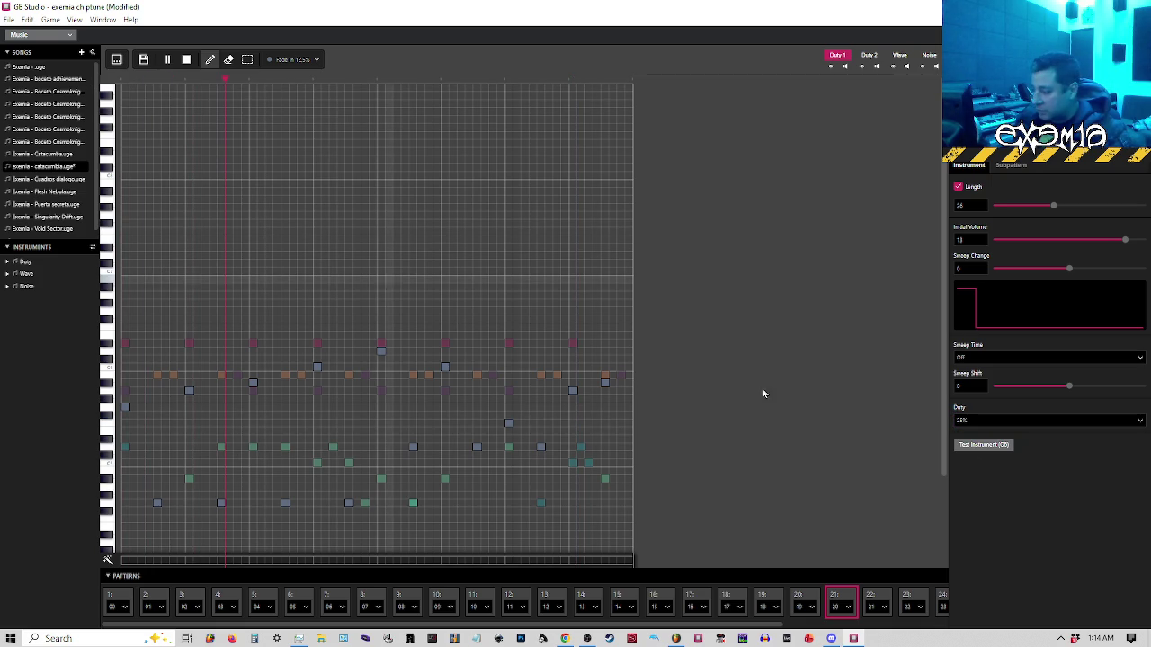
left_click(981, 423)
left_click(980, 470)
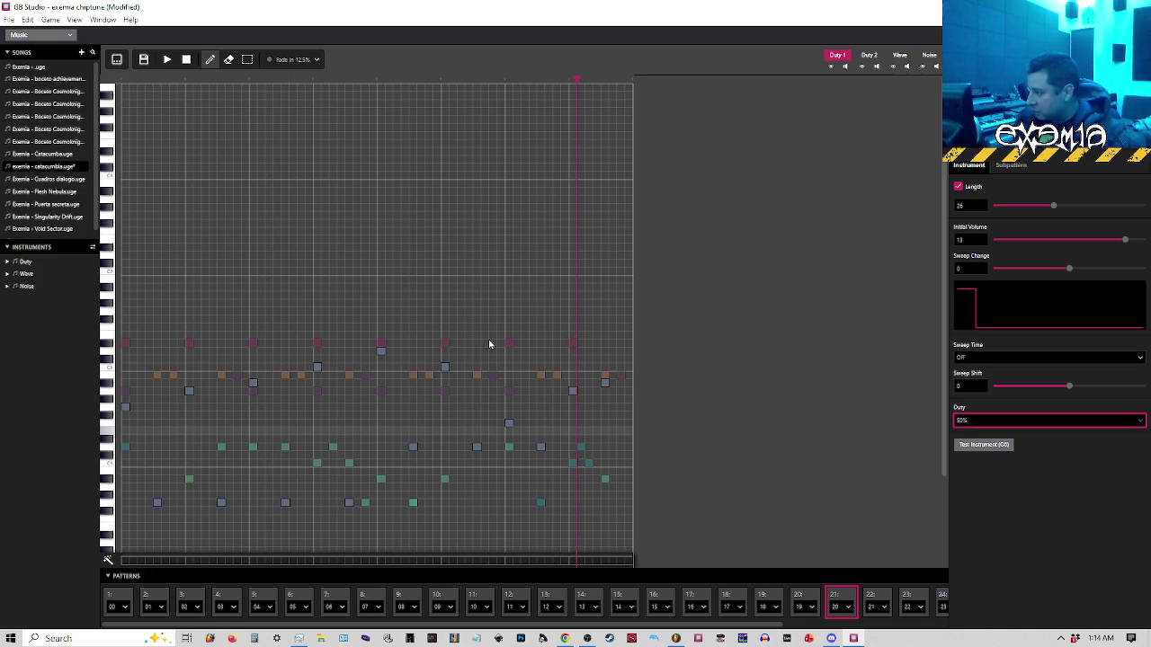
left_click(123, 80)
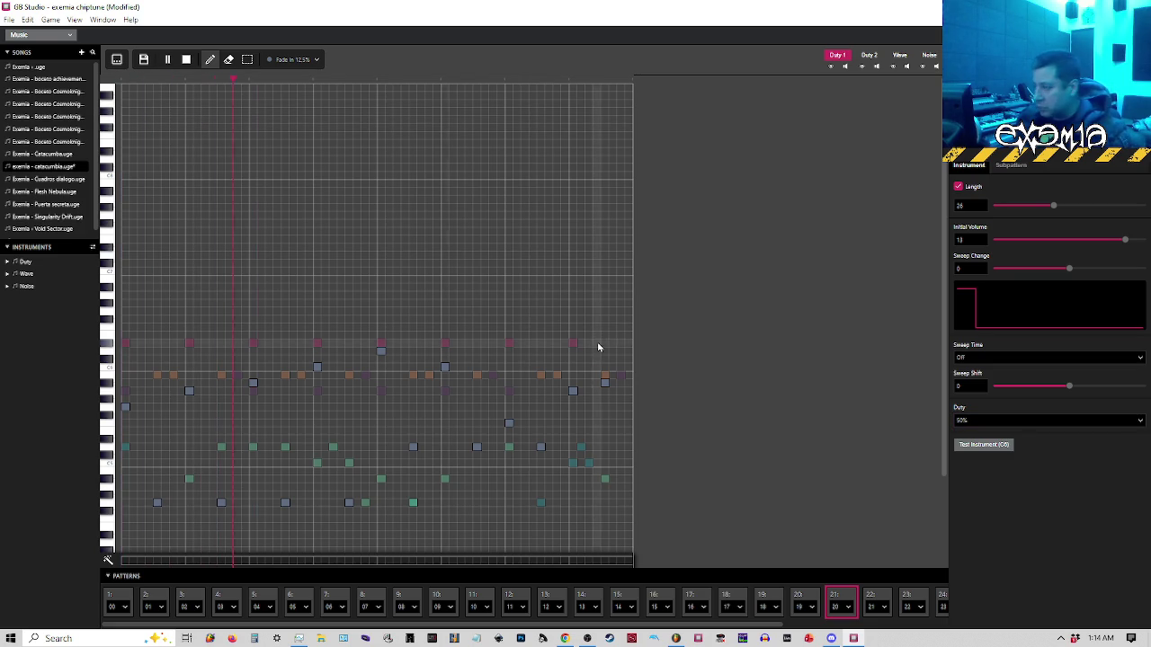
left_click(967, 424)
left_click(969, 455)
left_click(843, 599)
key("space")
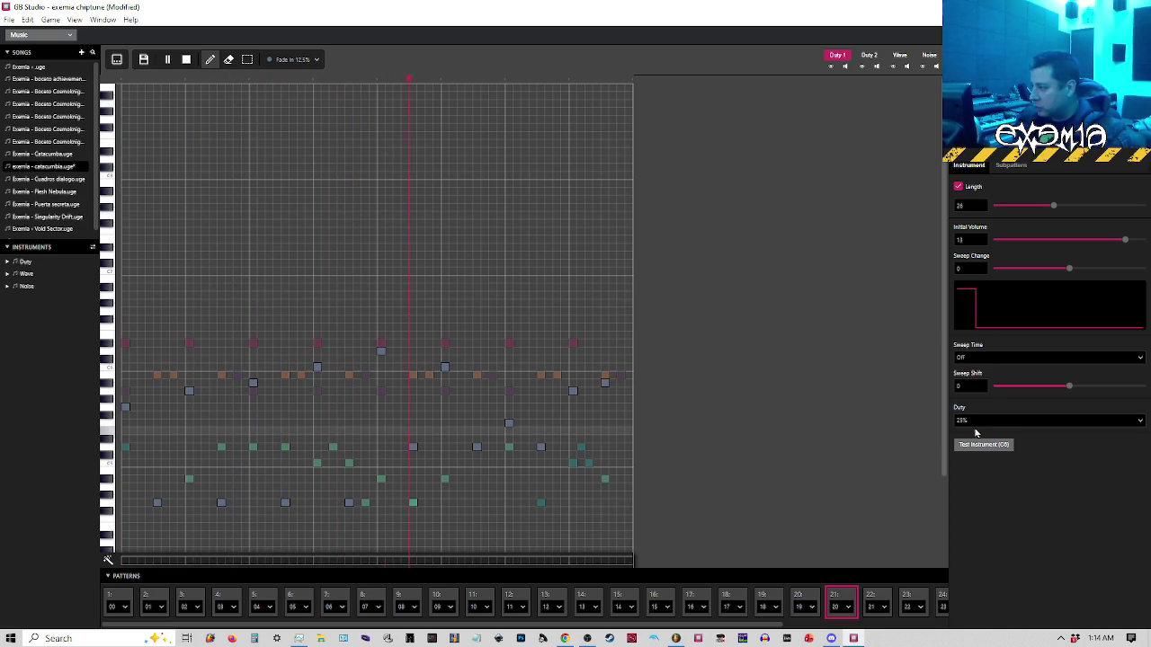
key("space")
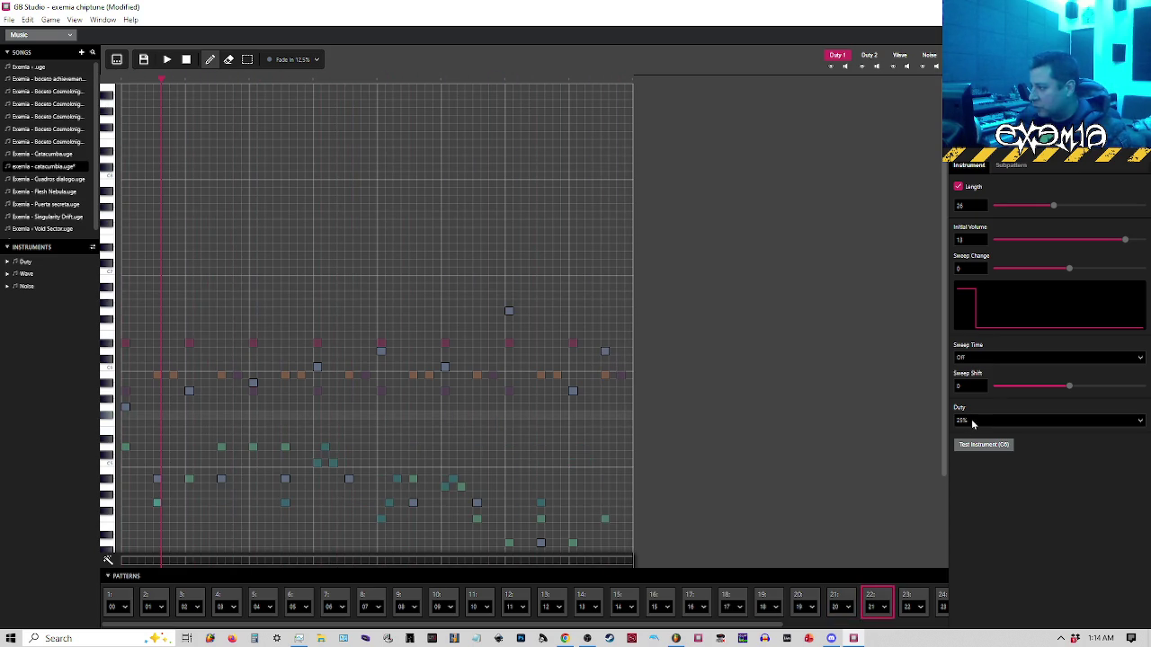
Audition 12.5% duty on the previous pattern, then set the instrument's duty to 75%
left_click(849, 601)
left_click(980, 423)
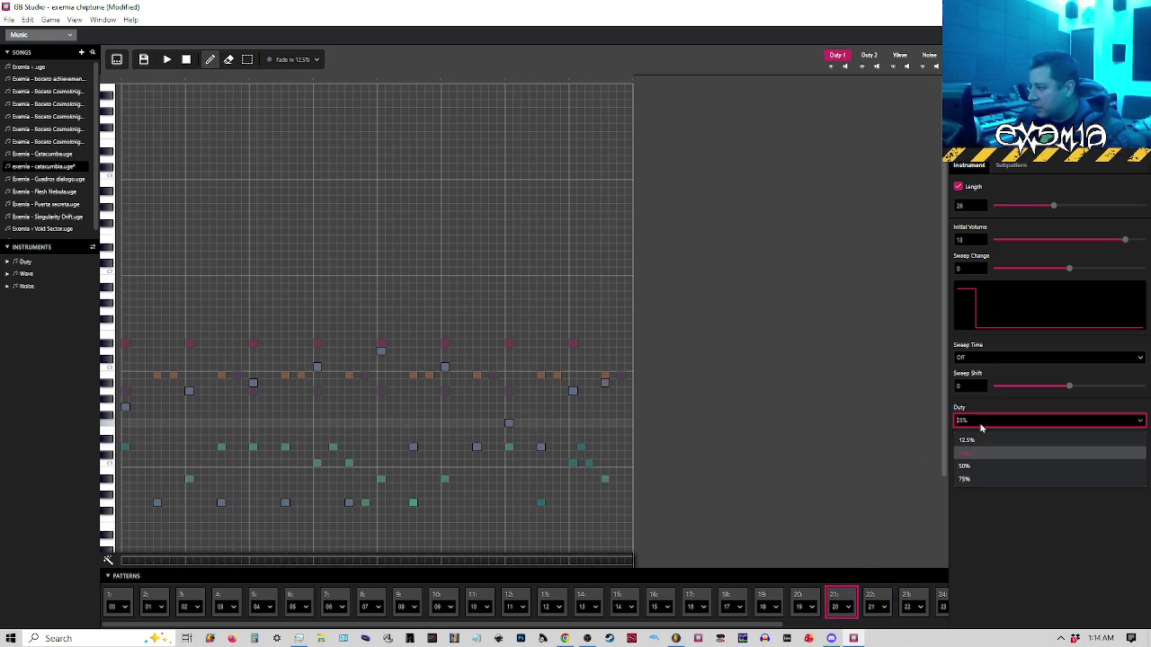
left_click(978, 439)
left_click(123, 82)
key("space")
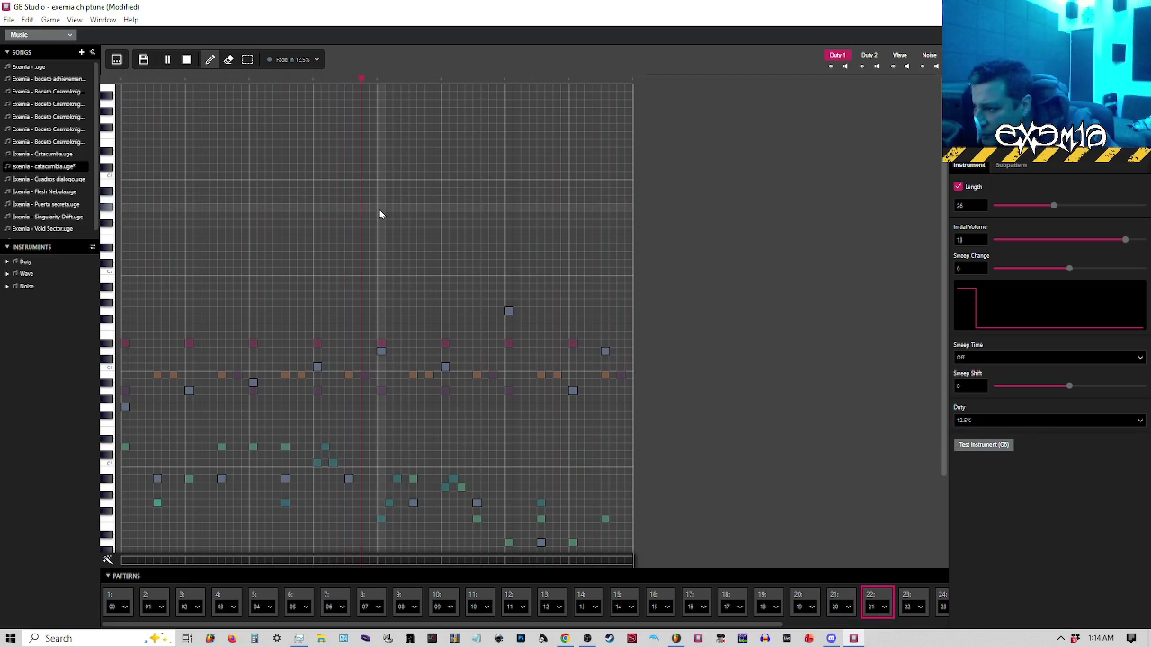
key("space")
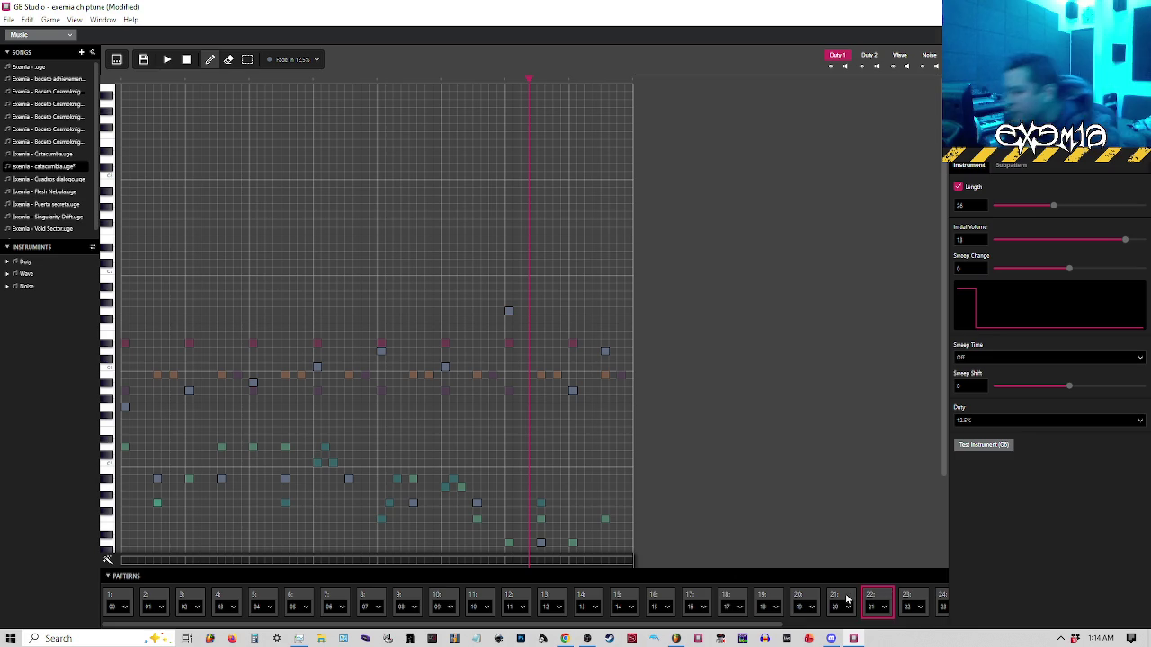
left_click(842, 599)
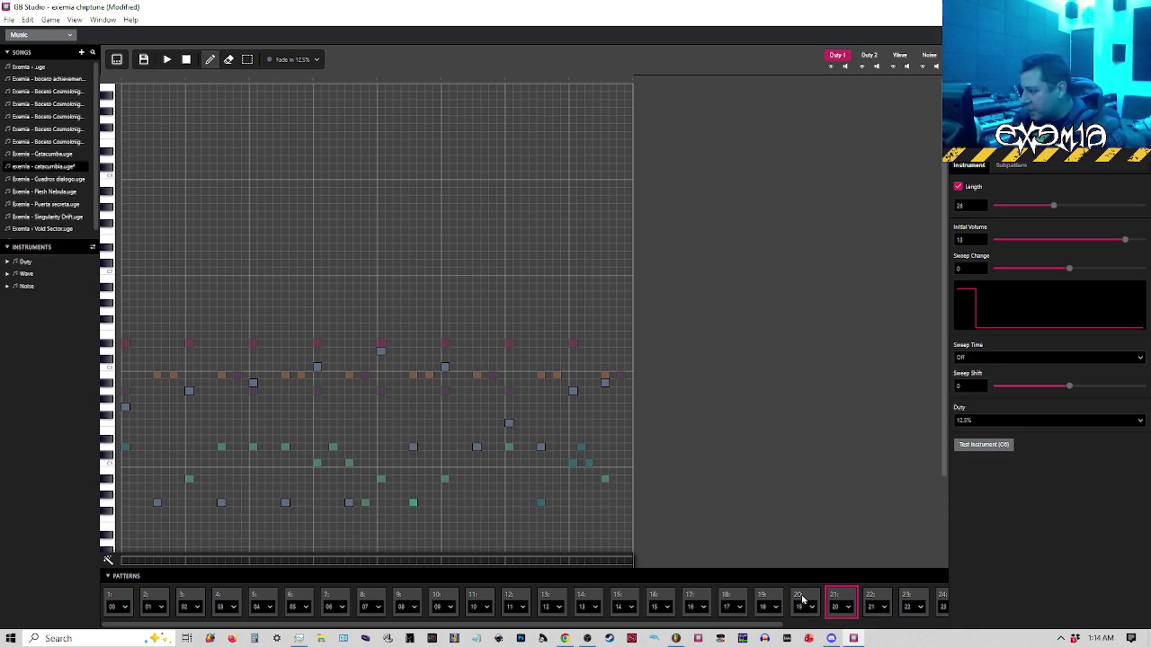
left_click(989, 420)
left_click(966, 483)
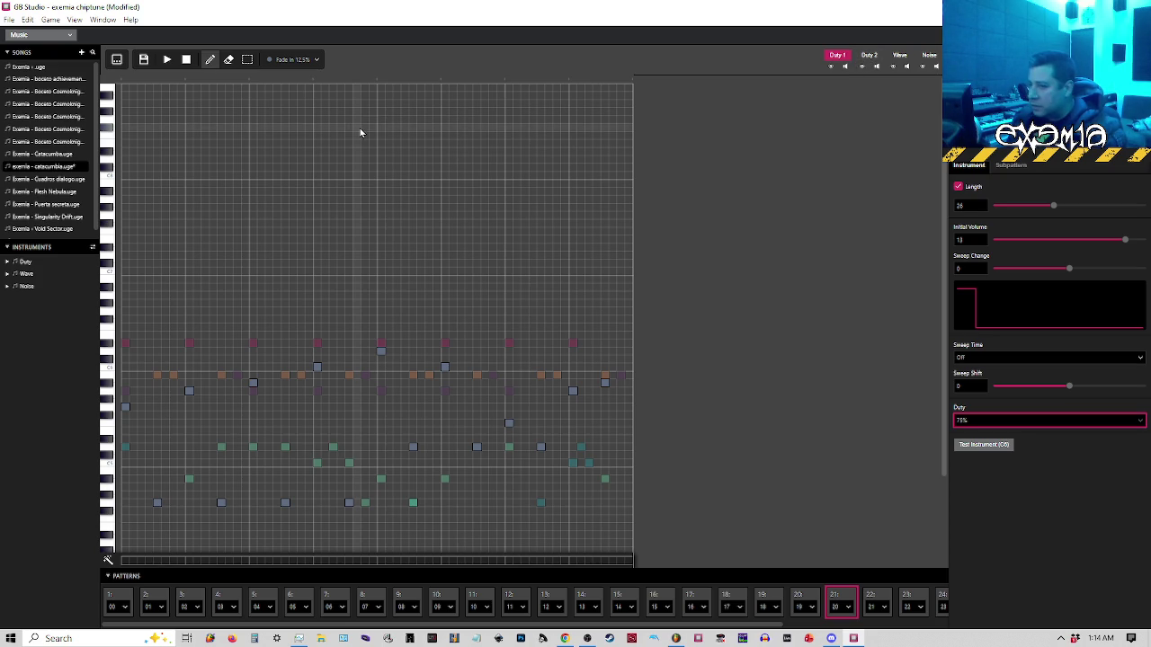
Expand the Duty instruments and select 03: Fade In 12.5% Pulse on the Duty 1 channel
left_click(7, 263)
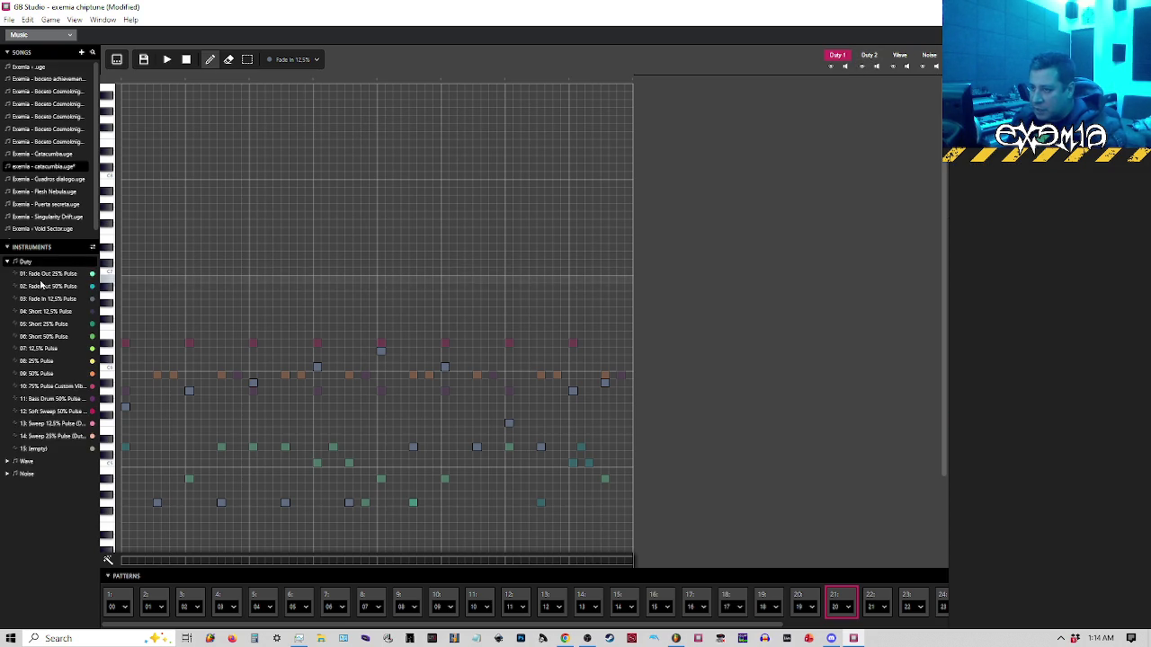
left_click(855, 57)
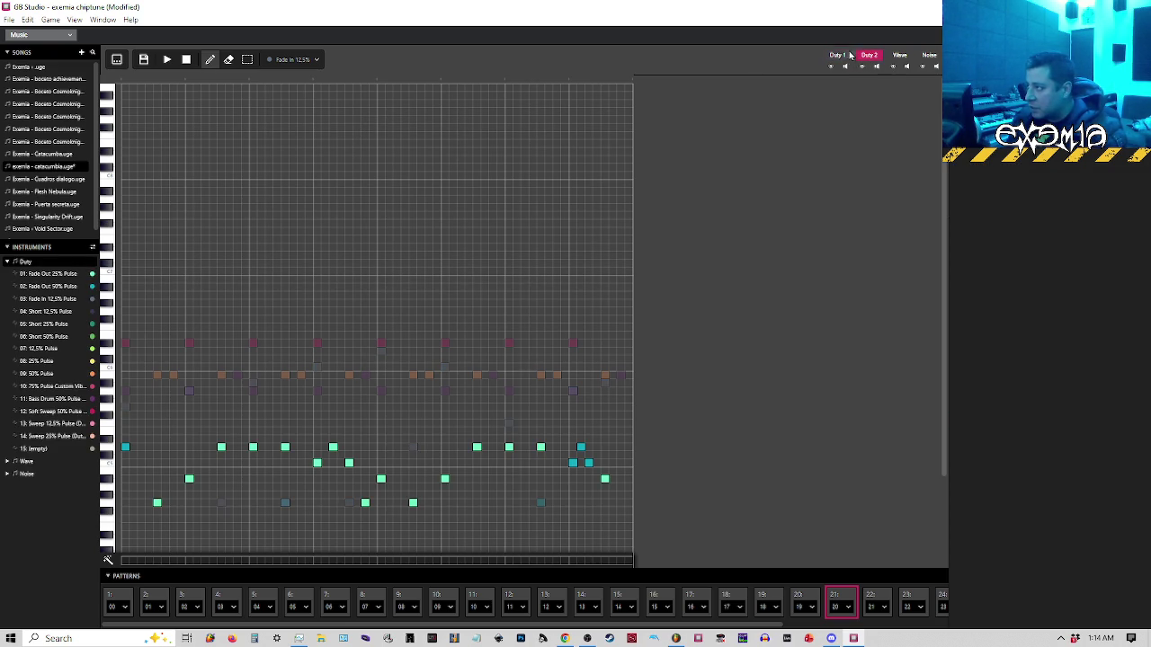
left_click(836, 55)
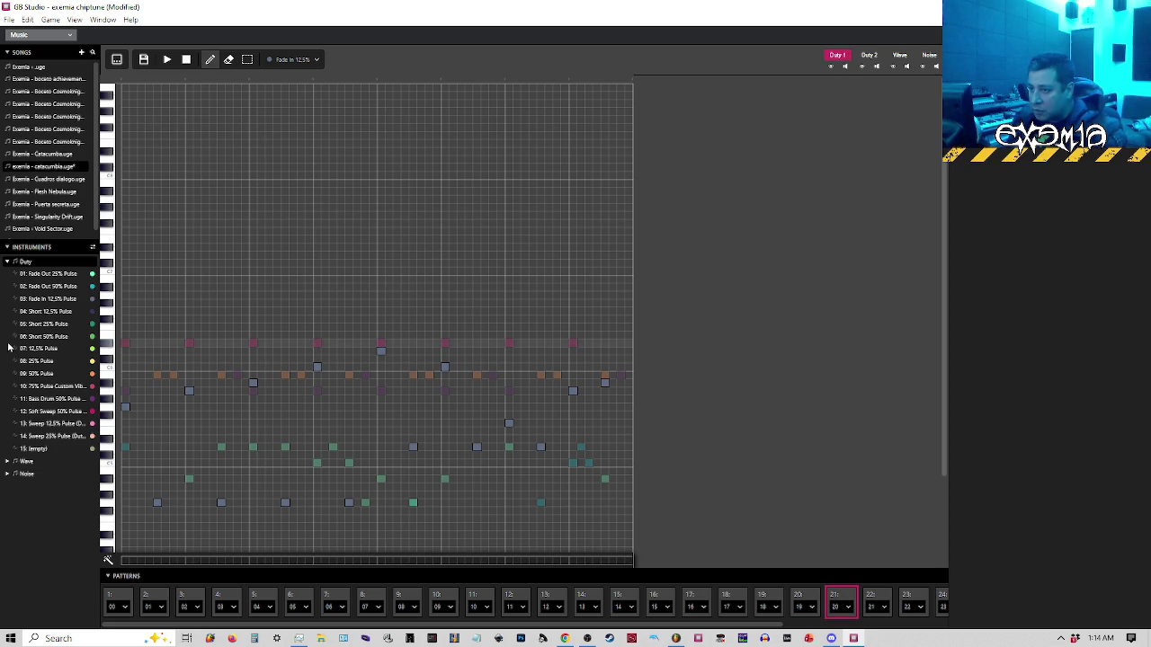
left_click(50, 299)
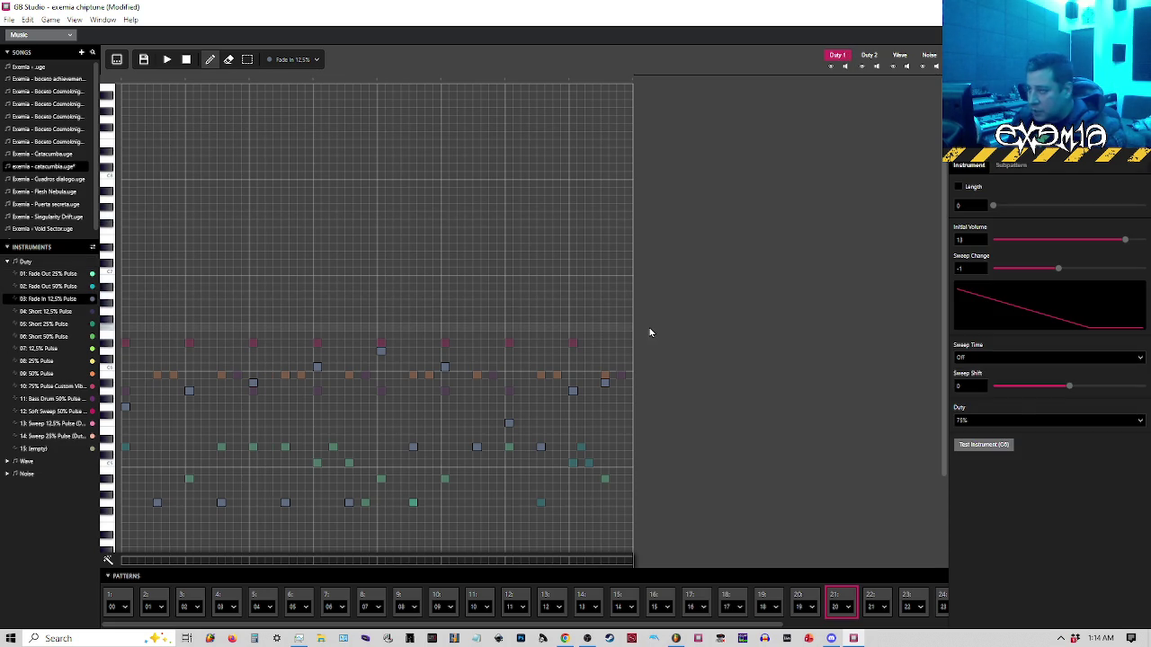
Play the song while switching its duty through 12.5%, 25% and 50%, then stop
left_click(1000, 420)
left_click(968, 436)
left_click(167, 60)
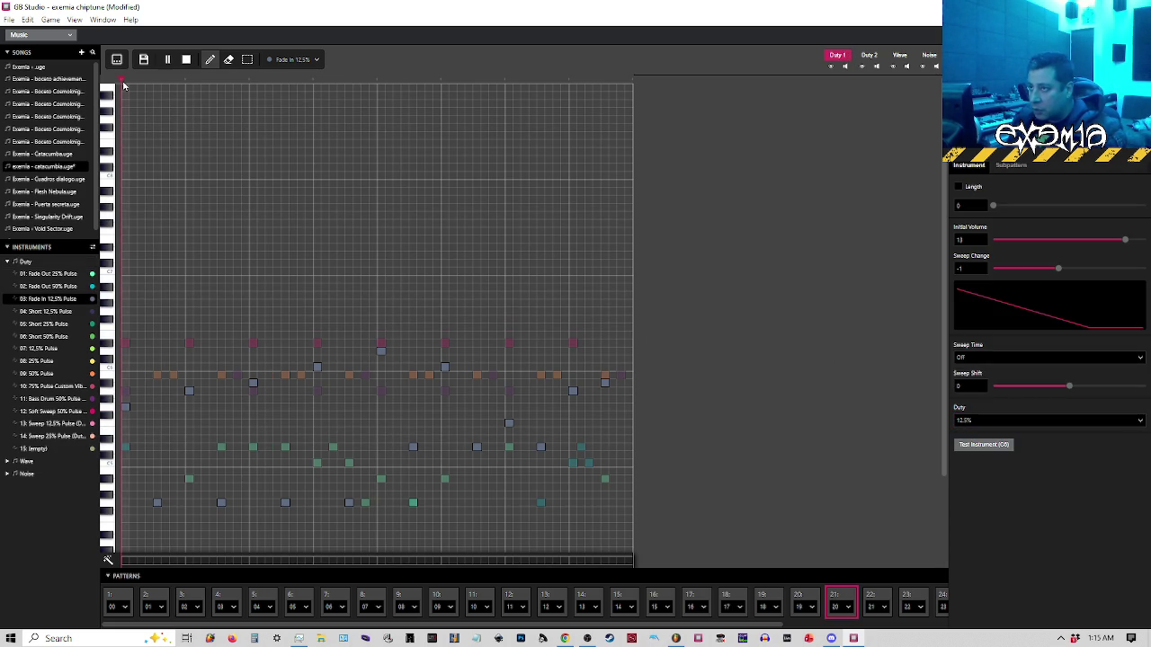
left_click(975, 422)
left_click(971, 447)
left_click(977, 421)
left_click(980, 460)
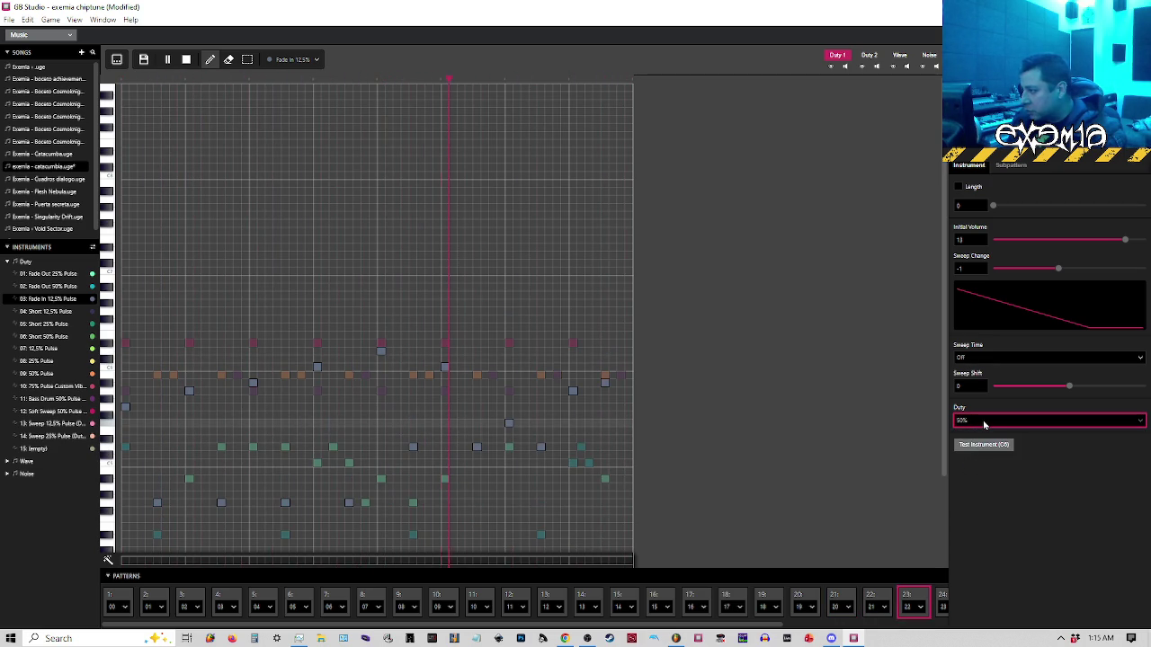
left_click(983, 423)
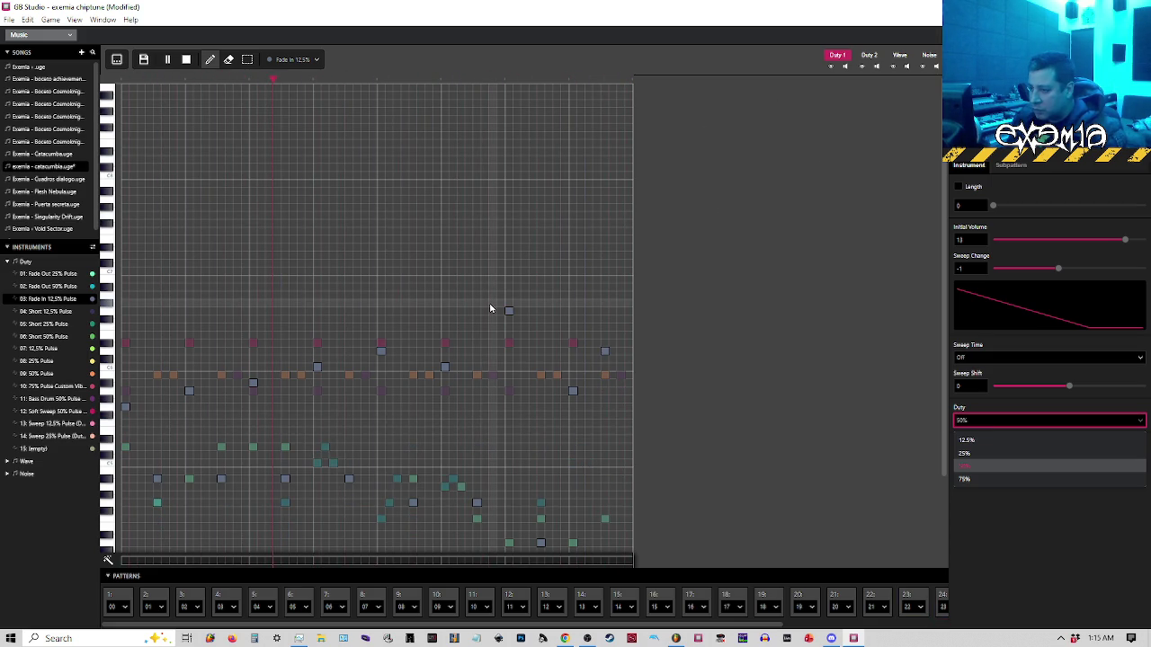
key("Escape")
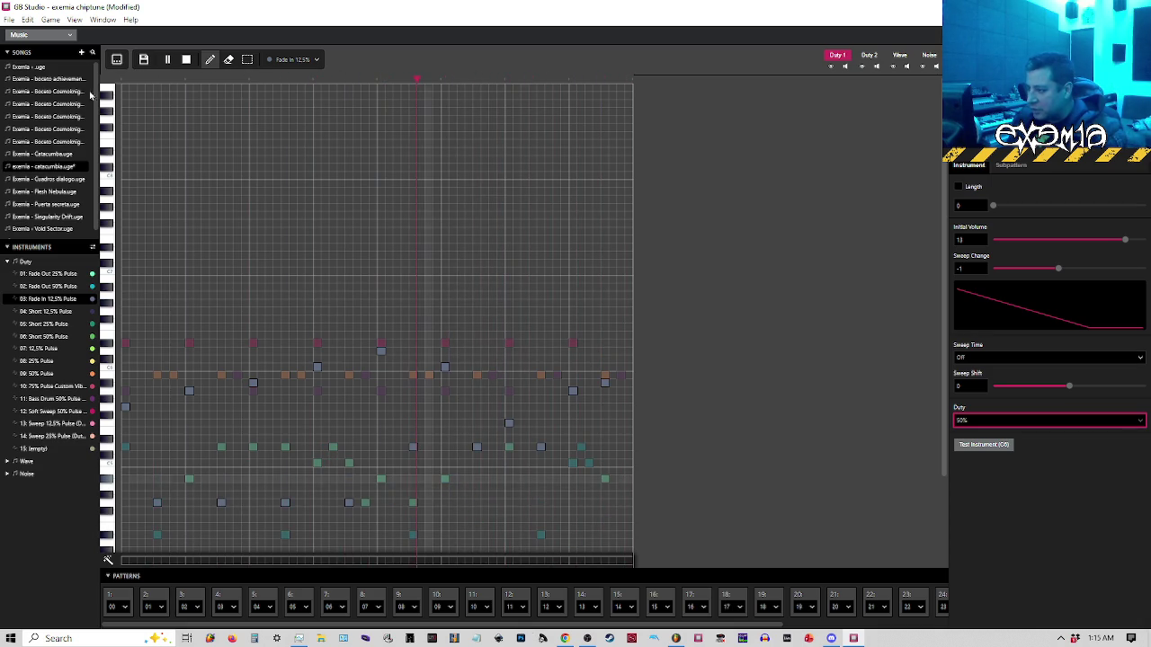
left_click(186, 59)
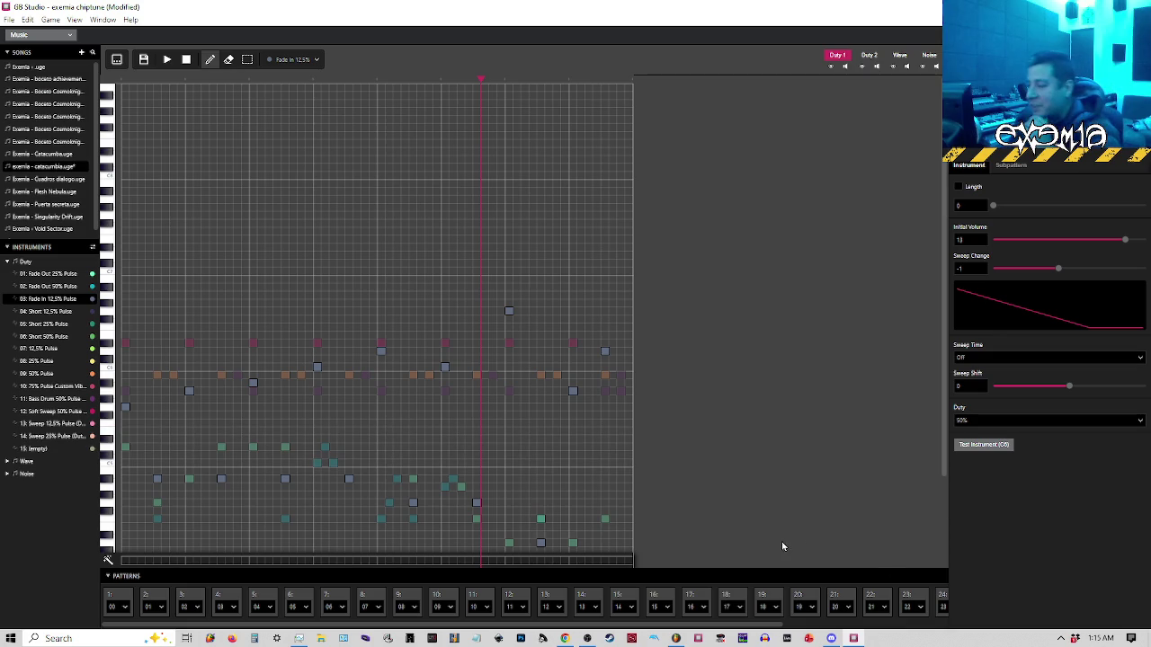
Show pattern 25, then pattern slot 21 in the piano roll, and switch to tracker view
left_click_drag(720, 622, 908, 620)
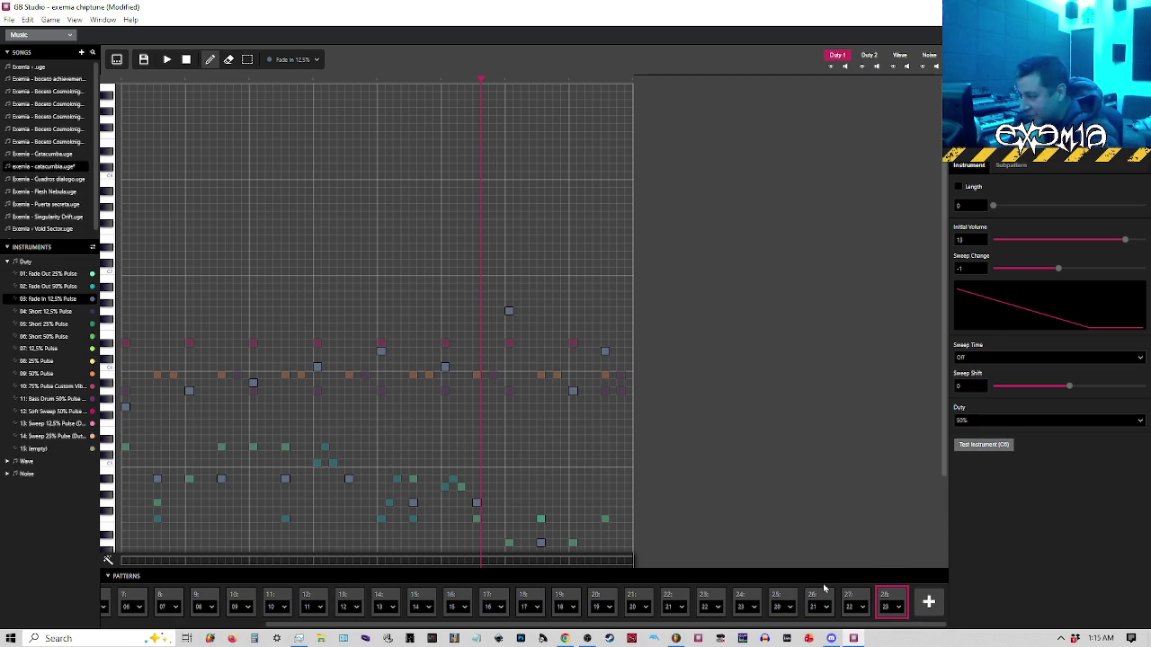
left_click(785, 598)
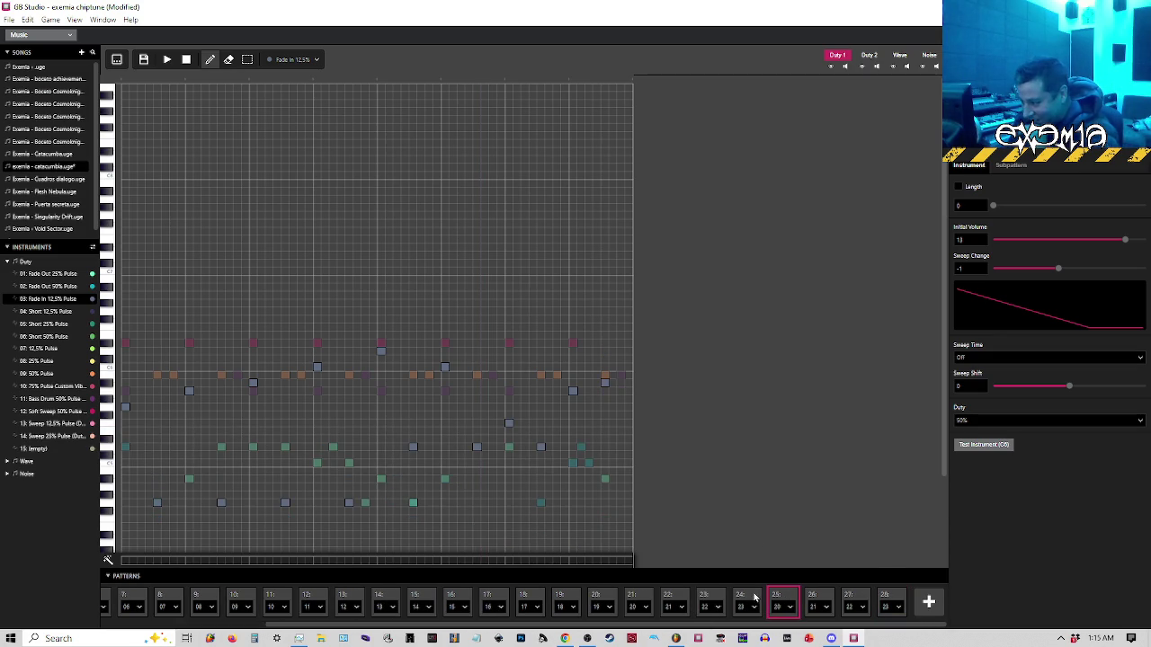
left_click(637, 598)
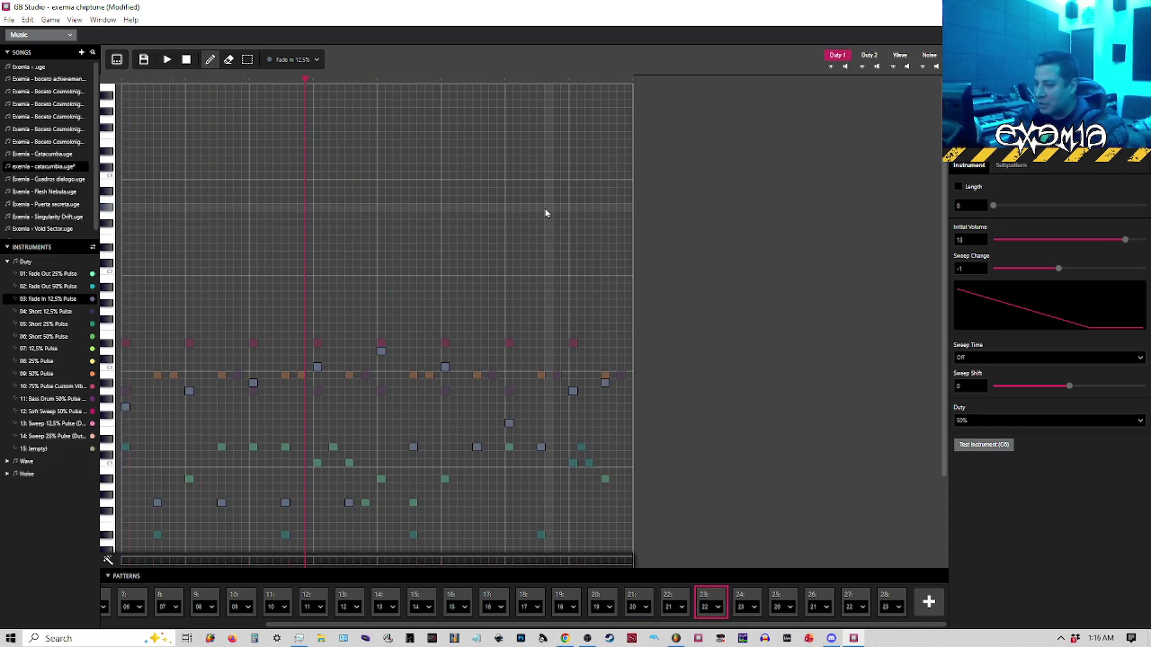
left_click(641, 596)
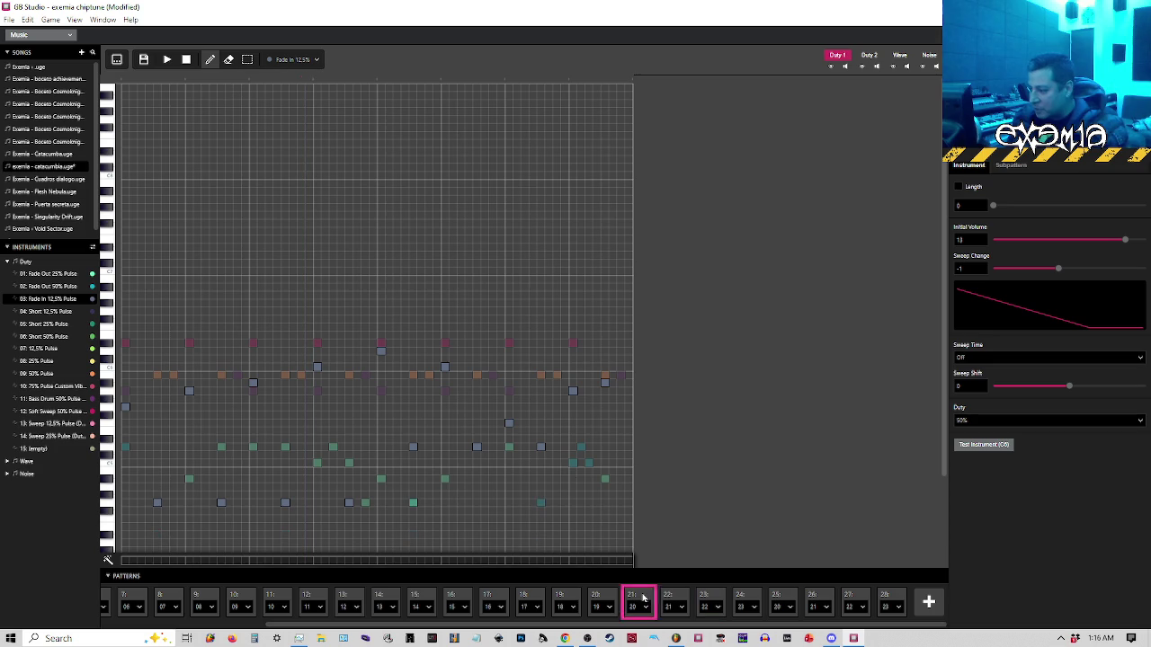
left_click(116, 60)
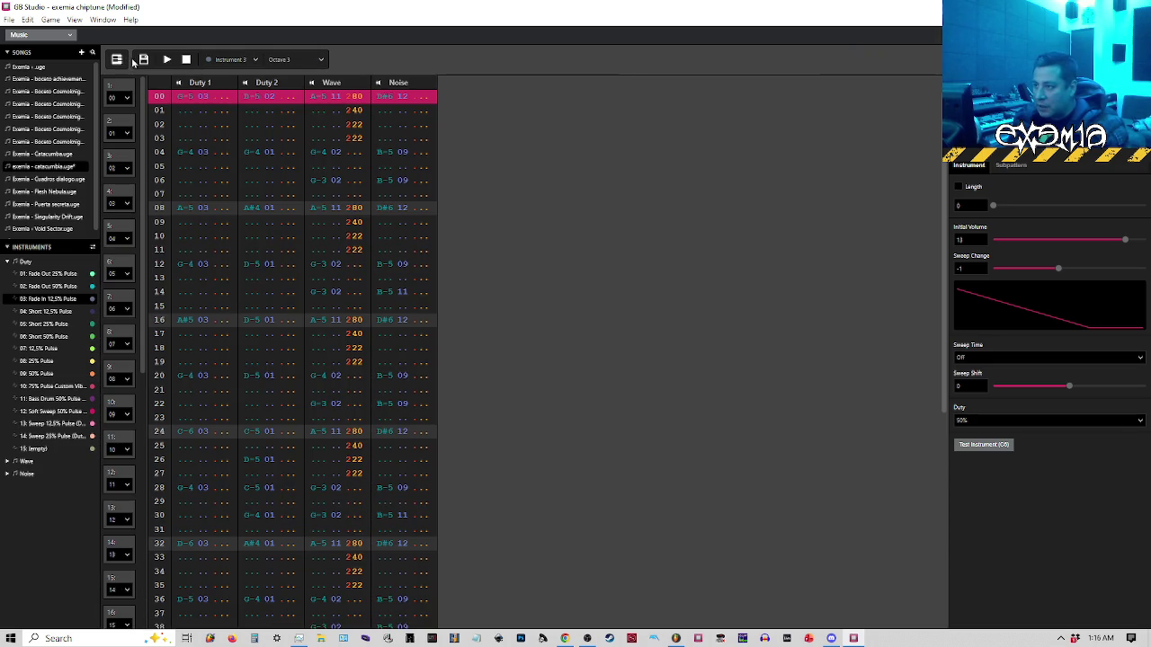
Inspect the Duty 1 notes and effect in tracker rows 00–02
left_click(205, 126)
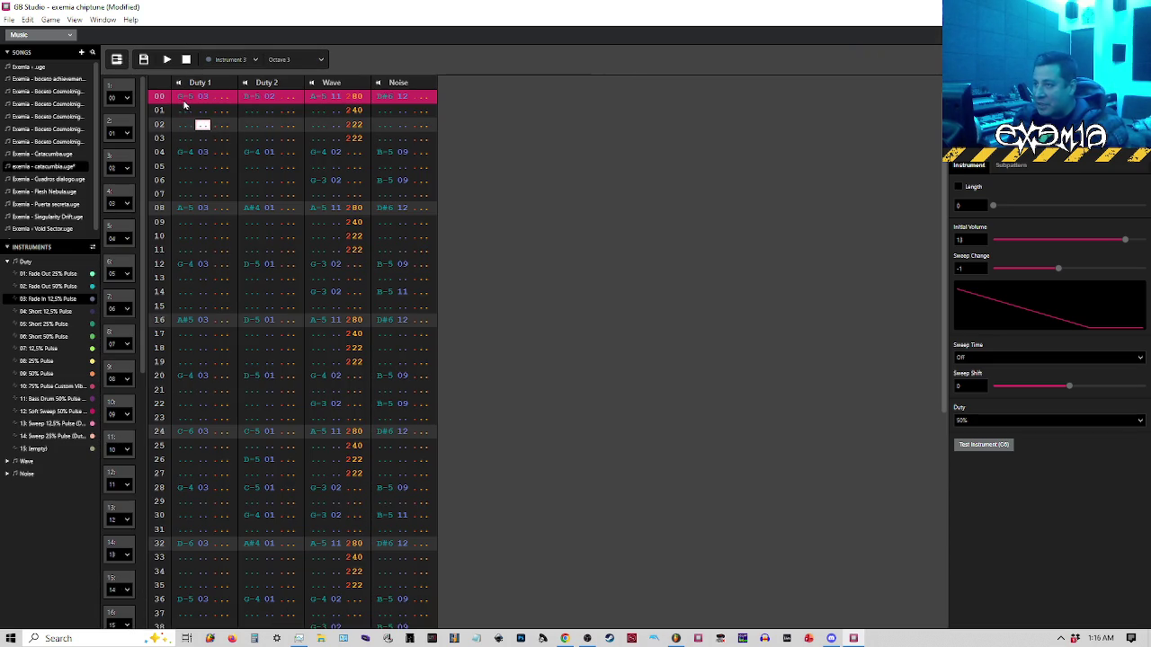
left_click(183, 99)
left_click(223, 102)
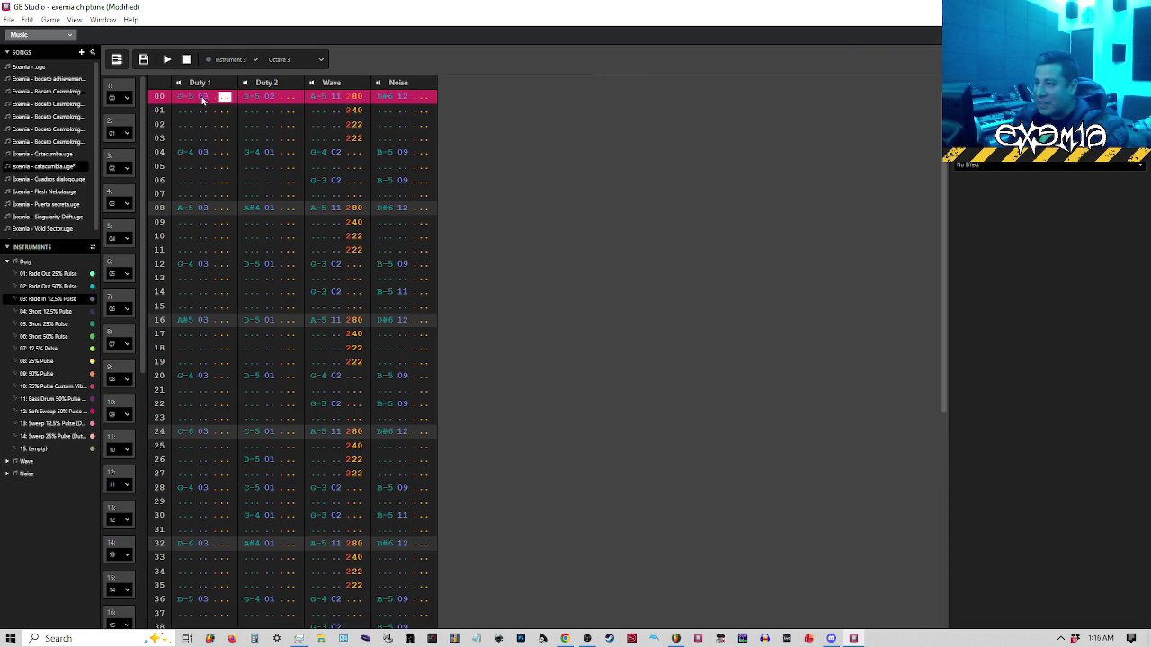
left_click(181, 99)
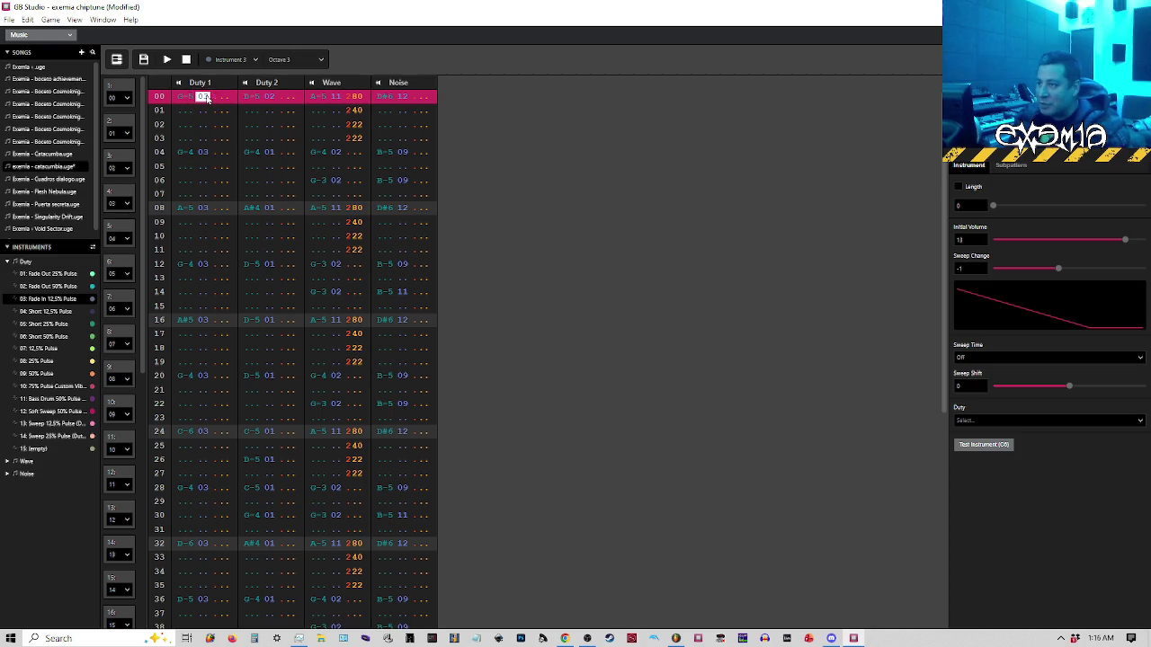
key("Down")
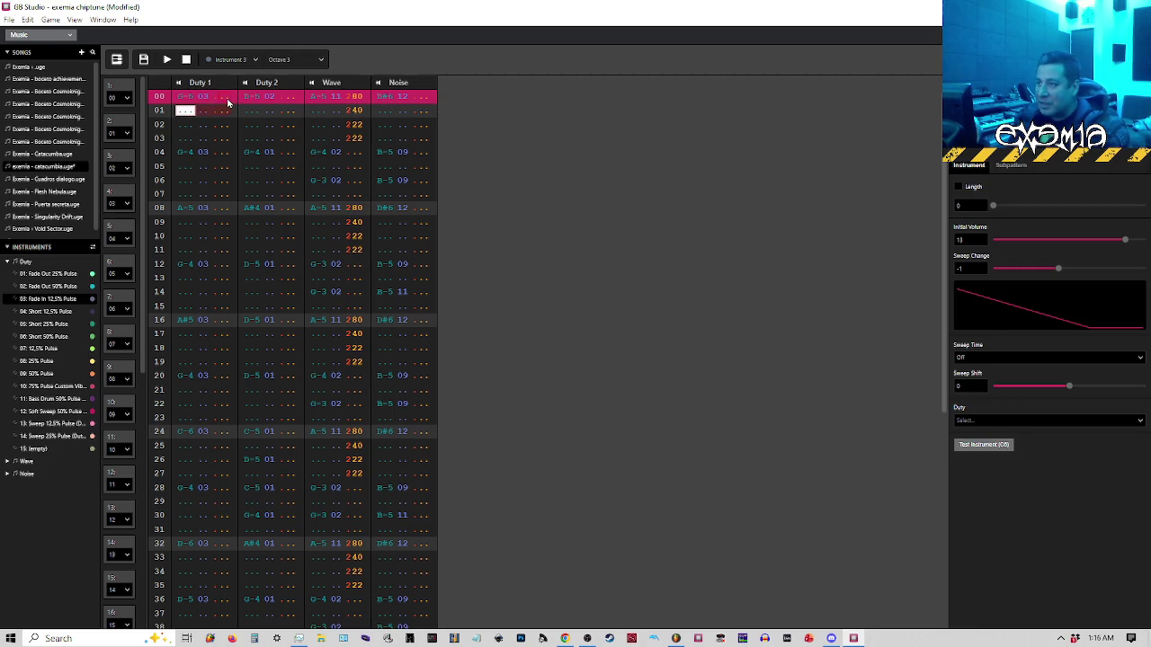
key("Up")
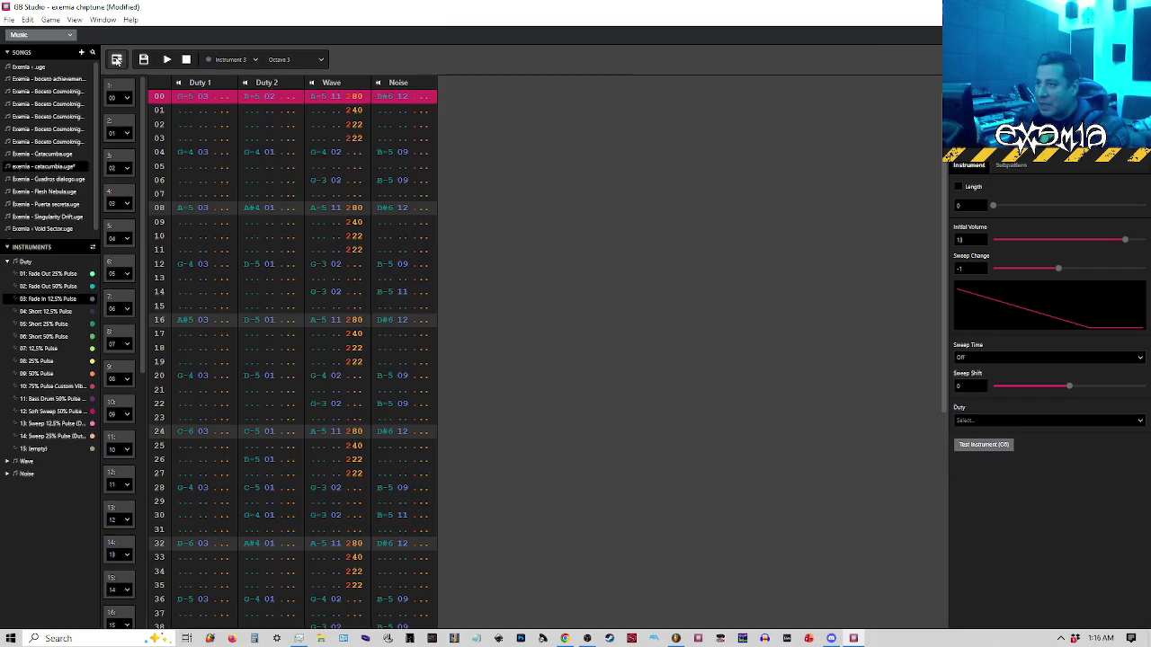
In the piano roll, select all grey Duty 1 notes and copy them one step right
left_click(116, 60)
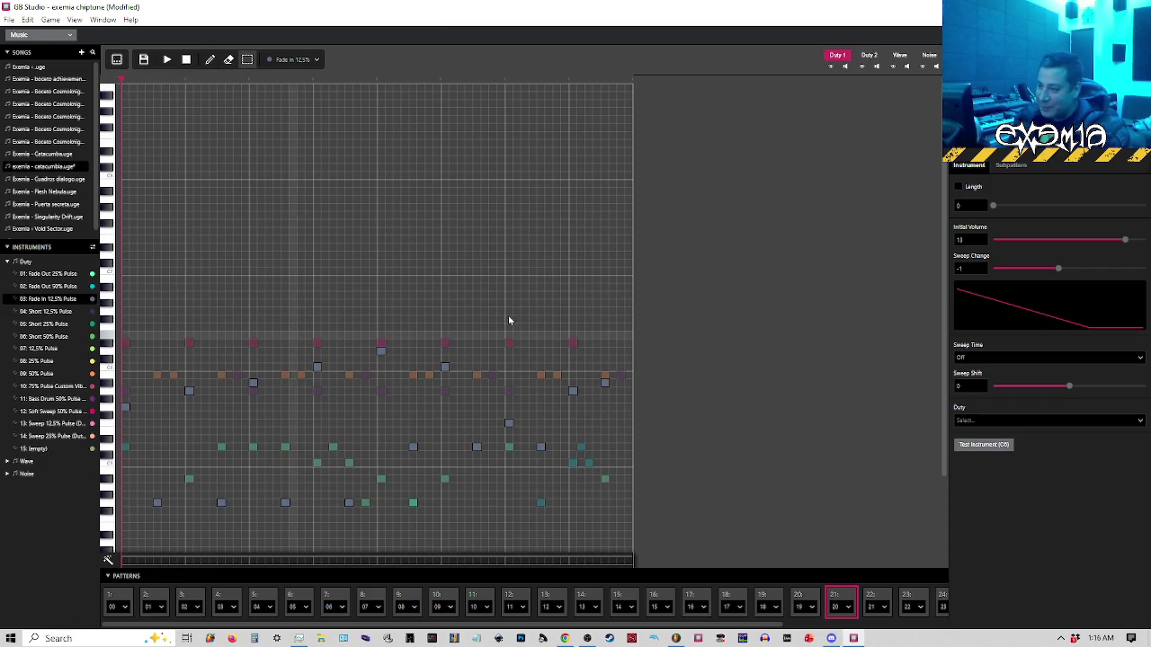
mouse_move(621, 317)
left_mouse_down()
mouse_move(336, 570)
mouse_move(108, 565)
left_mouse_up()
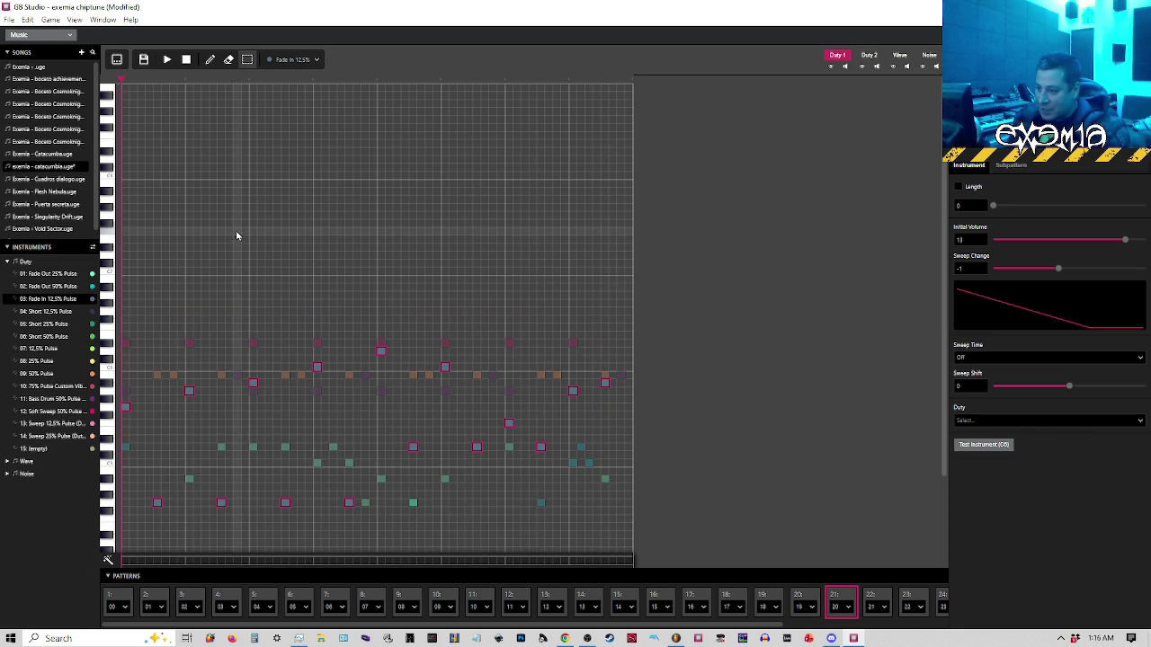
left_click(212, 60)
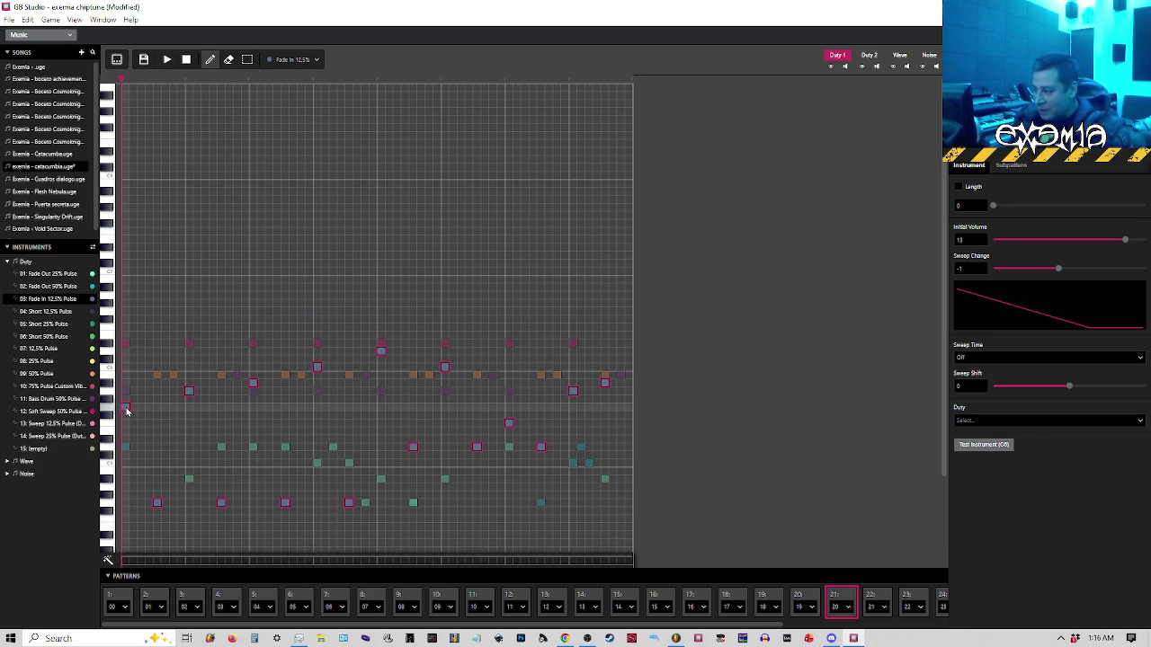
left_click_drag(126, 408, 140, 408)
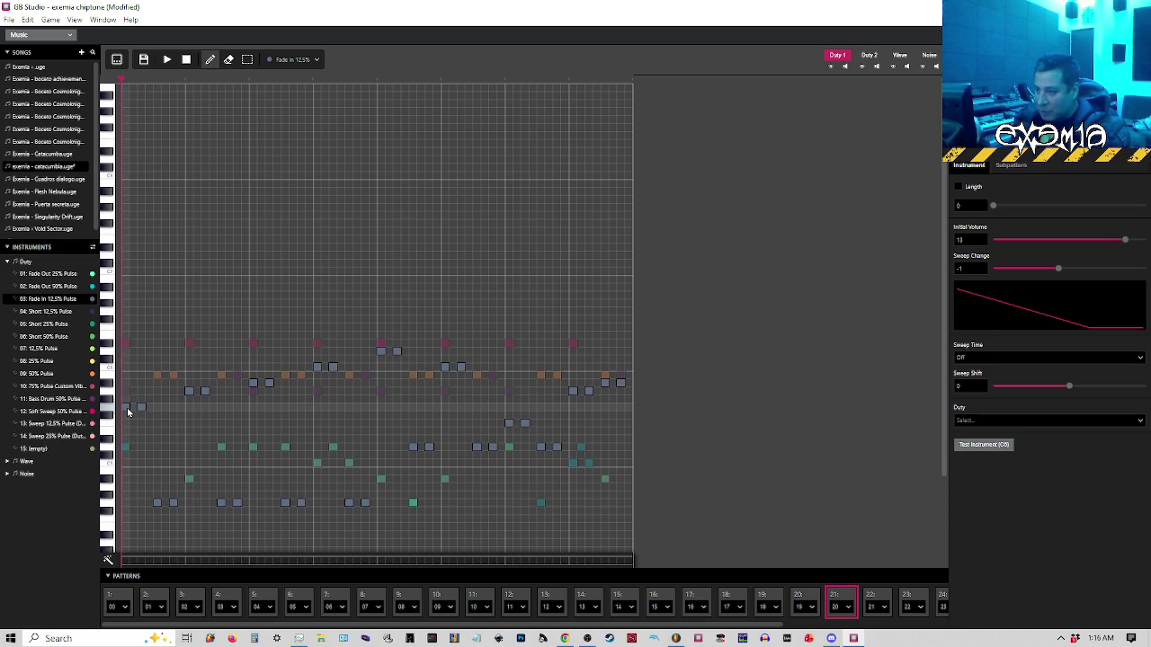
Give the first step a Set Volume effect at volume 9 and play it from slot 21
left_click(142, 562)
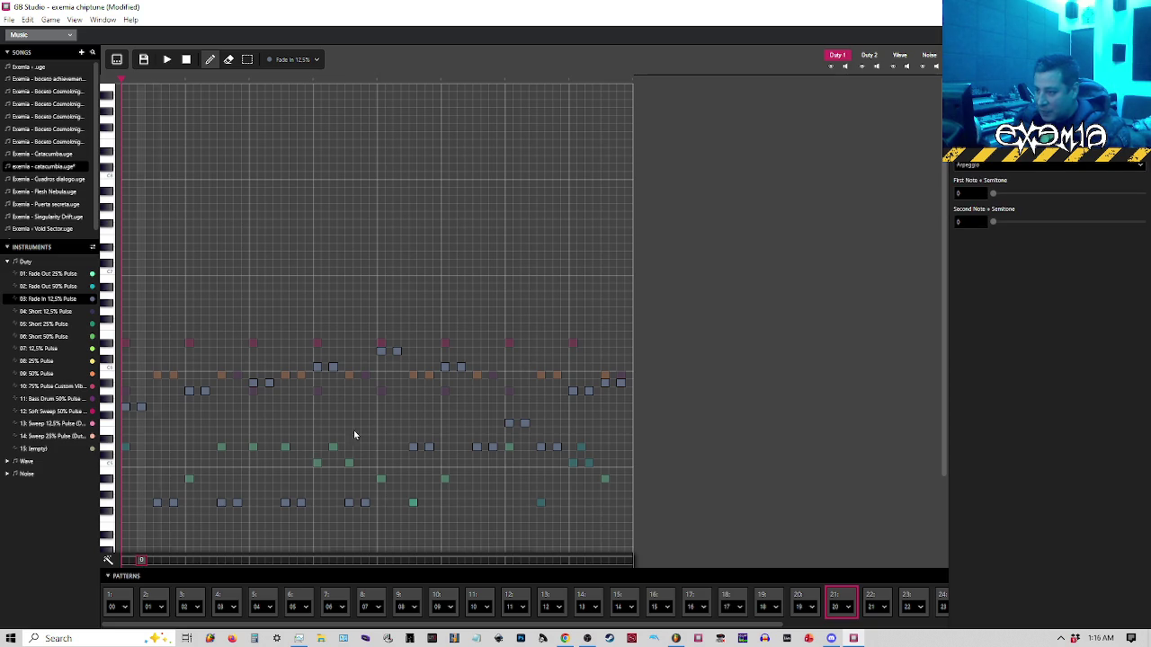
left_click(989, 165)
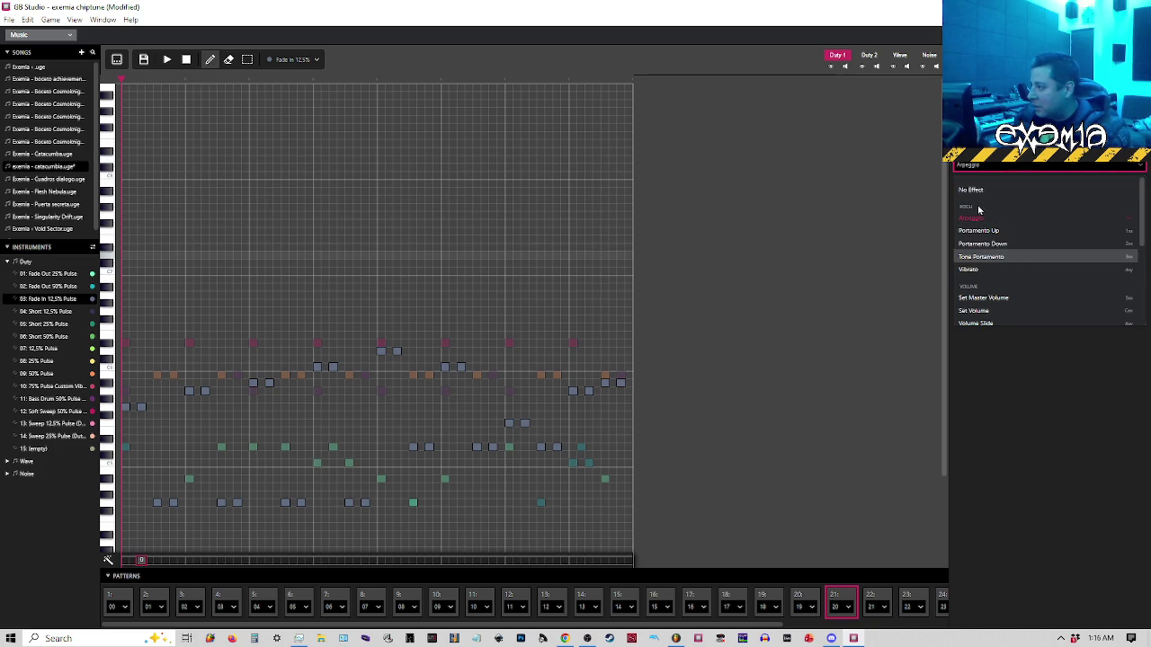
scroll(984, 311, "down", 2)
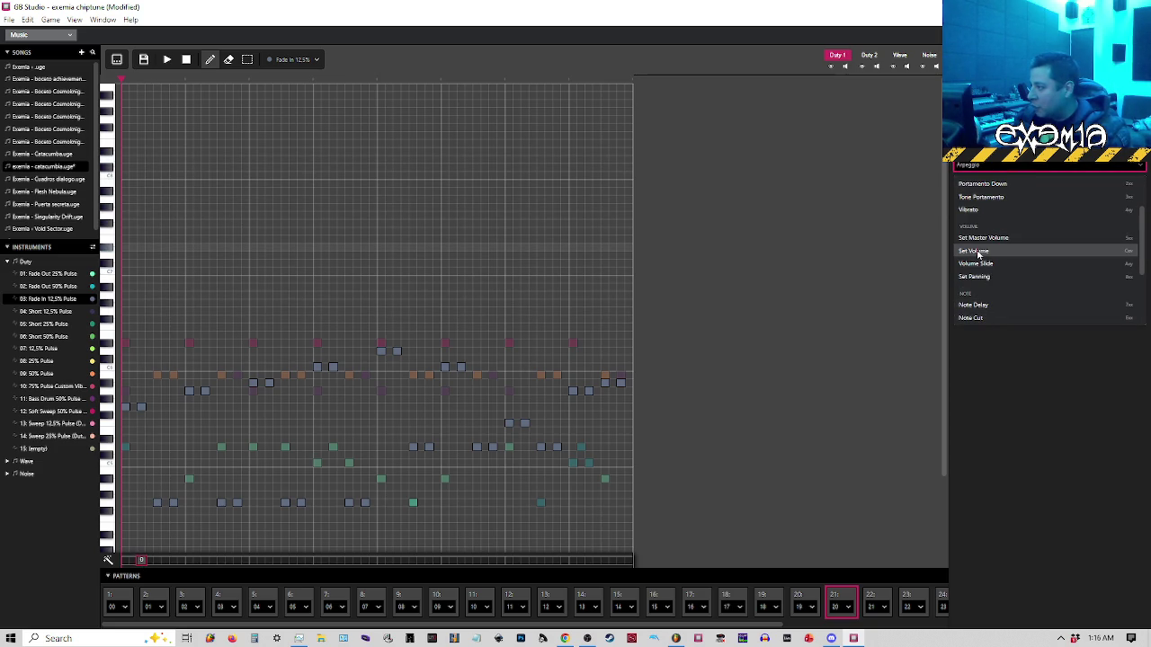
left_click(978, 254)
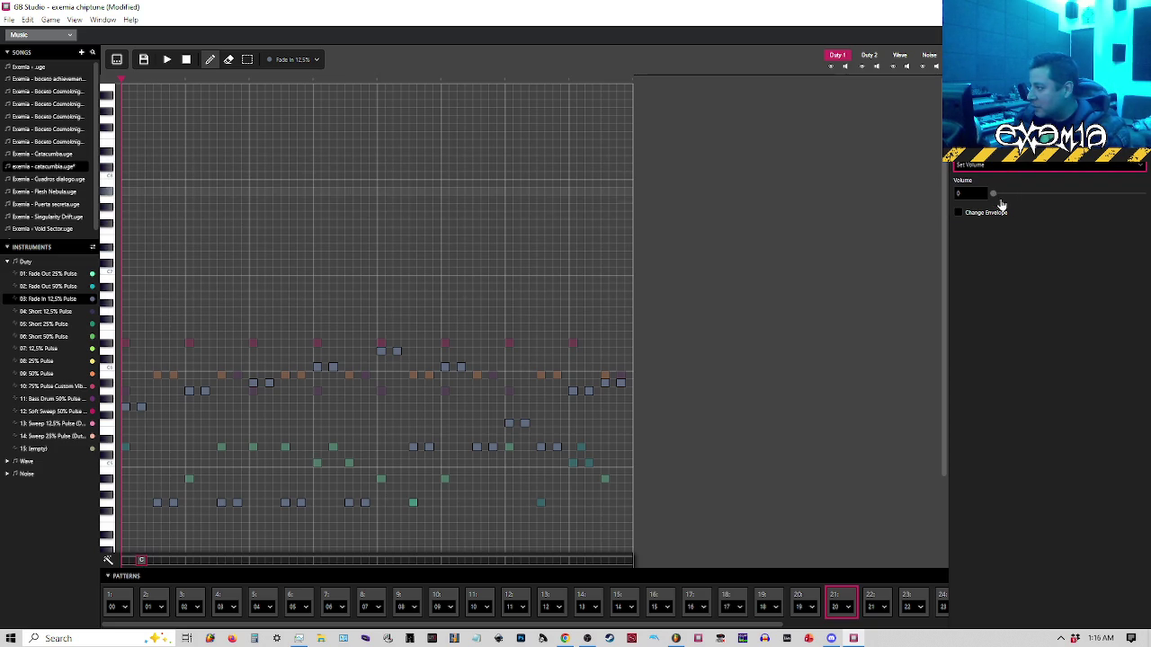
left_click_drag(1074, 197, 1086, 196)
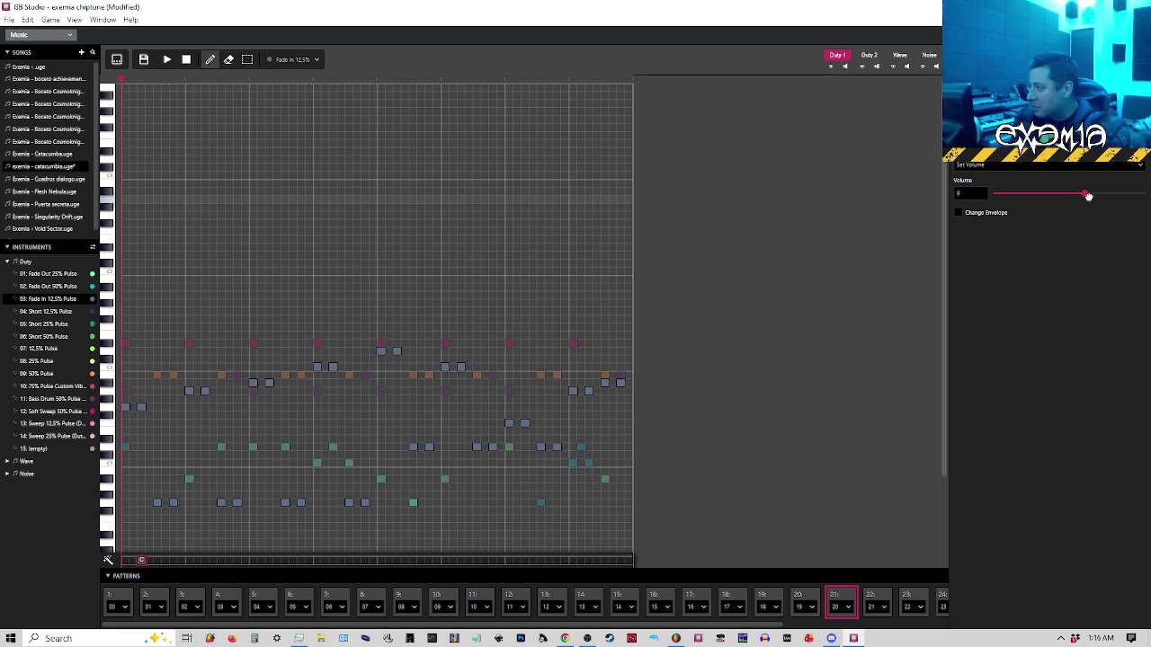
key("space")
key("space")
left_click(846, 600)
key("space")
key("space")
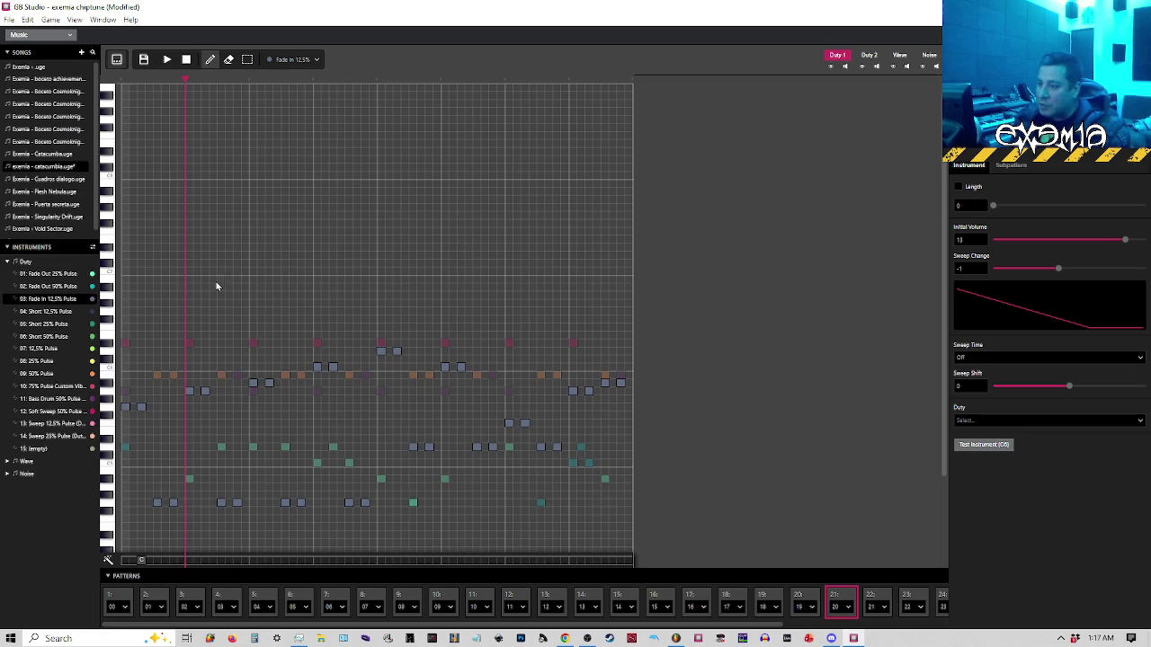
In tracker view, add the C set-volume effect to Duty 1 rows 06, 10, 14, 18, 22 and 26
key("ctrl+t")
left_click(221, 126)
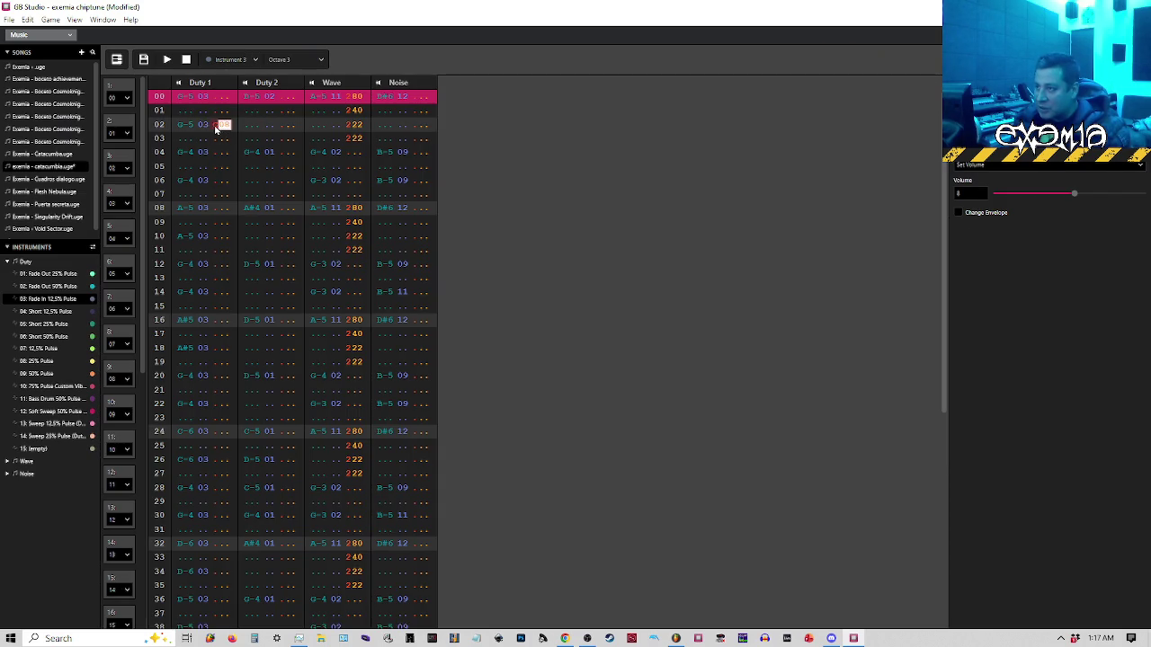
left_click(222, 181)
type("c")
left_click(219, 235)
type("c")
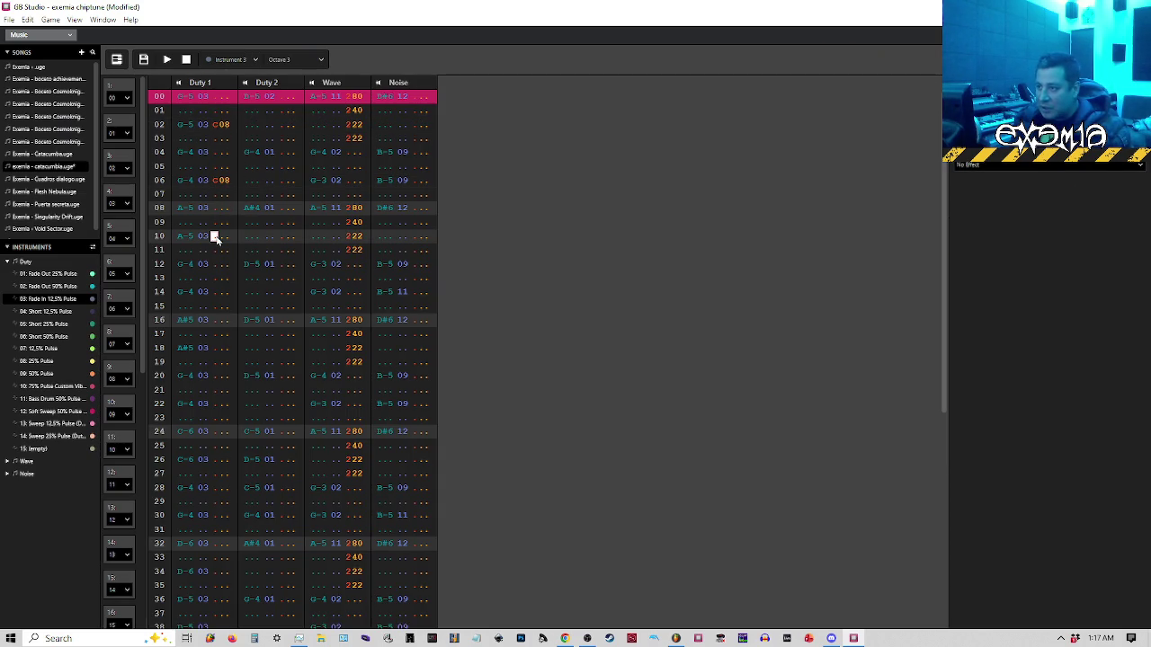
left_click(211, 296)
type("c")
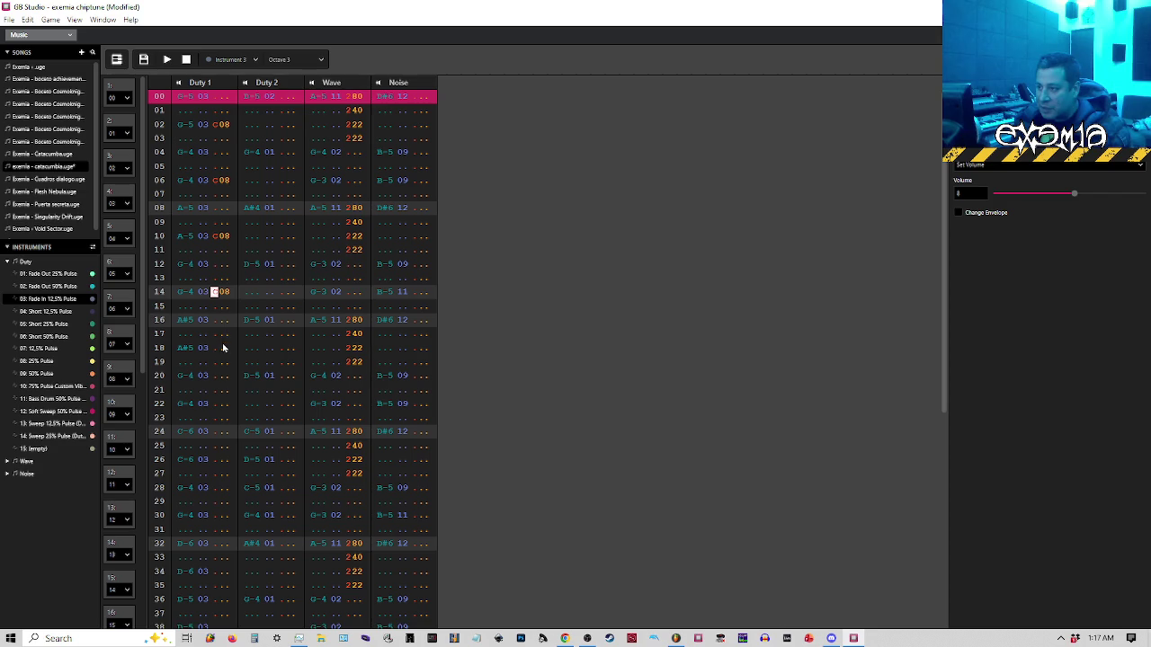
left_click(213, 349)
type("c")
left_click(213, 405)
type("c")
left_click(216, 461)
type("c")
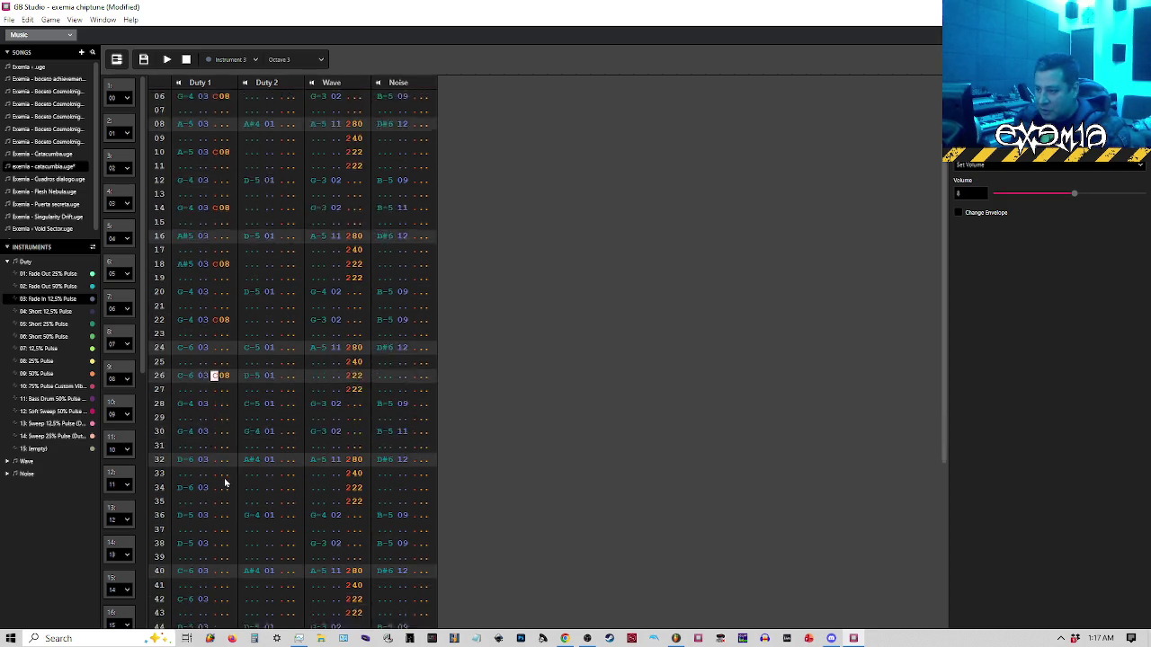
Add the same C effect to every fourth row from 30 through 62, then return to the piano roll
scroll(207, 432, "down", 3)
left_click(222, 401)
type("c")
scroll(218, 397, "down", 2)
left_click(215, 393)
type("c")
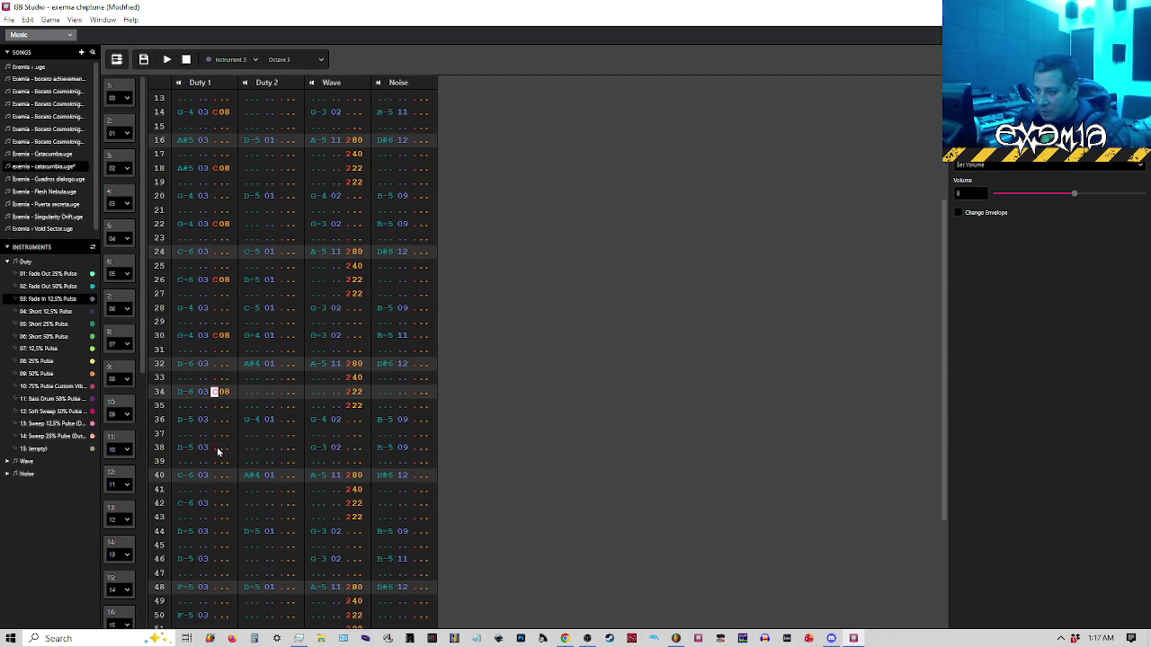
left_click(217, 448)
type("c")
left_click(215, 502)
type("c")
scroll(213, 488, "down", 2)
scroll(212, 488, "down", 1)
left_click(217, 440)
type("c")
scroll(217, 441, "down", 2)
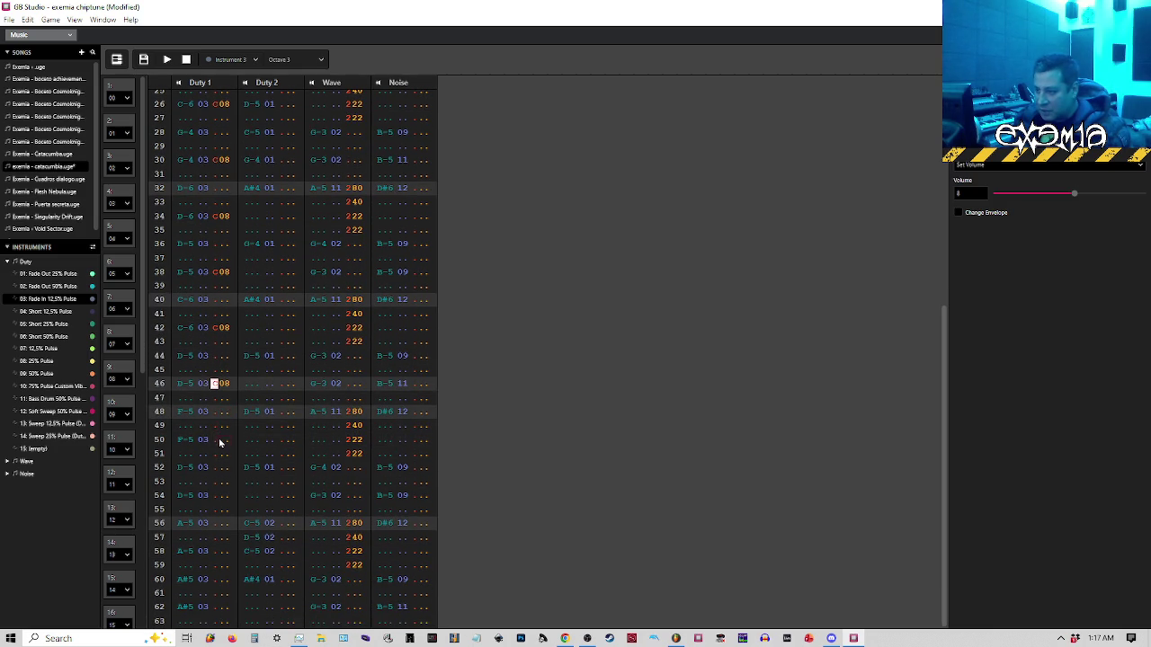
left_click(220, 441)
type("c")
left_click(216, 495)
type("c")
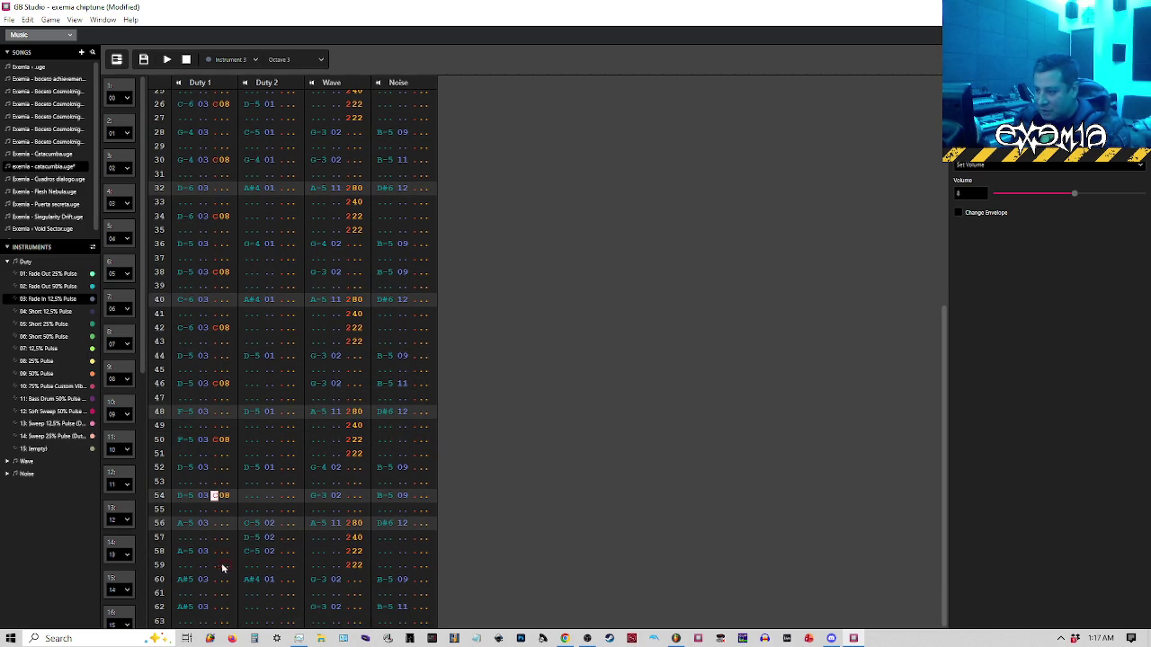
left_click(216, 552)
type("c")
left_click(216, 607)
type("c")
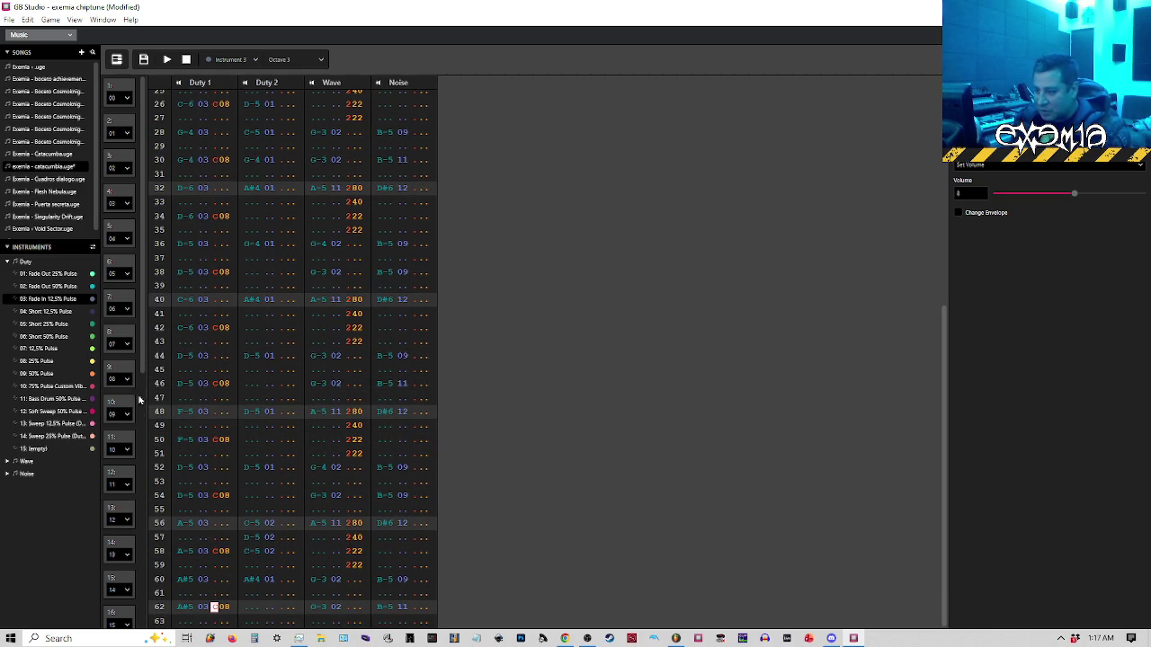
left_click(116, 60)
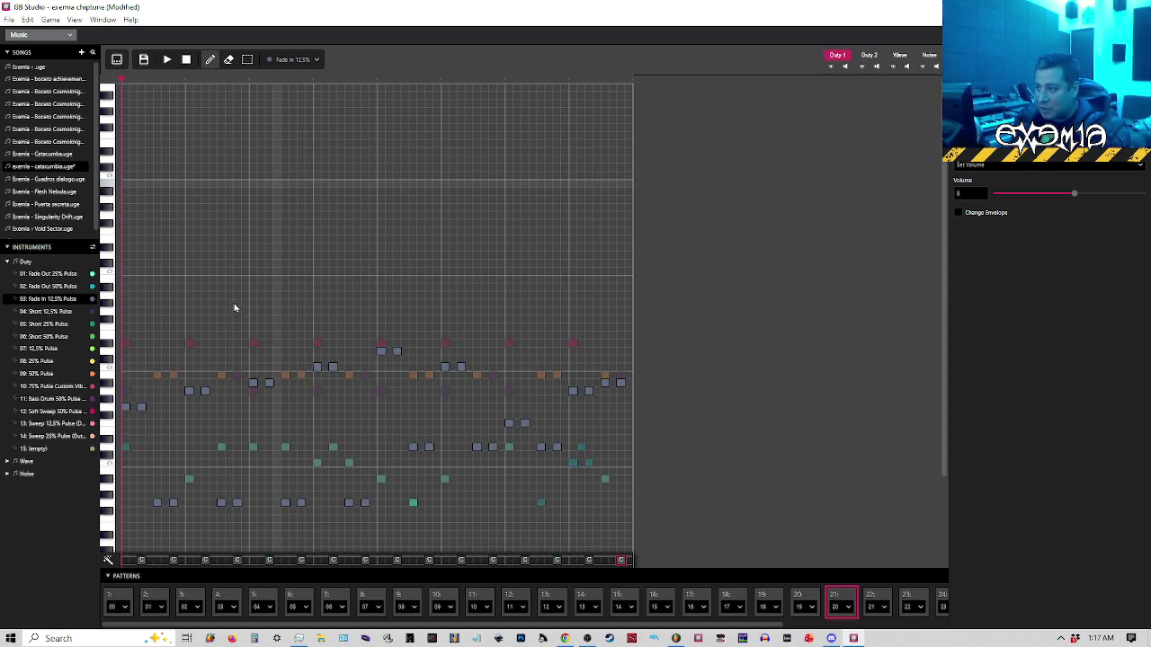
Play pattern 21 from its start several times to listen to the volume changes
left_click(849, 600)
left_click(167, 59)
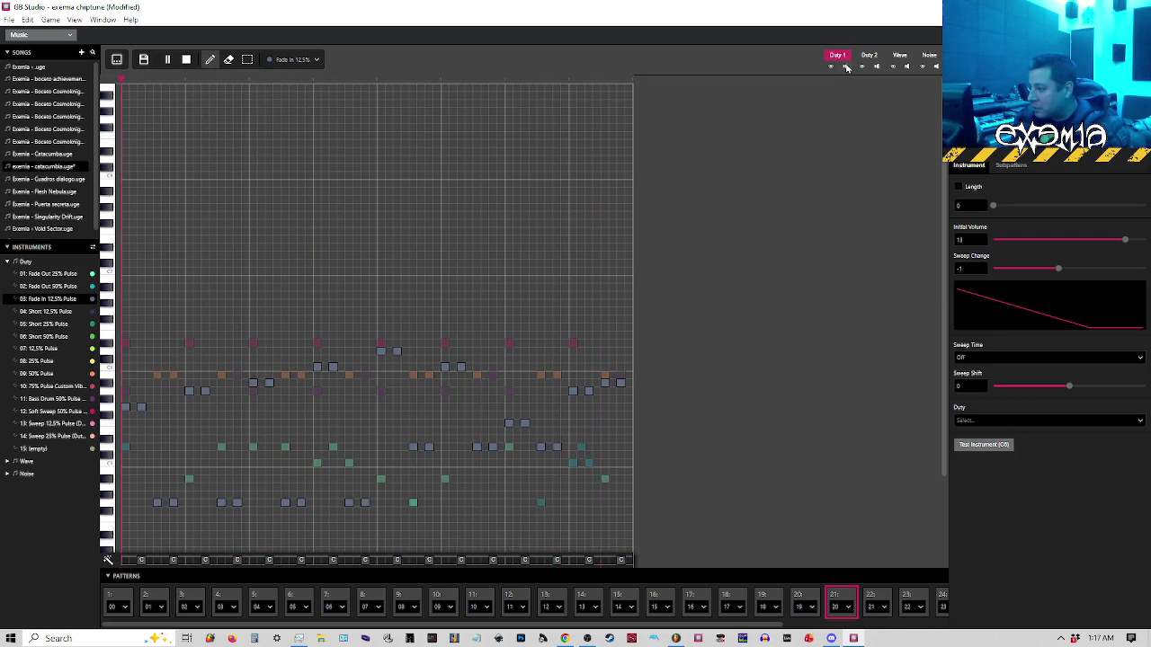
key("space")
left_click(845, 598)
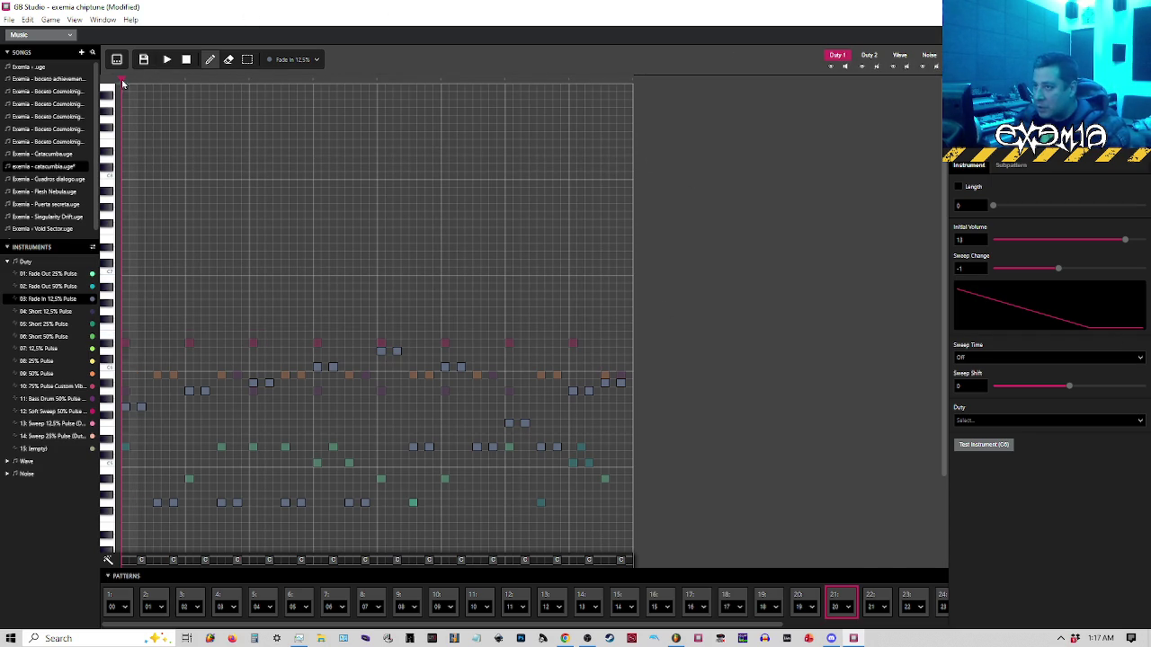
key("space")
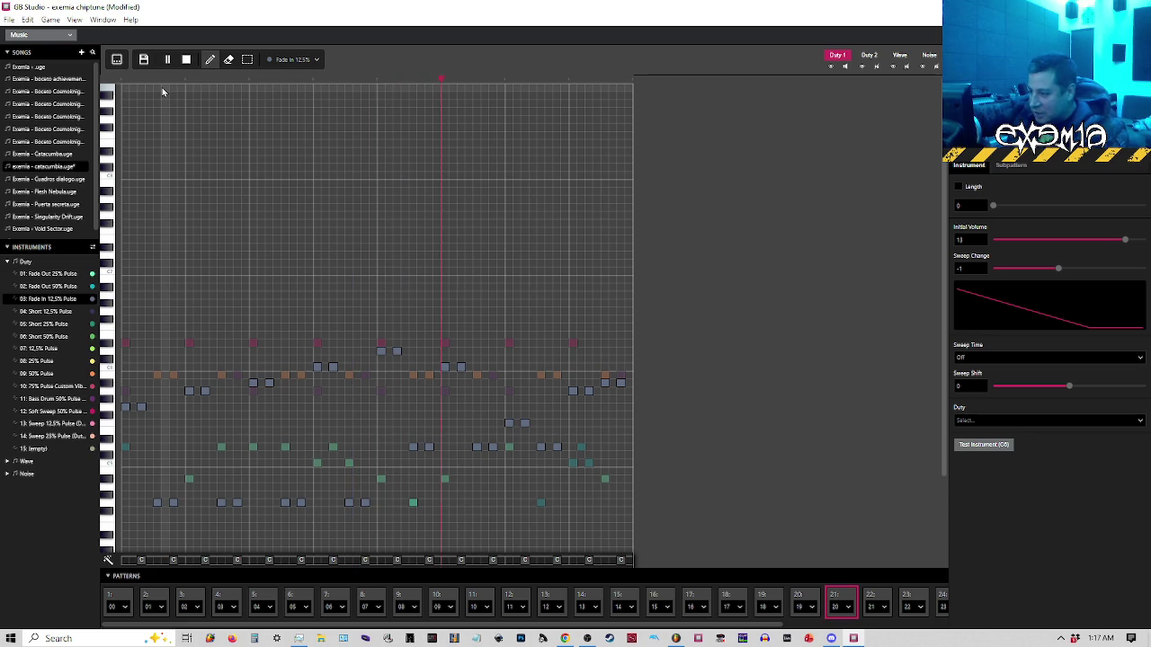
key("space")
left_click(123, 80)
key("space")
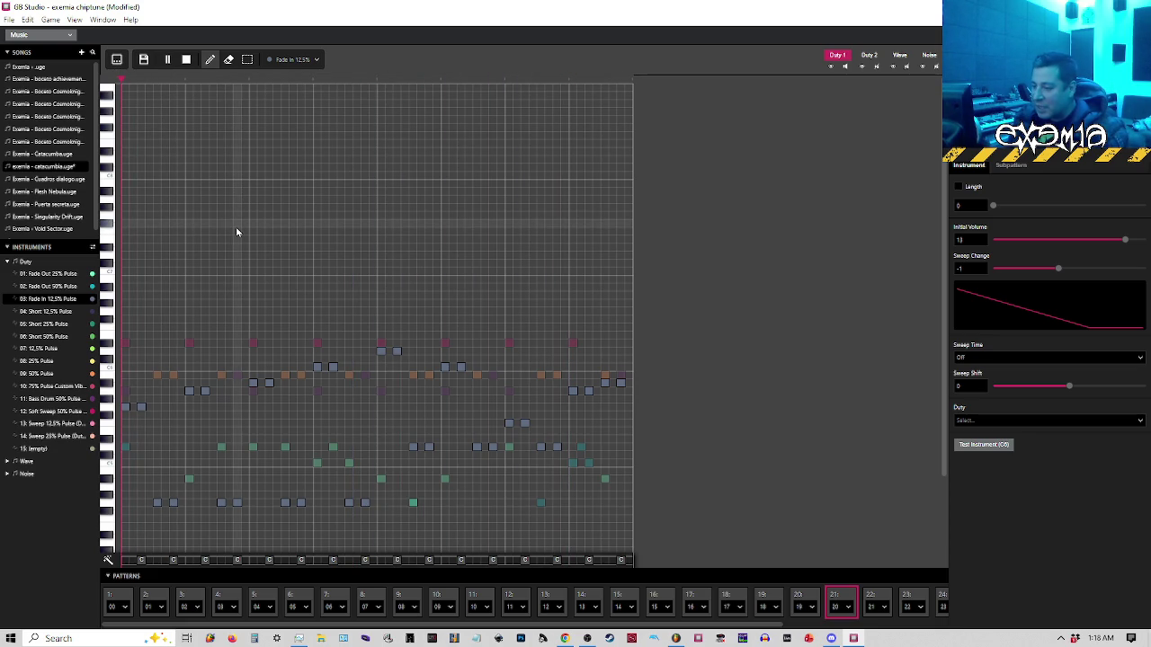
key("space")
left_click(124, 80)
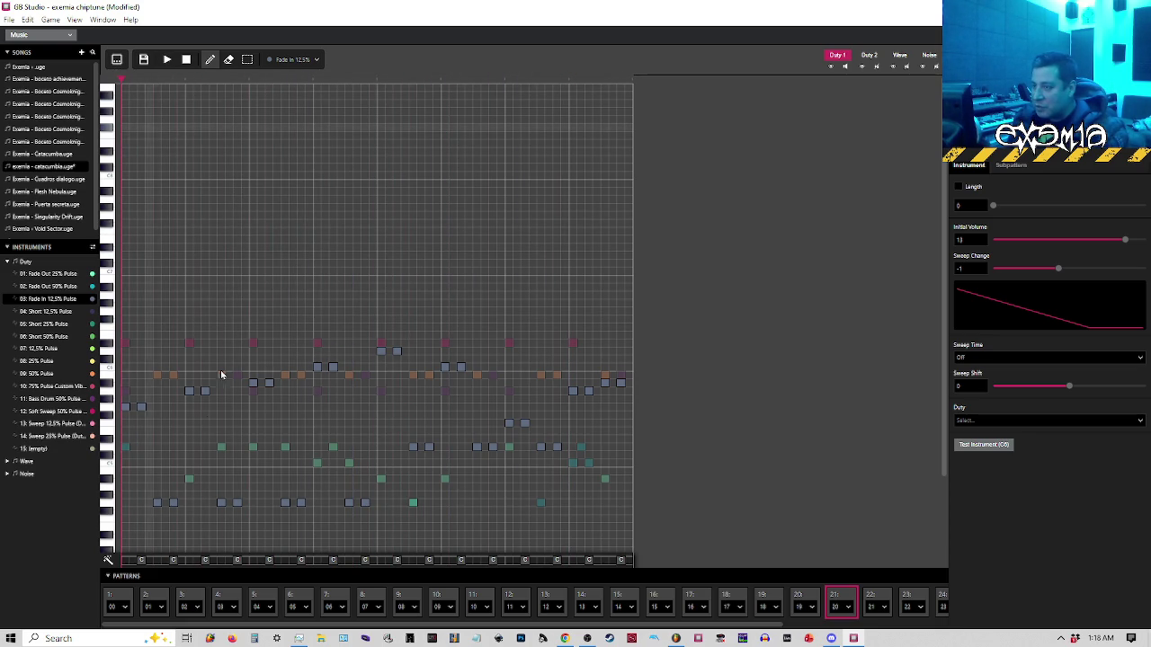
Set the first effect-lane volume effect from 8 to 10 (C0A) and return to the tracker grid
left_click(145, 561)
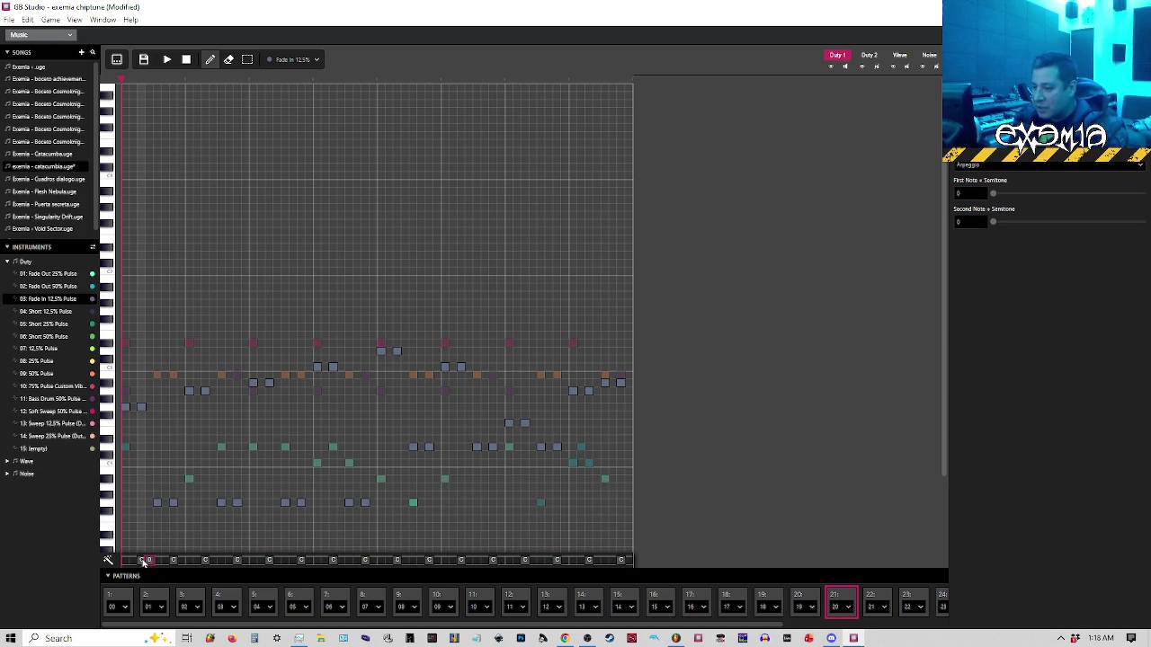
left_click(141, 560)
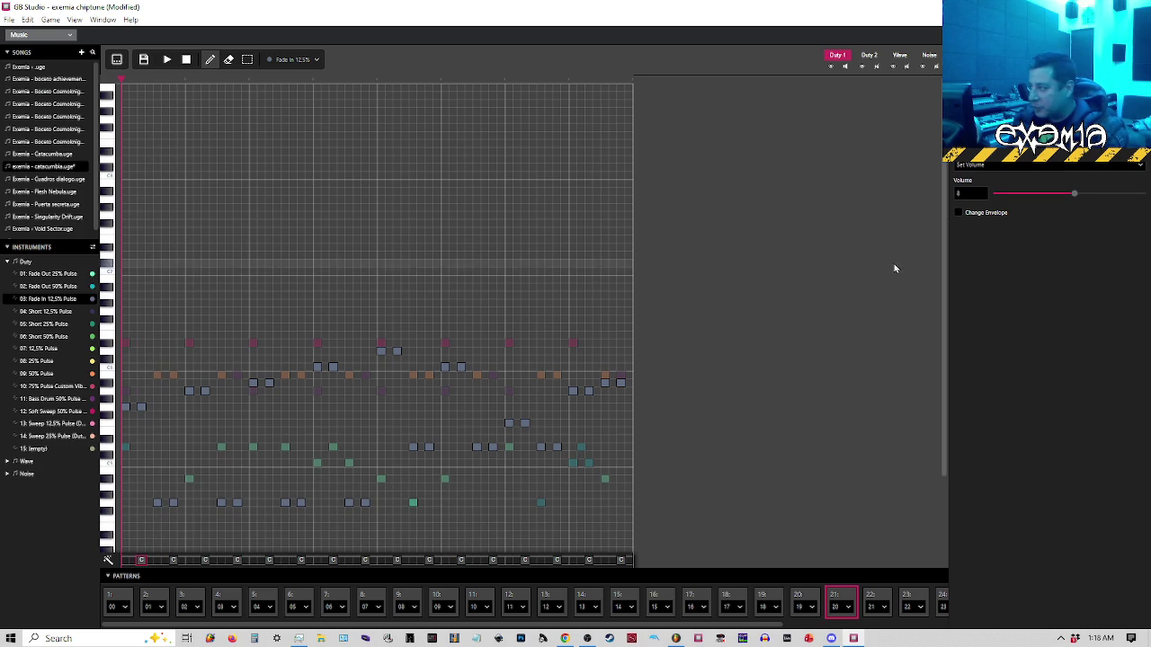
left_click_drag(1074, 193, 1096, 195)
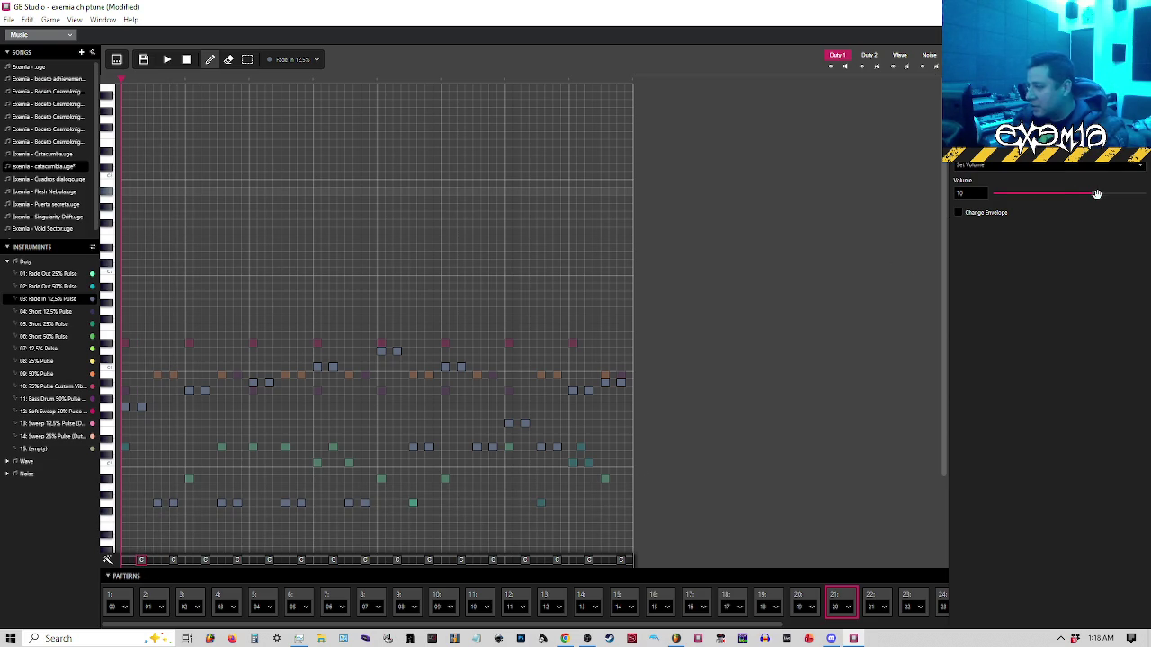
left_click(116, 59)
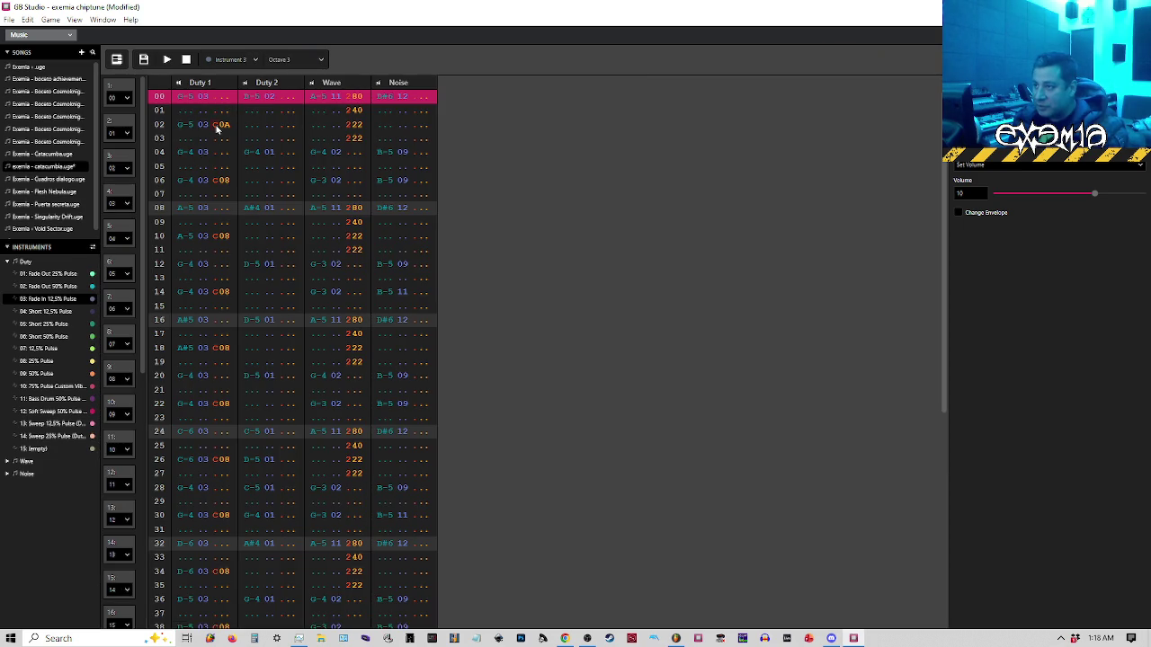
Paste row 02's C0A over the Duty 1 C08 effects on rows 06–22, then play in the piano roll
left_click(215, 126)
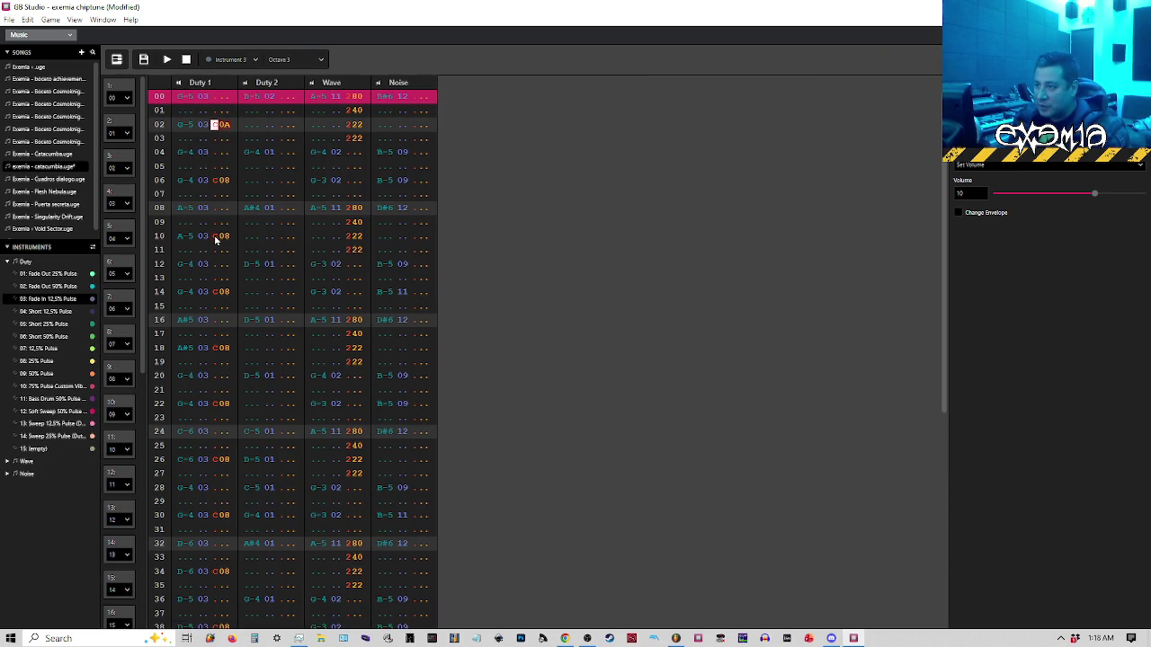
left_click(216, 181)
type("A")
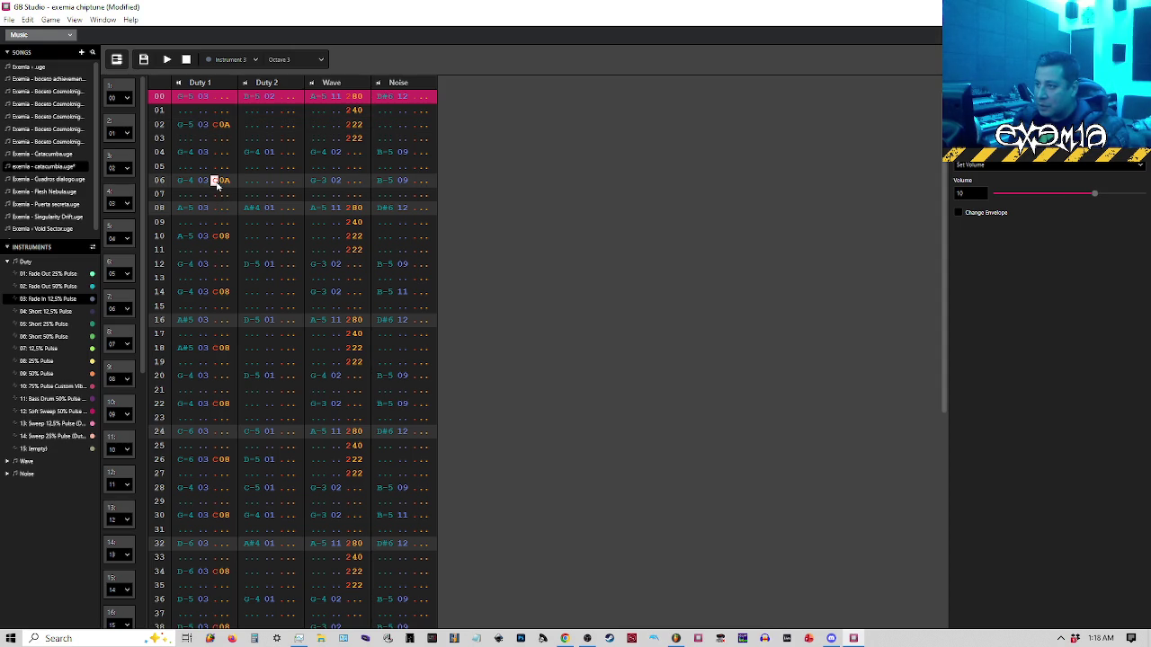
left_click(216, 236)
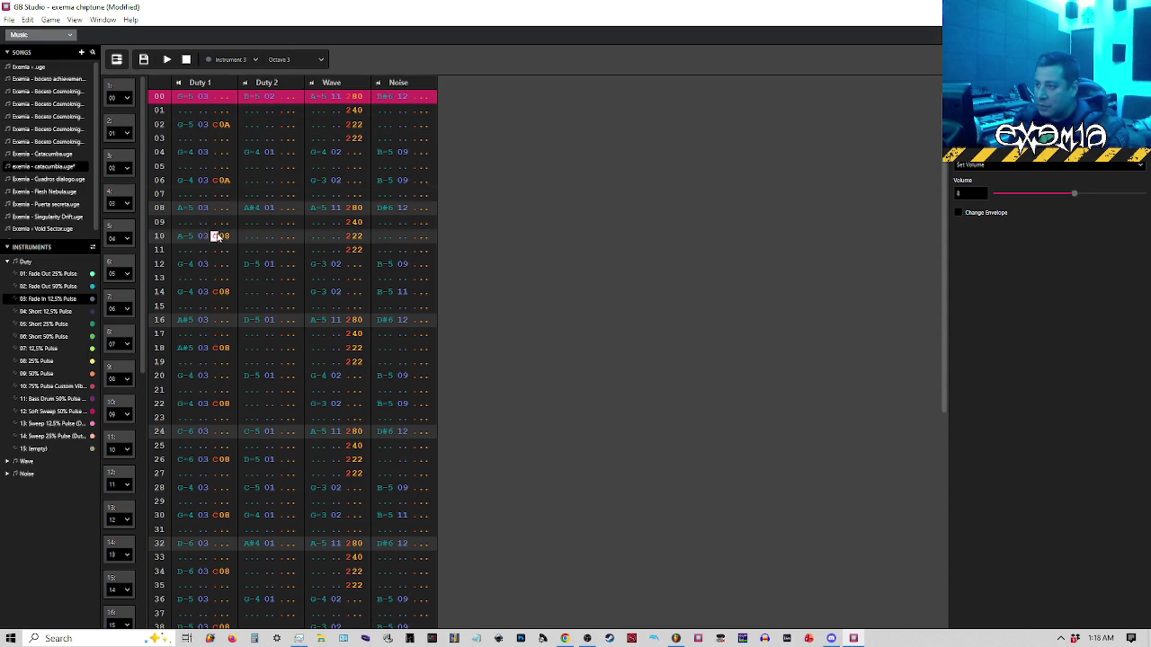
left_click(216, 292)
type("C0A")
left_click(216, 348)
type("C0A")
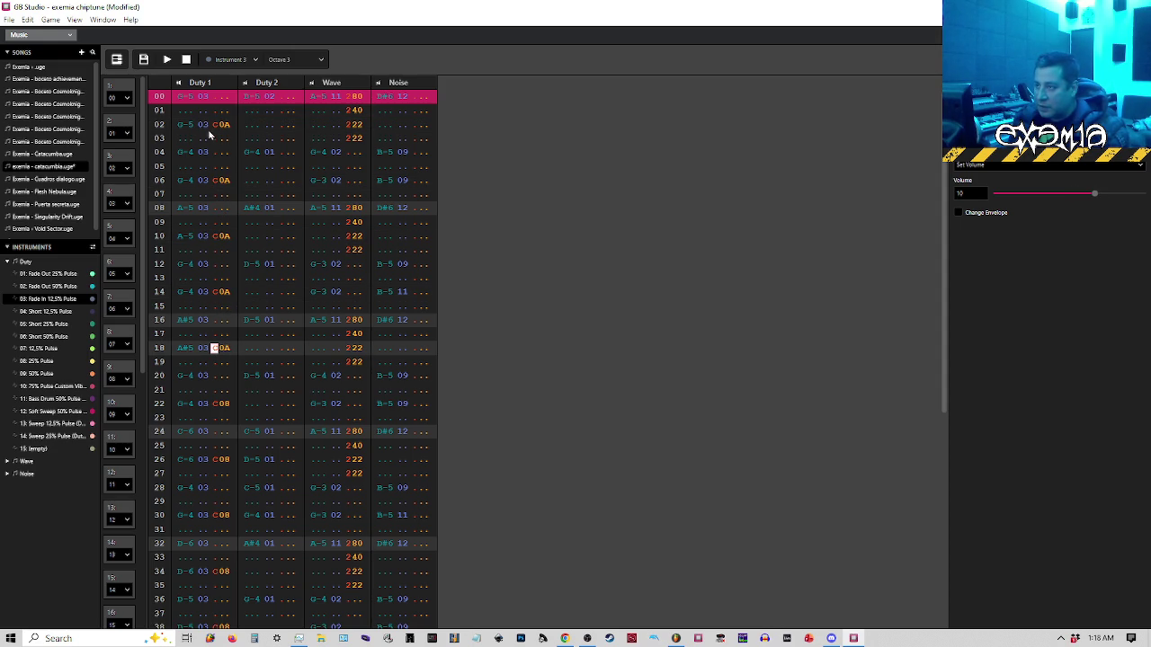
left_click(216, 125)
left_click(216, 404)
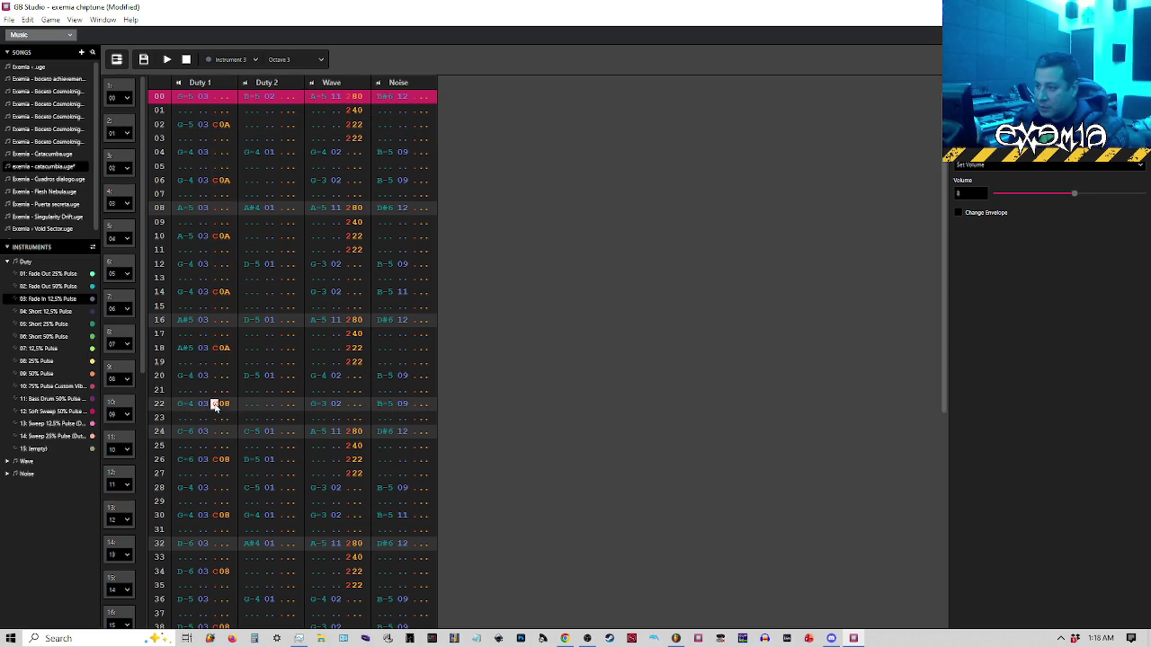
left_click(116, 59)
key("space")
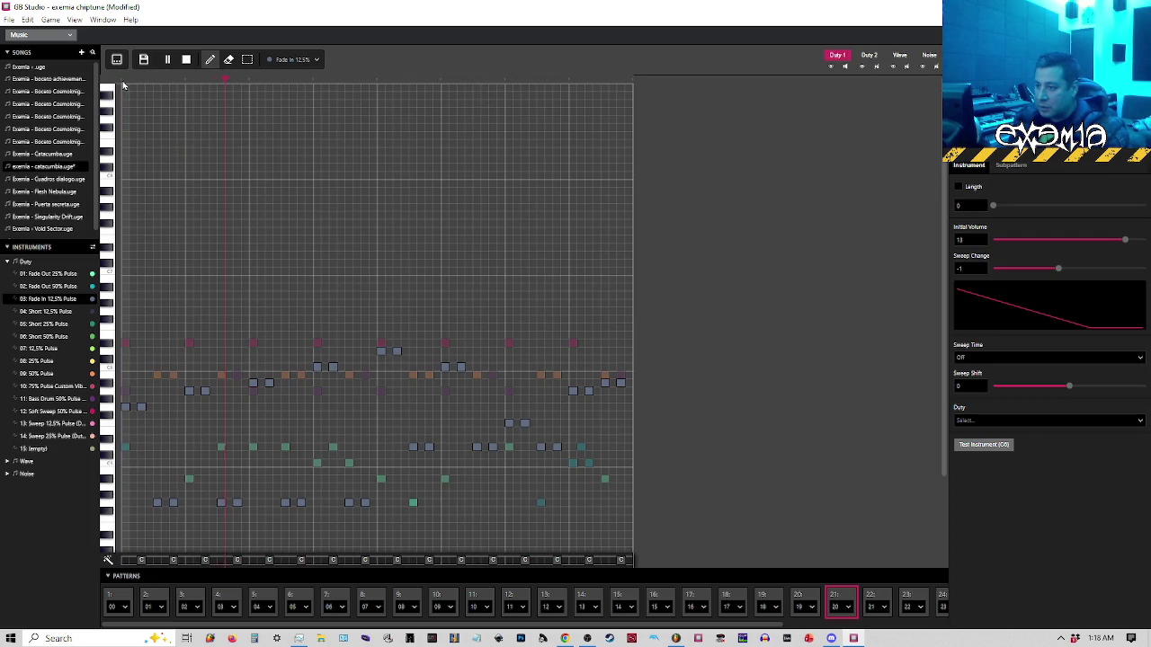
key("space")
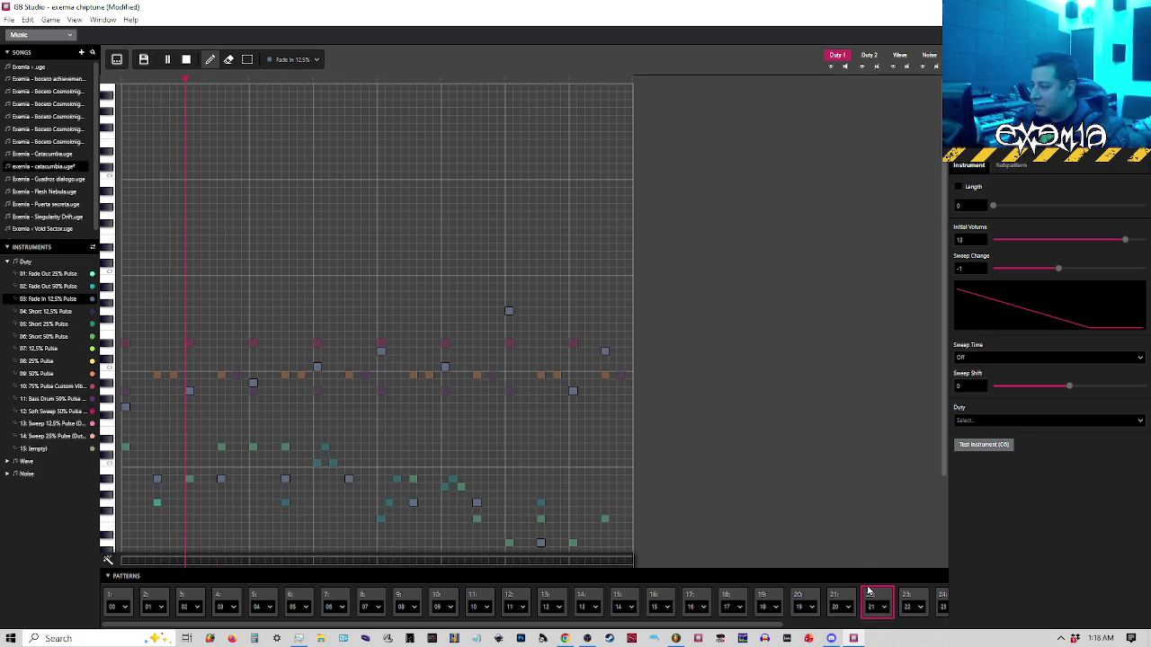
key("space")
left_click(840, 600)
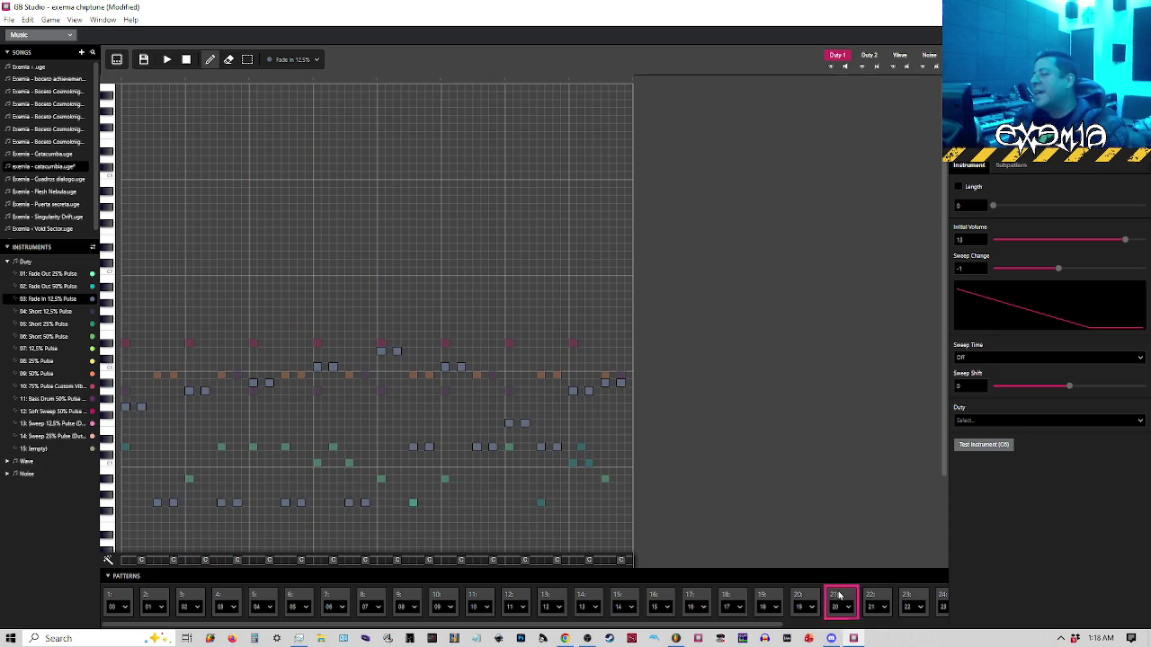
left_click(116, 59)
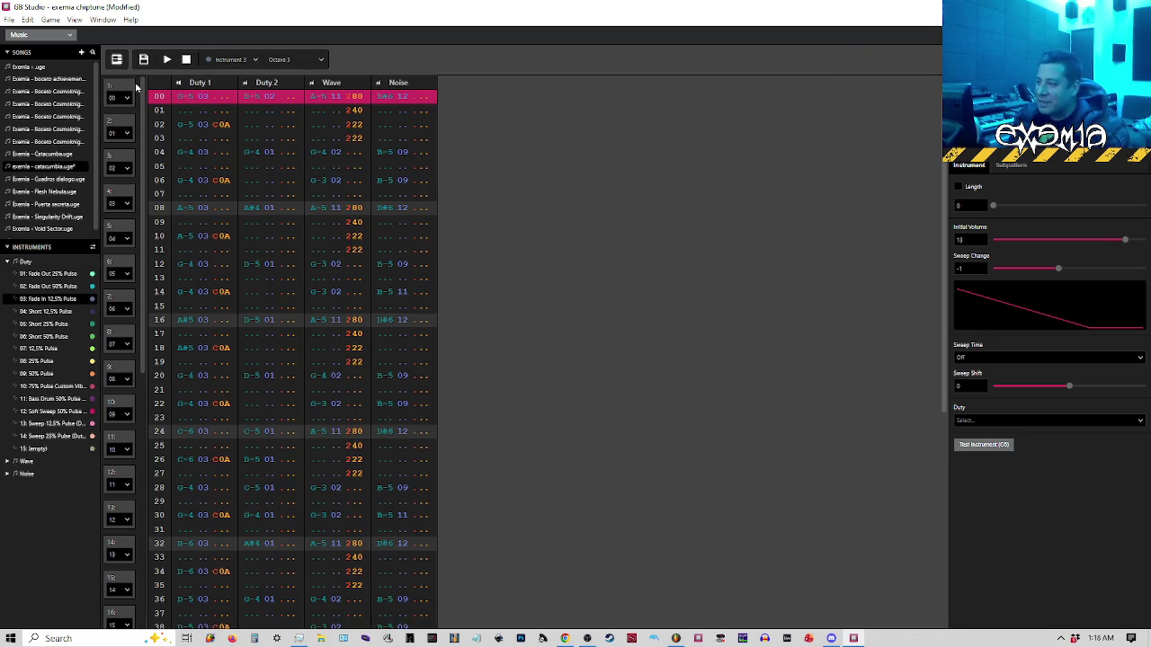
left_click(117, 59)
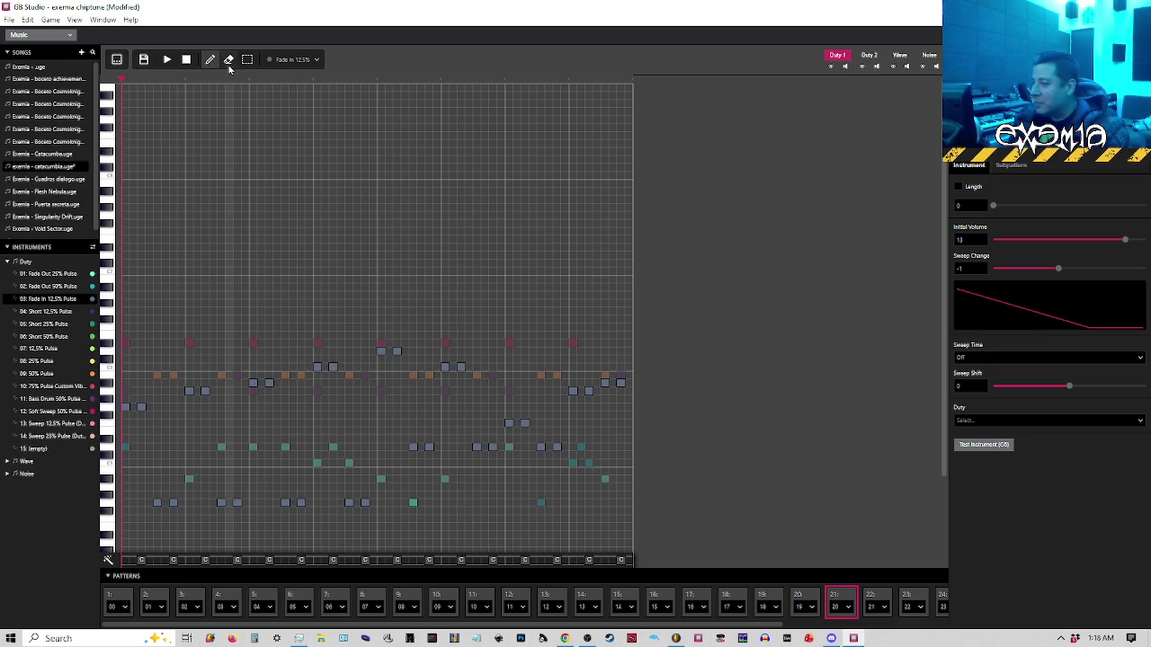
key("space")
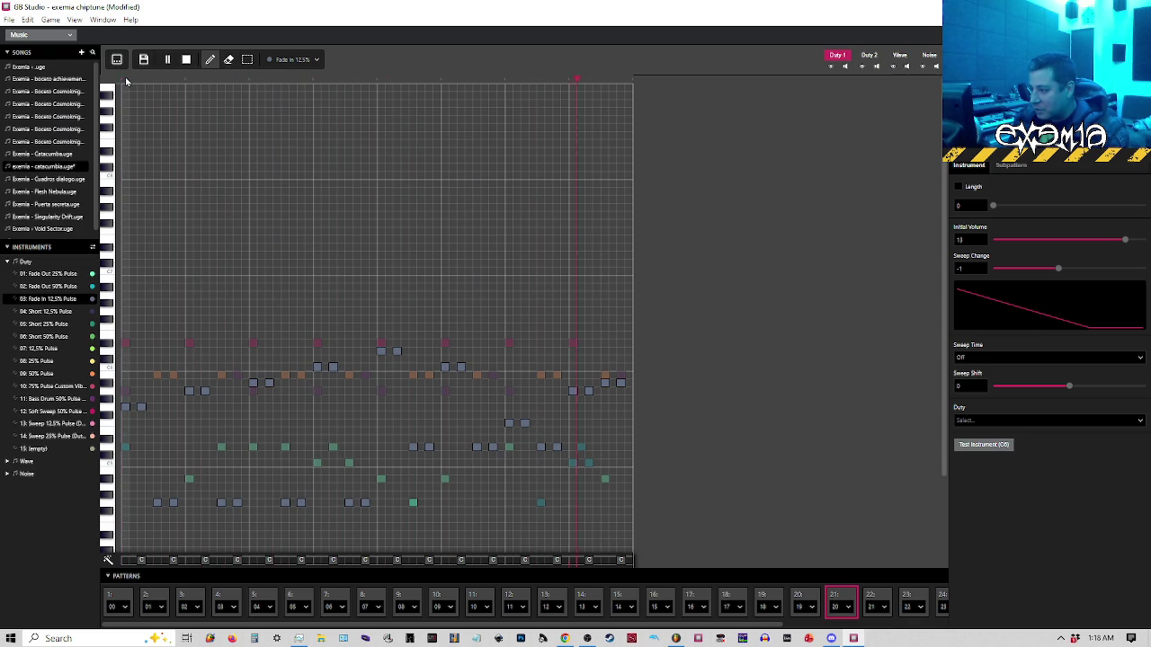
key("space")
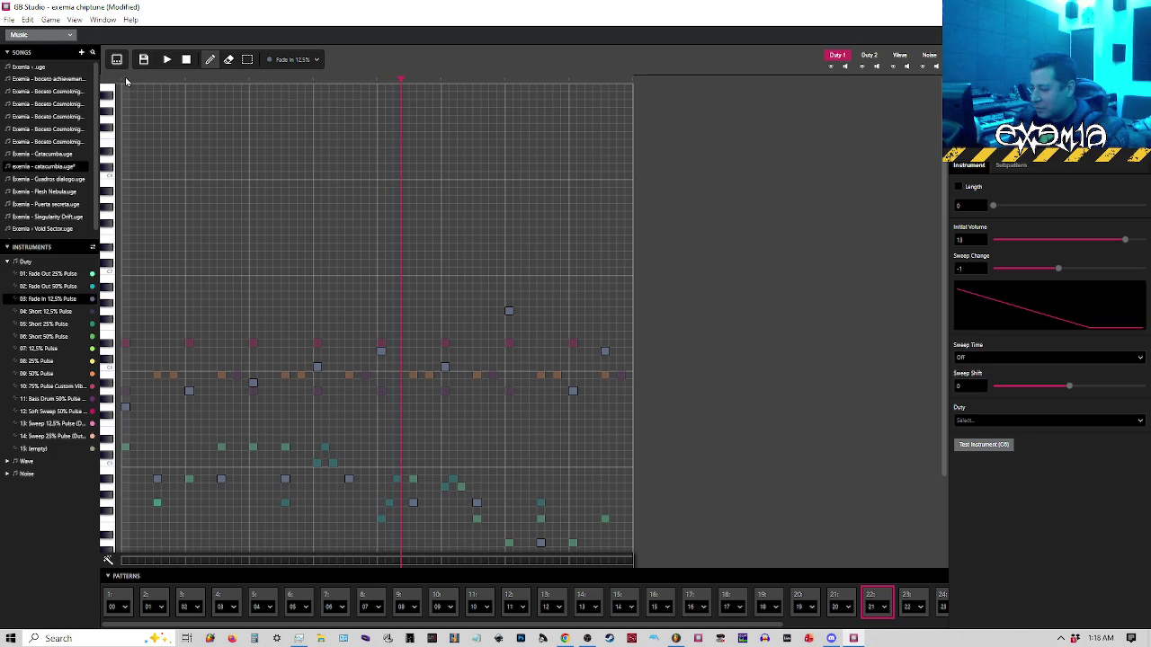
left_click(841, 596)
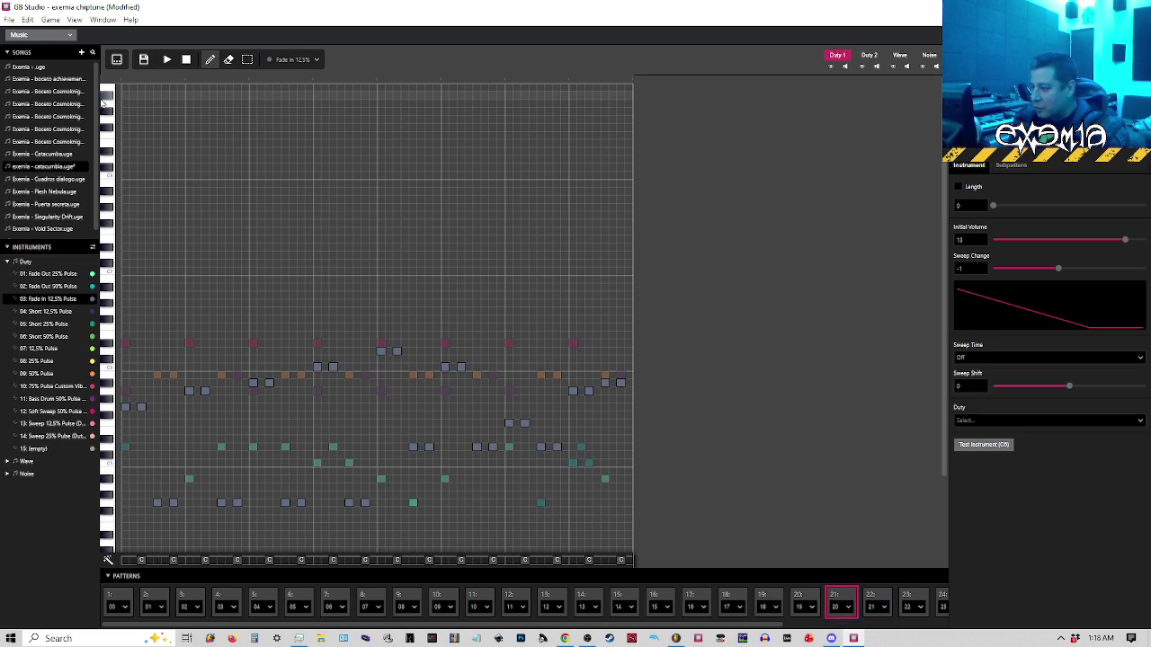
Via the opening low note, drag Fade In 12.5% Pulse's Initial Volume from 13 to 3, ending in tracker view
left_click(142, 409)
mouse_move(1047, 241)
left_mouse_down()
mouse_move(1022, 241)
mouse_move(1033, 239)
left_mouse_up()
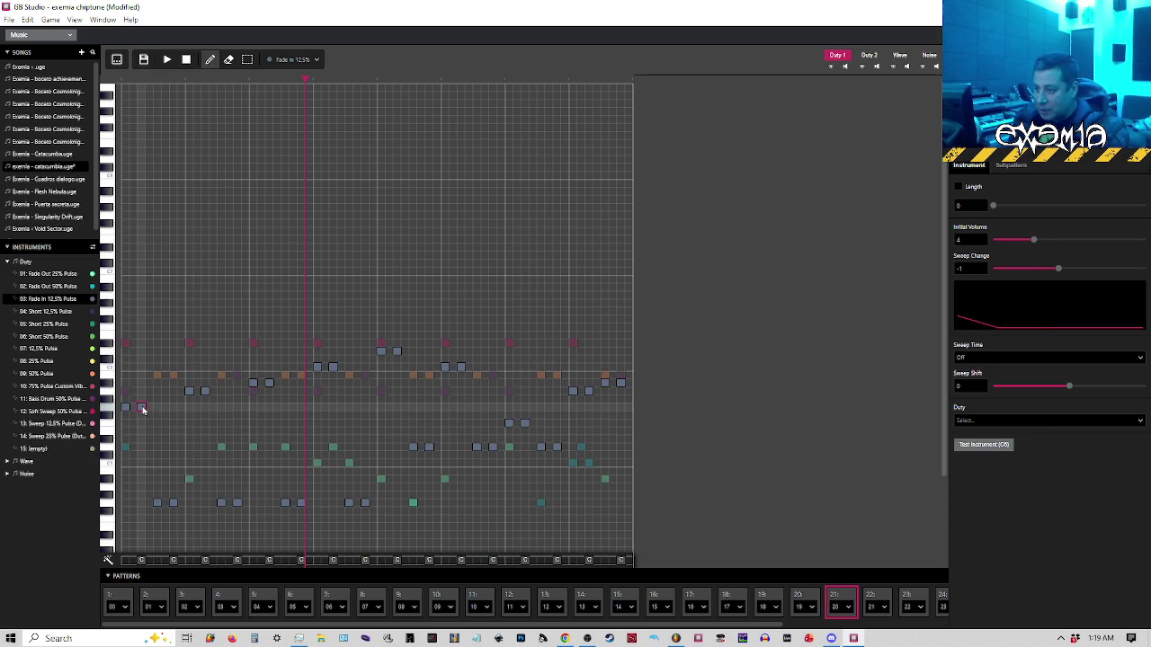
left_click(115, 59)
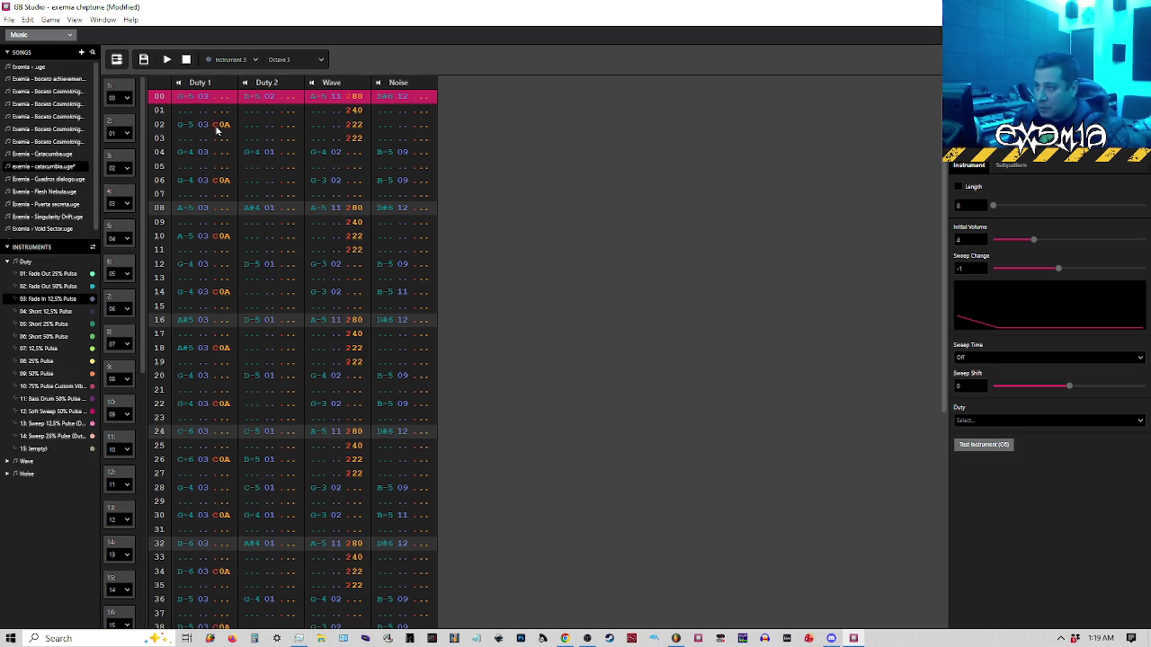
left_click(116, 58)
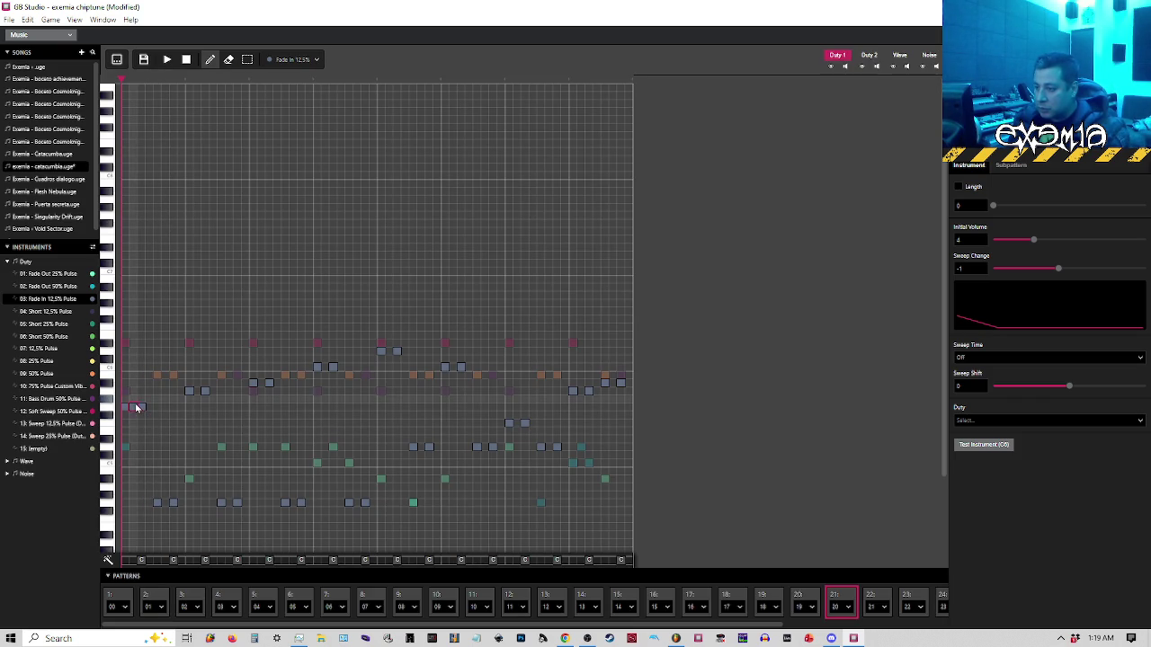
left_click(143, 411)
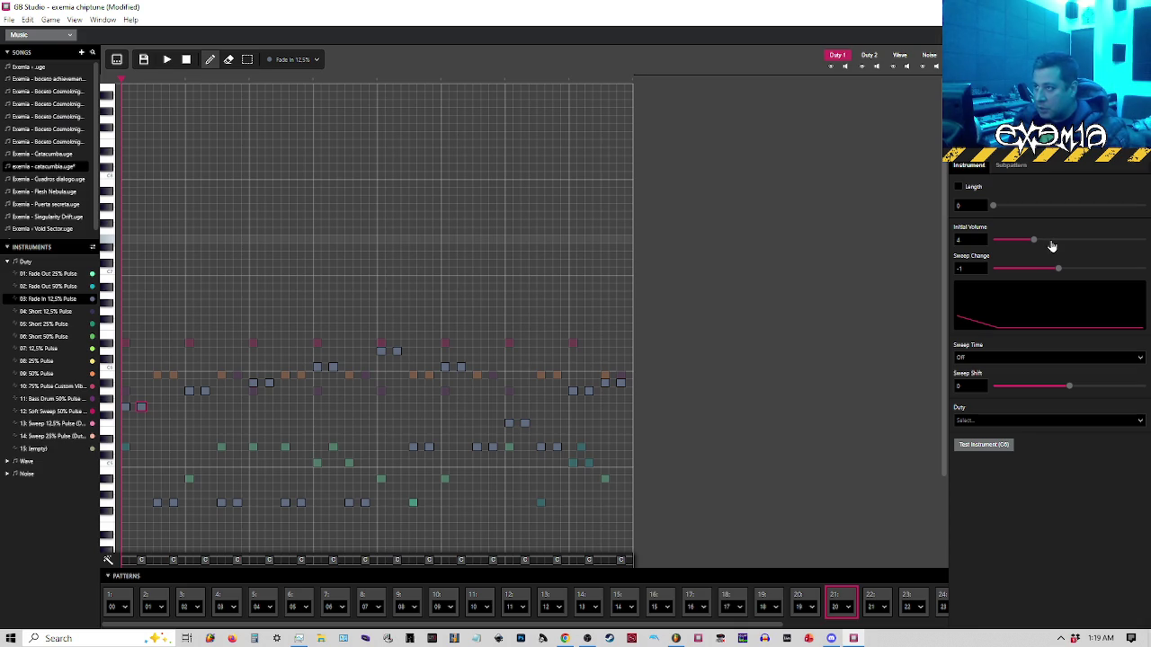
left_click_drag(1030, 241, 1023, 241)
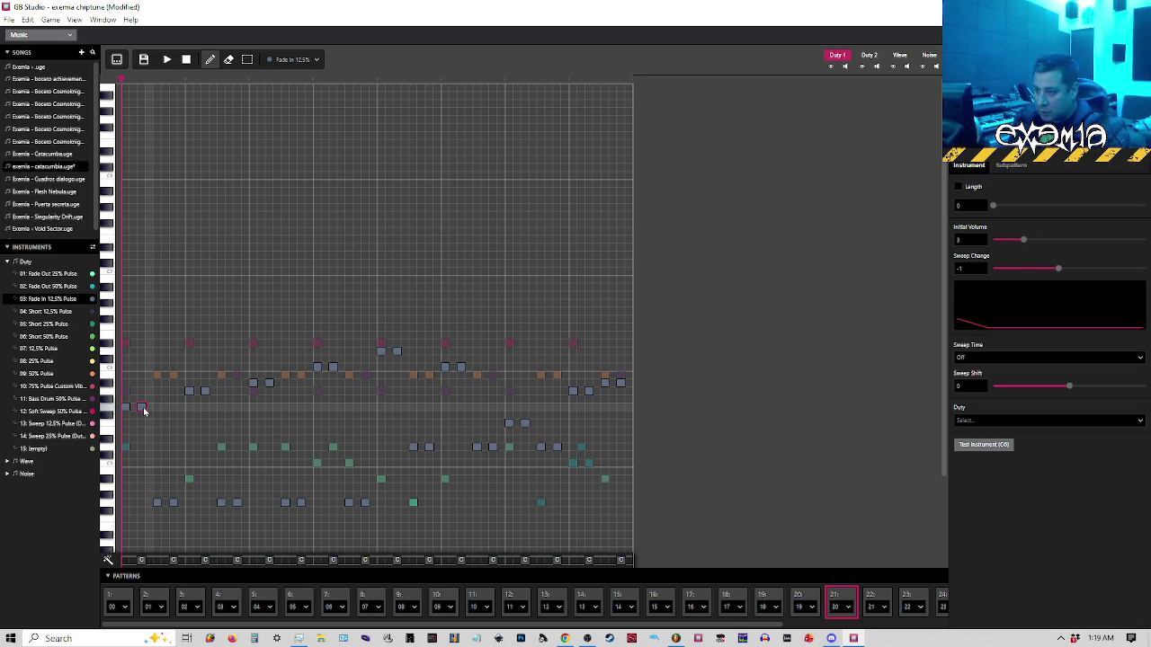
left_click(117, 60)
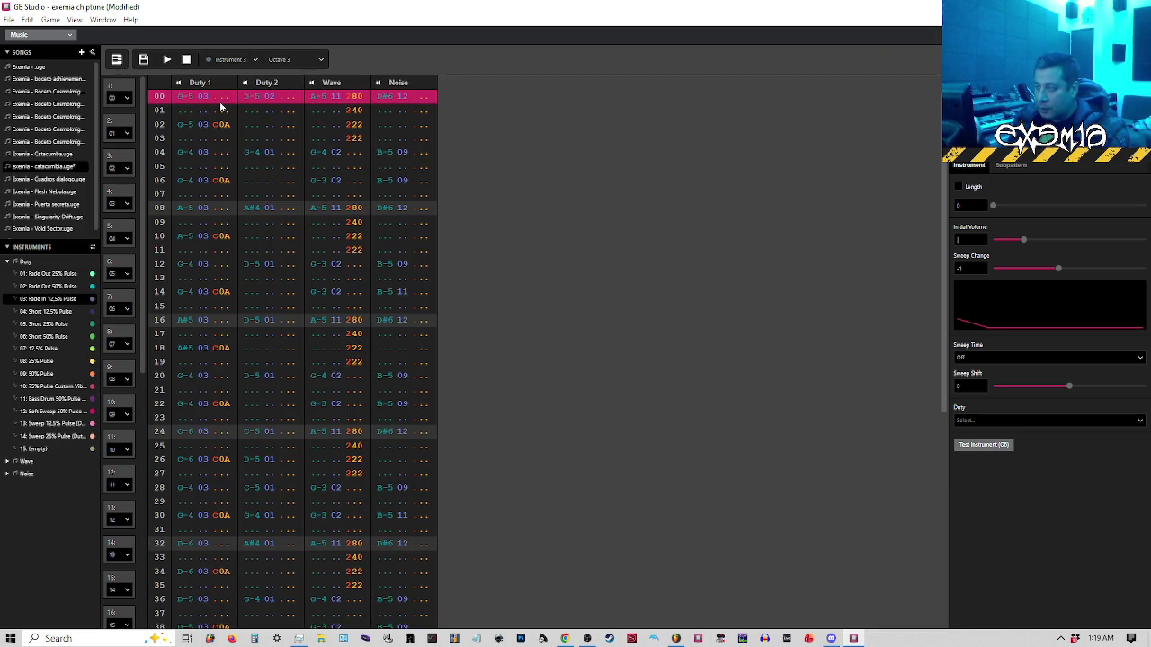
Set row 02's Duty 1 volume effect to C04 and paste it over rows 06, 10 and 14
left_click(117, 60)
left_click(117, 60)
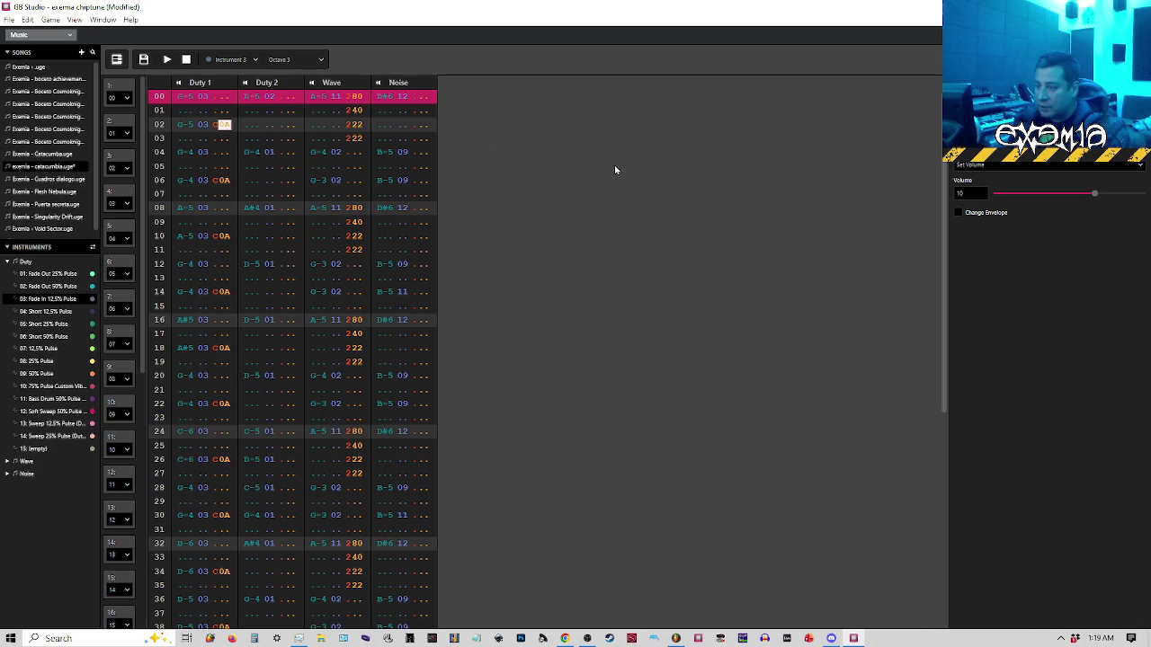
left_click(1023, 193)
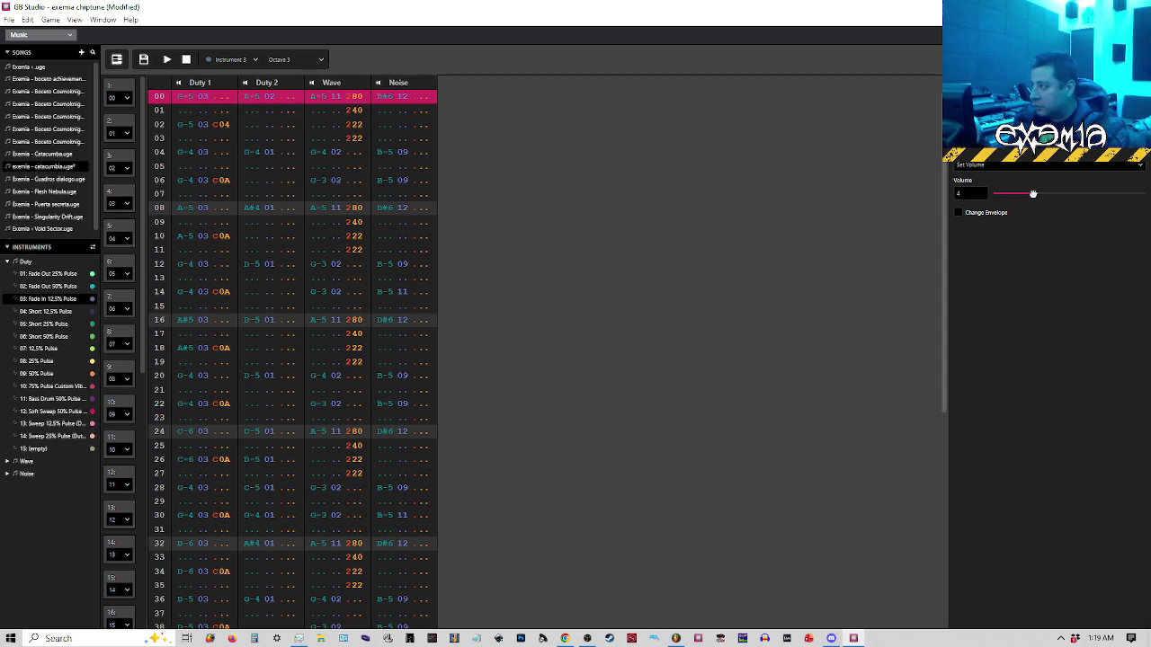
left_click(215, 125)
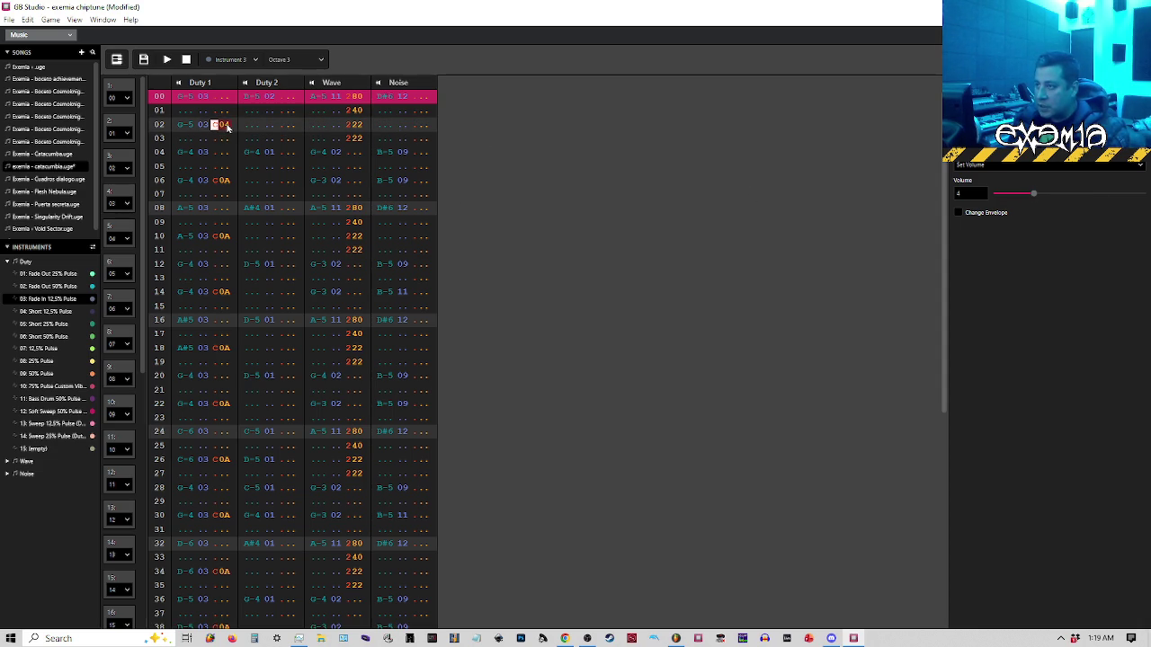
left_click(216, 179)
key("ctrl+v")
left_click(216, 236)
type("C04")
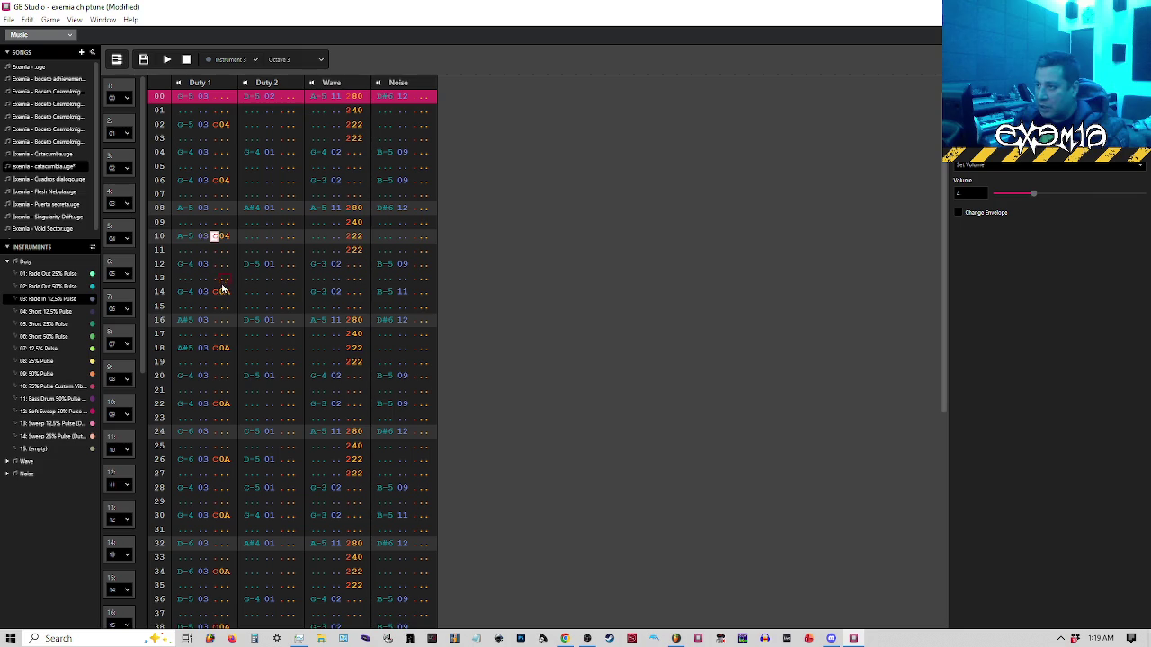
left_click(216, 291)
type("C04")
Paste C04 over the remaining Duty 1 volume effects on rows 18 through 58, then return to the piano roll
scroll(217, 268, "down", 3)
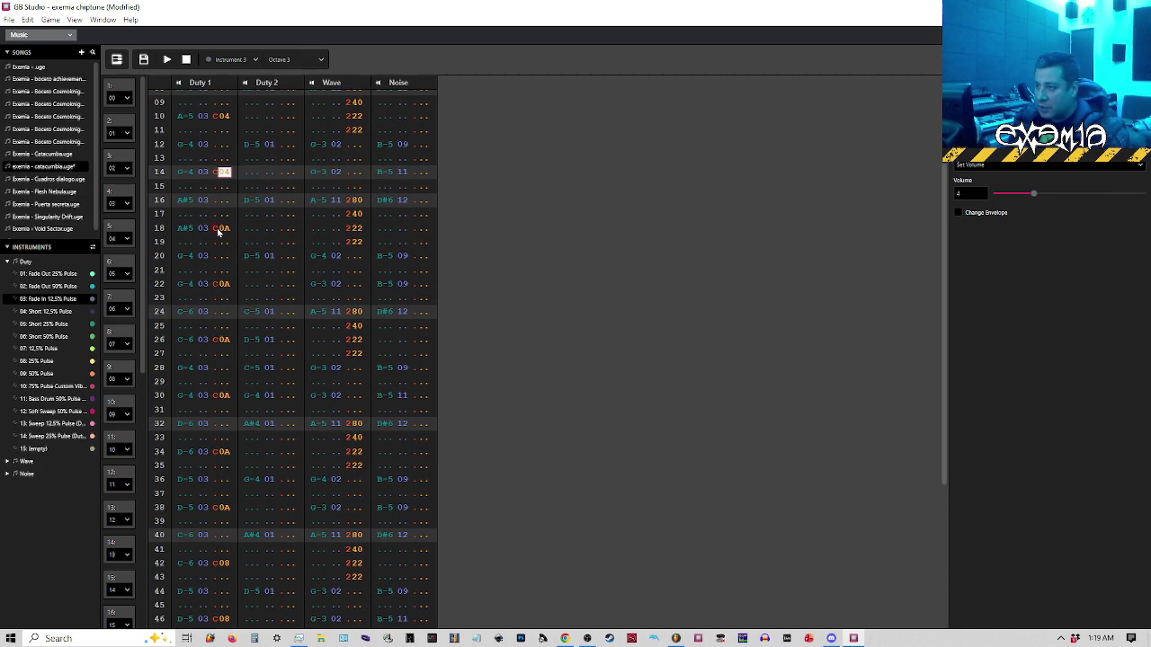
left_click(217, 227)
type("C04")
scroll(227, 245, "up", 3)
left_click(218, 126)
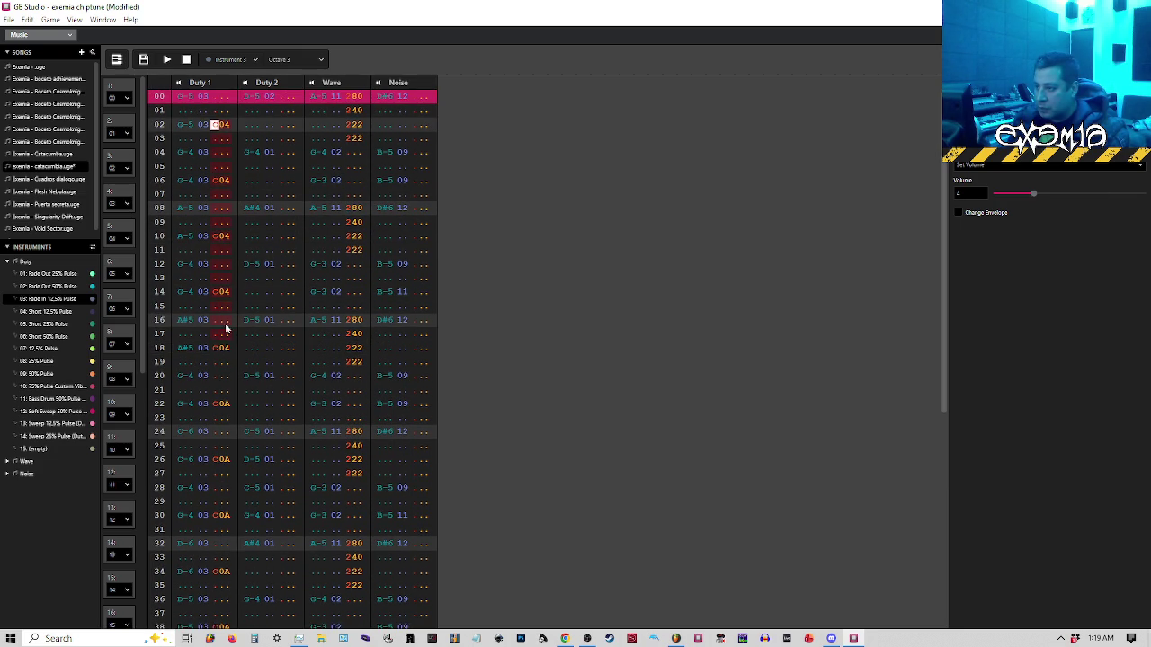
left_click(216, 351)
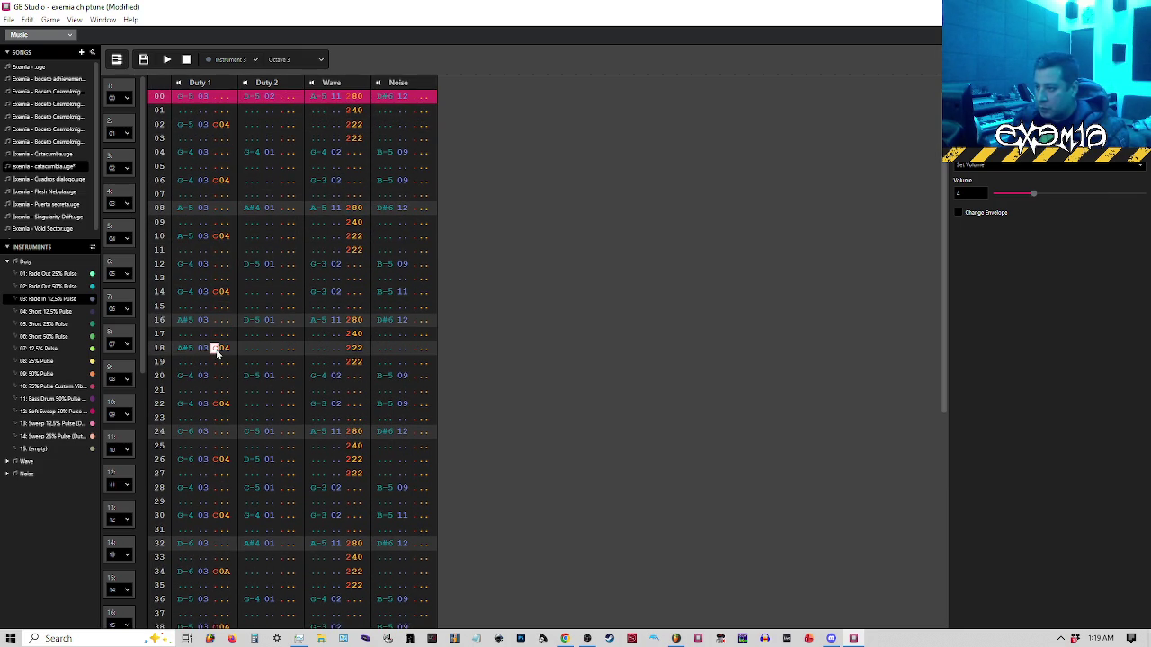
scroll(216, 352, "down", 3)
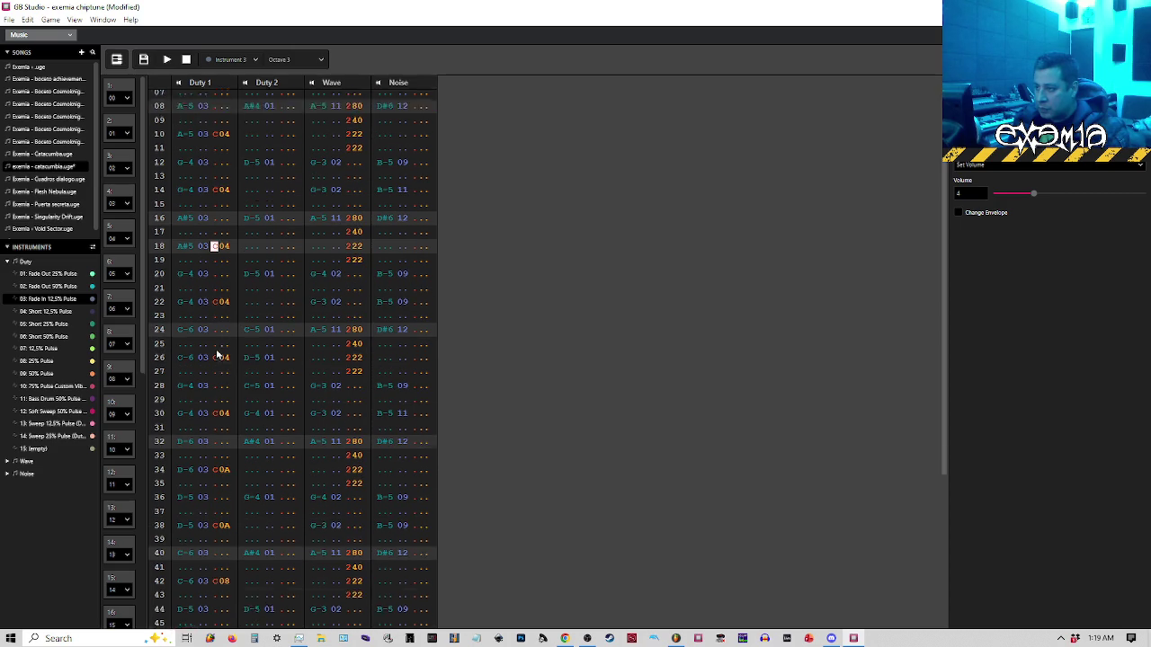
left_click(216, 451)
key("ctrl+v")
scroll(215, 449, "down", 4)
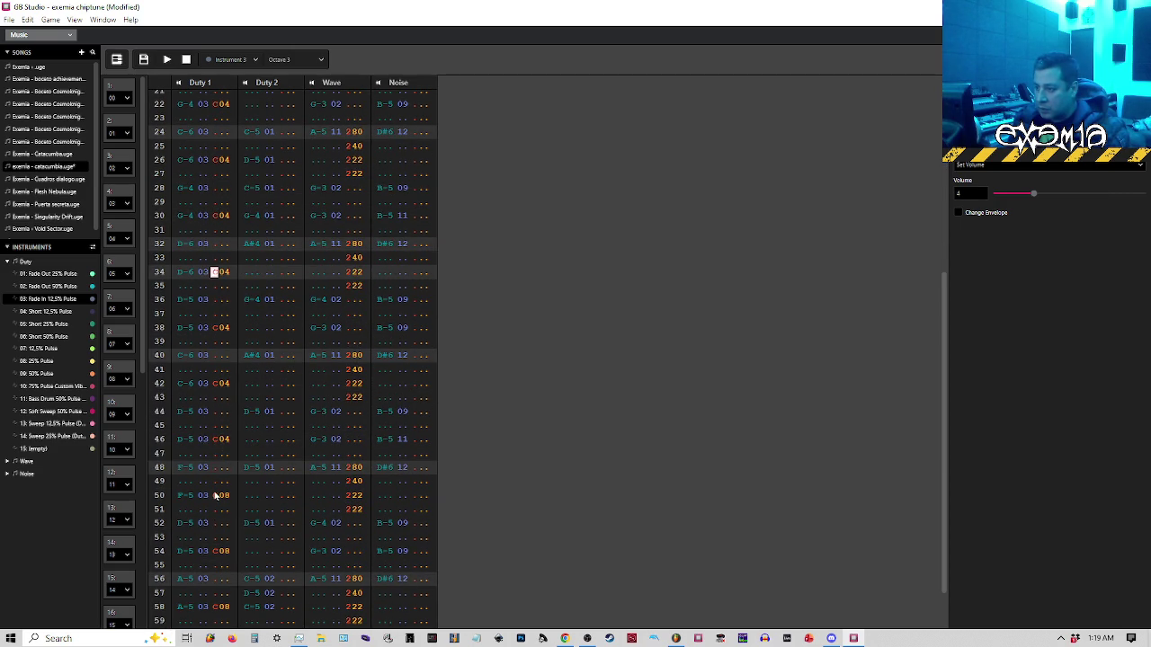
left_click(216, 495)
key("ctrl+v")
scroll(221, 503, "down", 2)
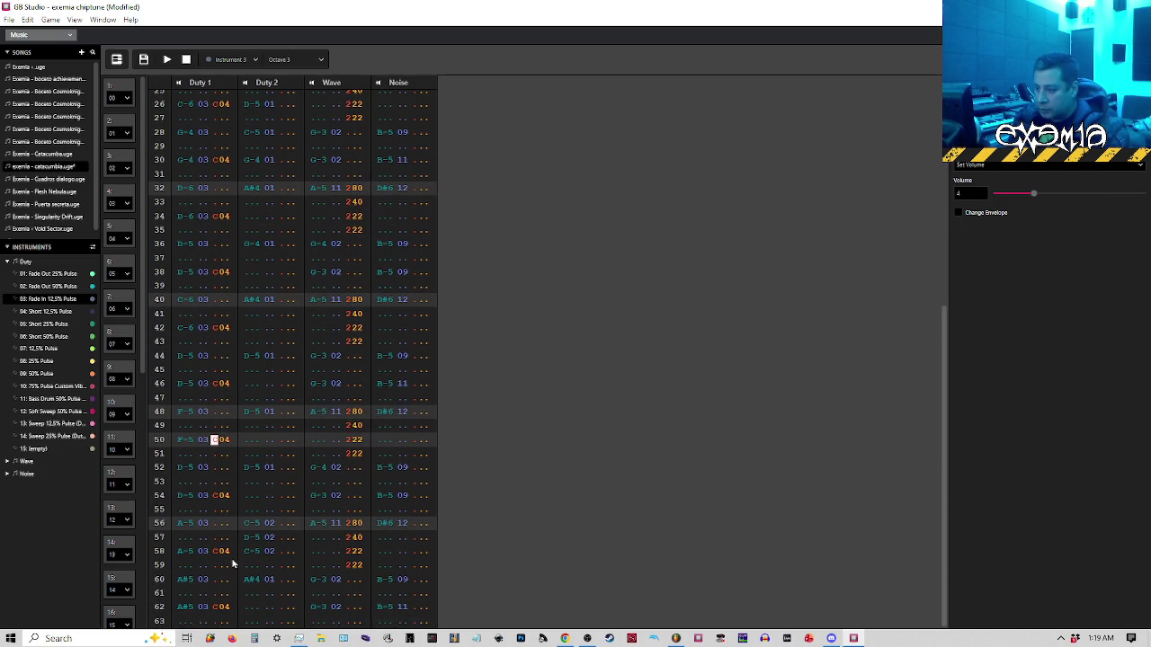
scroll(225, 225, "up", 8)
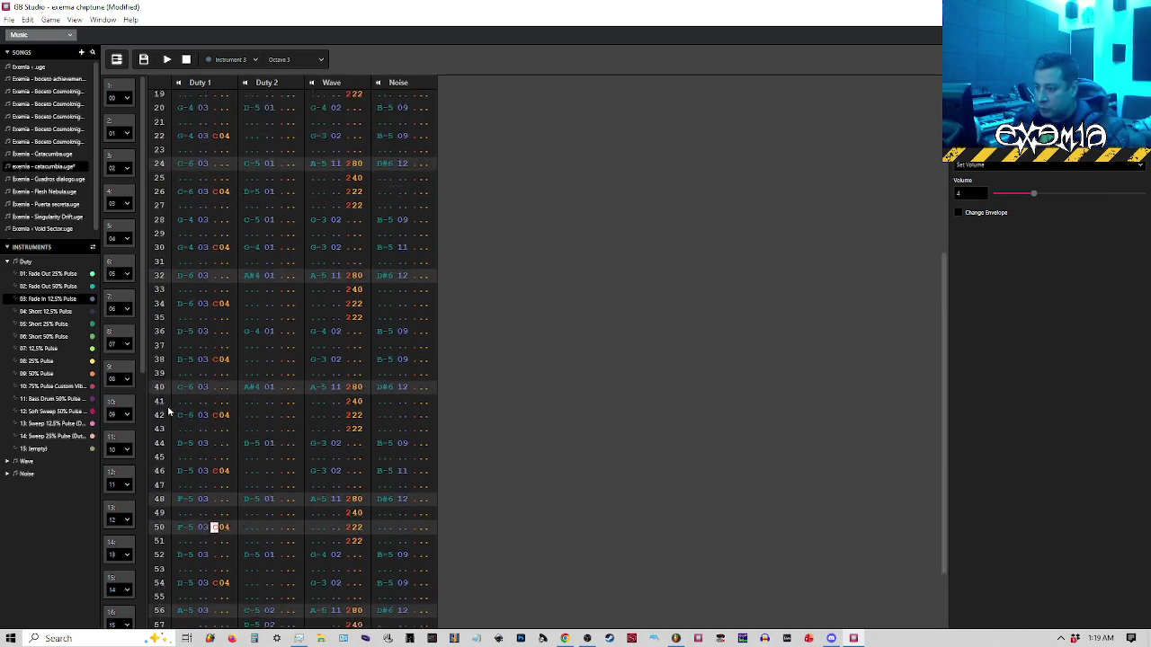
left_click(116, 61)
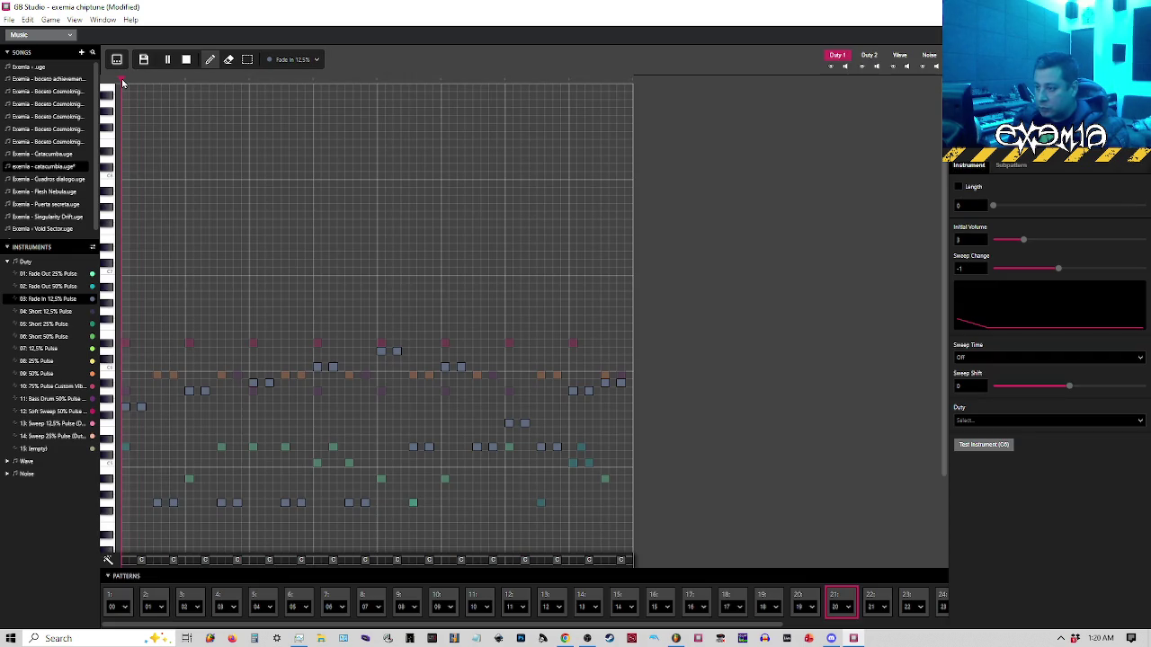
Replay pattern 20 from the start, delete two opening low notes, and undo the last removal
key("space")
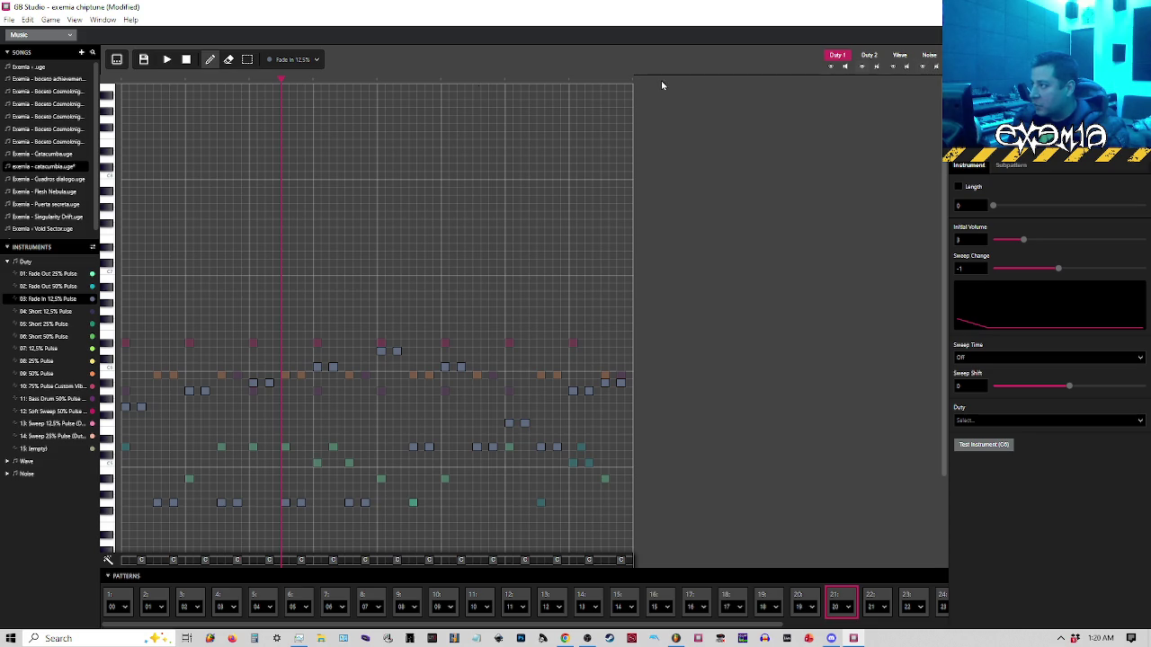
left_click(123, 82)
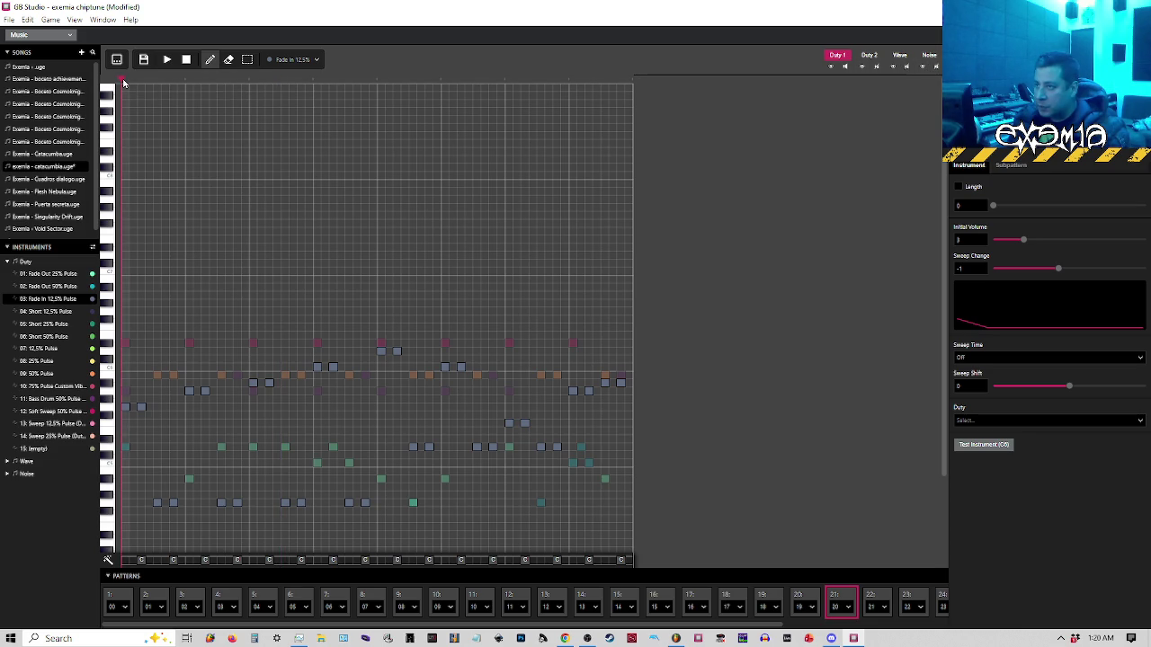
left_click(123, 83)
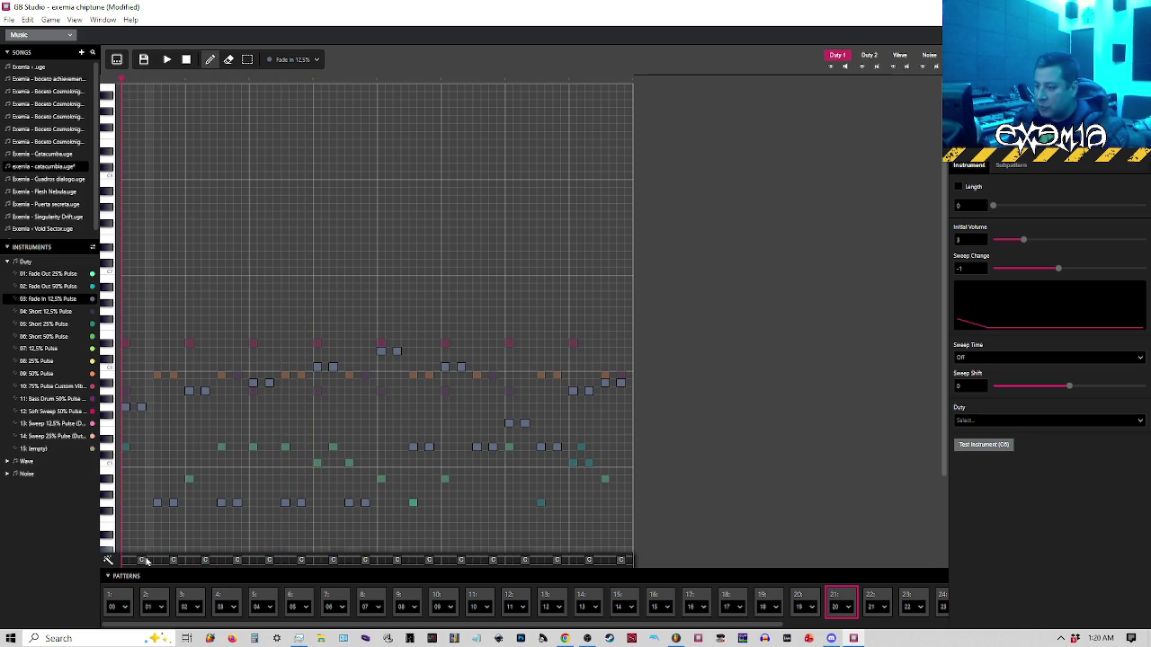
key("space")
left_click(141, 407)
left_click(173, 502)
key("space")
left_click(123, 81)
key("ctrl+z")
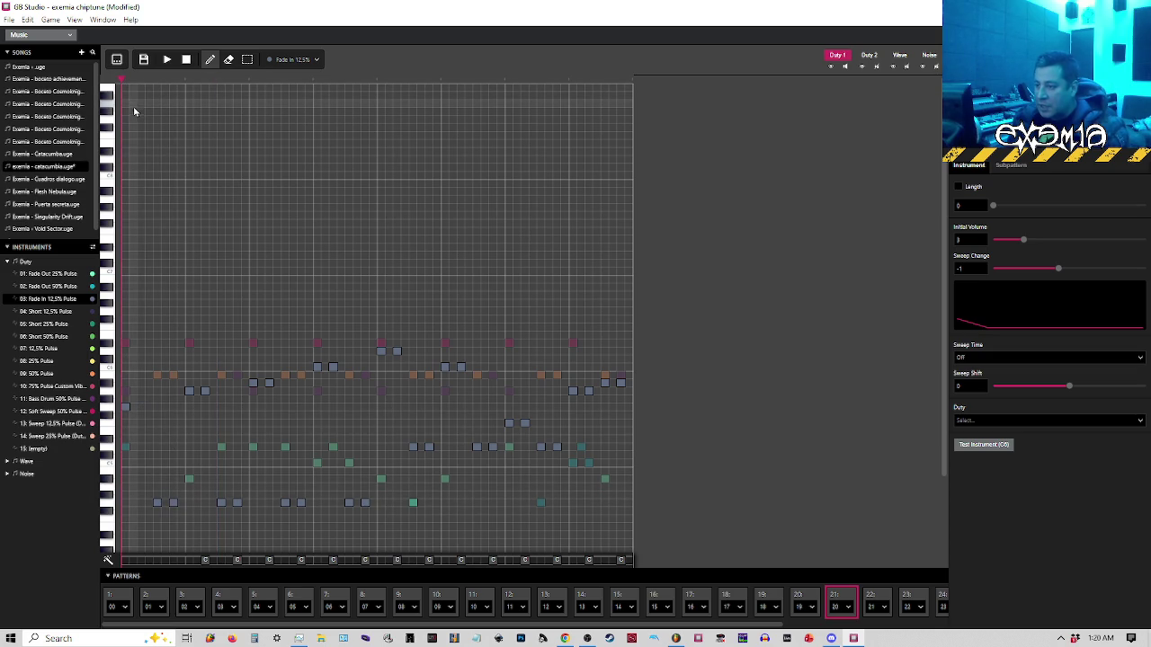
Restore the other opening note, raise Fade In 12.5% Pulse's Initial Volume to 14, and replay from the start
key("ctrl+z")
mouse_move(1023, 240)
left_mouse_down()
mouse_move(1144, 240)
mouse_move(1134, 241)
left_mouse_up()
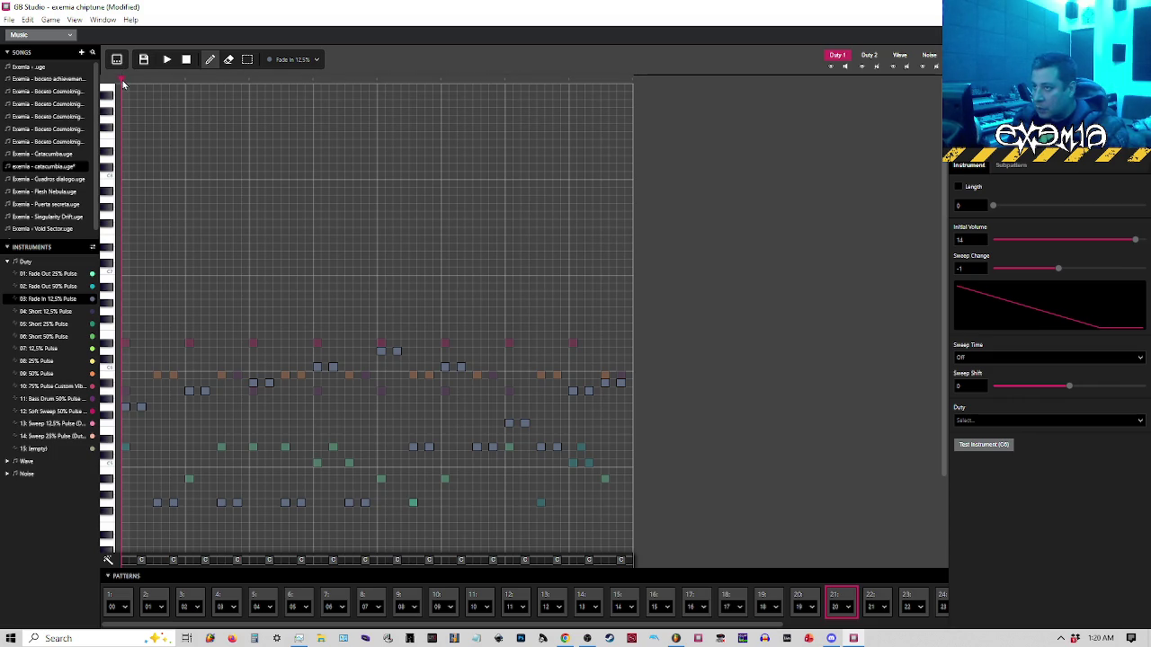
key("space")
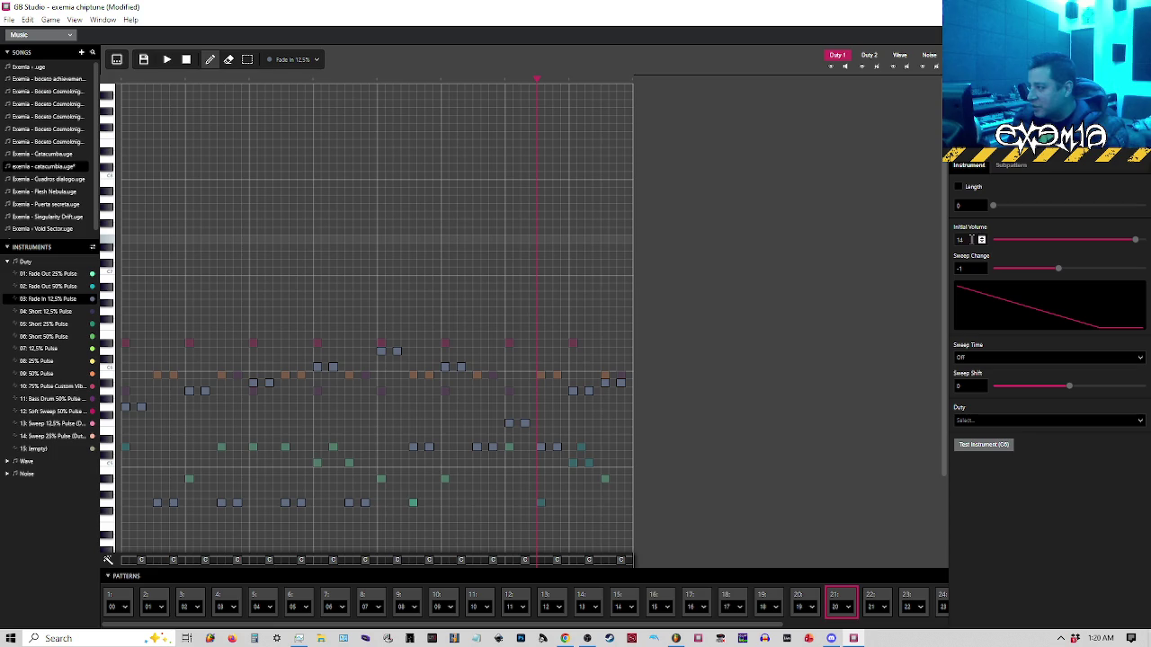
left_click_drag(976, 240, 949, 240)
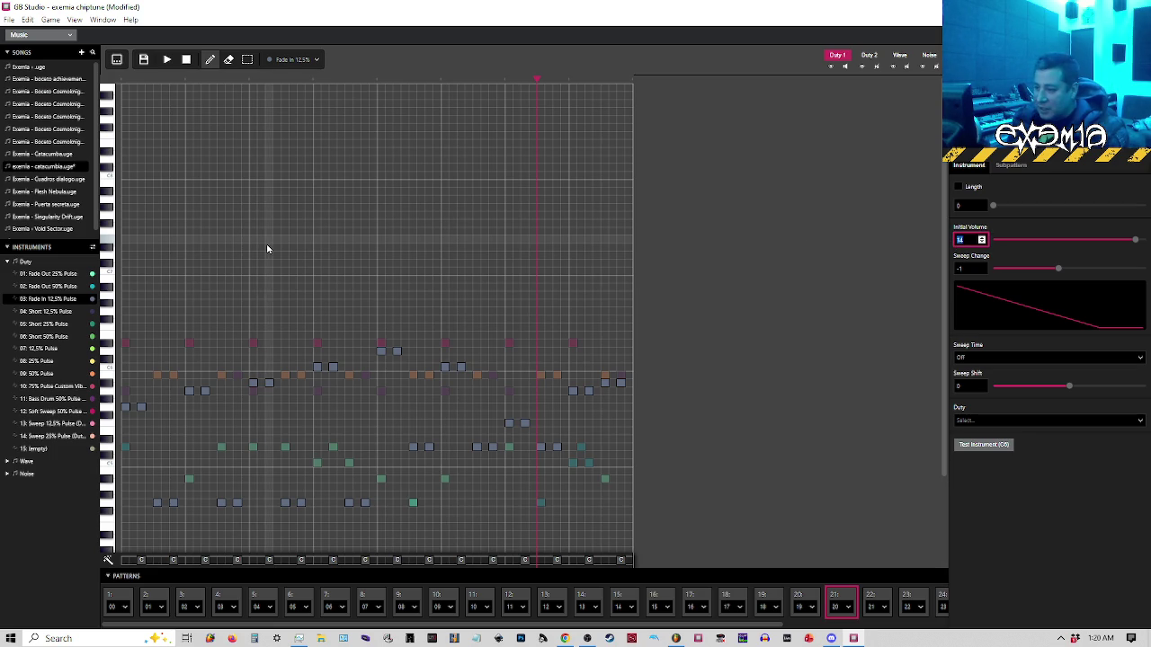
left_click(121, 81)
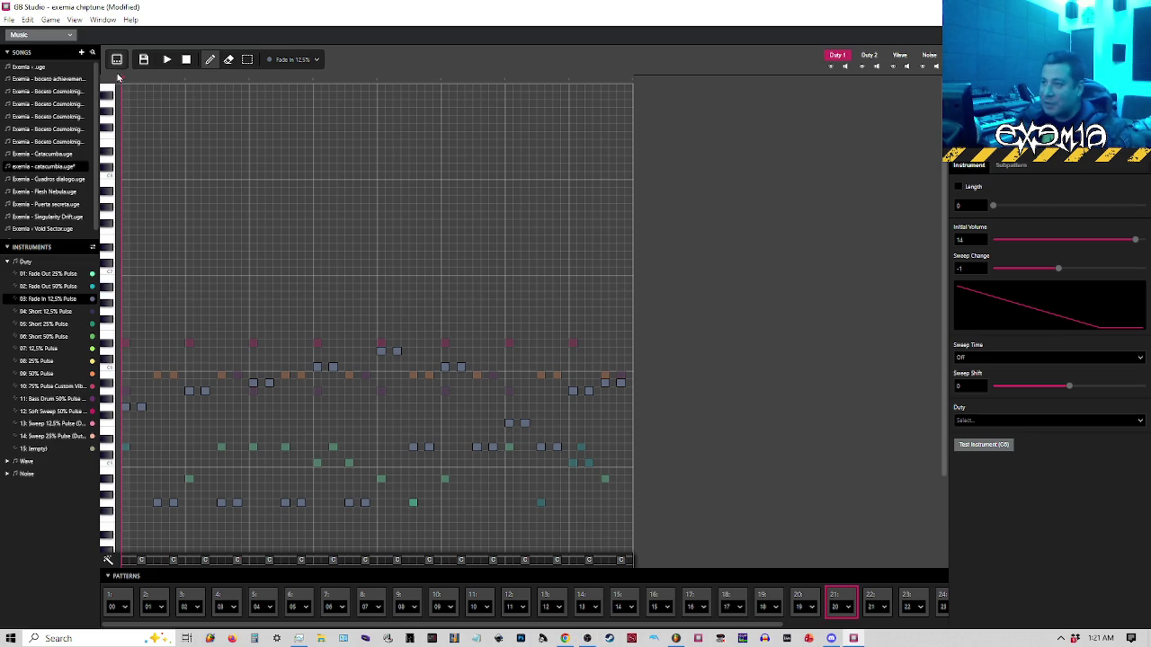
Play the song from the start a few times to hear the louder instrument
key("space")
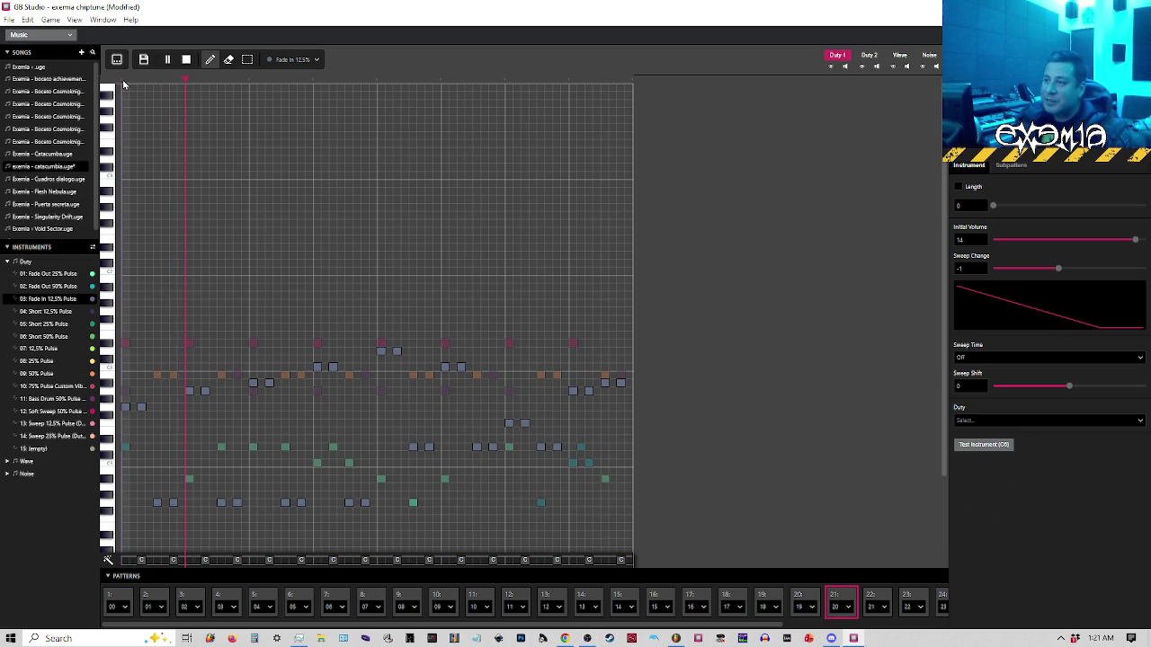
key("space")
left_click(130, 80)
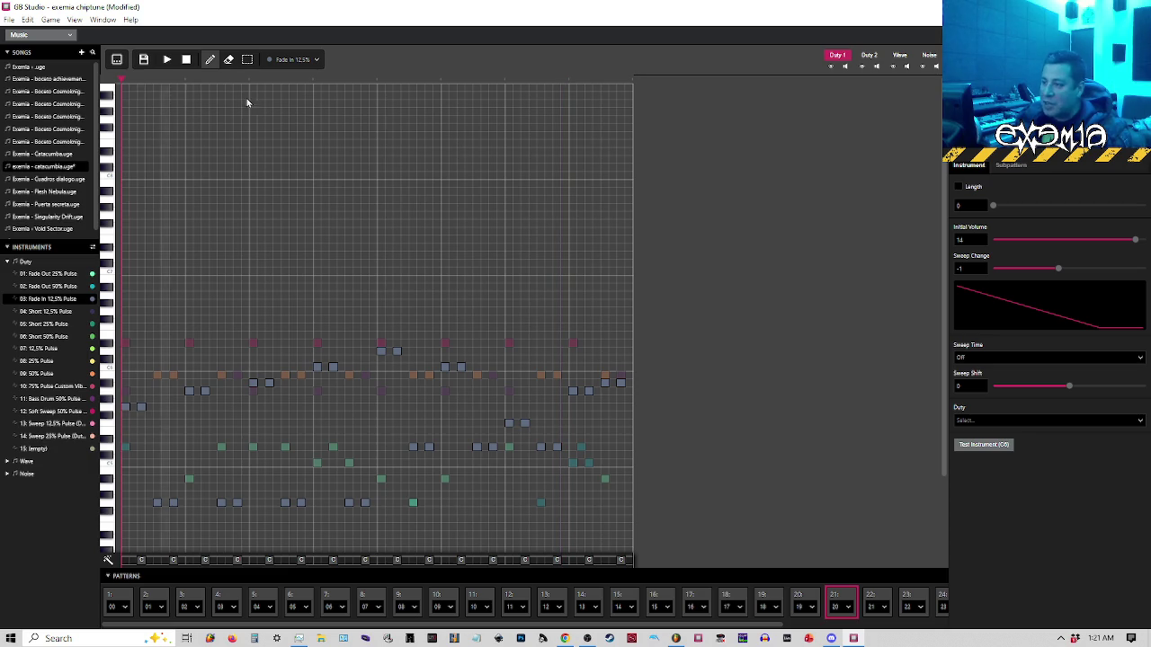
key("space")
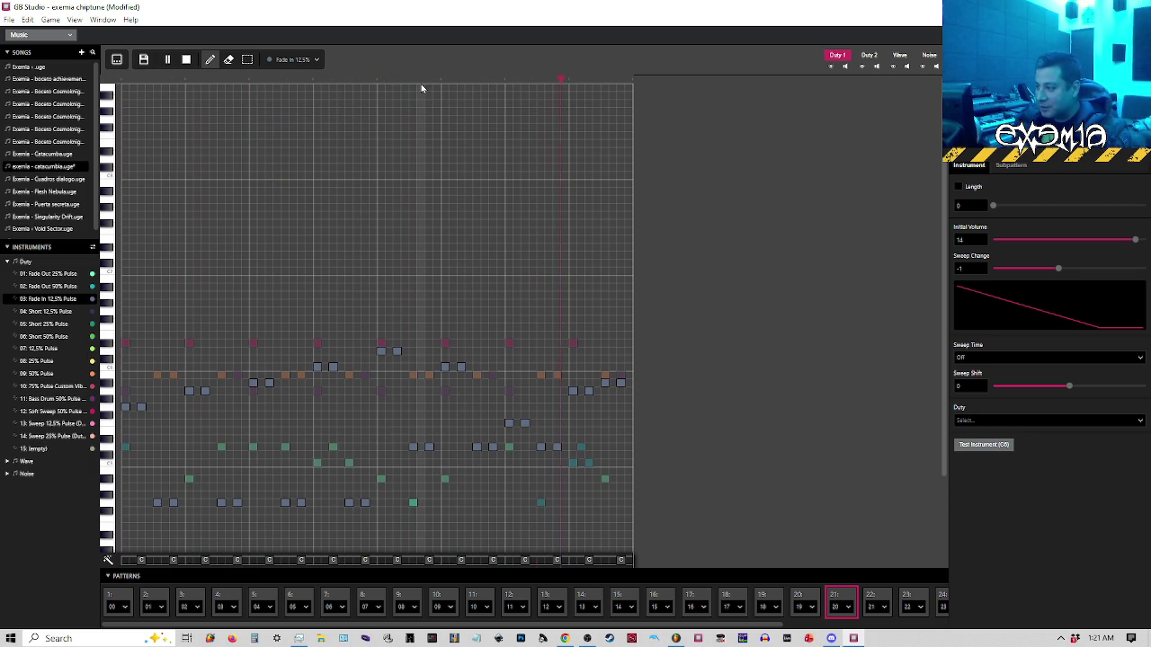
left_click(125, 80)
key("space")
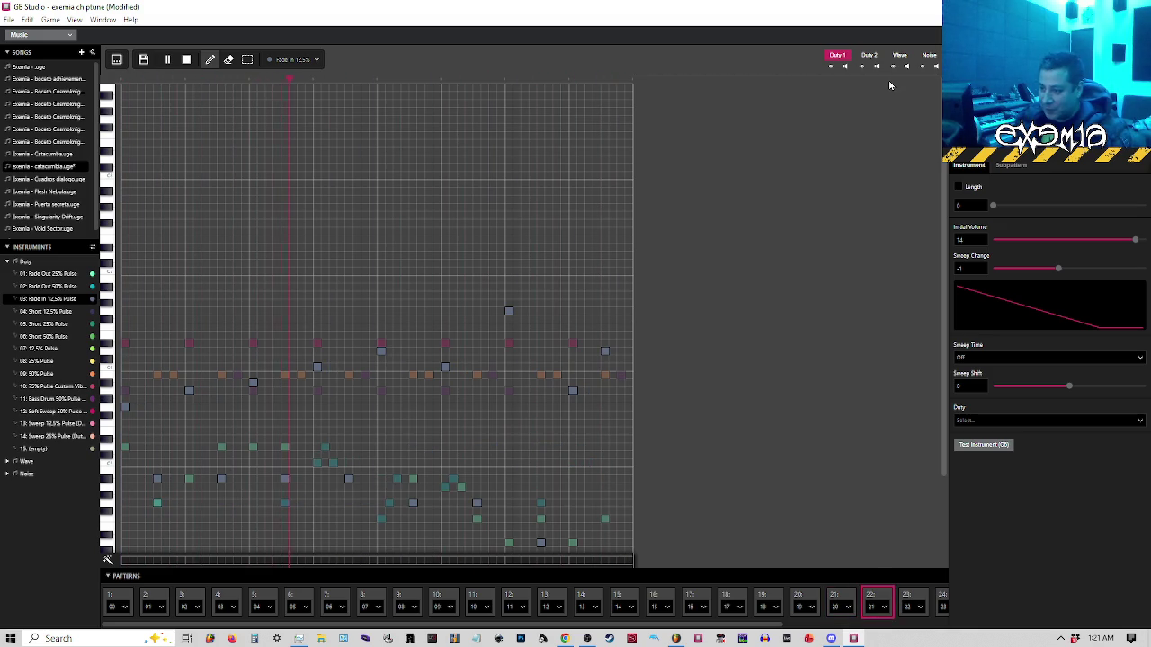
Open pattern 21 in the piano roll and play it briefly
left_click(836, 595)
key("space")
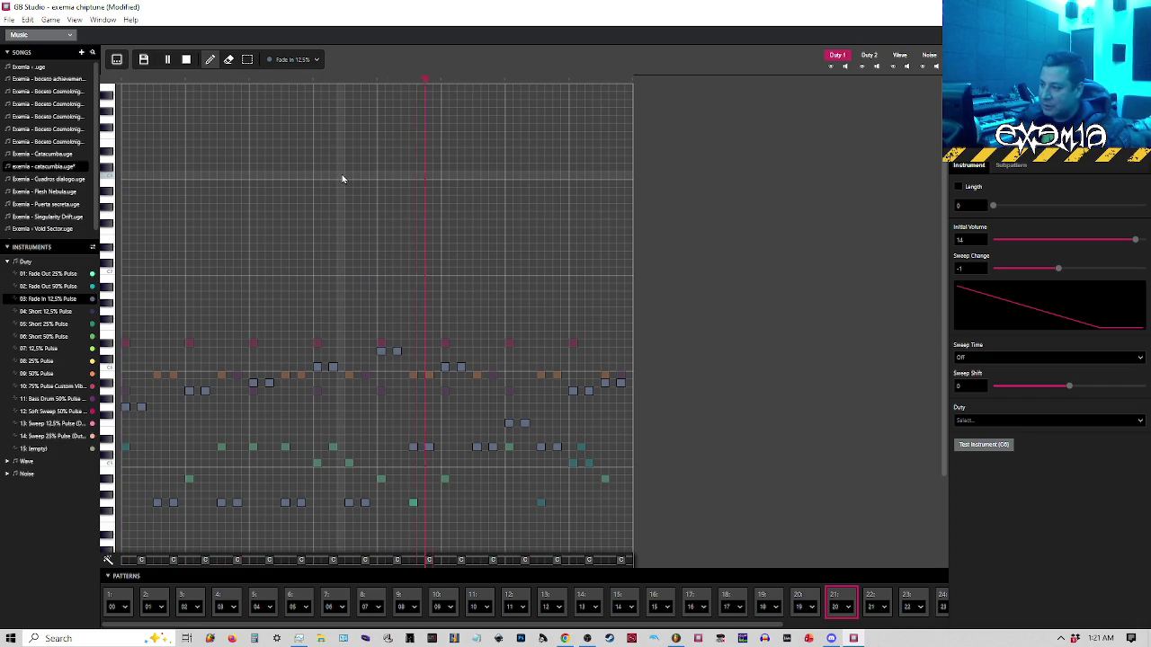
key("space")
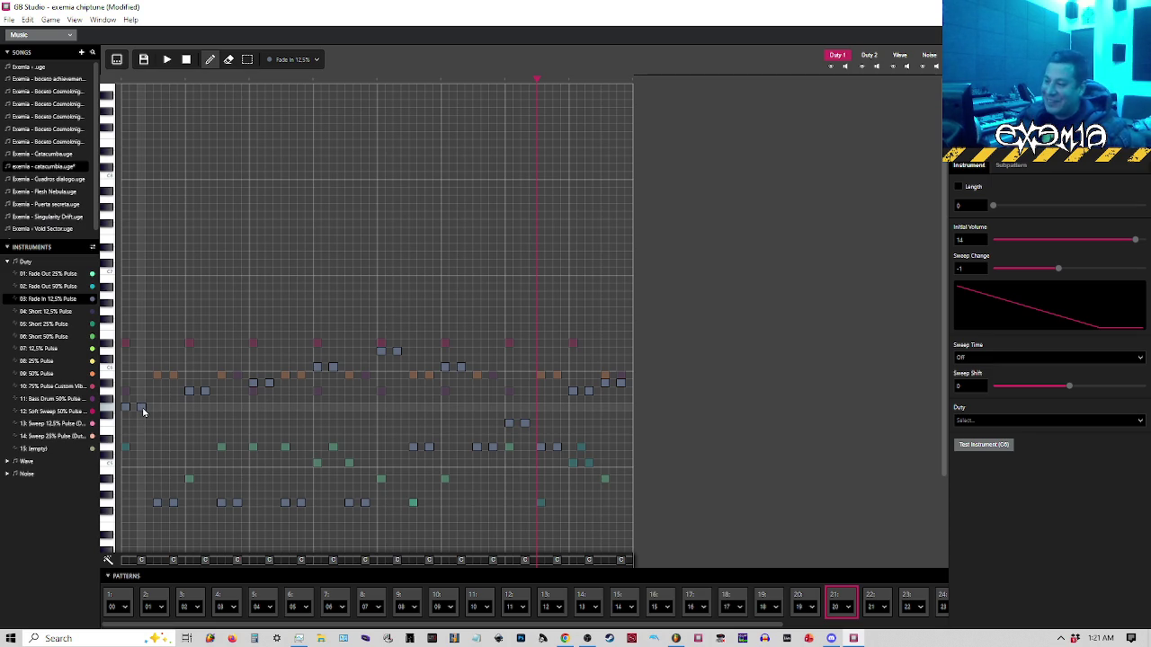
Move the opening low note one step later and inspect the volume and arpeggio effects around it
left_click(142, 408)
left_click(150, 409)
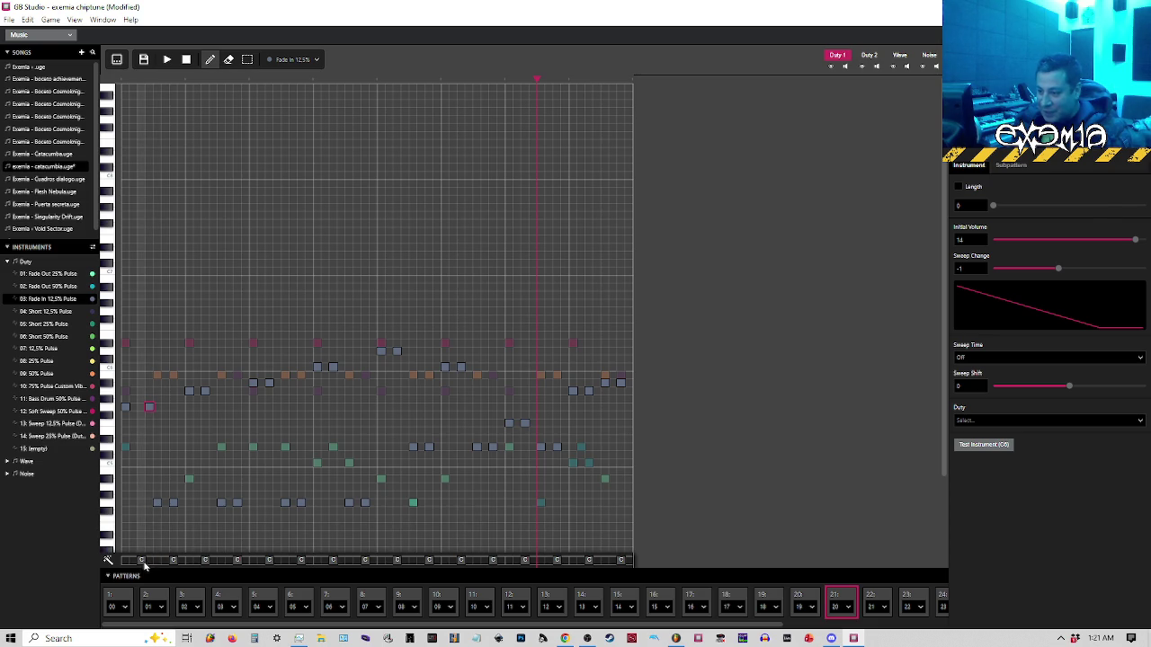
left_click(148, 561)
left_click(122, 81)
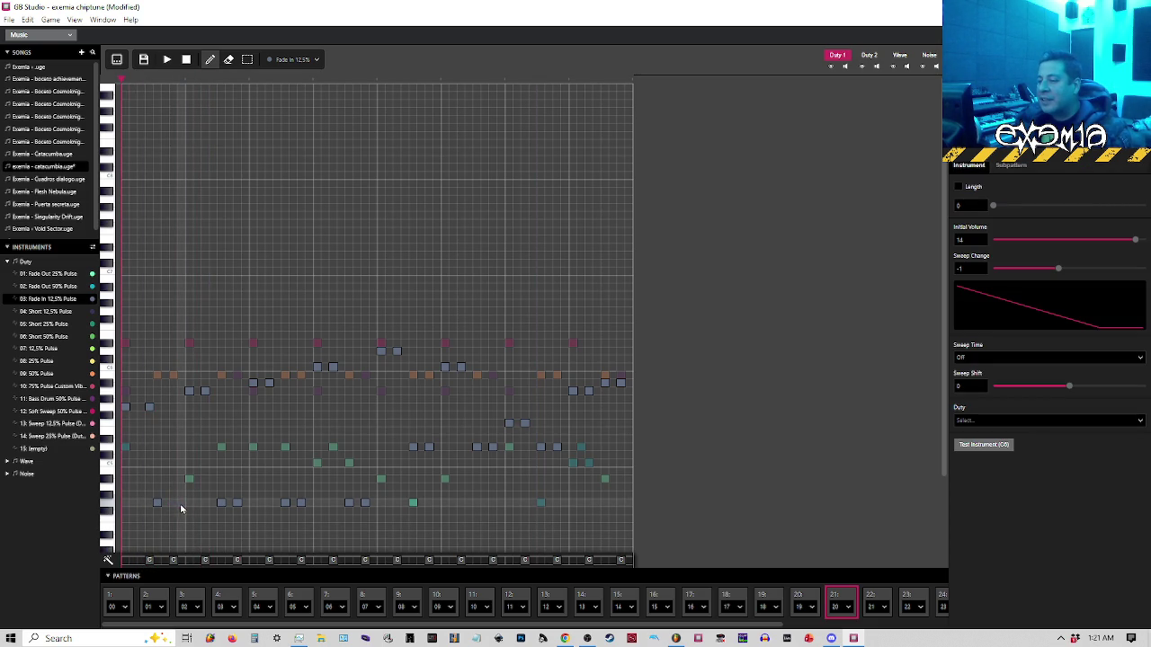
left_click(180, 562)
left_click(181, 562)
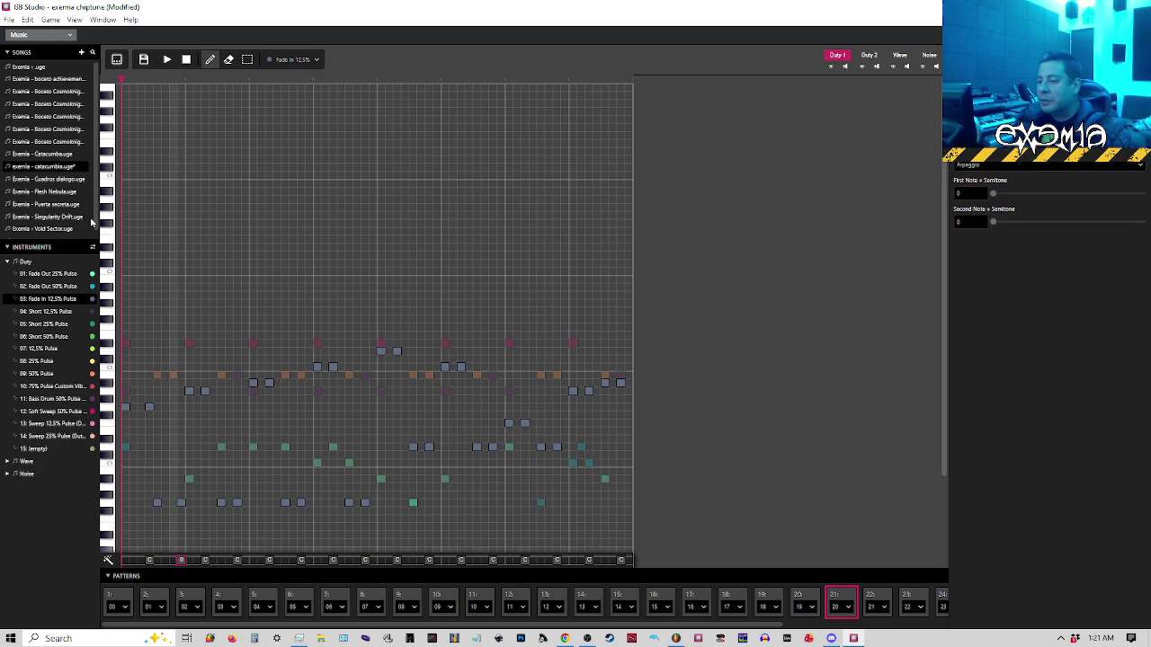
left_click(153, 561)
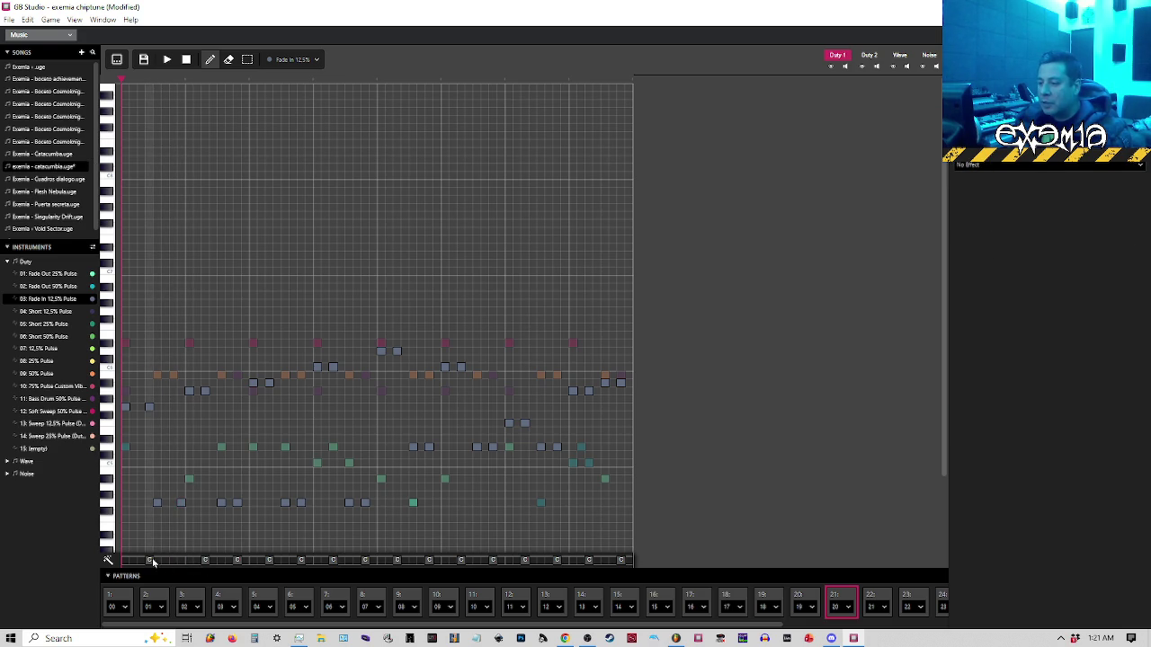
left_click(181, 561)
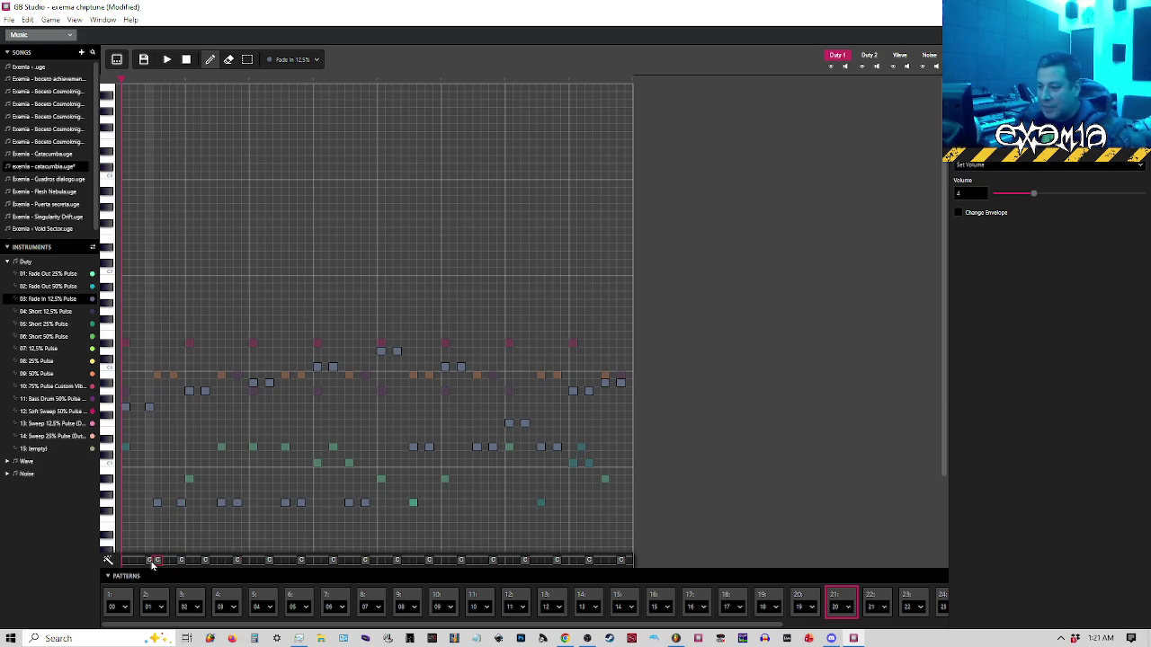
left_click(151, 561)
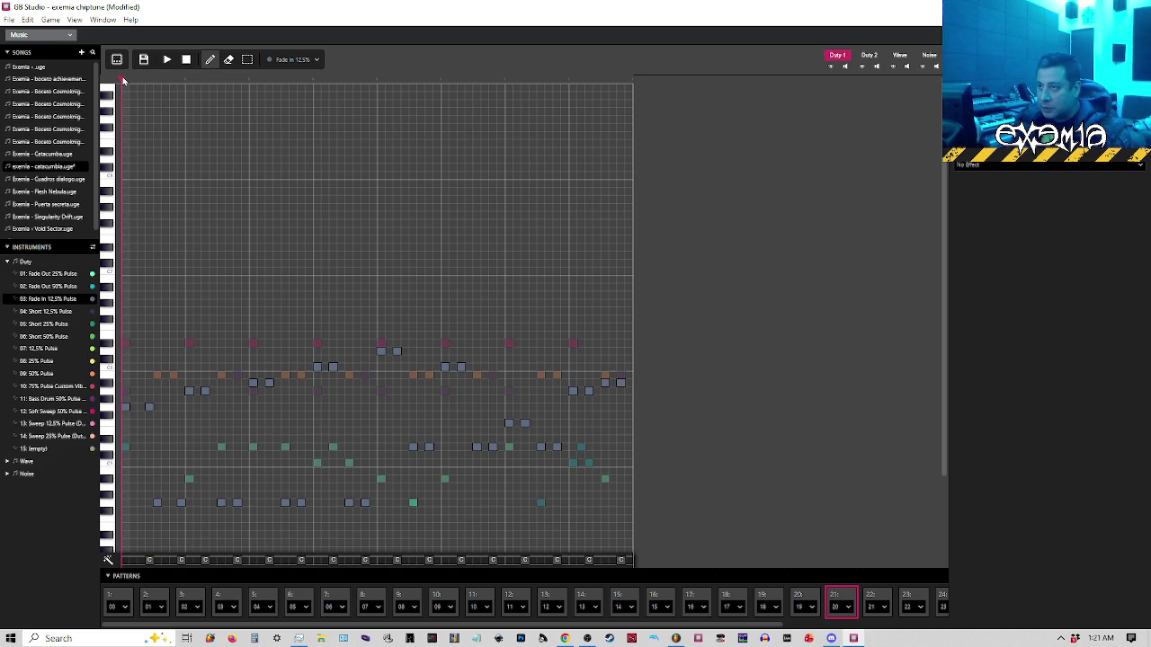
Play the pattern, delete a note and undo it, then switch to the tracker view
key("space")
key("space")
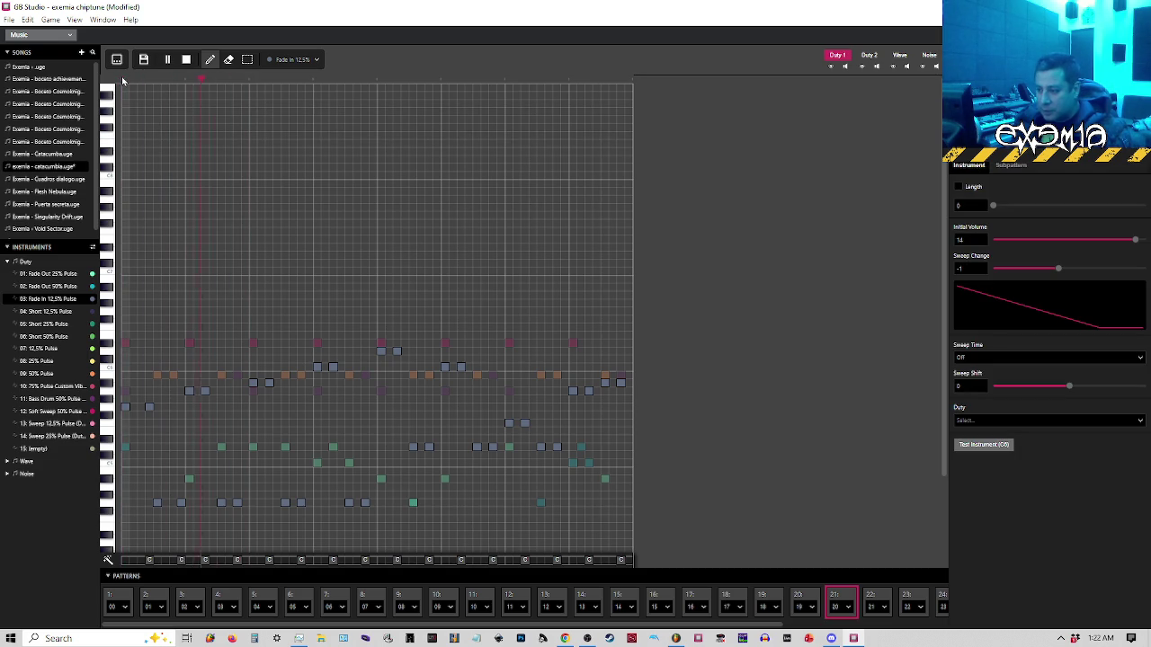
key("space")
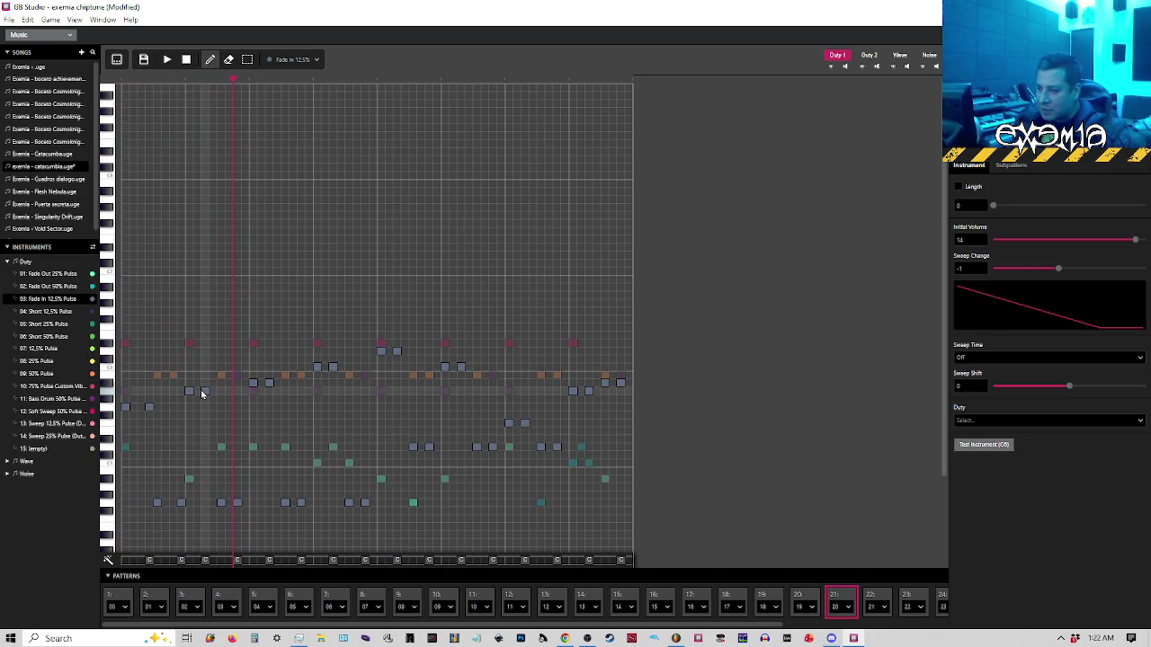
left_click(206, 396)
left_click(206, 393)
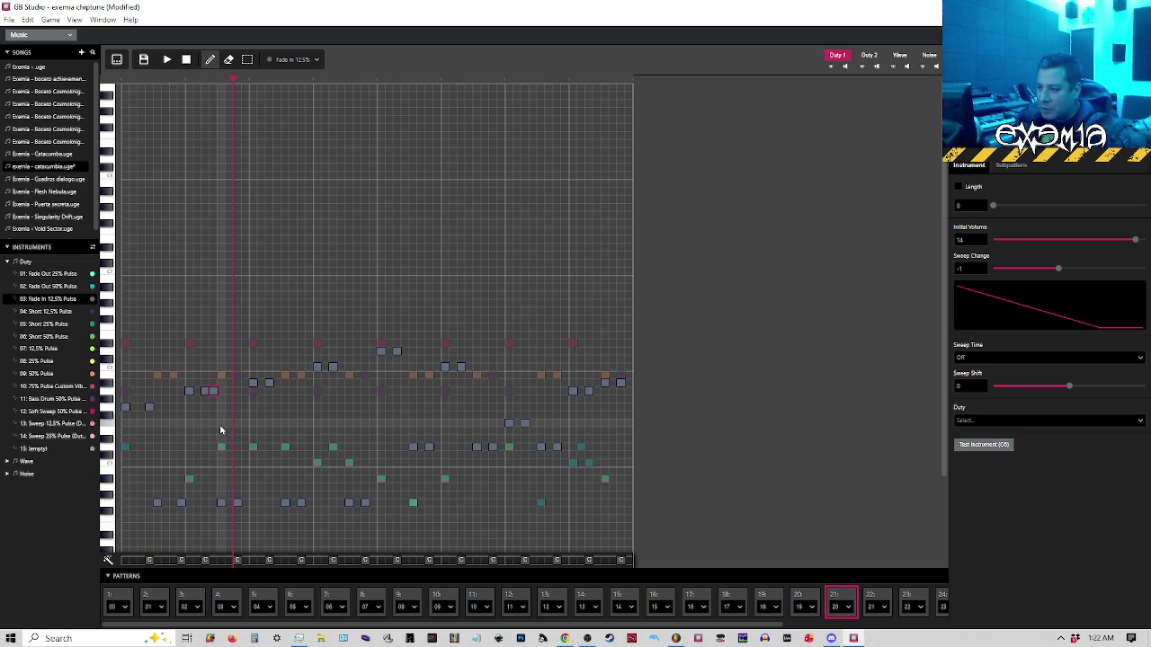
key("ctrl+z")
left_click(116, 60)
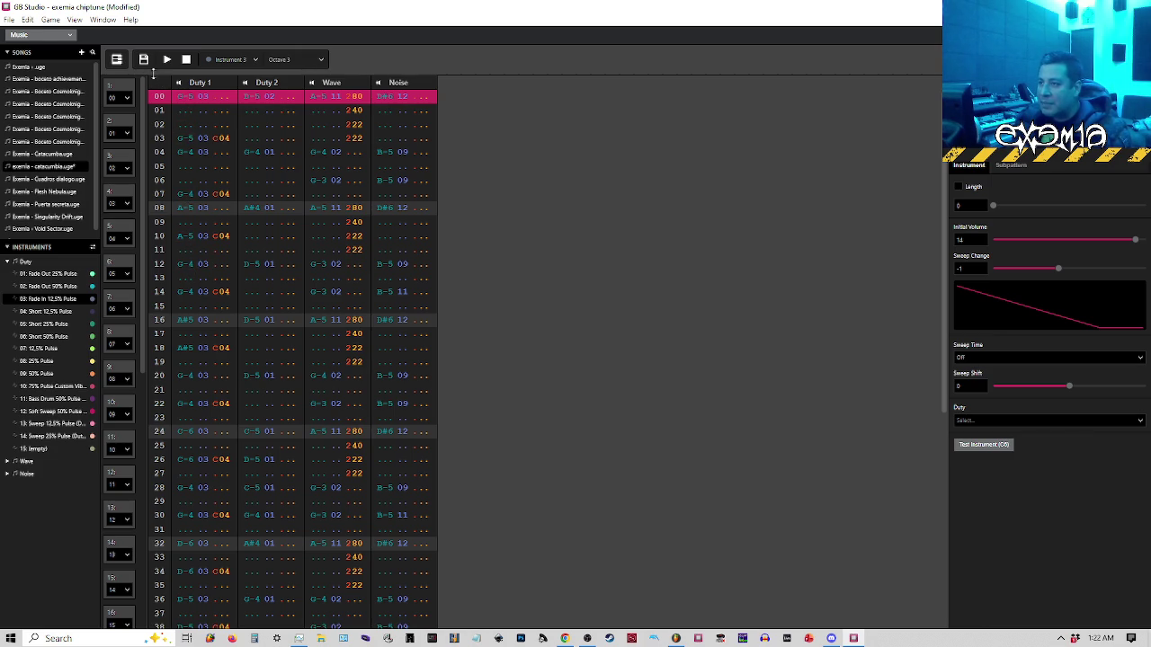
Back in the piano roll, shift the first few notes, including two low notes, one step later
left_click(116, 59)
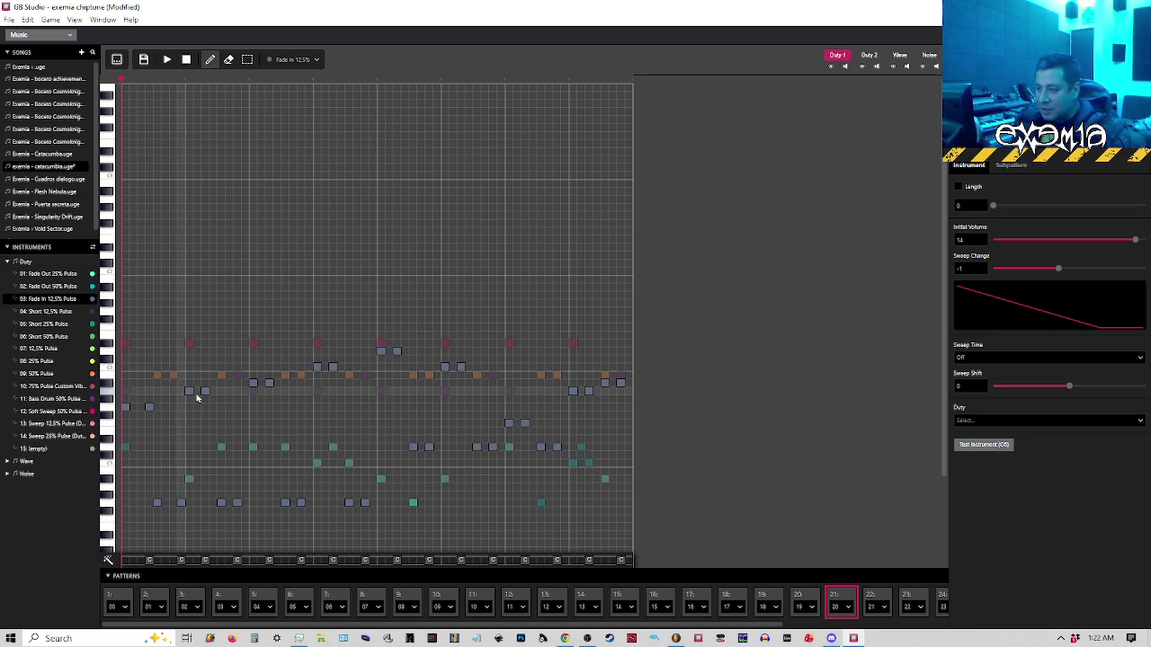
left_click(213, 390)
left_click(243, 502)
left_click_drag(268, 386, 277, 385)
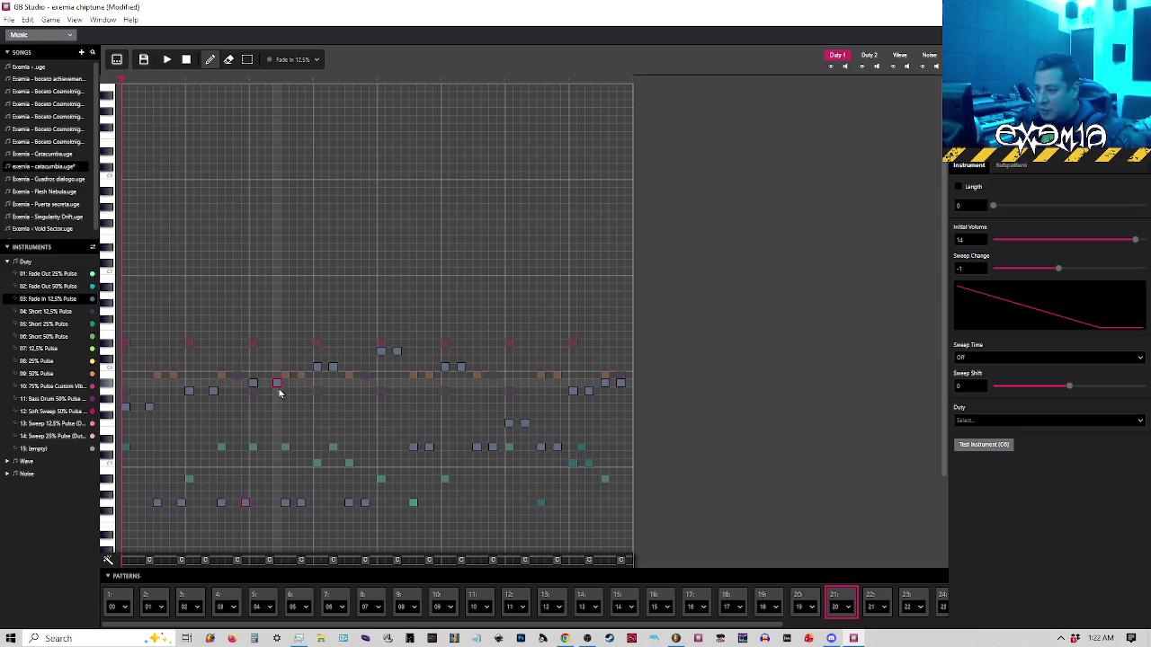
left_click(306, 507)
key("Delete")
left_click(308, 504)
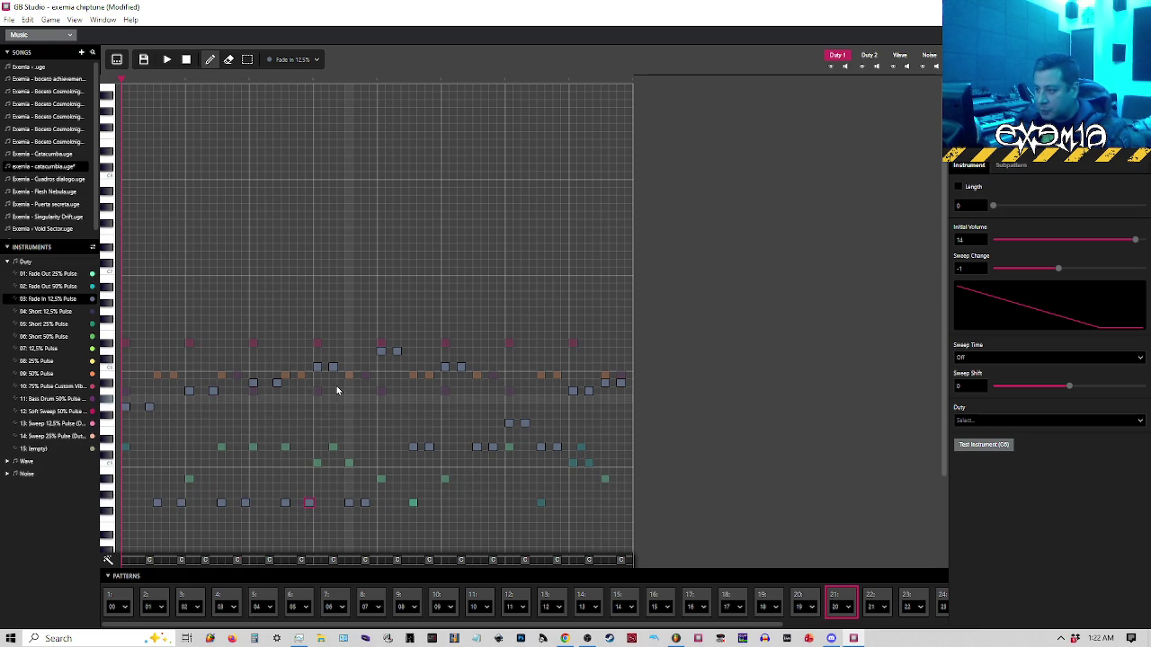
Shift the next six notes across the pattern each one step later
left_click_drag(333, 368, 341, 368)
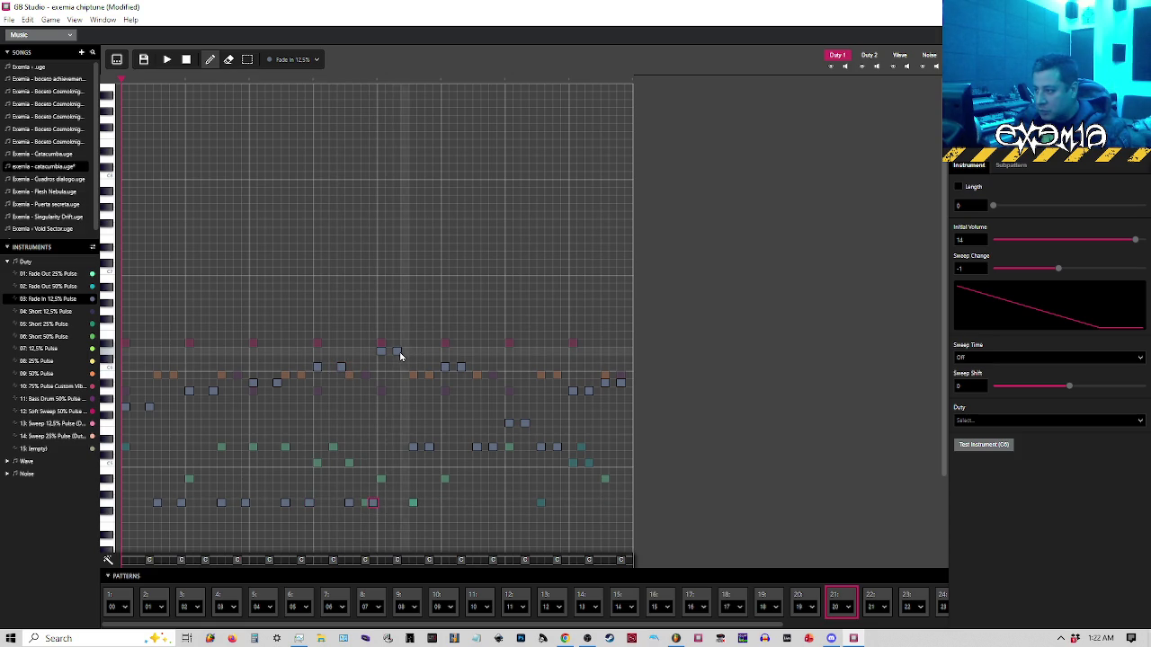
left_click_drag(397, 352, 405, 352)
left_click_drag(429, 447, 438, 446)
left_click_drag(460, 370, 469, 371)
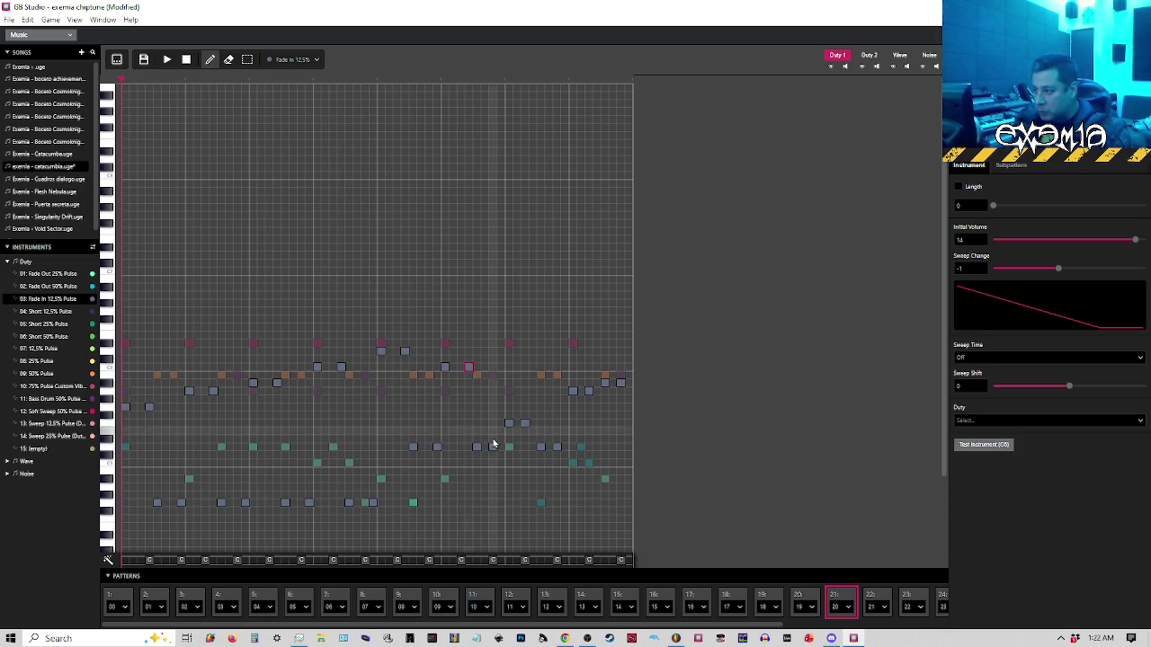
left_click_drag(527, 423, 564, 448)
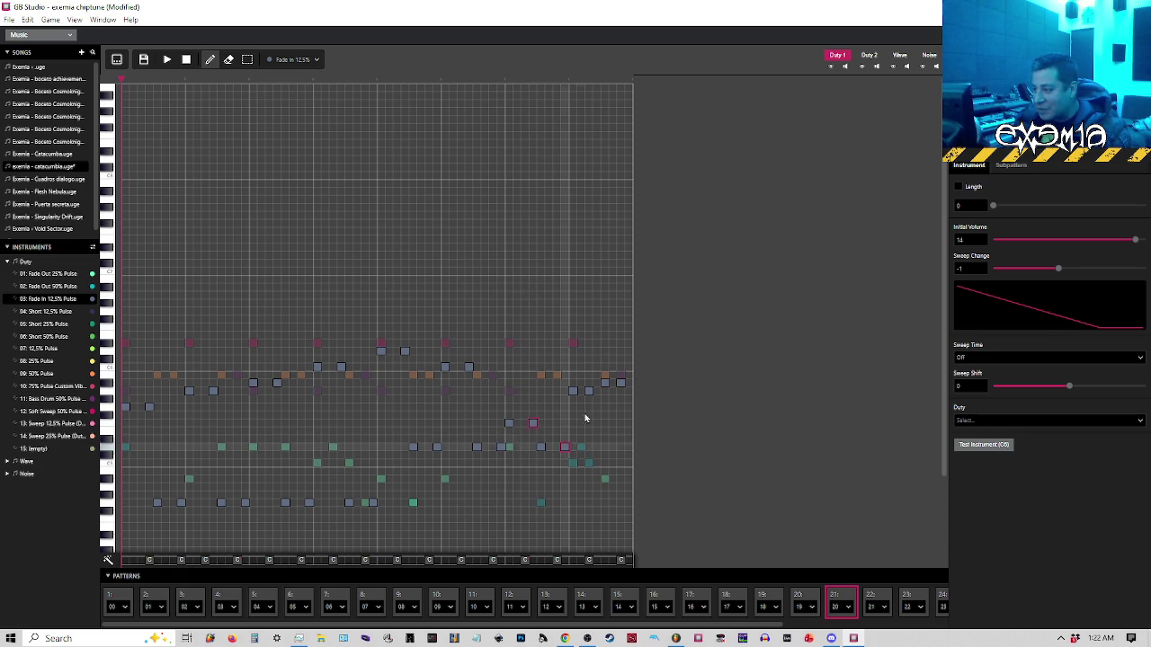
left_click_drag(594, 392, 600, 392)
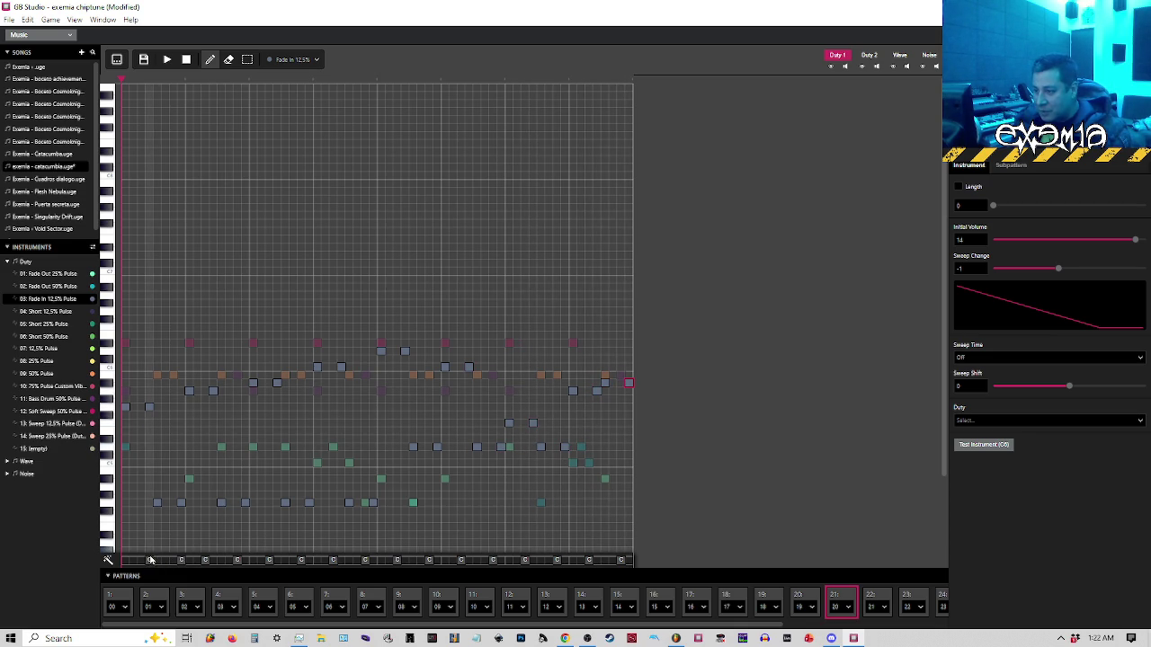
Inspect the effect-lane steps, then in the tracker select the C04 effects on Duty 1 rows 03–07
left_click(206, 561)
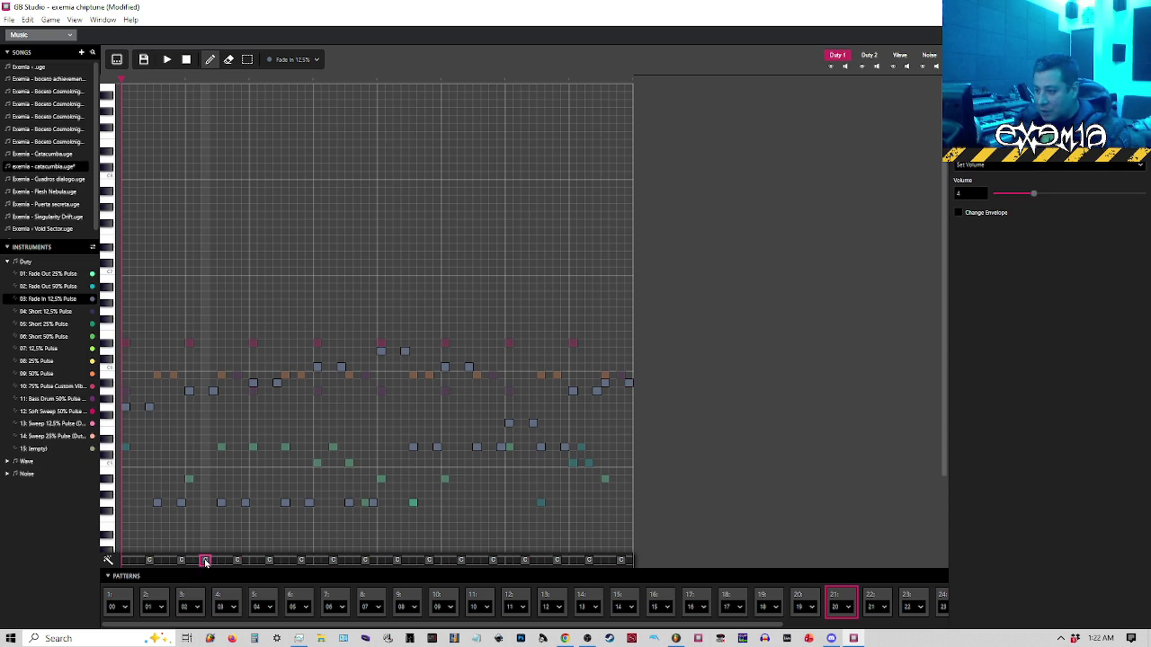
left_click(213, 561)
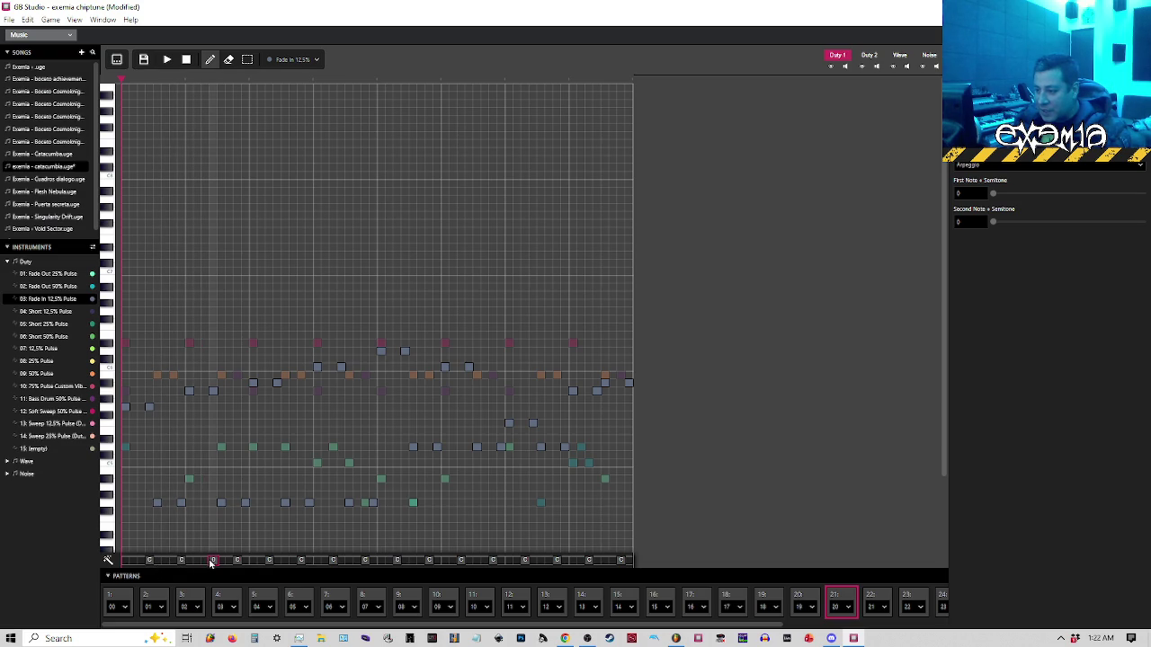
left_click(206, 564)
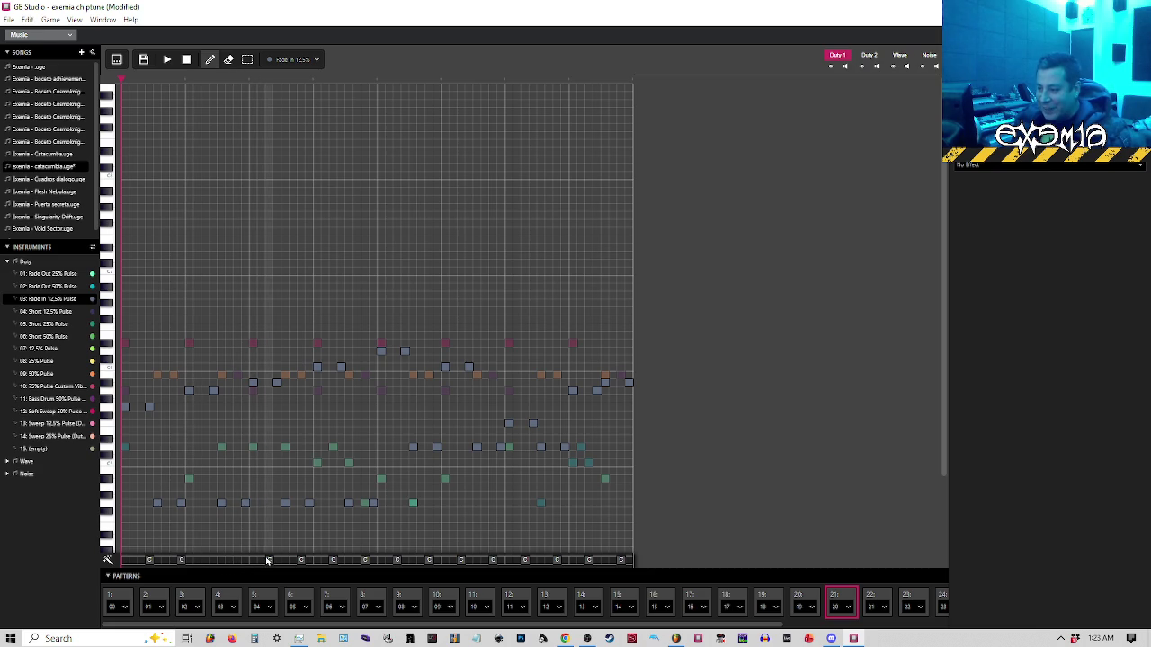
left_click(118, 64)
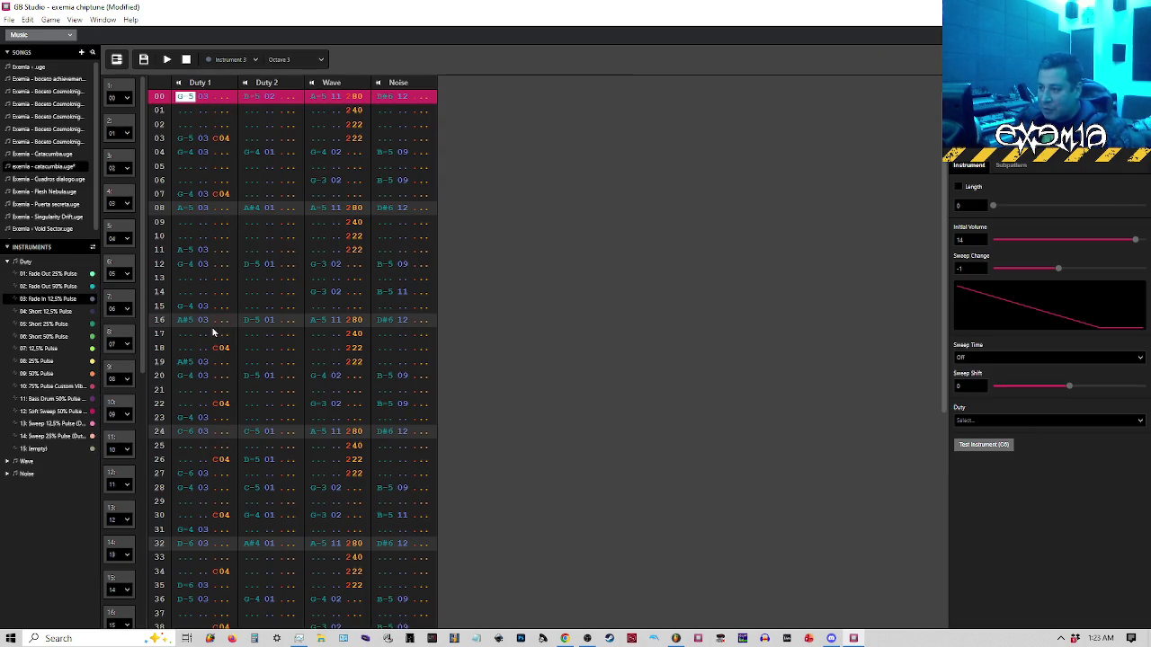
left_click_drag(213, 328, 229, 625)
scroll(213, 467, "up", 8)
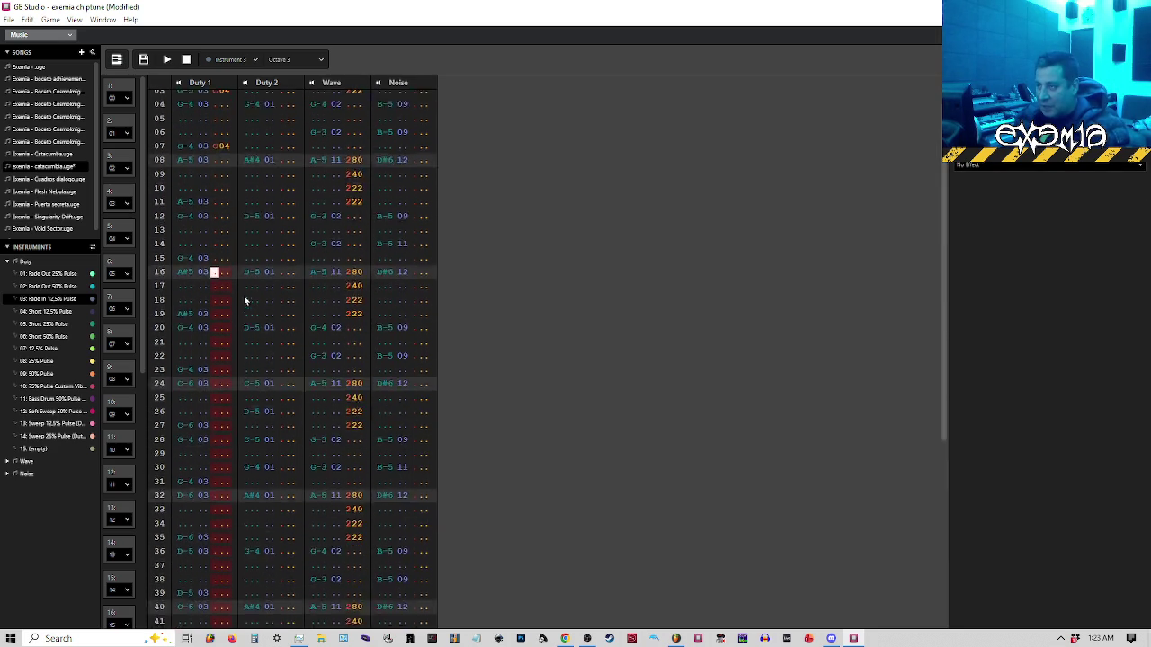
left_click_drag(216, 138, 228, 200)
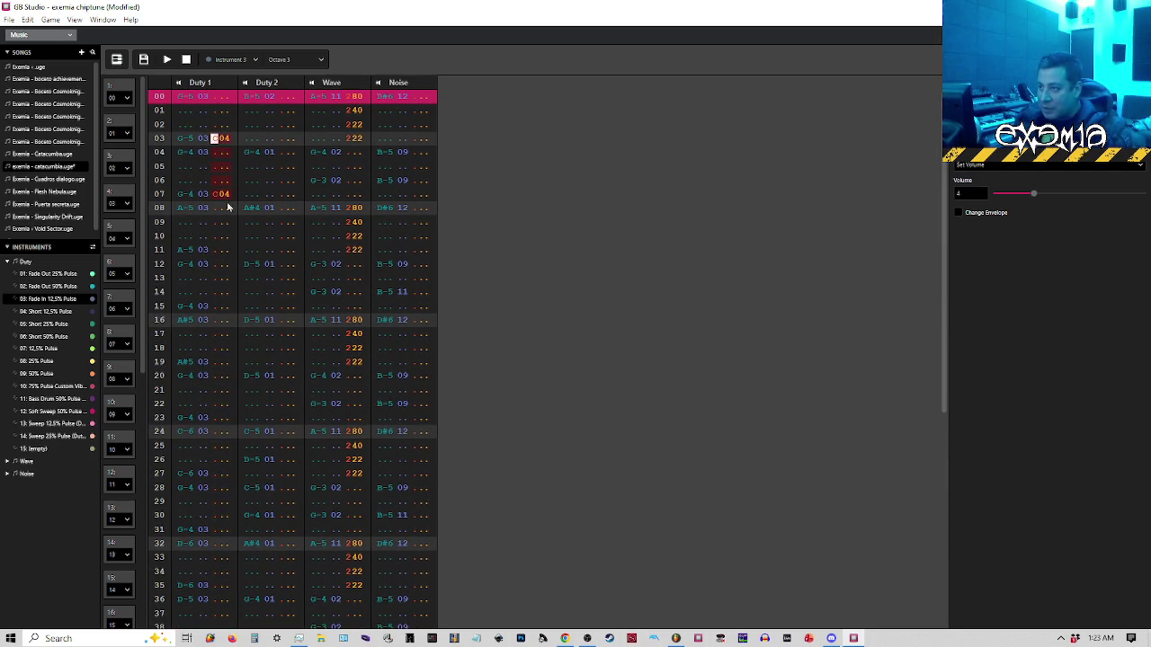
Paste C04 into the Duty 1 effect cells on rows 11, 15, 19, 23 and 27
left_click(214, 251)
key("ctrl+v")
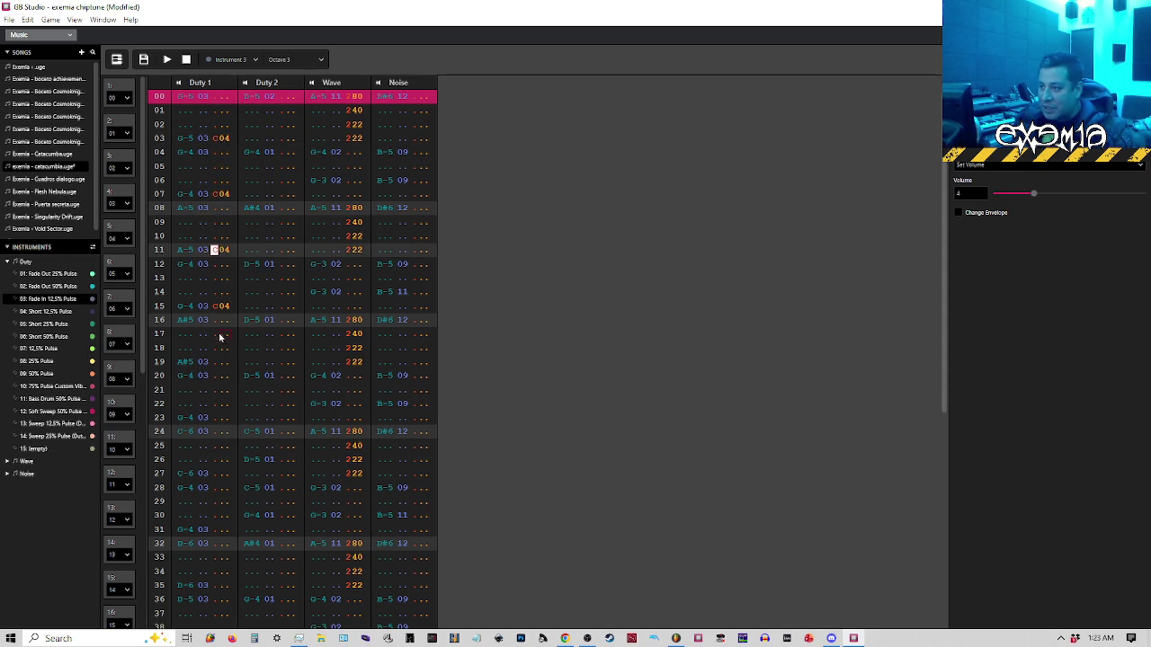
left_click(215, 309)
type("C04")
left_click(214, 363)
key("ctrl+v")
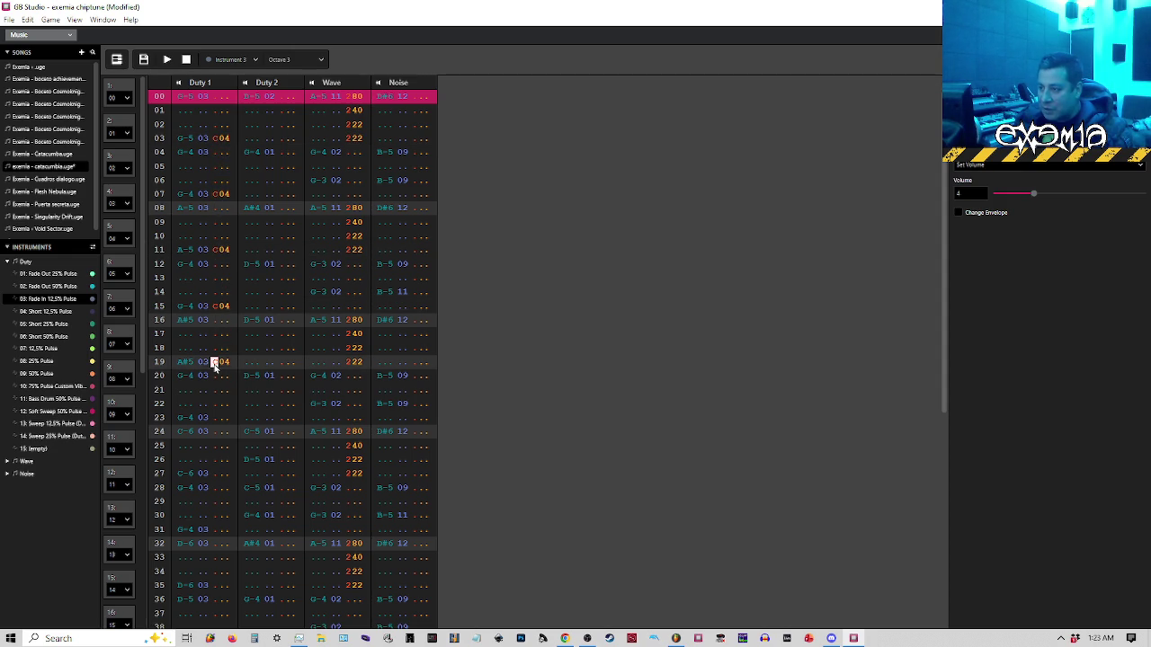
left_click(216, 417)
key("ctrl+v")
scroll(213, 417, "down", 3)
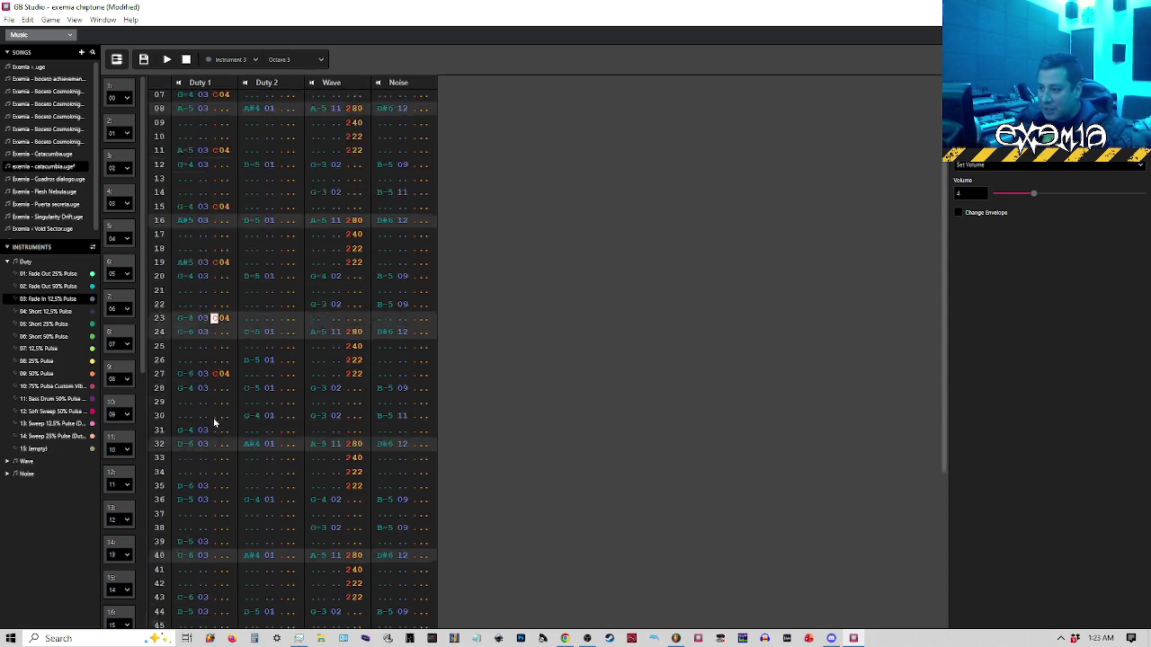
left_click(218, 295)
key("ctrl+v")
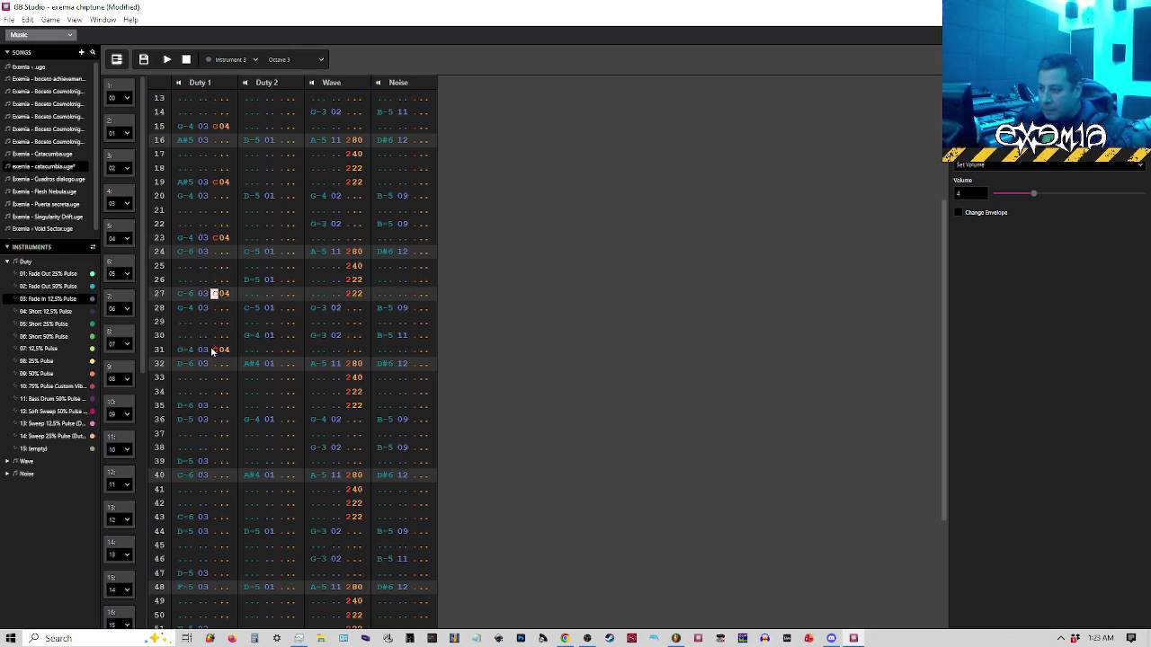
Fill the Duty 1 effect cells on rows 31 through 59 with C04, then play the song
left_click(213, 351)
left_click(216, 407)
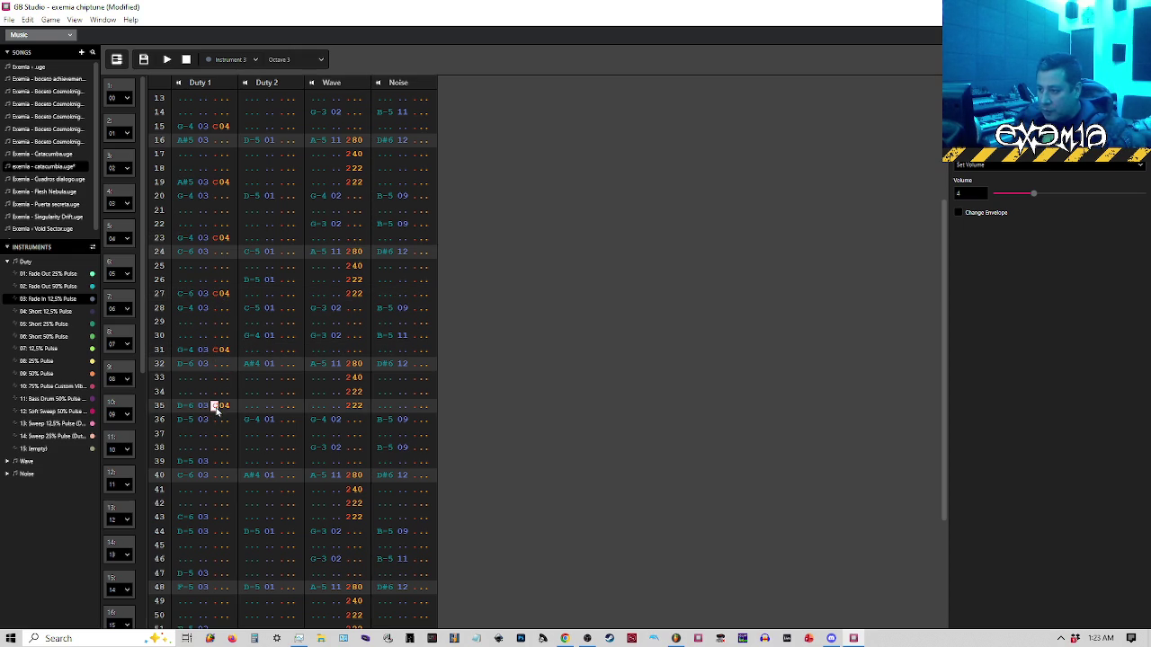
left_click(215, 462)
key("ctrl+v")
scroll(213, 372, "down", 3)
left_click(214, 341)
key("ctrl+v")
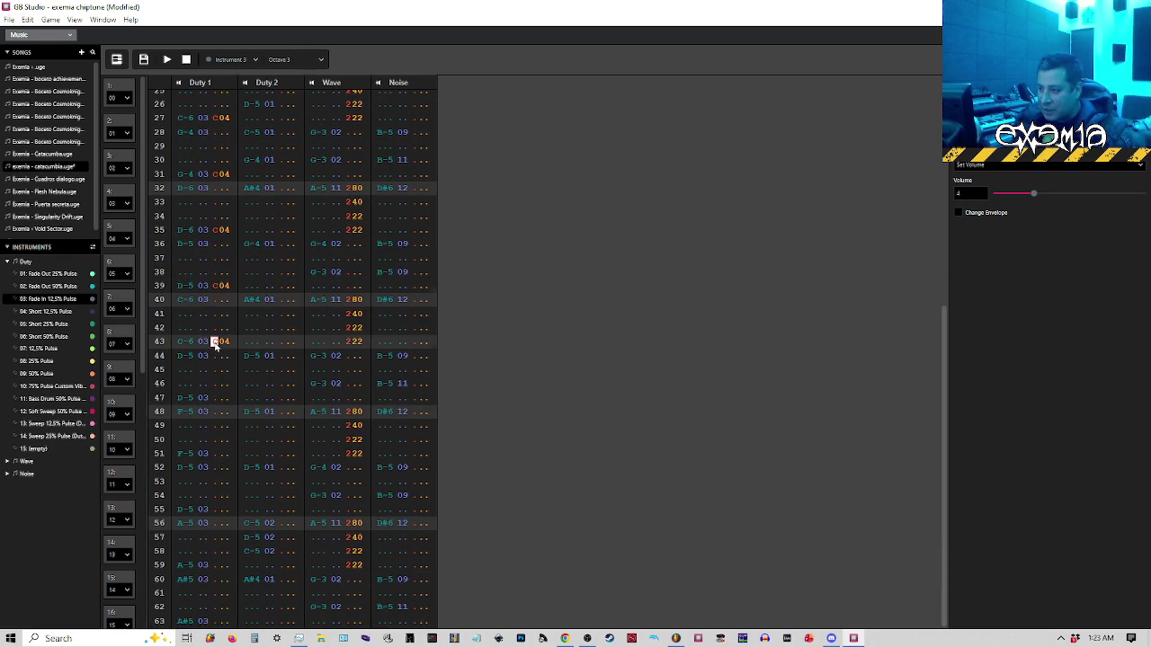
left_click(215, 399)
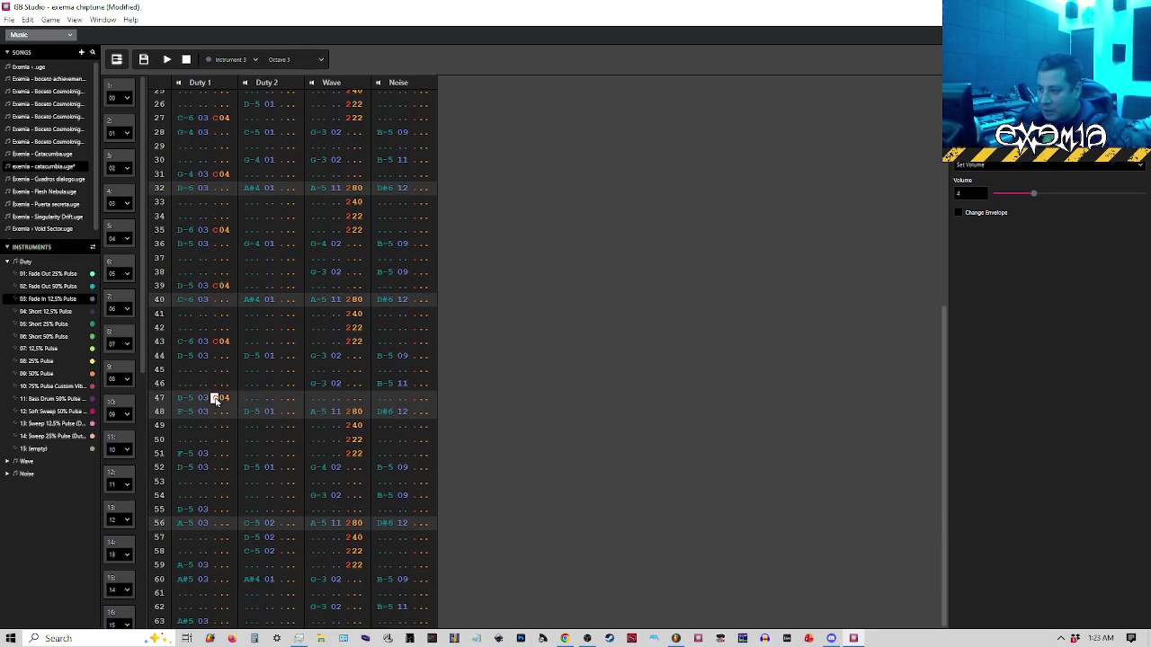
left_click(216, 454)
left_click(216, 510)
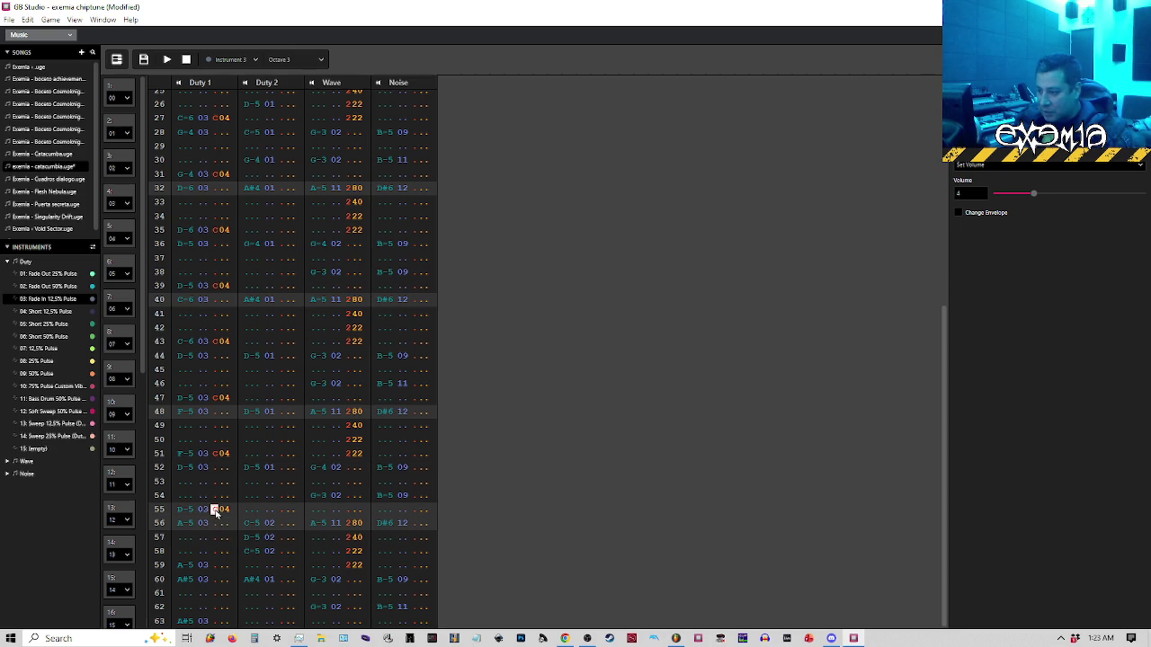
left_click(214, 565)
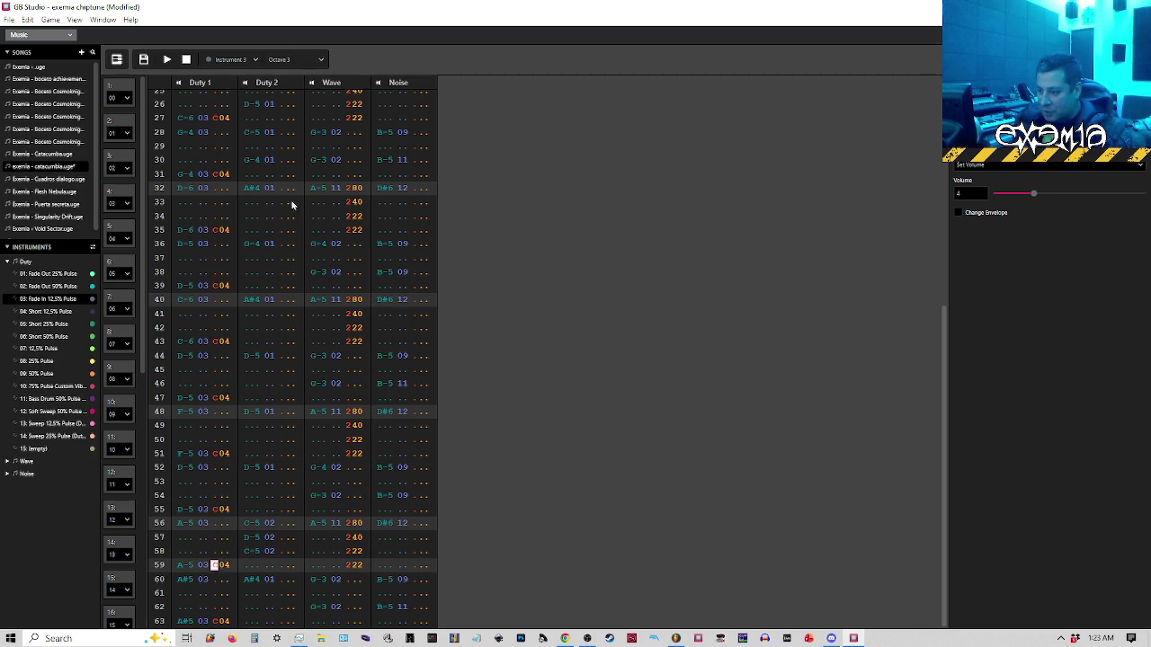
key("space")
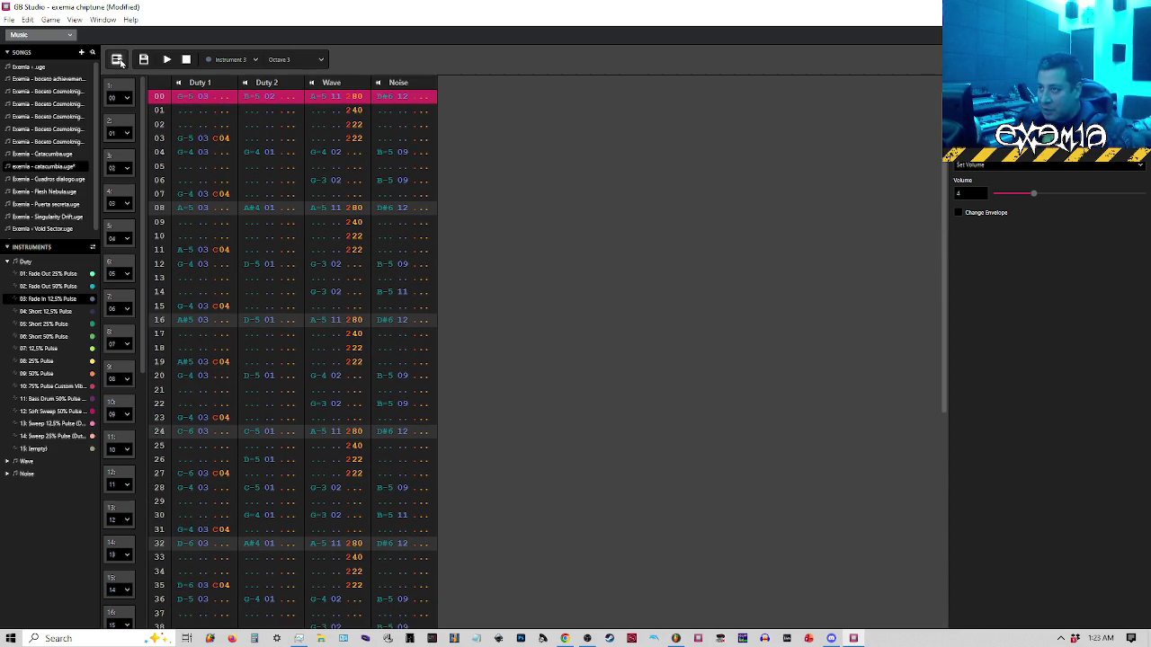
Switch to the piano-roll view and audition the pattern with Space several times
left_click(117, 59)
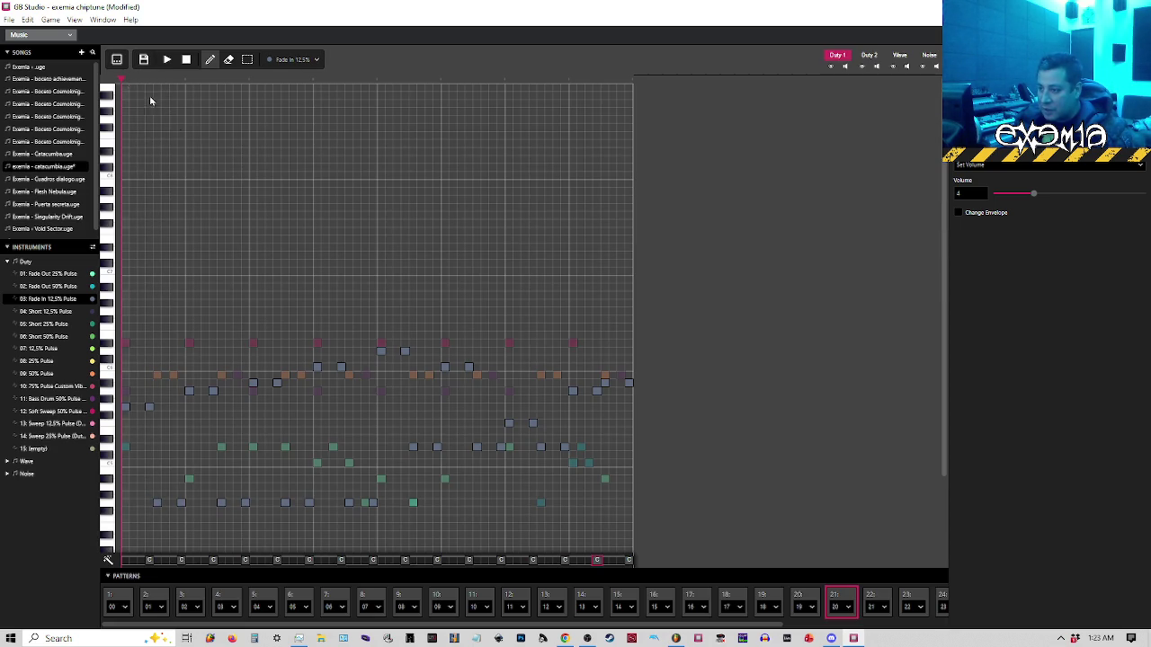
key("space")
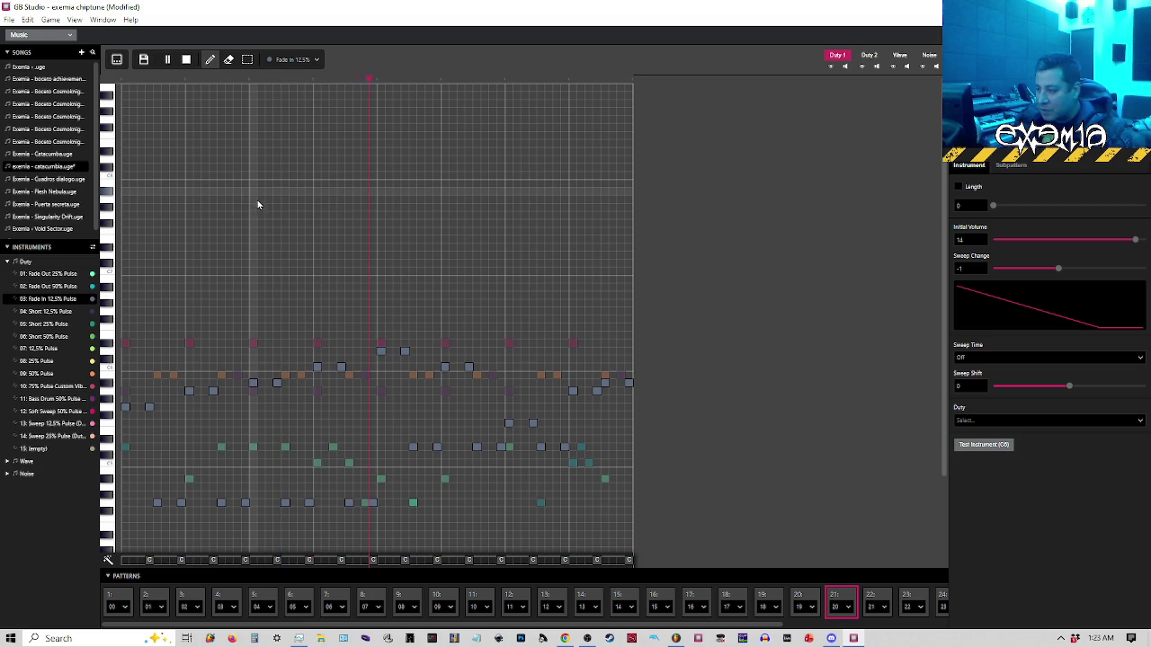
key("space")
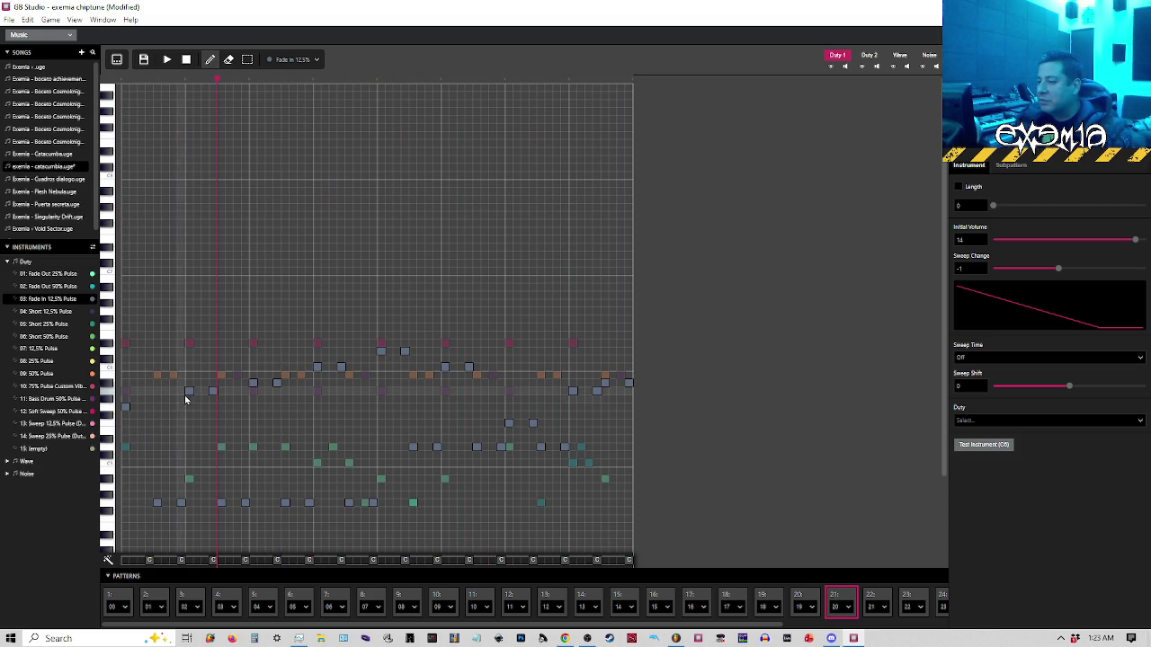
key("space")
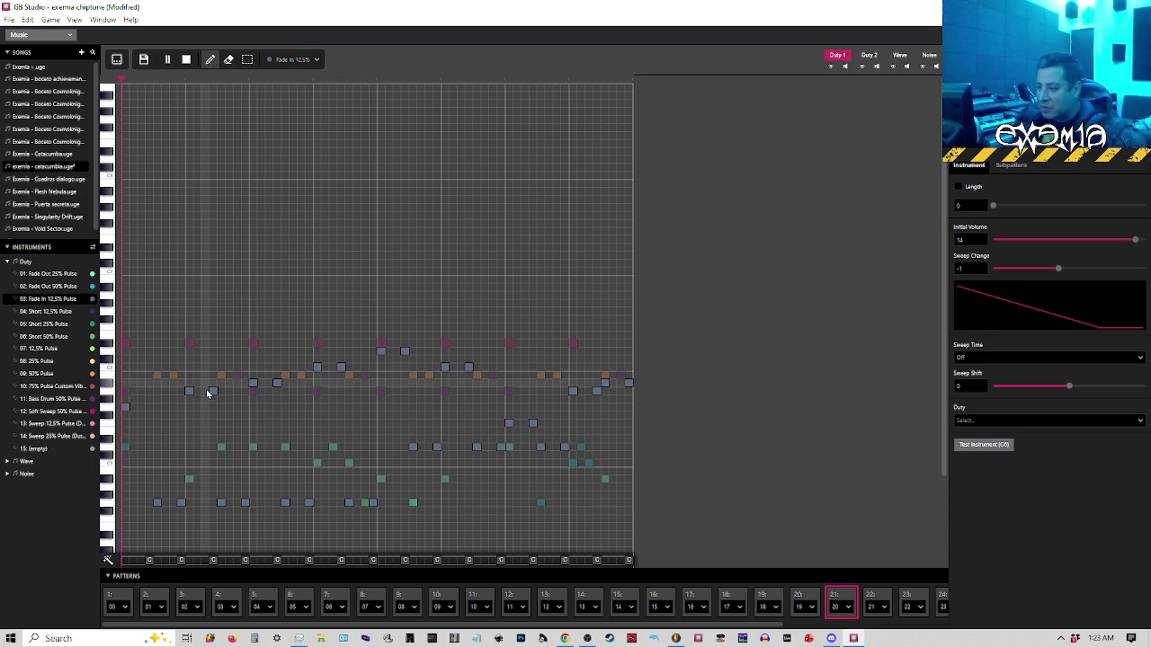
key("space")
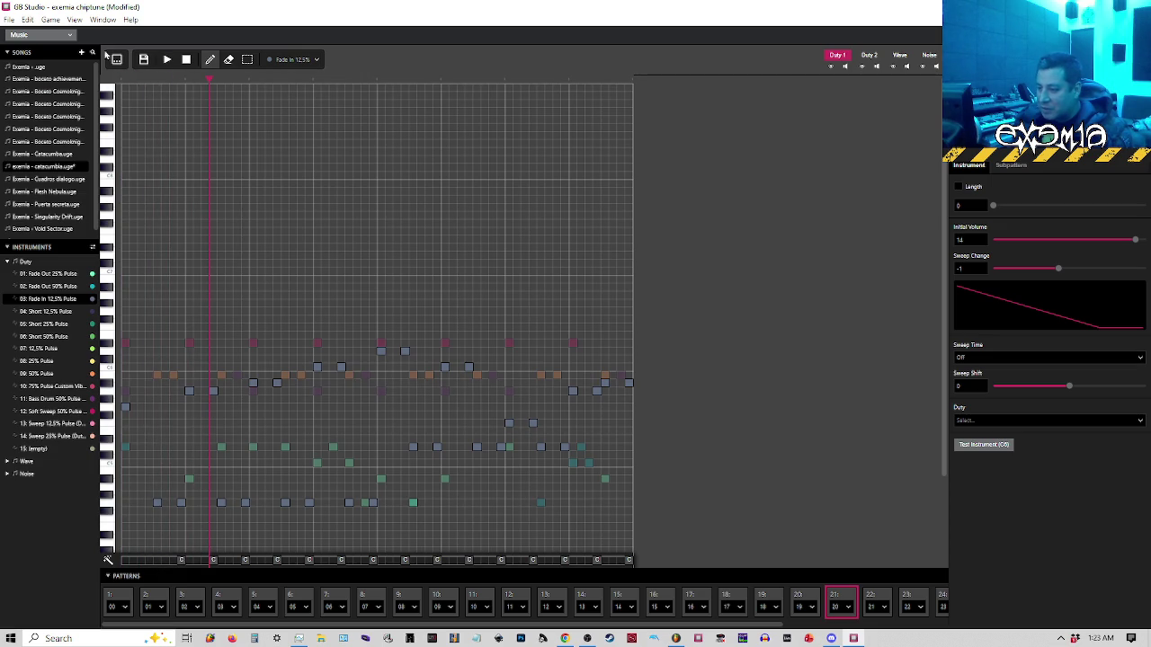
key("space")
Delete two stray notes from the pattern while replaying it from the start
key("space")
left_click(340, 368)
key("space")
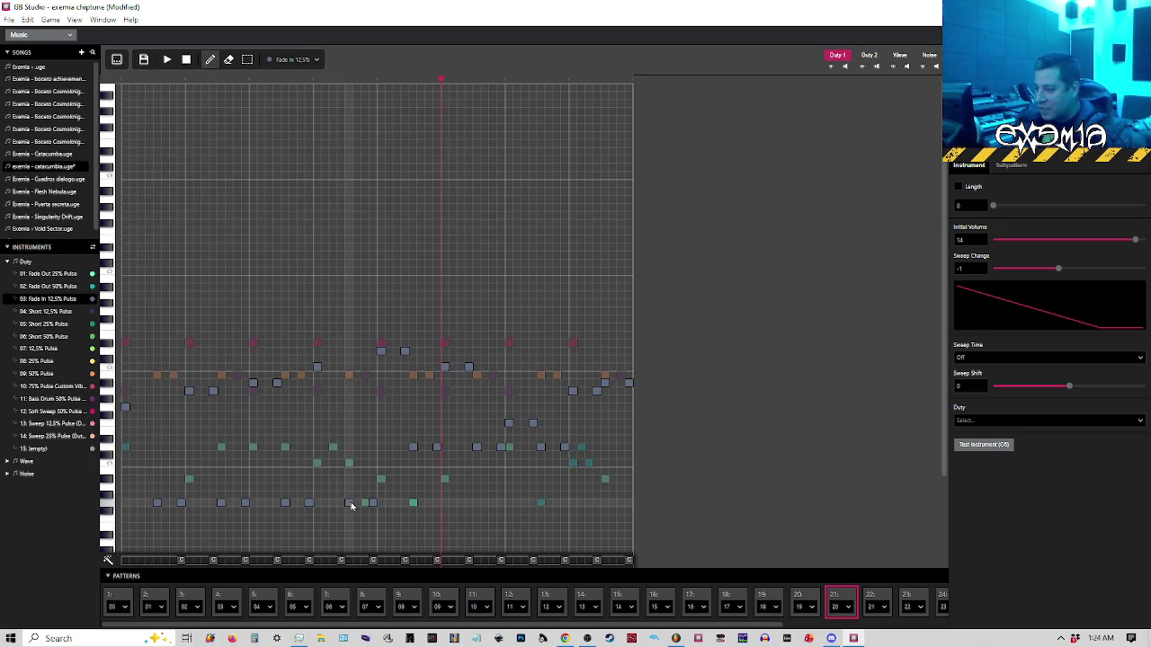
key("space")
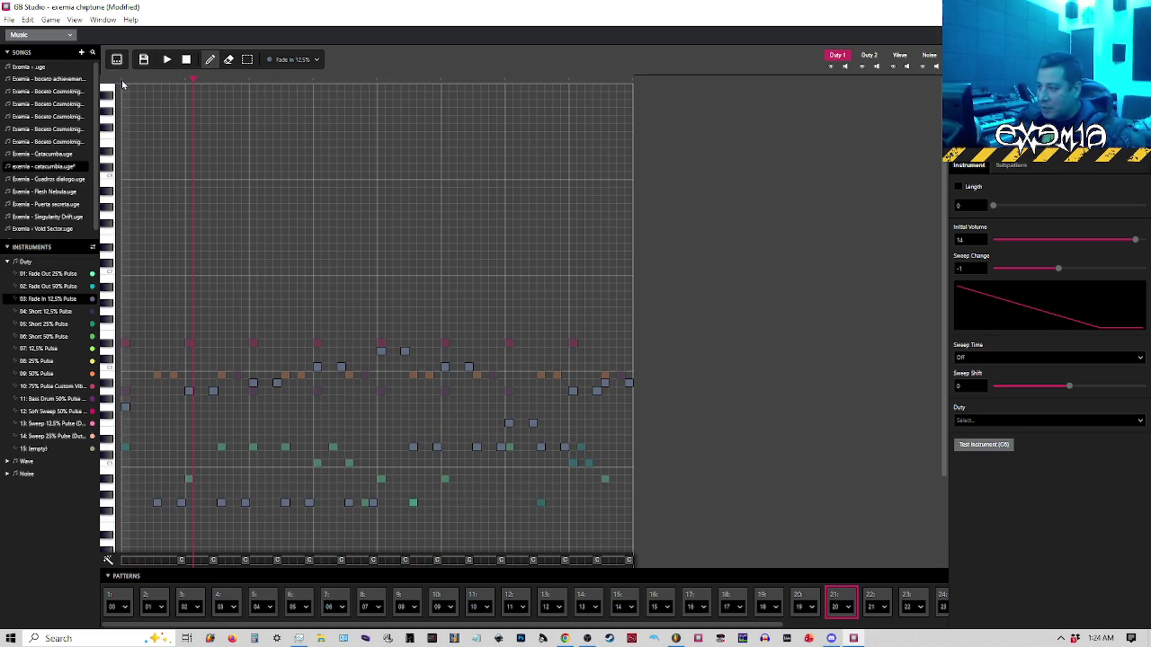
left_click(405, 351)
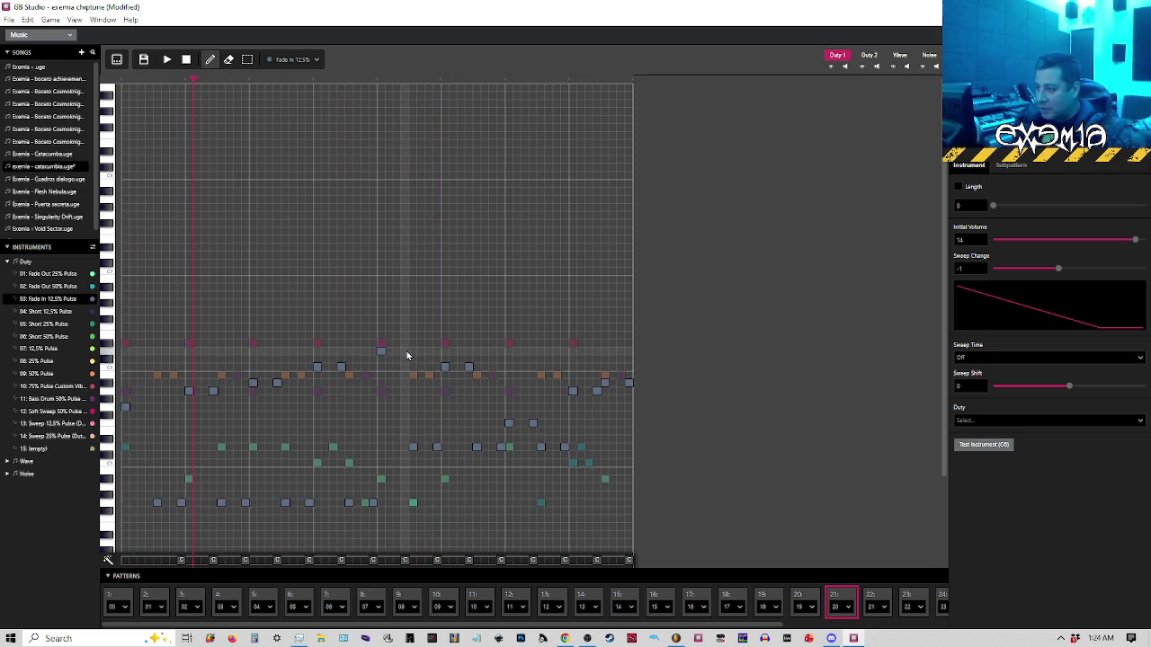
left_click(122, 83)
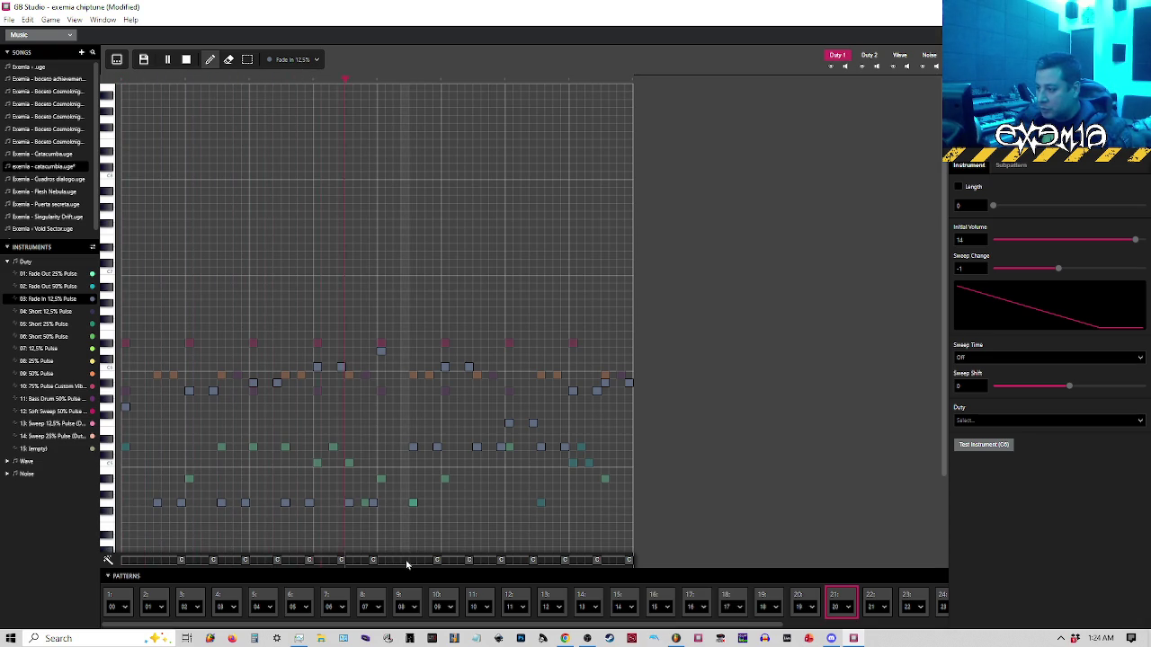
key("space")
Replay the pattern from partway and from its start, then return to pattern 21 and play it
left_click(378, 84)
key("space")
key("space")
left_click(123, 81)
key("space")
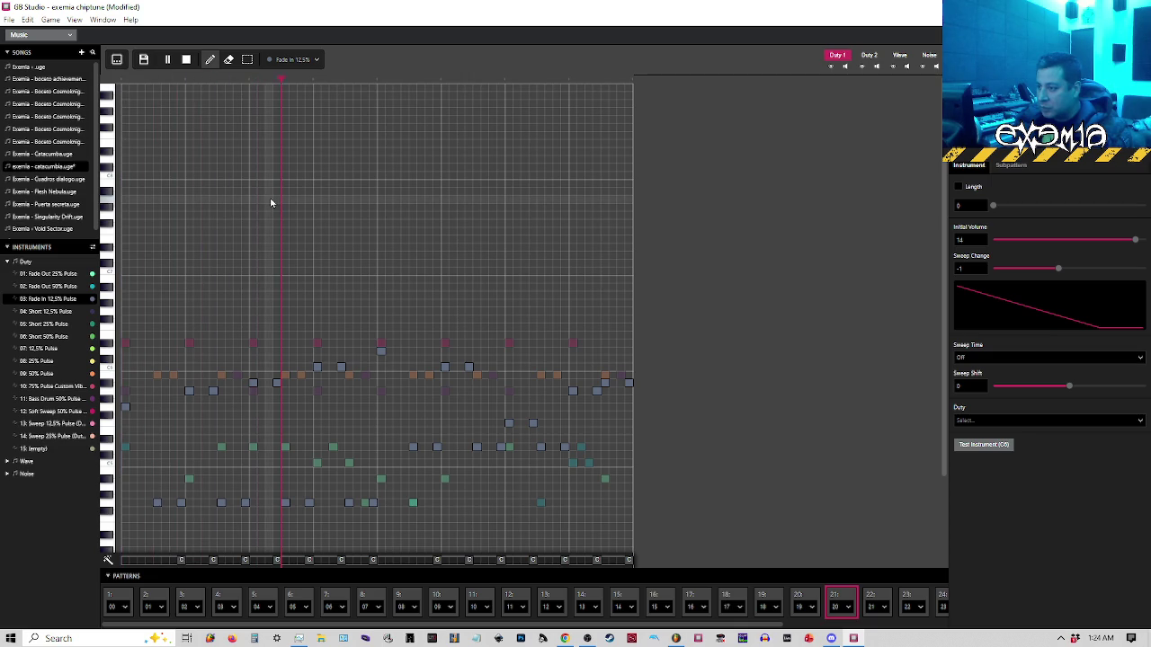
key("space")
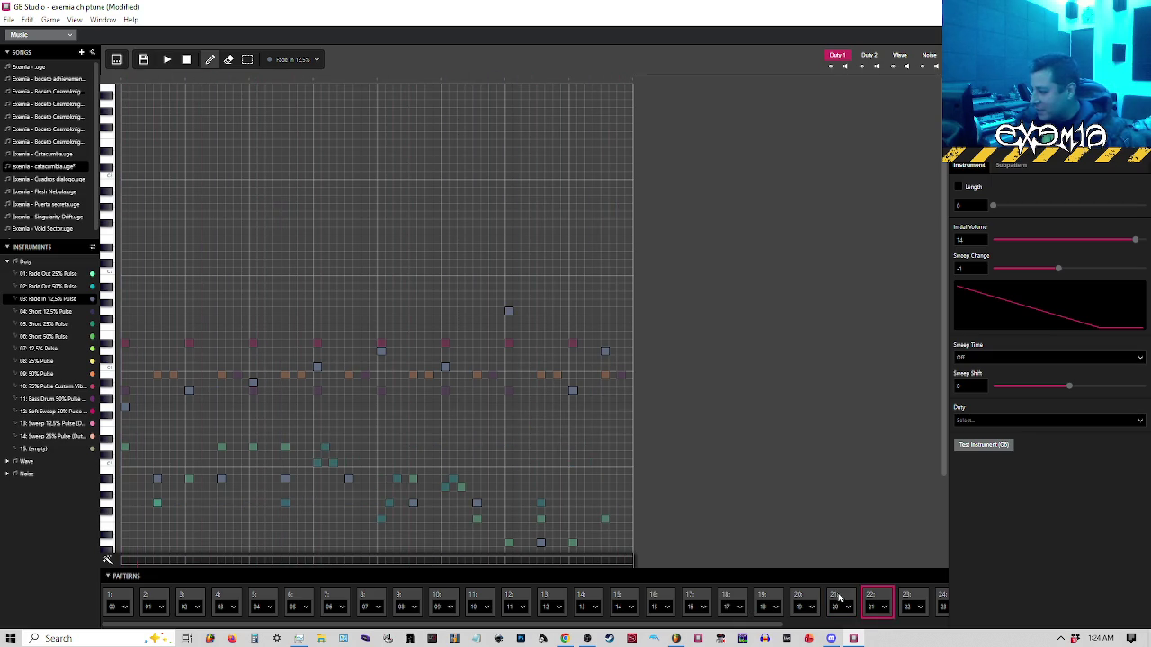
left_click(839, 598)
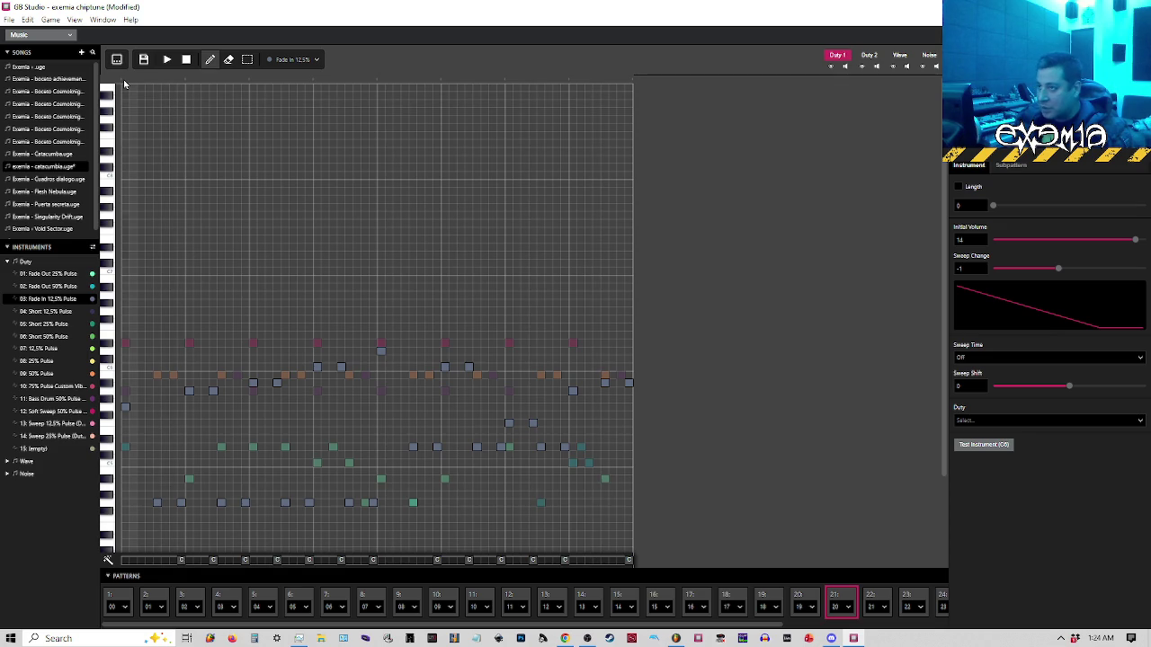
key("space")
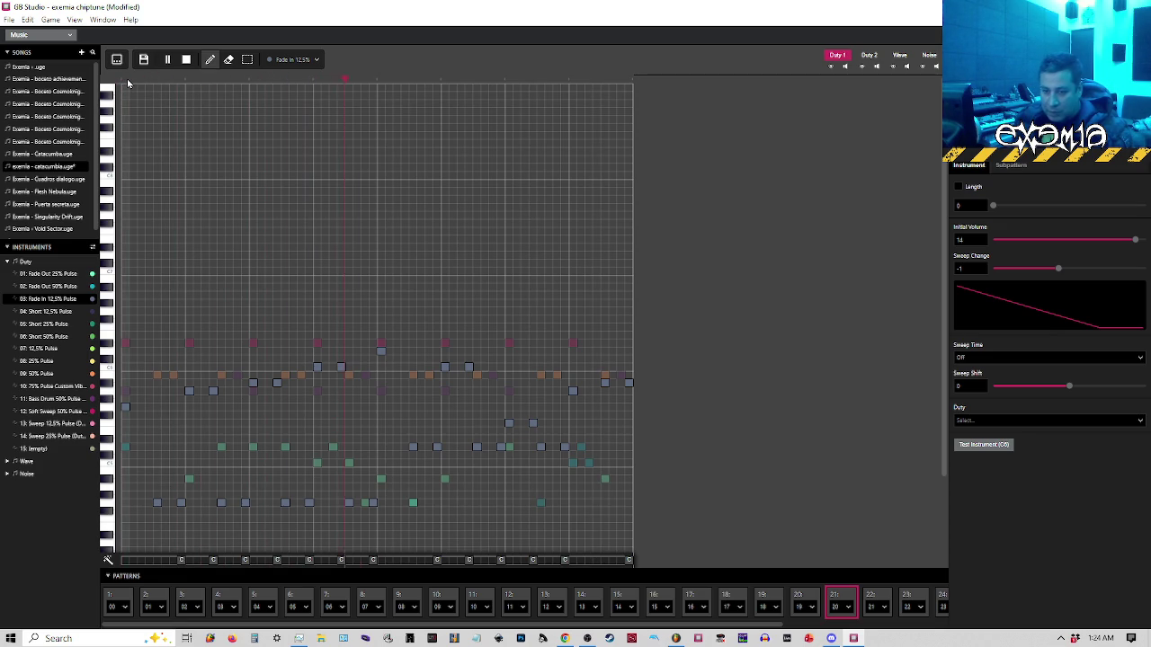
key("space")
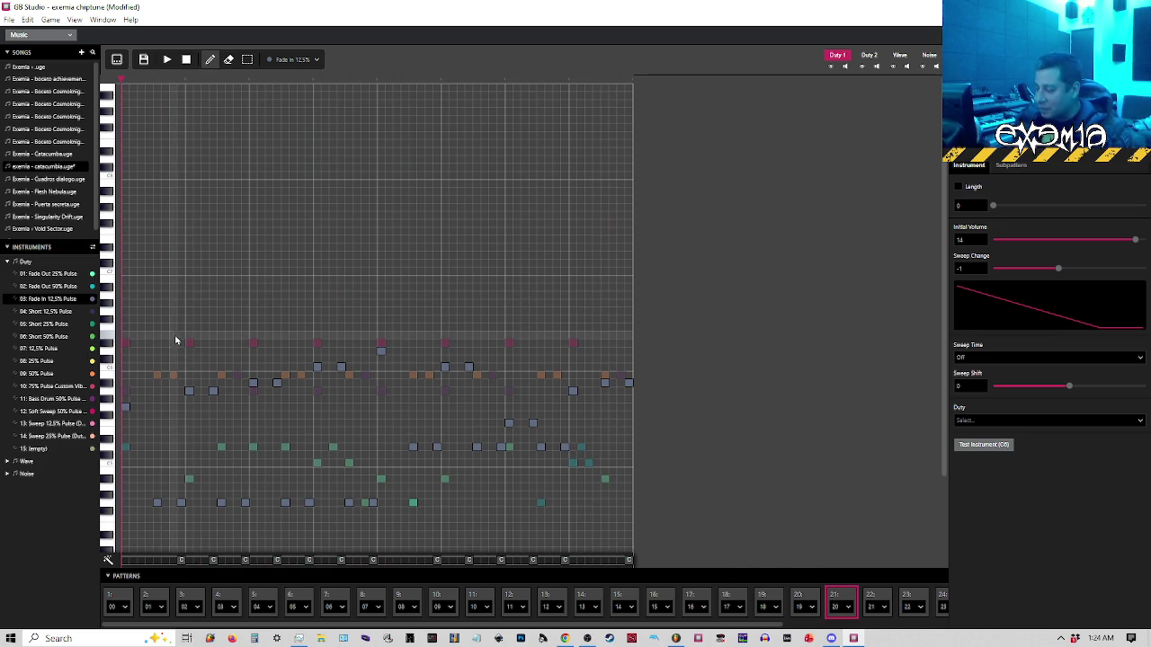
Draw with the Sweep 12.5% Pulse instrument, view its settings, and place a note at the pattern start
left_click(292, 59)
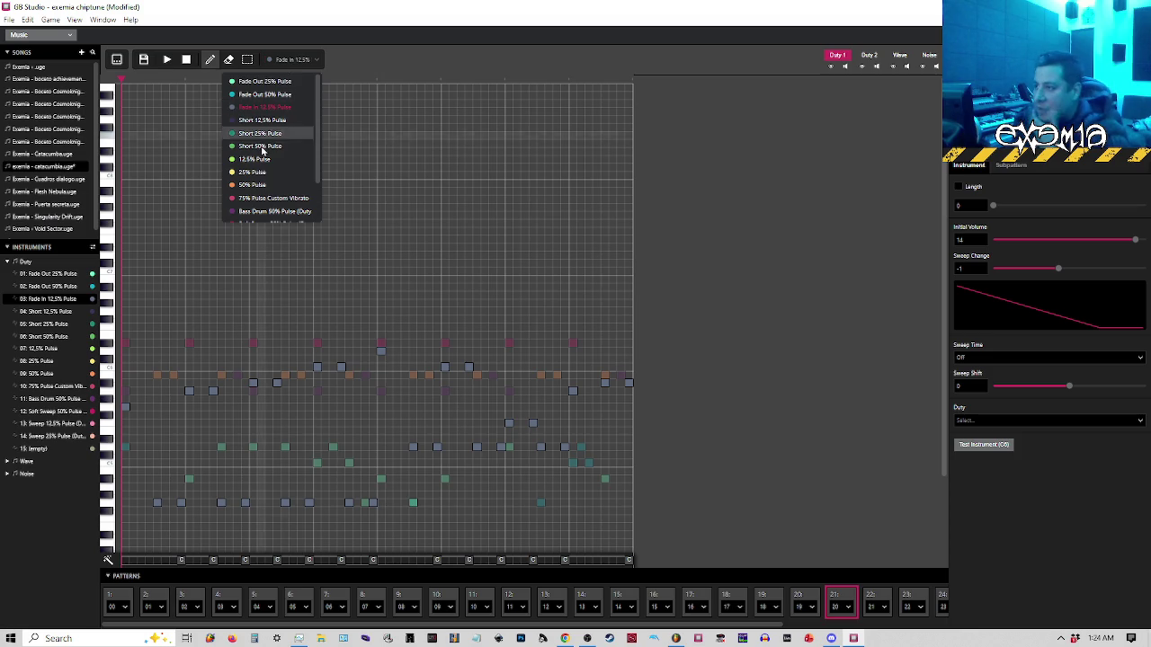
scroll(270, 153, "down", 2)
scroll(268, 180, "up", 2)
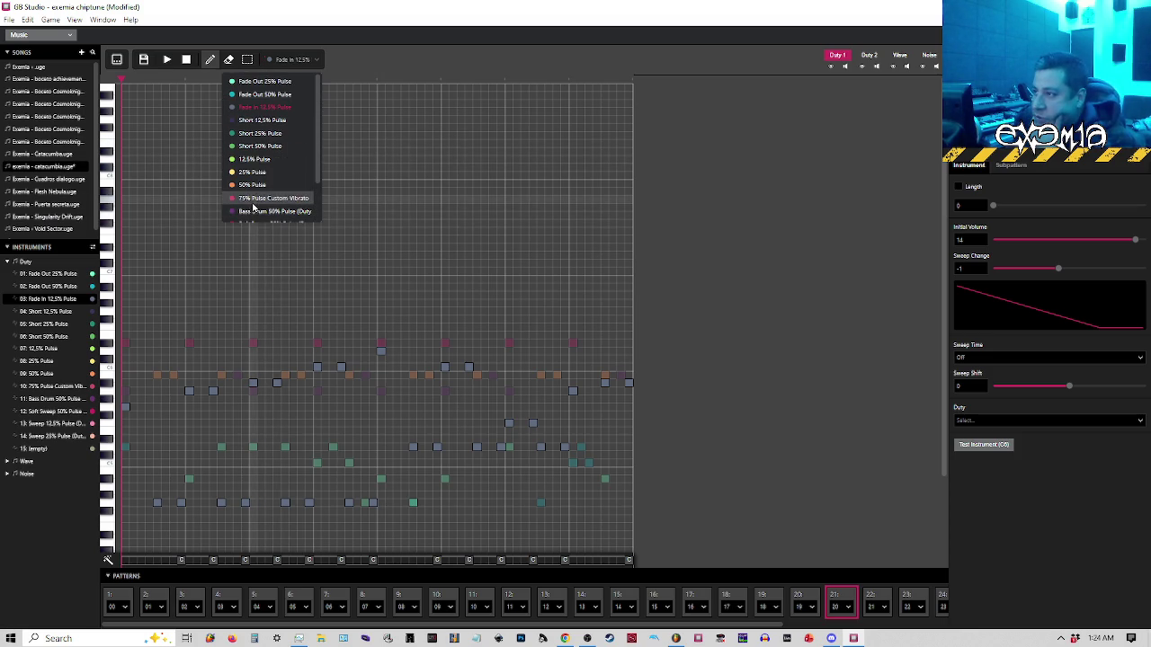
scroll(262, 205, "down", 2)
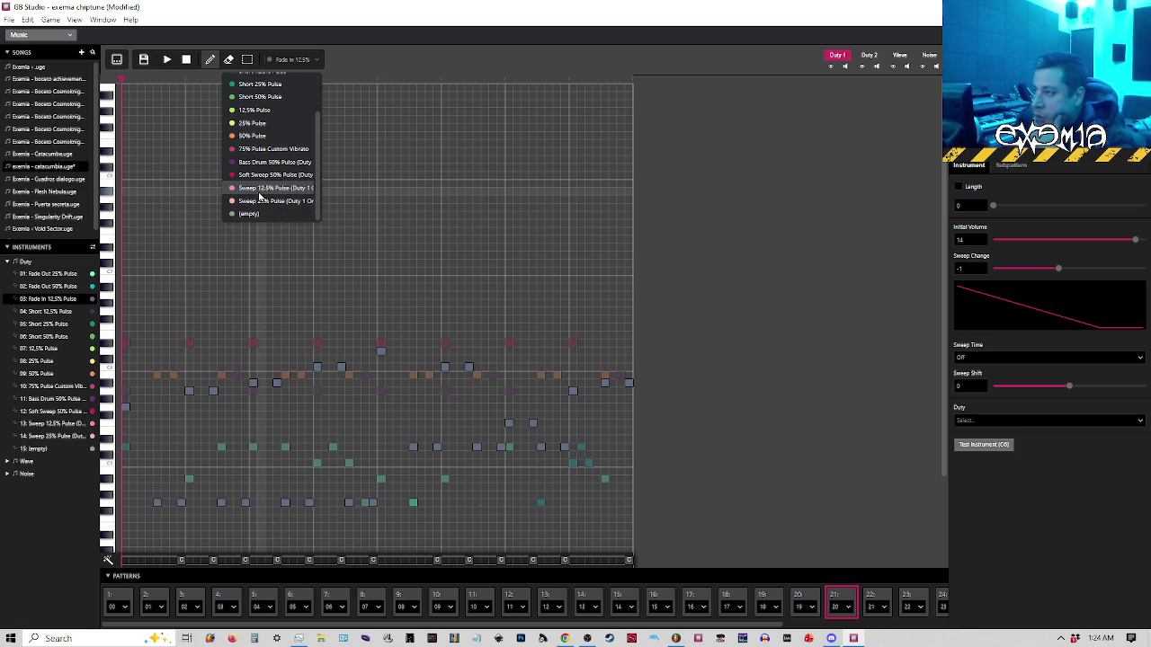
left_click(262, 189)
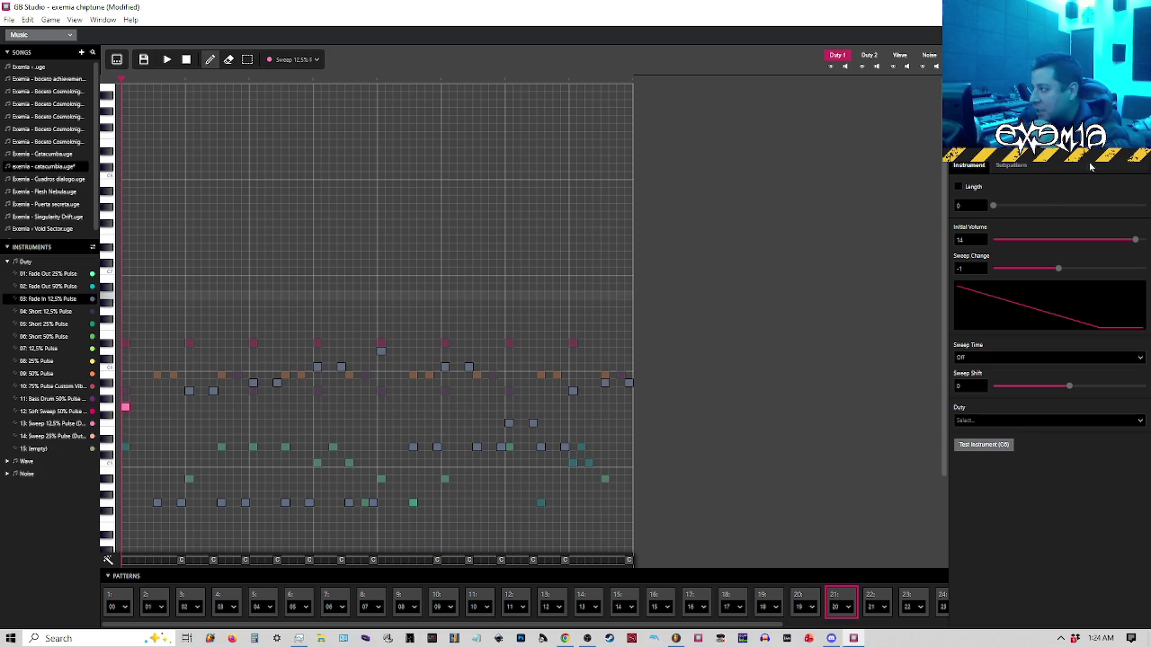
left_click(1012, 169)
left_click(971, 167)
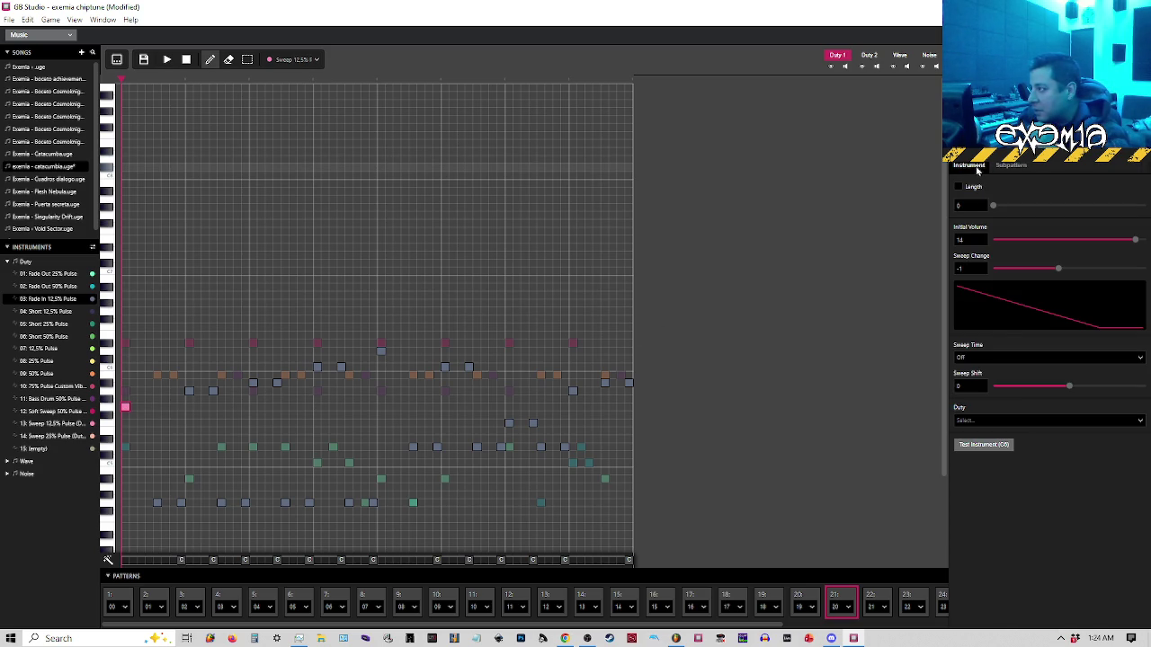
left_click(40, 426)
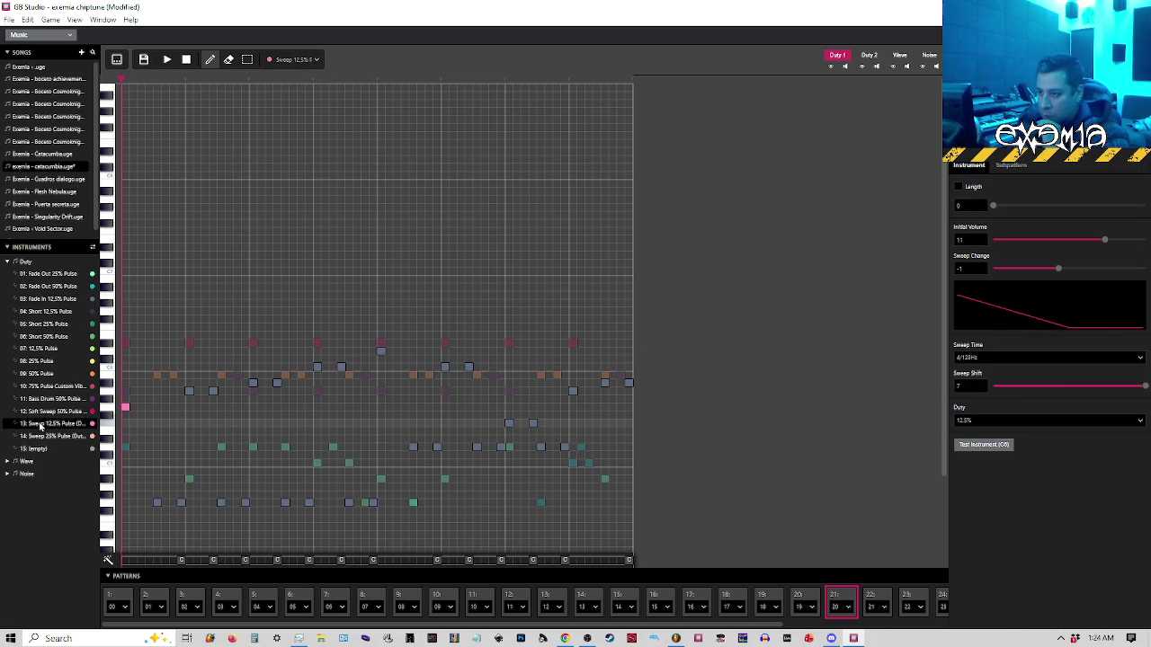
left_click(125, 408)
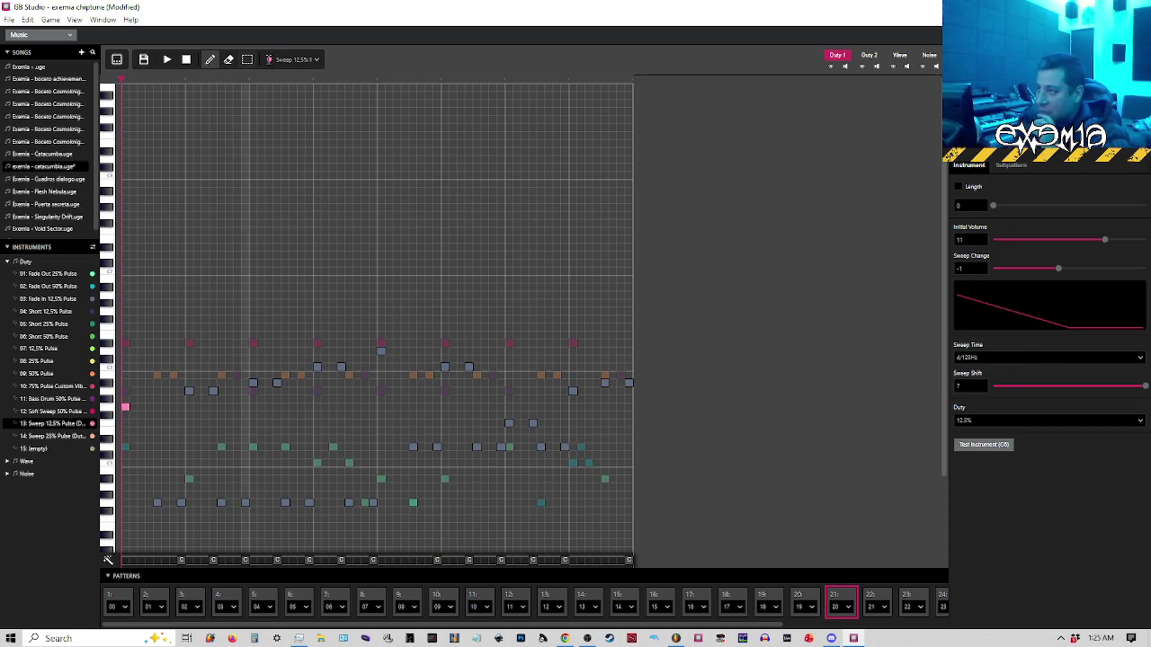
Redraw the first note with 50% Pulse, check Duty 2, then open Fade In 12.5% Pulse's settings
left_click(304, 60)
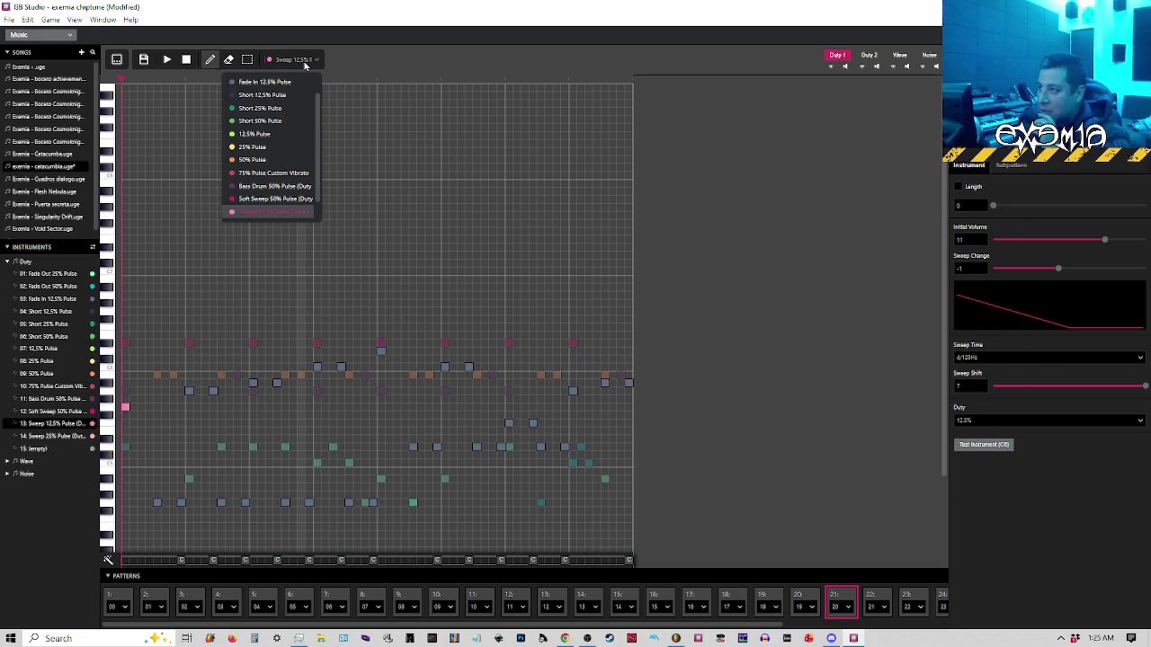
left_click(275, 160)
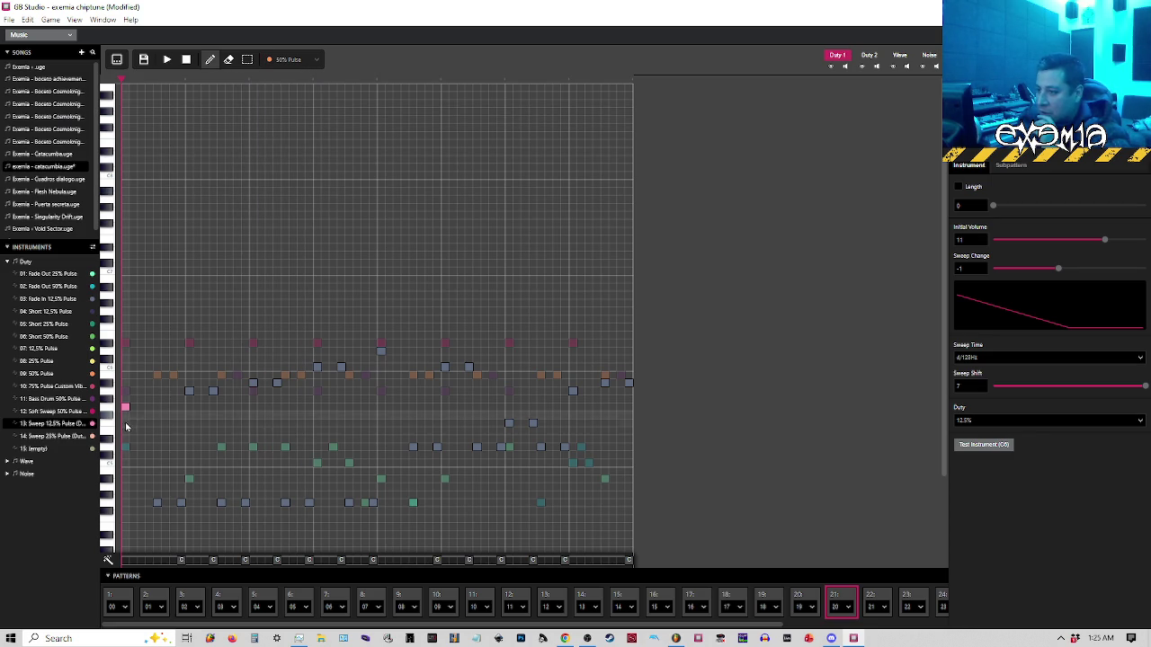
left_click(126, 408)
left_click(866, 56)
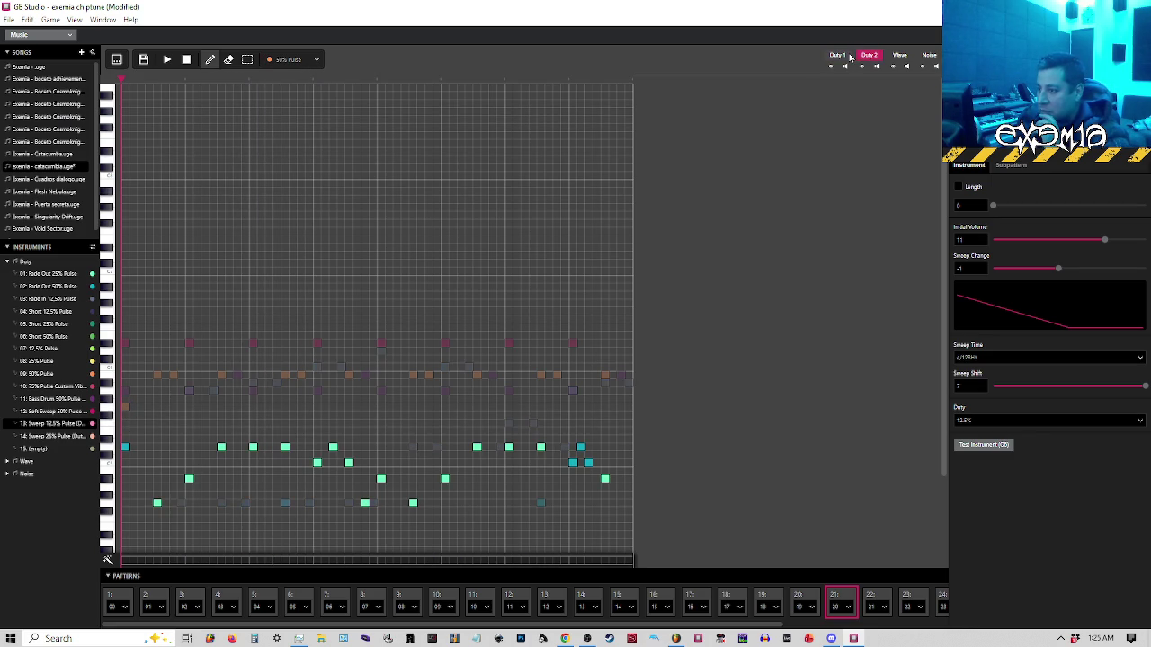
left_click(840, 56)
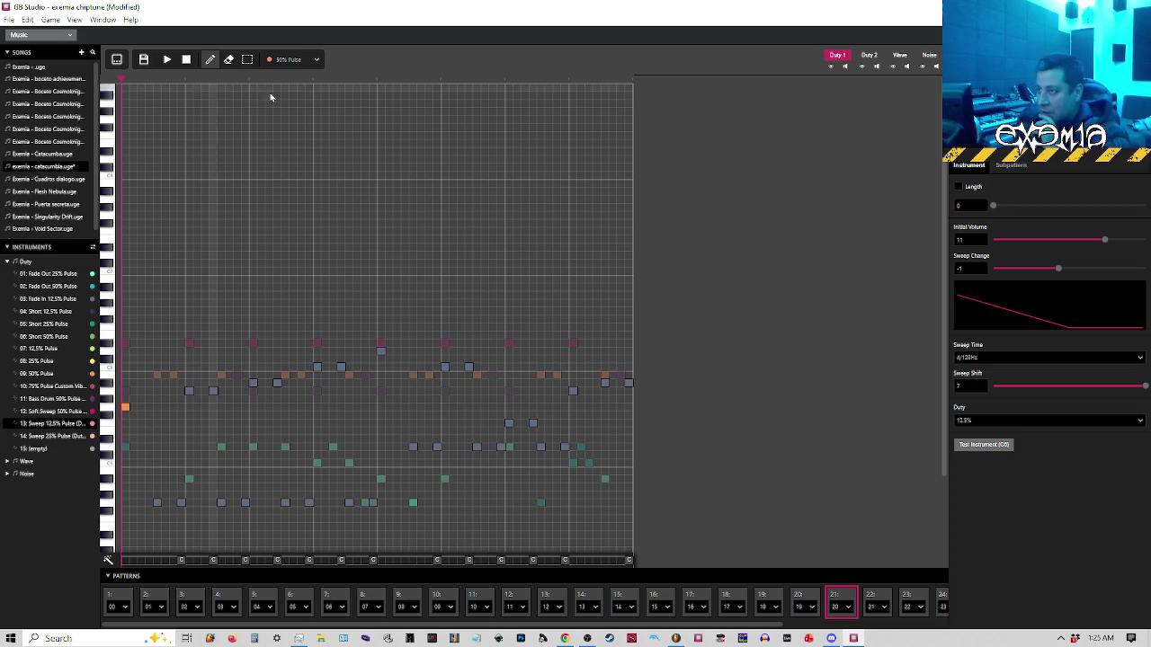
left_click(44, 300)
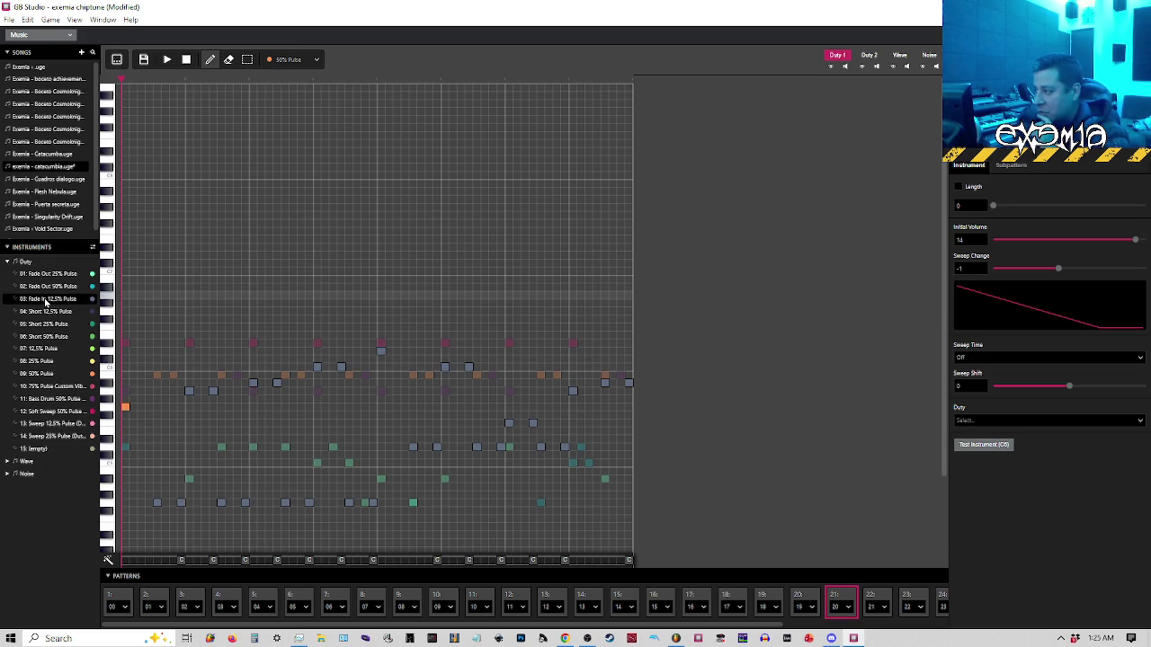
Give 50% Pulse initial volume 15 and sweep change 1, then return to Fade In 12.5% Pulse
left_click(45, 375)
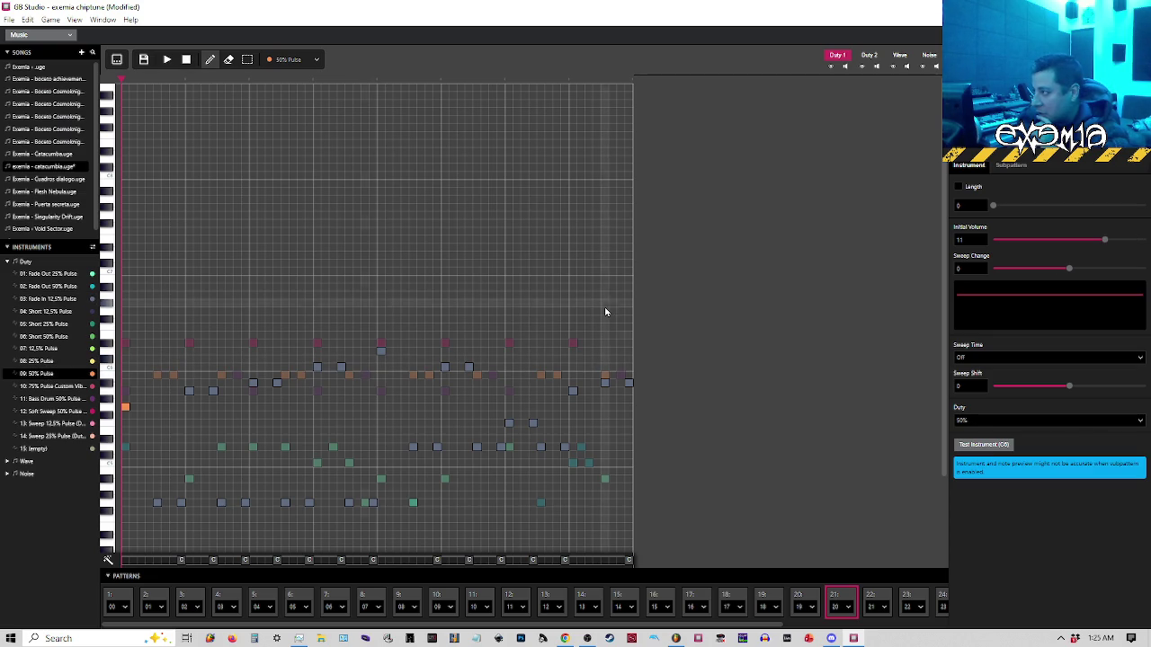
double_click(960, 239)
type("15")
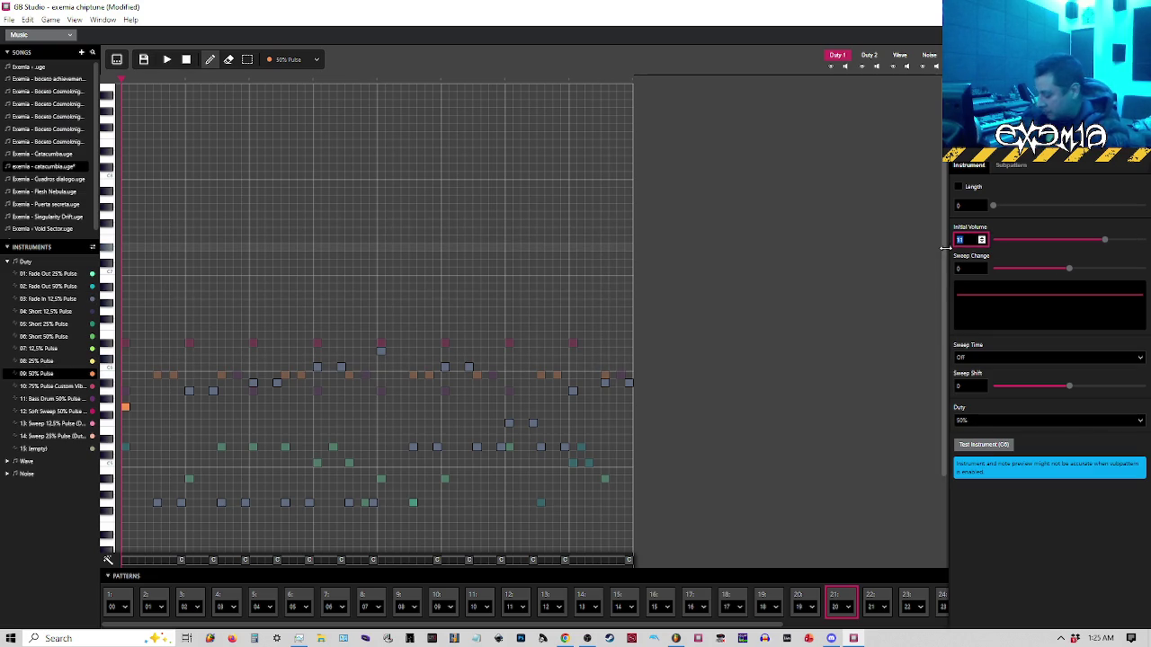
left_click(966, 267)
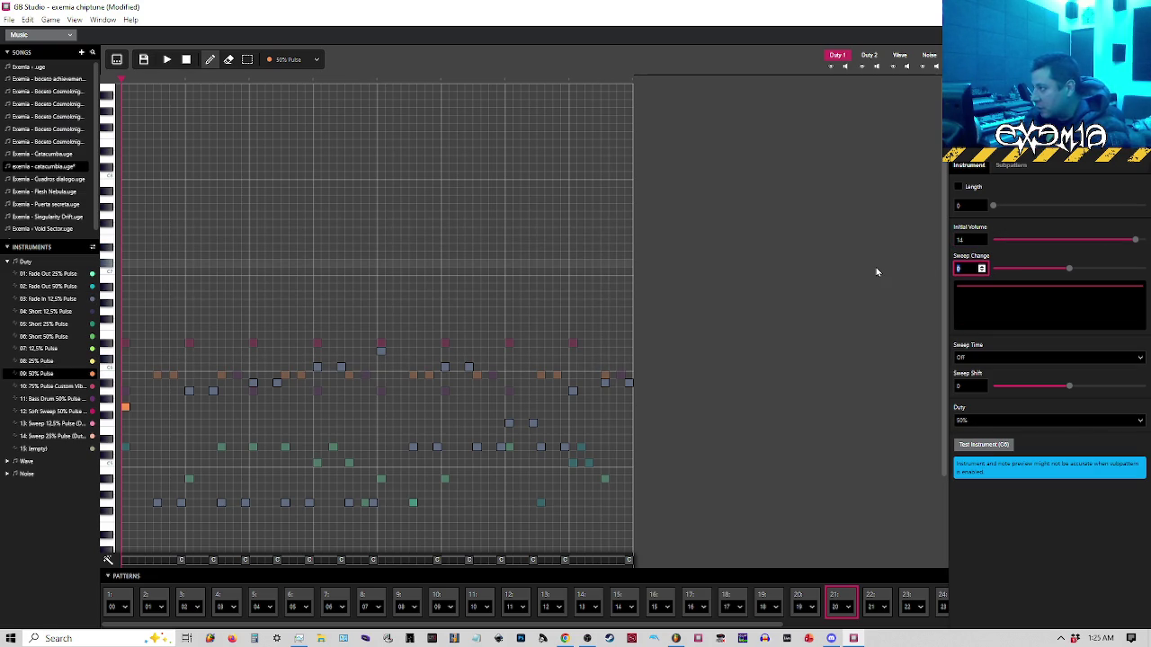
type("1")
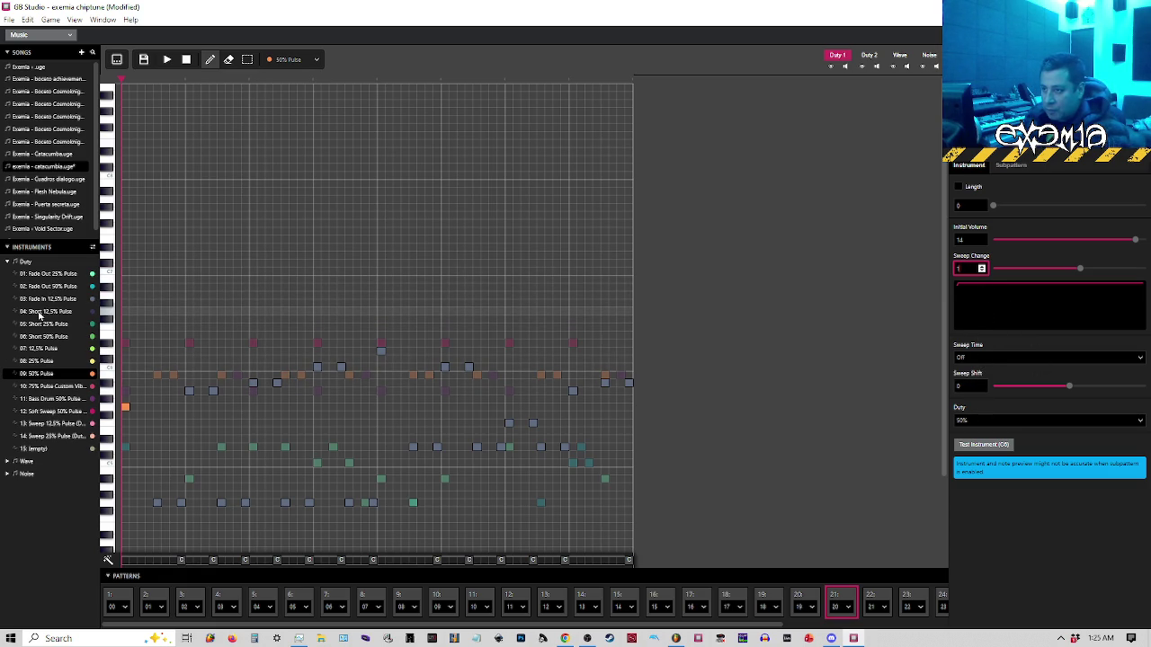
left_click(40, 312)
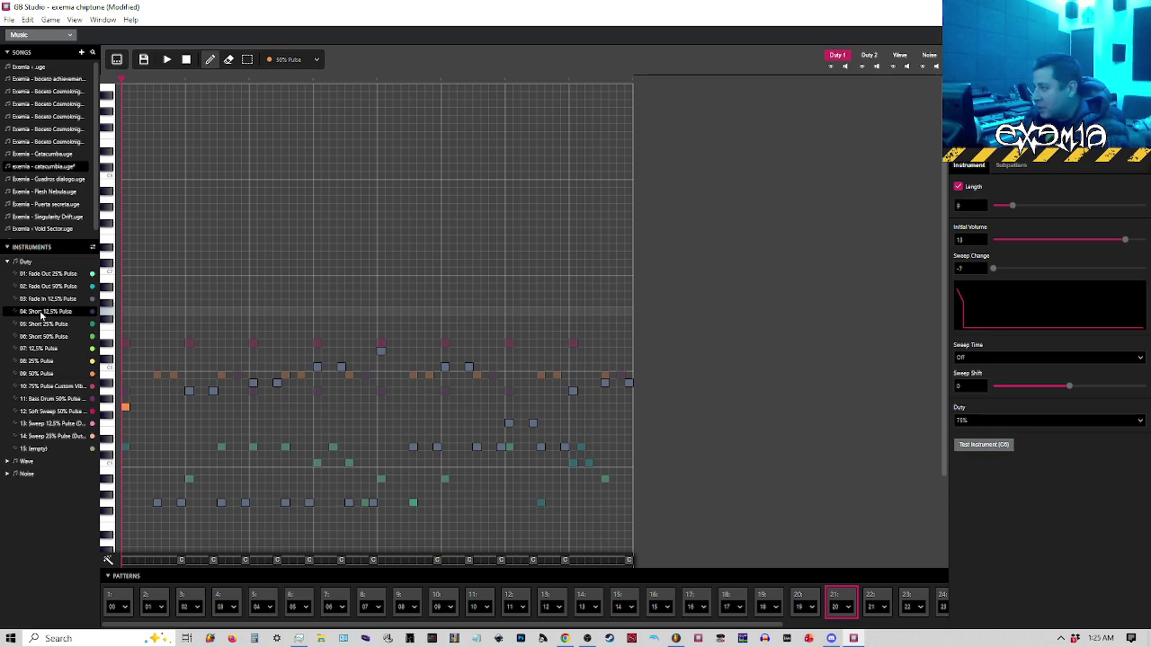
left_click(54, 301)
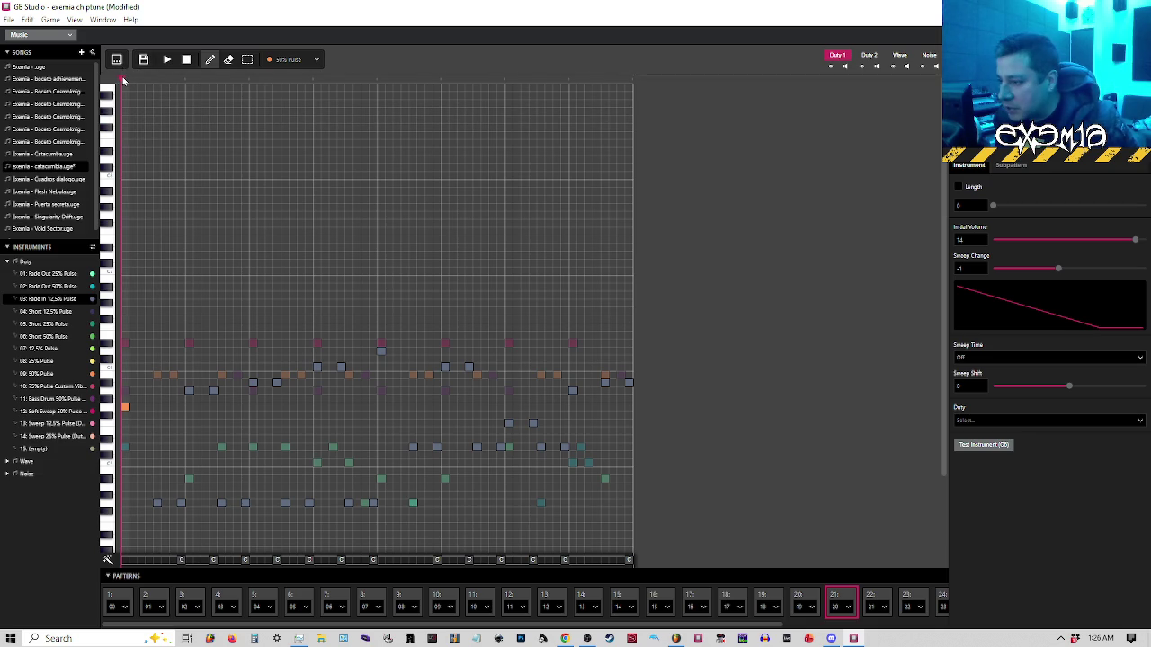
Pause playback and set the Fade In 12.5% Pulse instrument's duty to 12.5%
key("space")
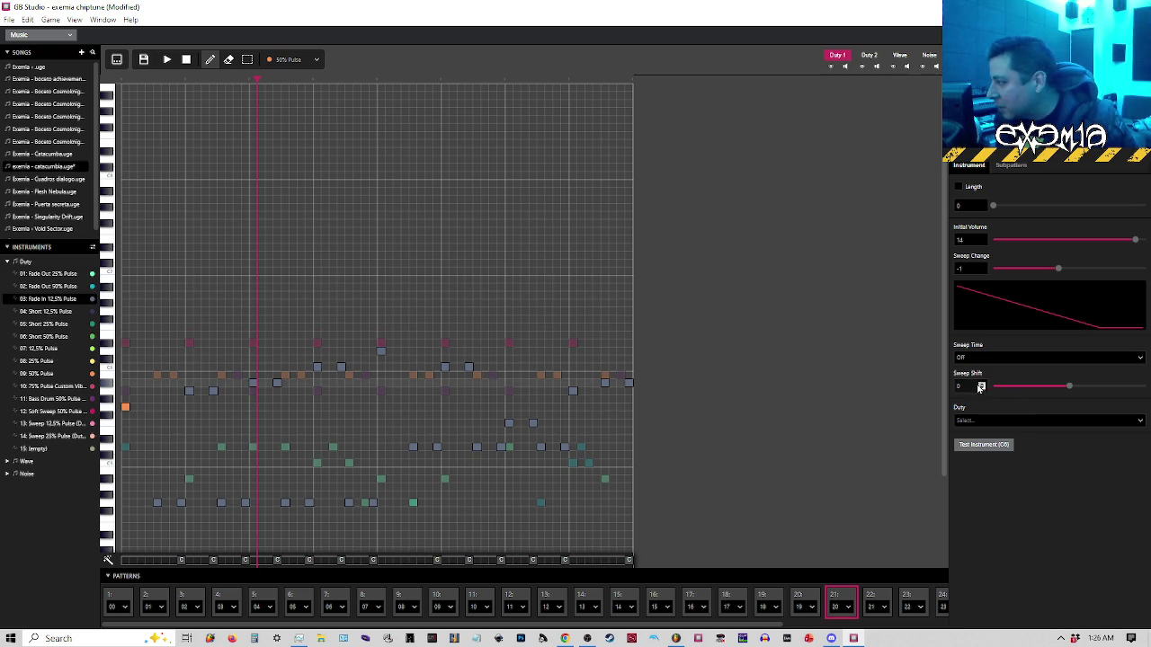
left_click(978, 420)
left_click(978, 421)
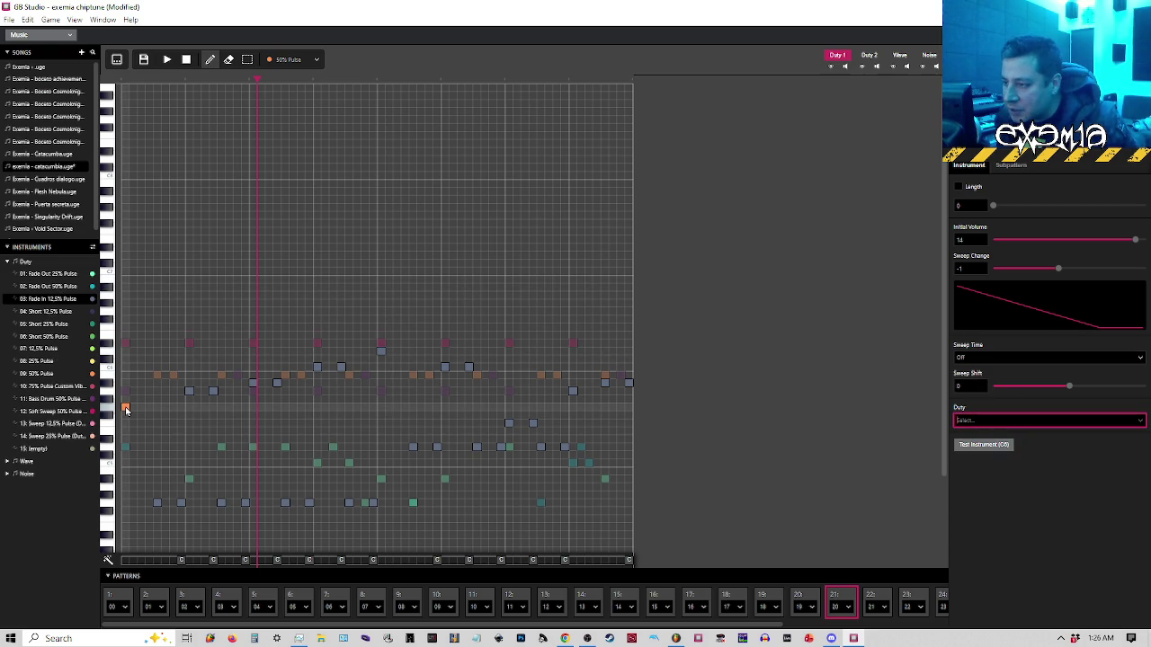
left_click(126, 410)
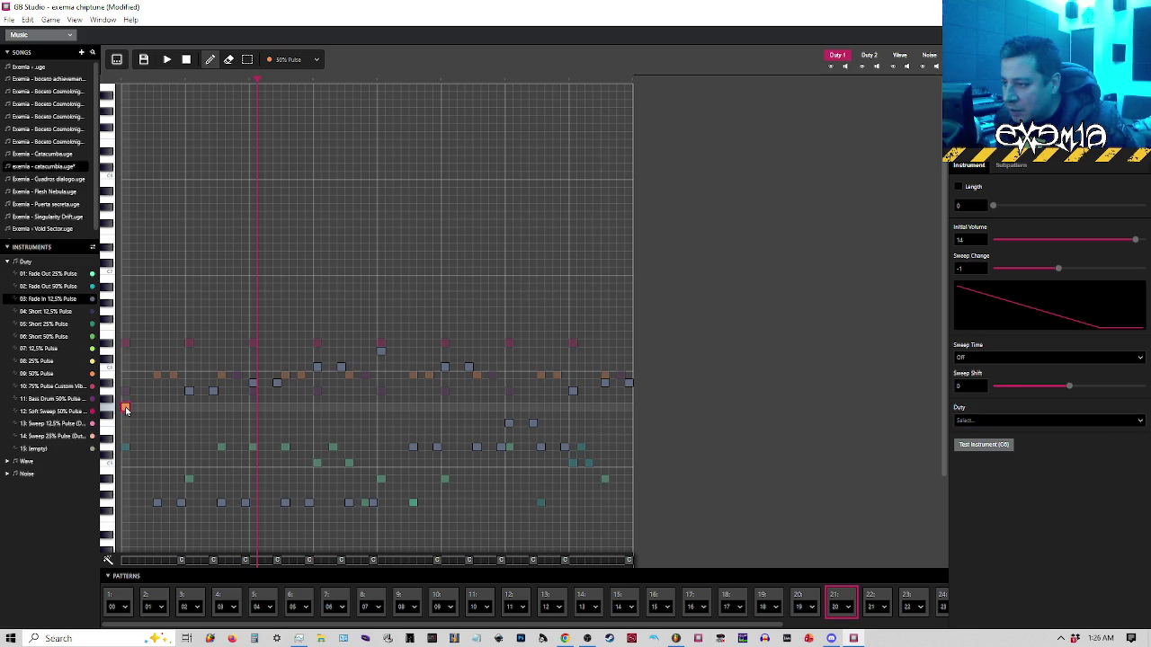
left_click(967, 421)
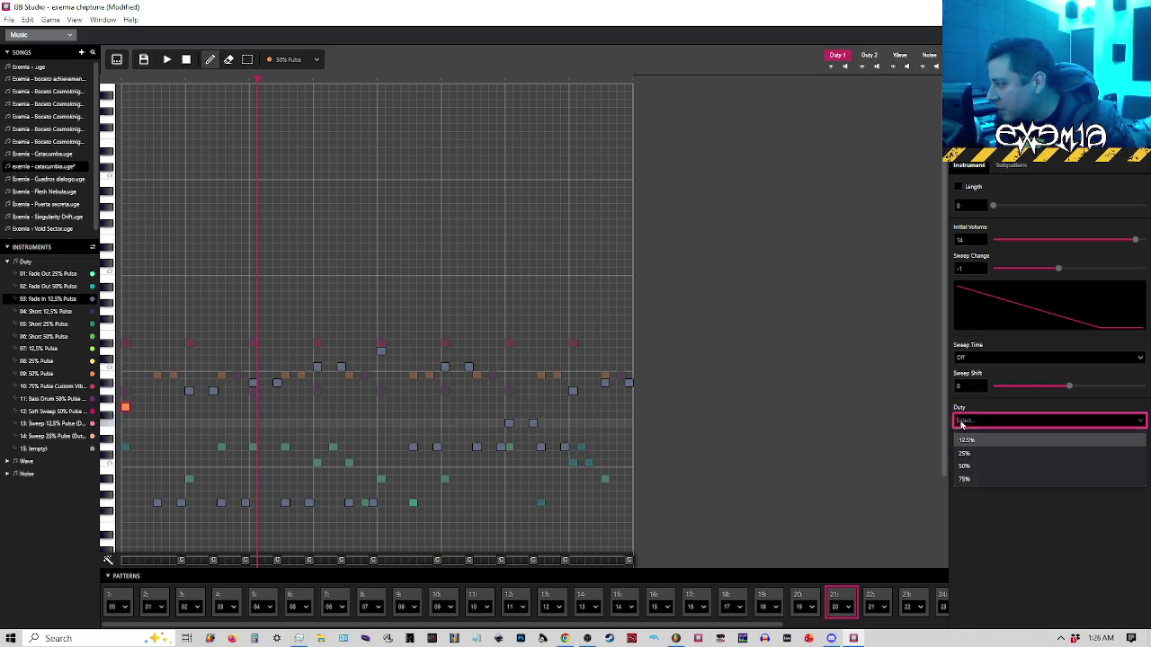
left_click(966, 439)
Play the pattern from its start twice to hear the new duty
left_click(124, 81)
key("space")
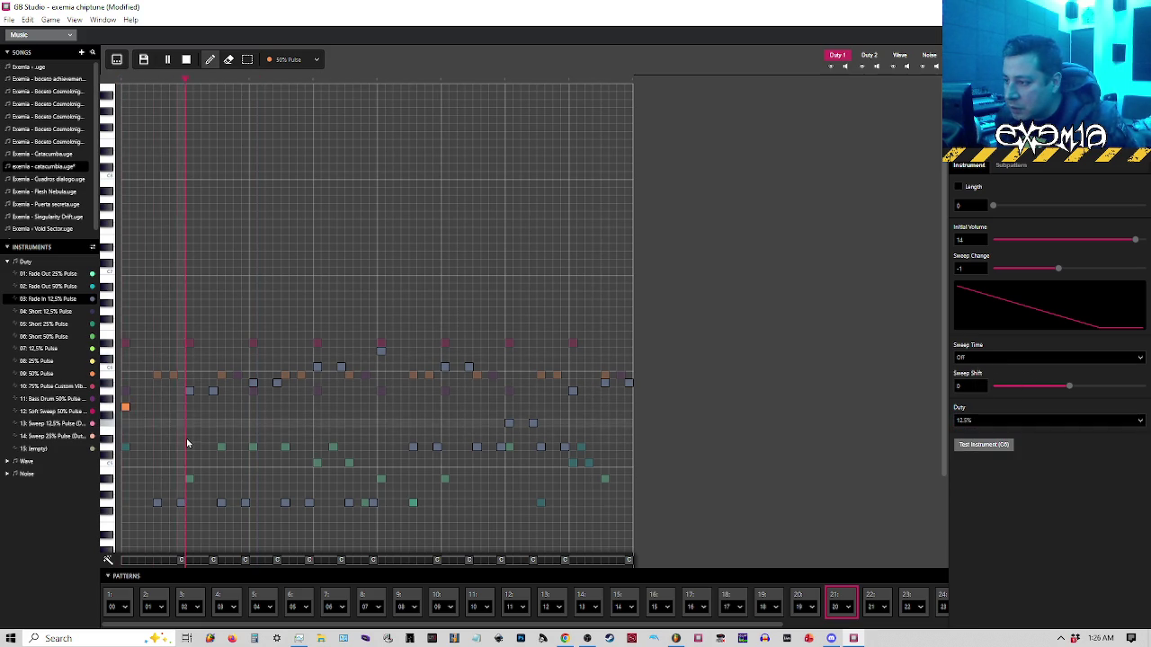
key("space")
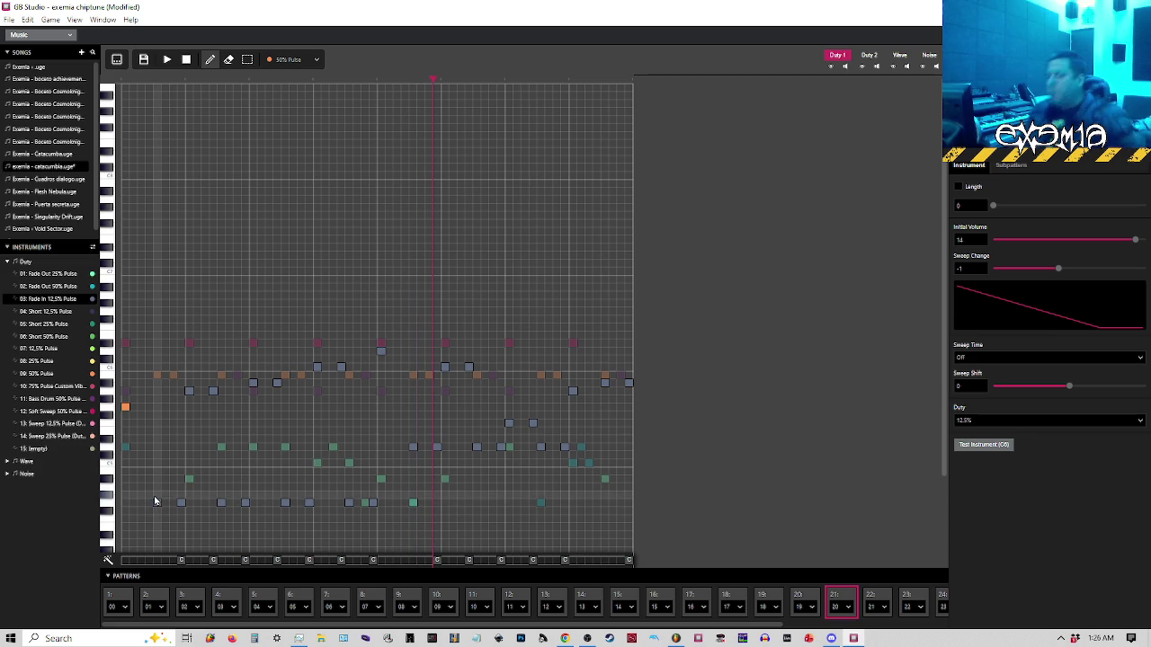
key("space")
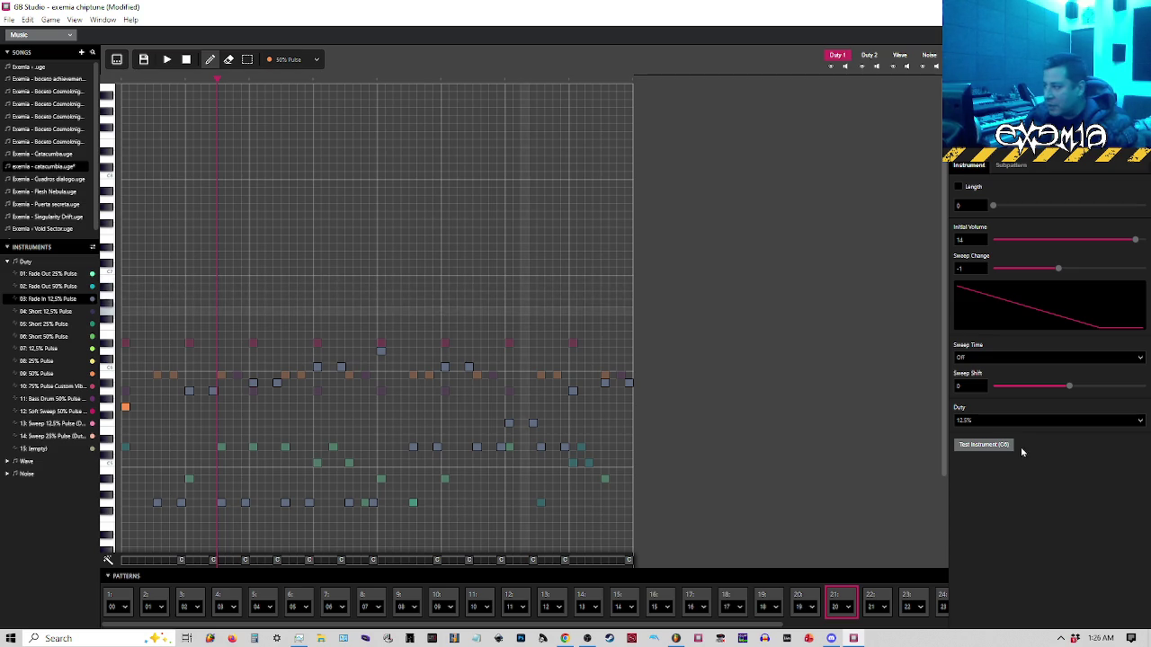
left_click(980, 420)
Put Fade In on a 50% duty and retune the 50% Pulse instrument to 12.5% duty
left_click(976, 467)
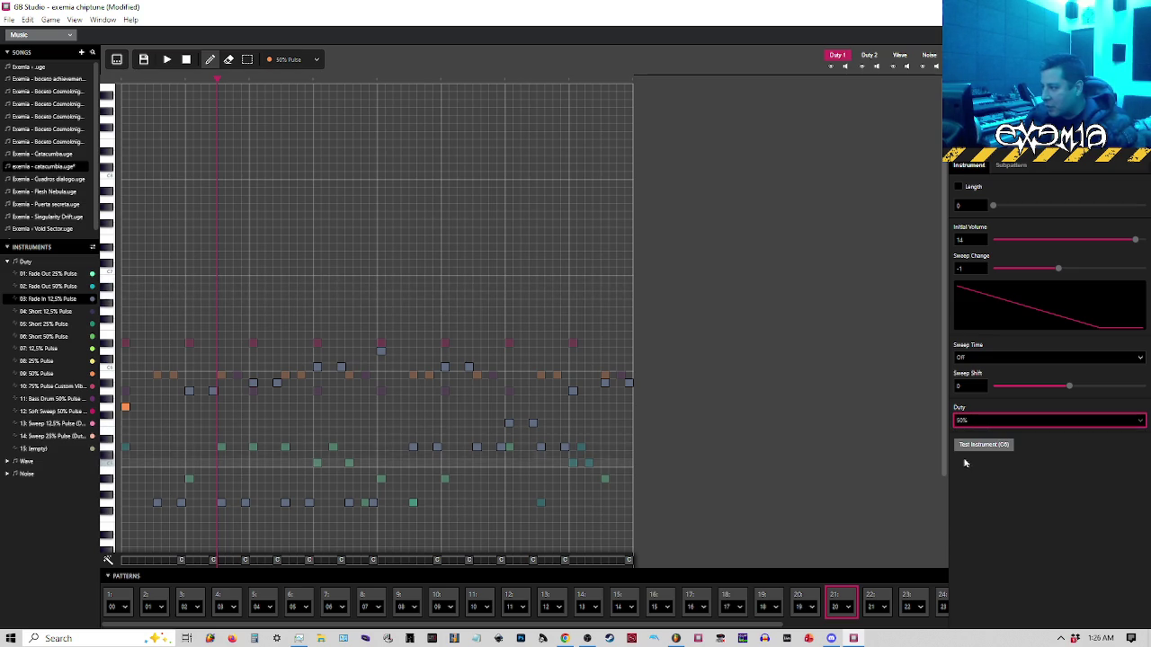
left_click(54, 373)
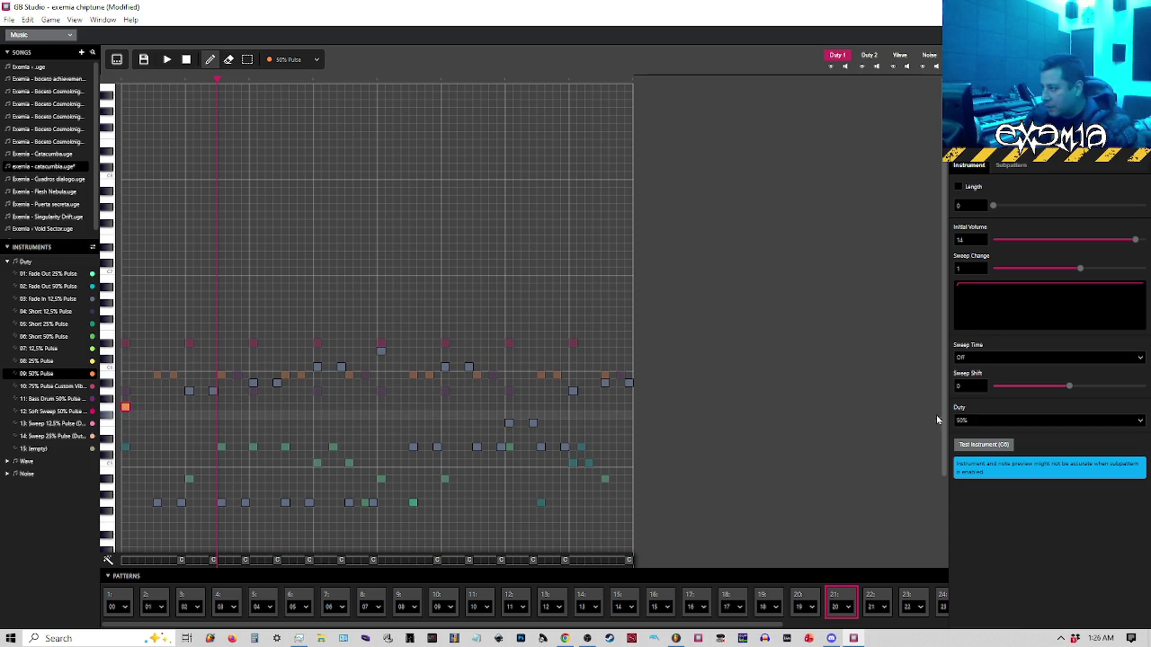
left_click(983, 420)
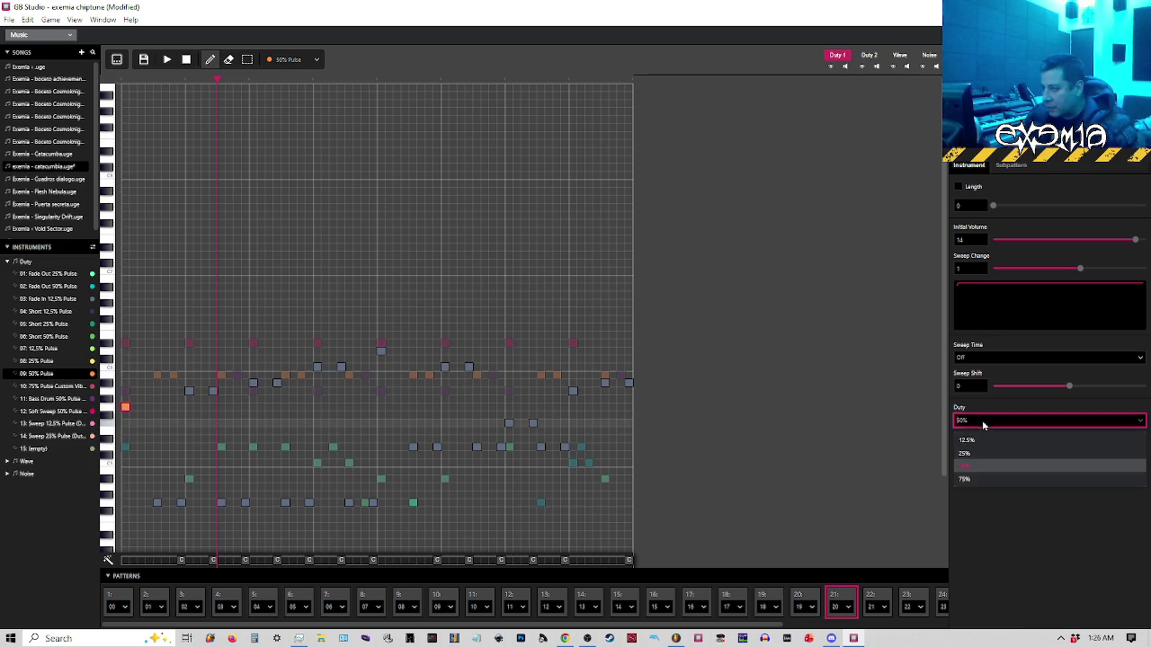
left_click(960, 437)
left_click(142, 59)
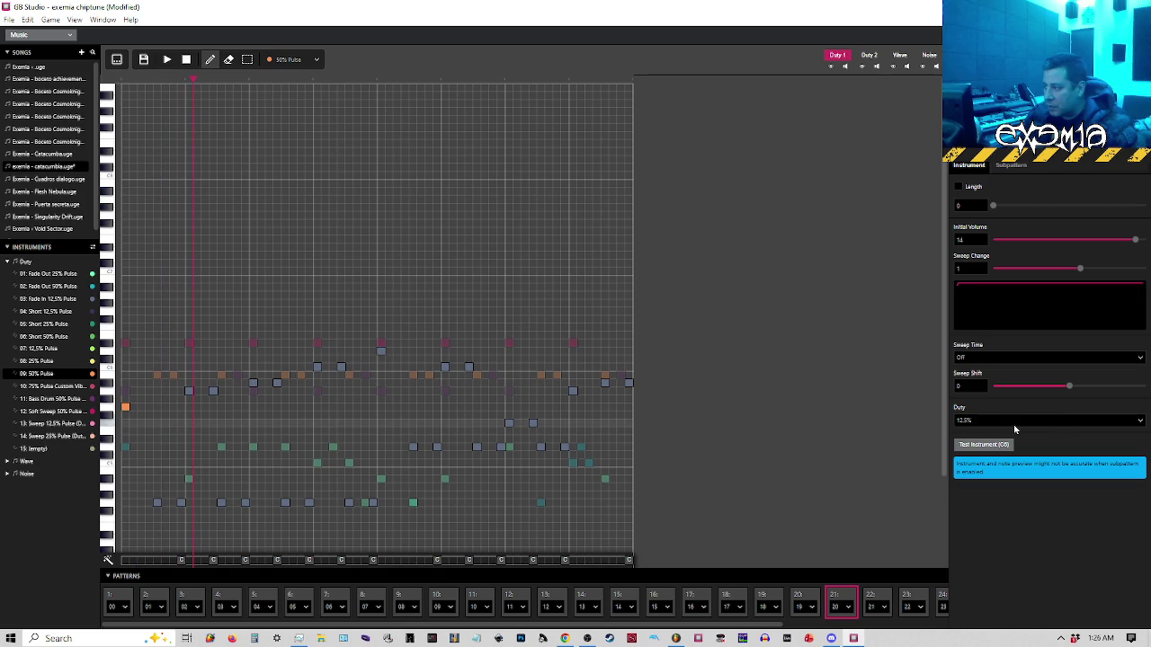
left_click(989, 421)
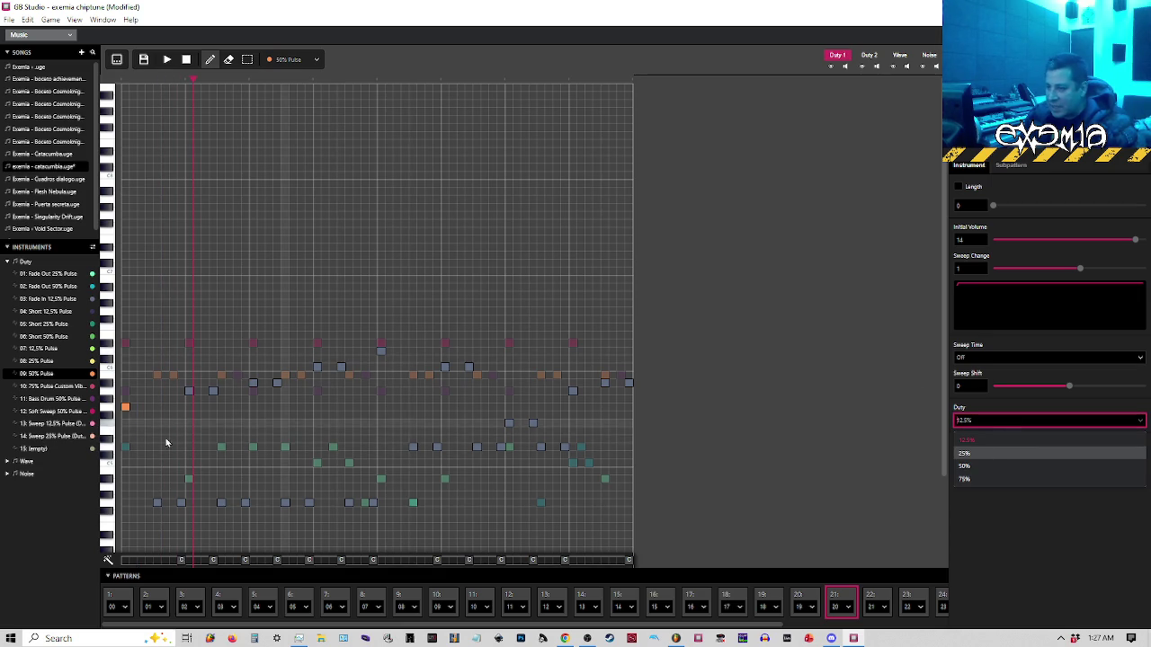
left_click(126, 407)
key("space")
Repaint eight grey Duty 1 notes in the pattern's first half with the 50% Pulse instrument
left_click(123, 84)
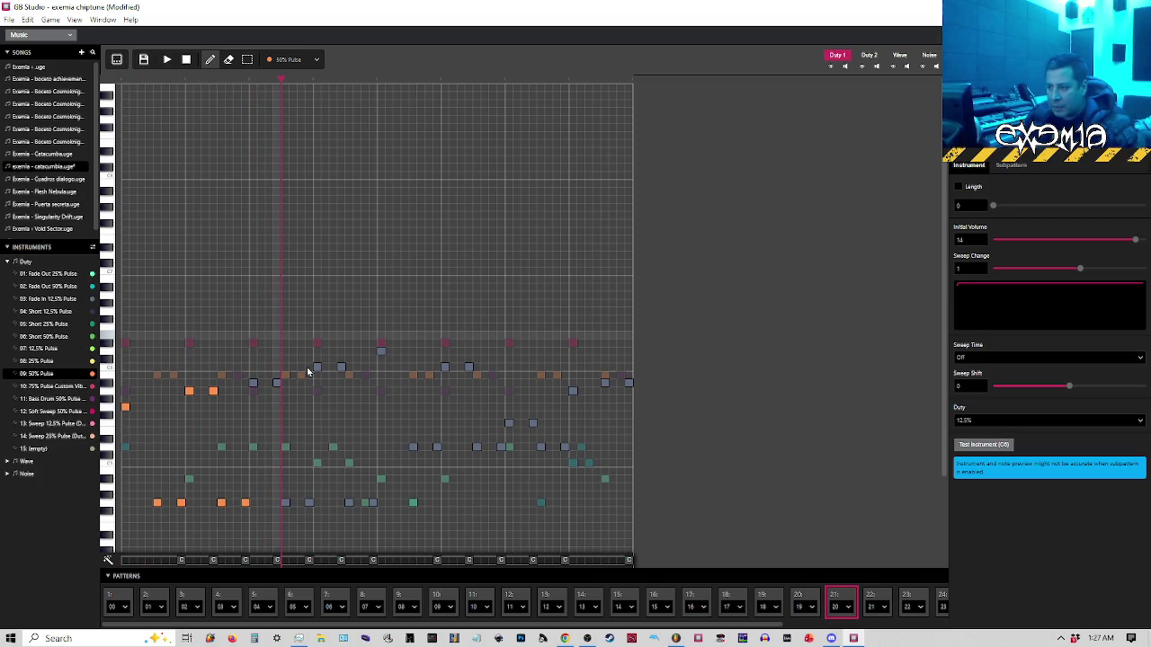
left_click(253, 384)
left_click(277, 384)
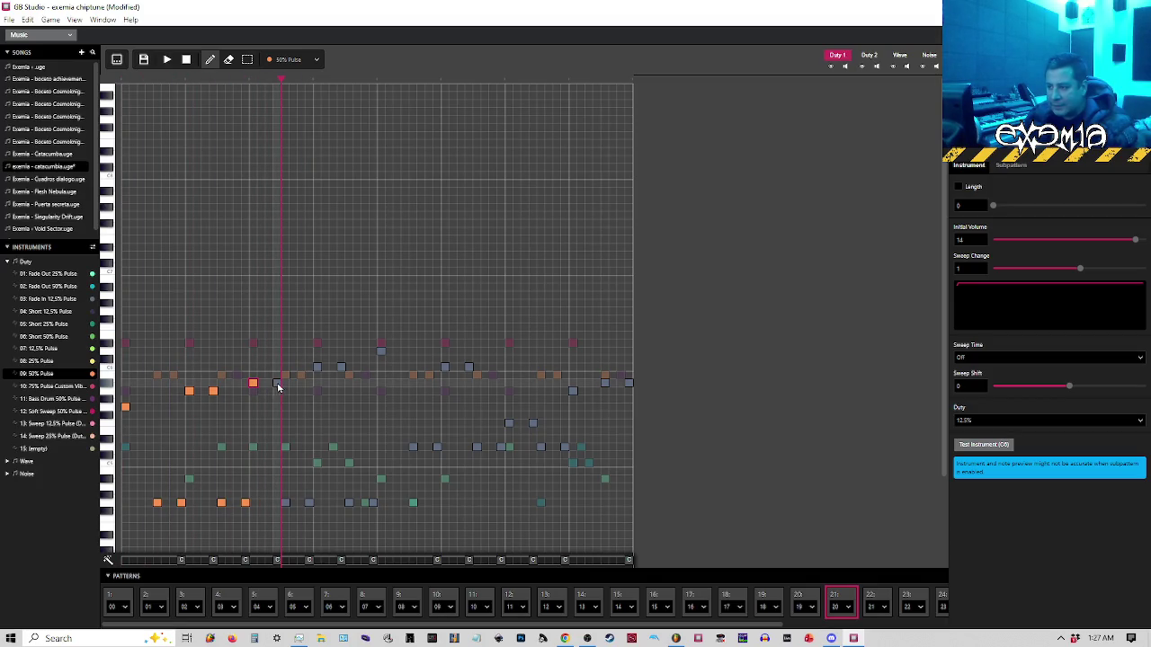
left_click(285, 503)
left_click(309, 503)
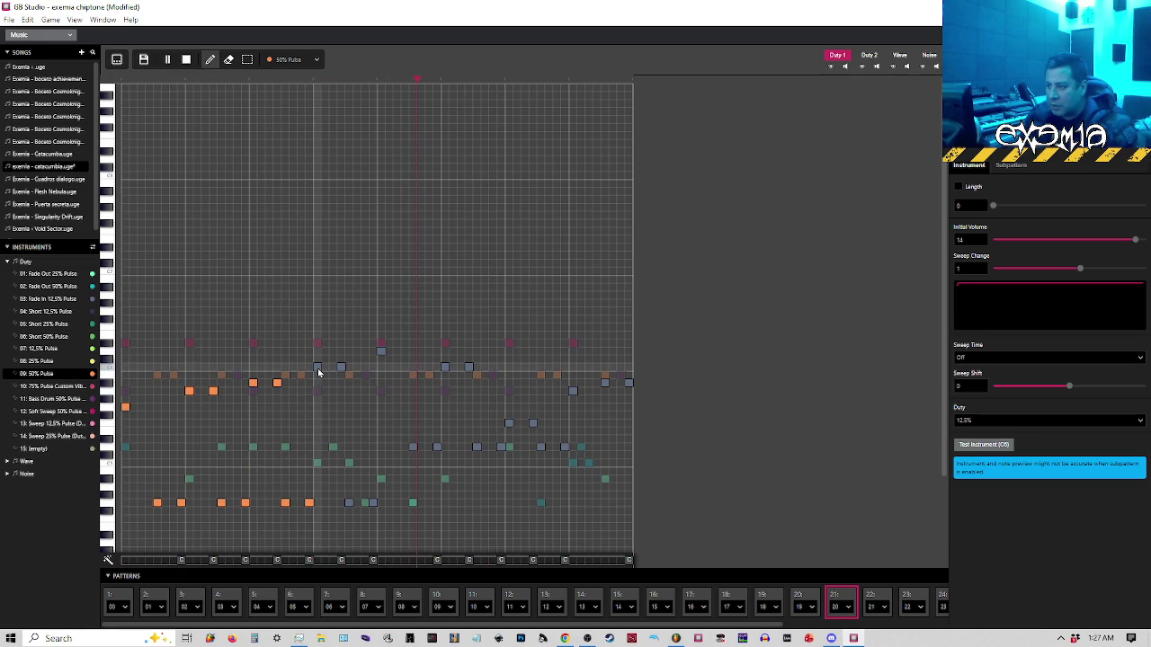
left_click(317, 367)
left_click(340, 367)
left_click(350, 503)
left_click(369, 503)
Play the pattern to hear the changes, then bring up pattern 21 and play from mid-pattern
key("space")
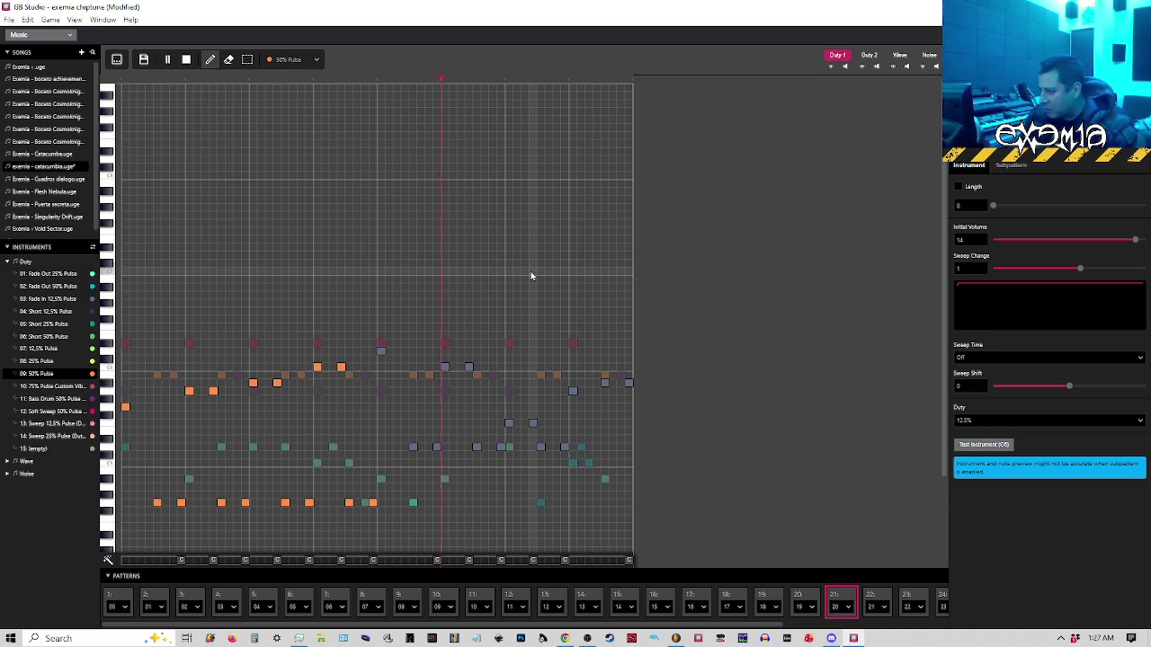
key("space")
left_click(842, 600)
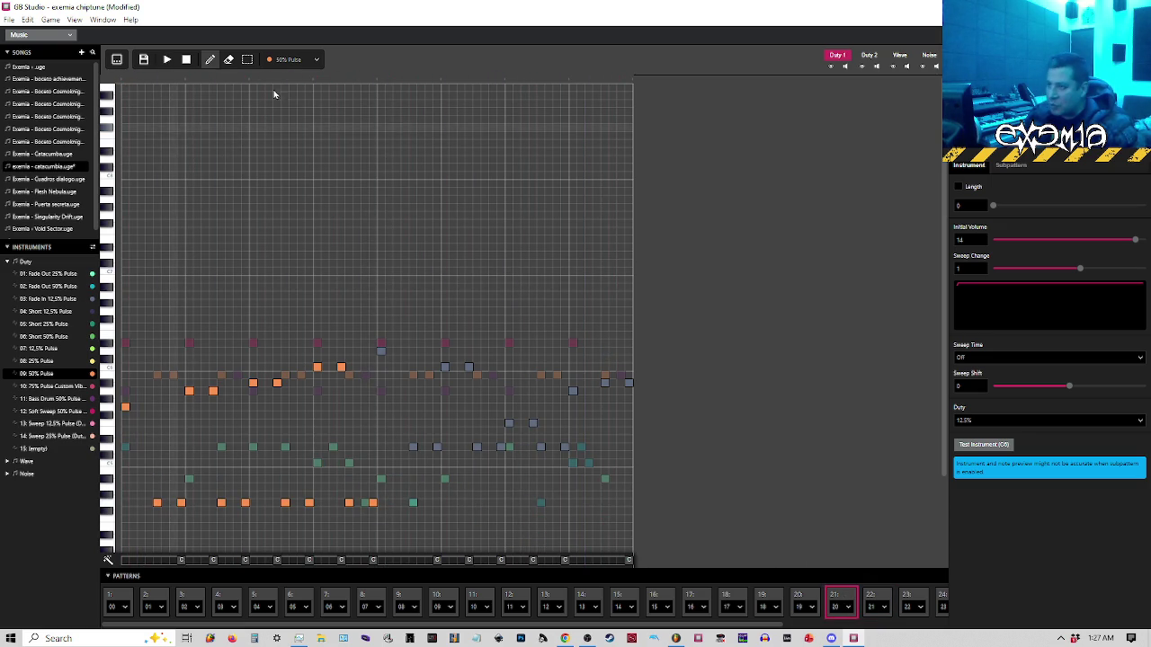
left_click(379, 81)
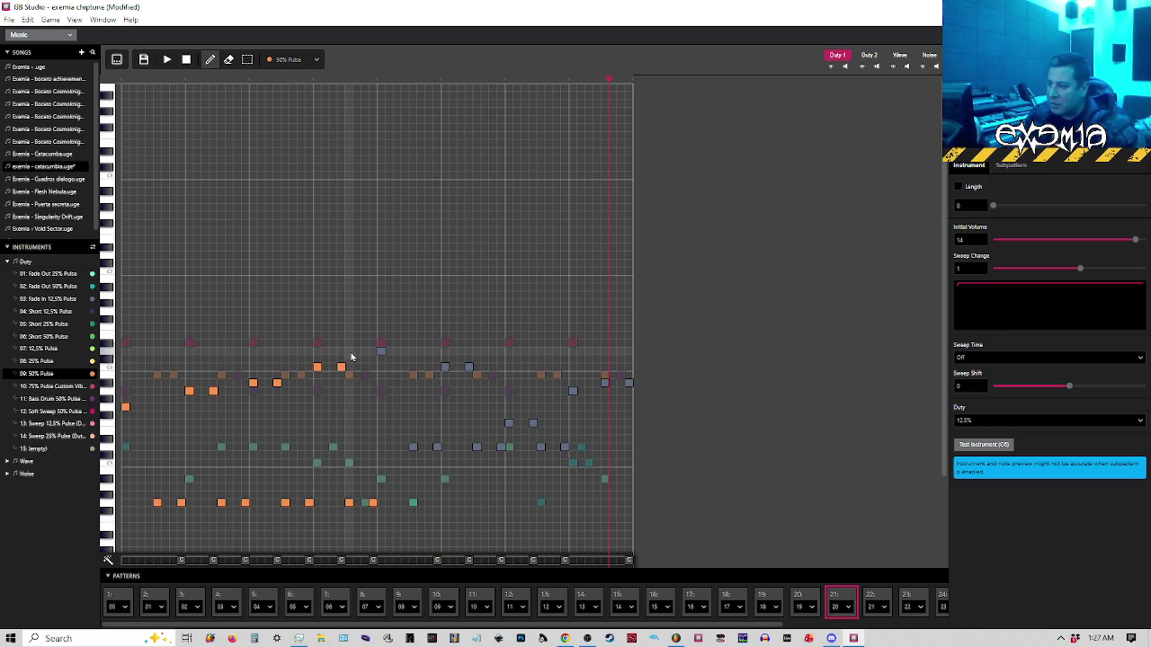
Stop, rewind to the pattern start, and play the song from this pattern
key("space")
left_click(128, 79)
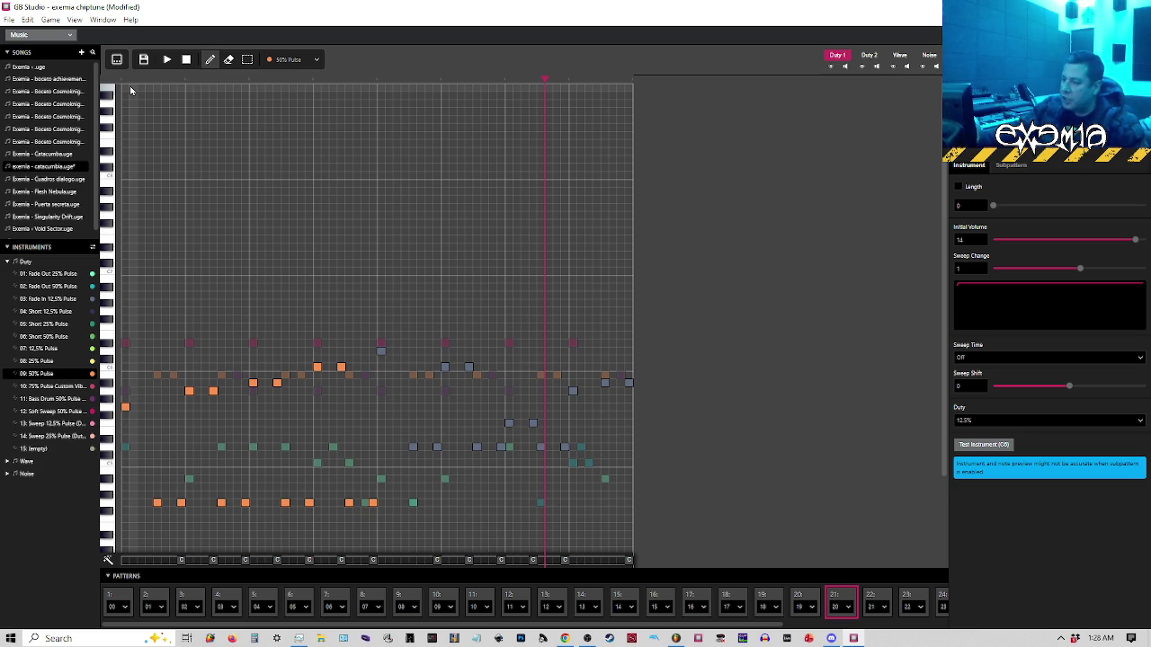
left_click(130, 86)
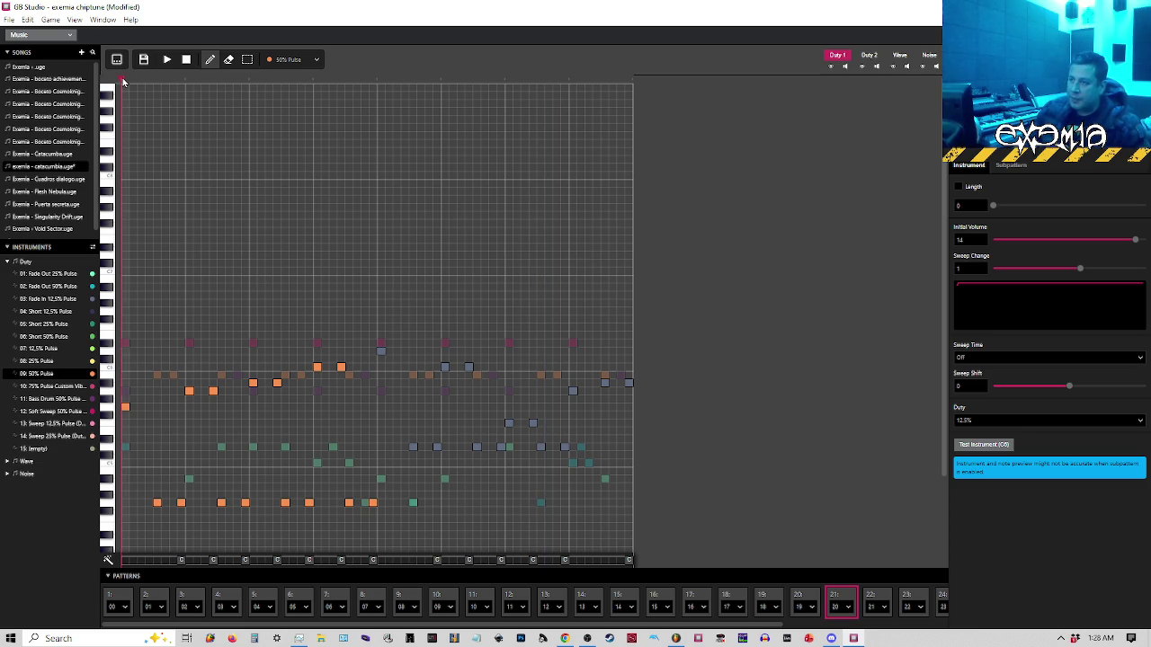
left_click(168, 59)
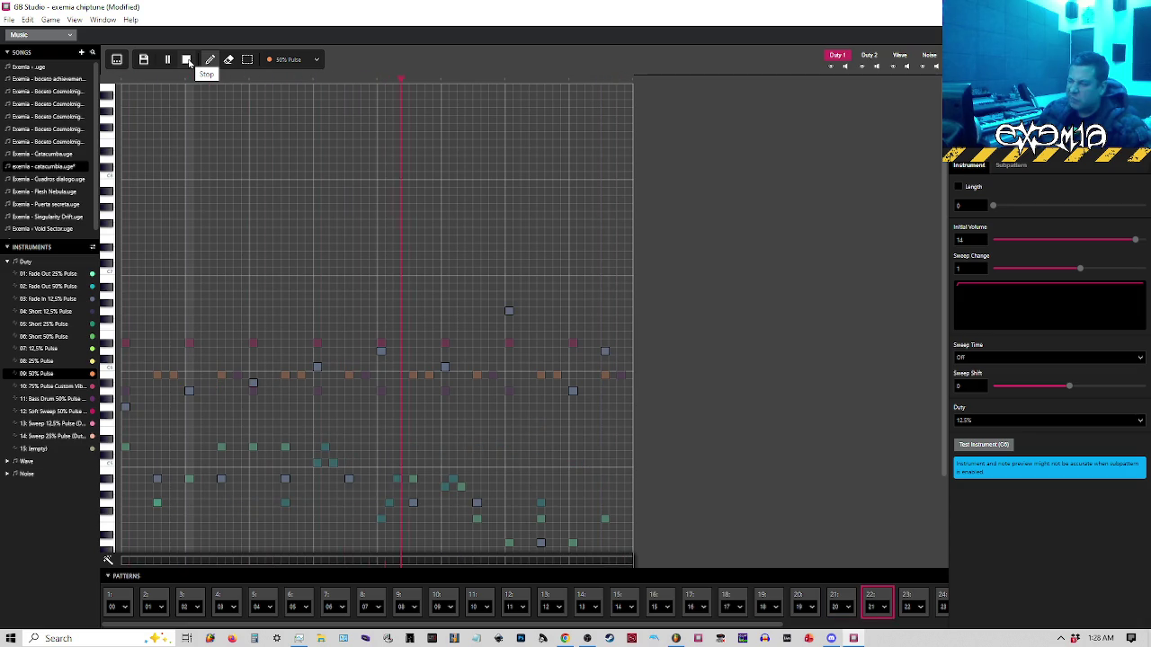
left_click(187, 60)
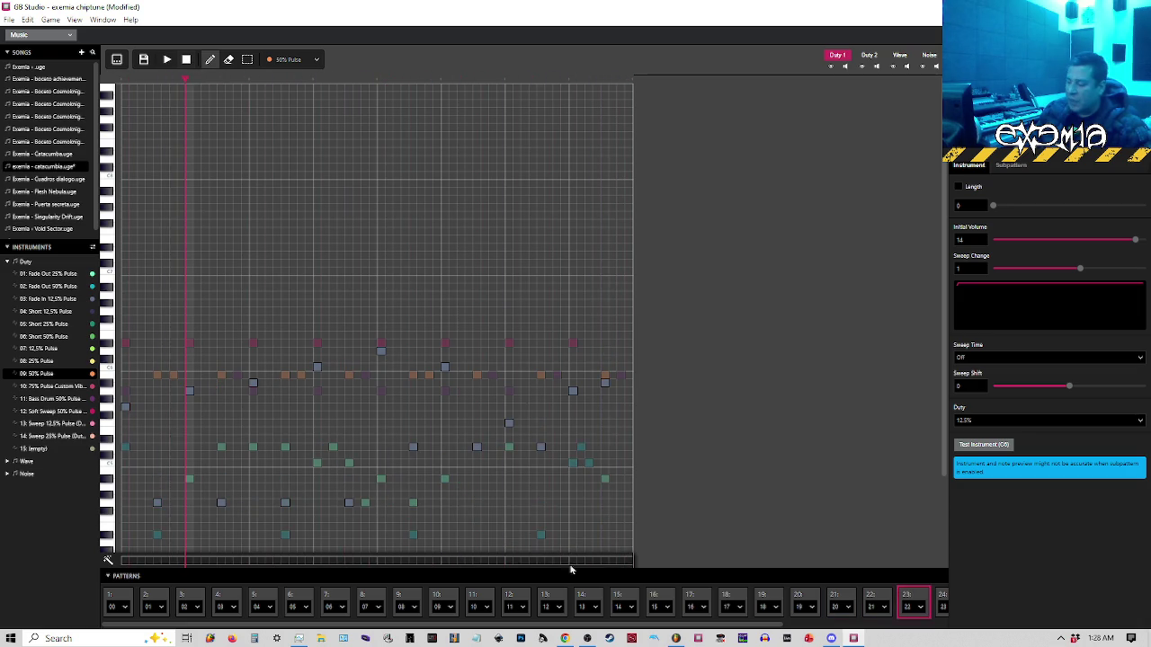
Show pattern 21 and audition it several times, then repaint its first grey note
left_click(843, 597)
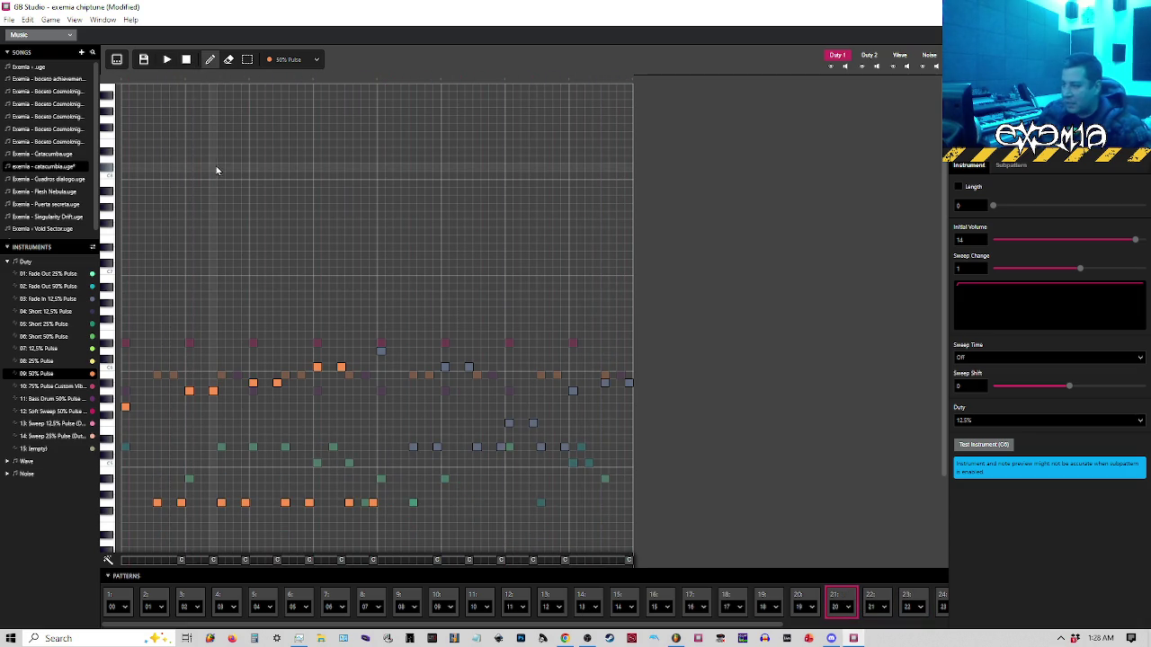
left_click(167, 59)
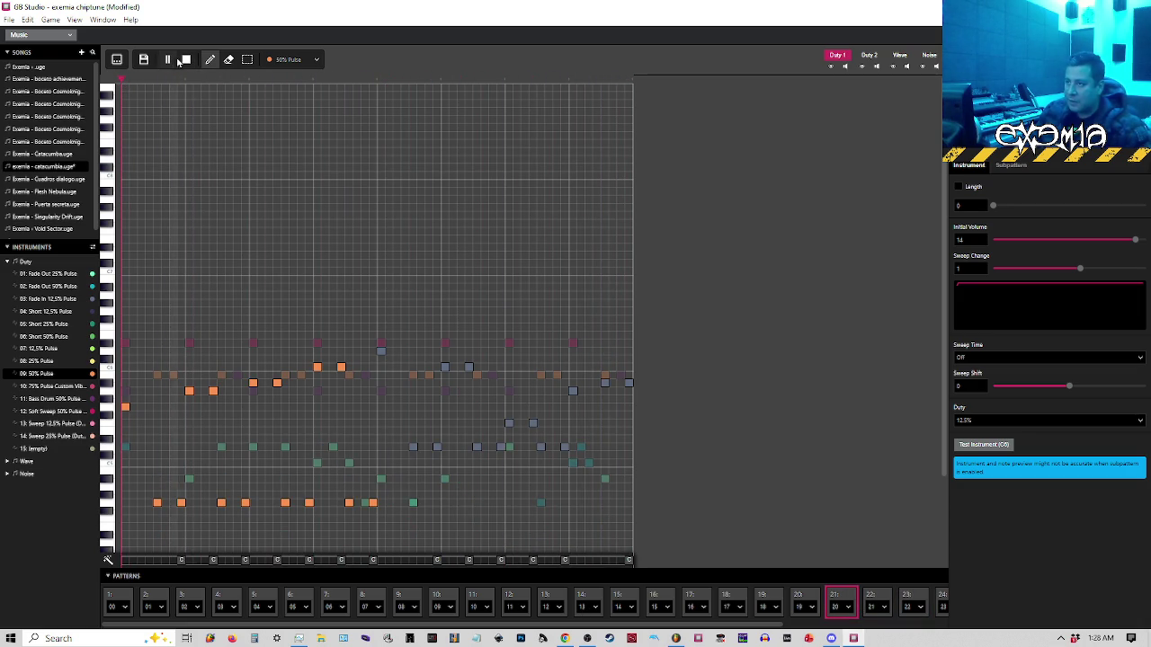
left_click(187, 59)
key("space")
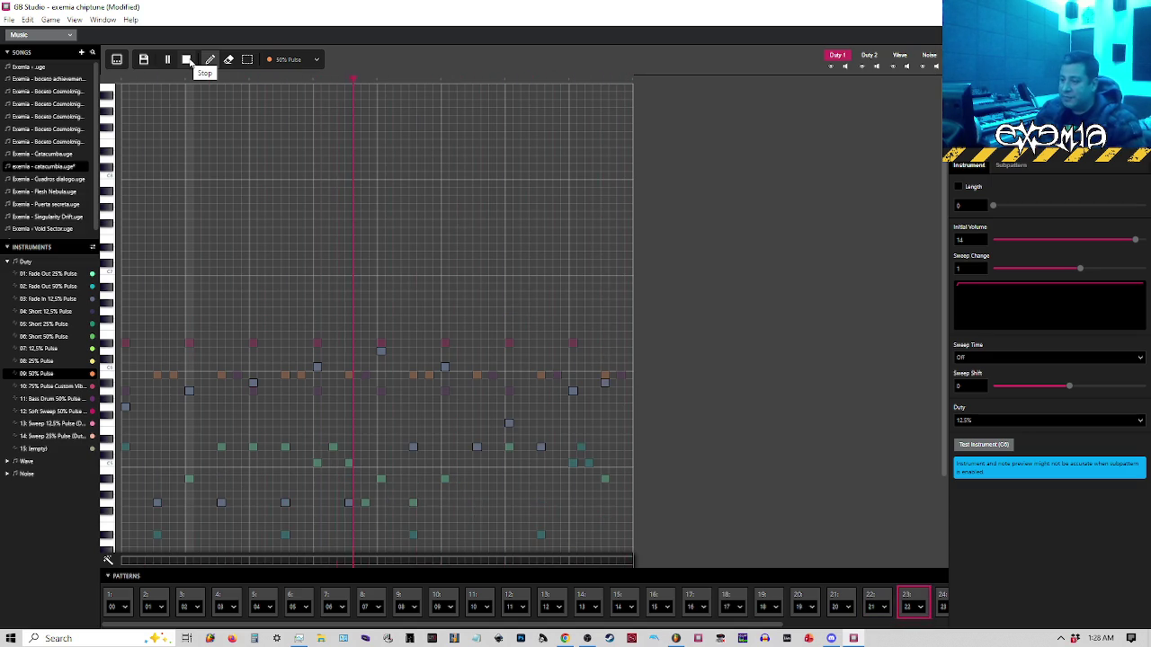
left_click(184, 62)
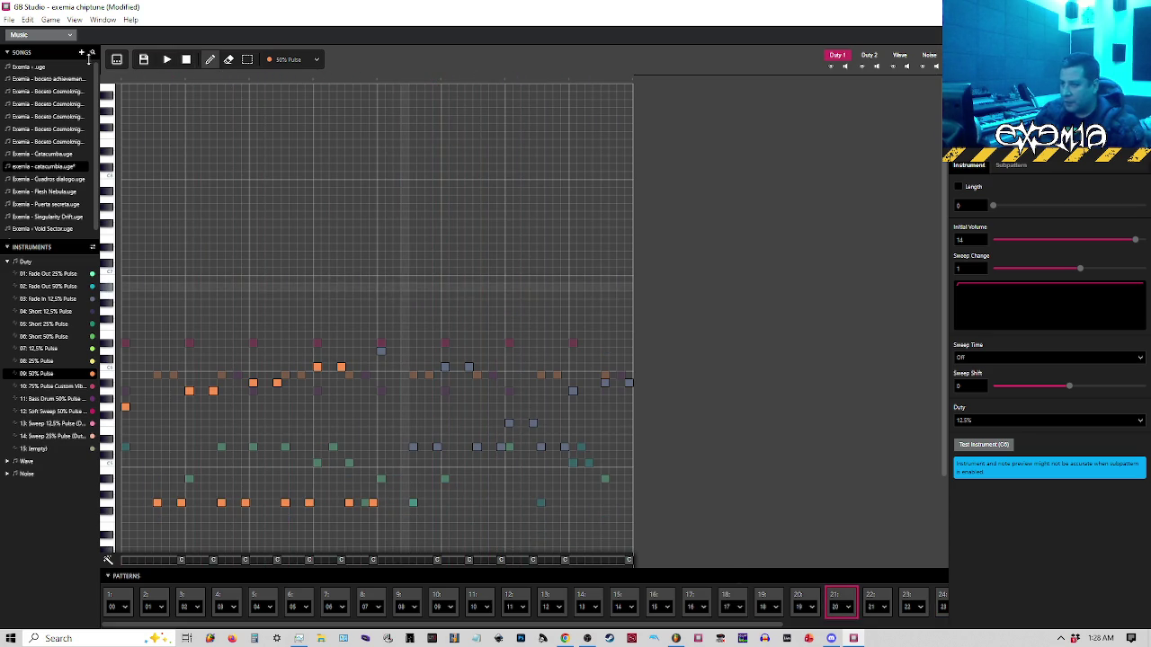
left_click(167, 59)
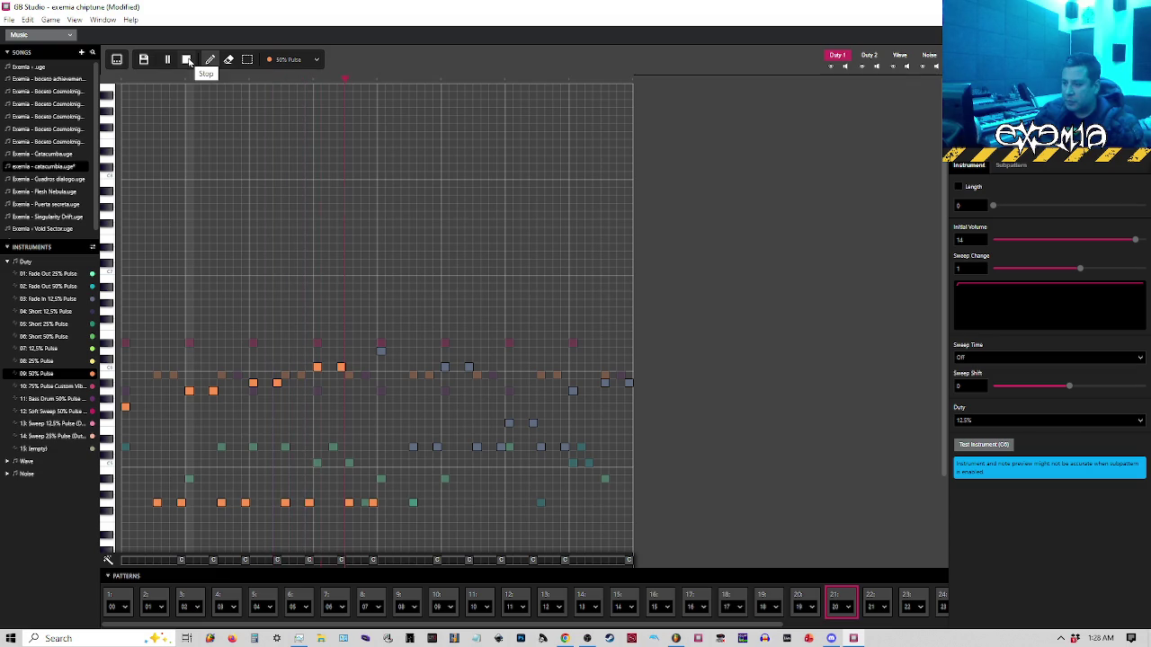
left_click(188, 60)
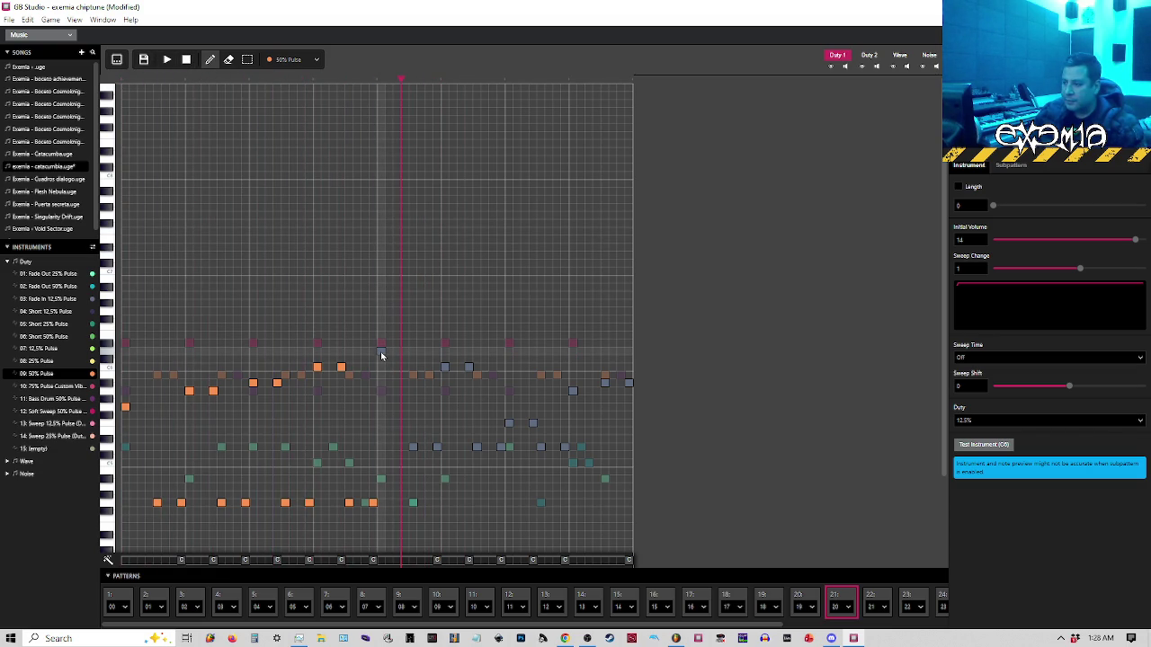
left_click(381, 350)
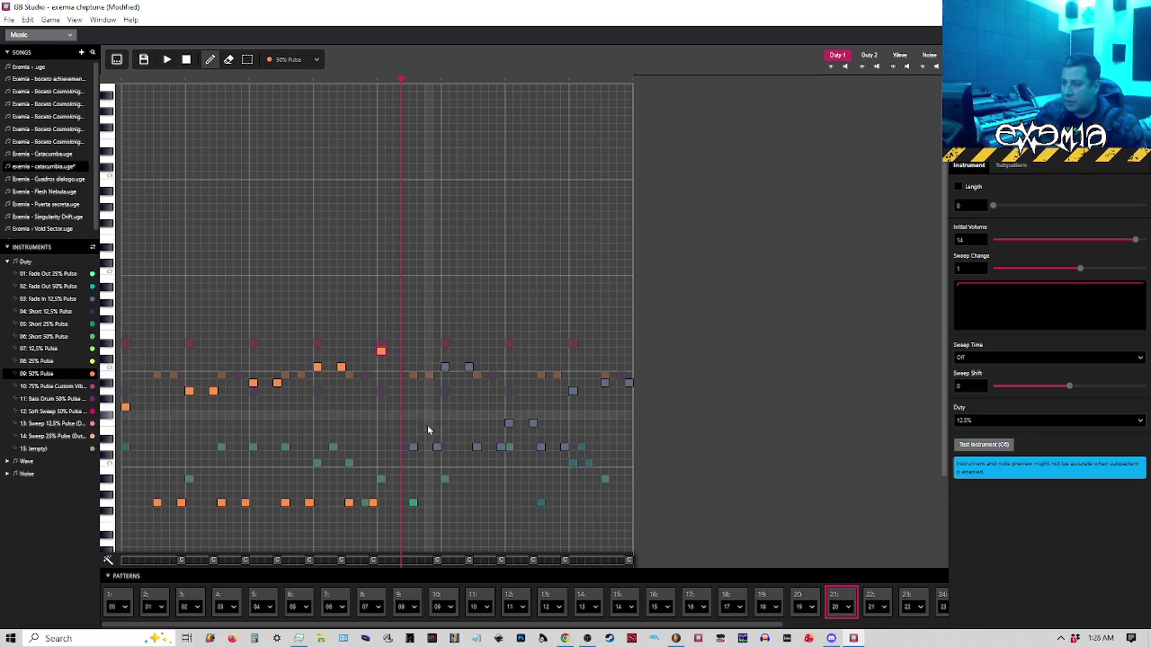
Repaint grey notes and add melody notes with 50% Pulse, raising one note a pitch step
left_click(413, 447)
left_click(445, 368)
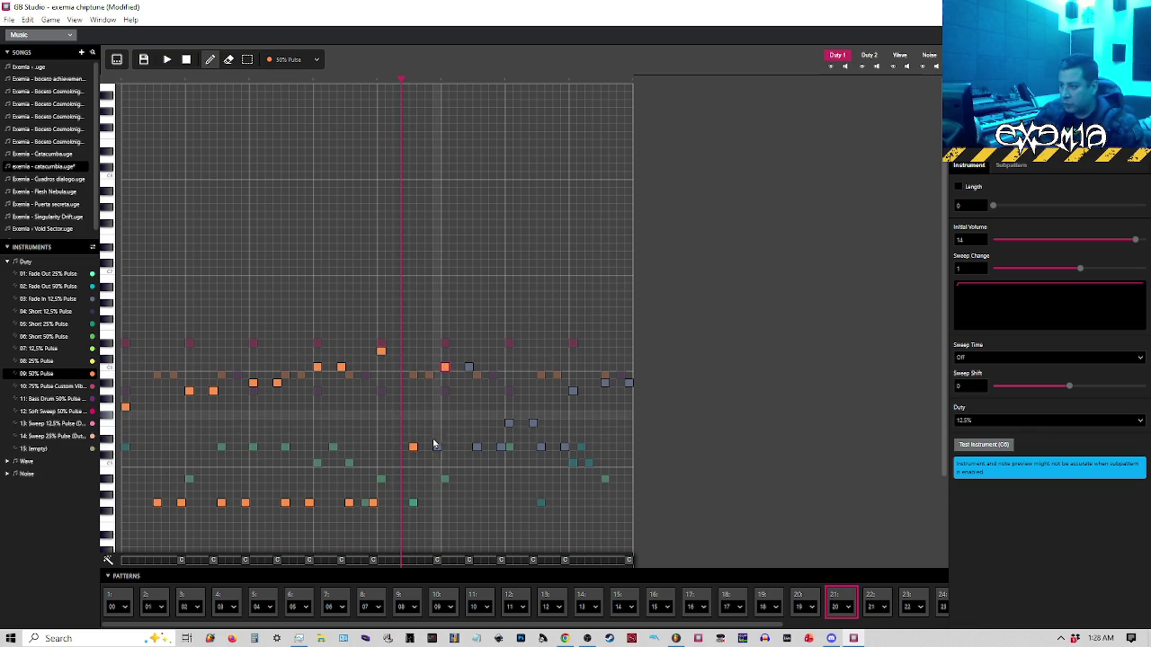
left_click(437, 455)
left_click_drag(437, 455, 437, 448)
left_click(468, 367)
left_click(477, 447)
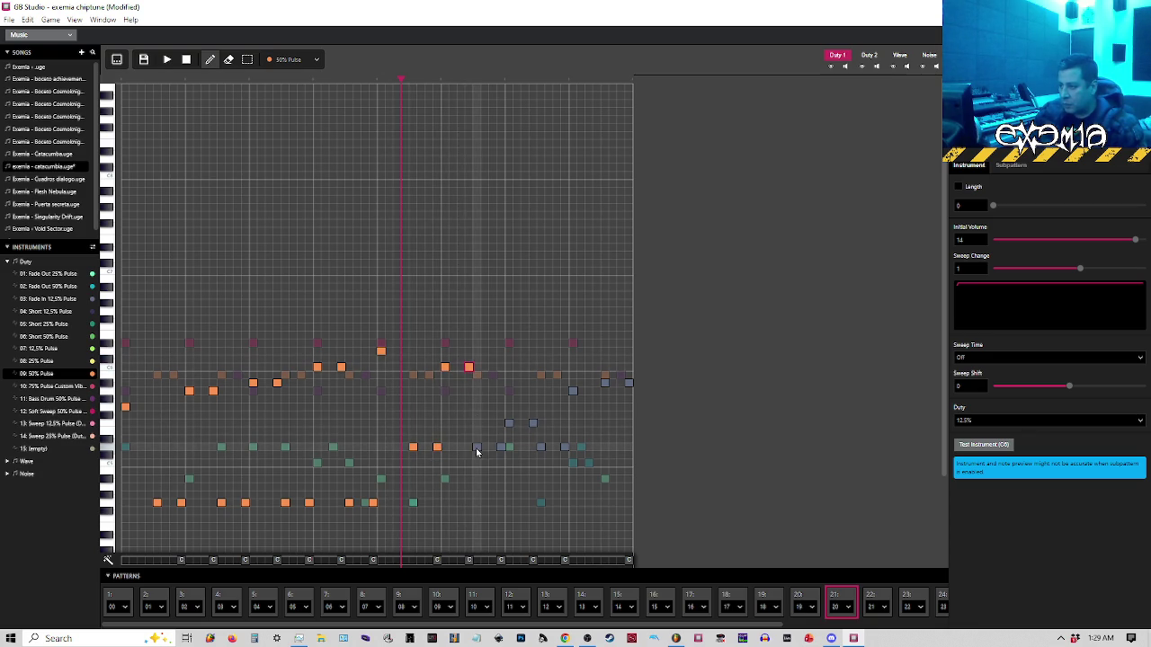
left_click(501, 446)
Turn the remaining grey Duty 1 notes orange and play the edited pattern
left_click(509, 422)
left_click(532, 423)
left_click(541, 447)
left_click(564, 447)
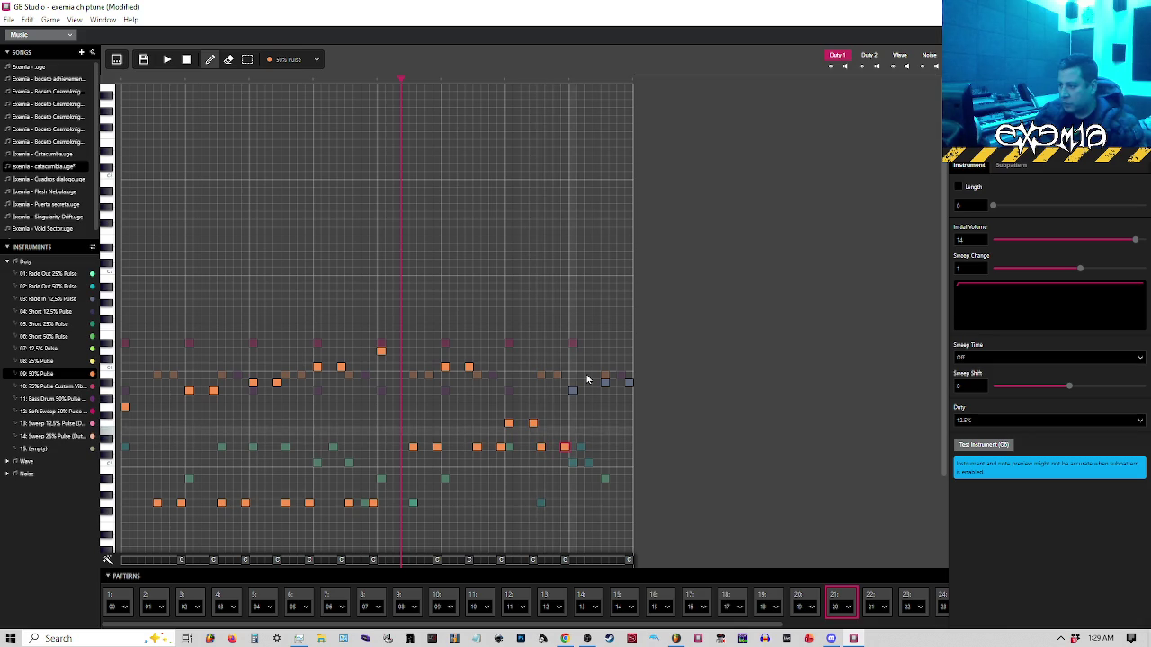
left_click(573, 390)
left_click(604, 382)
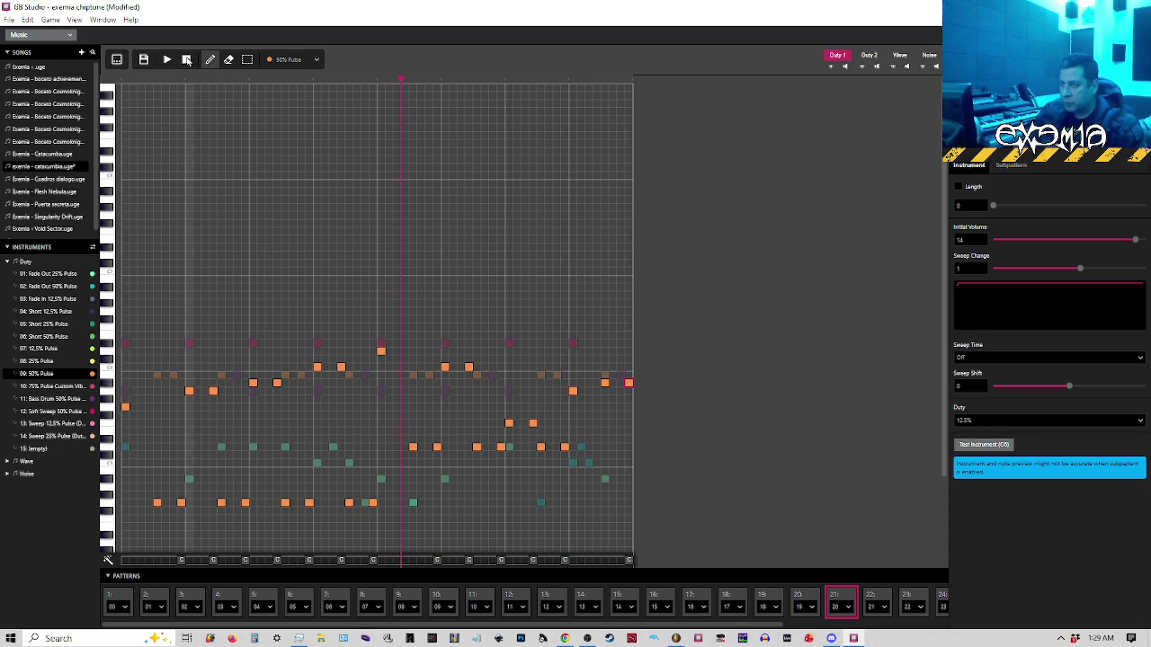
left_click(168, 60)
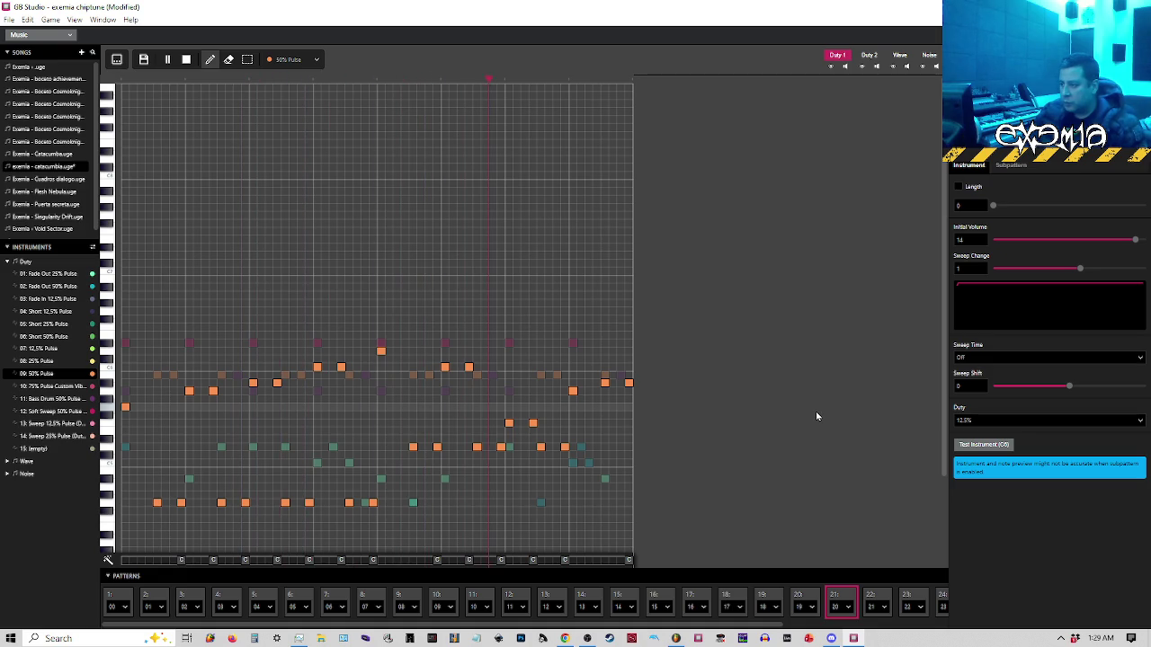
Stop playback, play the next pattern, then go back to pattern 21 and on to pattern 22
left_click(167, 59)
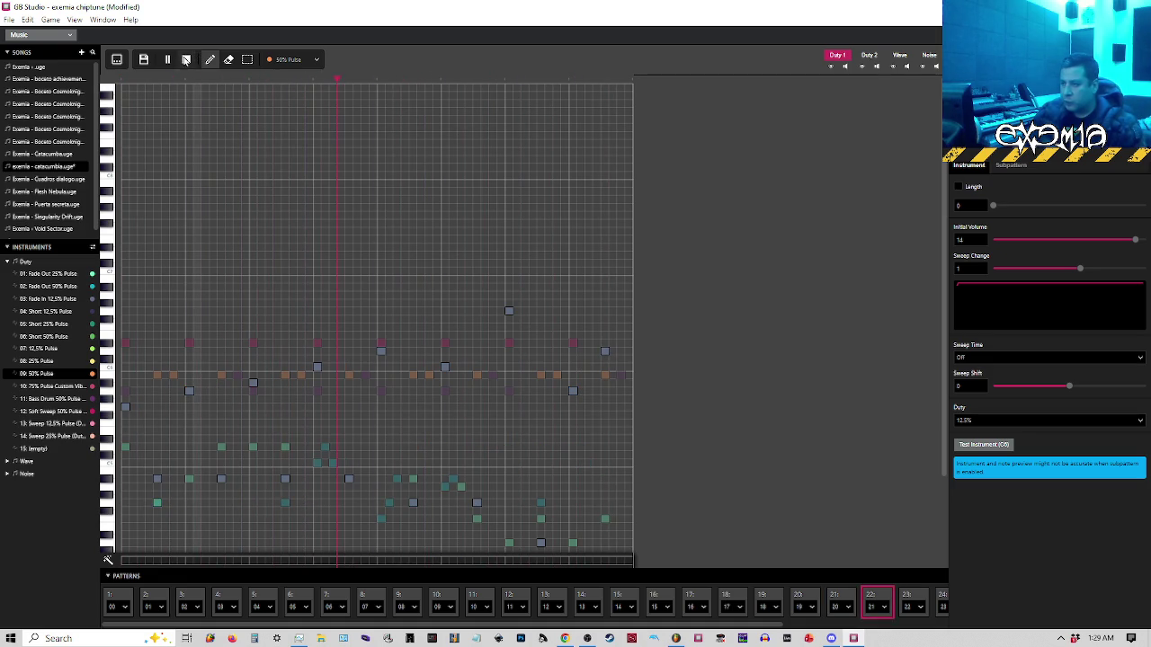
left_click(841, 602)
left_click(124, 83)
left_click(166, 61)
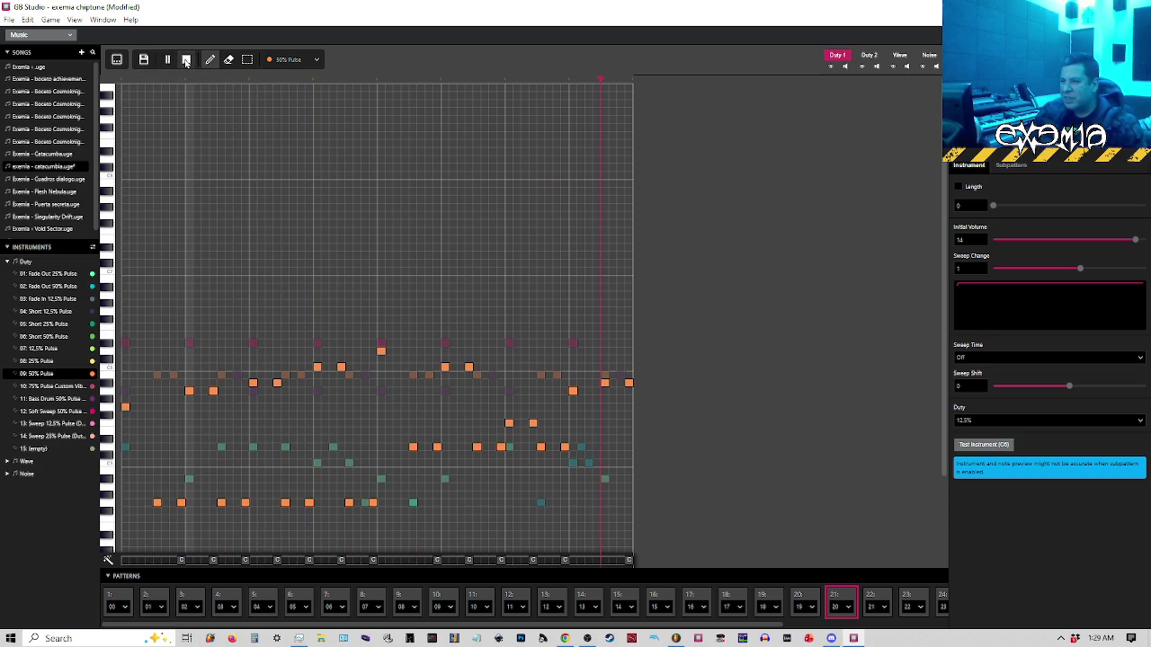
left_click(186, 60)
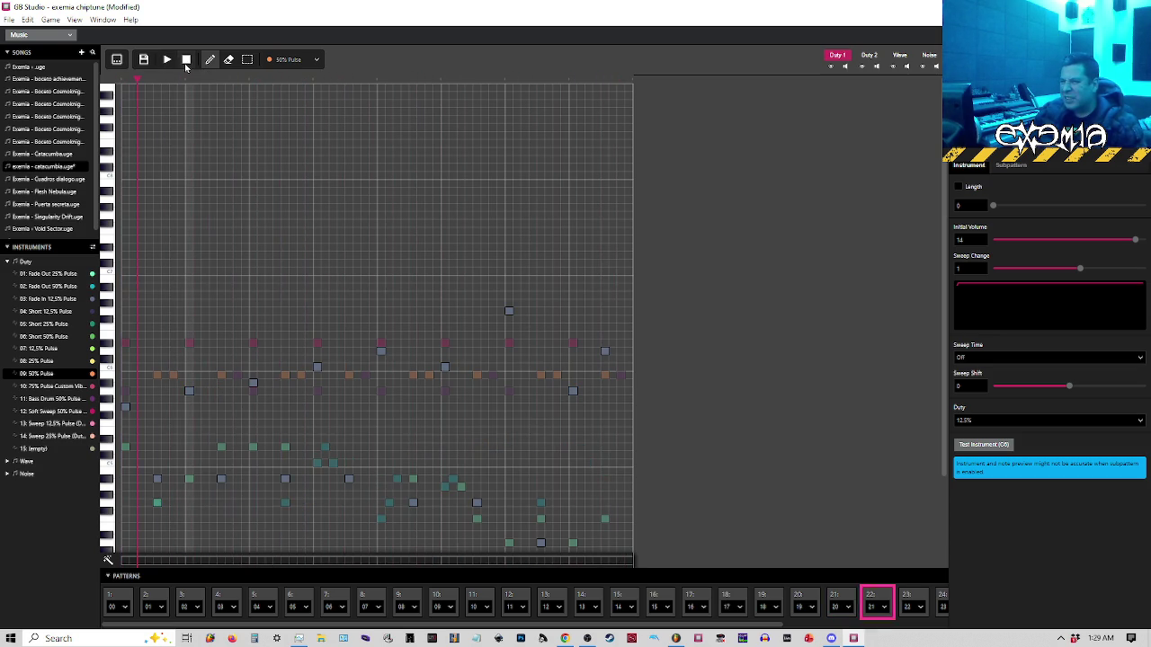
left_click(846, 597)
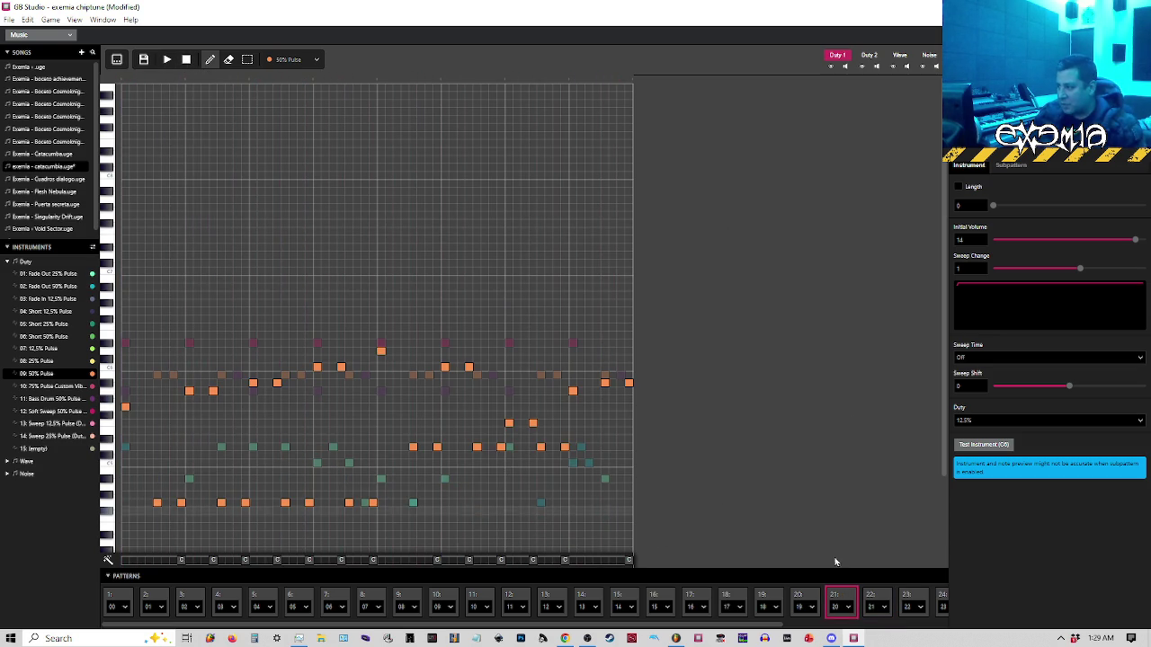
left_click(874, 597)
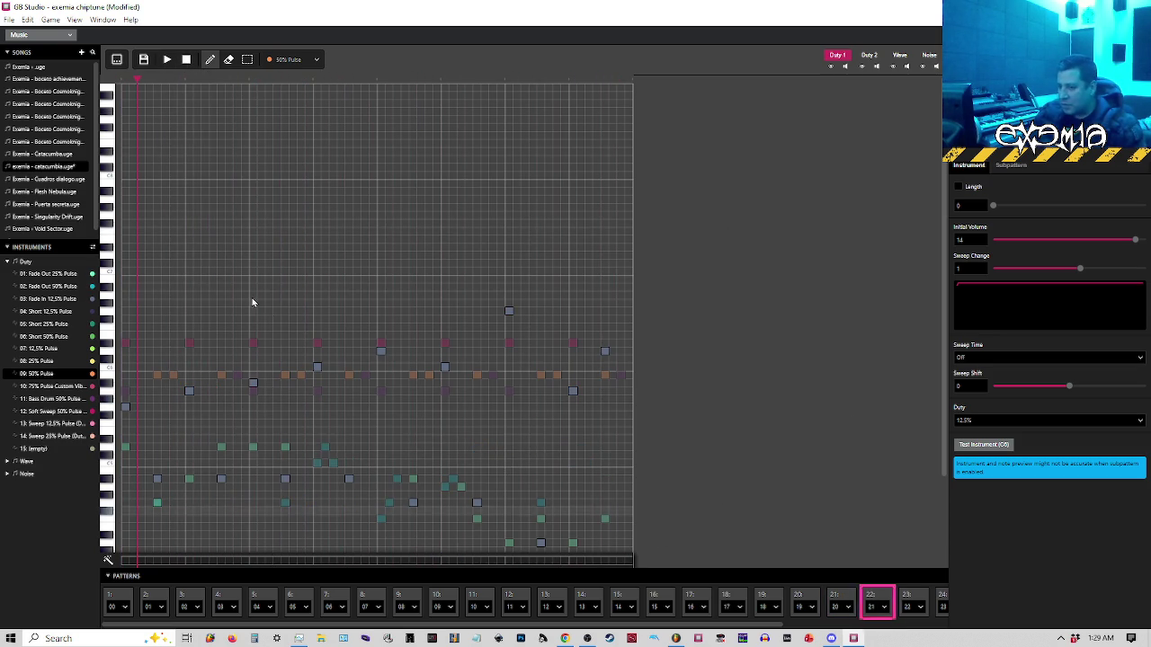
Compare Fade In 12.5% Pulse's settings with 50% Pulse's, ending on Fade In
left_click(42, 306)
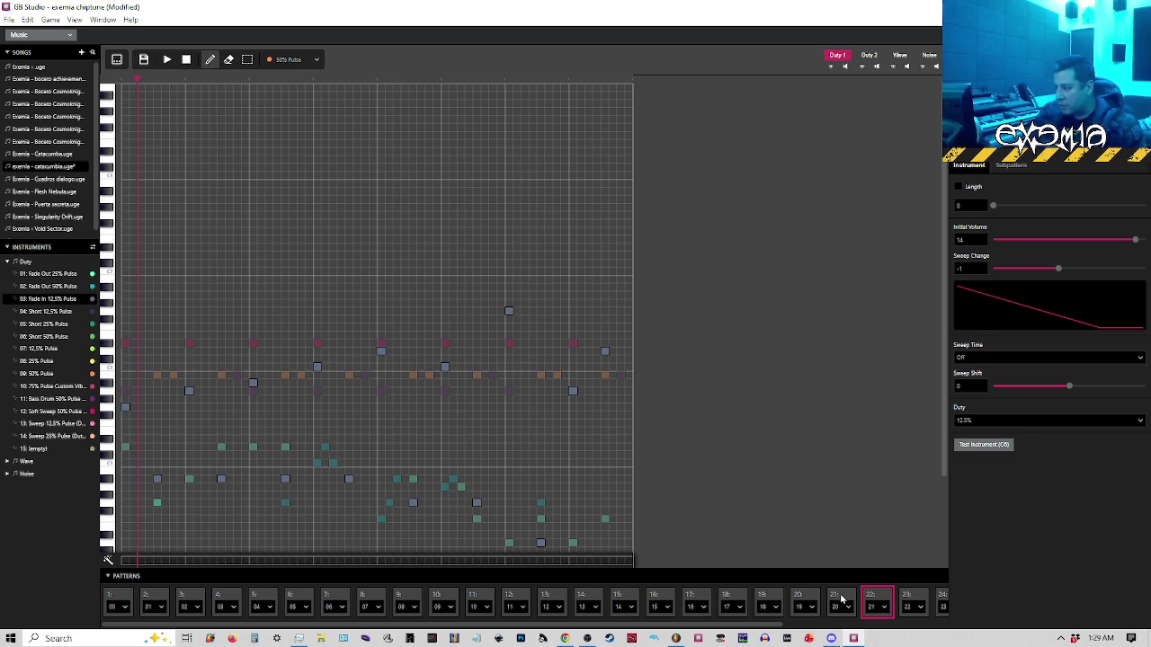
left_click(34, 373)
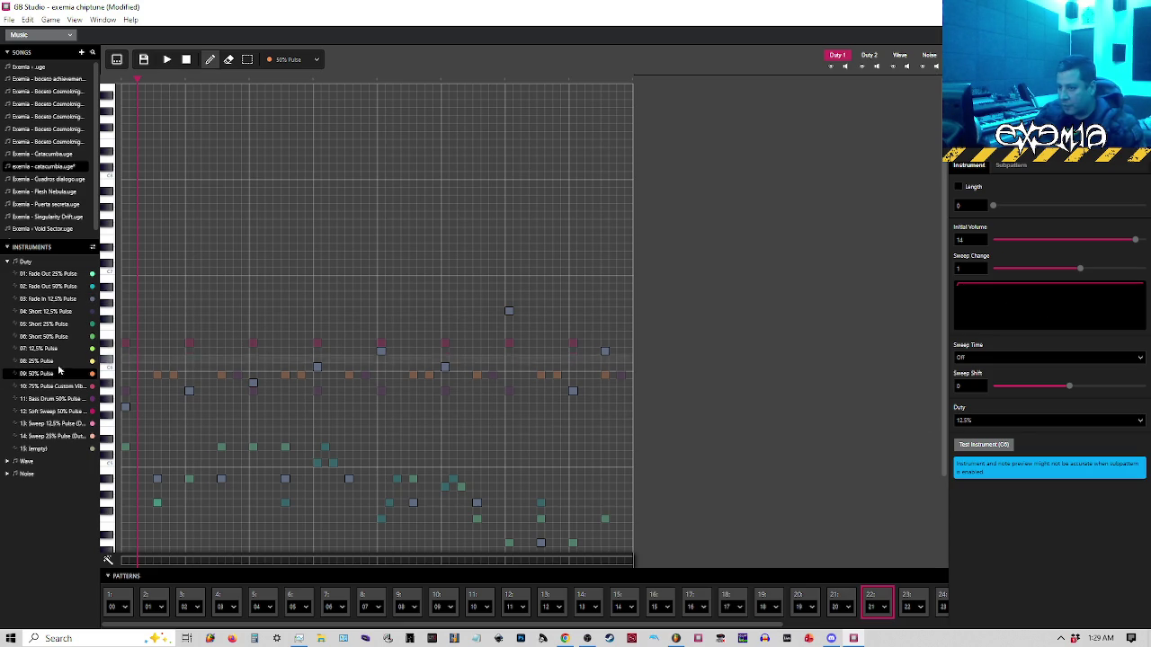
left_click(51, 300)
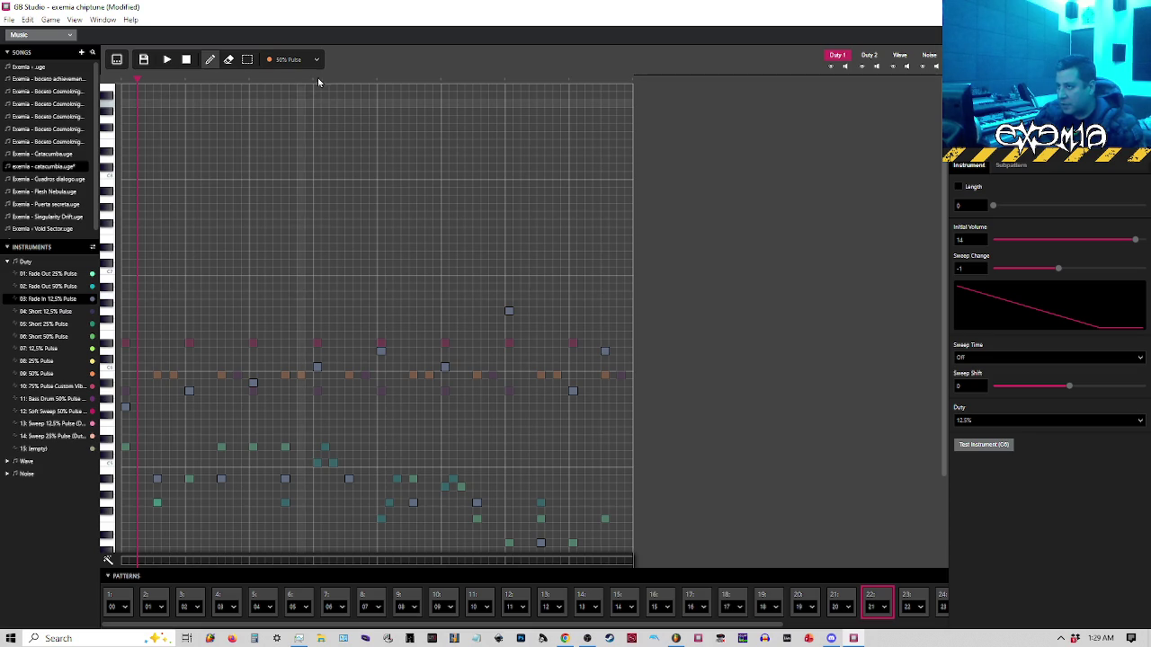
Draw with Fade In 12.5% Pulse, recolour the opening note, keep duty 12.5%, and save the song
left_click(294, 63)
left_click(268, 108)
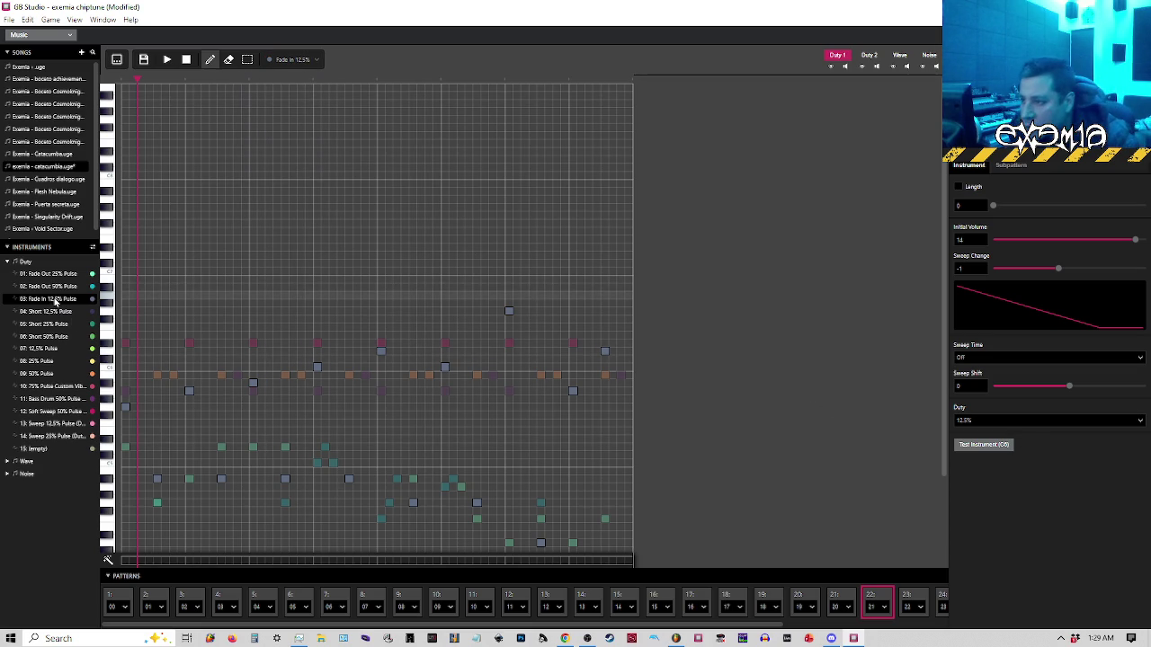
left_click(127, 409)
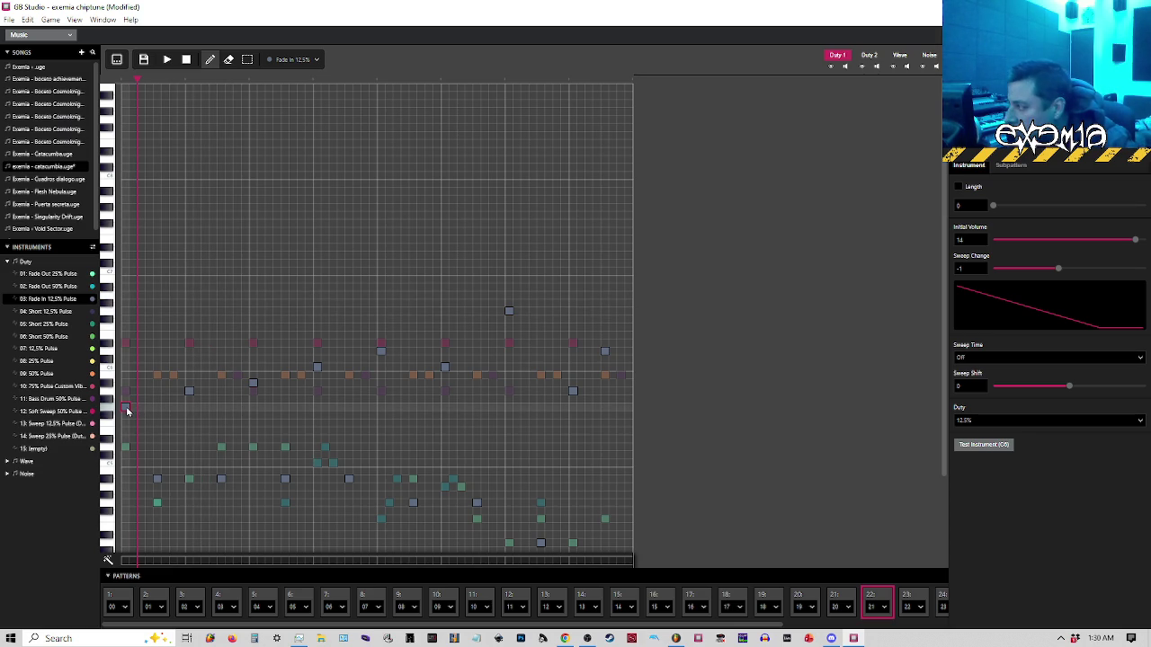
left_click(1033, 417)
left_click(1017, 439)
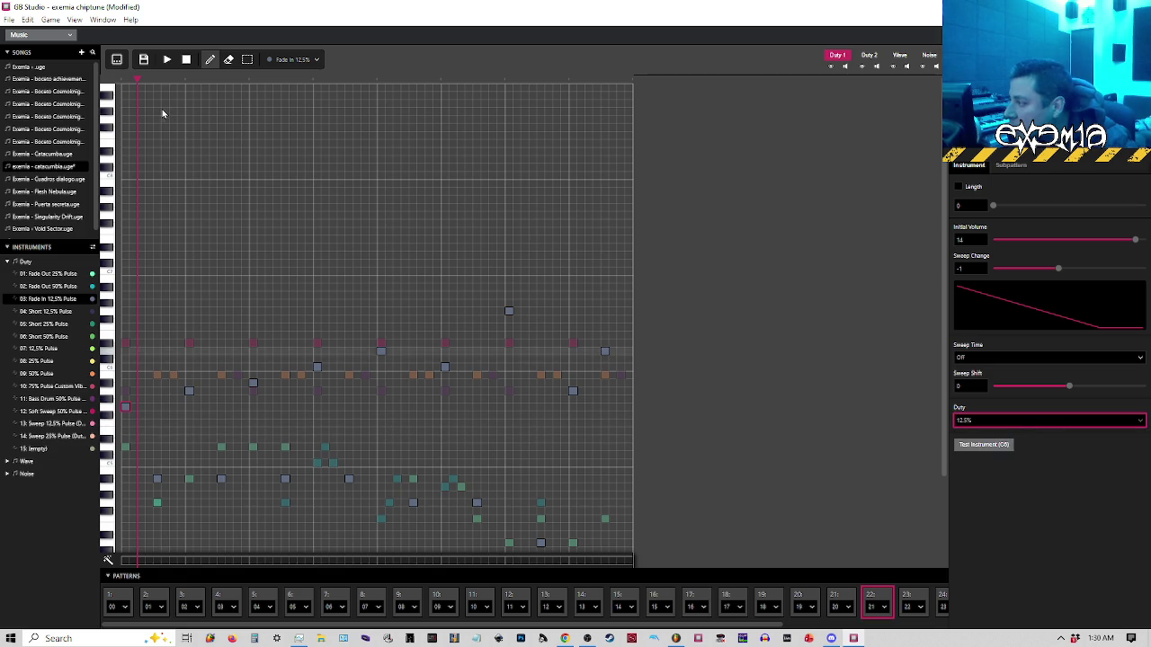
left_click(9, 19)
left_click(32, 81)
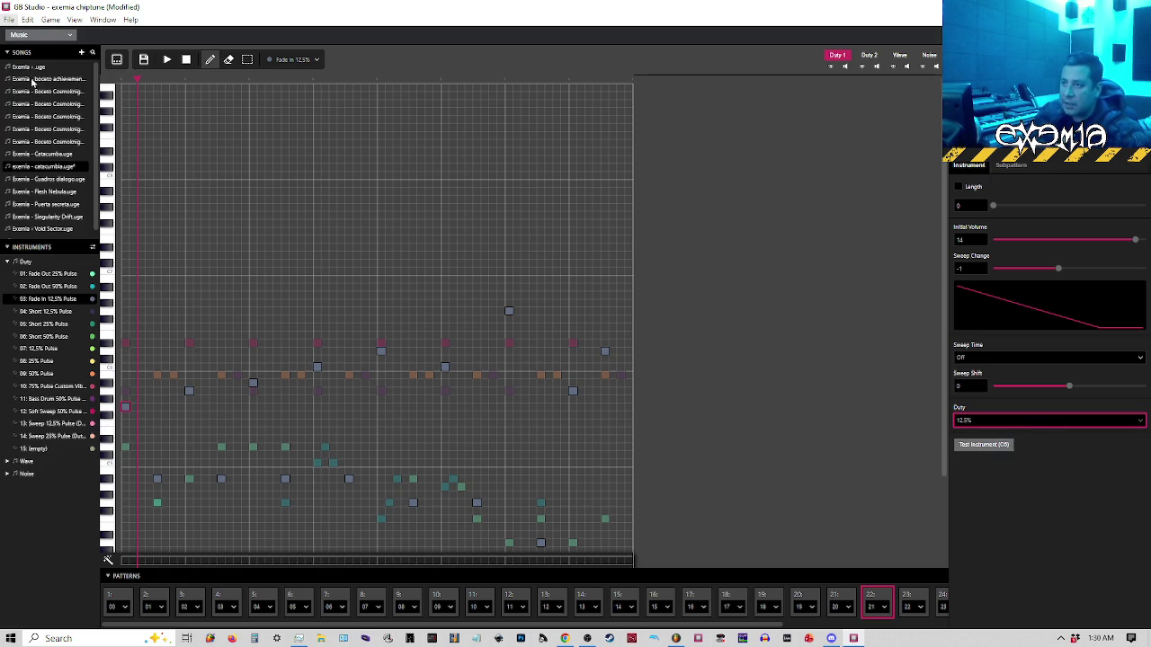
Dismiss the unsaved-changes prompt without closing, then save the exemia chiptune project via File > Save
key("ctrl+w")
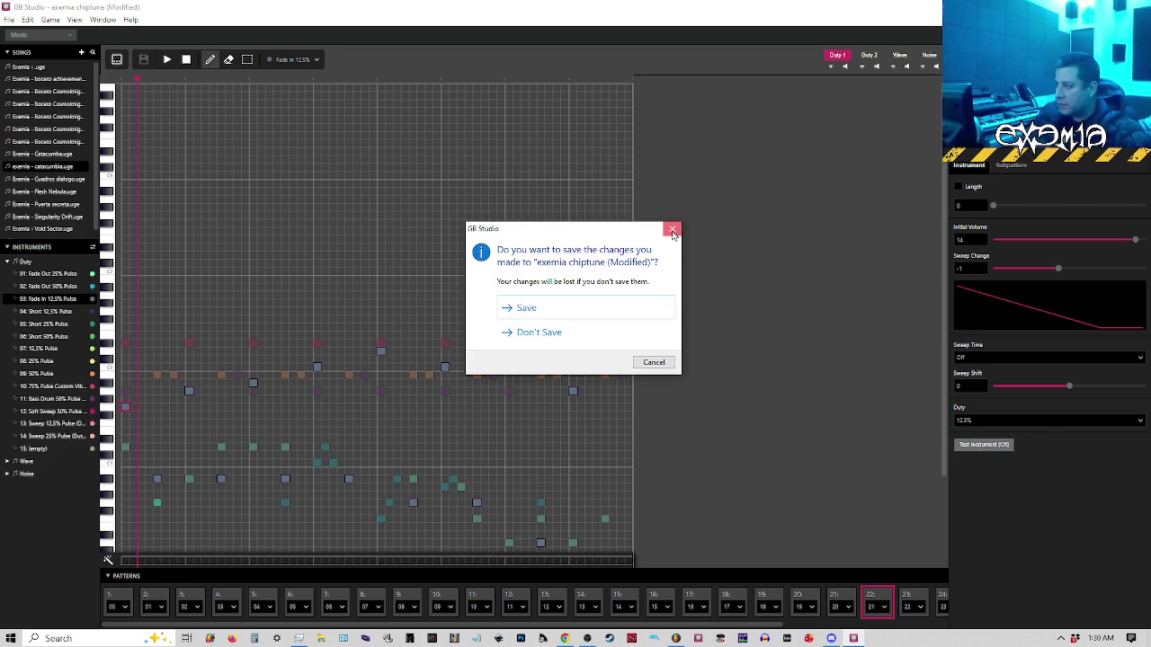
left_click(654, 363)
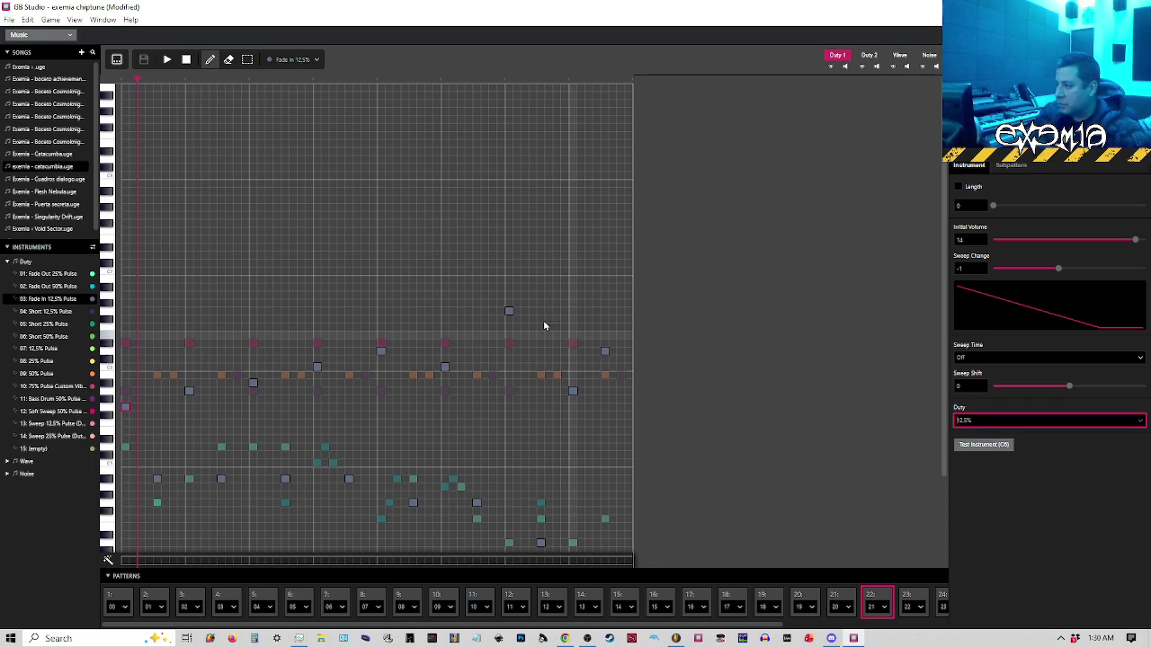
left_click(8, 19)
left_click(30, 86)
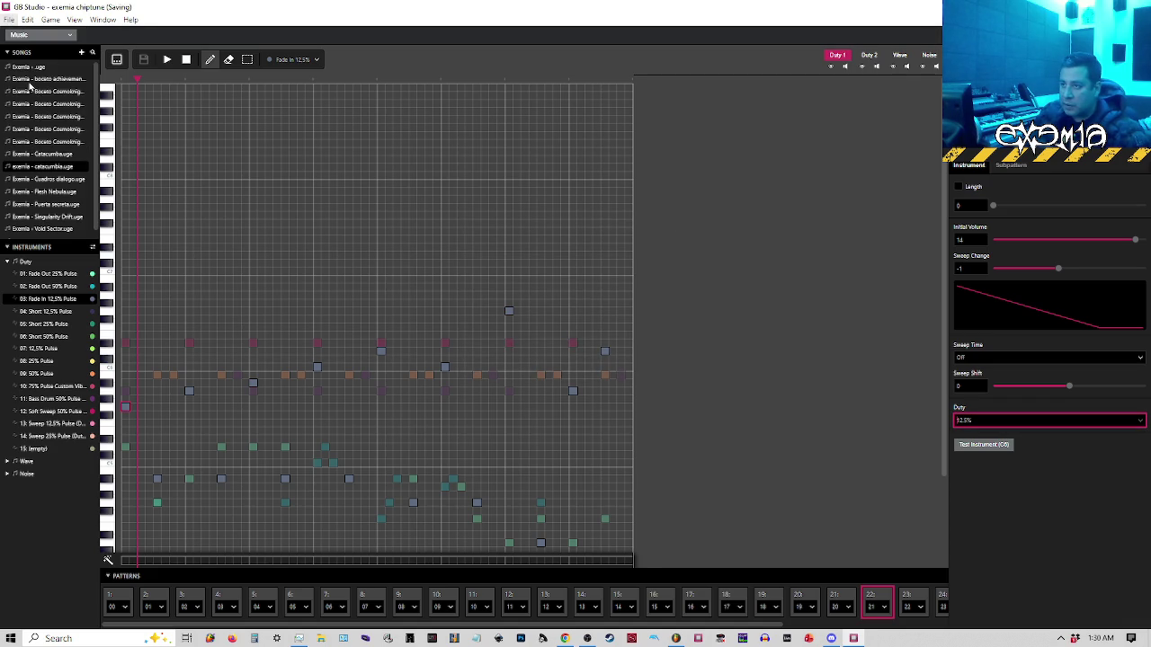
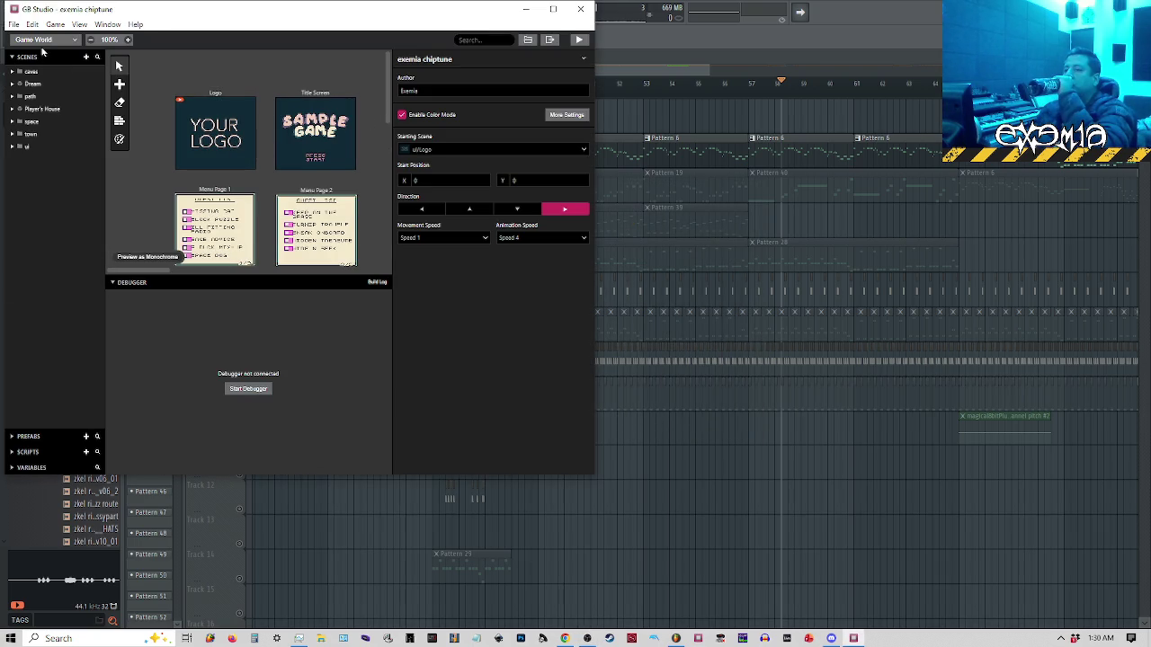
Load exemia - catacumba.uge in the music editor and maximise the window
left_click(45, 39)
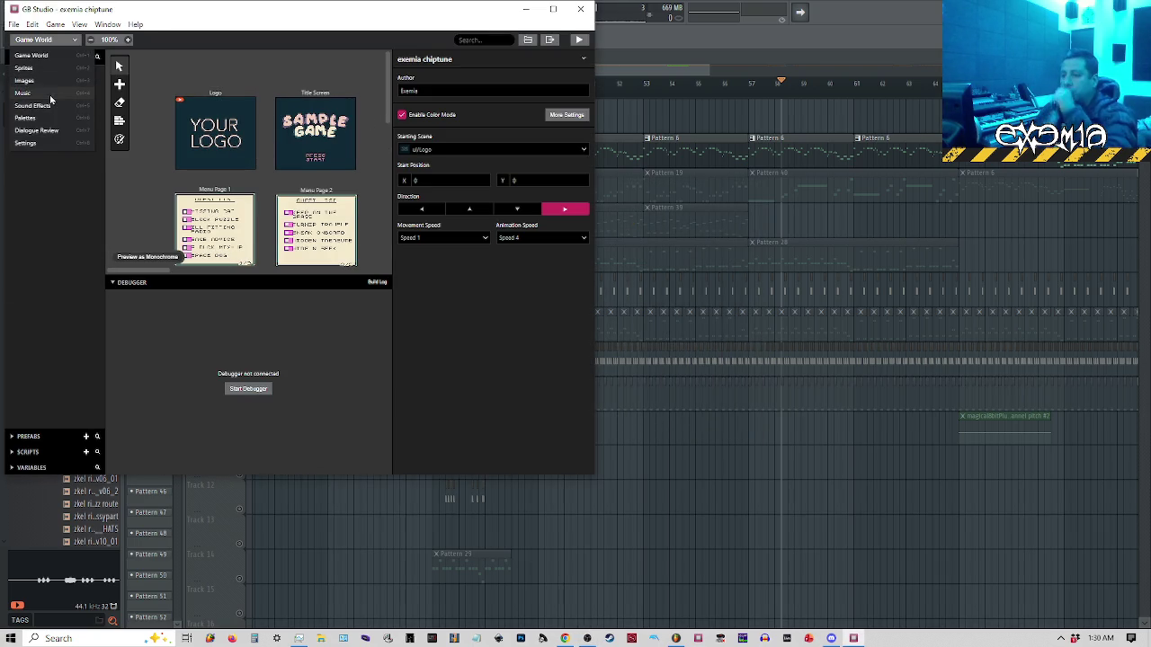
left_click(54, 97)
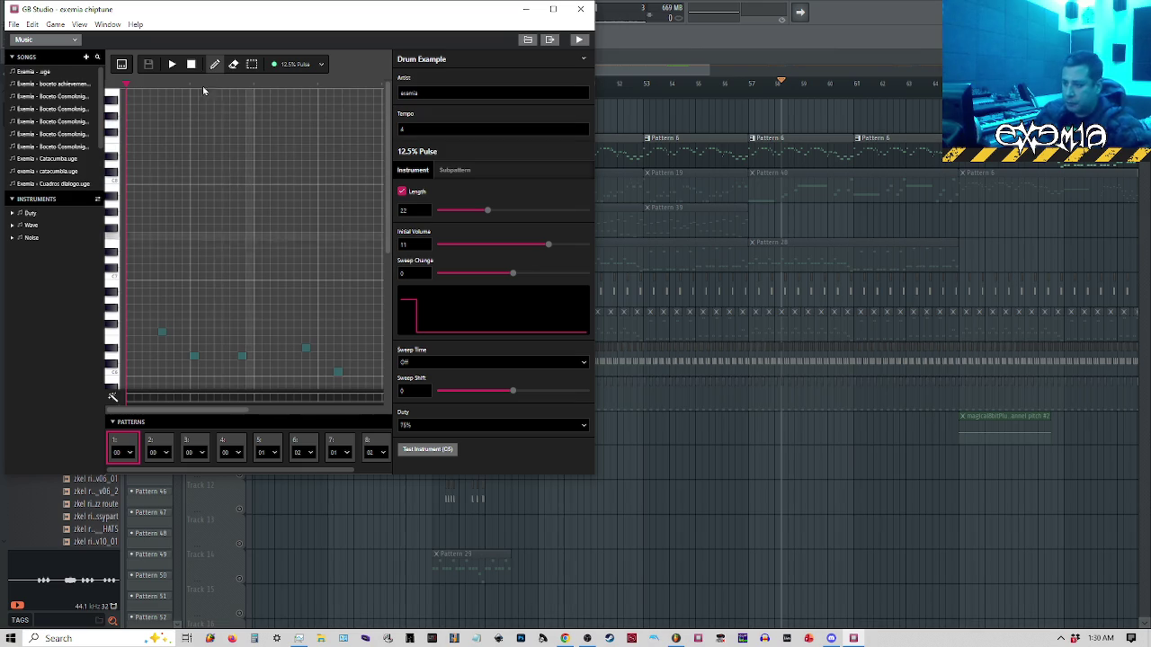
left_click(85, 171)
left_click(553, 8)
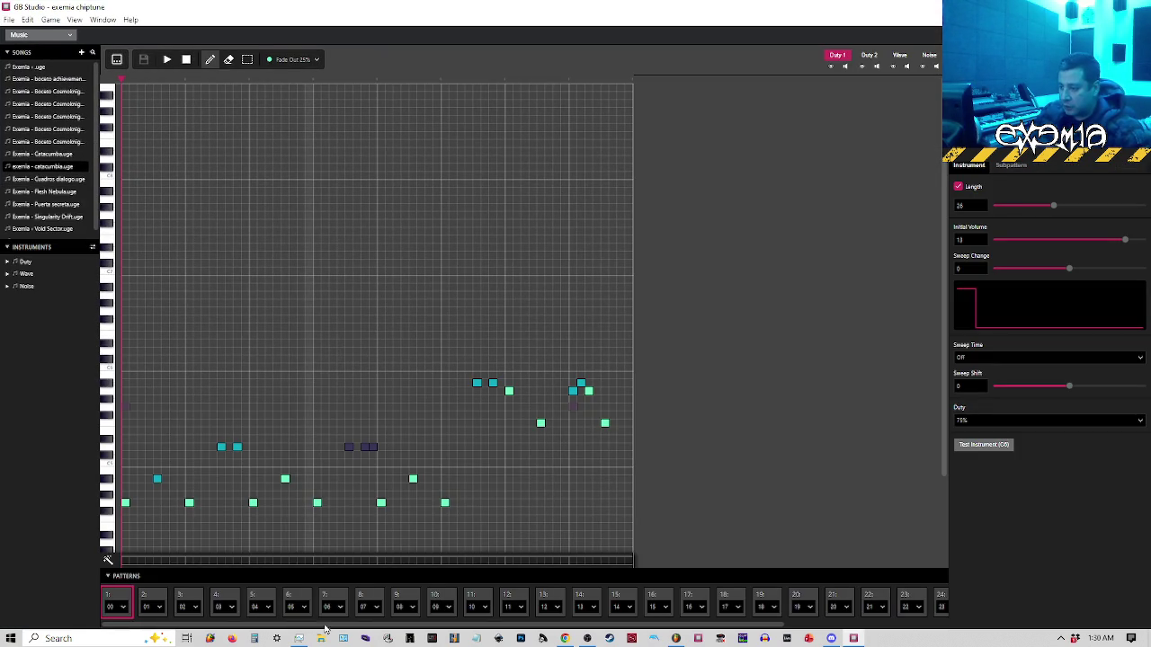
On pattern 25, try the instrument at 12.5% duty, then restore it to 75%
scroll(539, 602, "right", 5)
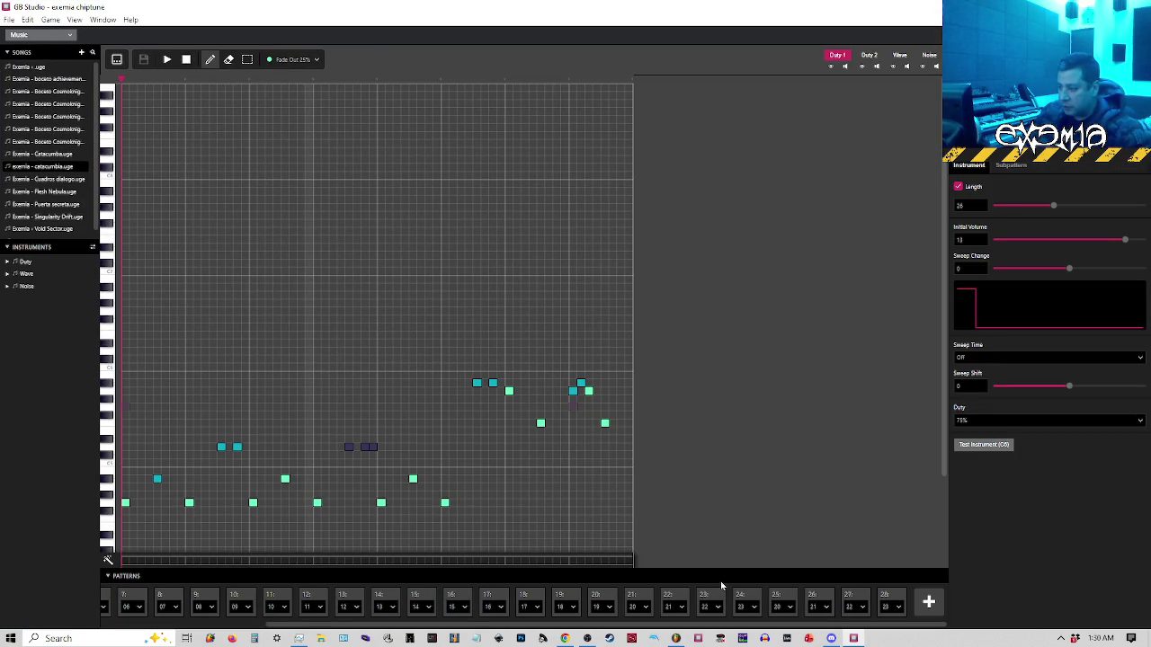
left_click(779, 598)
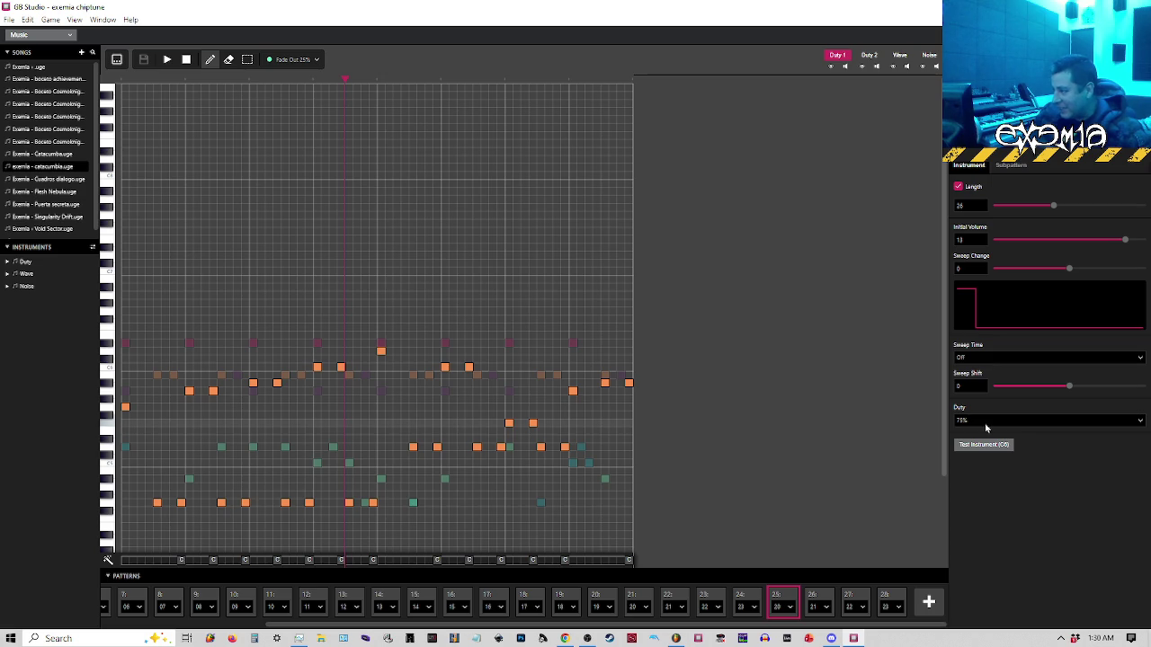
left_click(985, 422)
left_click(983, 439)
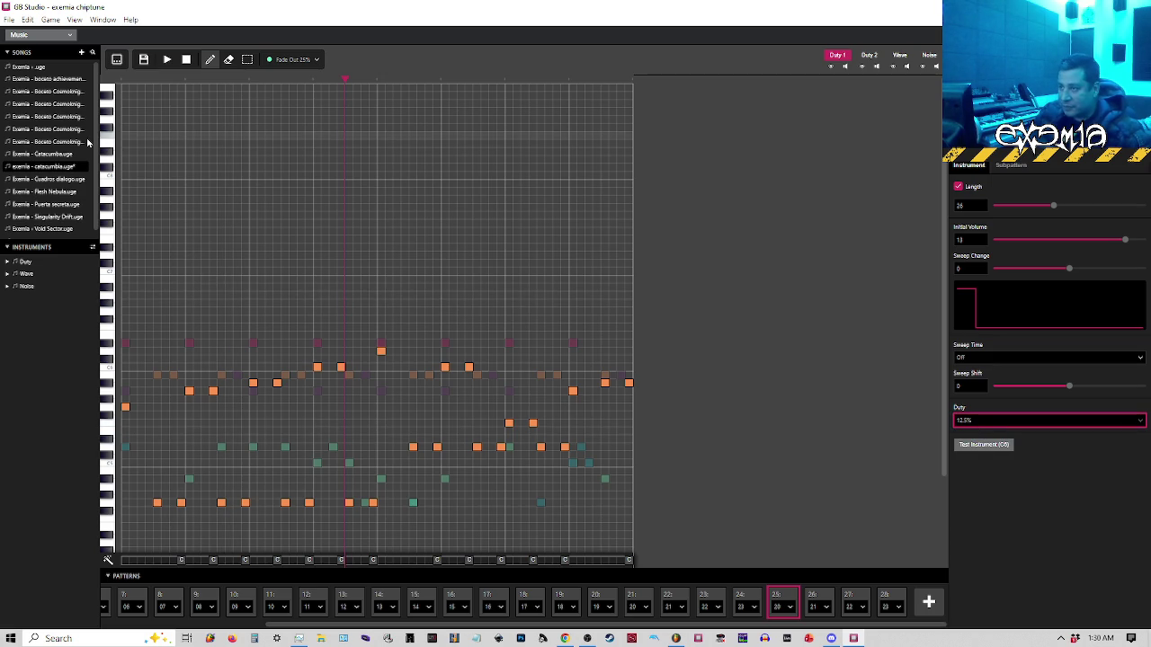
left_click(997, 421)
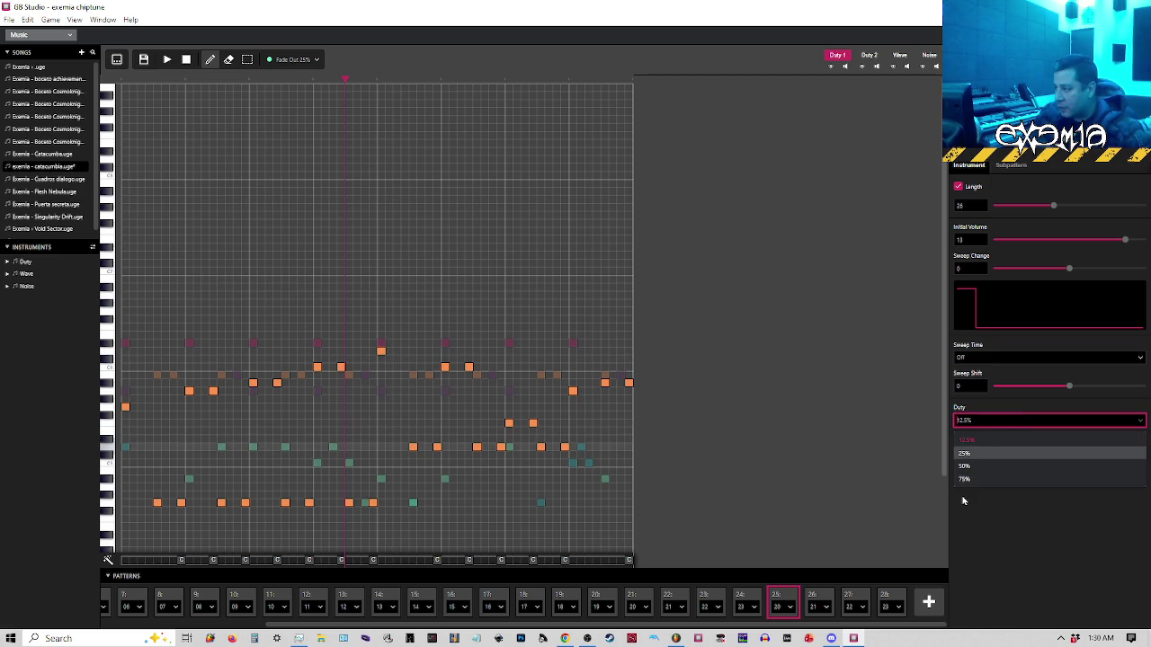
left_click(969, 479)
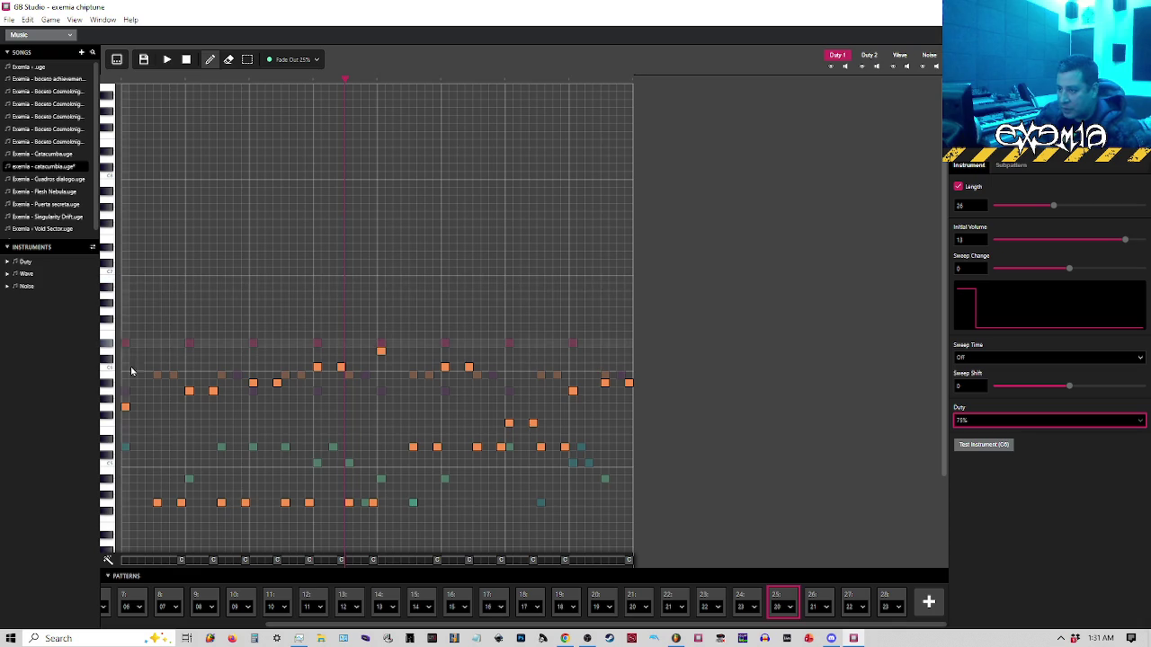
Expand the Duty instruments, inspect 01 Fade Out 25% Pulse unchanged, and switch to tracker view
left_click(14, 263)
left_click(8, 263)
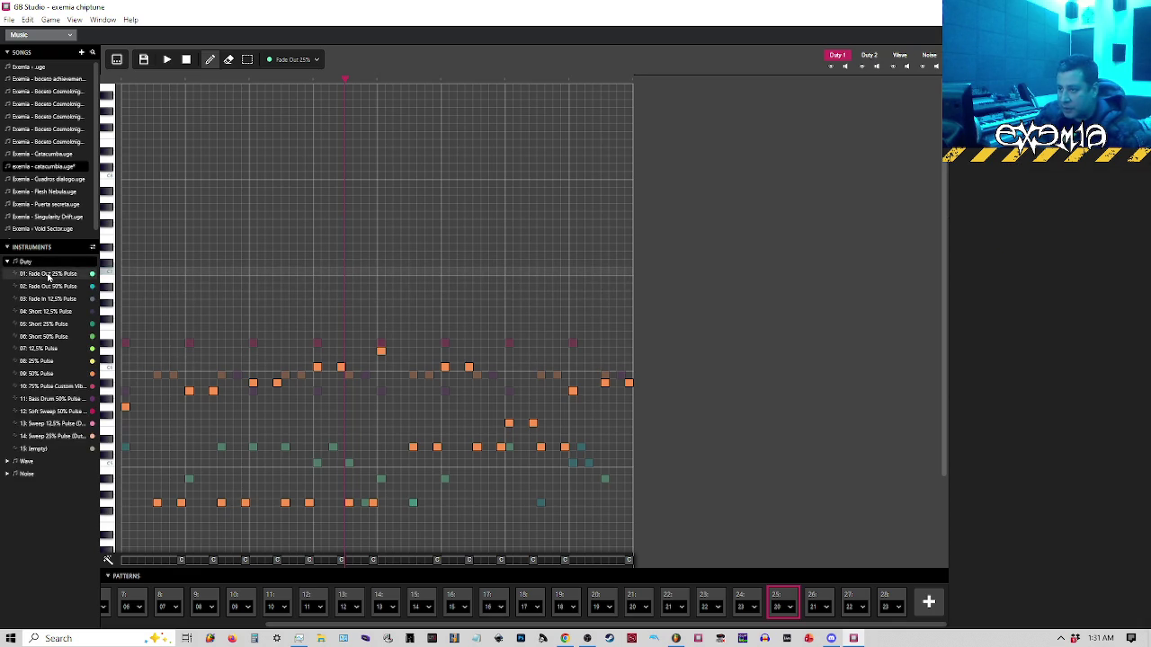
left_click(50, 276)
left_click(1008, 420)
left_click(1009, 423)
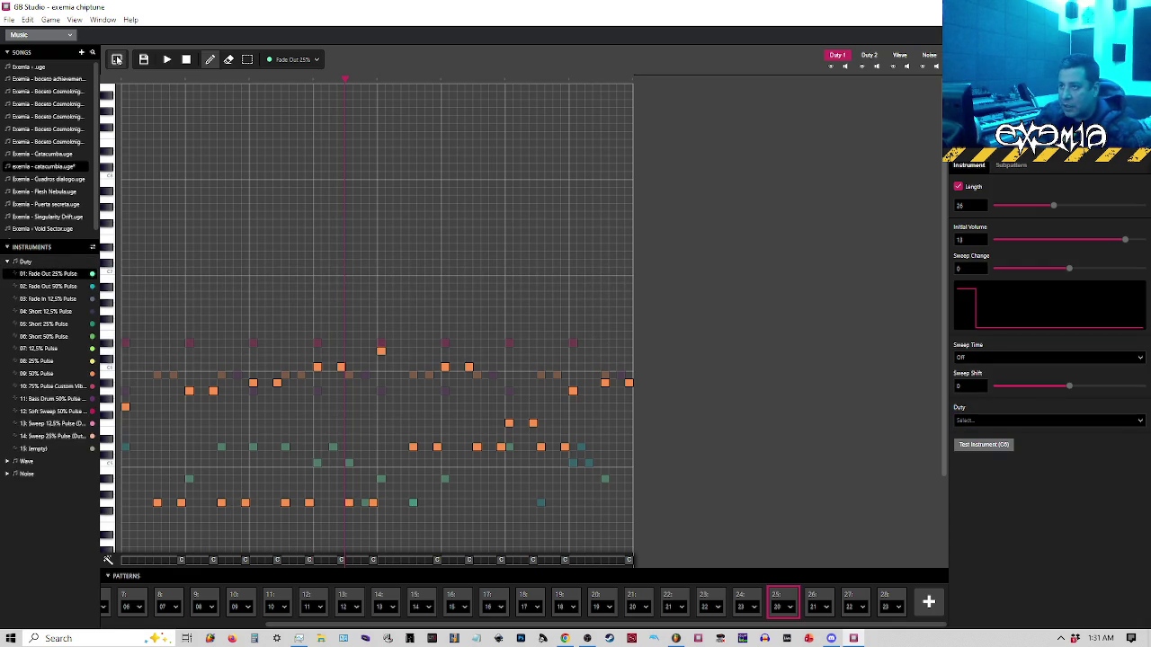
left_click(116, 59)
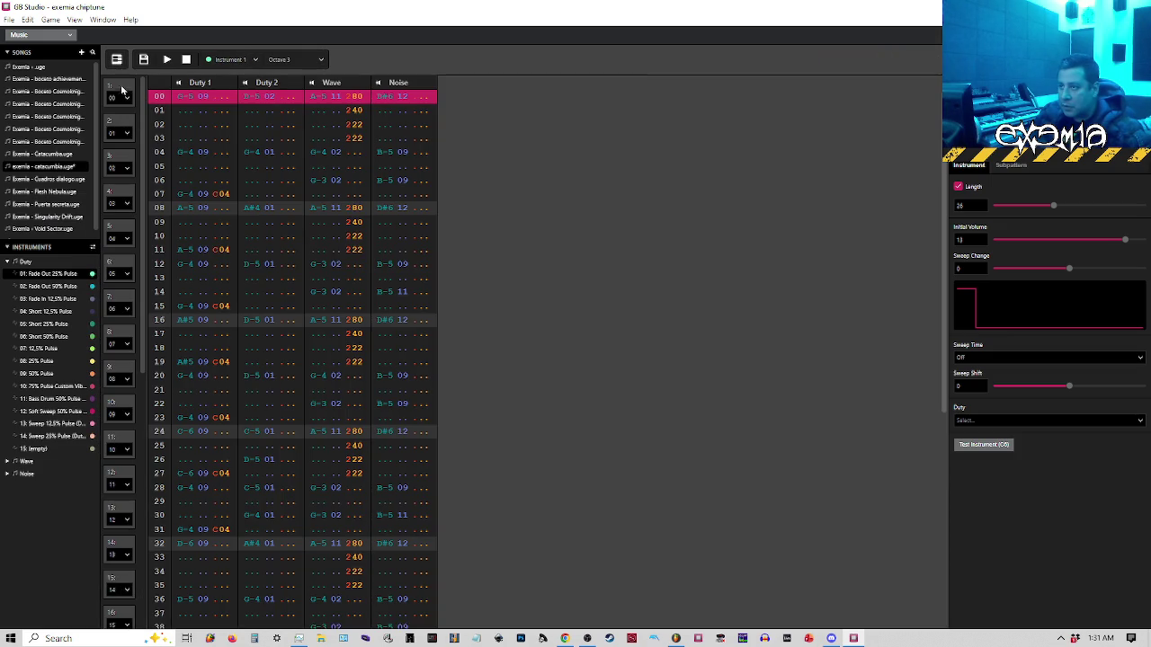
Check patterns 01 and 00 as tracker rows, then return to the piano roll
left_click(123, 130)
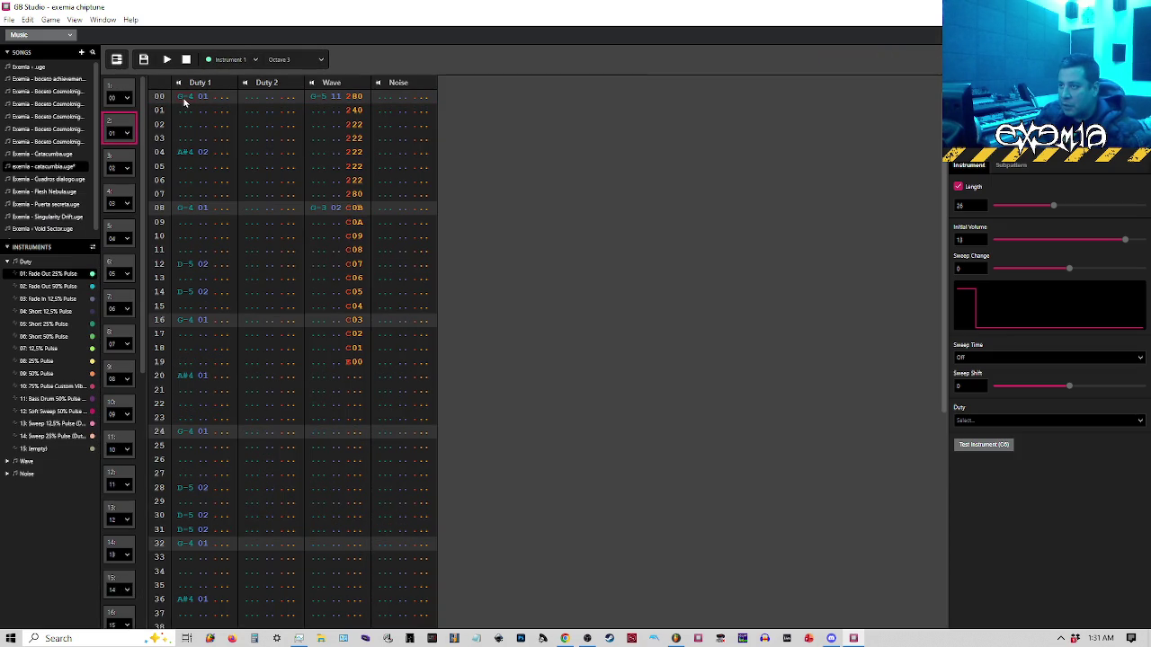
left_click(131, 95)
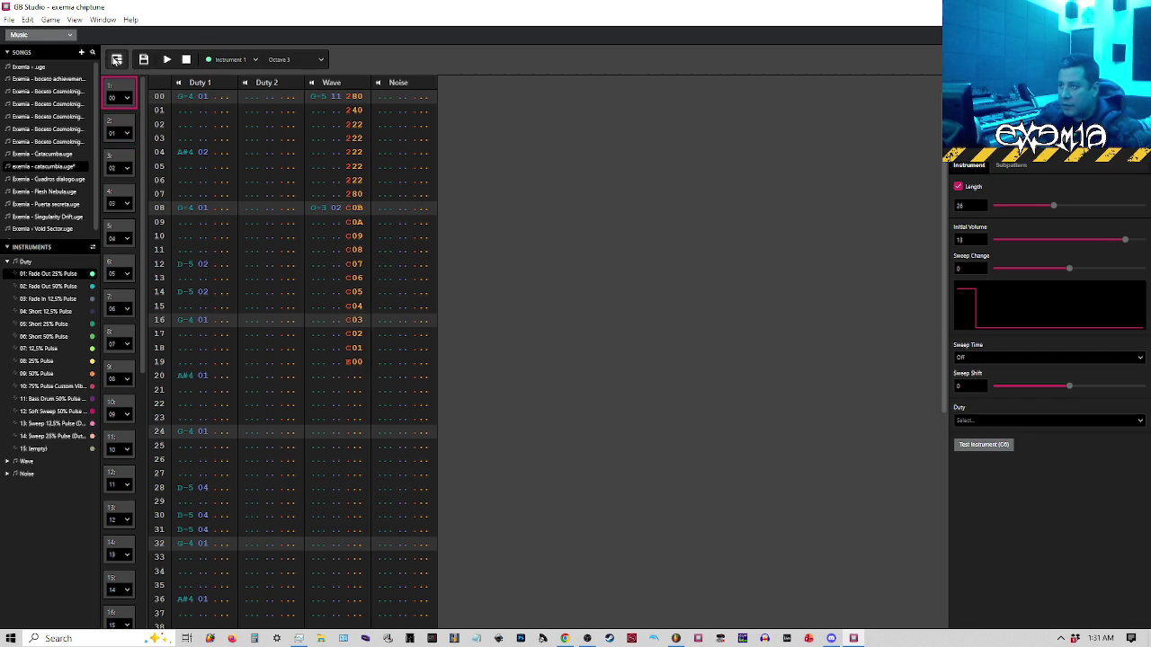
left_click(116, 59)
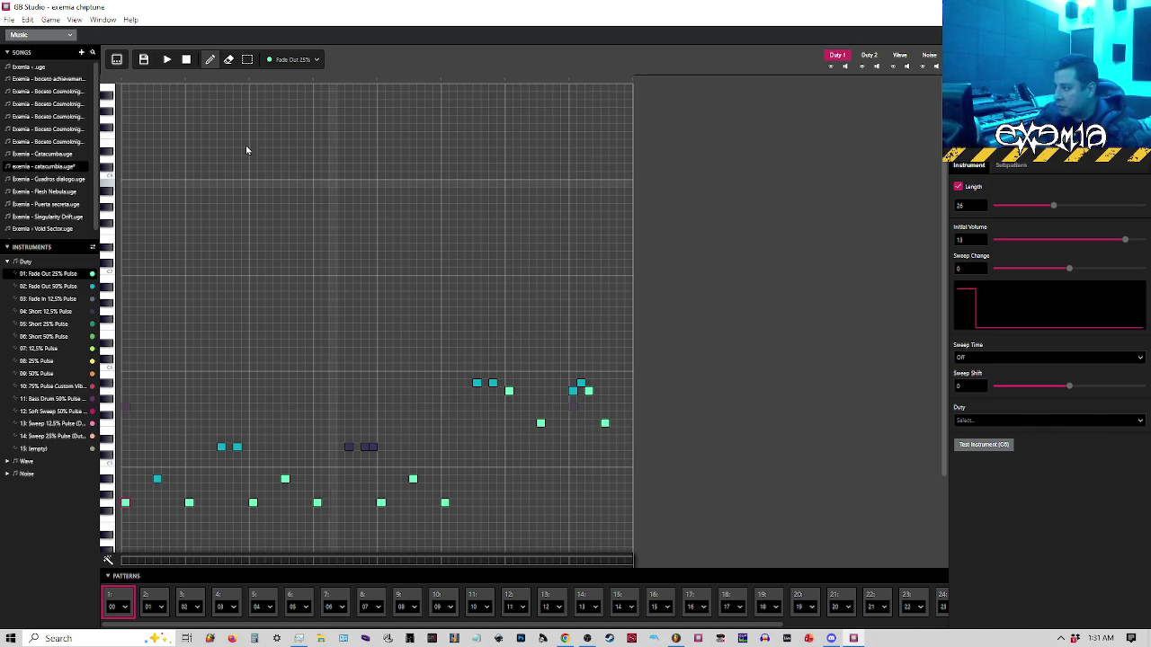
Set instrument 09: 50% Pulse to 50% duty on pattern 25 and play to hear it
key("space")
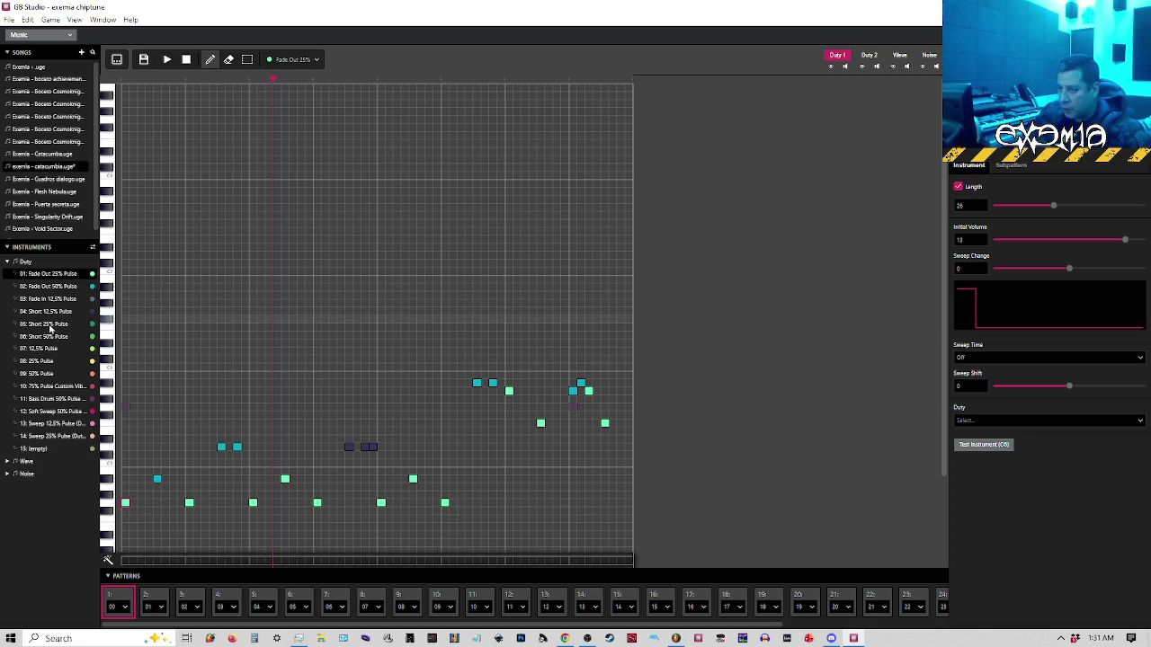
left_click(38, 374)
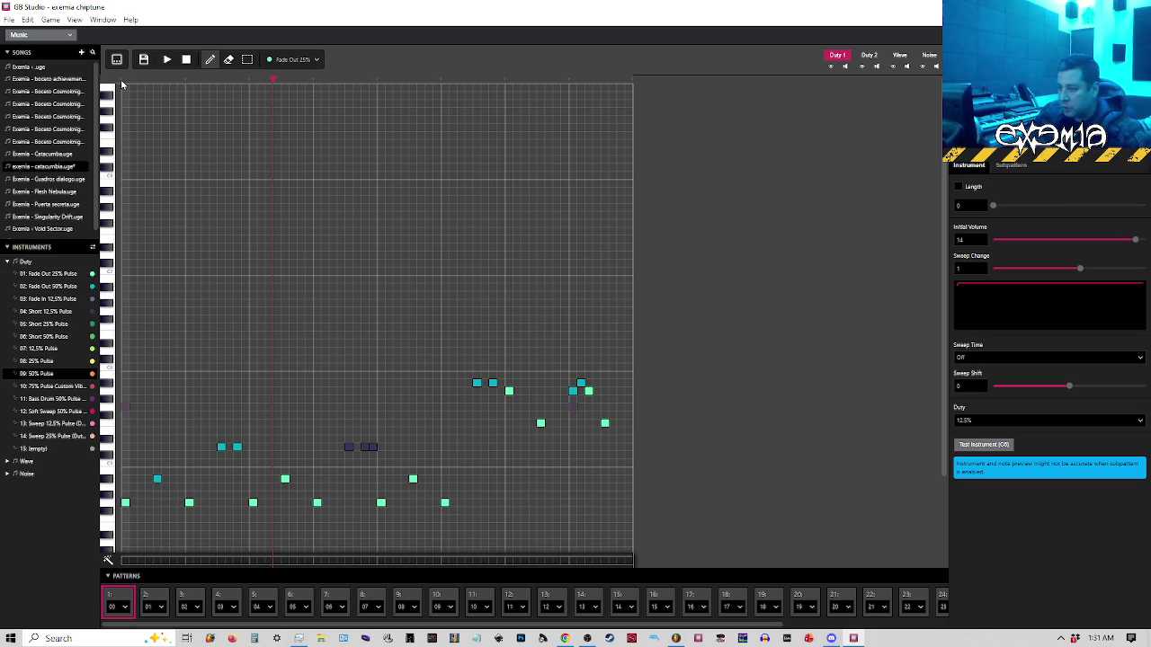
scroll(771, 629, "right", 2)
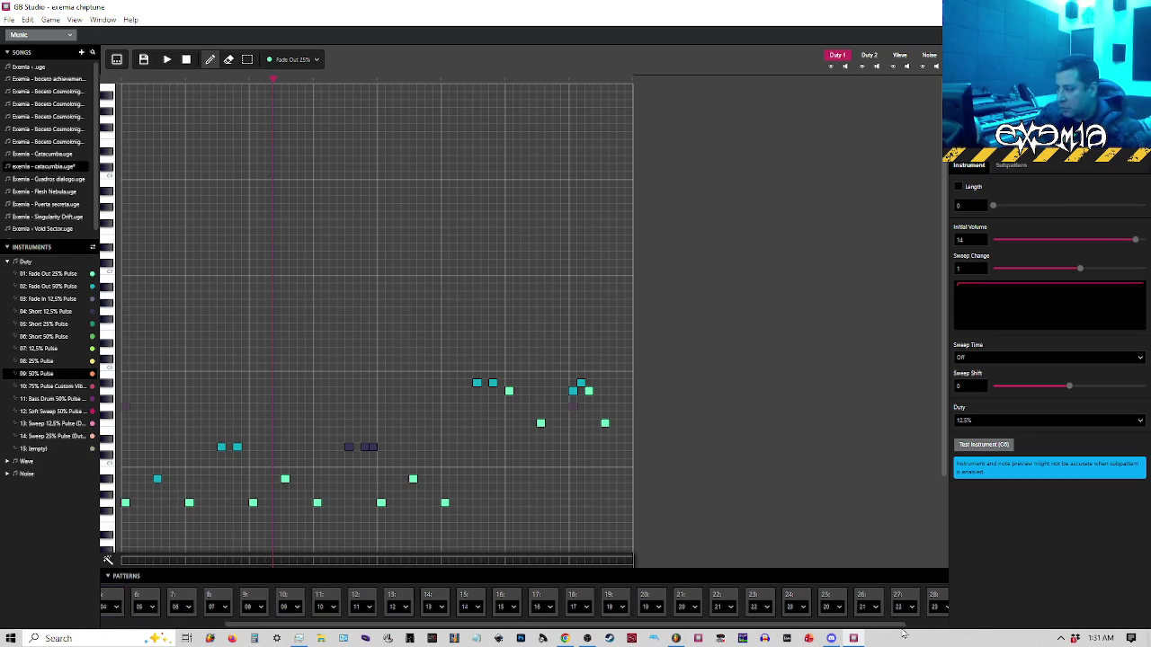
left_click(812, 601)
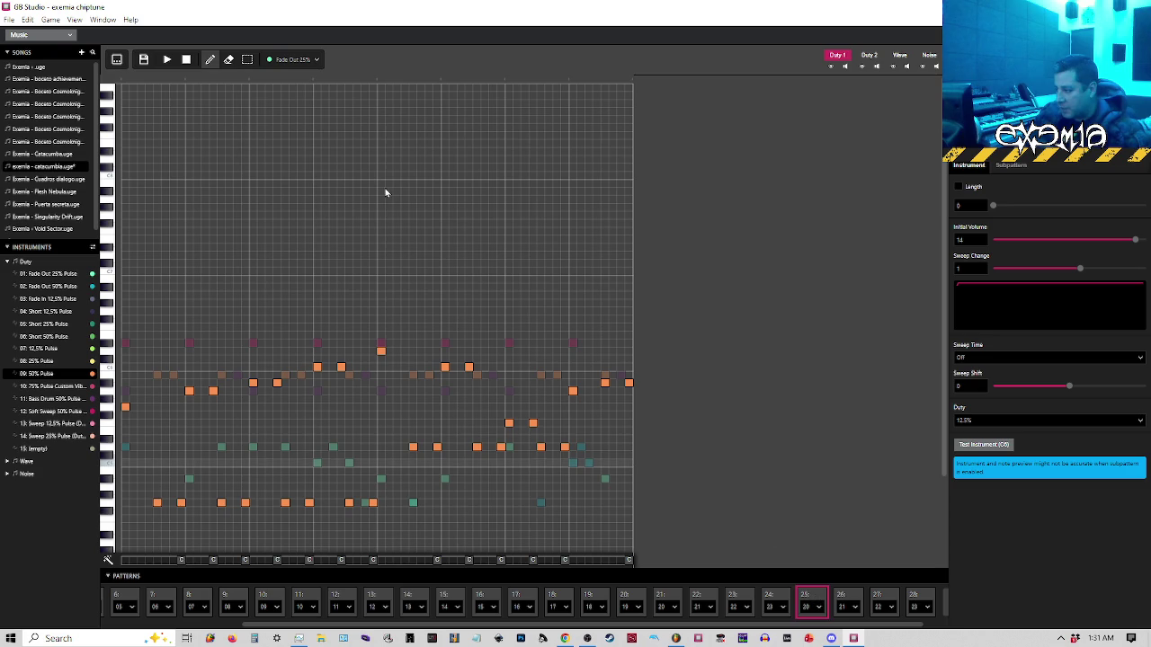
scroll(765, 629, "right", 1)
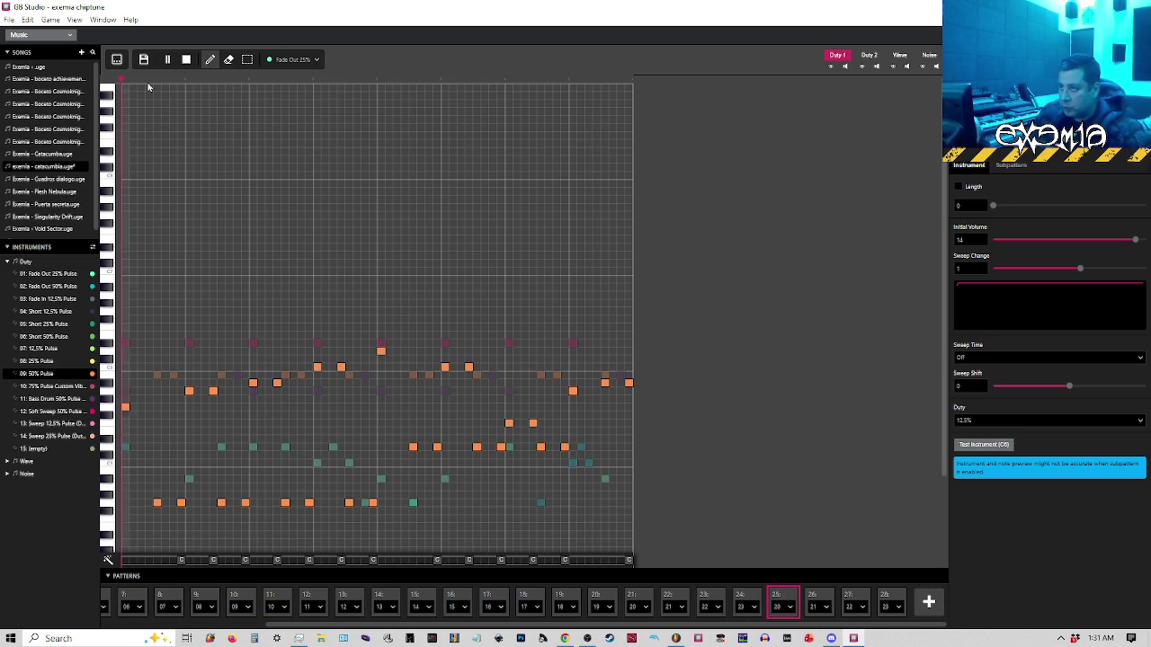
left_click(988, 422)
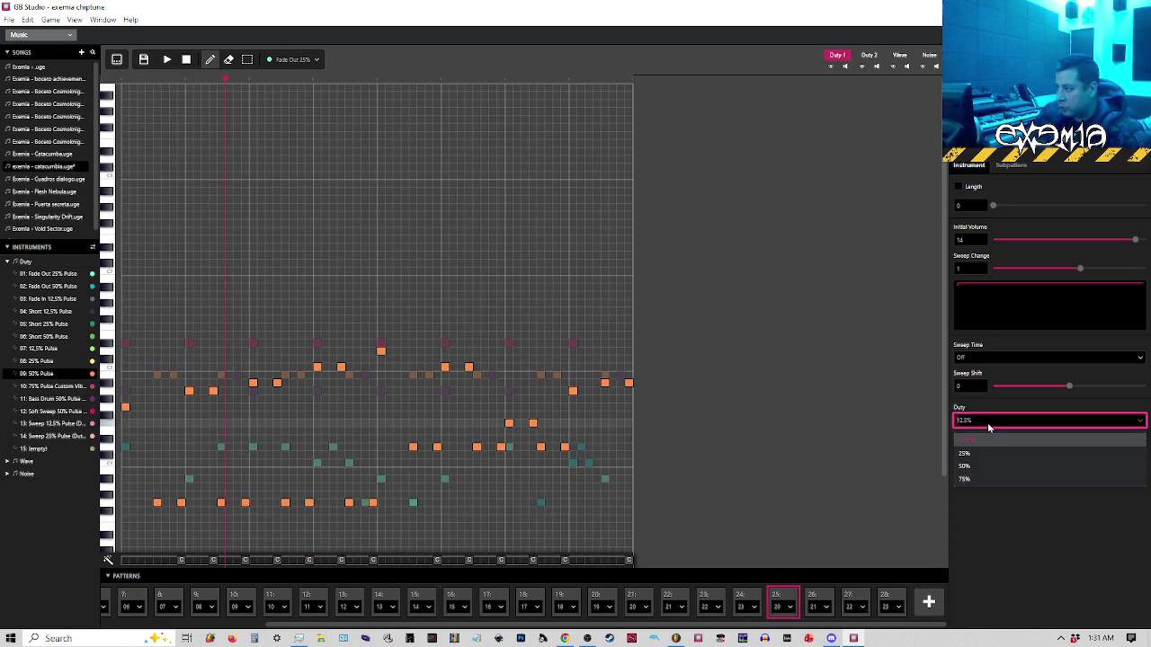
left_click(976, 466)
key("space")
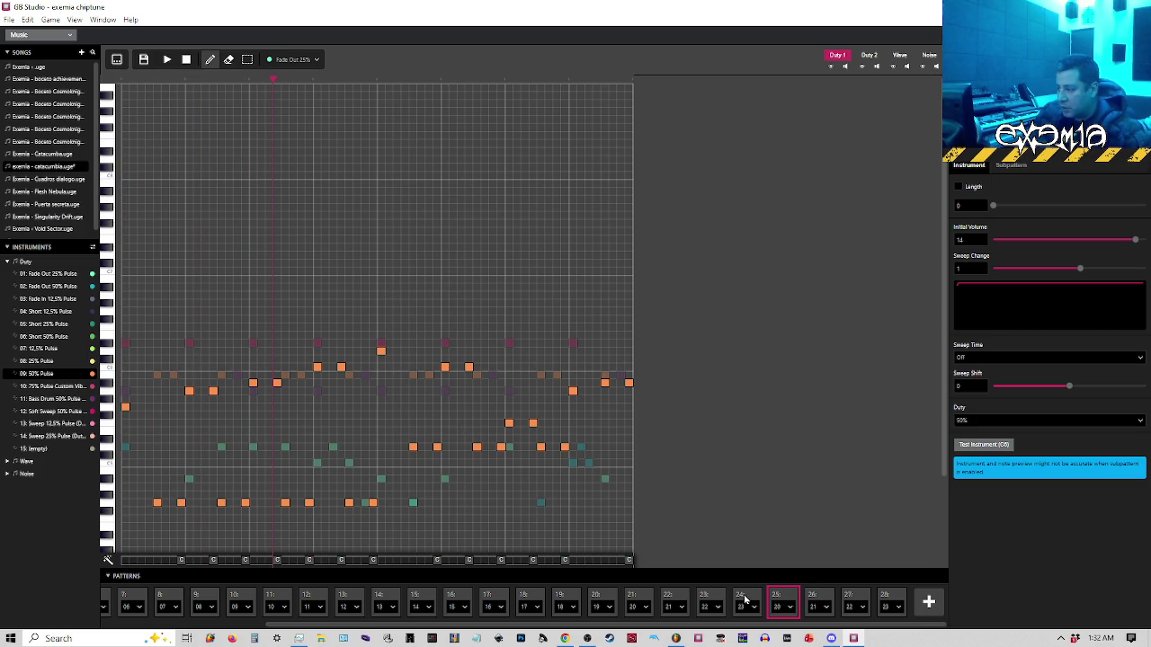
On pattern 26, set 03: Fade In 12.5% Pulse to 75% duty while auditioning
left_click(815, 602)
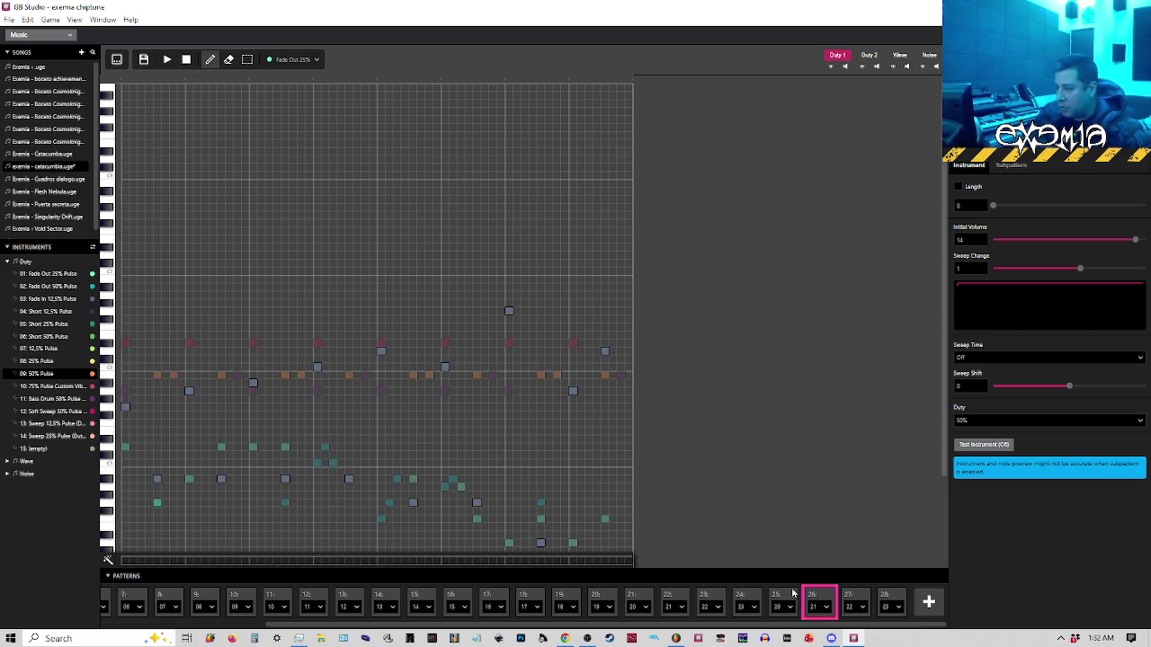
left_click(50, 299)
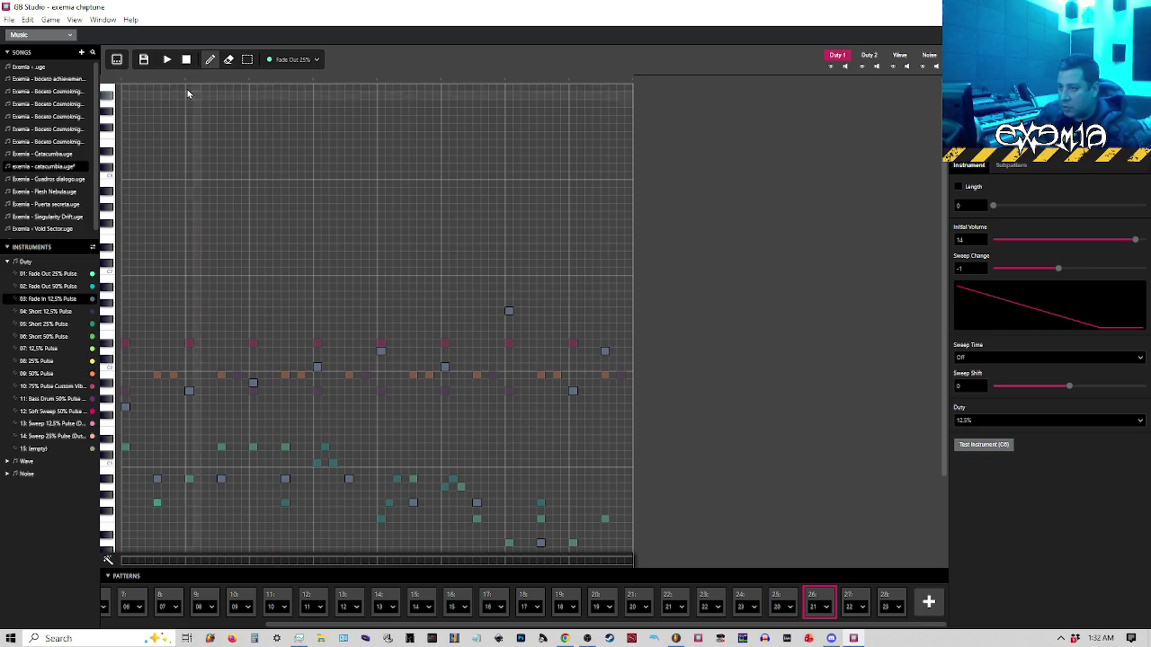
key("space")
key("space")
left_click(1047, 420)
left_click(978, 479)
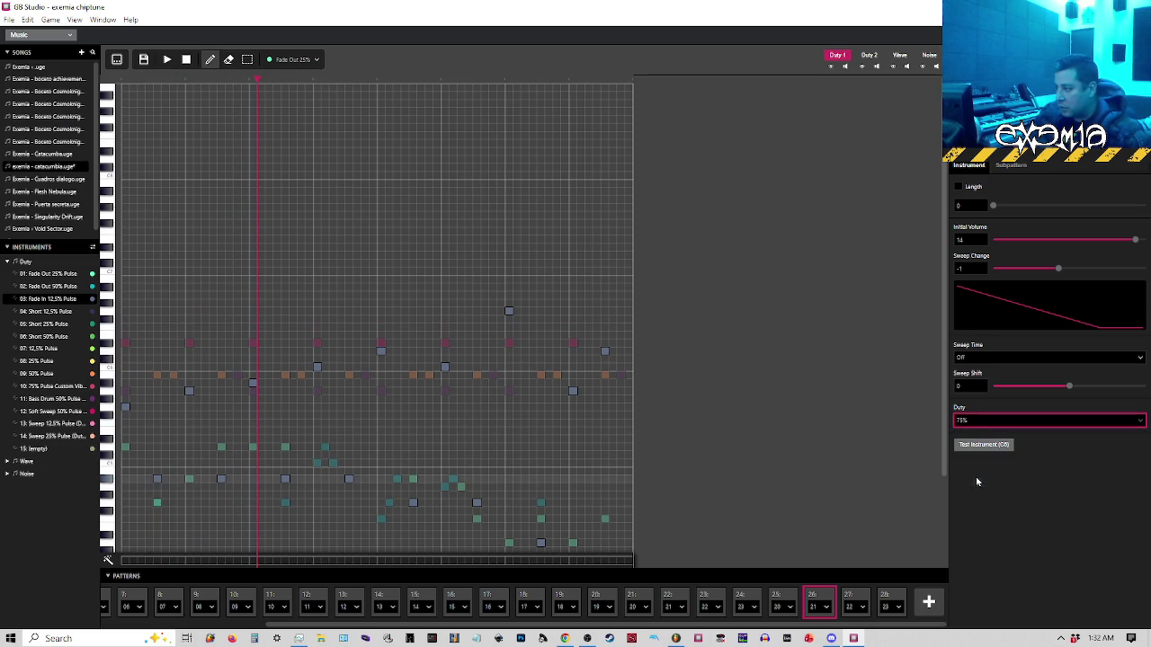
left_click(124, 82)
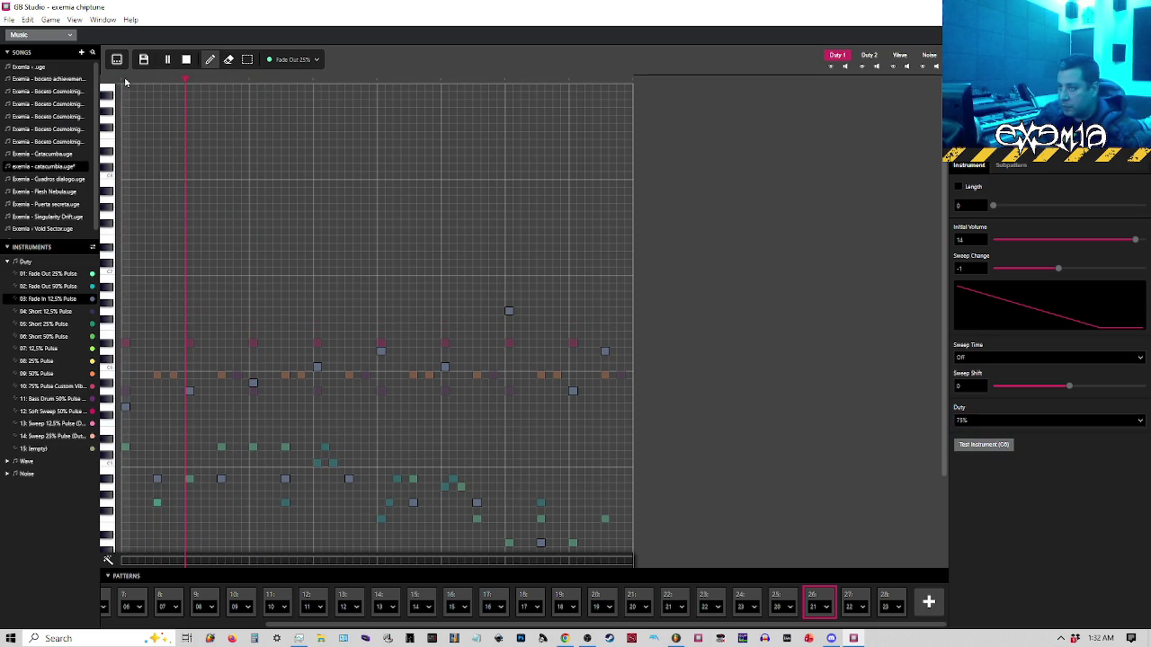
key("space")
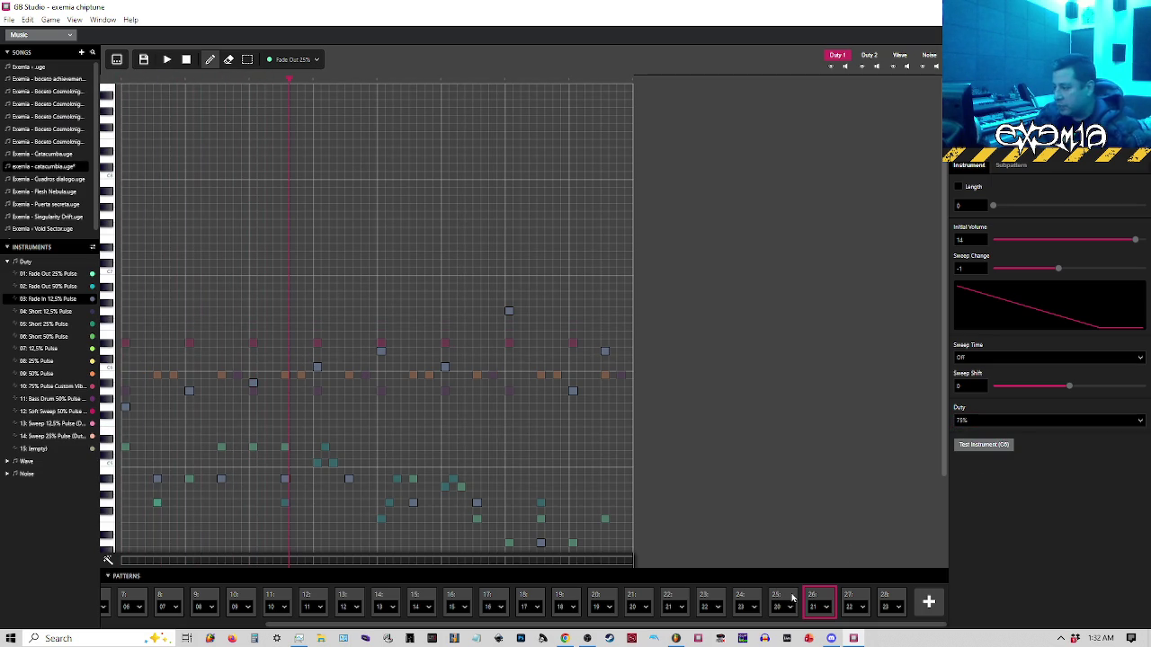
left_click(790, 598)
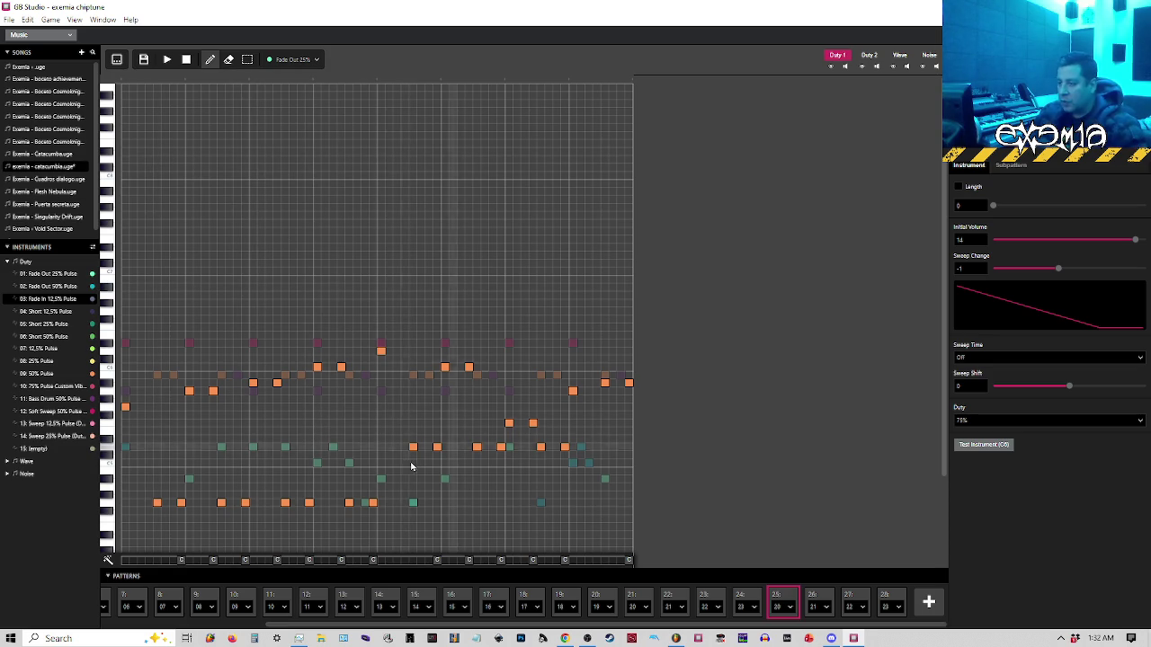
Open pattern 26 and choose the 50% Pulse instrument for drawing notes
left_click(818, 601)
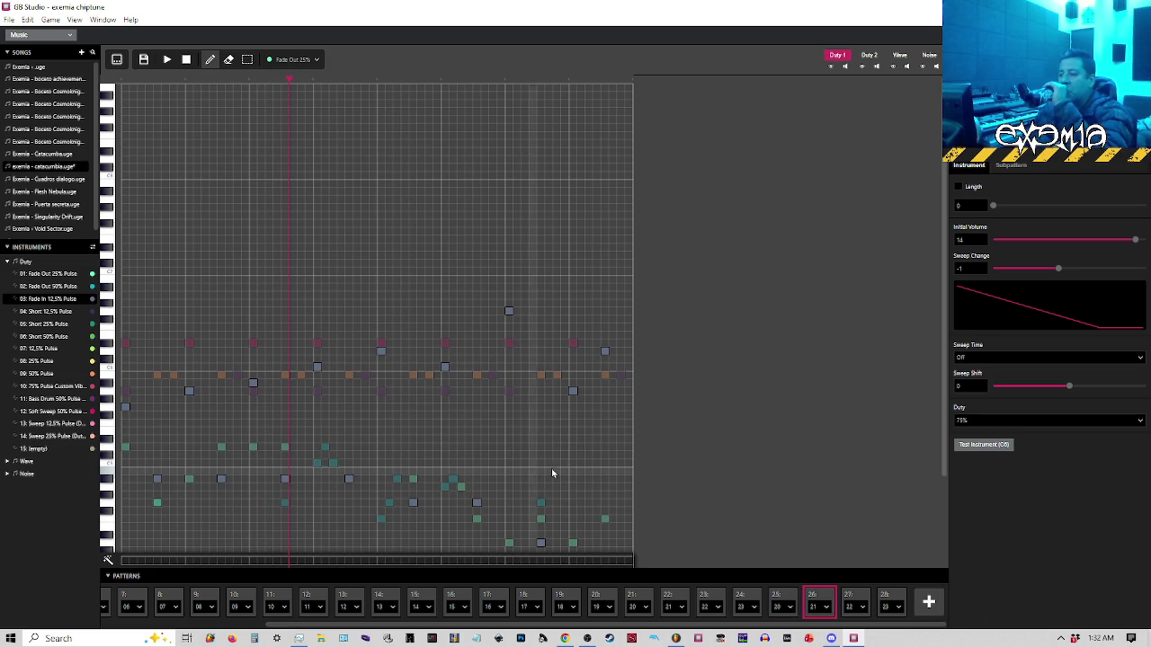
left_click(787, 601)
left_click(818, 600)
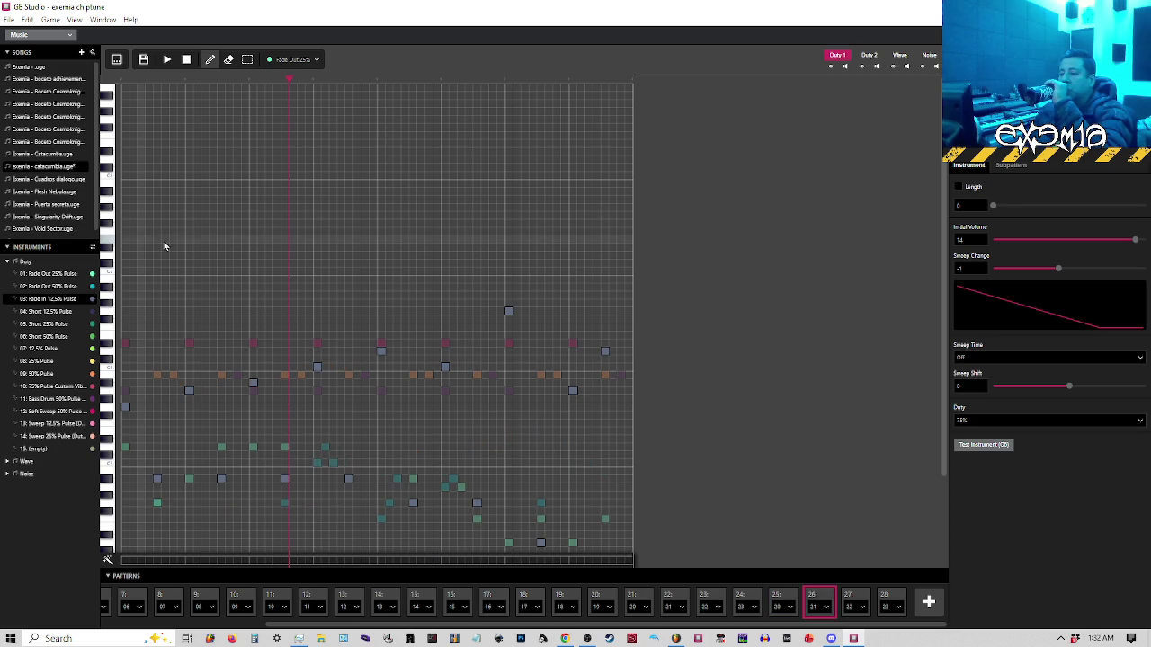
left_click(286, 59)
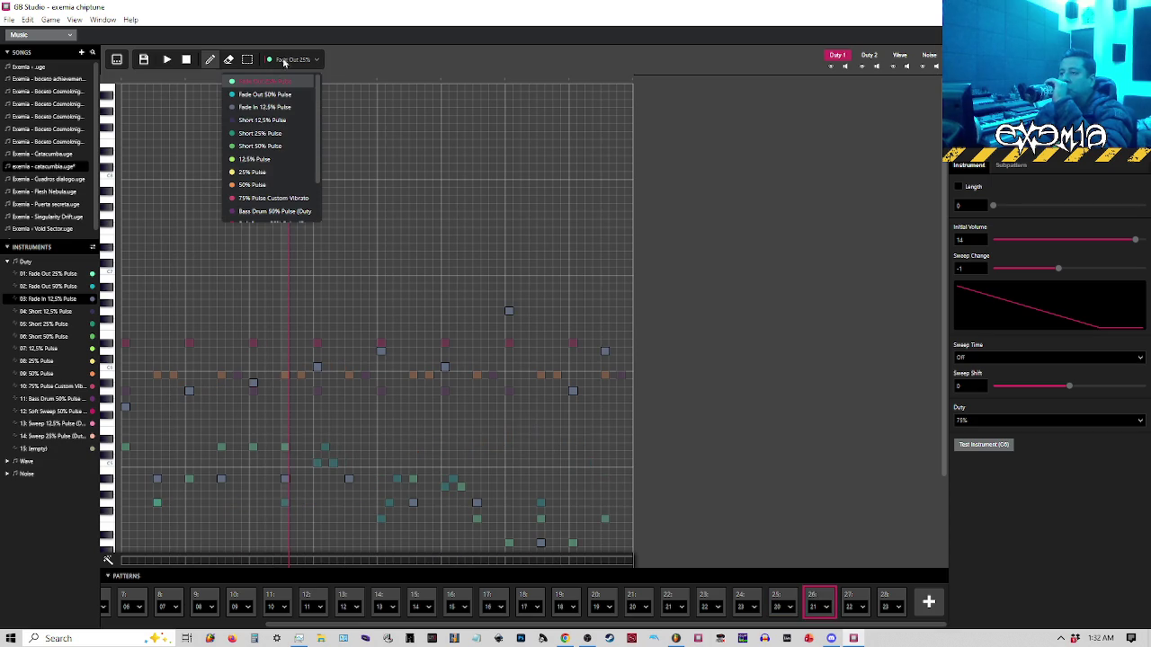
left_click(245, 184)
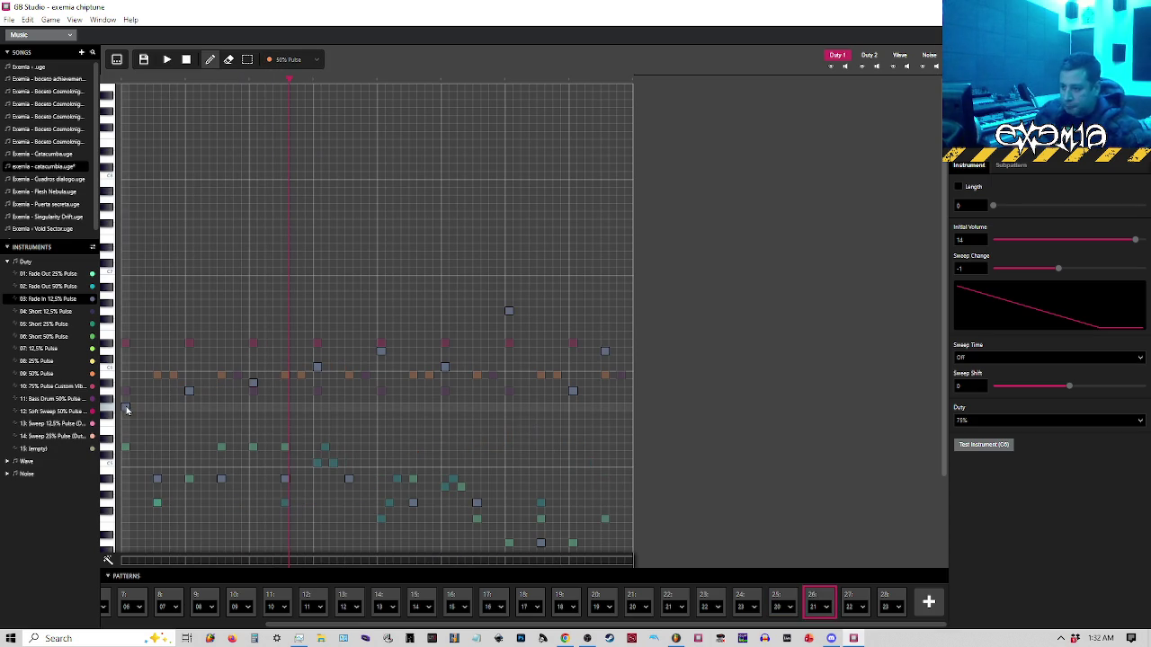
Trace the fifteen grey reference notes with Duty 1 melody notes, then show tracker rows
left_click(125, 407)
left_click(158, 478)
left_click(189, 391)
left_click(220, 479)
left_click(252, 383)
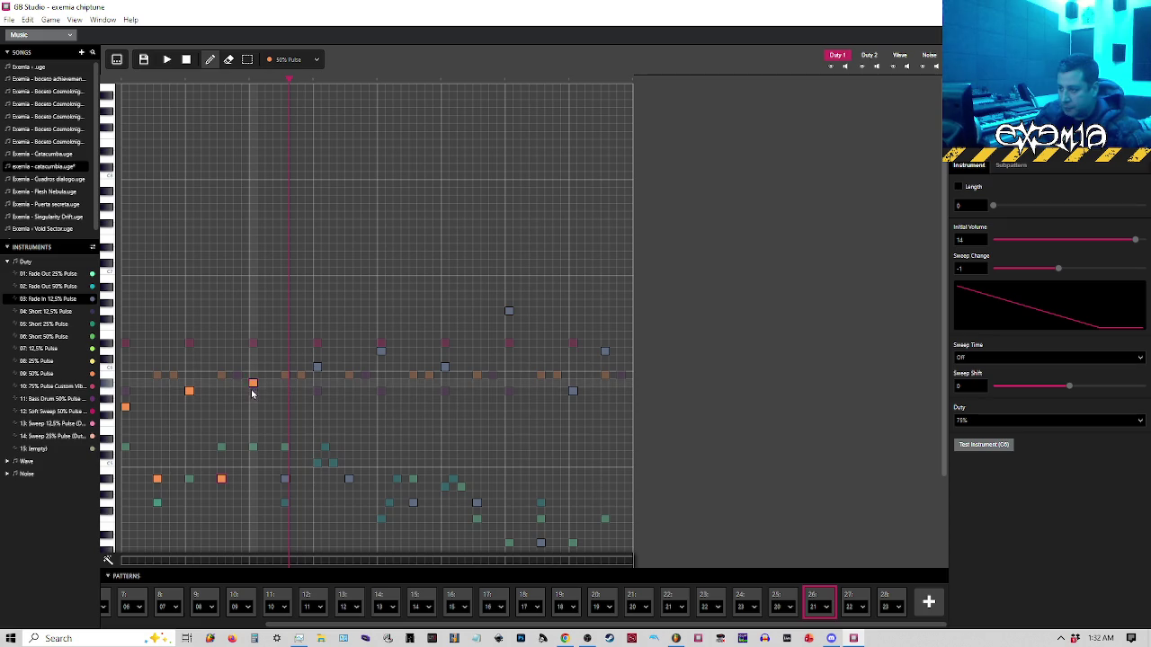
left_click(285, 479)
left_click(317, 367)
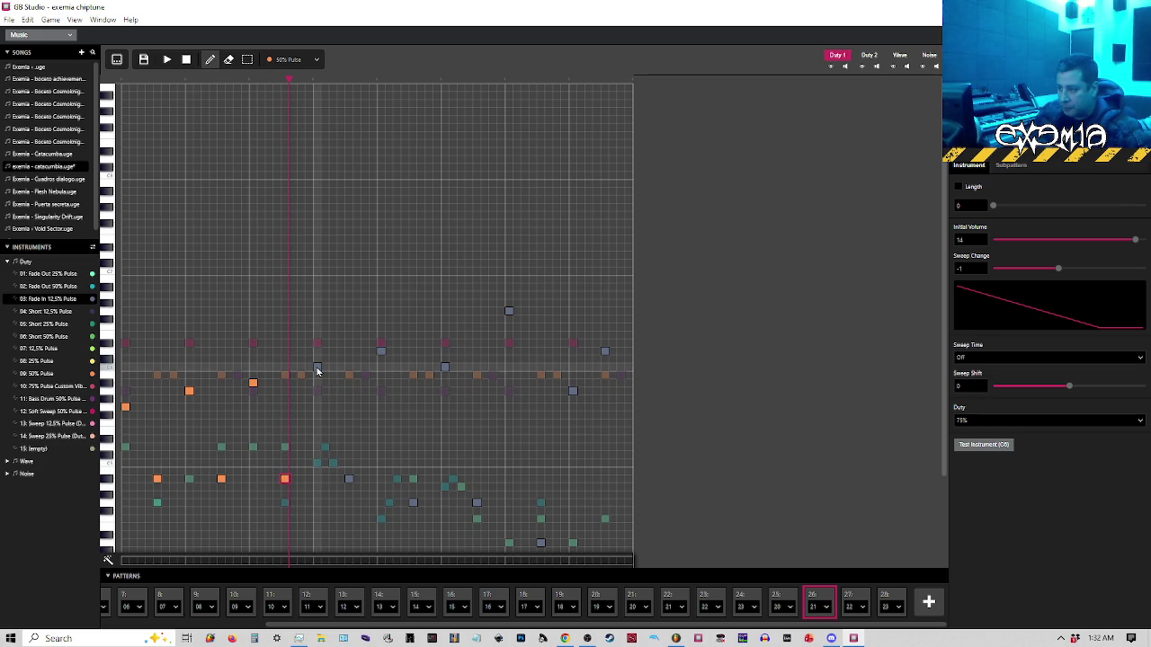
left_click(350, 478)
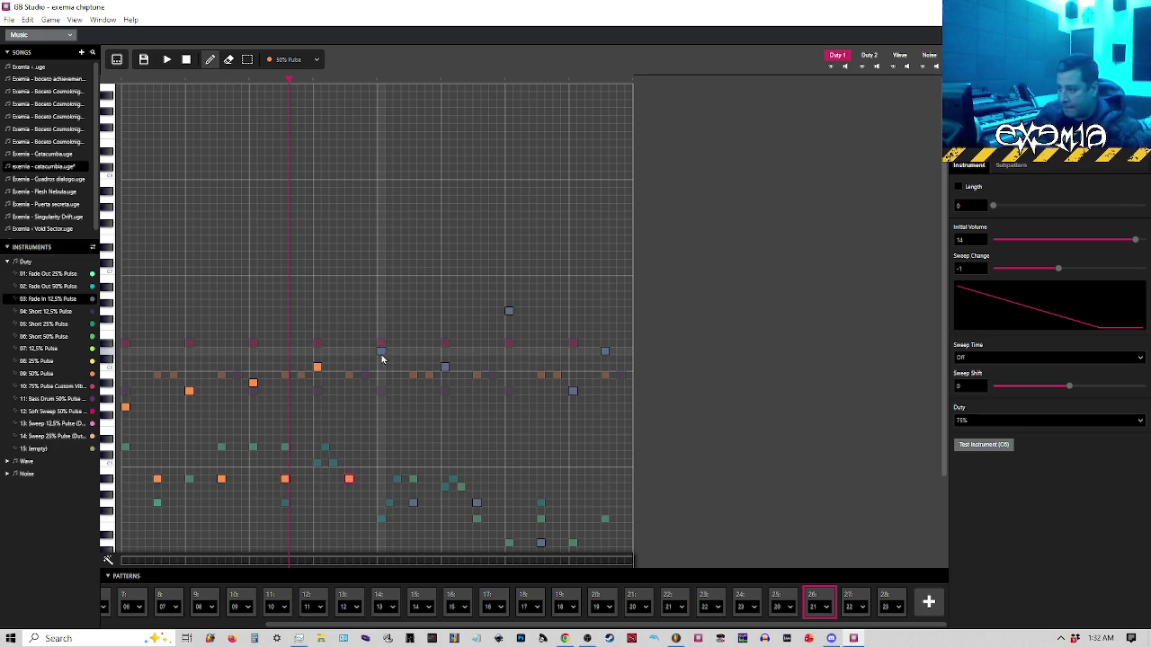
left_click(413, 501)
left_click(445, 367)
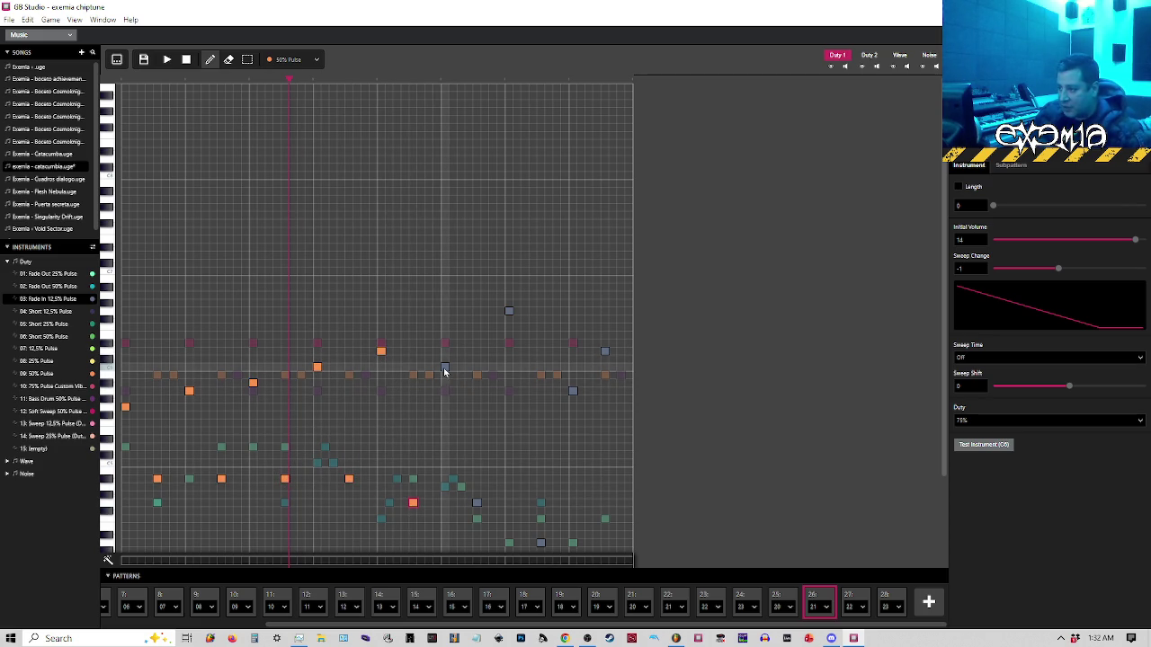
left_click(477, 502)
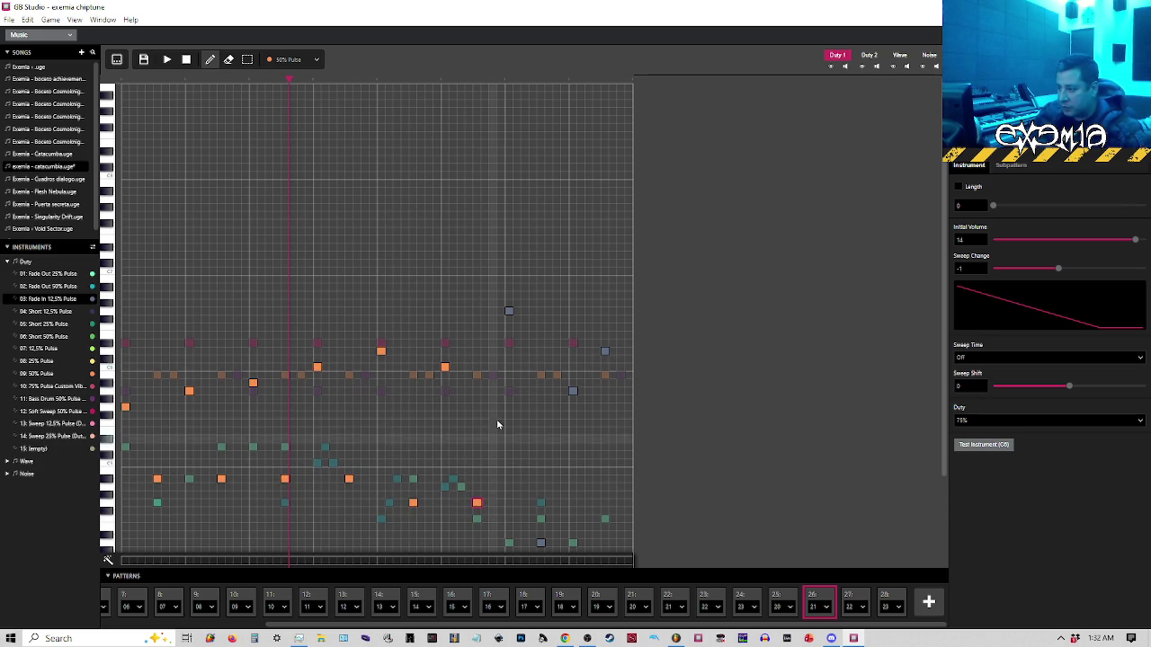
left_click(509, 311)
left_click(540, 544)
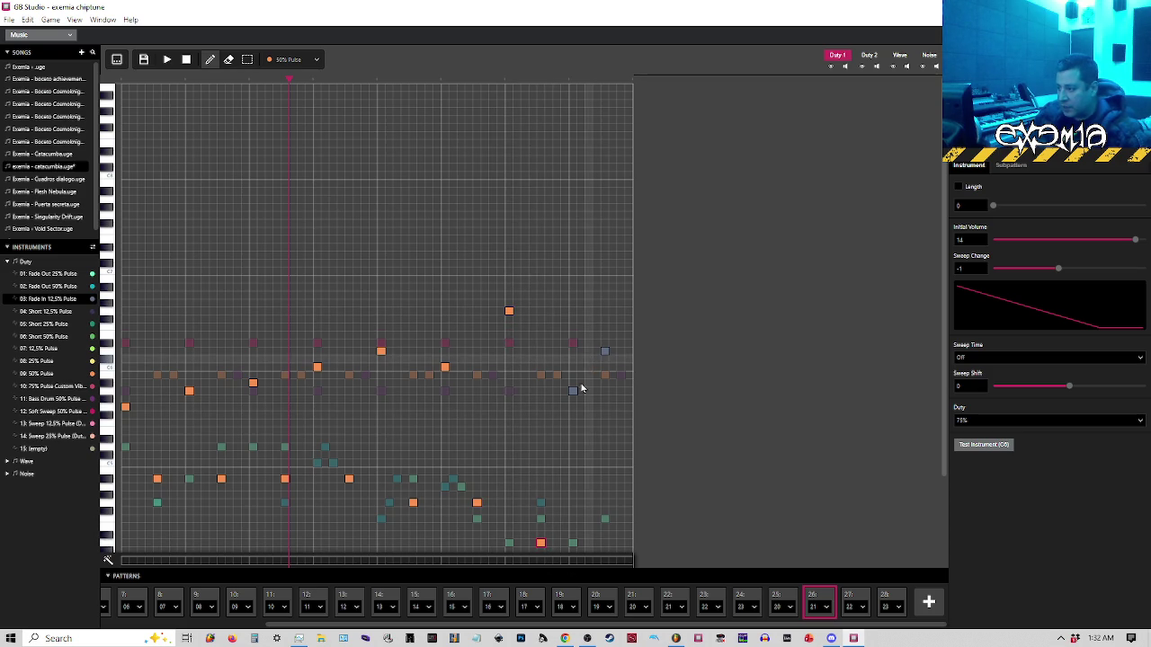
left_click(573, 390)
left_click(604, 351)
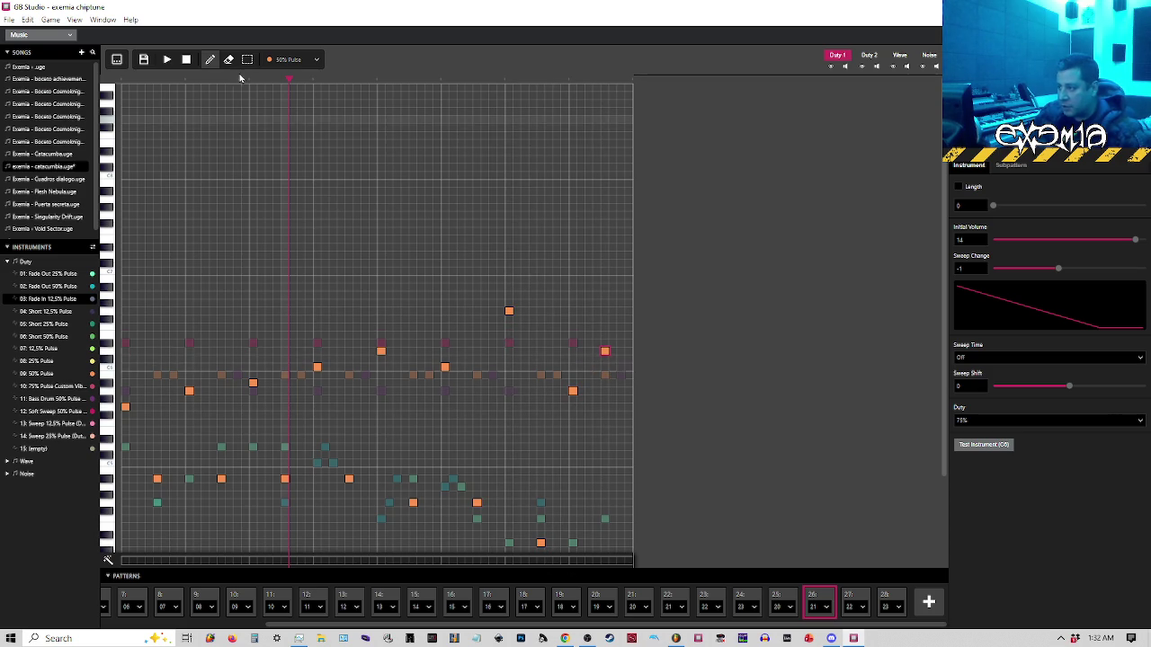
left_click(116, 60)
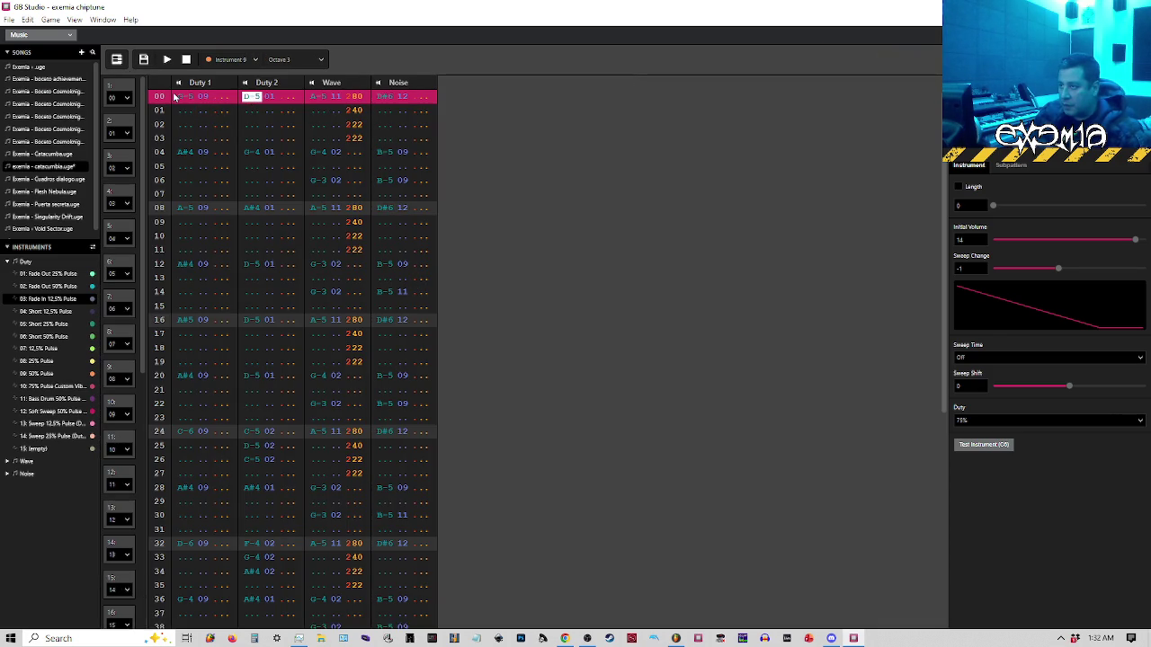
Try pasting the copied notes at row 03 of Duty 1, then undo it
scroll(219, 443, "down", 5)
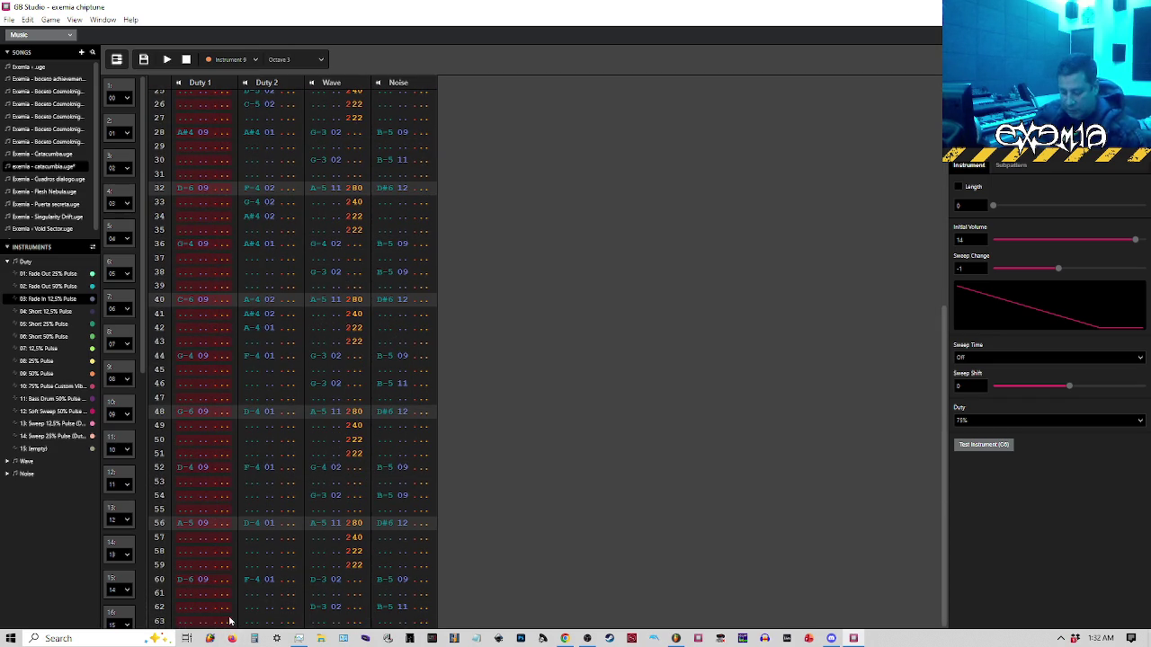
scroll(226, 226, "up", 5)
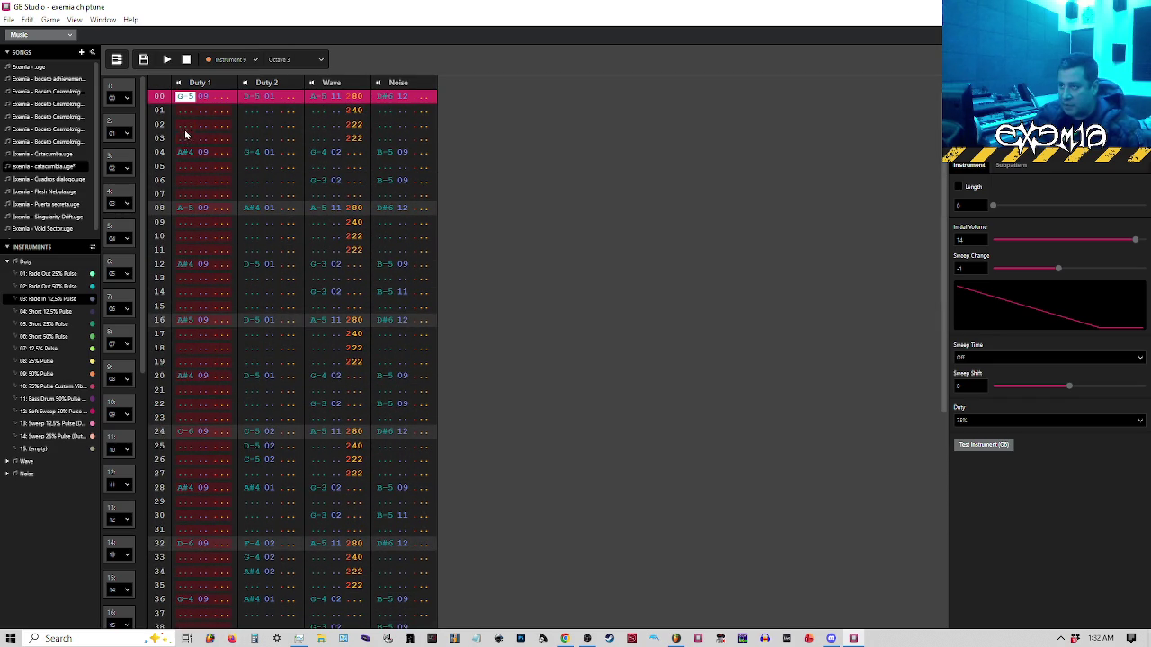
left_click(185, 139)
key("ctrl+v")
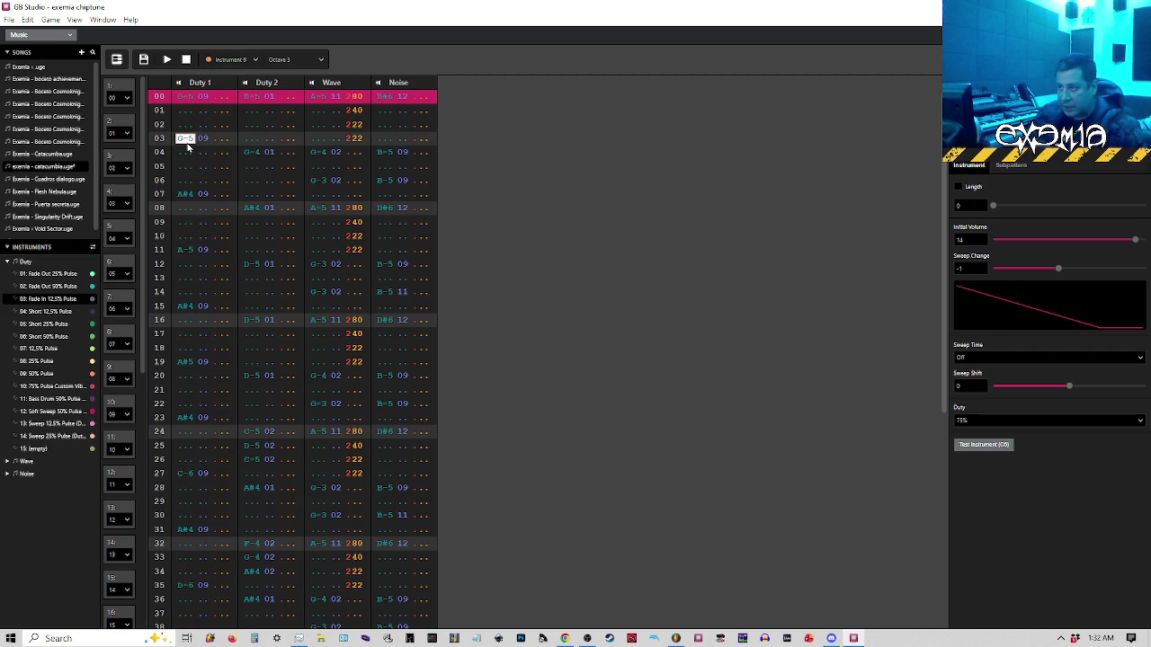
key("ctrl+z")
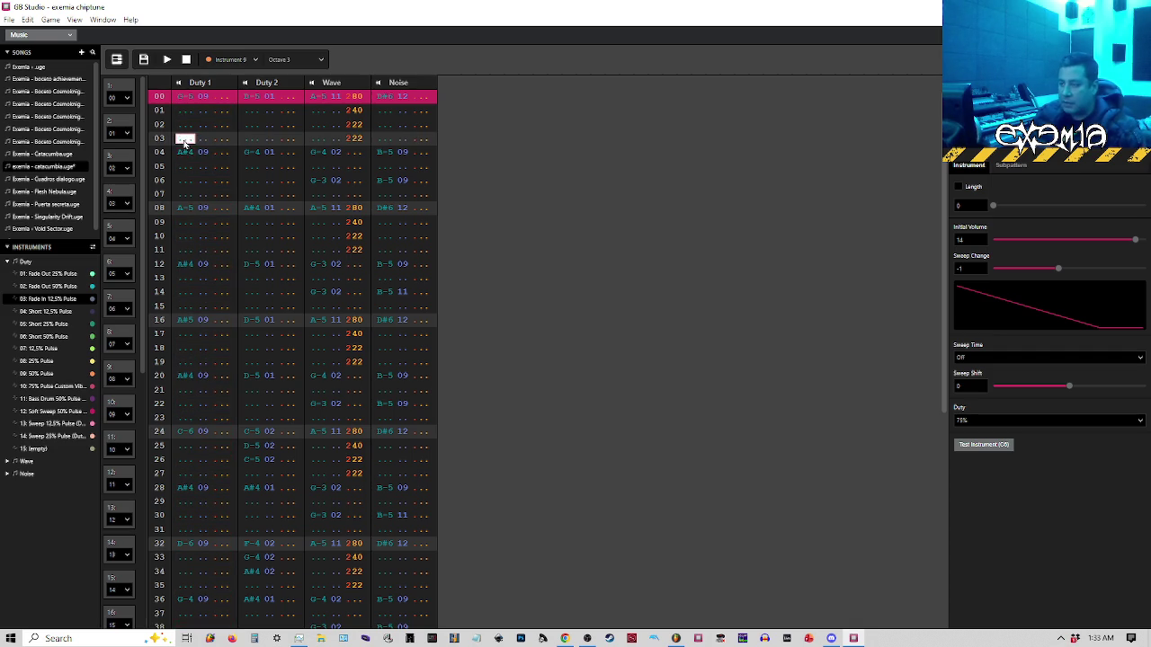
In the piano roll, copy the melody notes and paste them one step right
left_click(116, 59)
key("s")
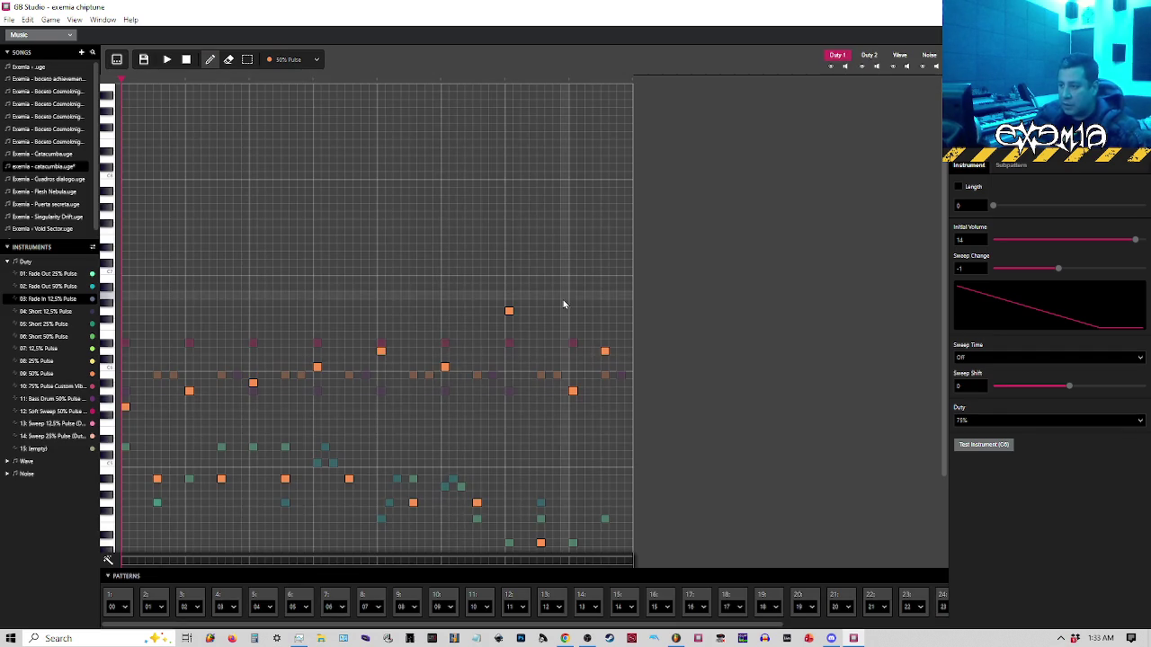
mouse_move(623, 277)
left_mouse_down()
mouse_move(149, 550)
mouse_move(112, 589)
left_mouse_up()
key("ctrl+c")
key("ctrl+v")
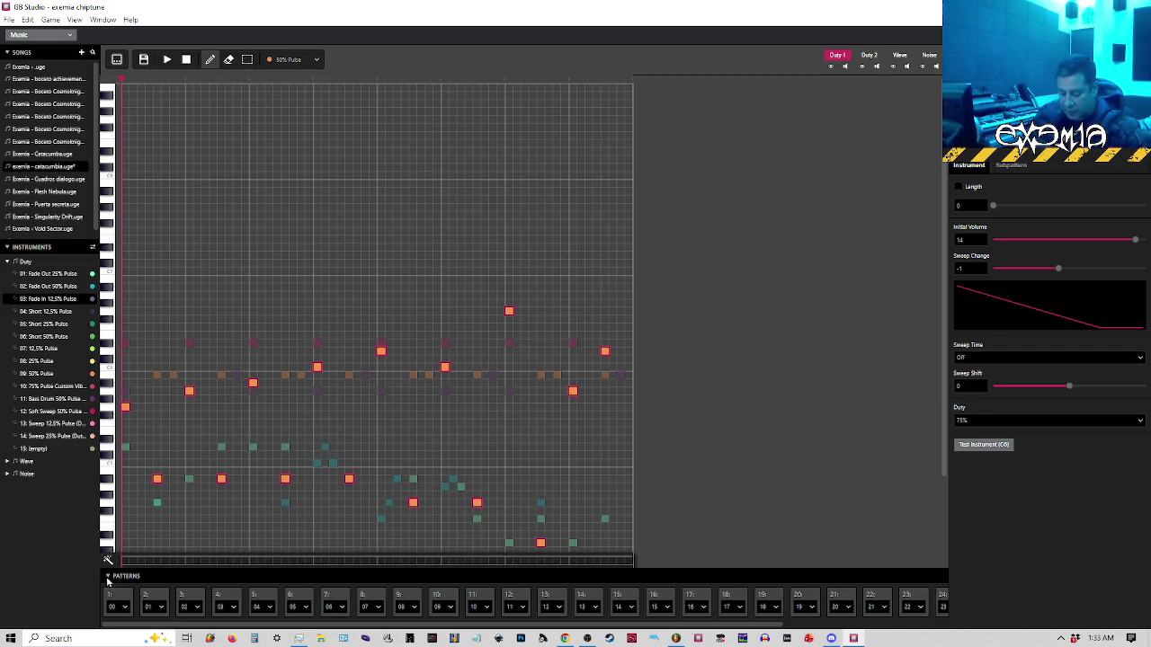
left_click(150, 409)
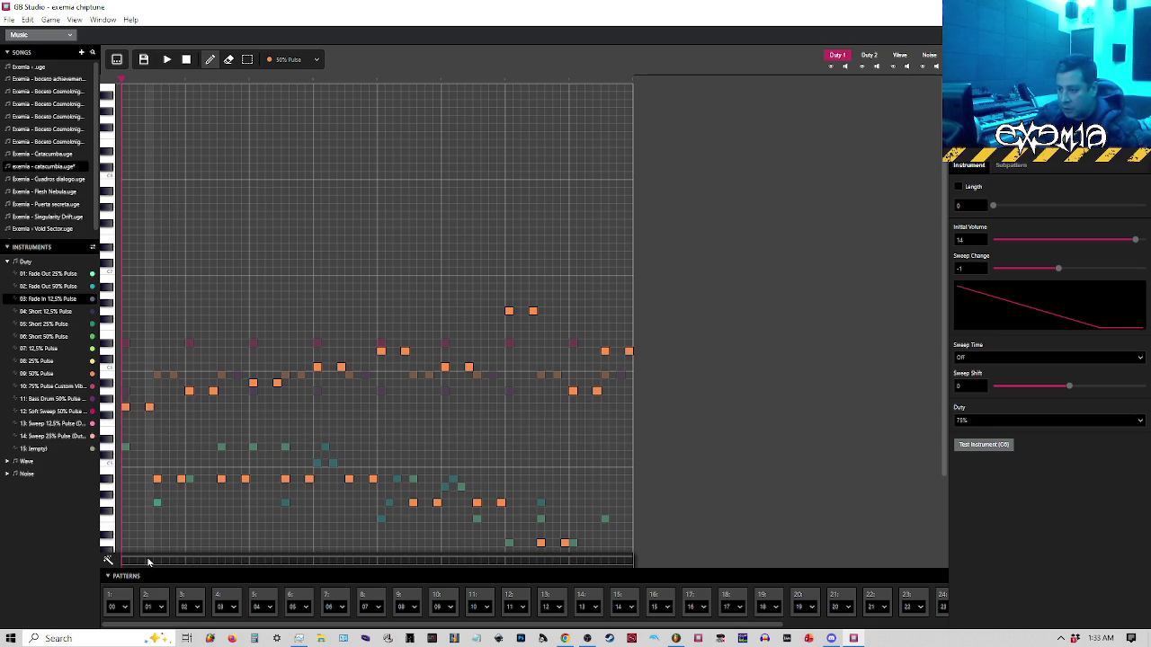
left_click_drag(770, 626, 916, 618)
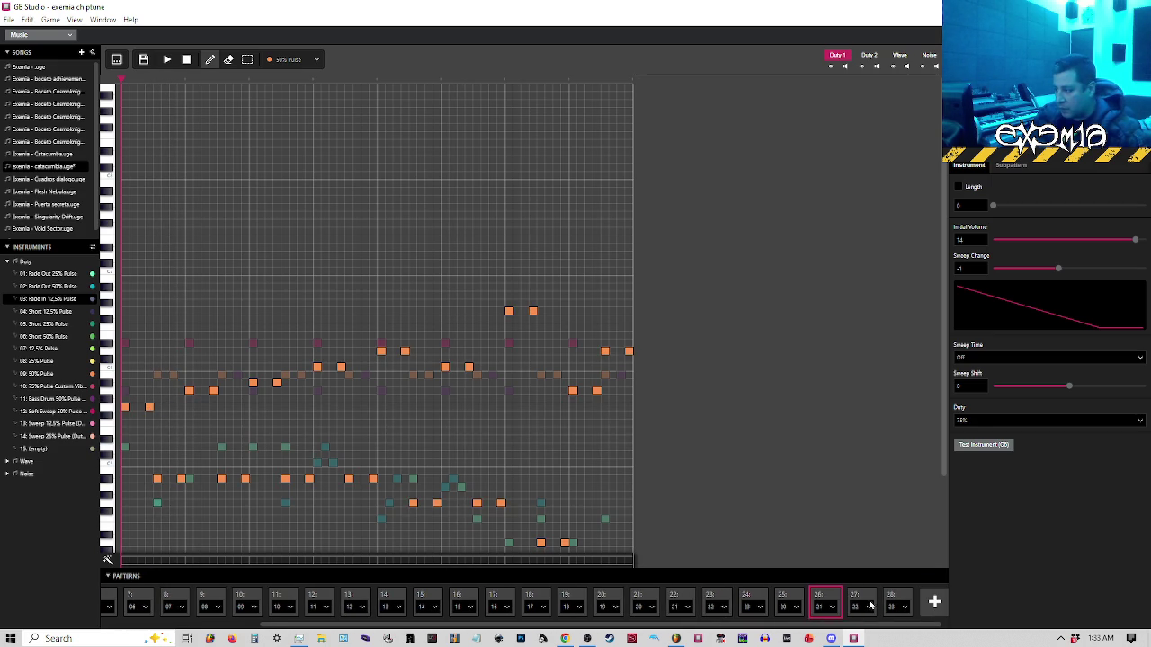
left_click(788, 596)
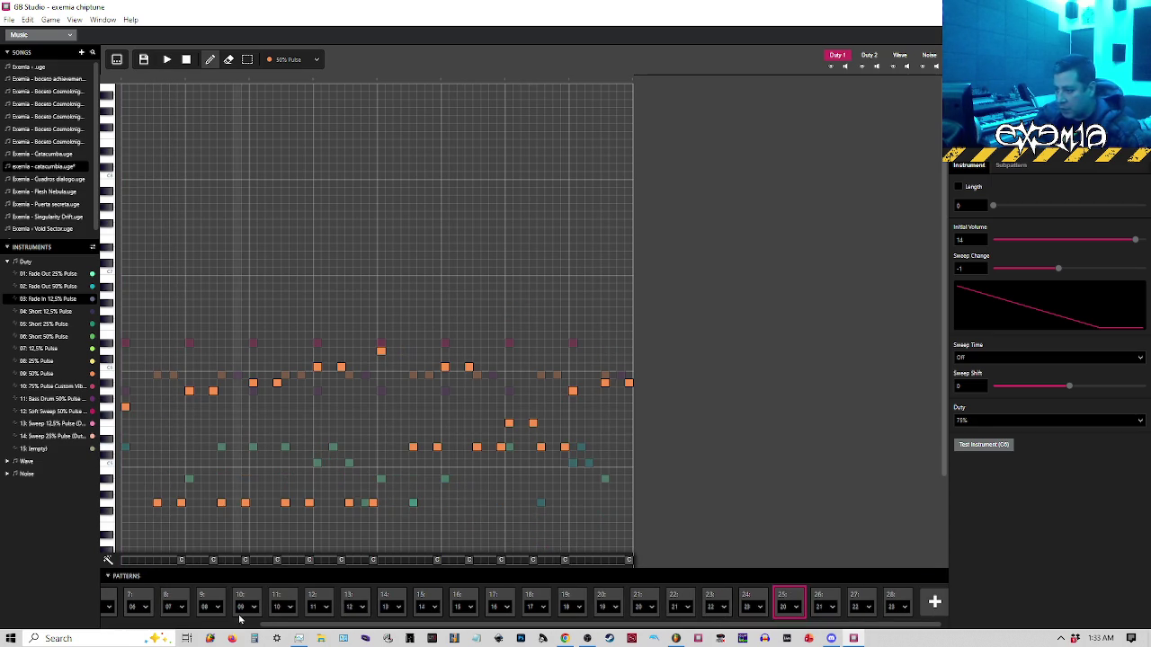
left_click(181, 561)
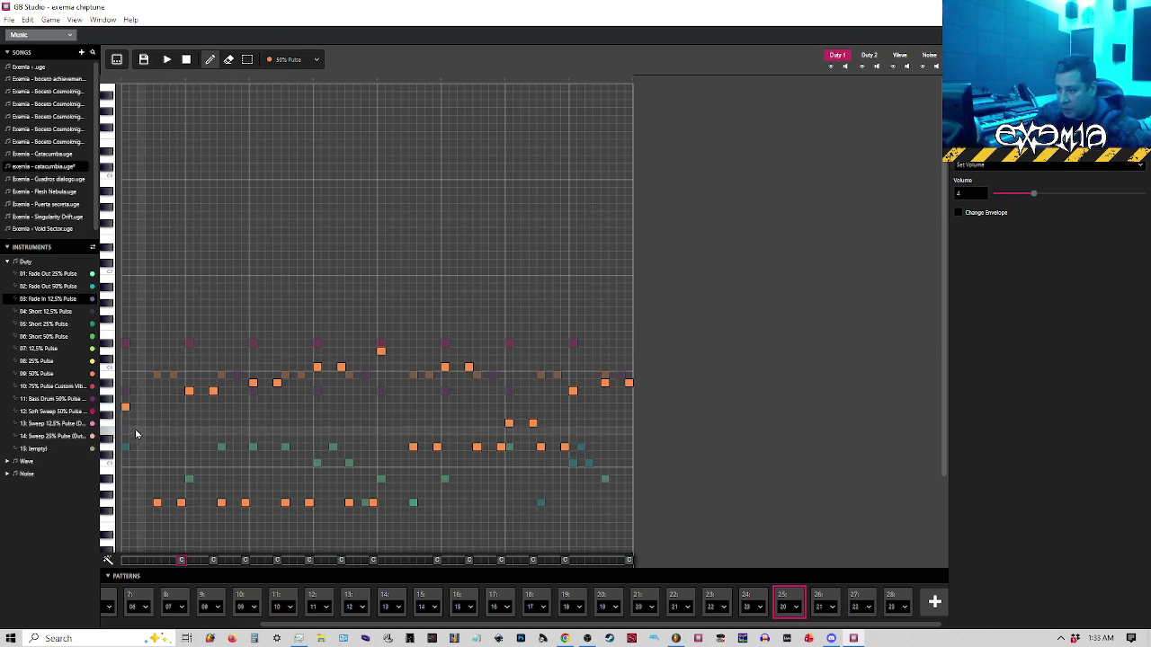
left_click(899, 598)
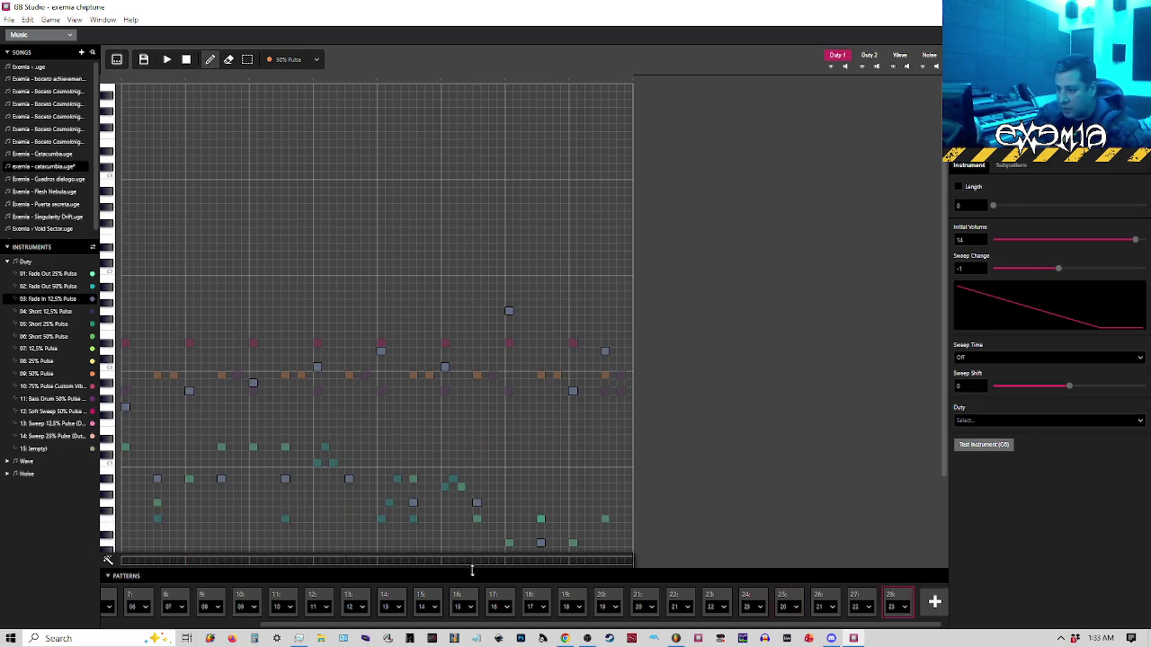
left_click(180, 560)
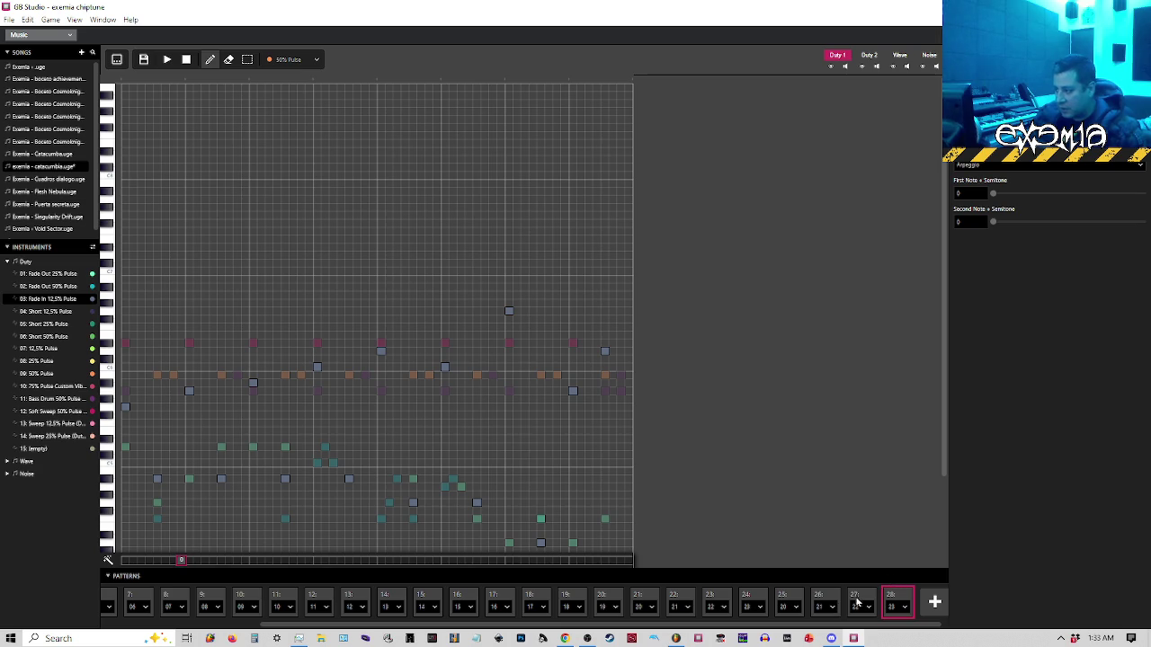
left_click(788, 598)
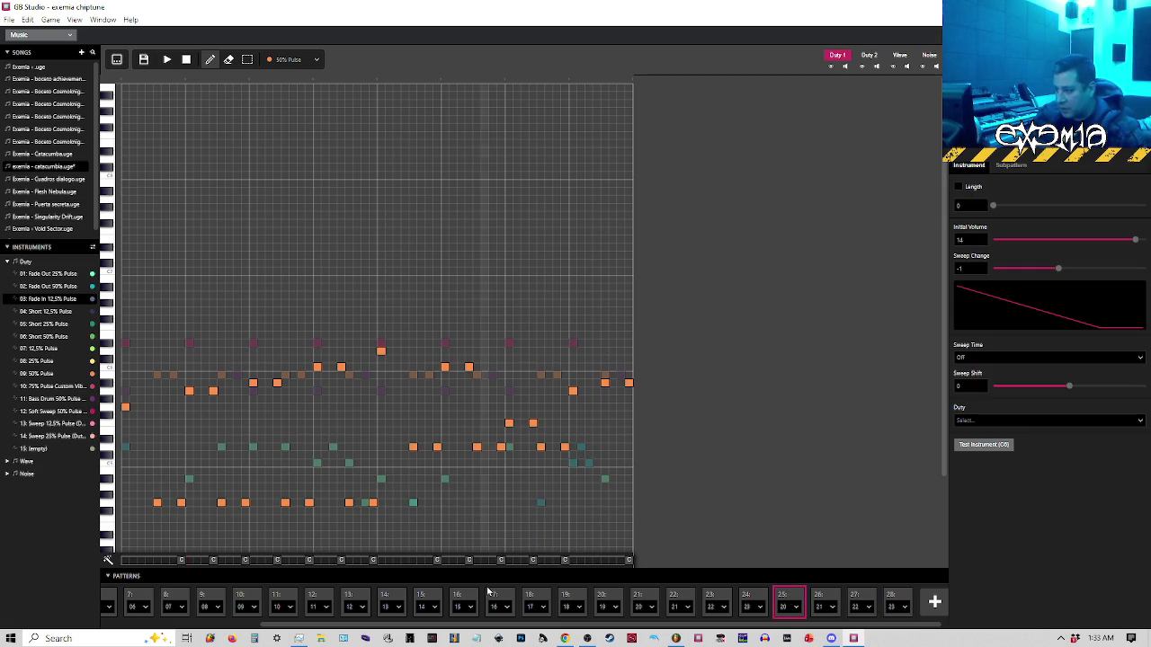
left_click(181, 561)
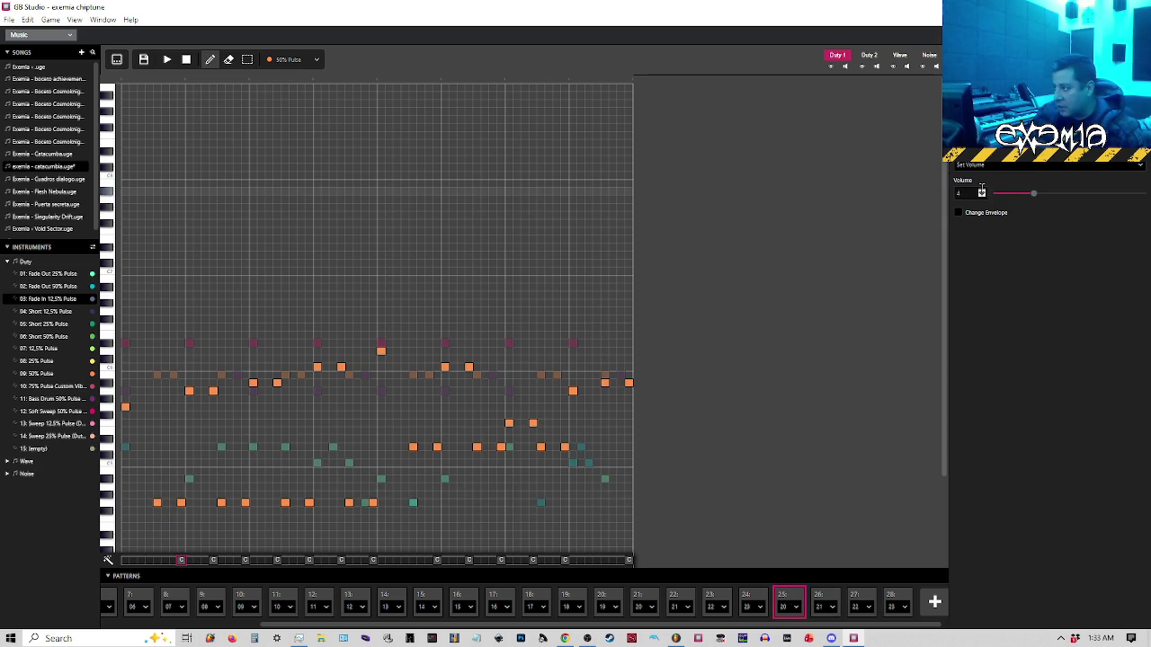
left_click(857, 600)
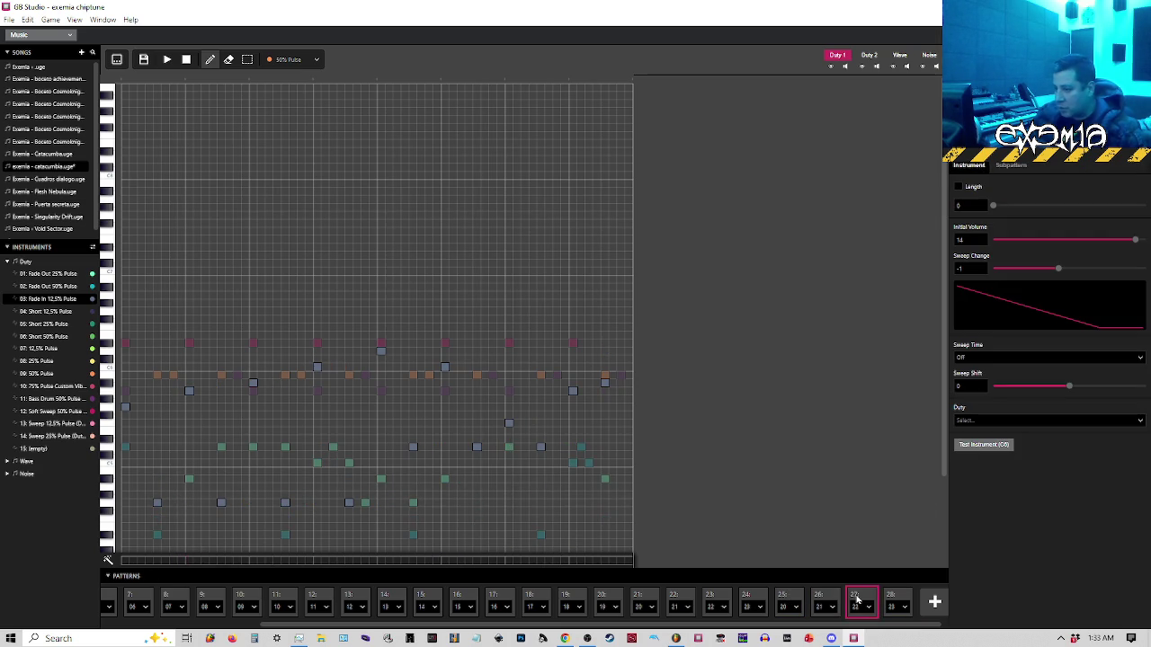
left_click(823, 601)
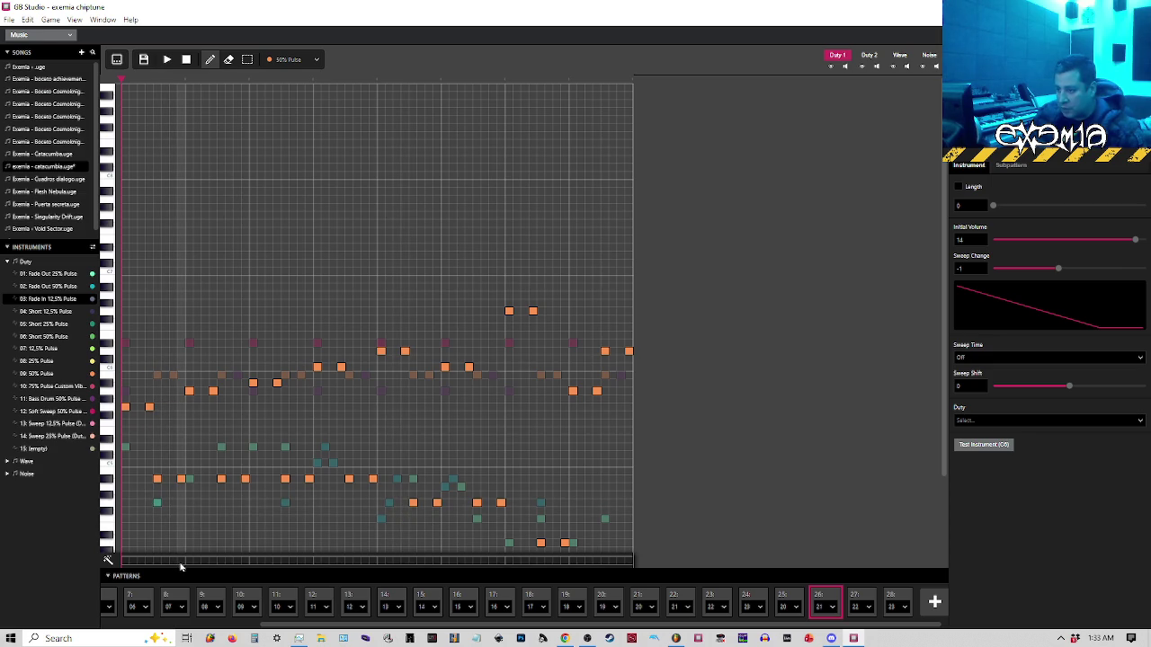
left_click(181, 560)
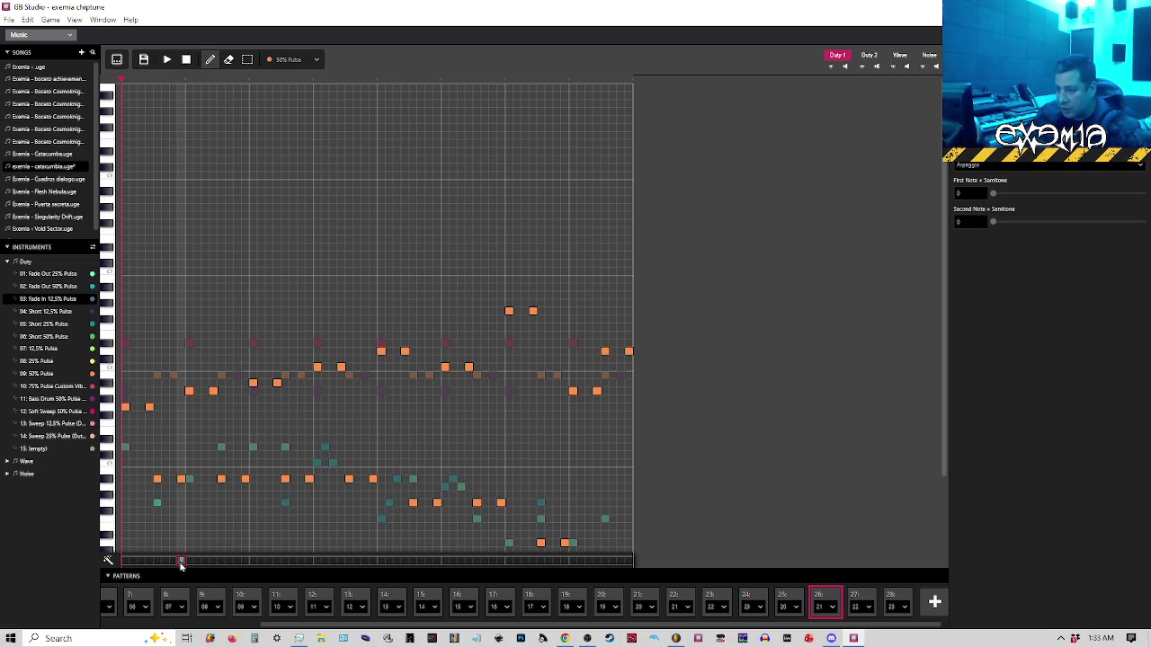
left_click(998, 166)
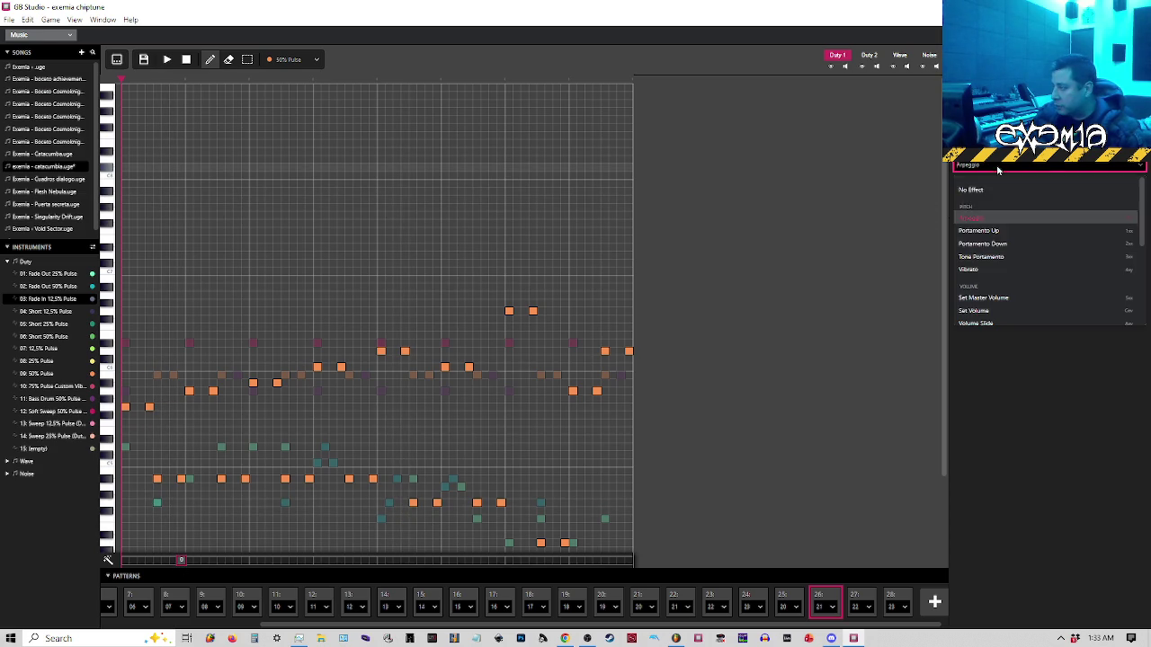
left_click(985, 315)
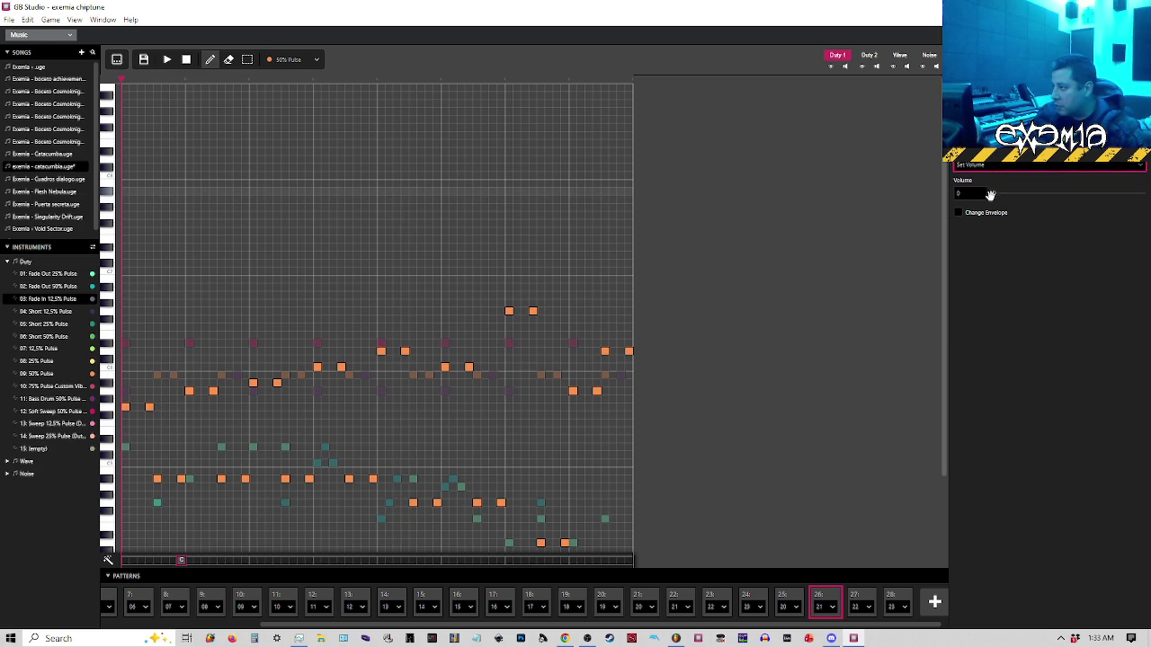
left_click_drag(1000, 195, 1033, 195)
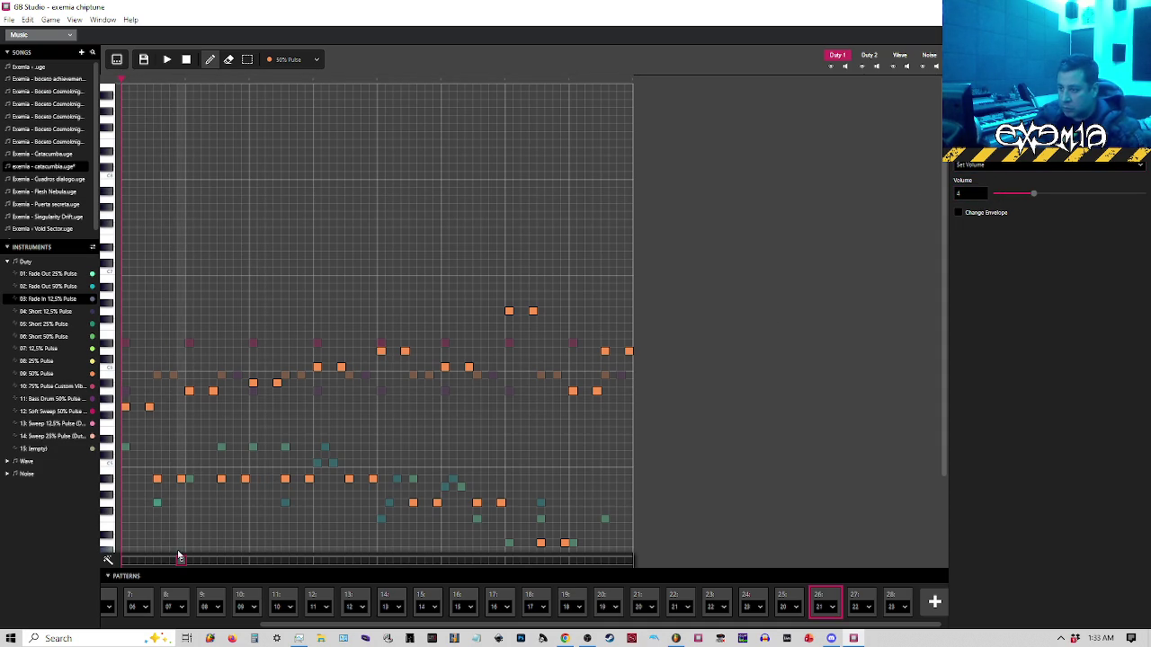
left_click(149, 406)
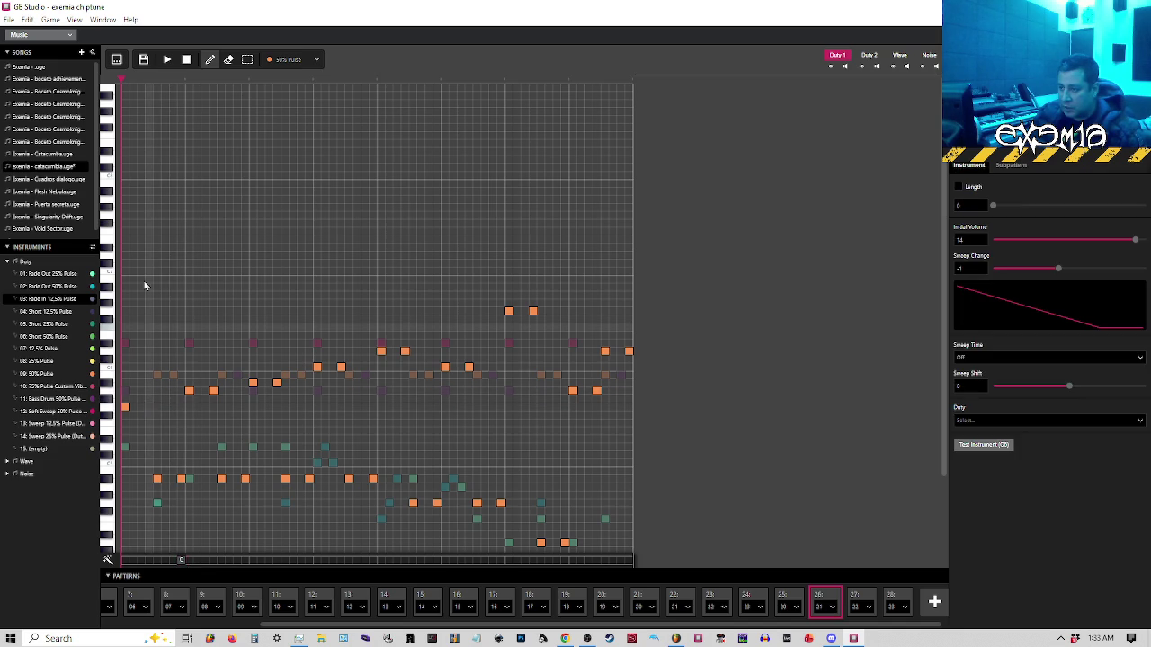
left_click(790, 595)
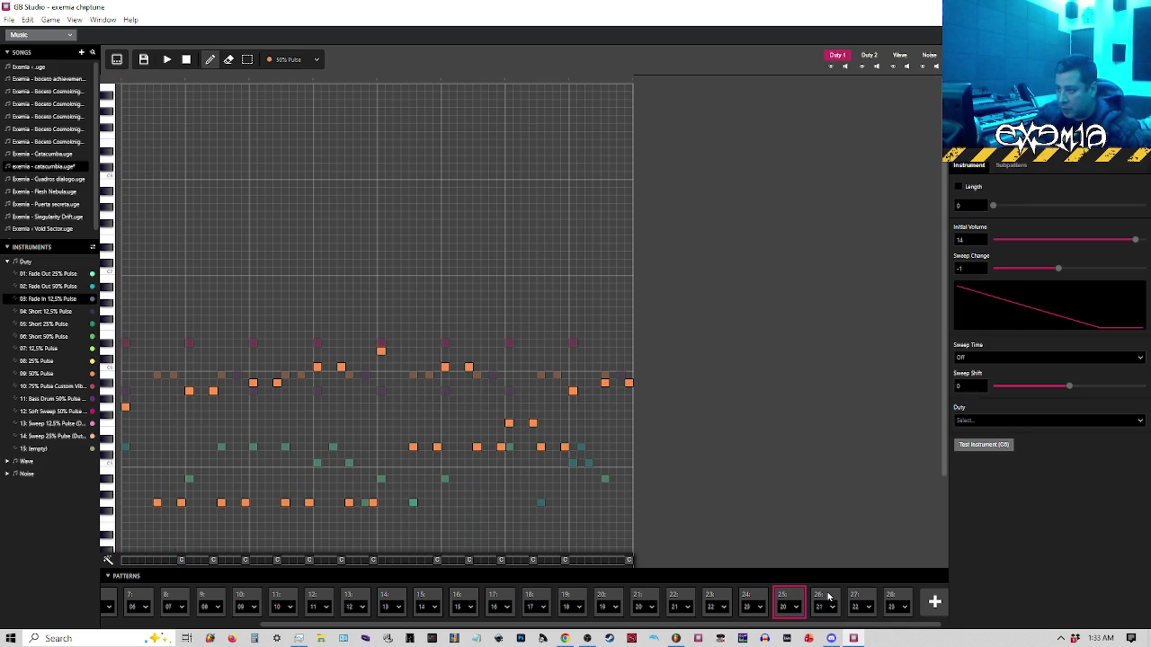
left_click(828, 597)
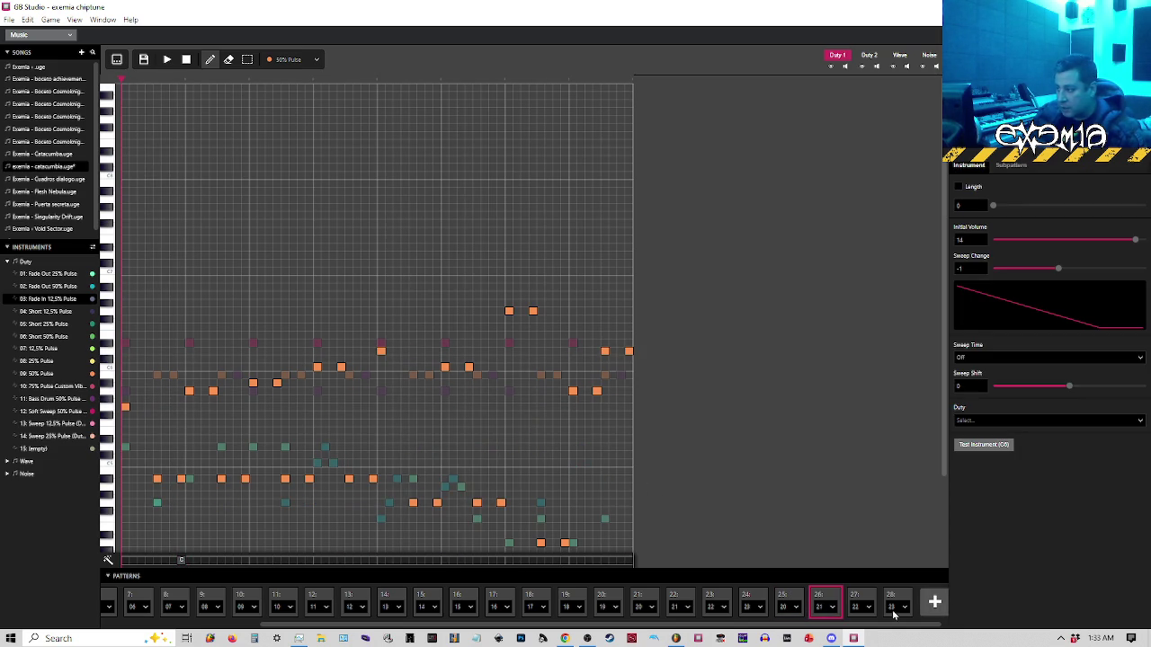
left_click(791, 598)
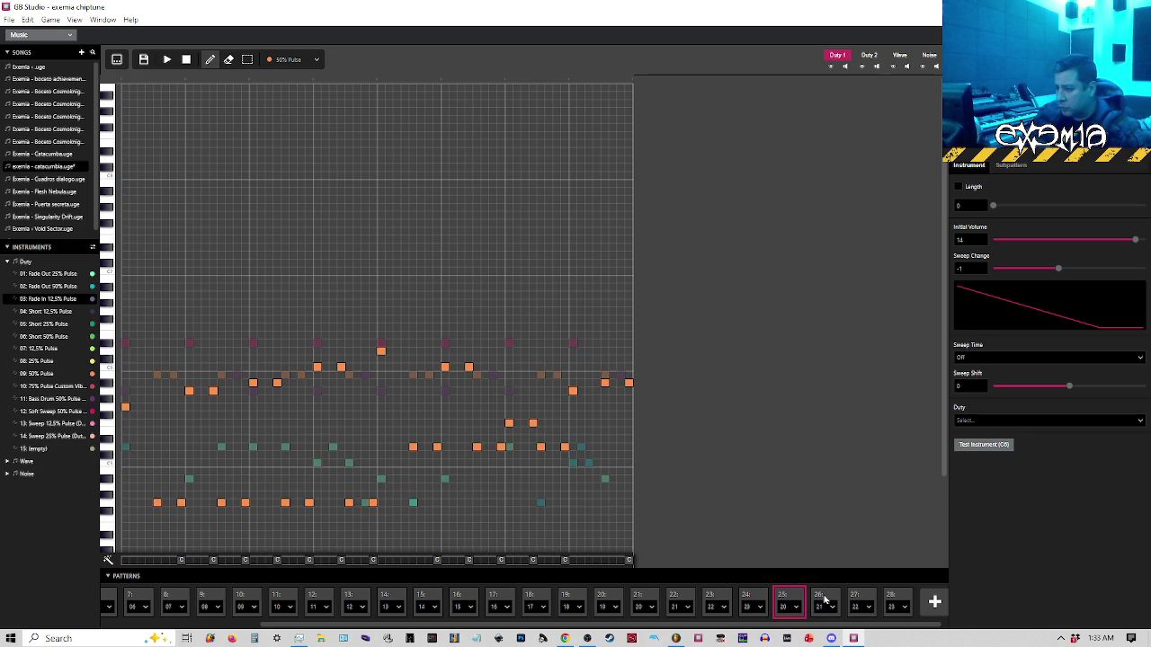
left_click(825, 600)
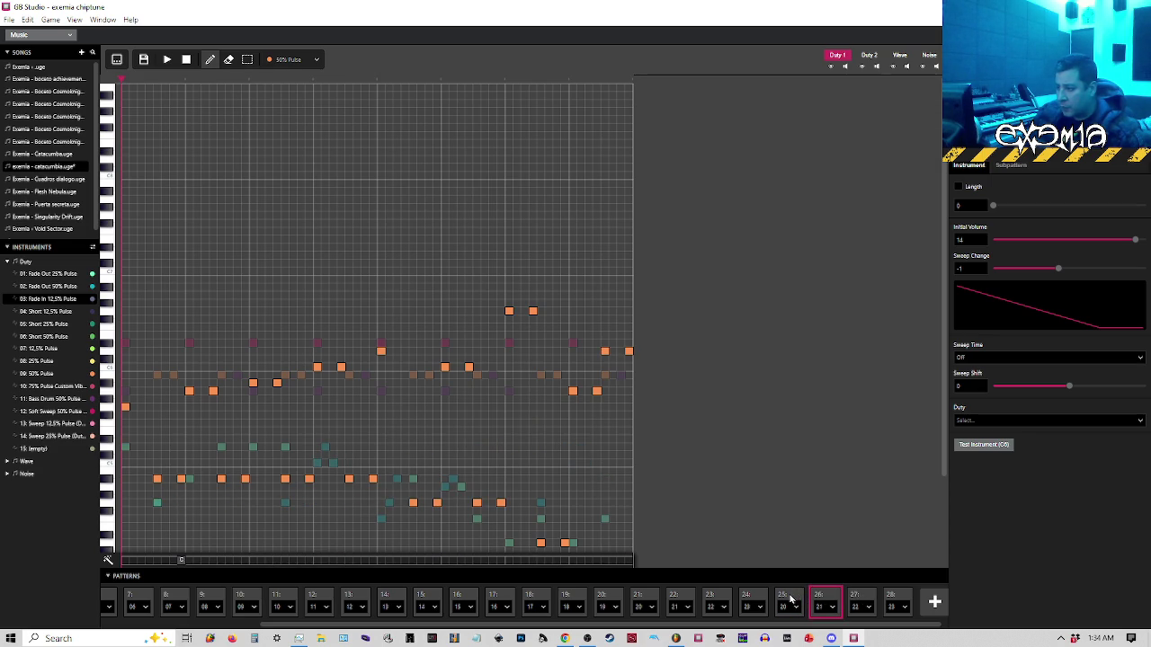
left_click(790, 601)
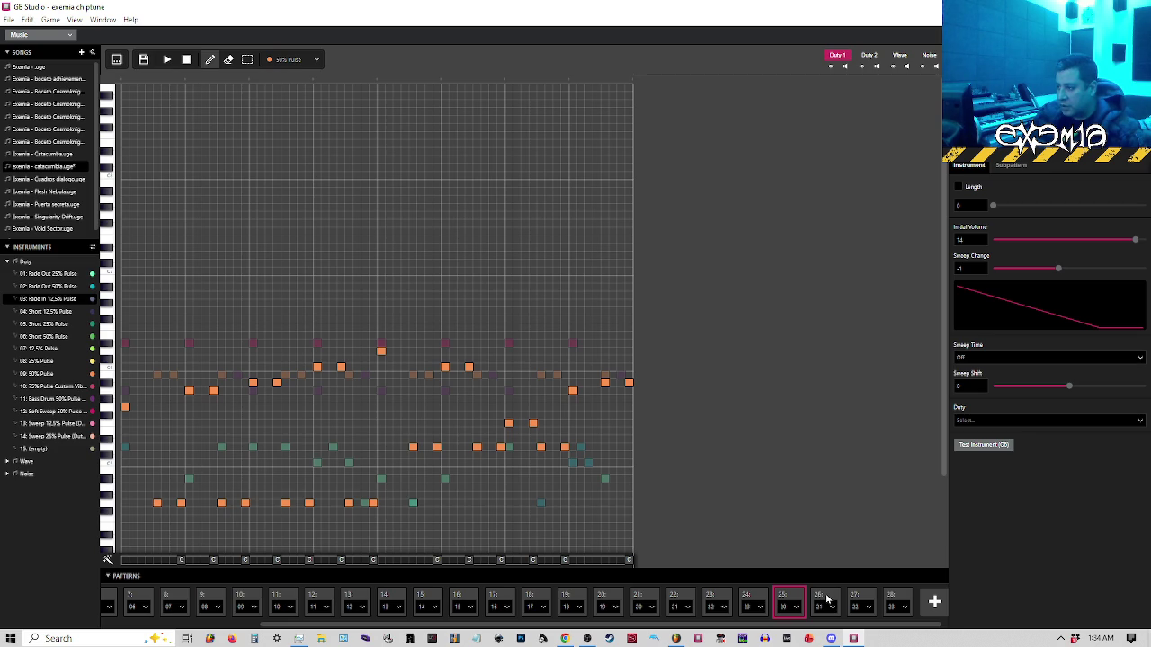
left_click(827, 600)
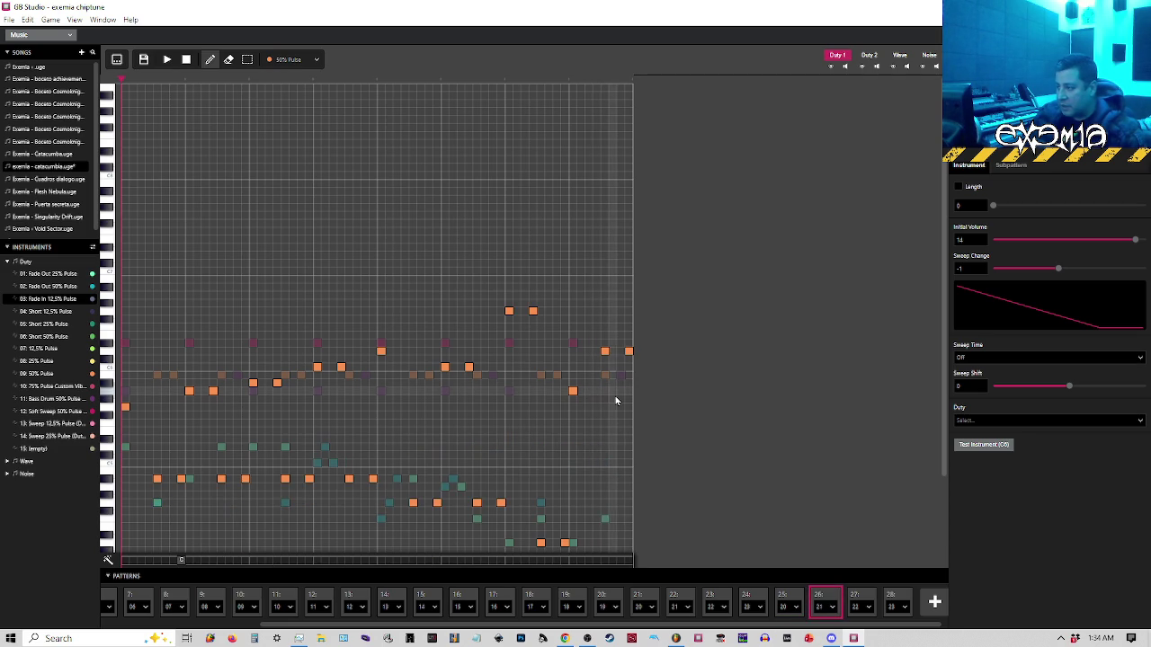
left_click(181, 561)
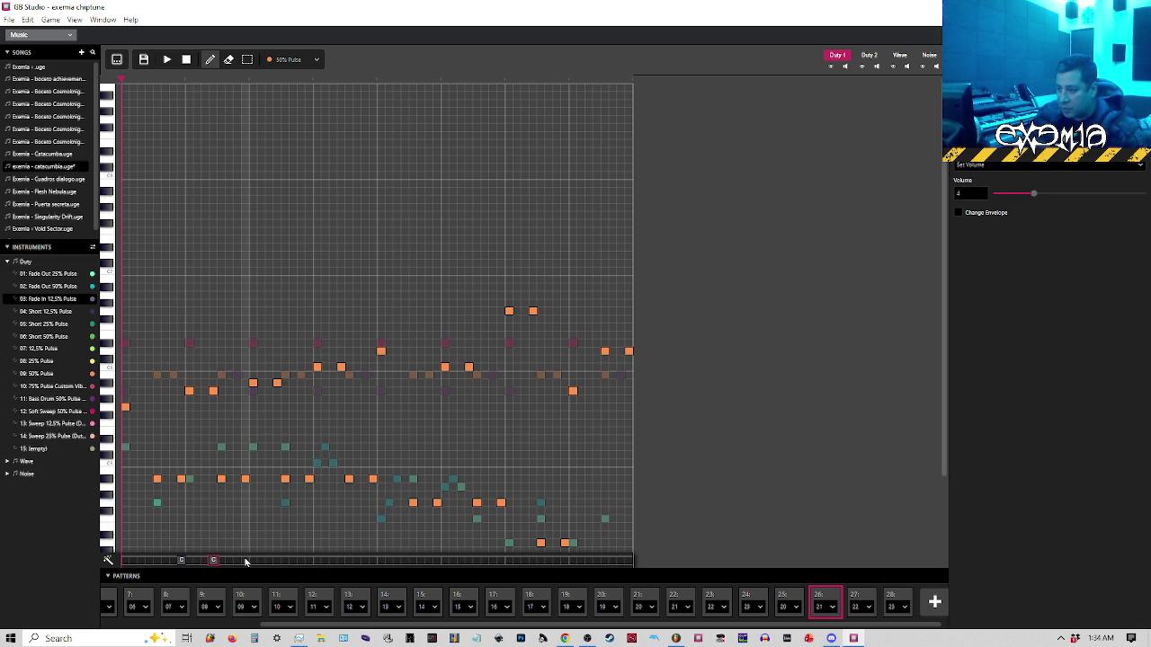
Place Set Volume effects at successive steps along pattern 26's Duty 1 effect lane to the end
left_click(277, 560)
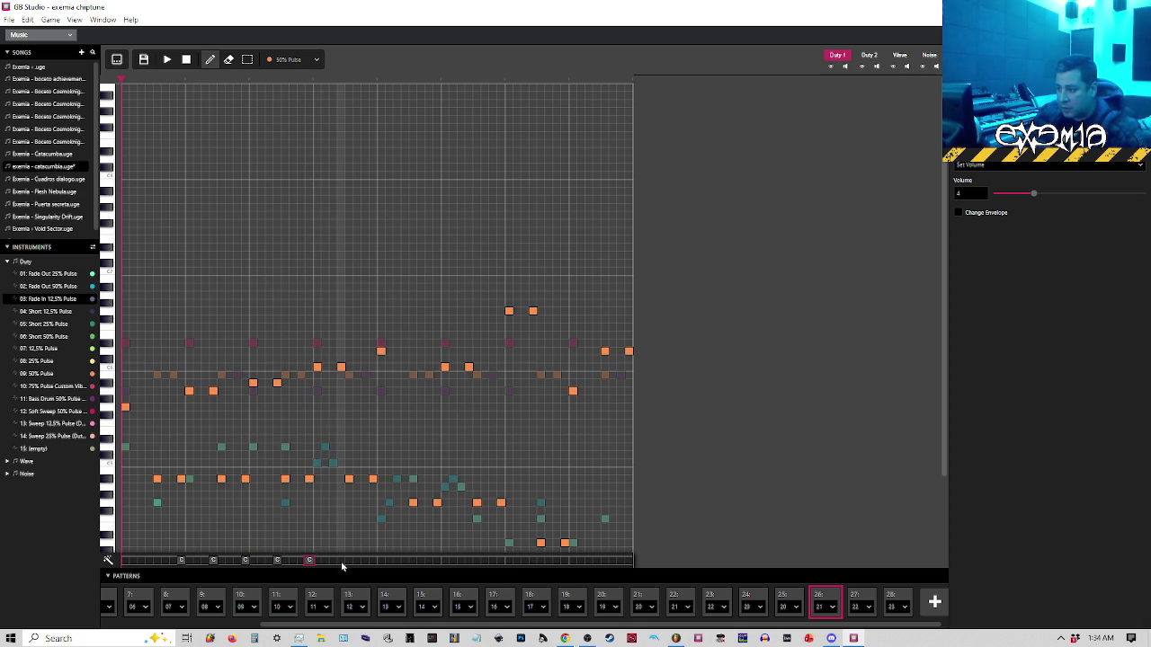
left_click(373, 560)
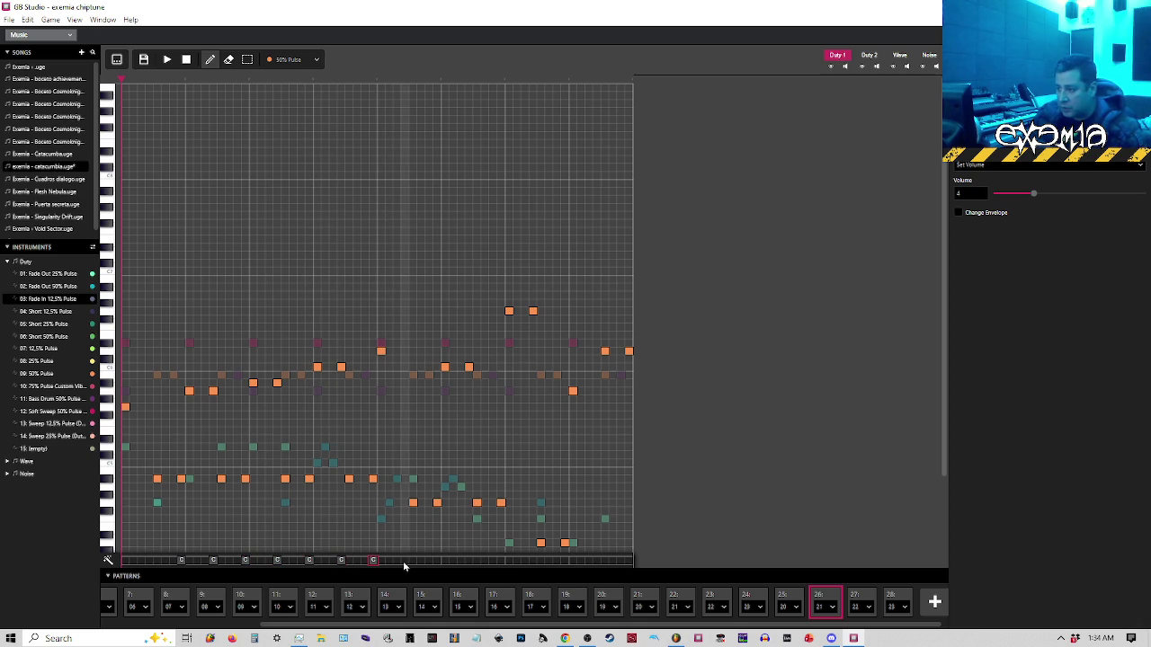
left_click(411, 561)
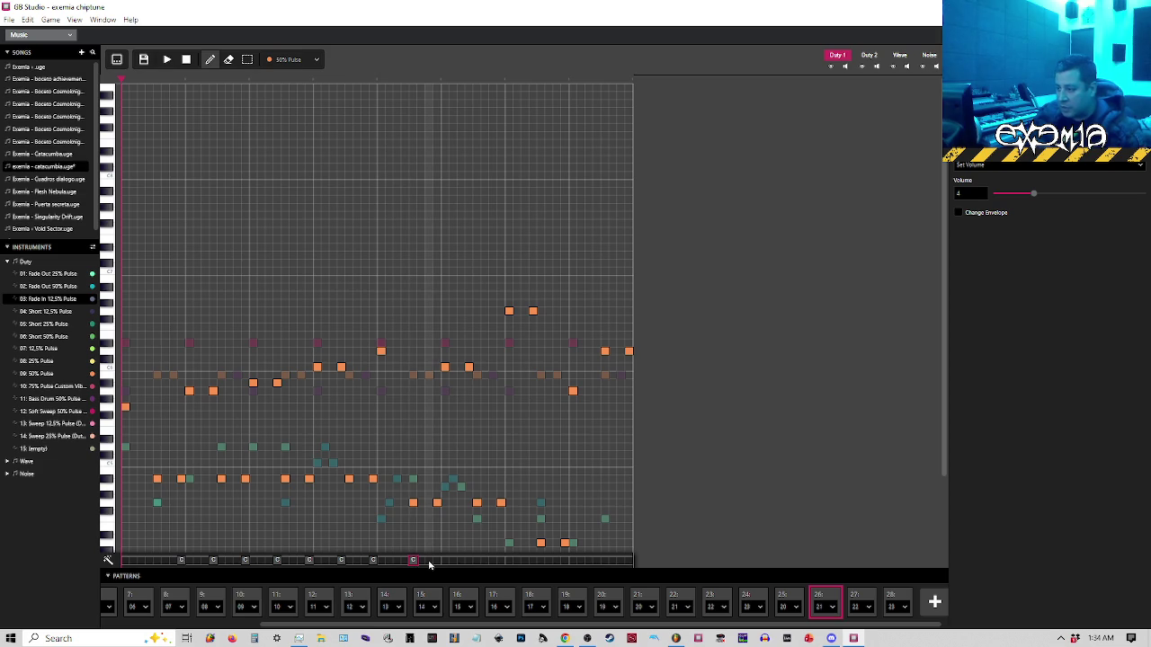
left_click(413, 561)
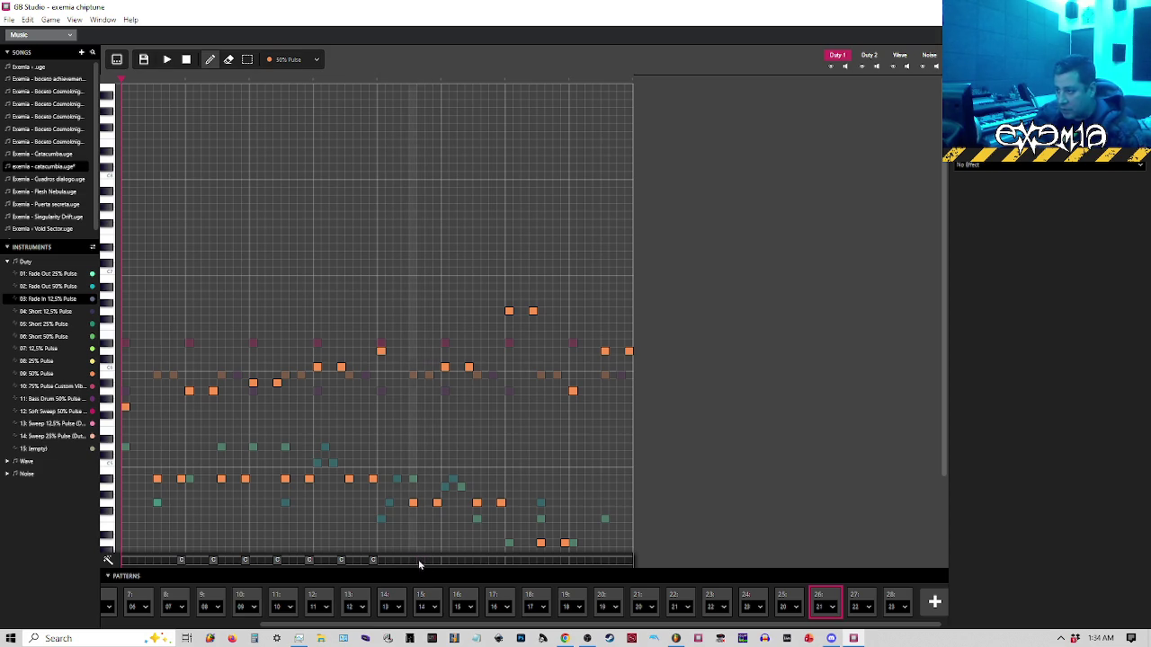
left_click(437, 561)
left_click(468, 561)
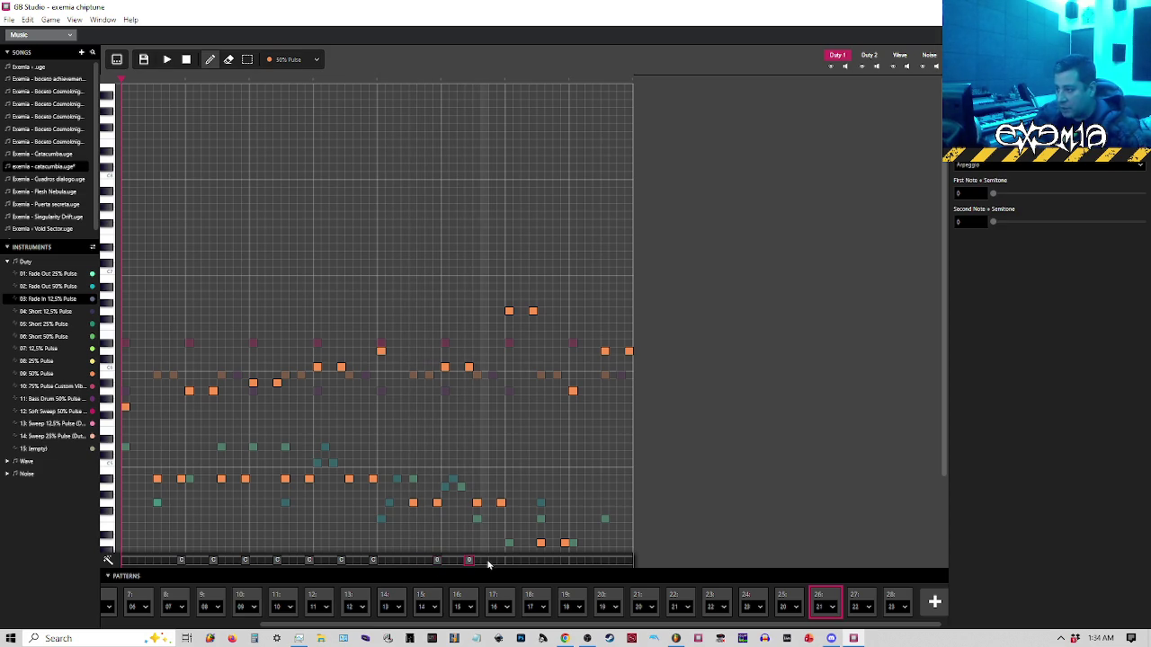
left_click(374, 561)
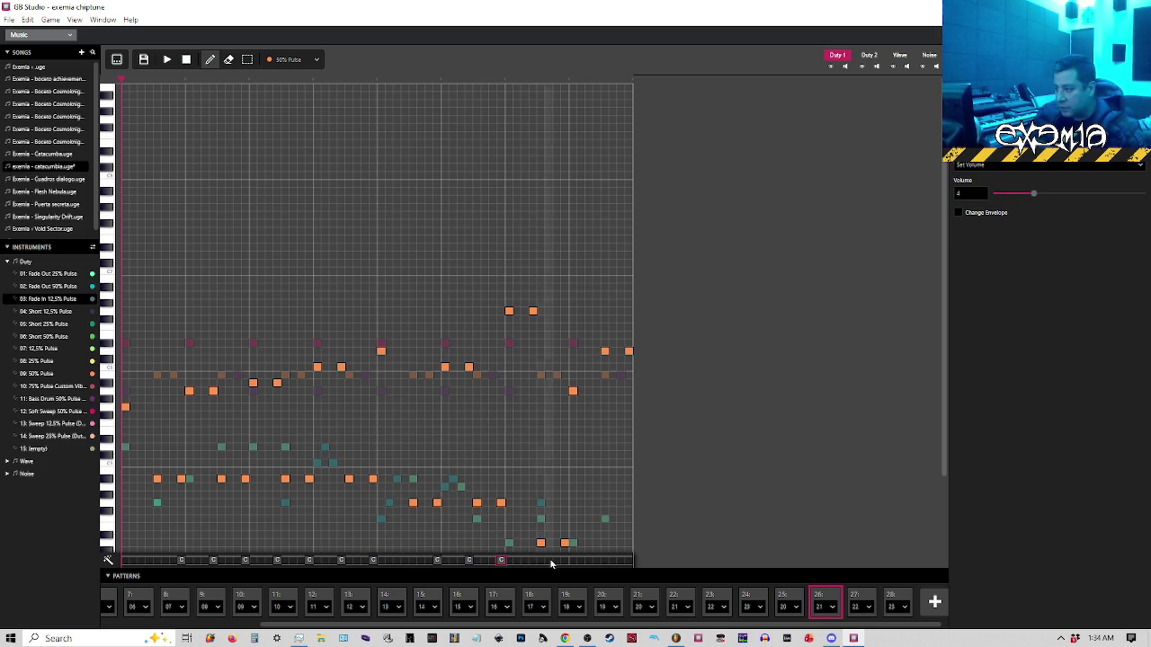
left_click(532, 559)
left_click(565, 560)
left_click(629, 561)
Set instrument 09: 50% Pulse to 50% duty and play pattern 25
key("space")
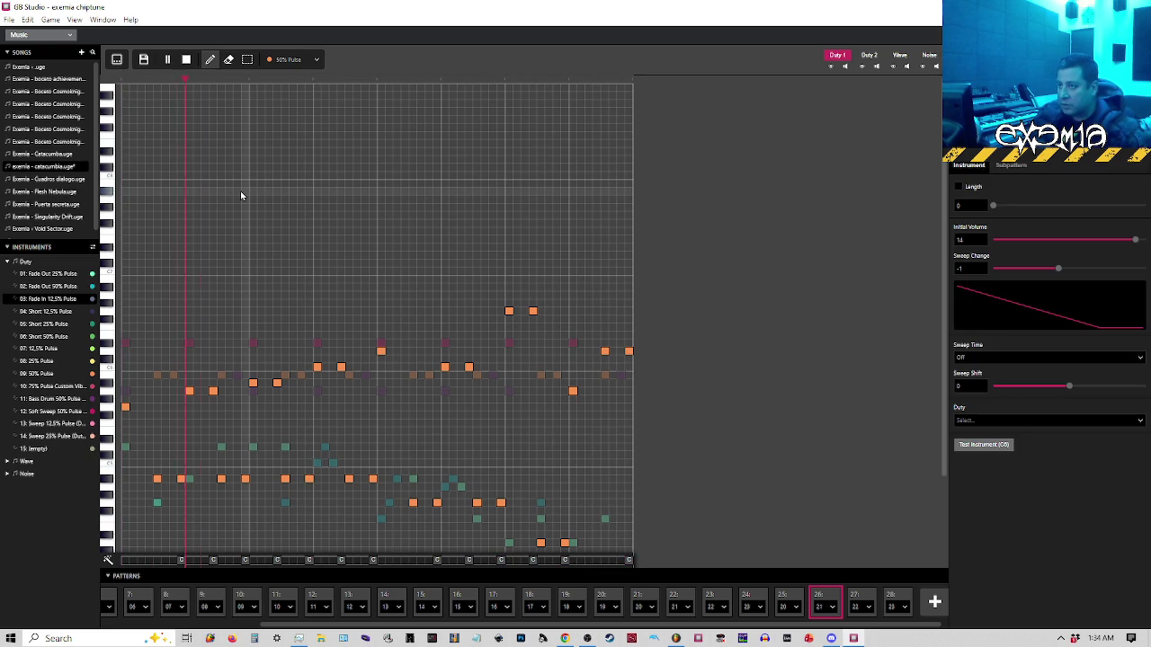
key("space")
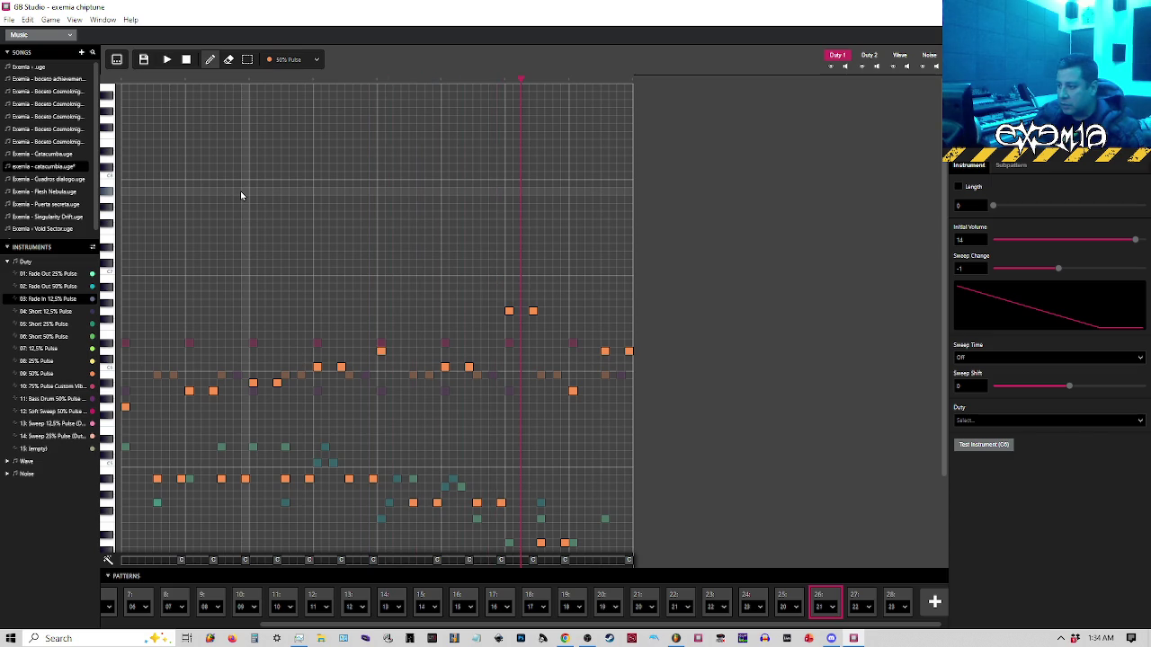
left_click(116, 86)
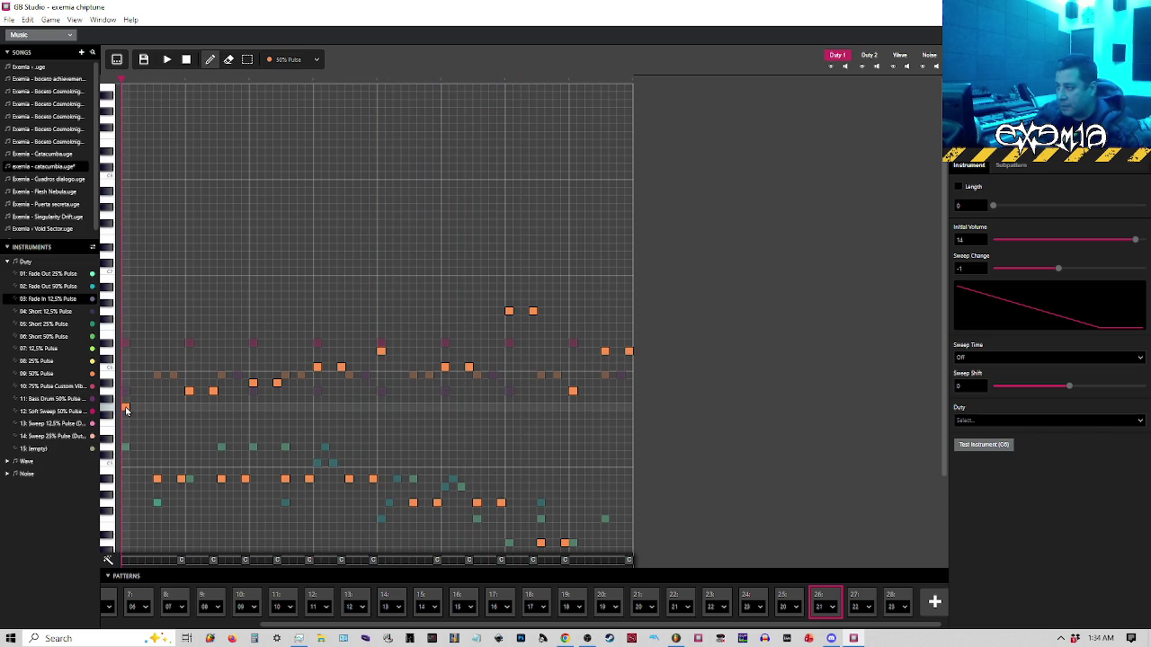
left_click(68, 374)
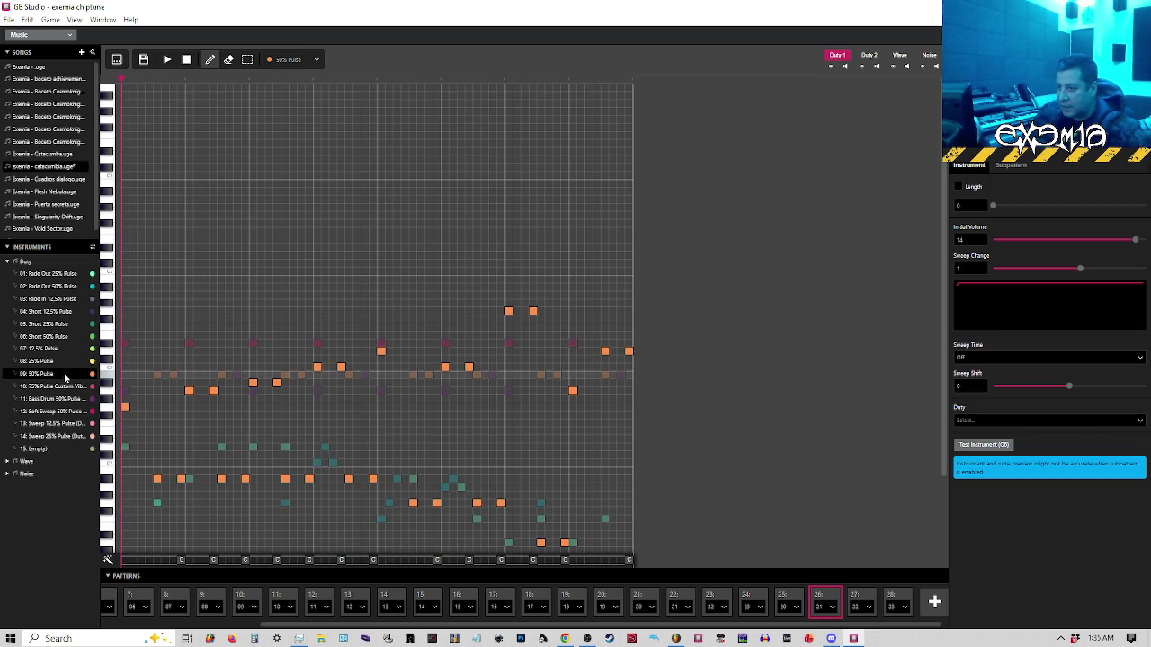
left_click(973, 420)
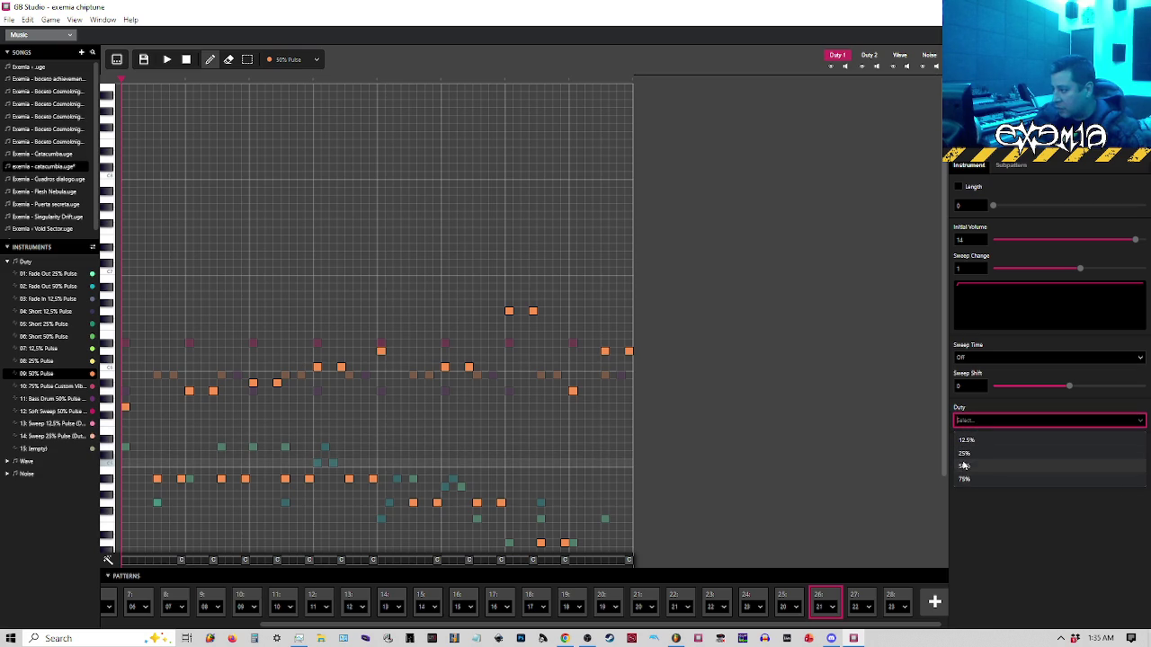
left_click(964, 466)
key("space")
key("space")
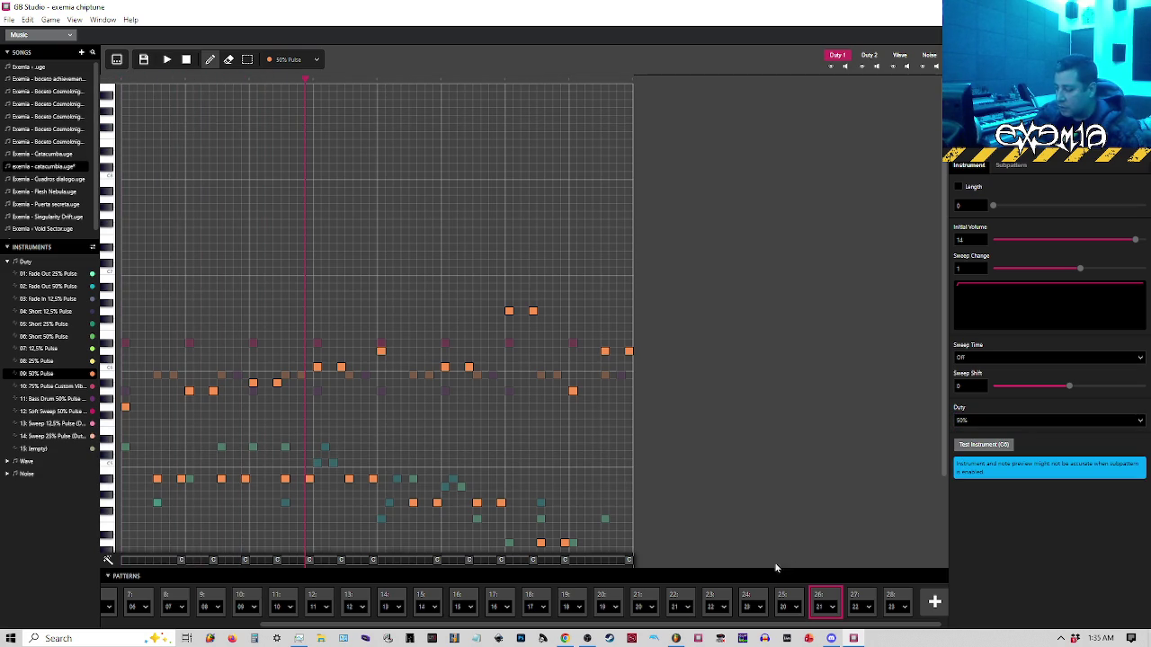
left_click(785, 599)
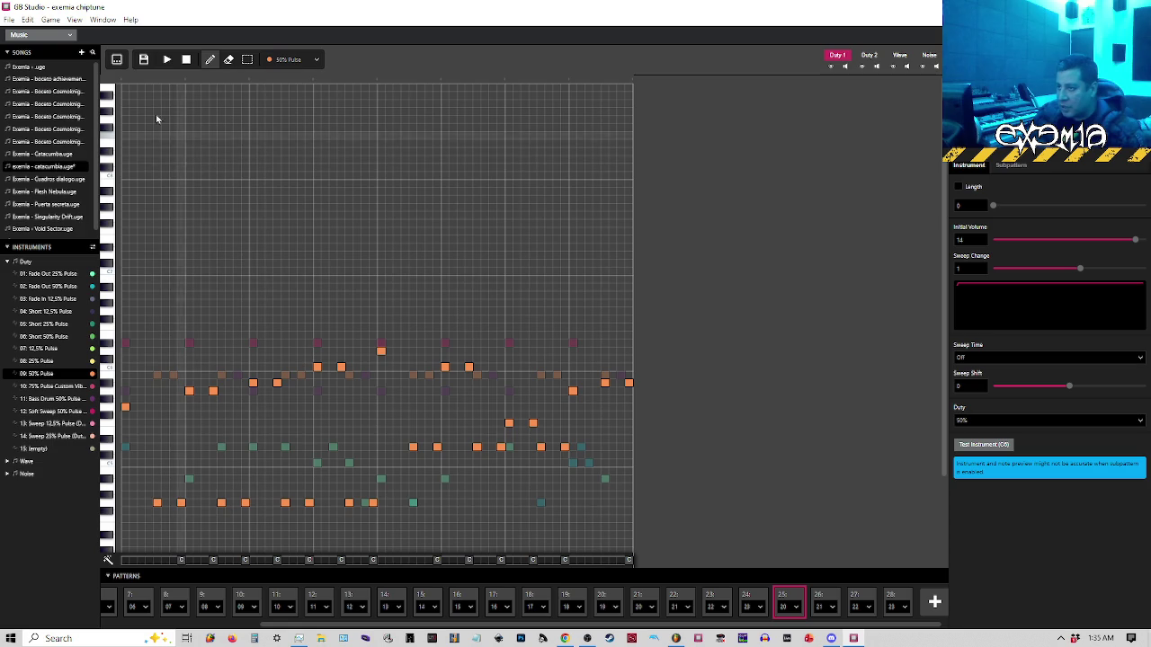
key("space")
key("space")
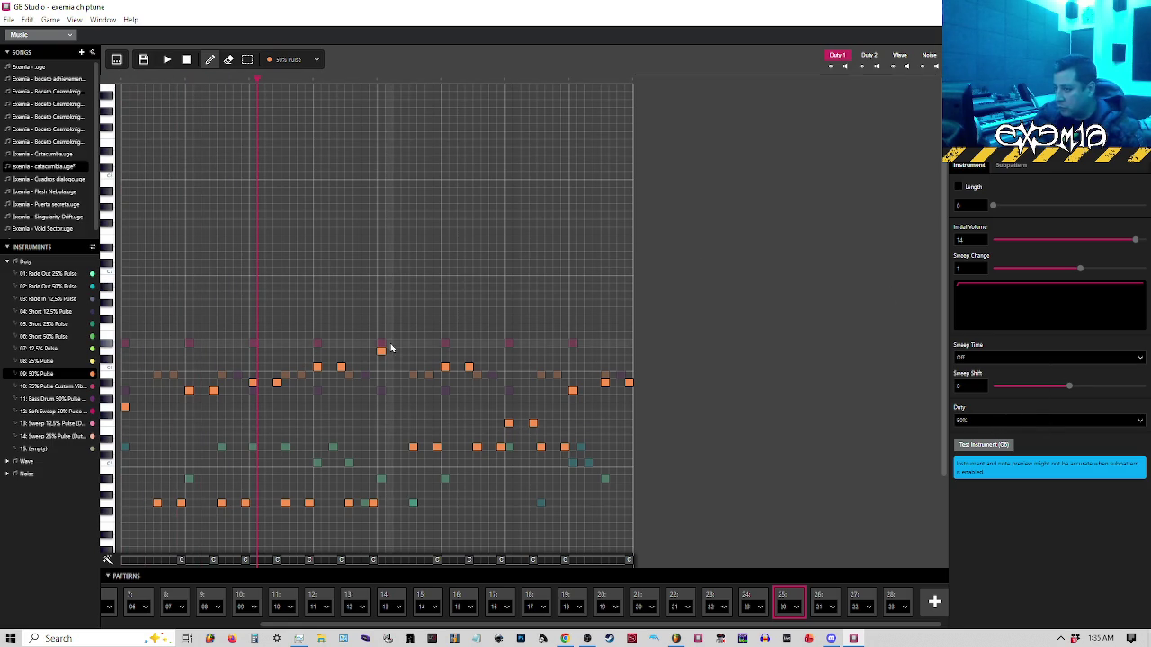
Change instrument 09's duty to 75%, then 25%, and play the pattern
left_click(45, 386)
left_click(41, 373)
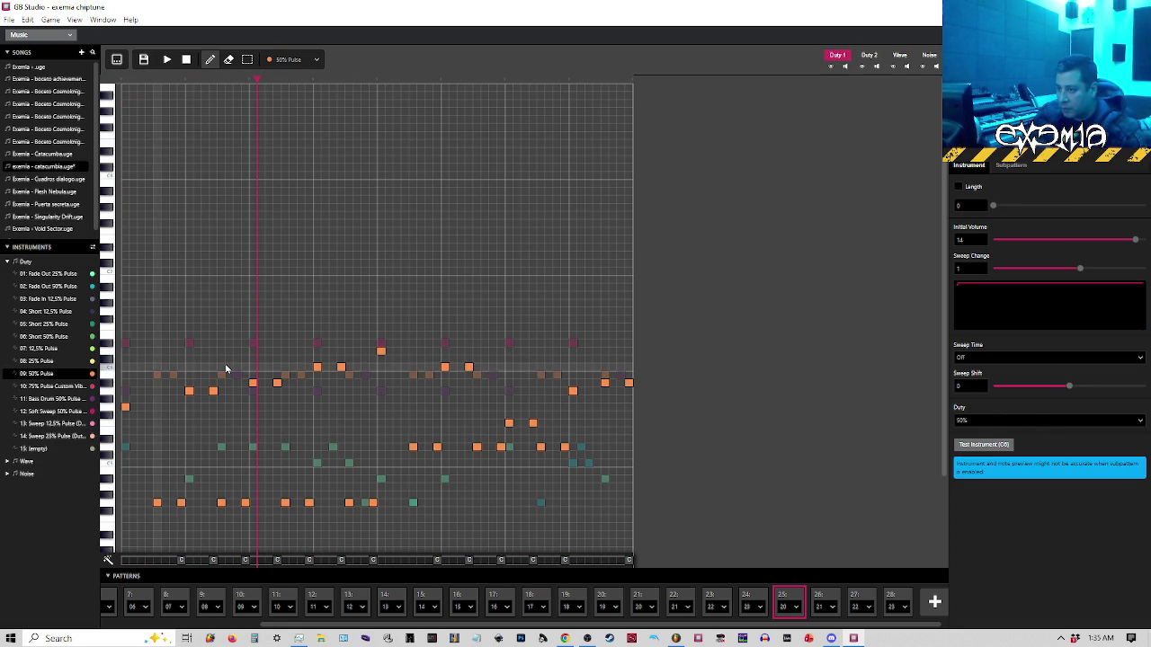
left_click(1047, 420)
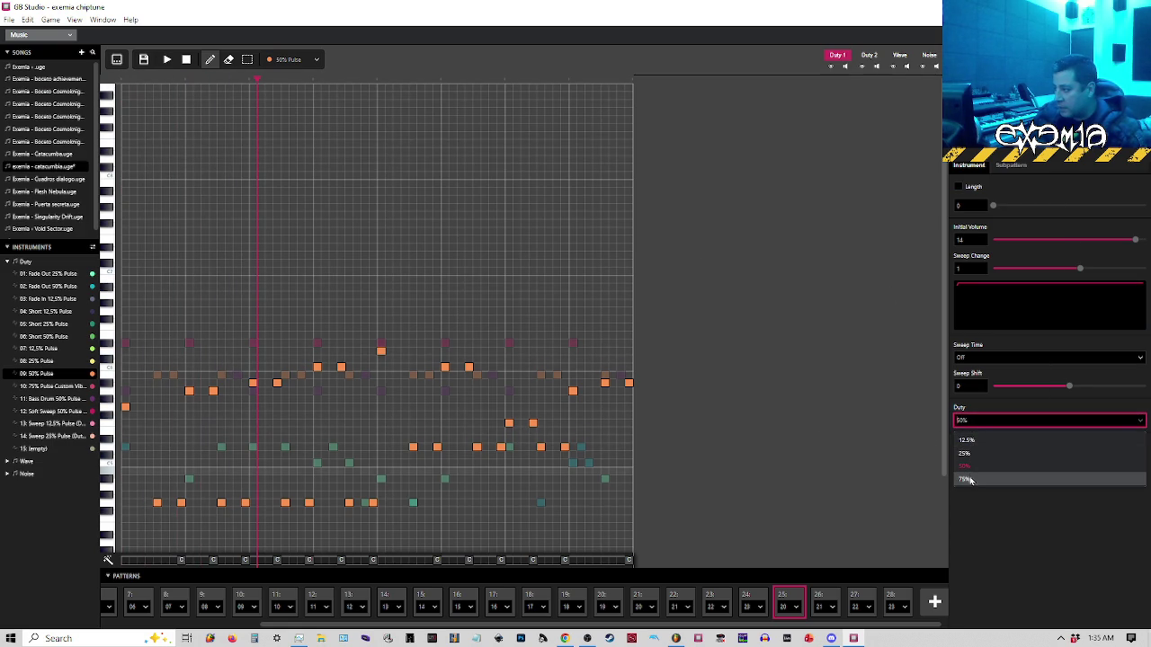
left_click(968, 480)
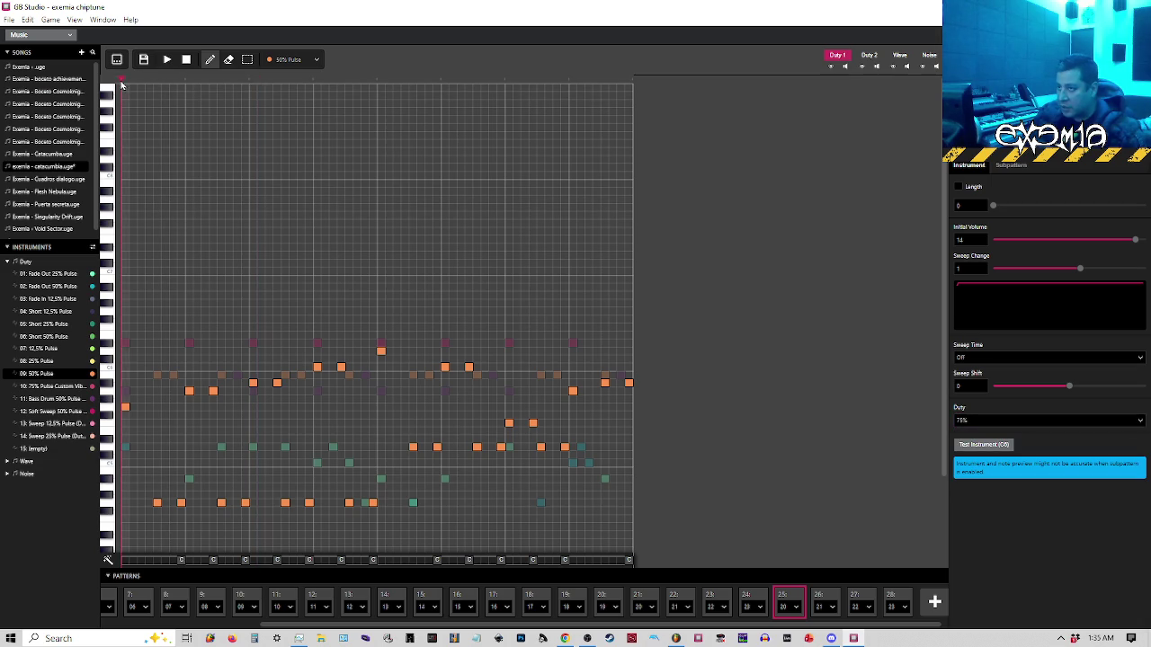
left_click(999, 420)
left_click(989, 453)
key("space")
Audition instrument 09 at 12.5% duty, then set it back to 50% and replay
left_click(1043, 420)
left_click(989, 438)
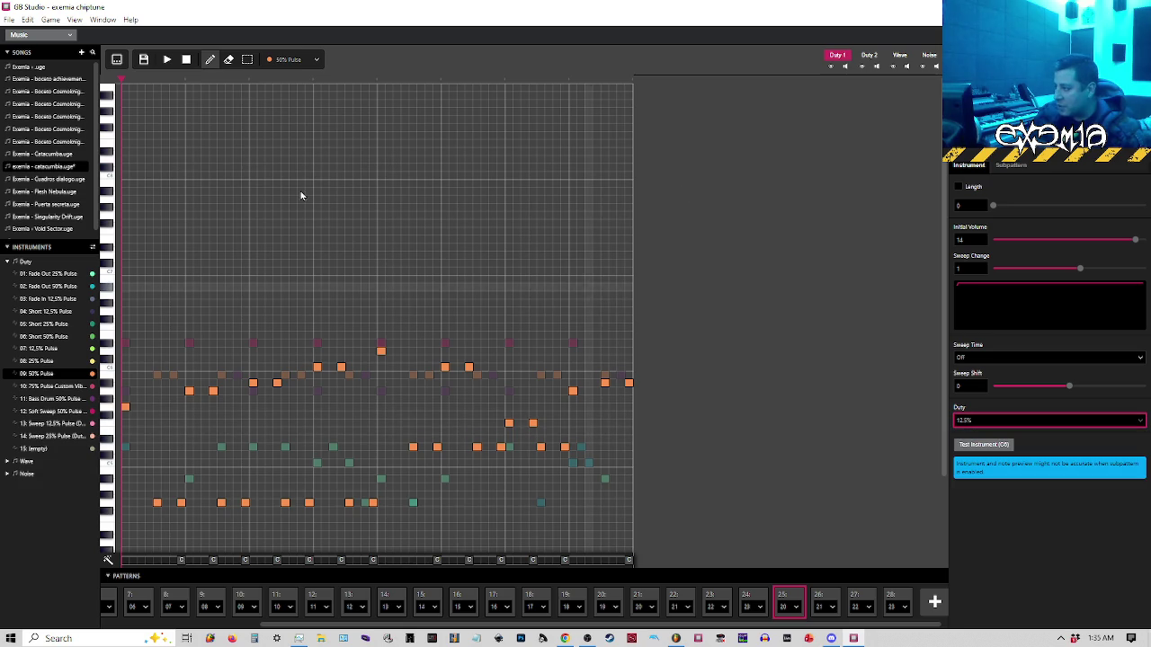
left_click(123, 83)
key("space")
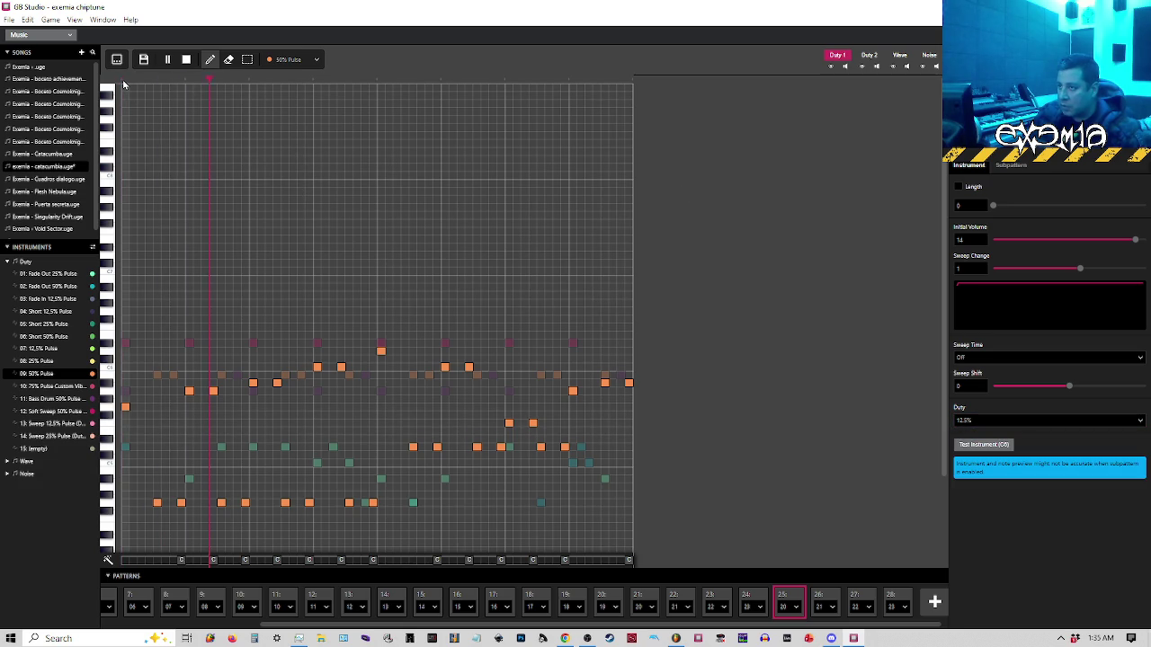
left_click(1034, 420)
left_click(982, 470)
left_click(124, 84)
key("space")
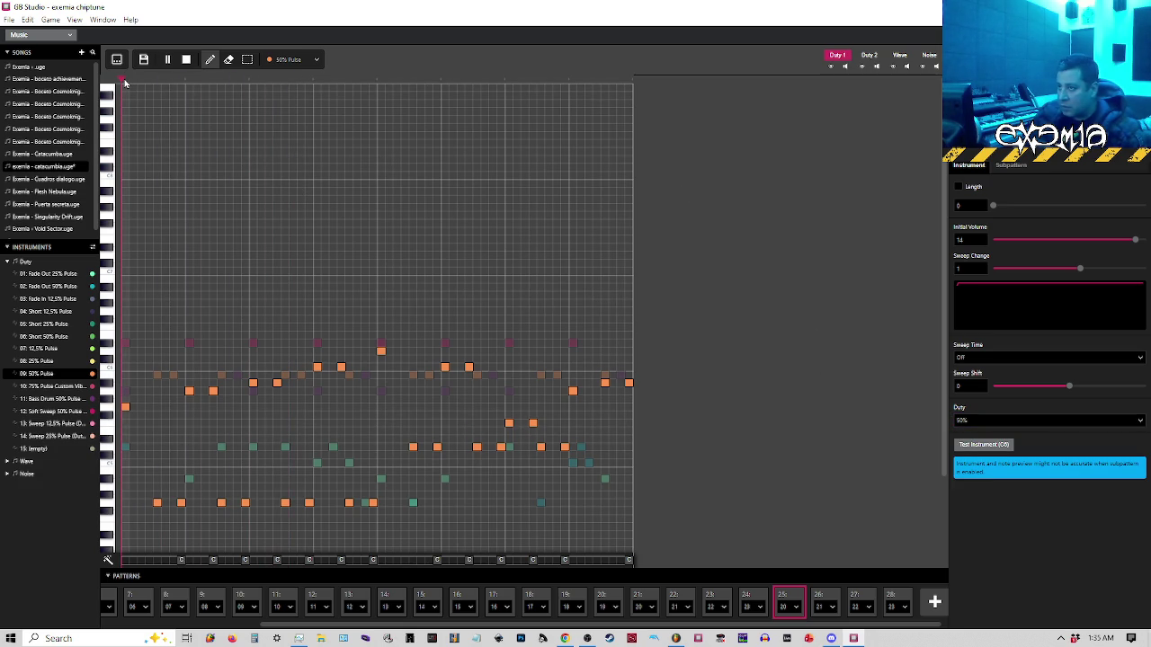
Compare patterns 24 and 26, return to pattern 25 as tracker rows, and select Duty 1 row 00
left_click(744, 603)
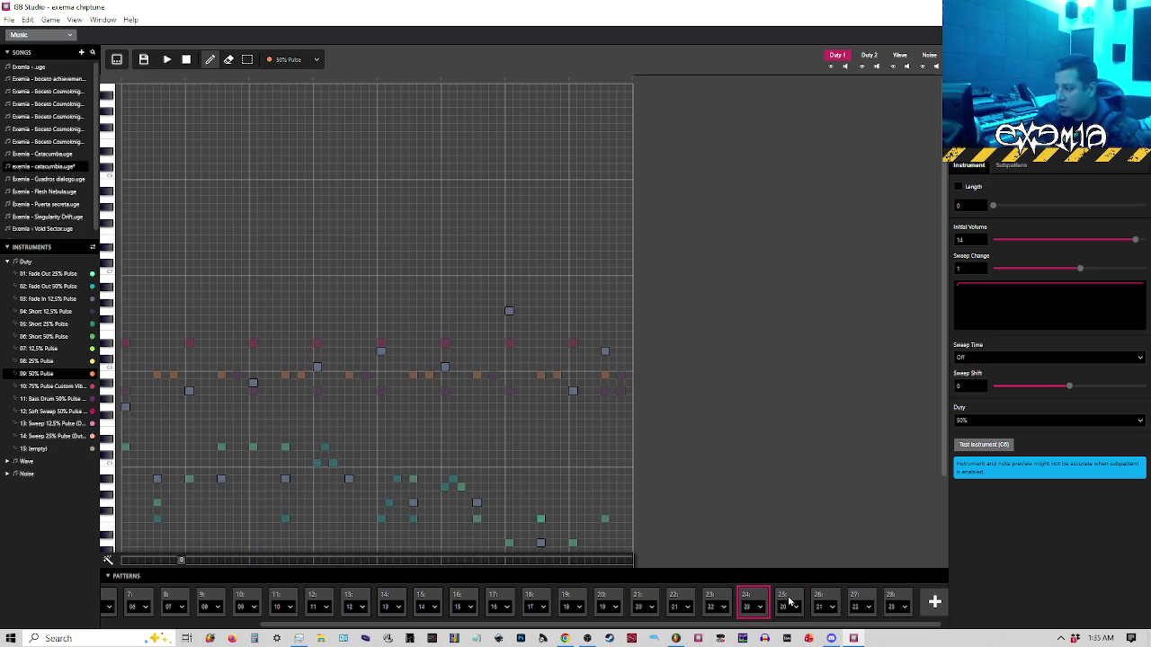
left_click(778, 601)
left_click(829, 600)
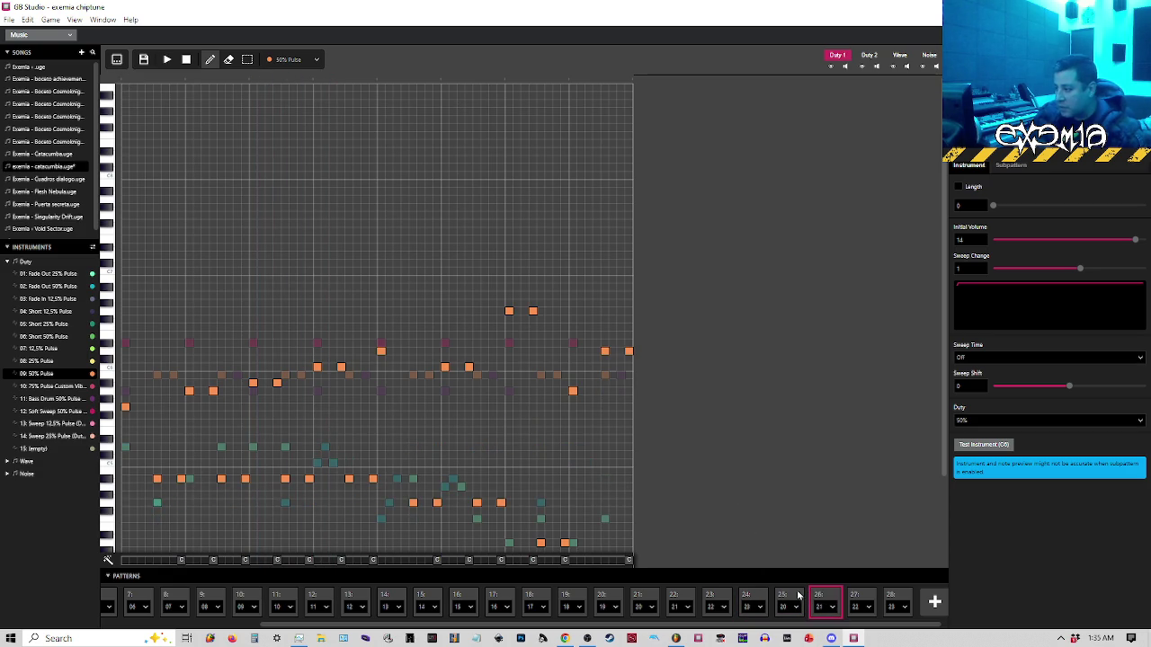
left_click(787, 600)
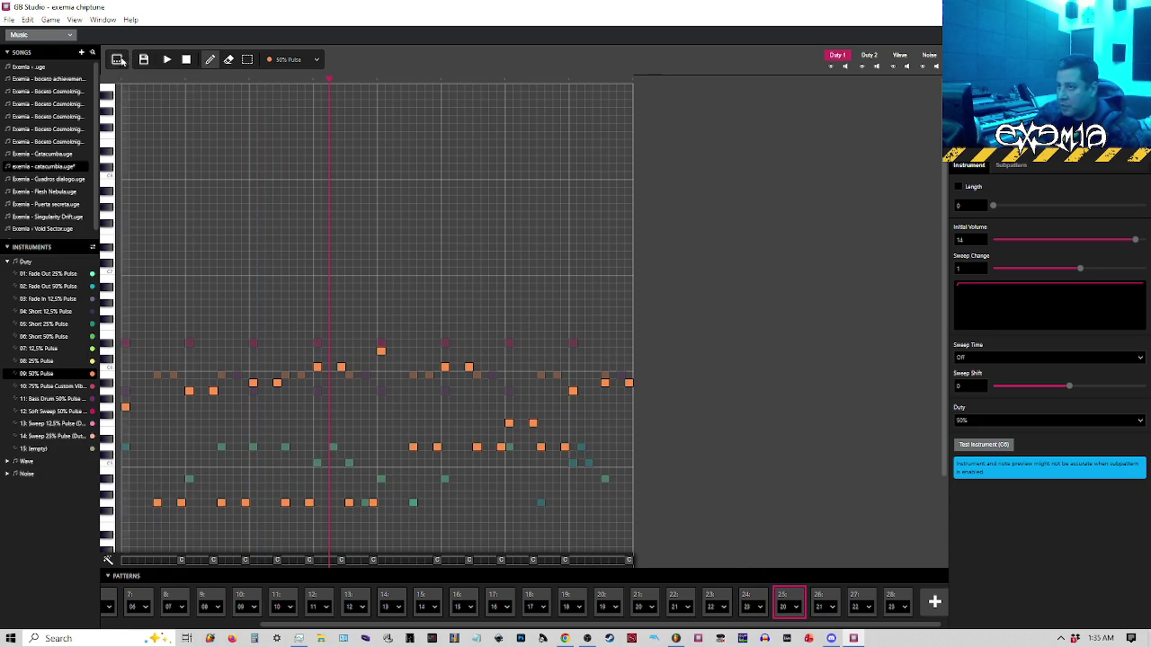
left_click(116, 59)
left_click(203, 131)
In order slot 27, paste the instrument 09 melody over Duty 1 rows 01 onward
left_click(180, 97)
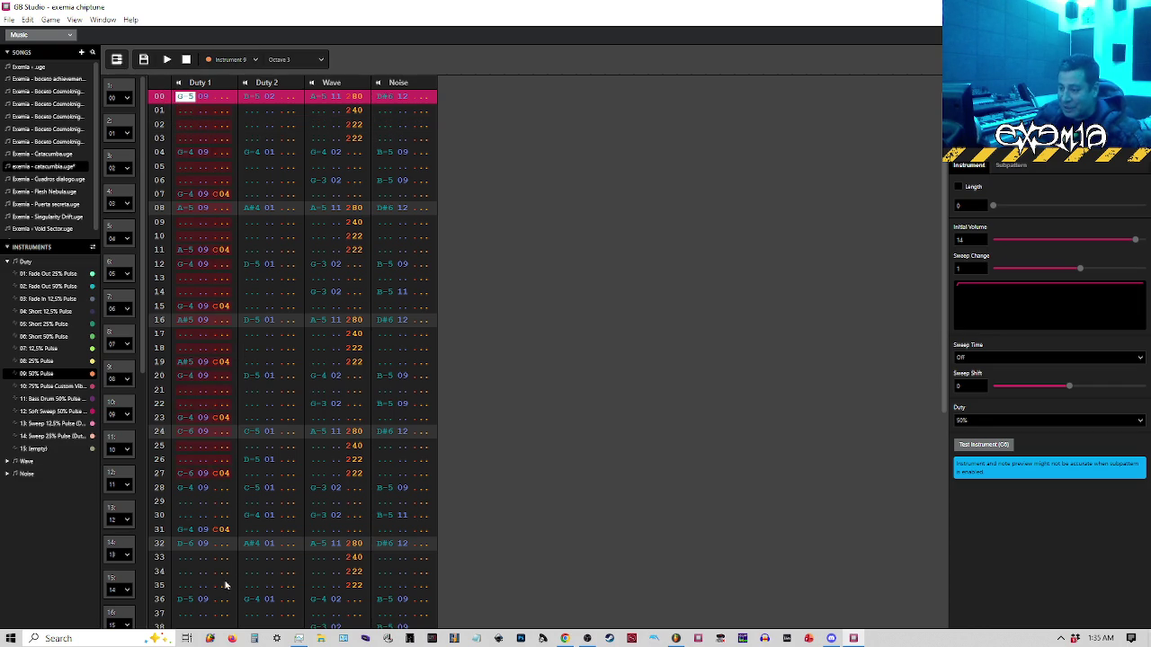
scroll(227, 586, "down", 5)
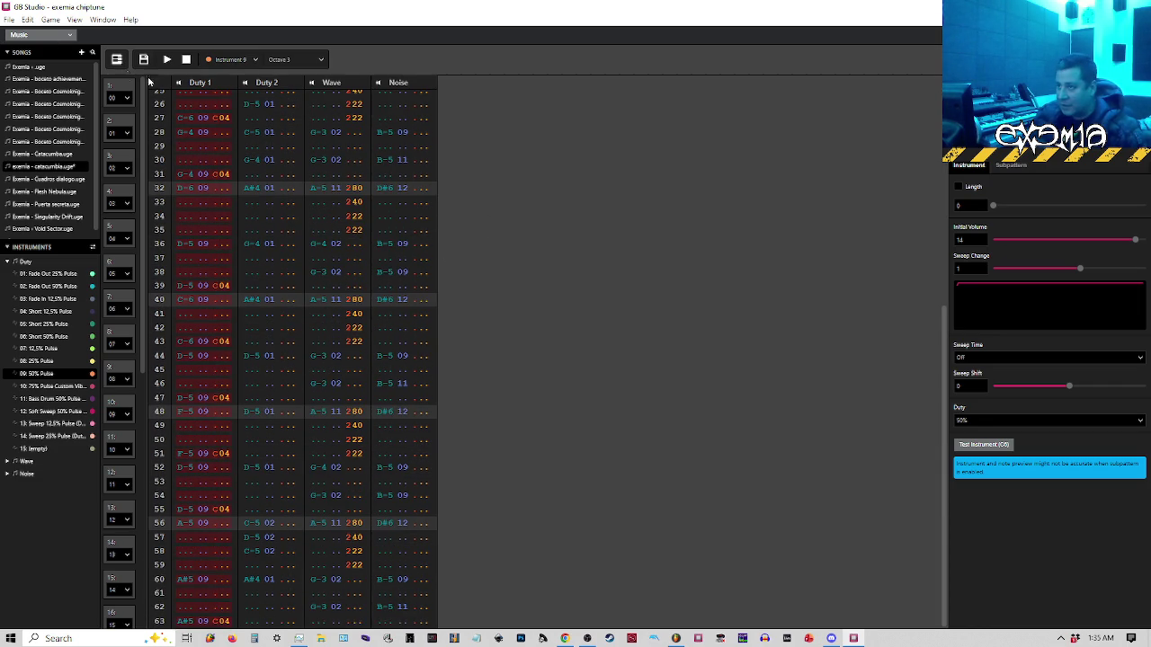
left_click_drag(141, 310, 144, 571)
left_click(120, 538)
scroll(222, 206, "up", 5)
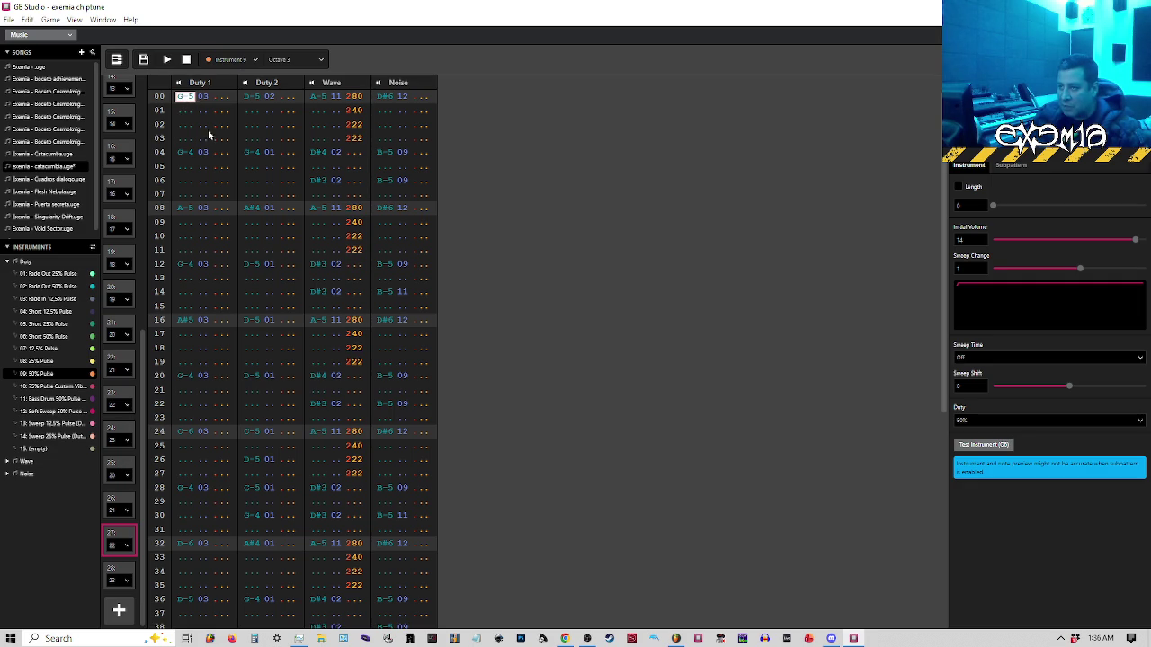
mouse_move(202, 109)
left_mouse_down()
mouse_move(231, 506)
mouse_move(219, 545)
mouse_move(225, 611)
left_mouse_up()
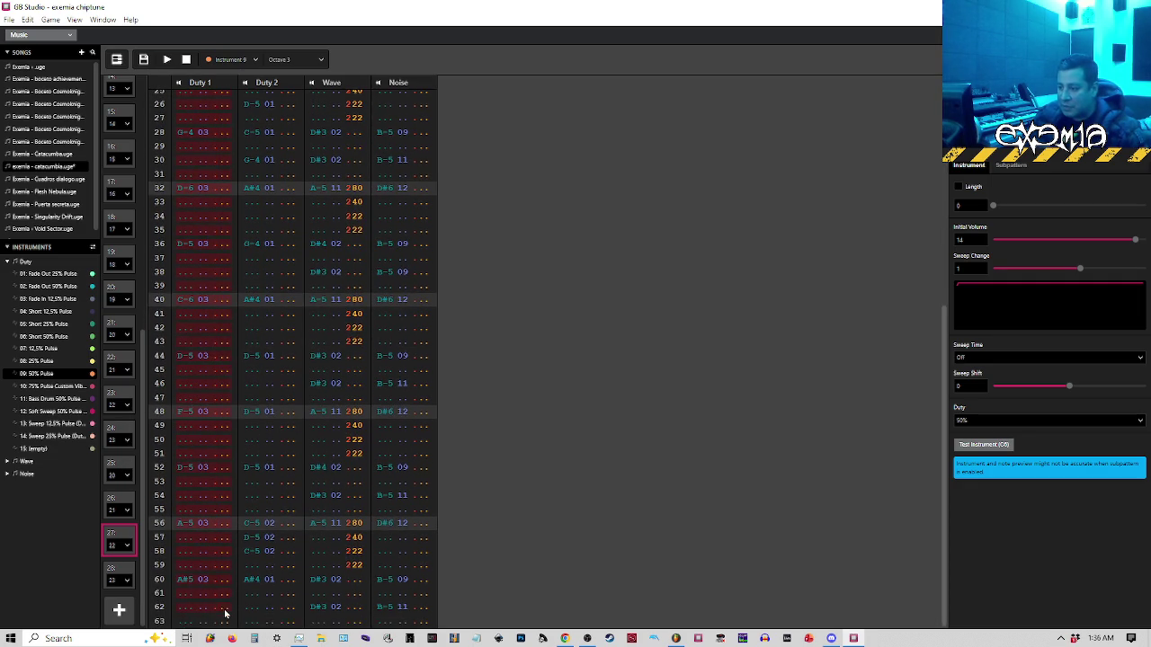
key("ctrl+v")
Check slots 25 and 26, then paste the instrument 09 melody into slot 28's Duty 1
left_click(126, 473)
left_click(126, 505)
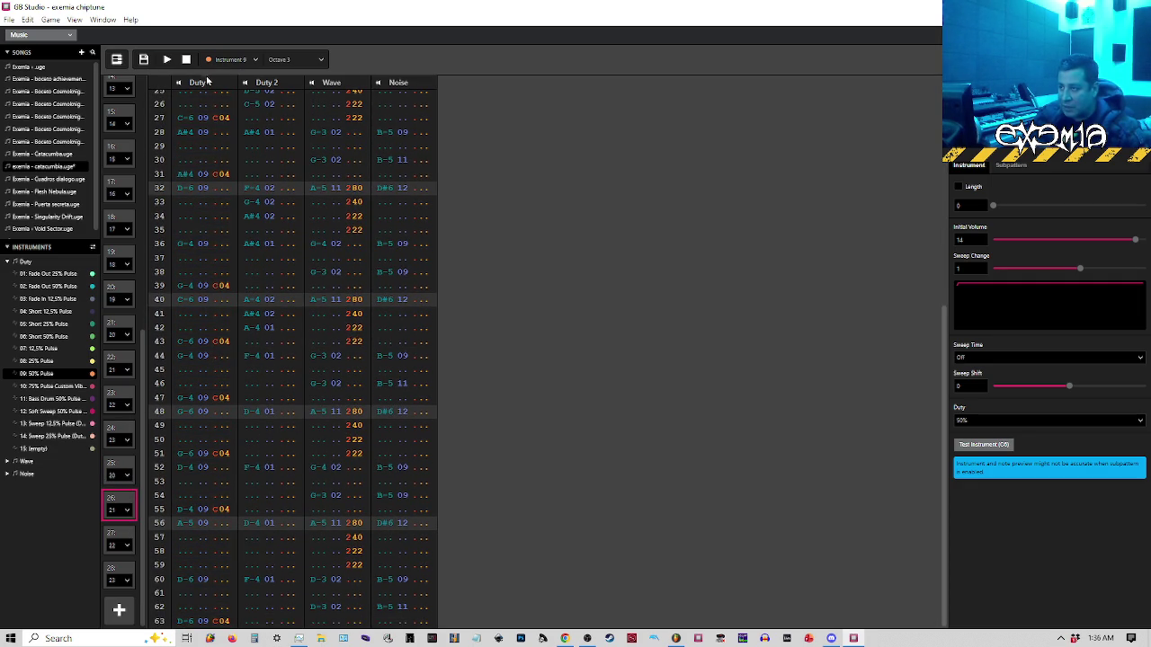
scroll(187, 126, "up", 5)
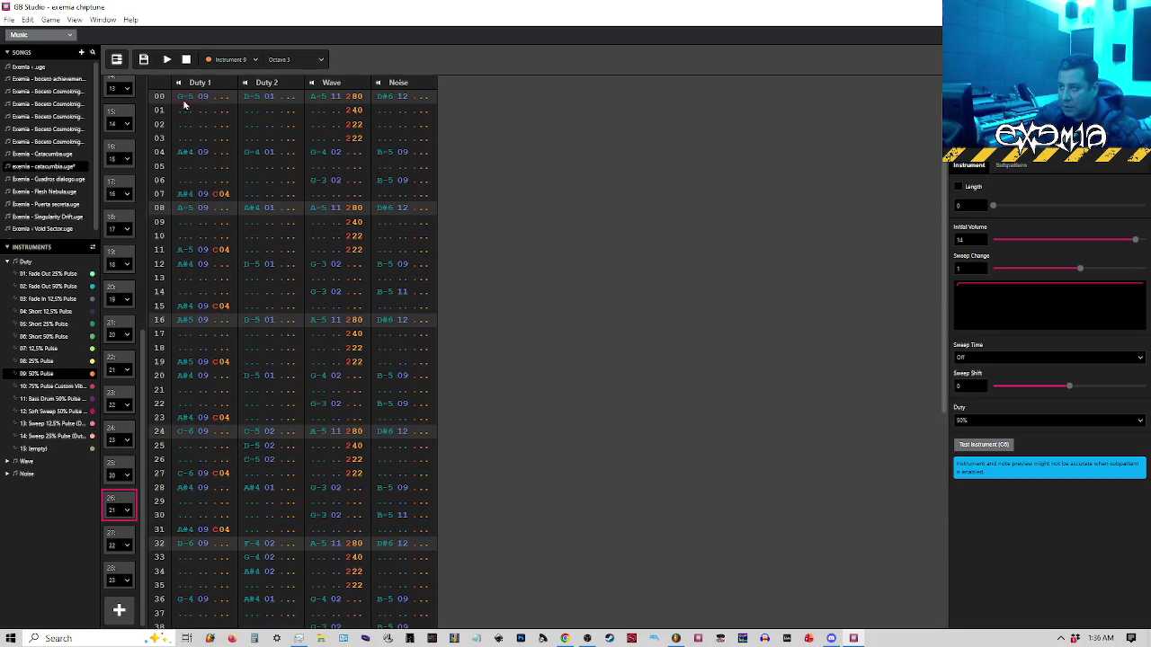
mouse_move(190, 133)
left_mouse_down()
mouse_move(206, 527)
mouse_move(221, 598)
left_mouse_up()
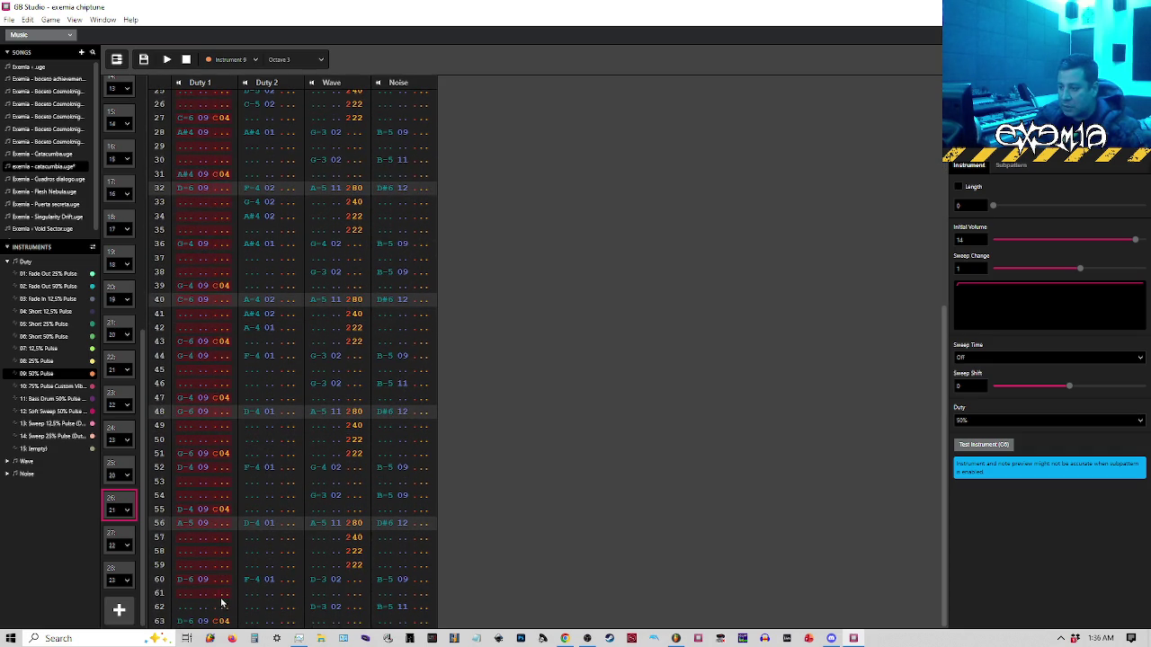
left_click(122, 570)
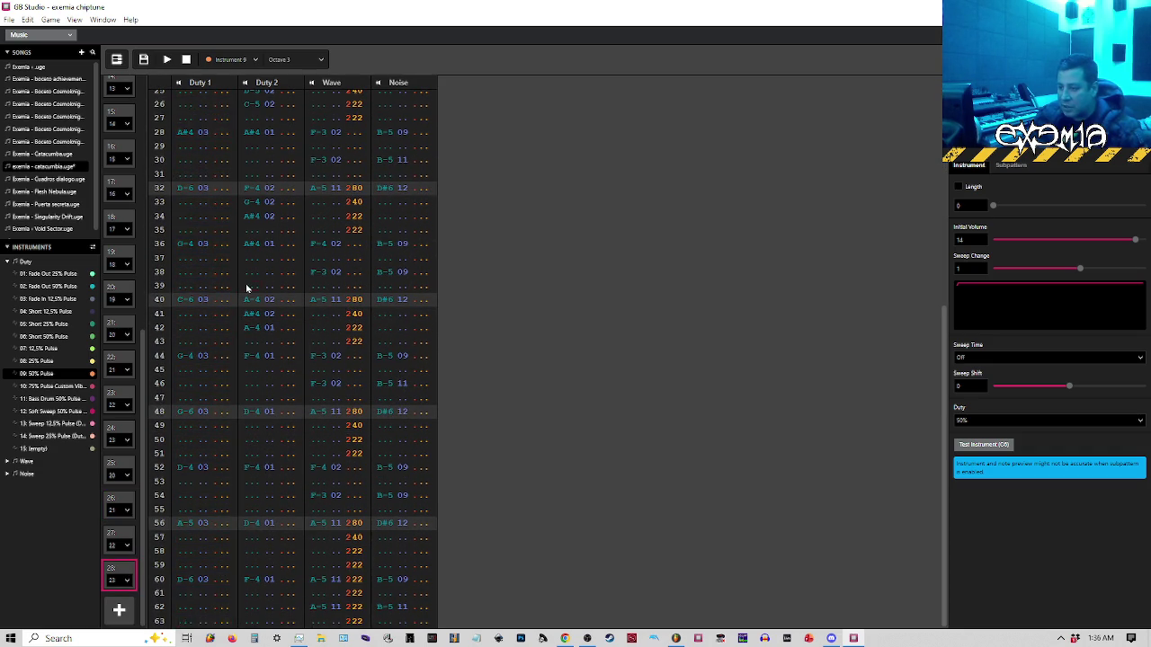
scroll(249, 291, "up", 5)
key("ctrl+v")
In the piano roll, lower the 50% Pulse instrument's initial volume to 12
left_click(119, 59)
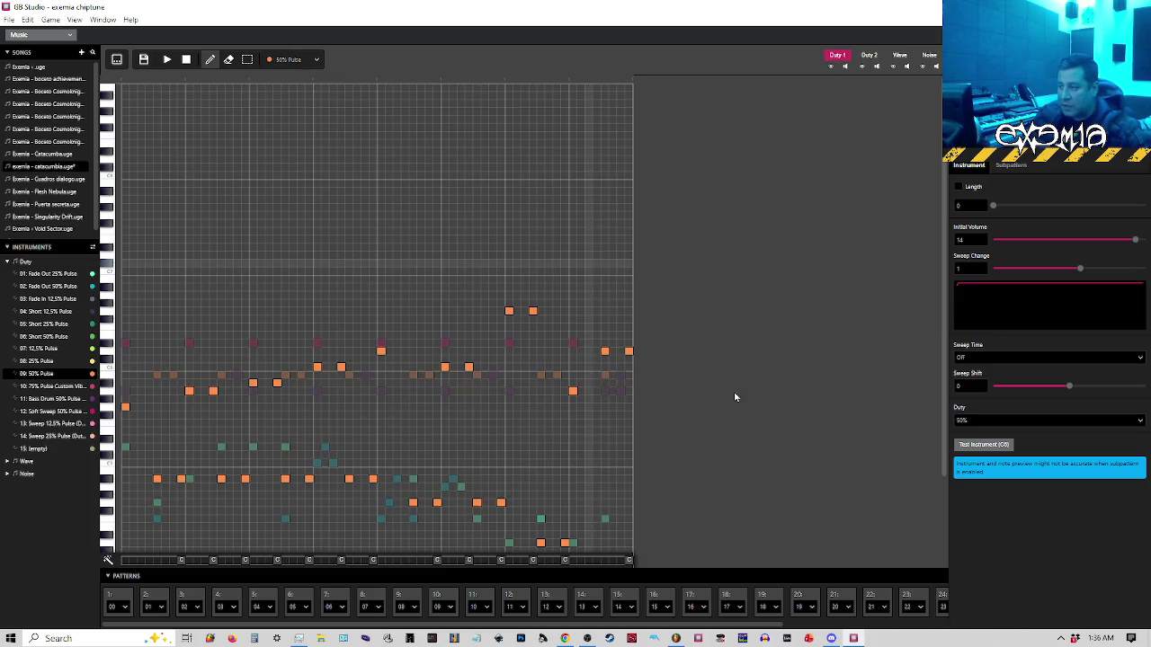
left_click(838, 598)
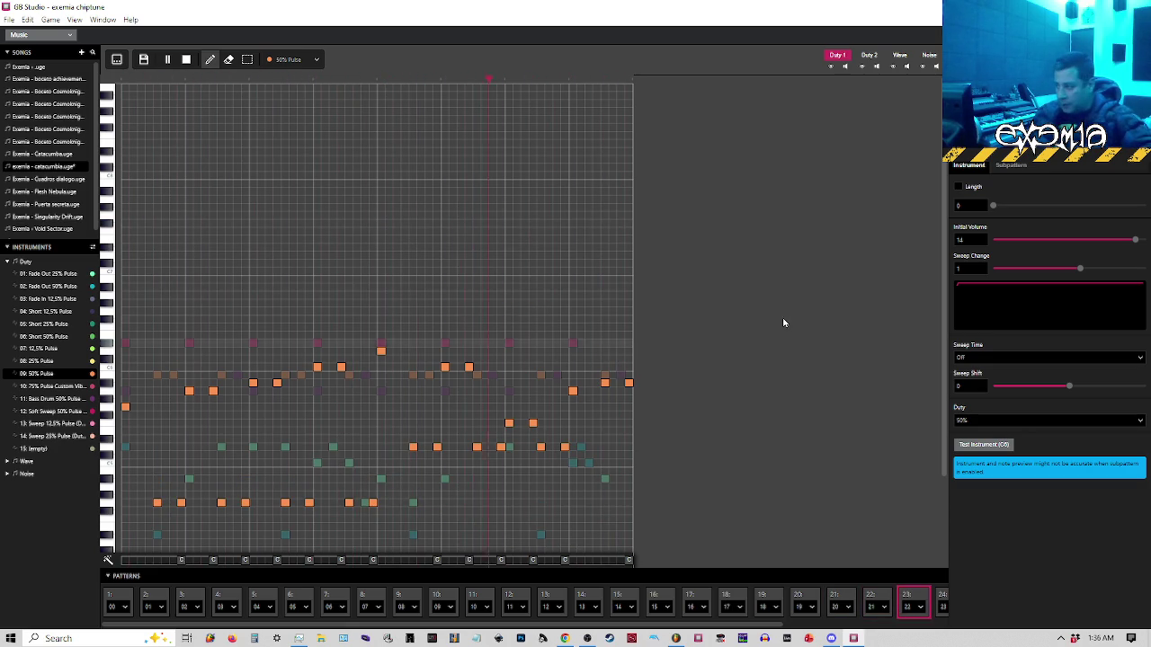
left_click(1115, 241)
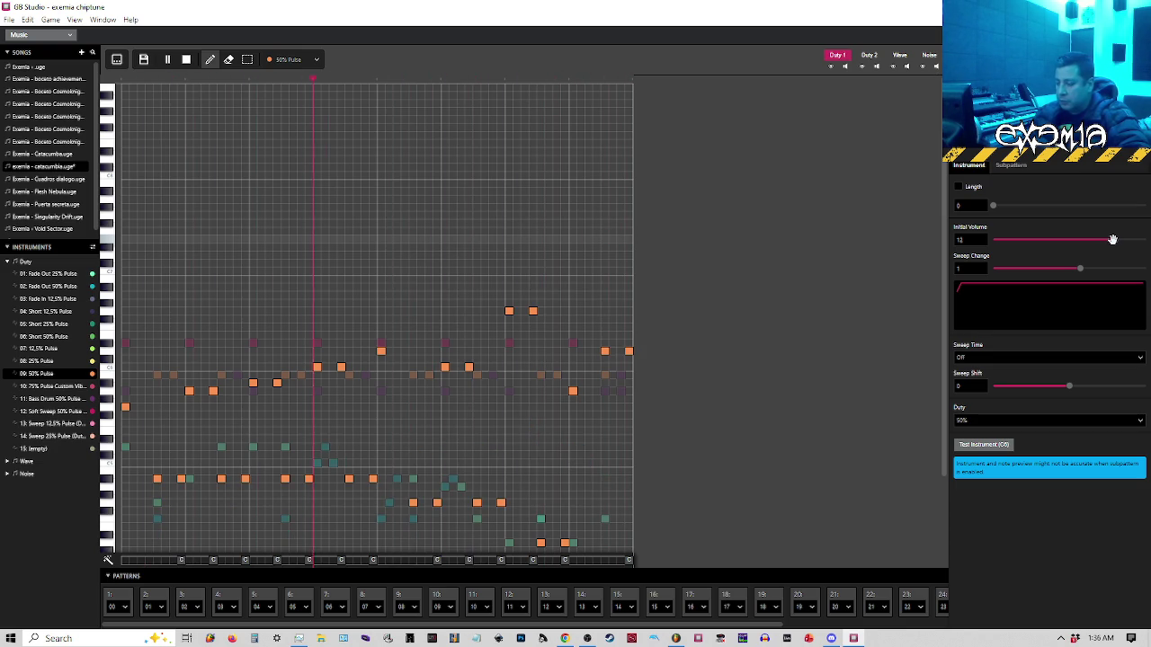
Play the song, open pattern 28, and set playback to start at its high note
key("space")
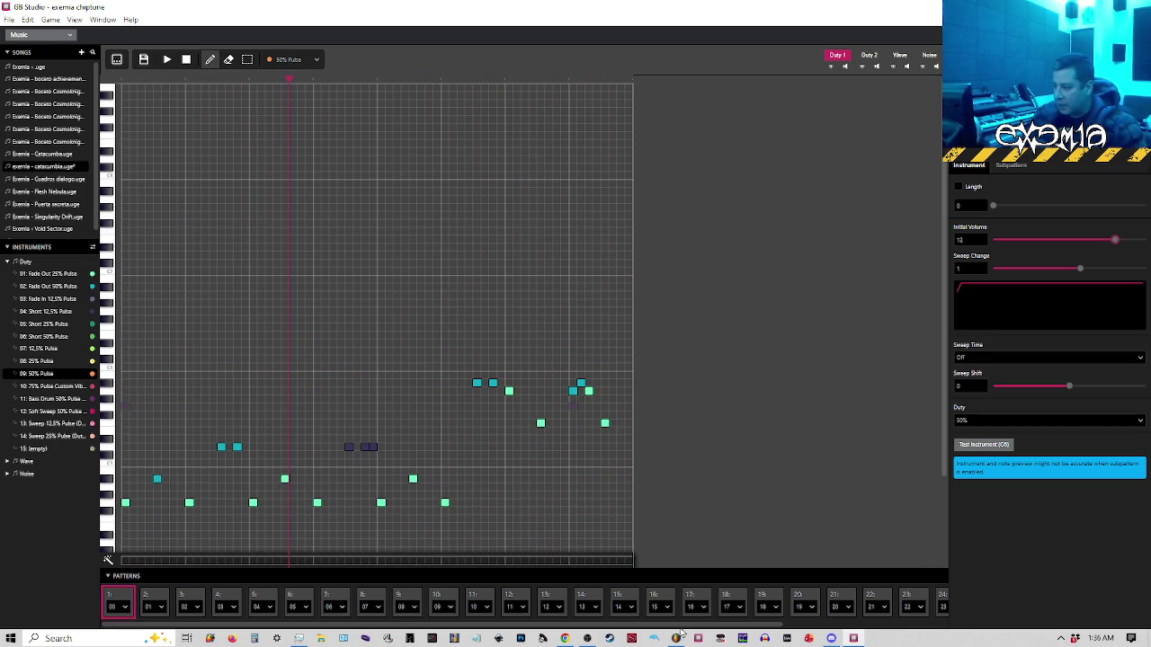
scroll(899, 601, "right", 3)
left_click(893, 599)
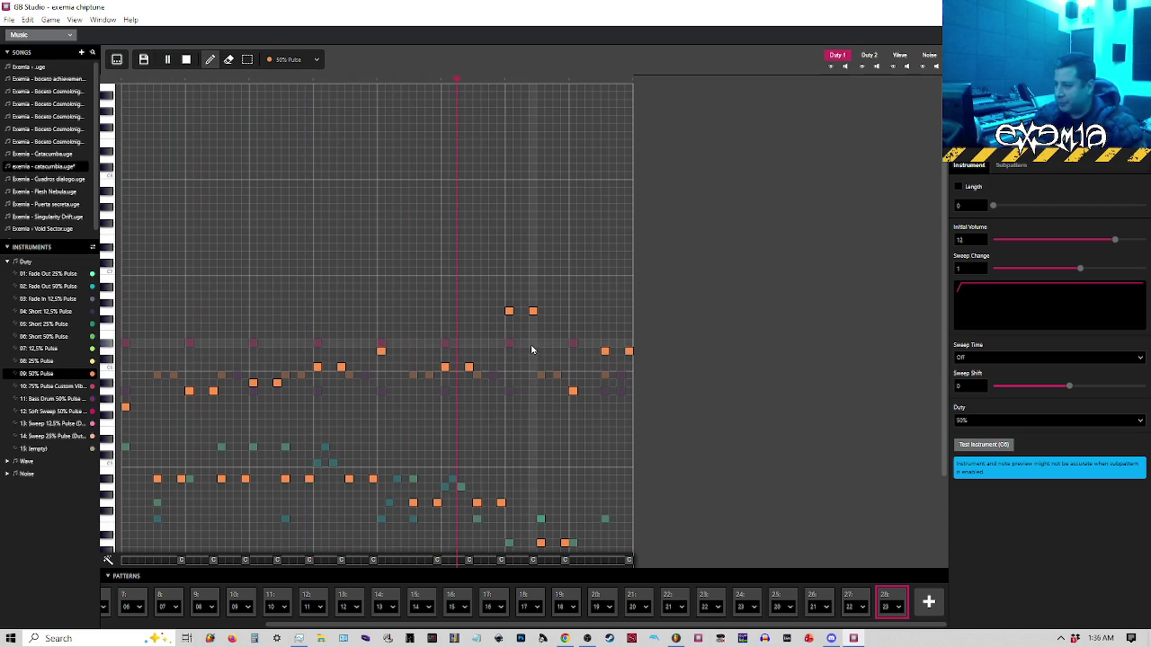
key("space")
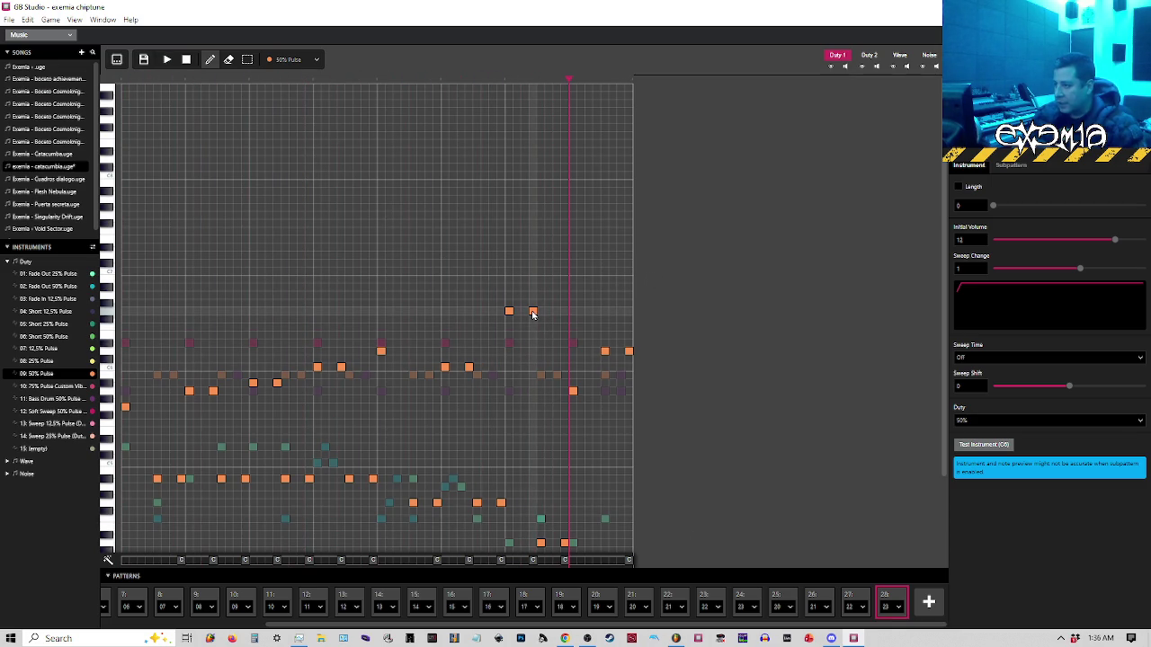
left_click(506, 81)
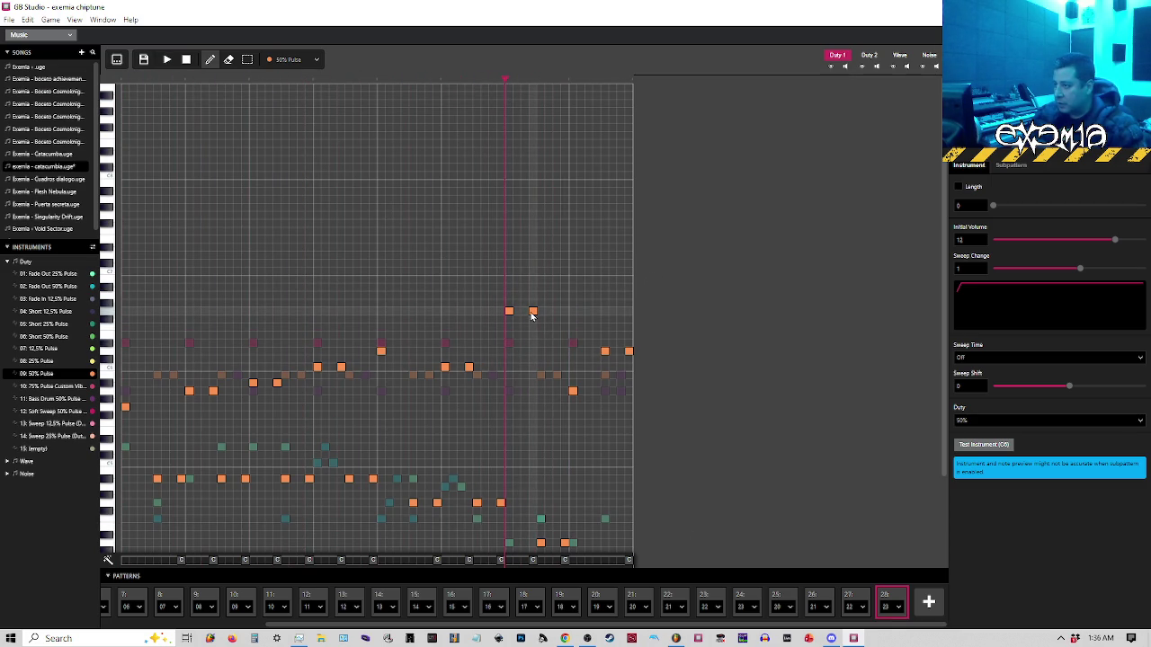
key("space")
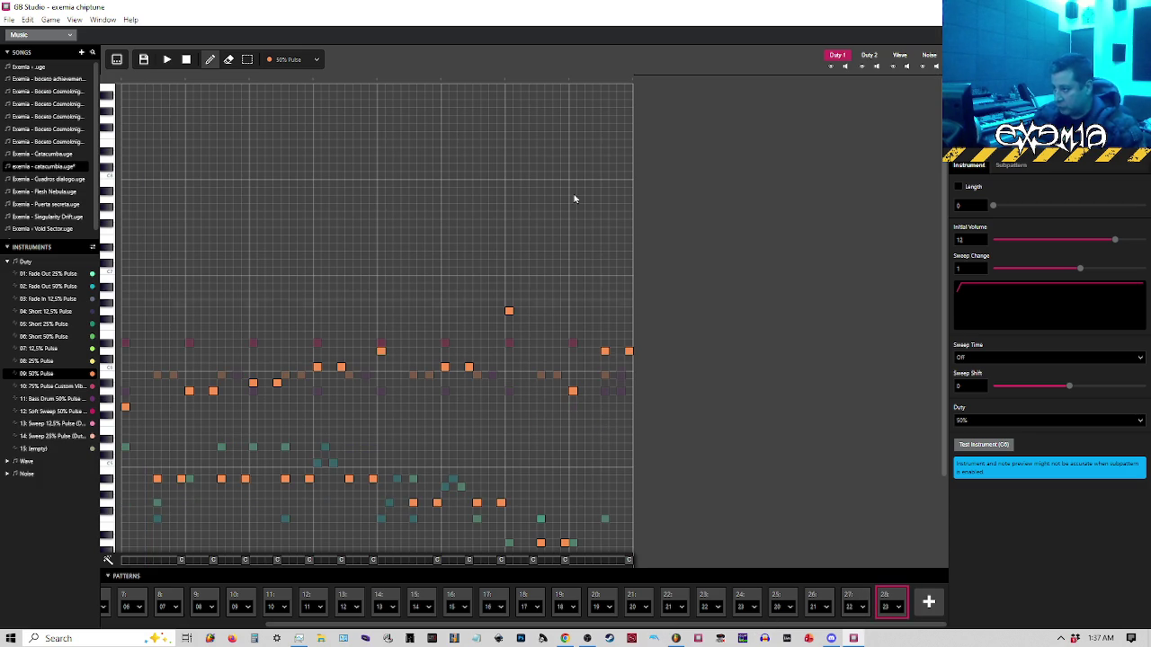
left_click(508, 85)
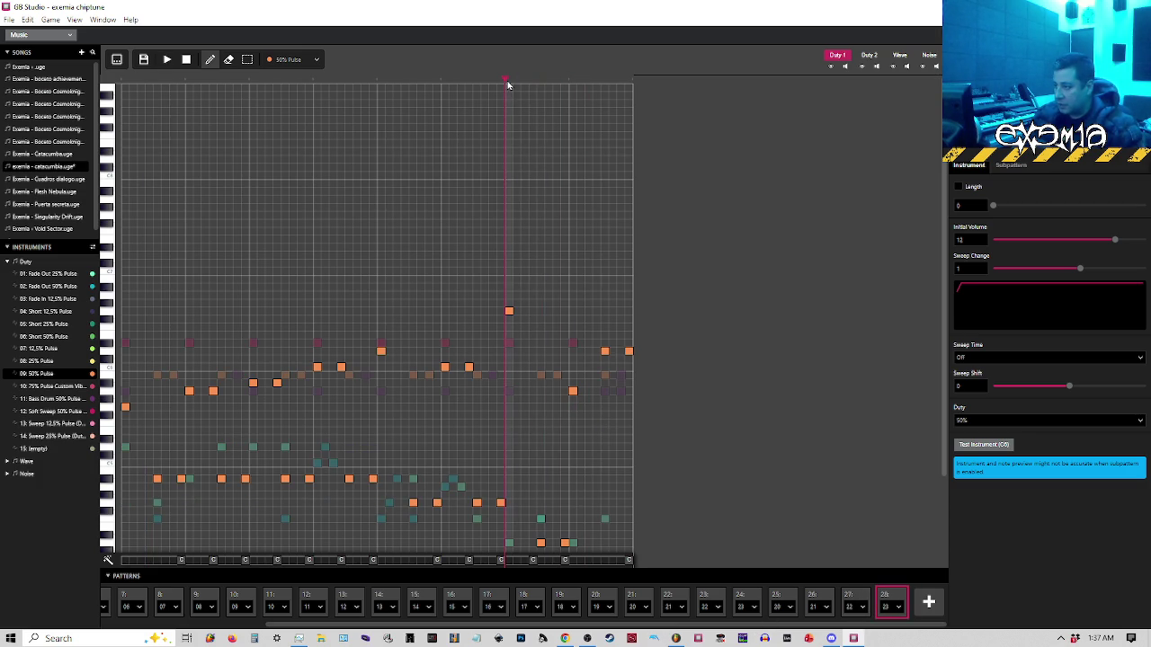
Play the song from pattern 28's high note, then save it with File > Save
key("space")
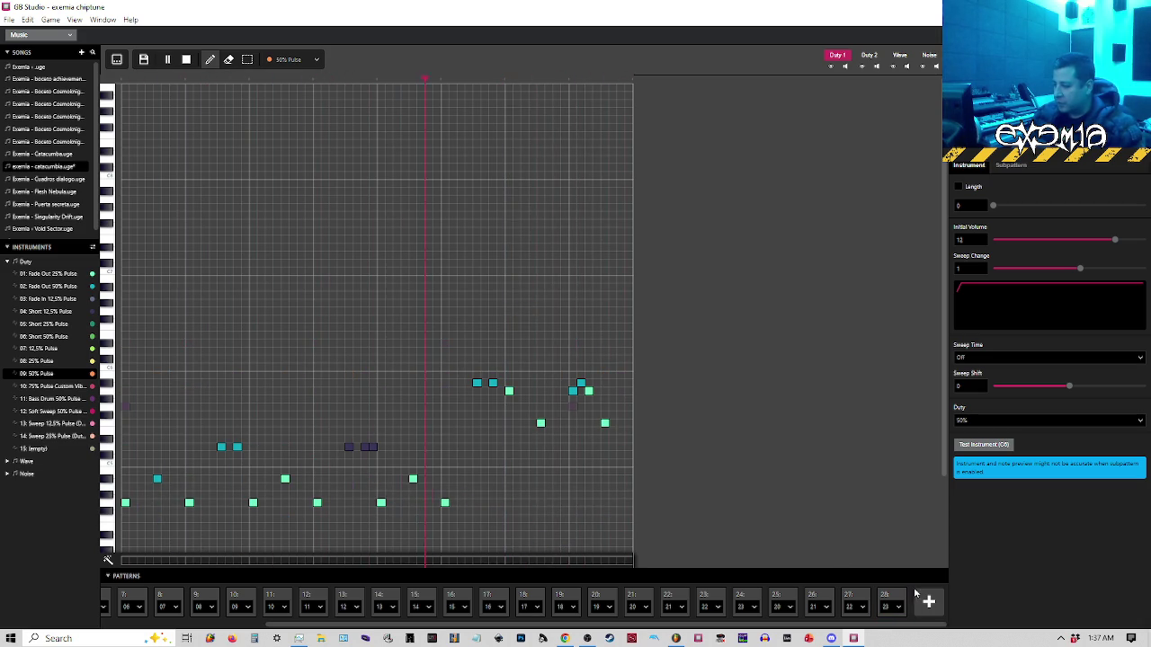
left_click(10, 19)
left_click(23, 80)
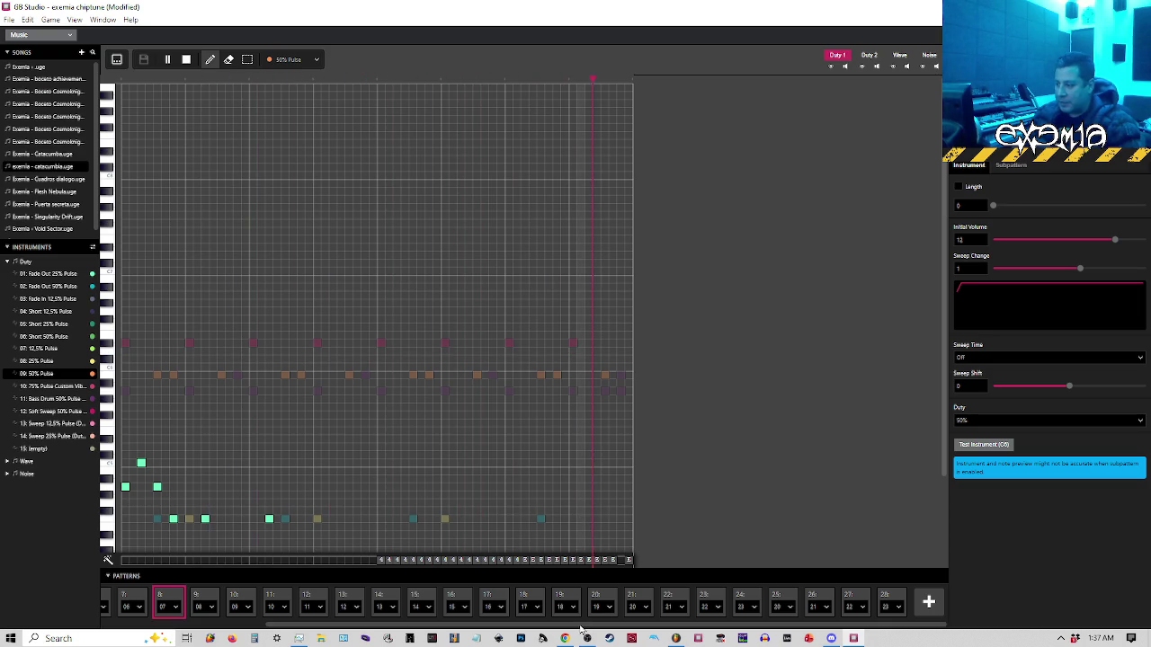
key("space")
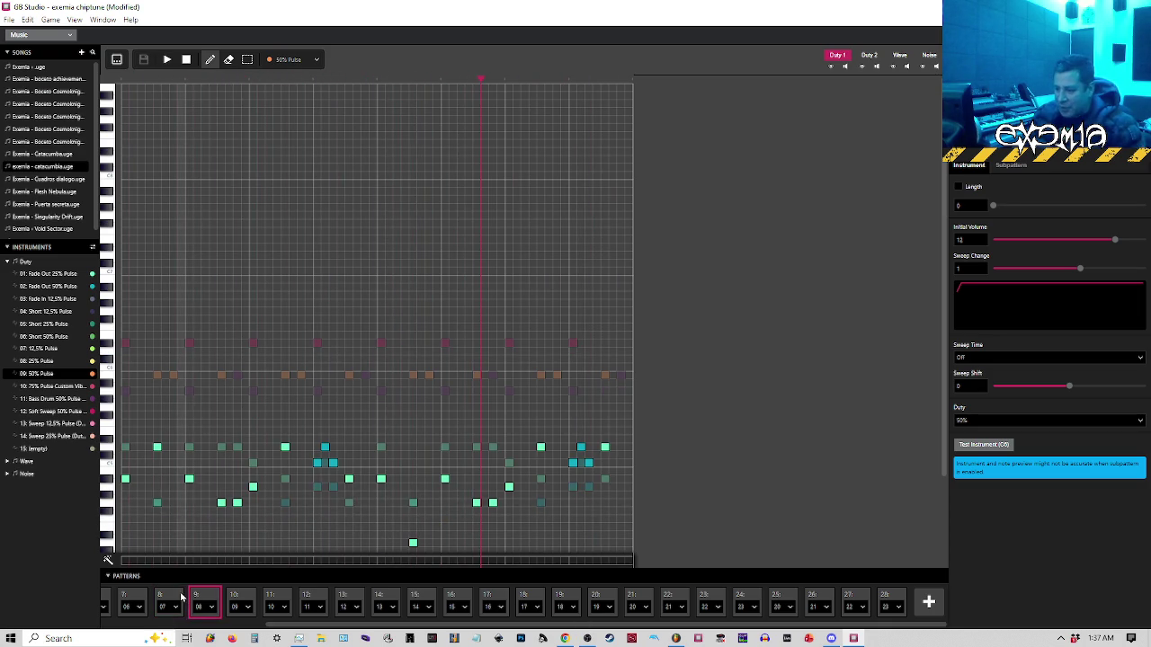
left_click(164, 604)
left_click(205, 605)
left_click(122, 83)
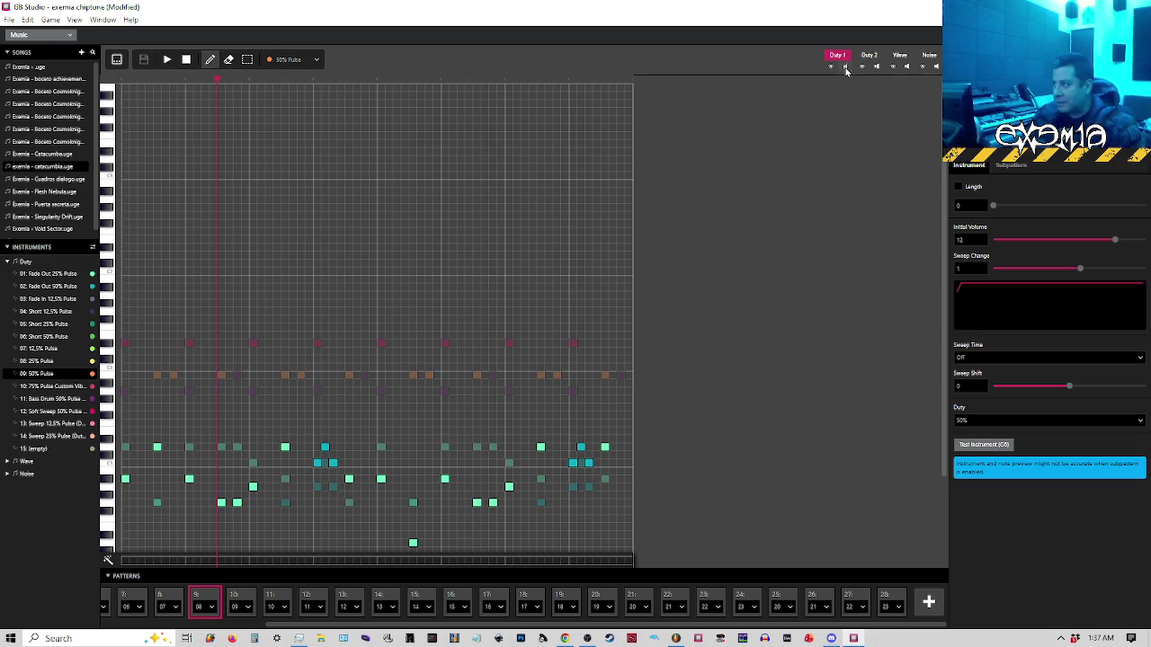
key("space")
left_click(123, 82)
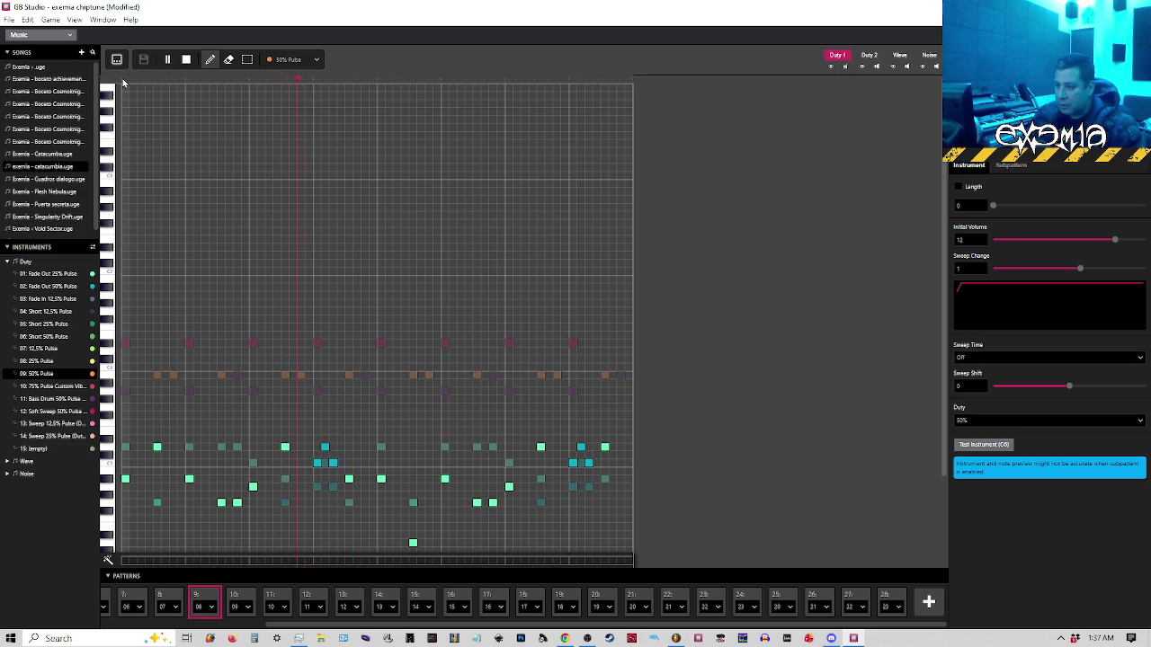
left_click(123, 82)
key("space")
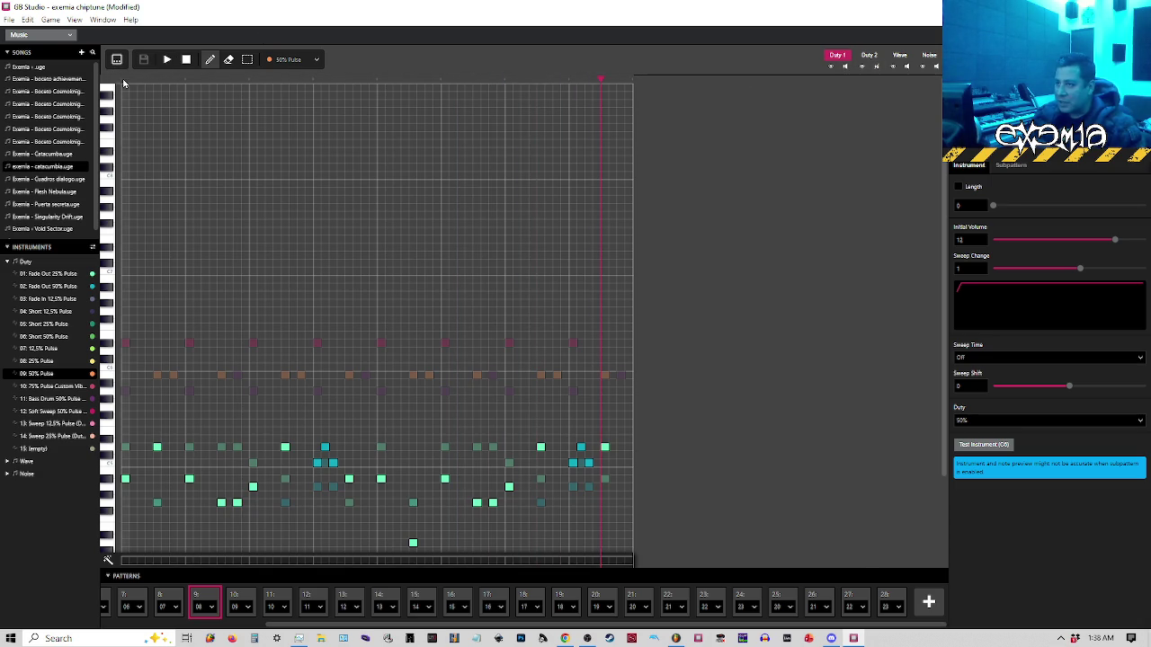
key("space")
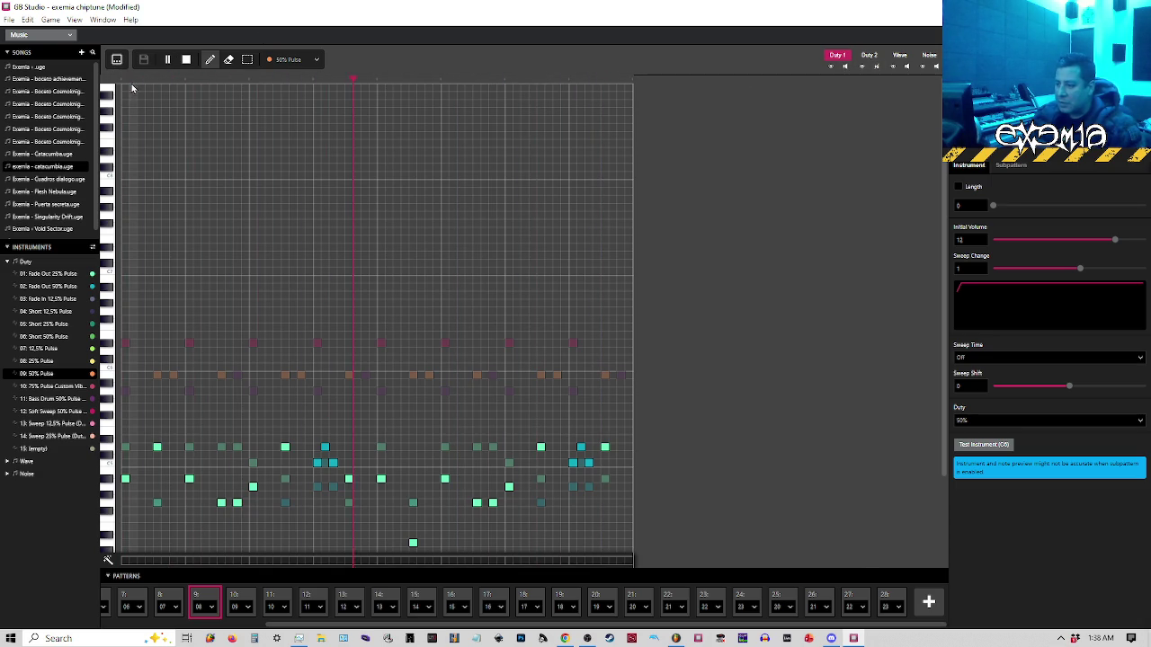
key("space")
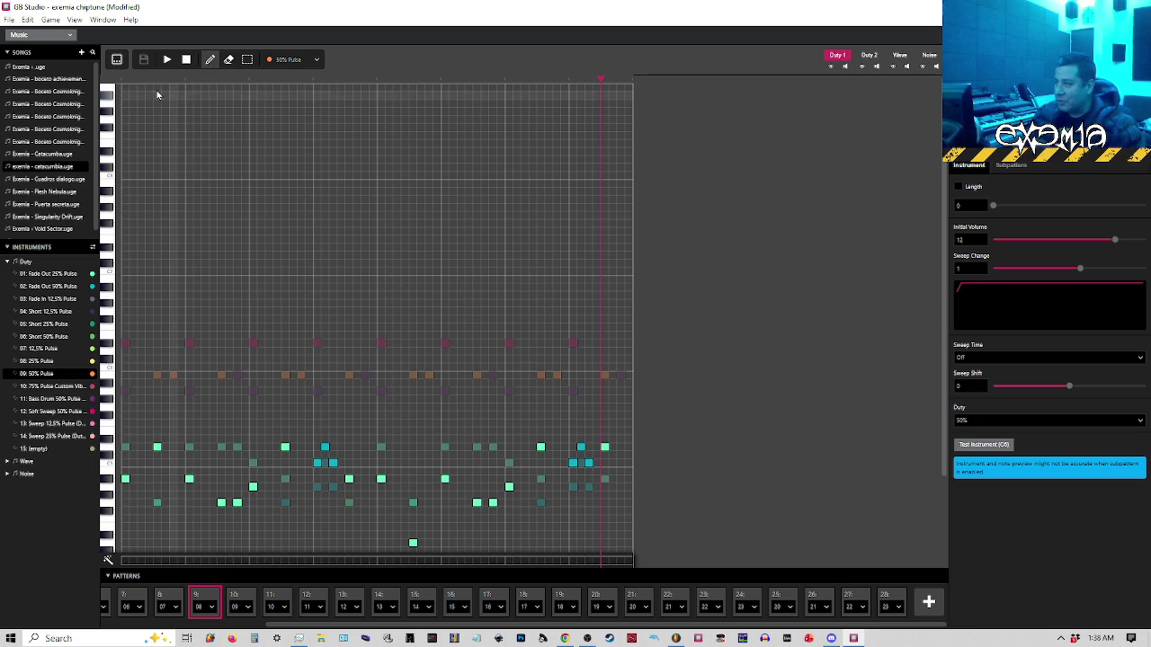
key("space")
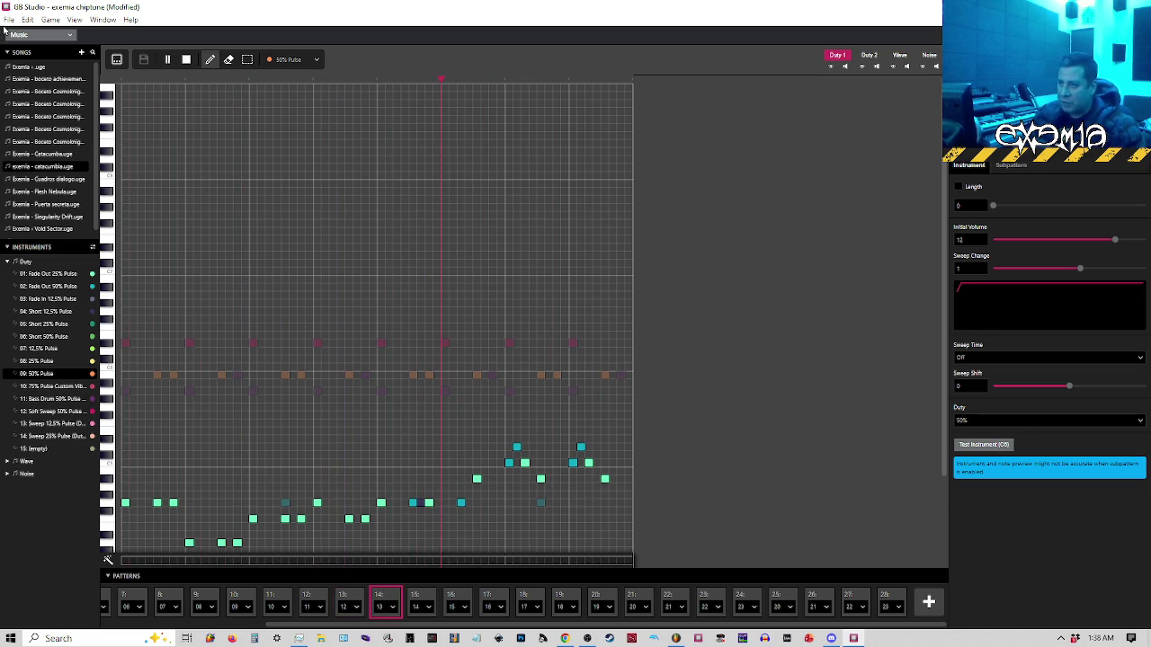
left_click(9, 19)
key("Escape")
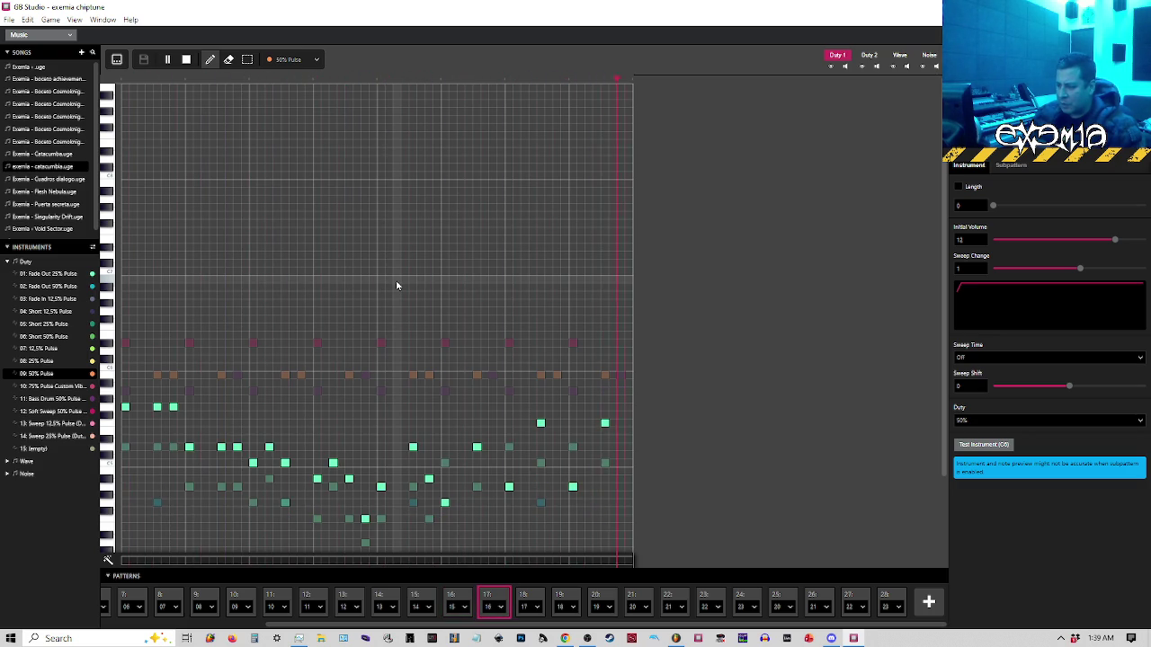
Check the Fade Out 25% Pulse instrument during playback, then select the 09: 50% Pulse instrument
left_click(64, 275)
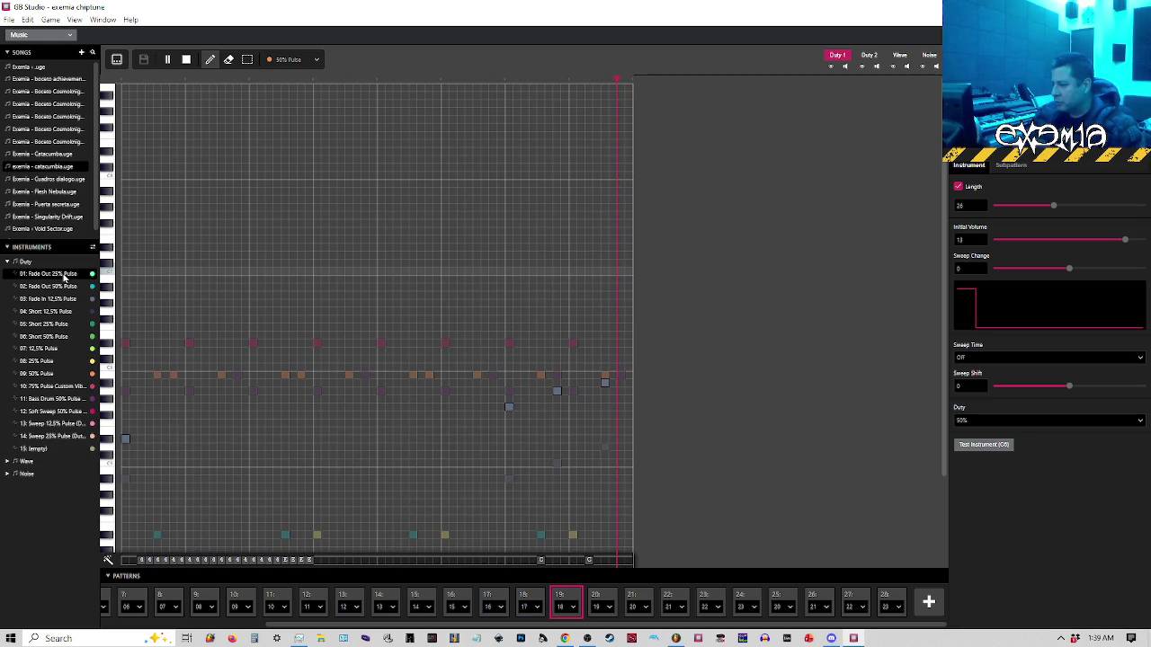
key("space")
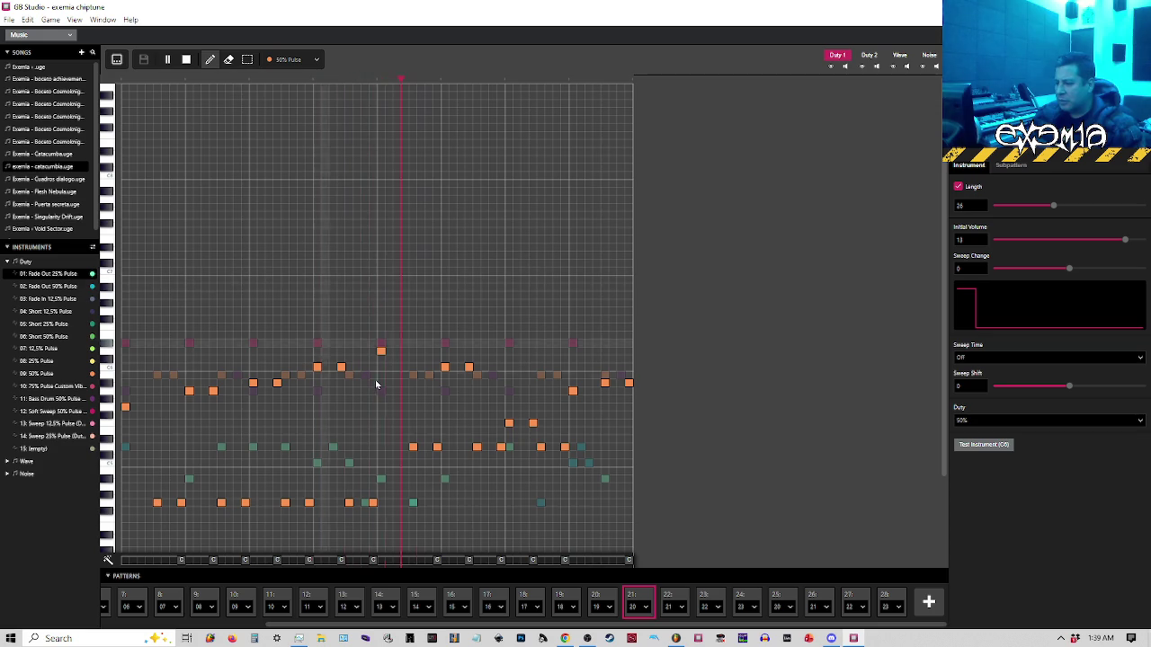
key("space")
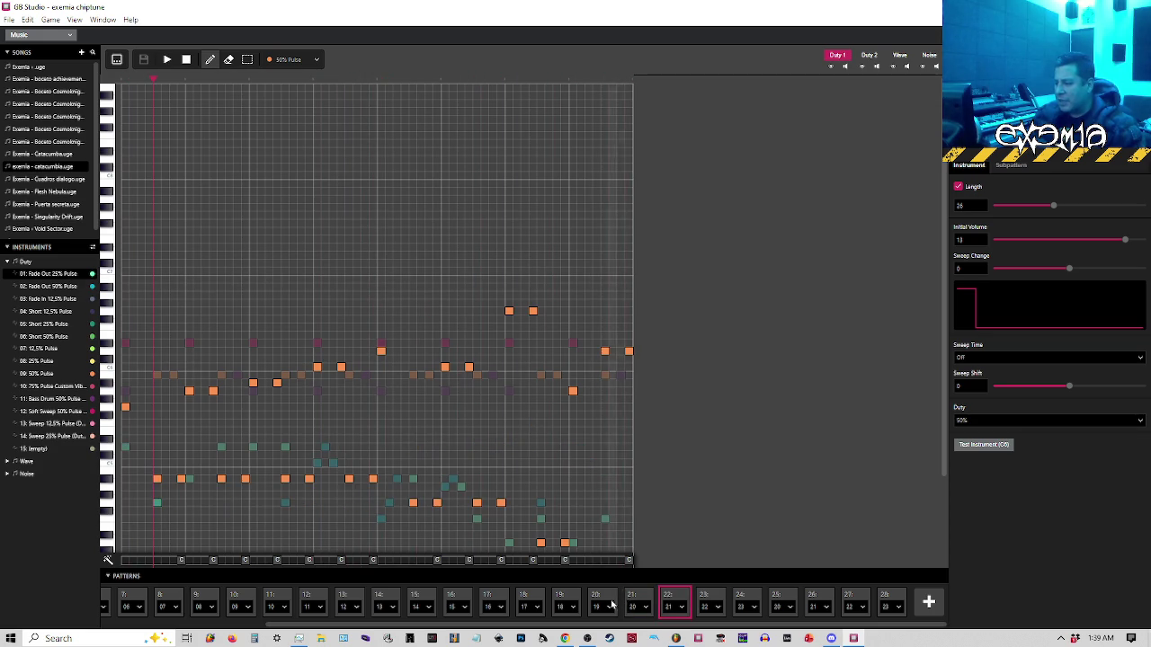
key("space")
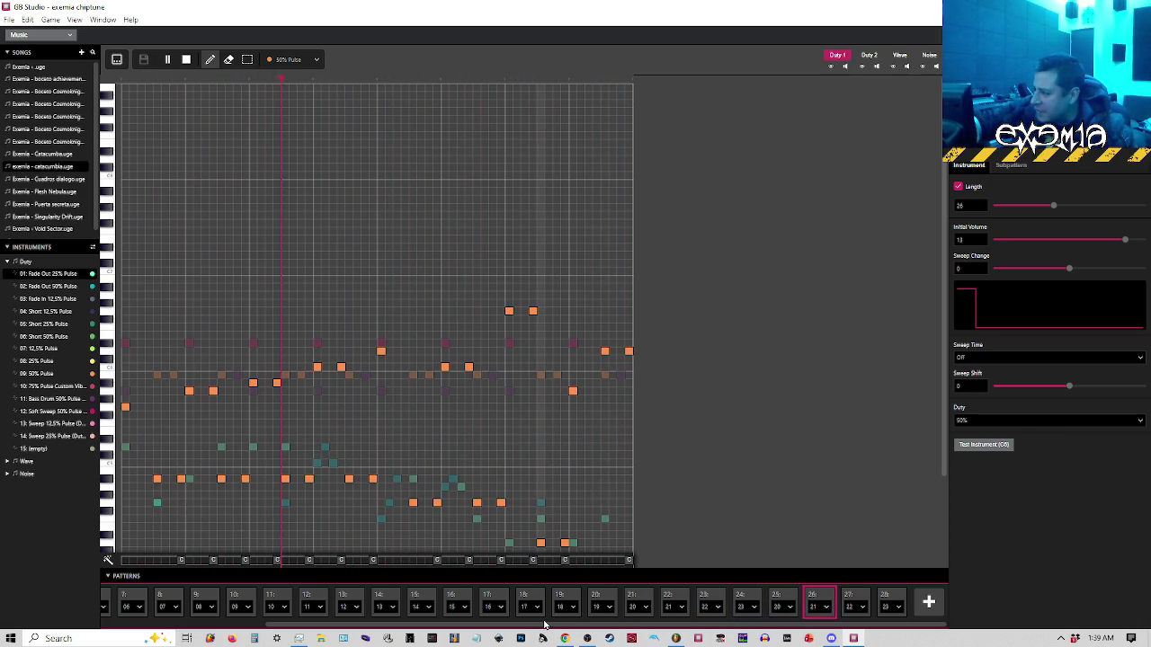
key("space")
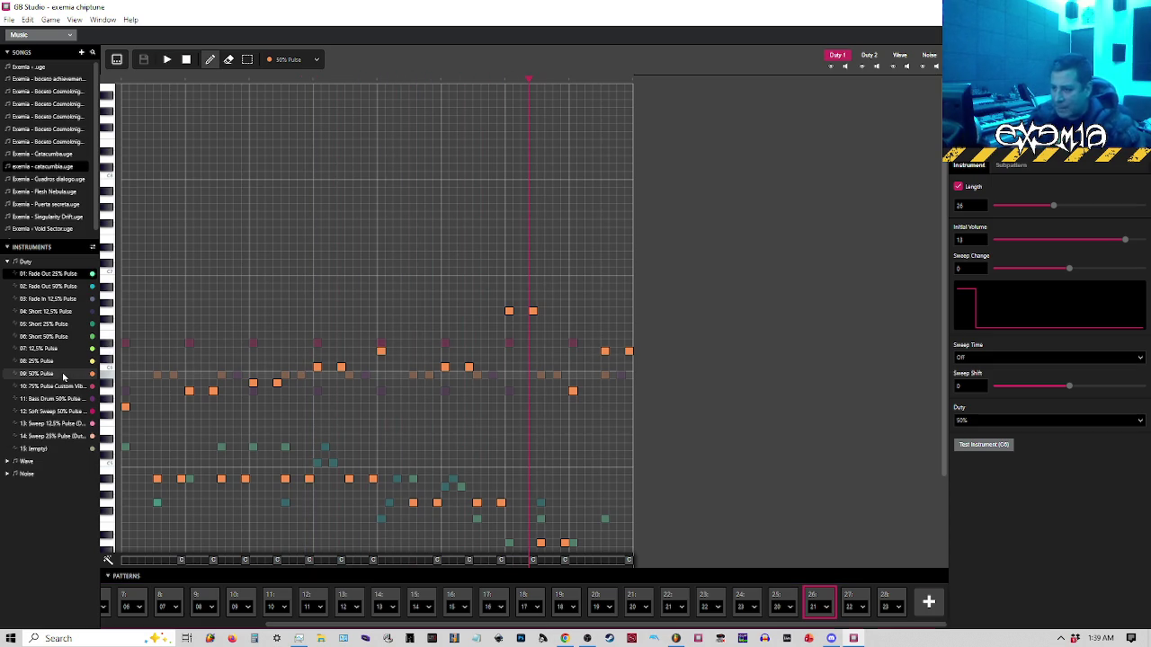
left_click(63, 375)
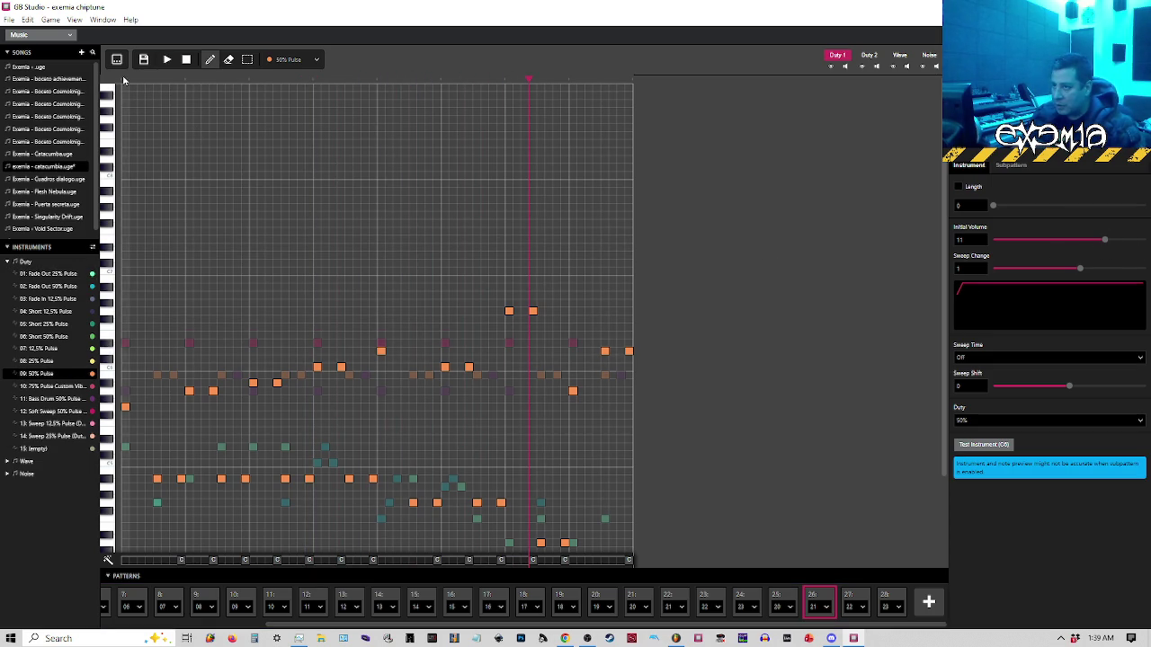
Set the 50% Pulse sweep change to -5 and replay pattern 28 from its start
left_click(1059, 267)
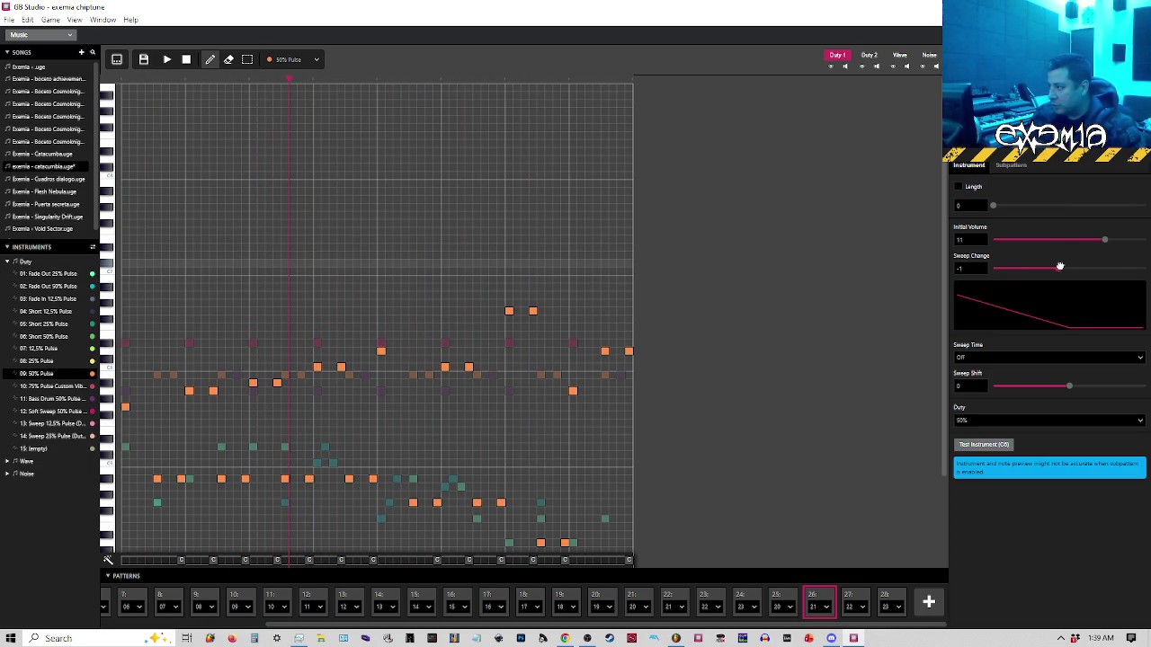
left_click_drag(1065, 267, 1070, 267)
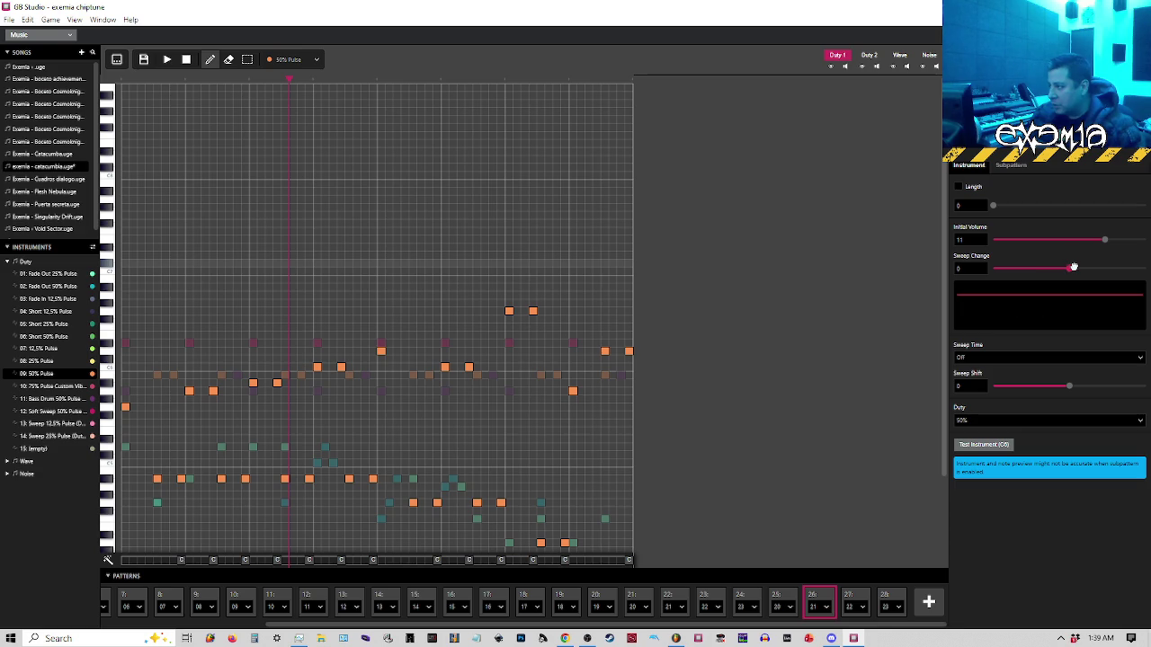
left_click(126, 83)
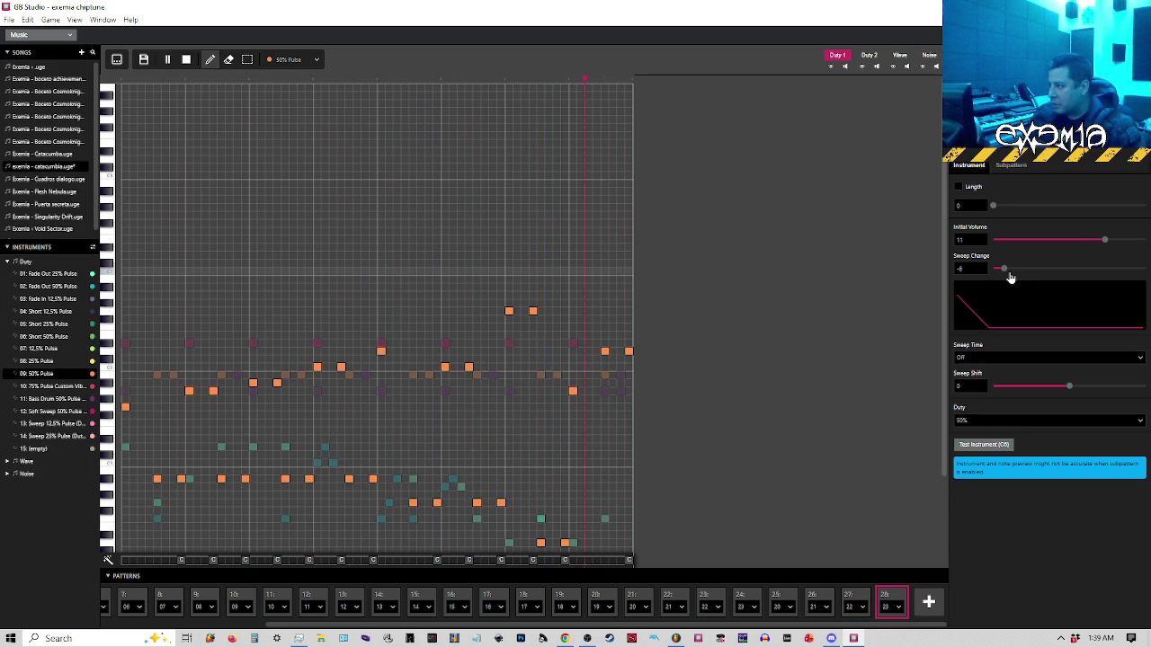
key("space")
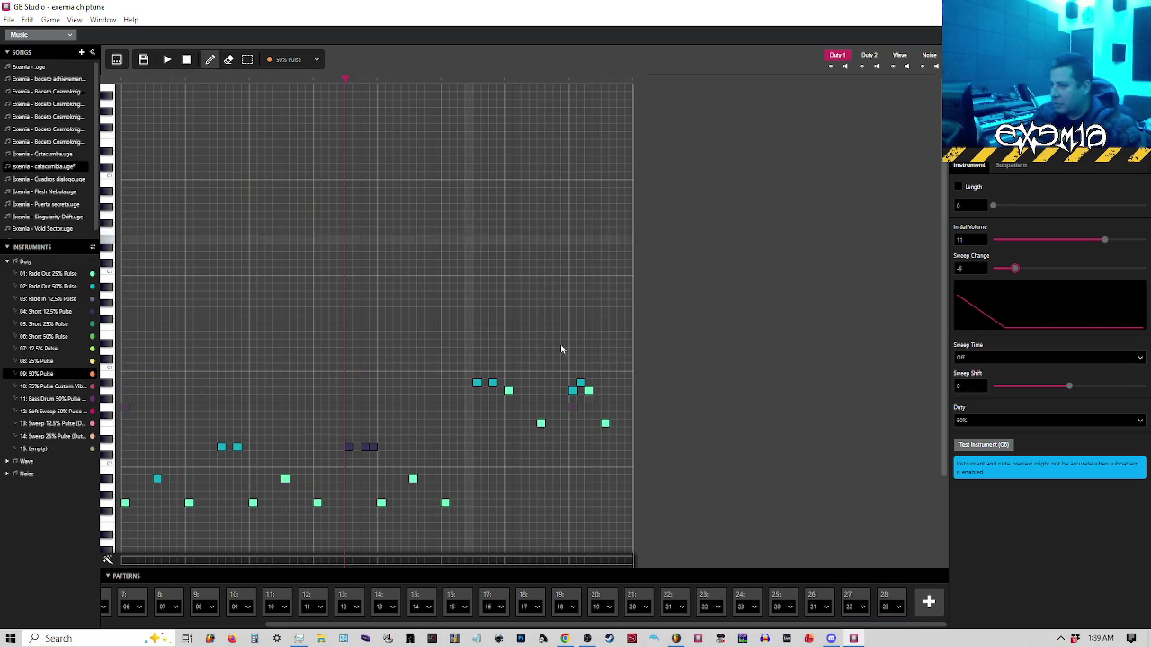
left_click(890, 600)
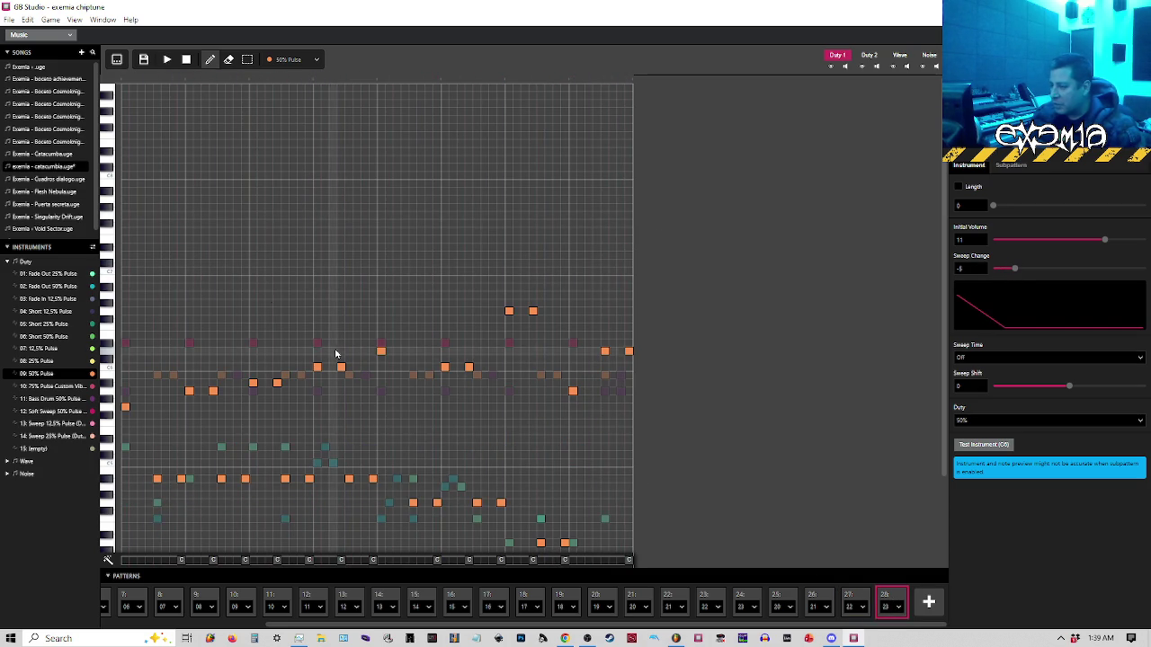
left_click(125, 81)
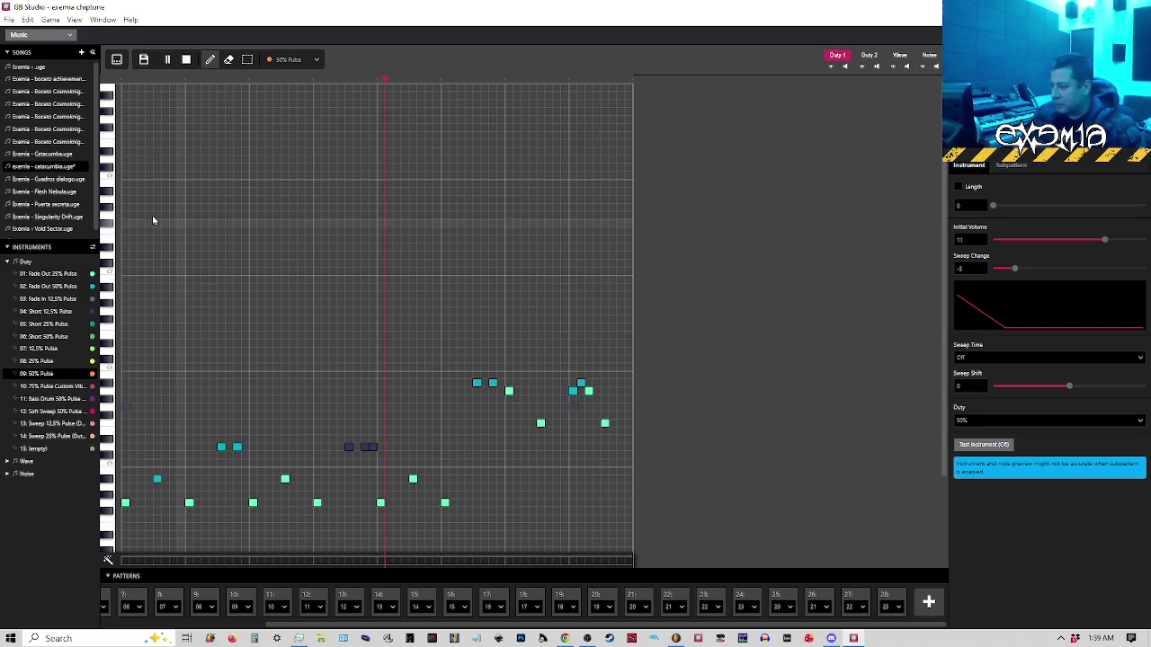
Save the chiptune project, then play the song through its patterns and stop it
left_click(8, 19)
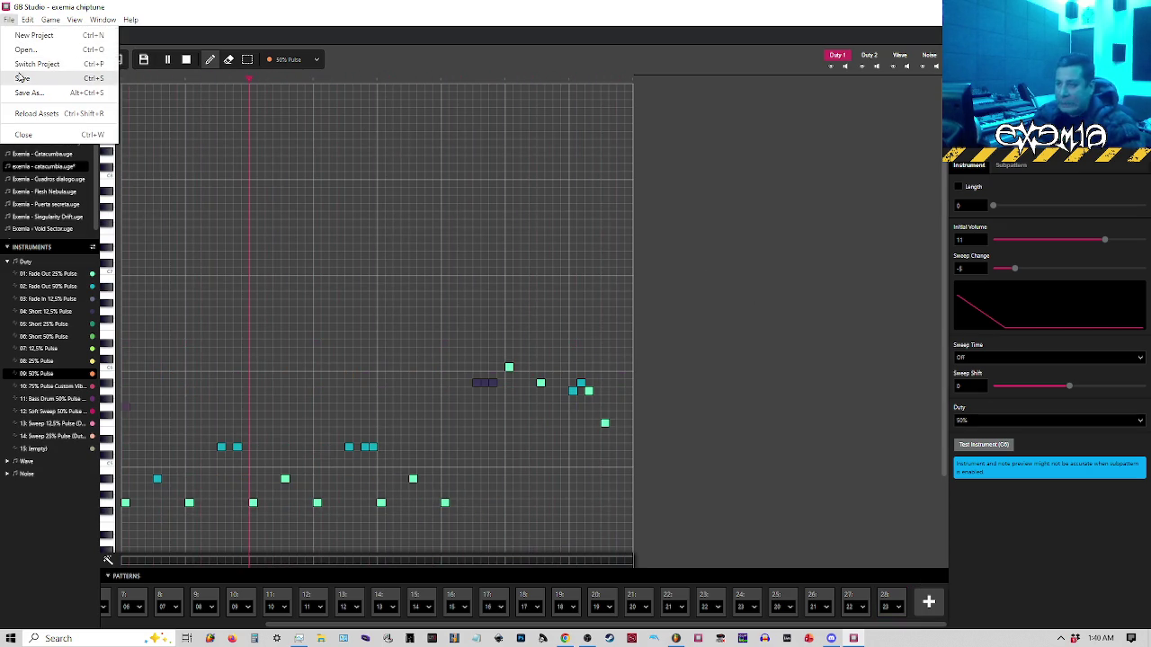
left_click(20, 77)
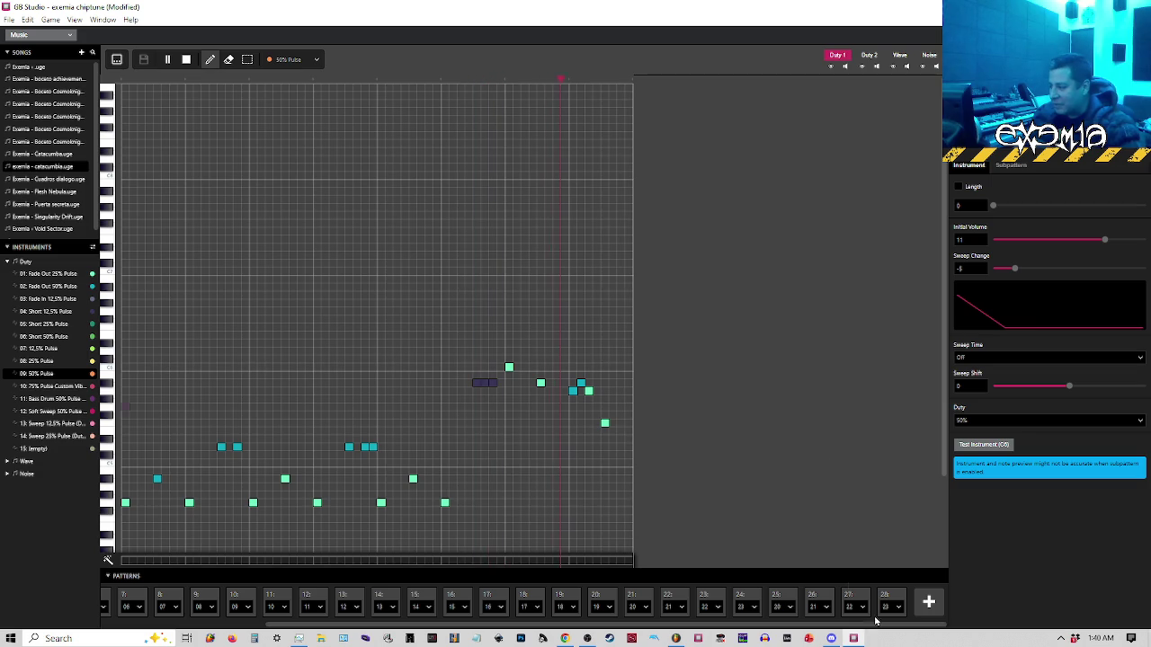
left_click(929, 604)
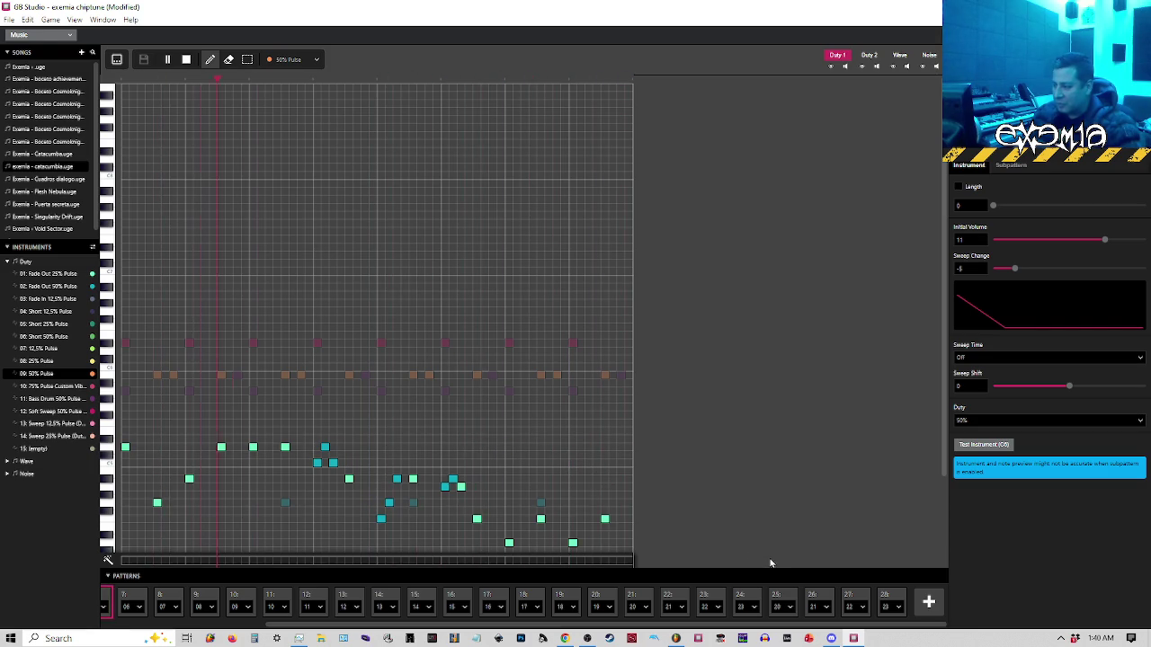
key("space")
In FL Studio, audition the arrangement from around bars 36, 45, 52, 56 and 60
left_click(676, 638)
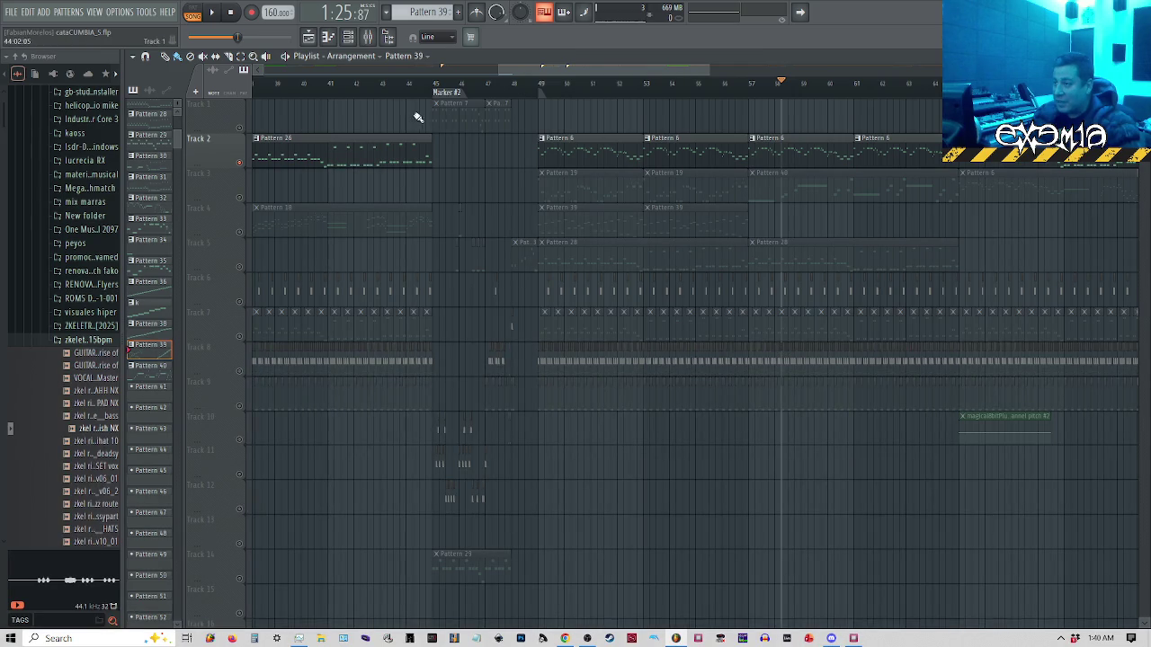
left_click_drag(430, 95, 413, 95)
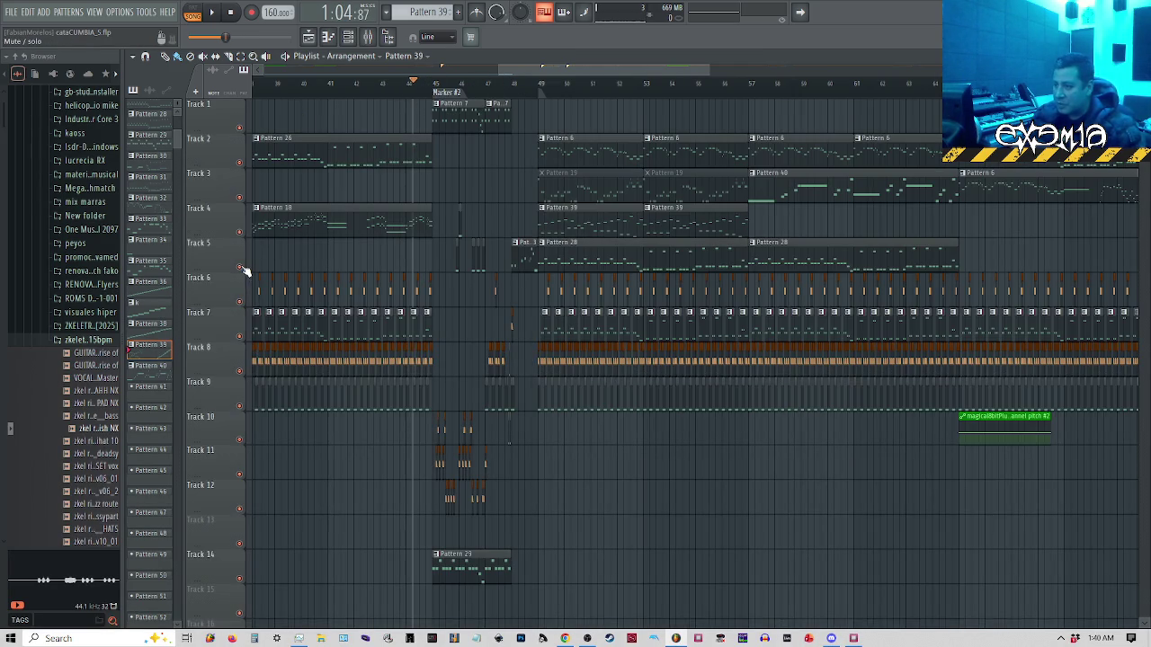
key("space")
key("space")
scroll(465, 101, "down", 3)
left_click(352, 86)
key("space")
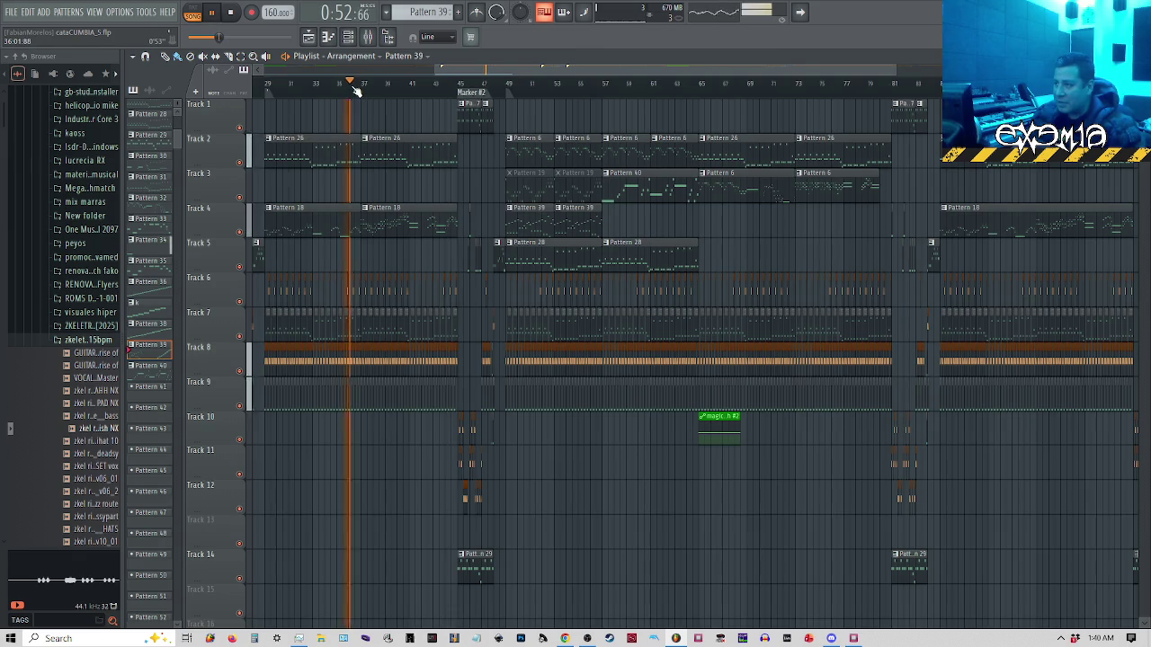
left_click(456, 94)
scroll(463, 99, "up", 4)
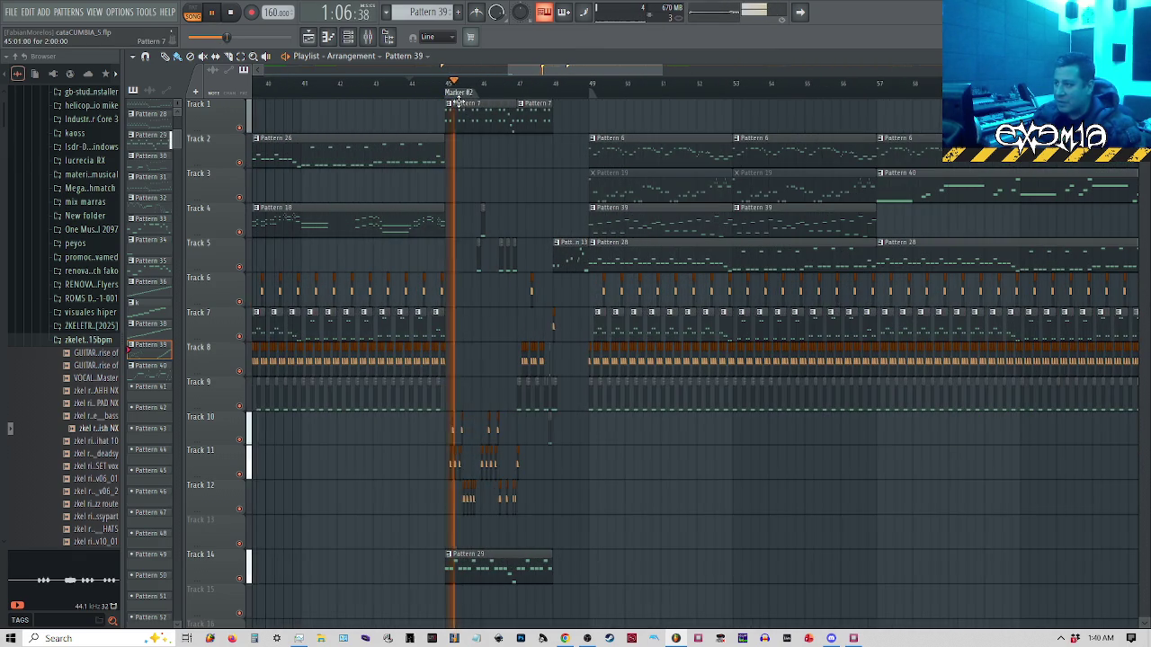
left_click(857, 88)
left_click(728, 87)
left_click(982, 88)
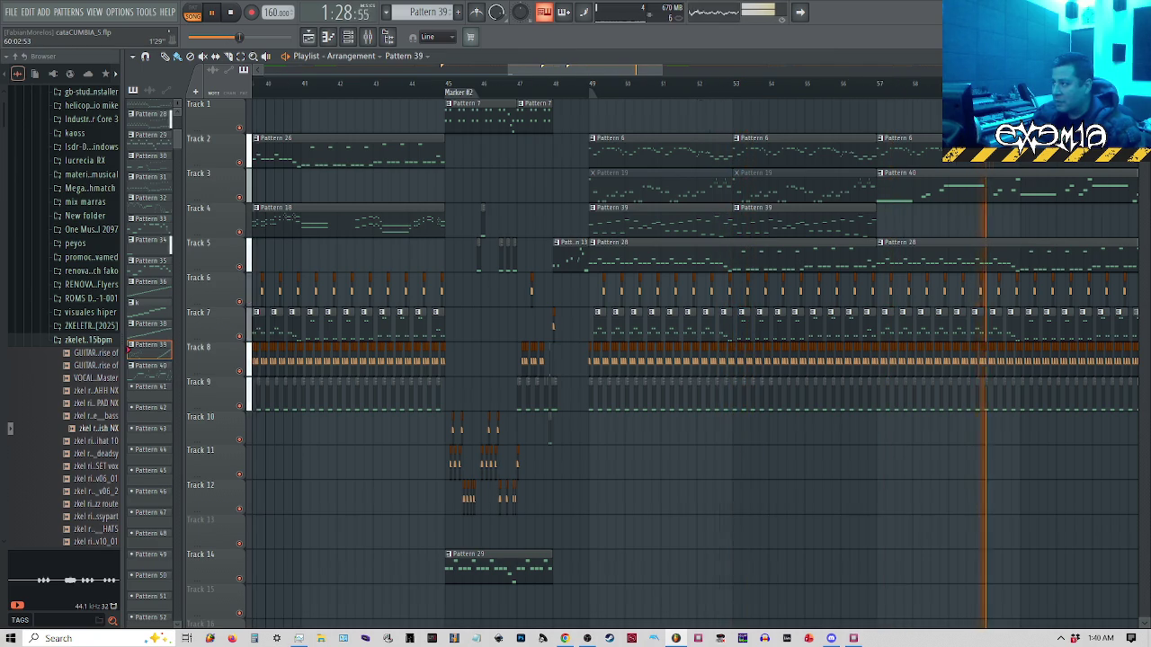
scroll(989, 87, "down", 3)
scroll(559, 89, "down", 1)
Audition bars 9 through 24 and the stretch just before bar 25, then return to GB Studio
left_click(427, 87)
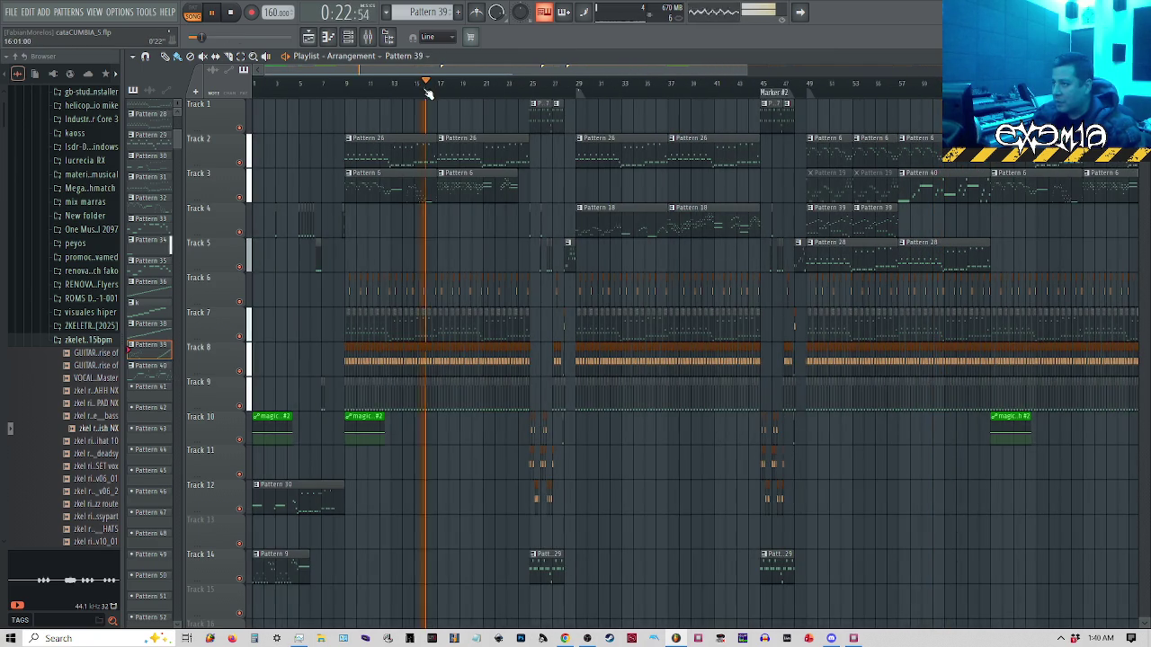
left_click(349, 90)
left_click(384, 91)
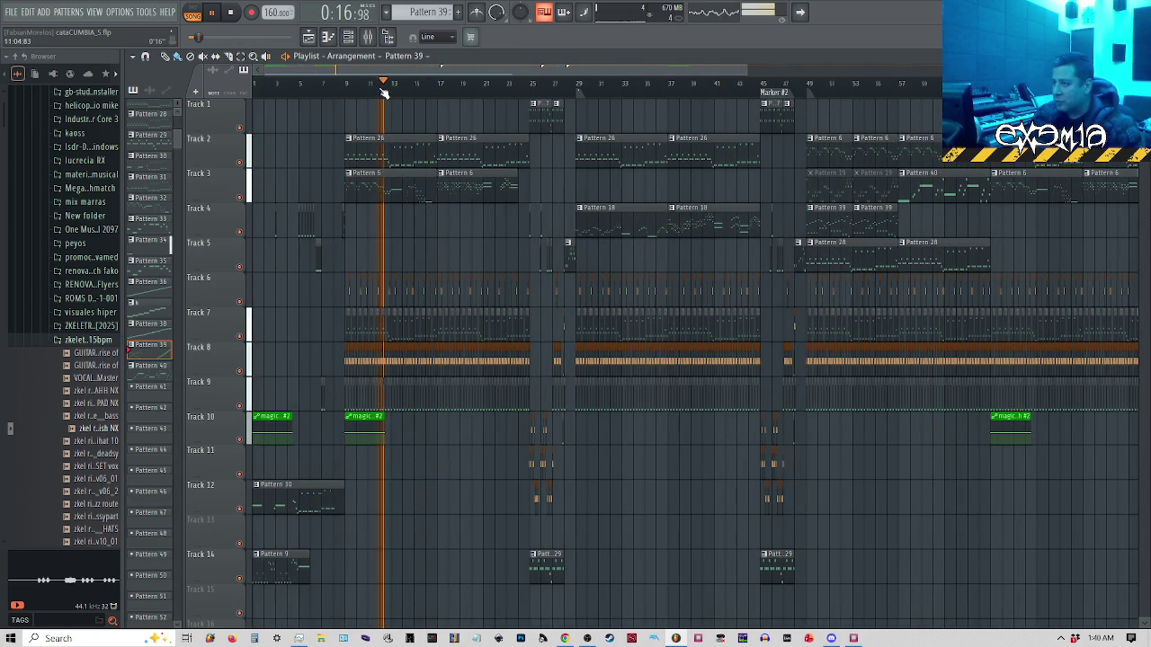
left_click(516, 90)
scroll(550, 283, "up", 1)
key("space")
scroll(526, 253, "up", 3)
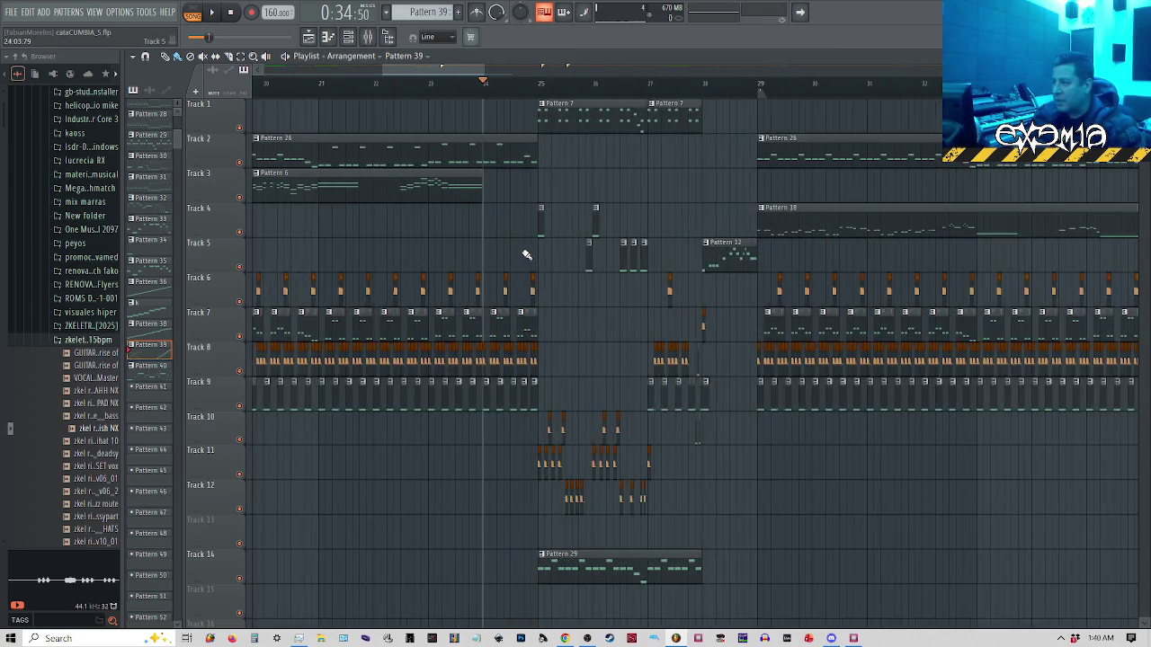
scroll(527, 252, "up", 4)
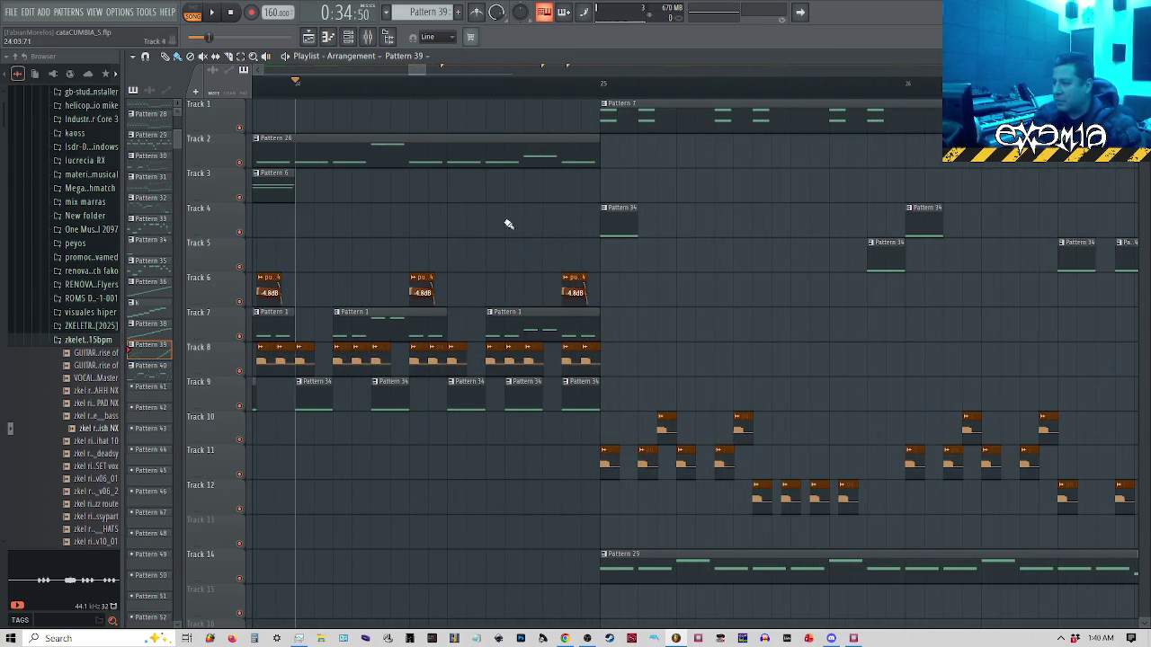
left_click(448, 84)
key("space")
key("space")
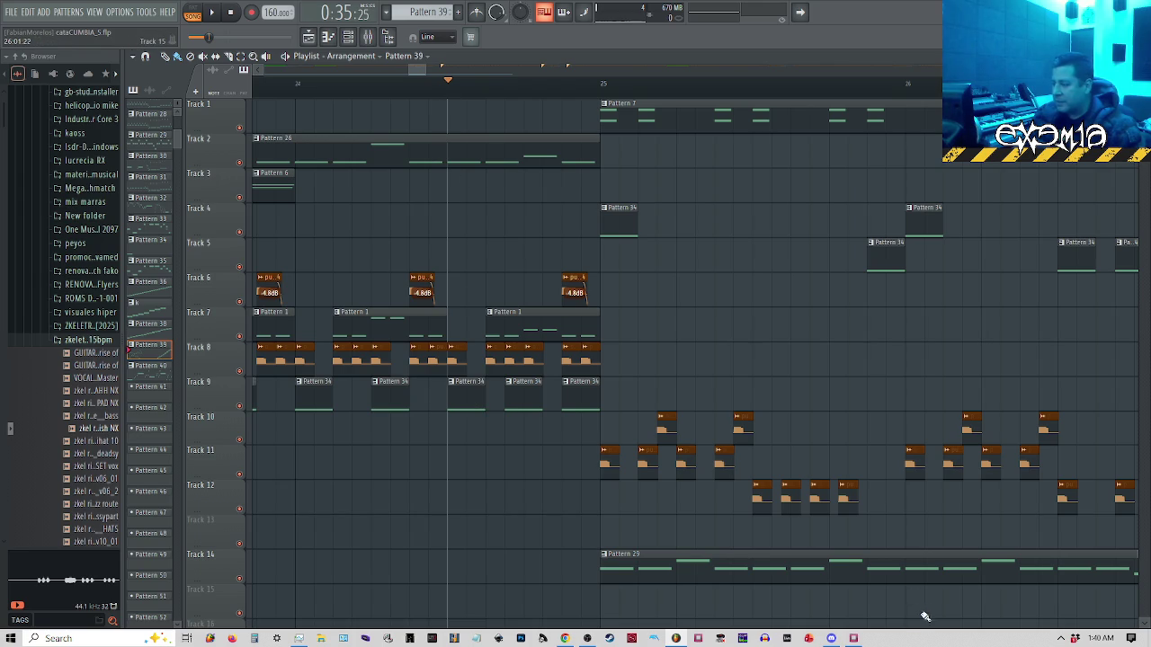
left_click(853, 638)
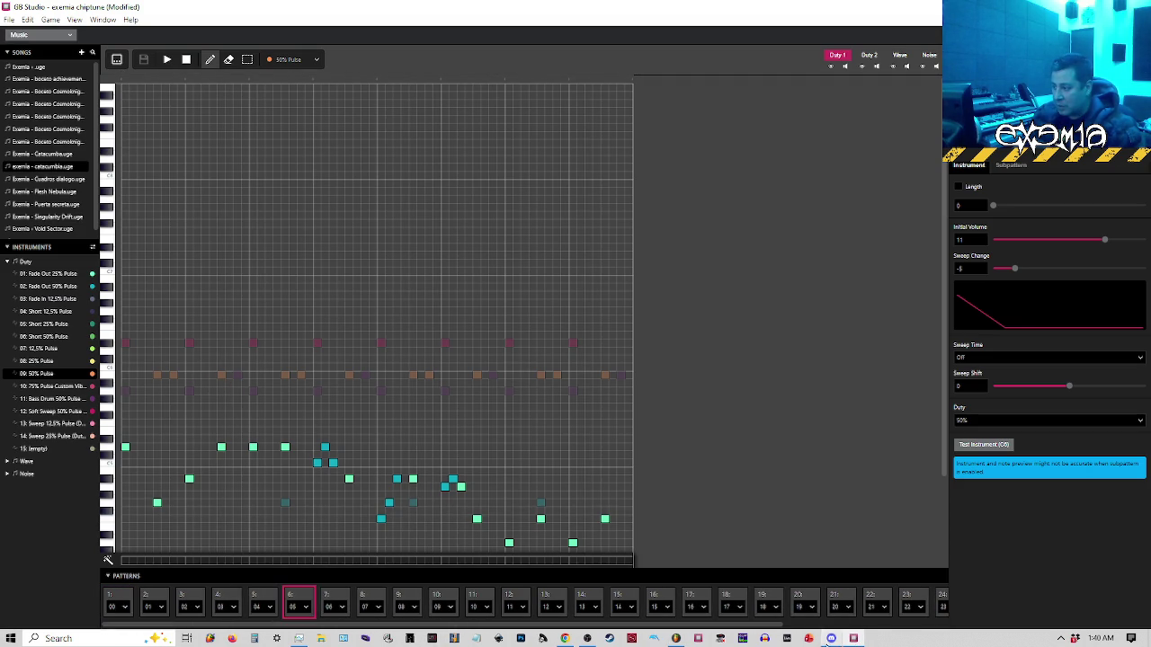
Replay the FL Studio passage just before bar 25, then play the GB Studio song onward
left_click(676, 638)
left_click(314, 87)
left_click(318, 84)
scroll(313, 84, "down", 4)
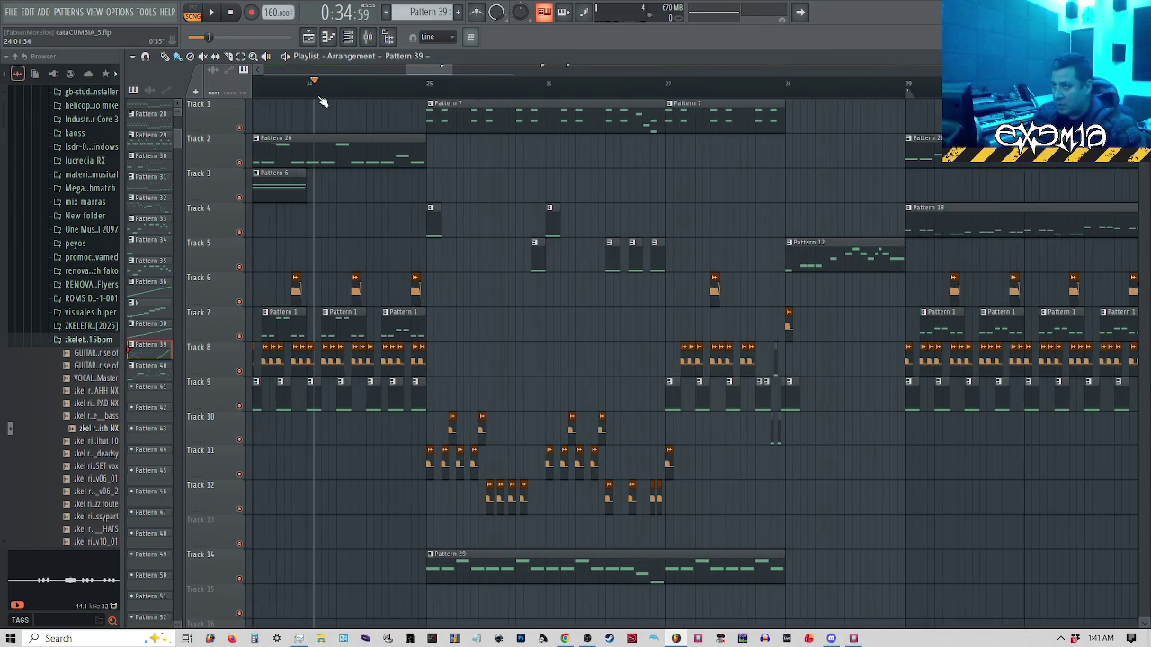
key("space")
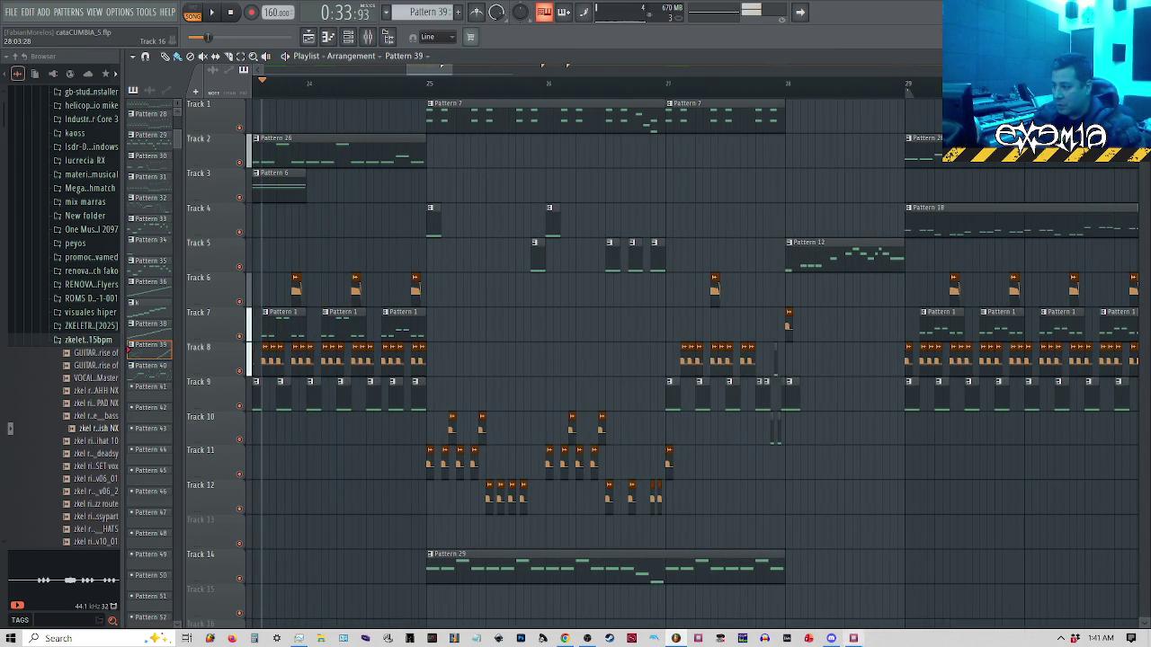
left_click(853, 638)
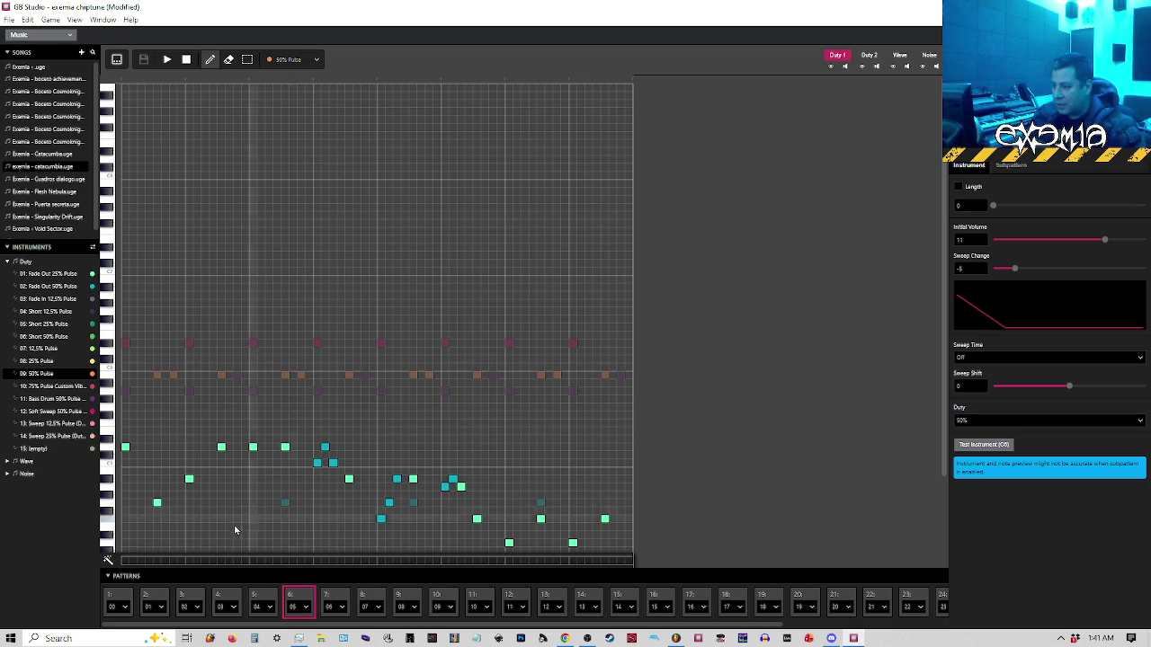
key("space")
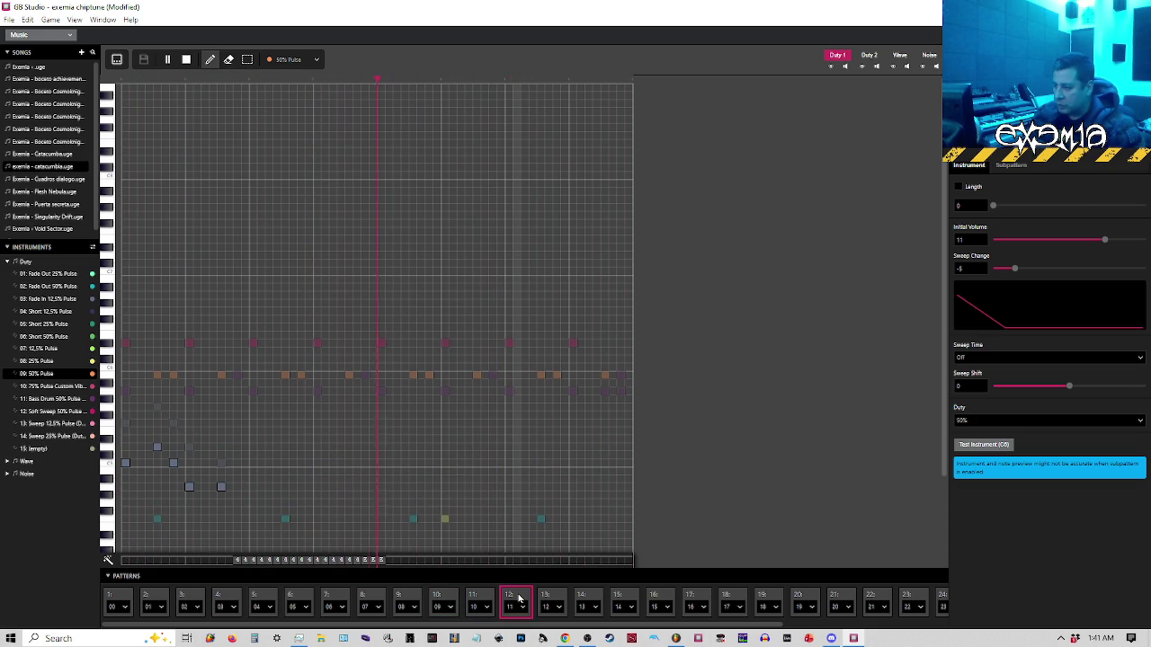
Replay pattern slots 11 and 12 from mid-pattern, then show slot 12's Wave channel notes
key("space")
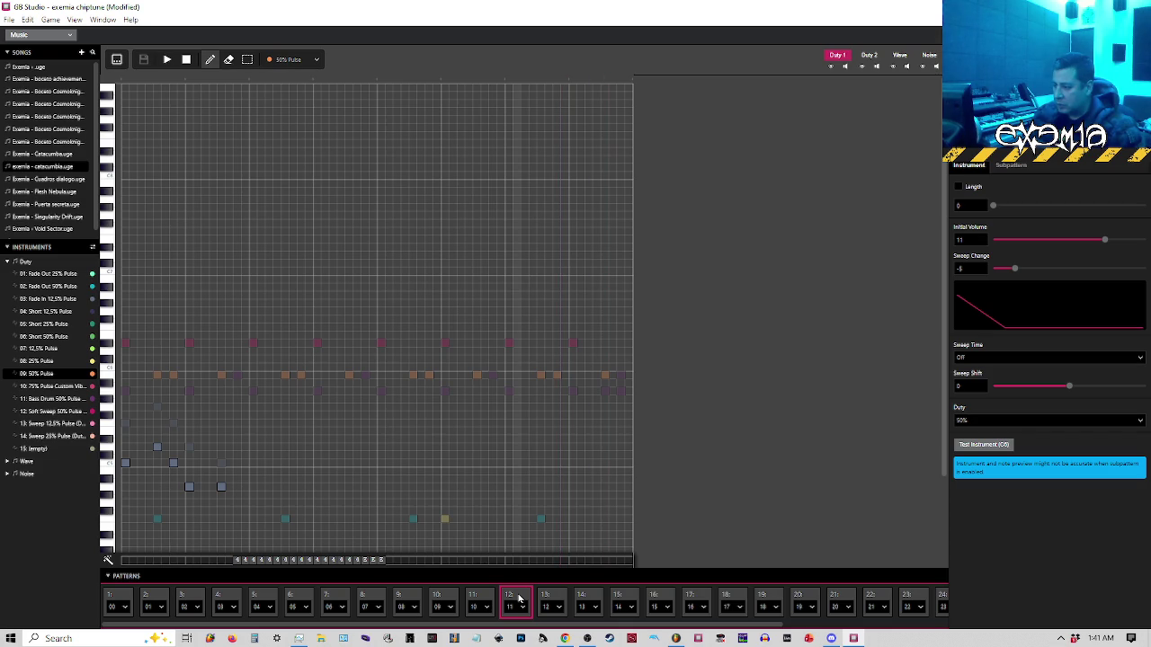
left_click(474, 601)
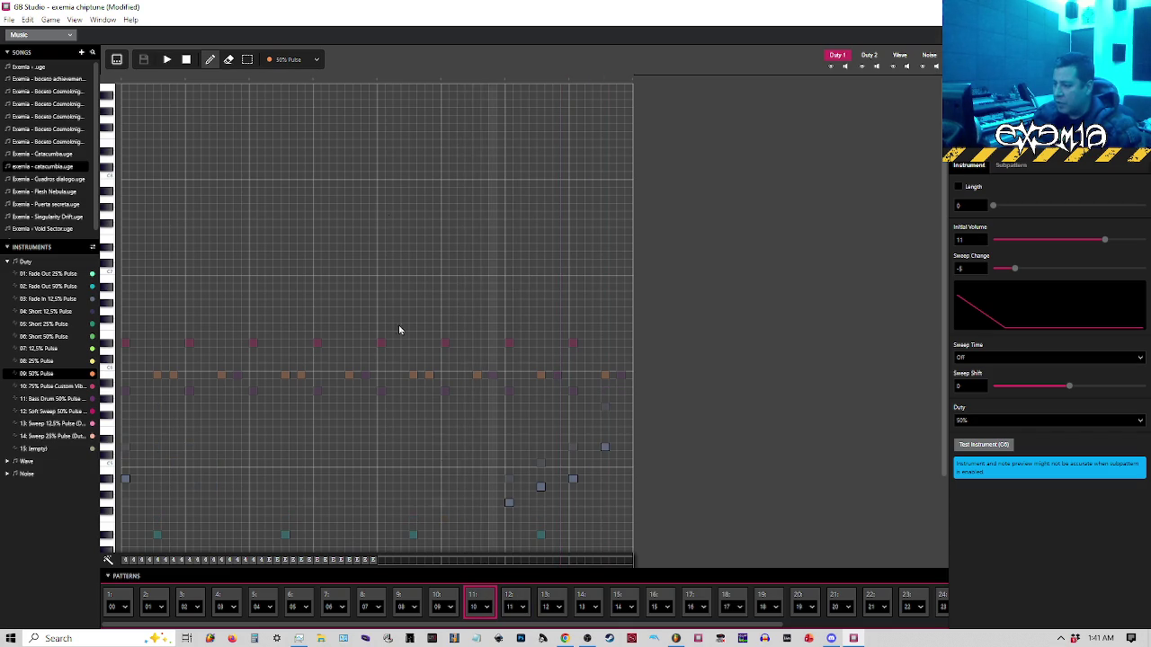
left_click(425, 81)
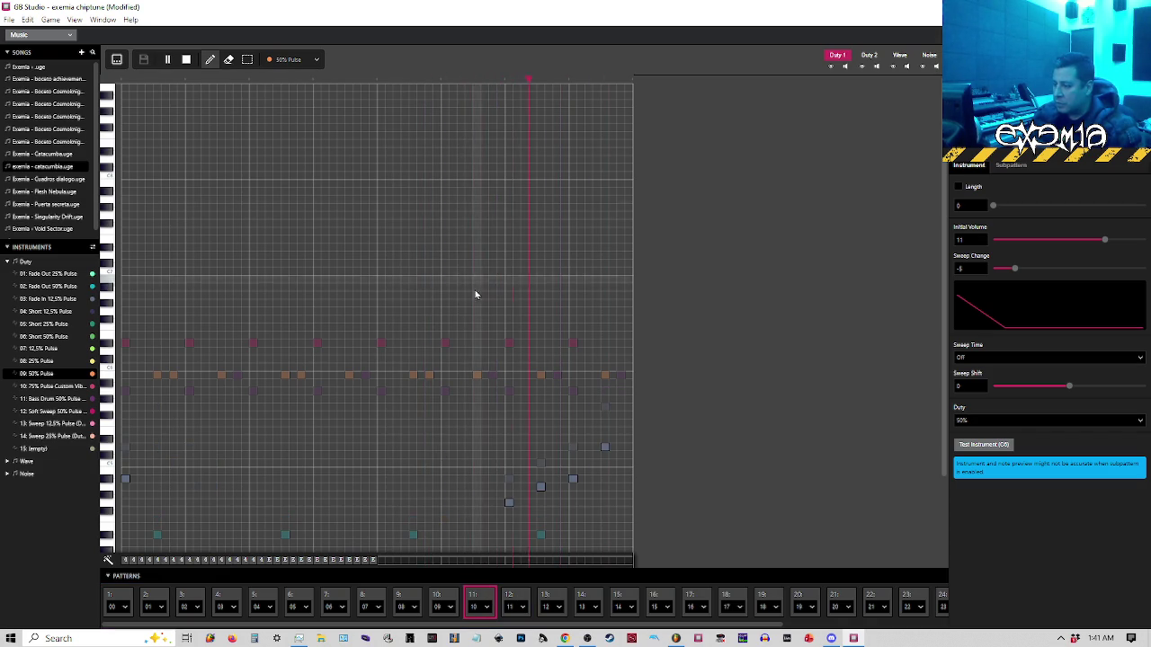
left_click(516, 600)
key("space")
left_click(373, 79)
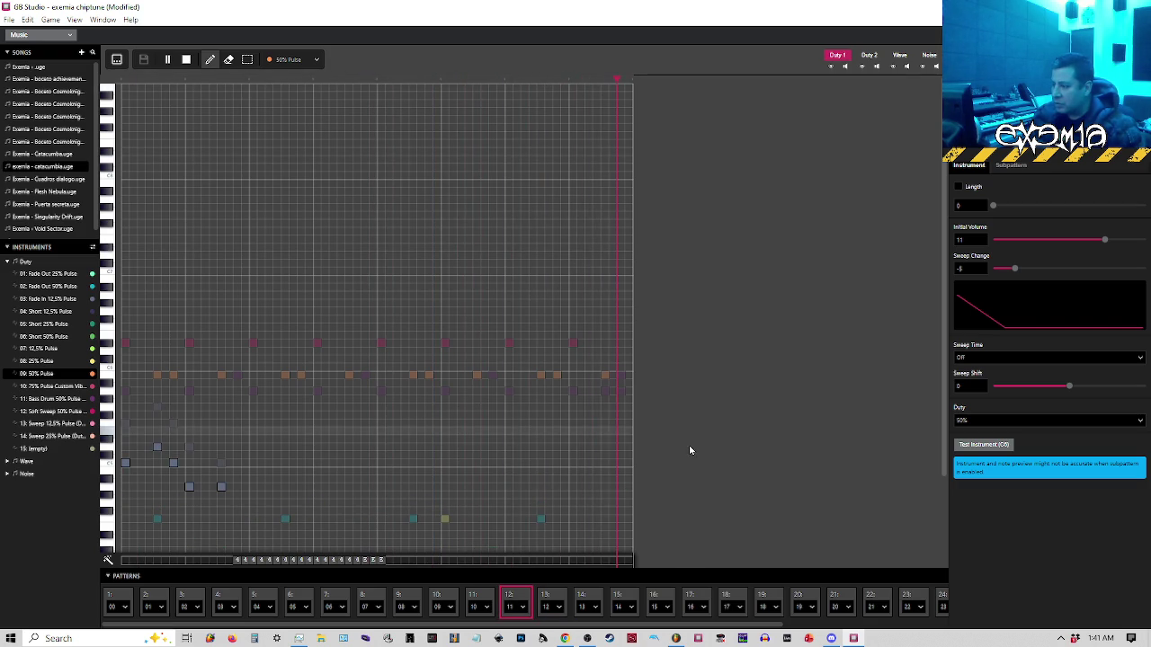
key("space")
left_click(521, 595)
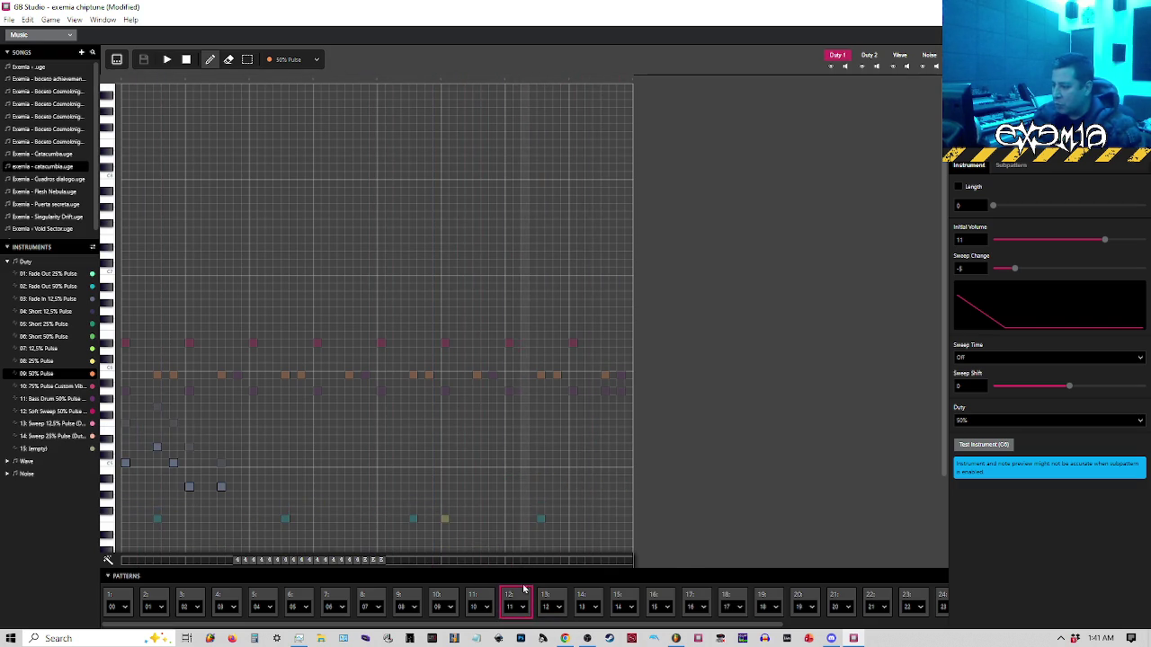
left_click(899, 56)
scroll(522, 359, "down", 3)
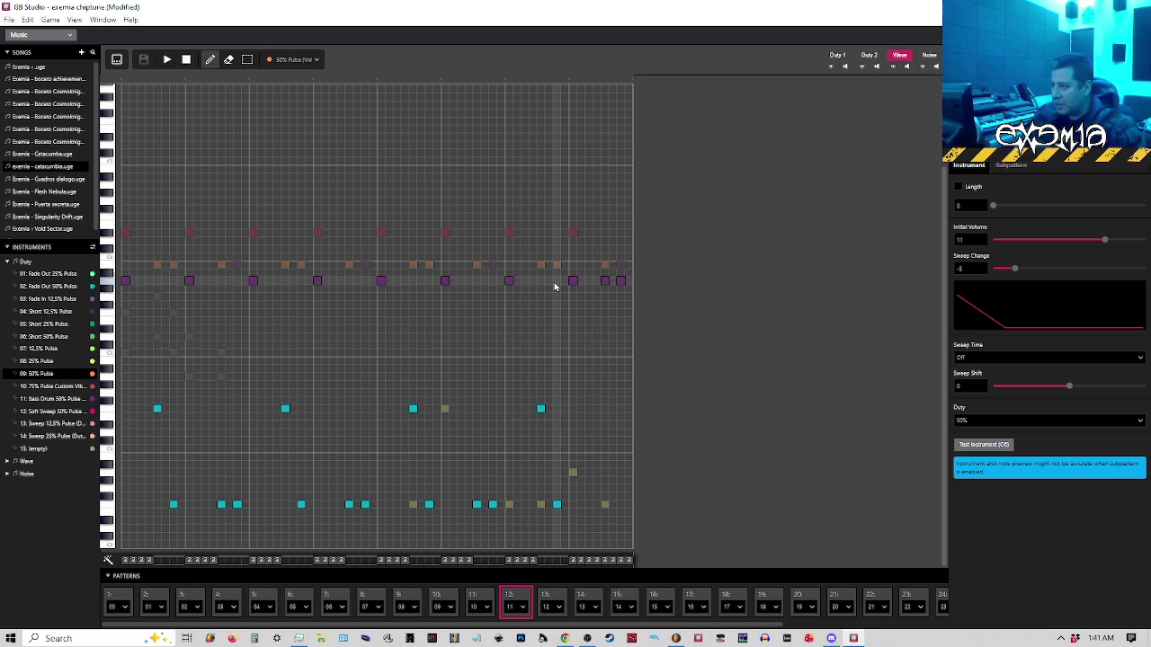
Add a Triangular Wave note to pattern slot 12 and inspect its portamento effect
left_click(292, 60)
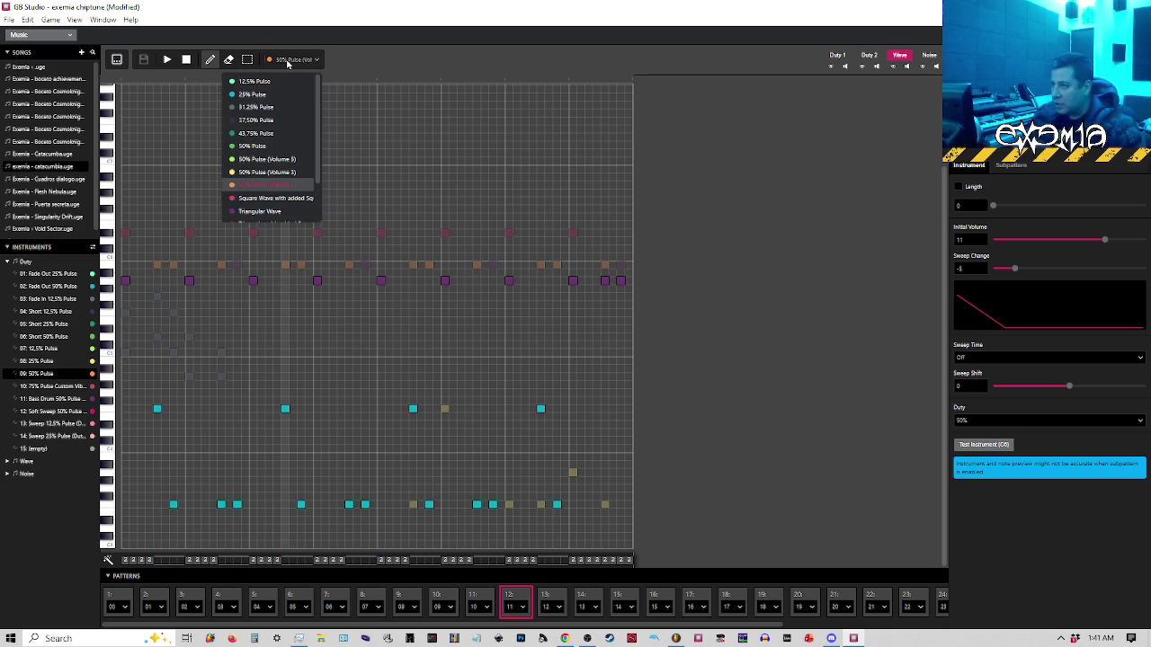
left_click(259, 211)
left_click(556, 282)
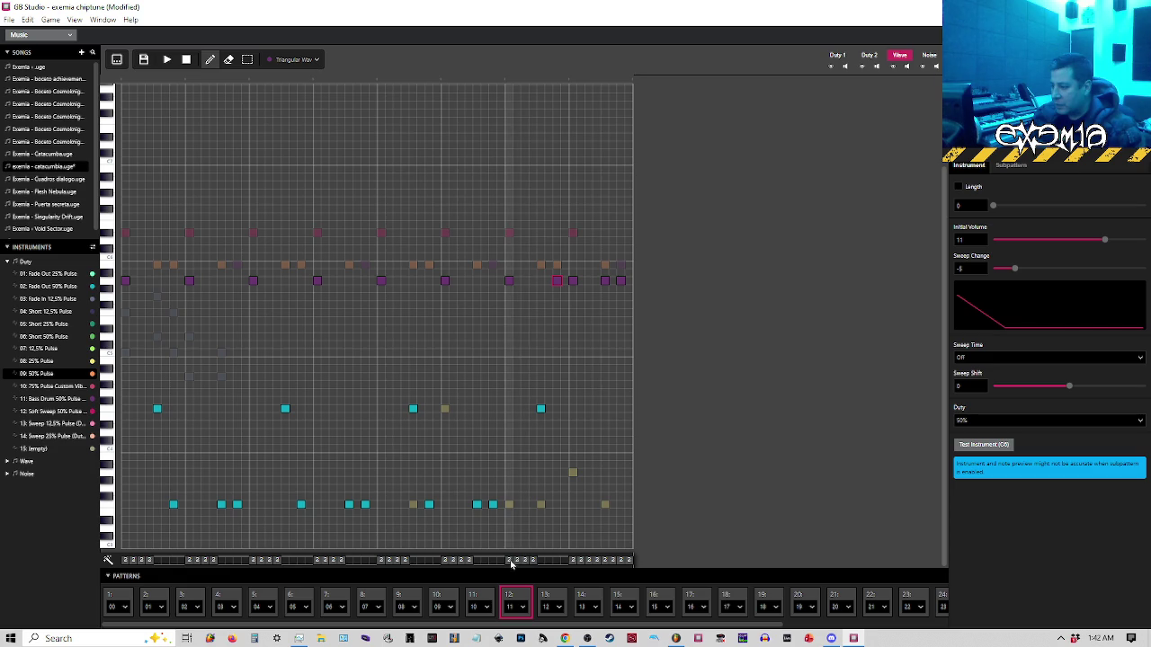
left_click(558, 560)
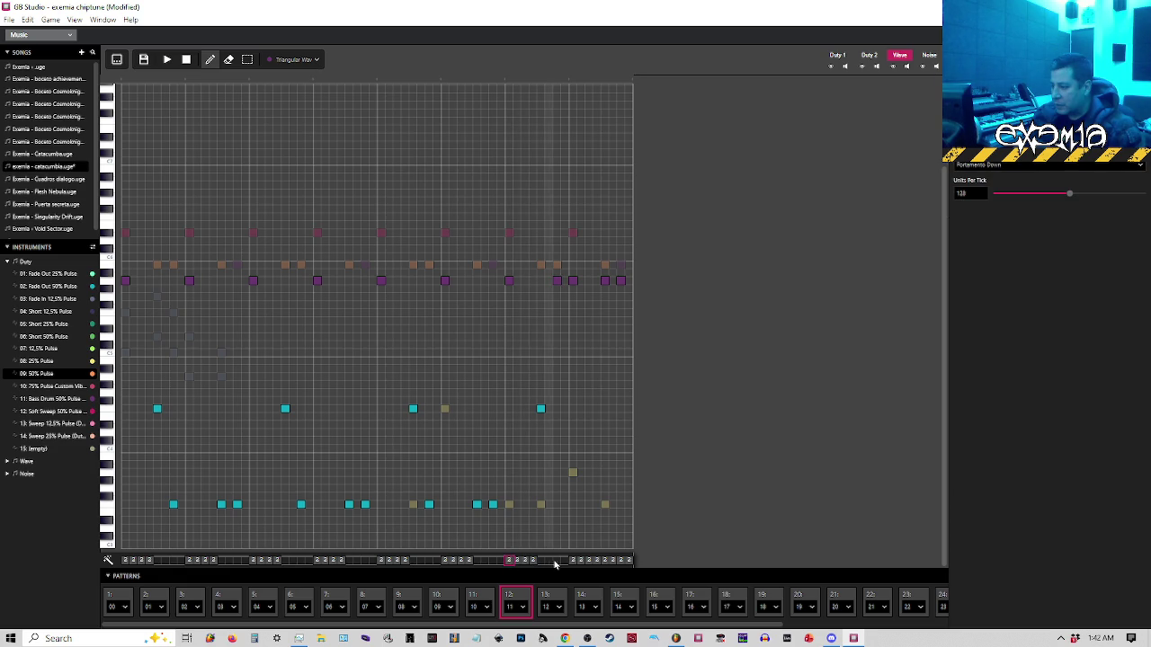
Audition pattern 12's ending several times and add another note near its end
left_click(508, 81)
key("space")
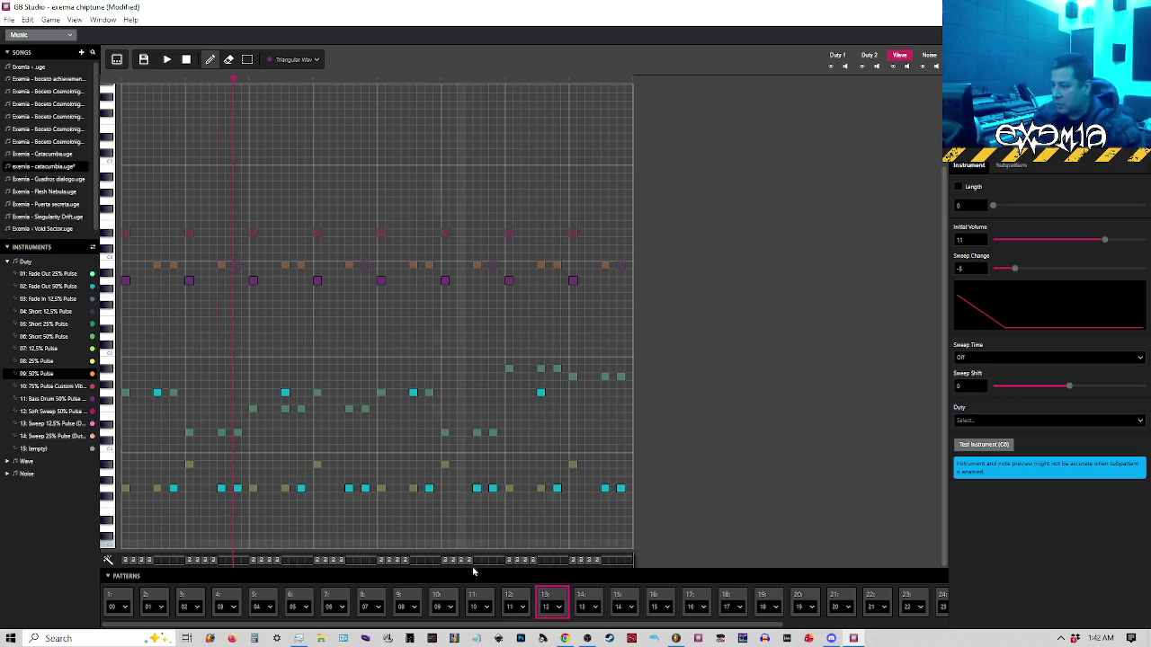
key("space")
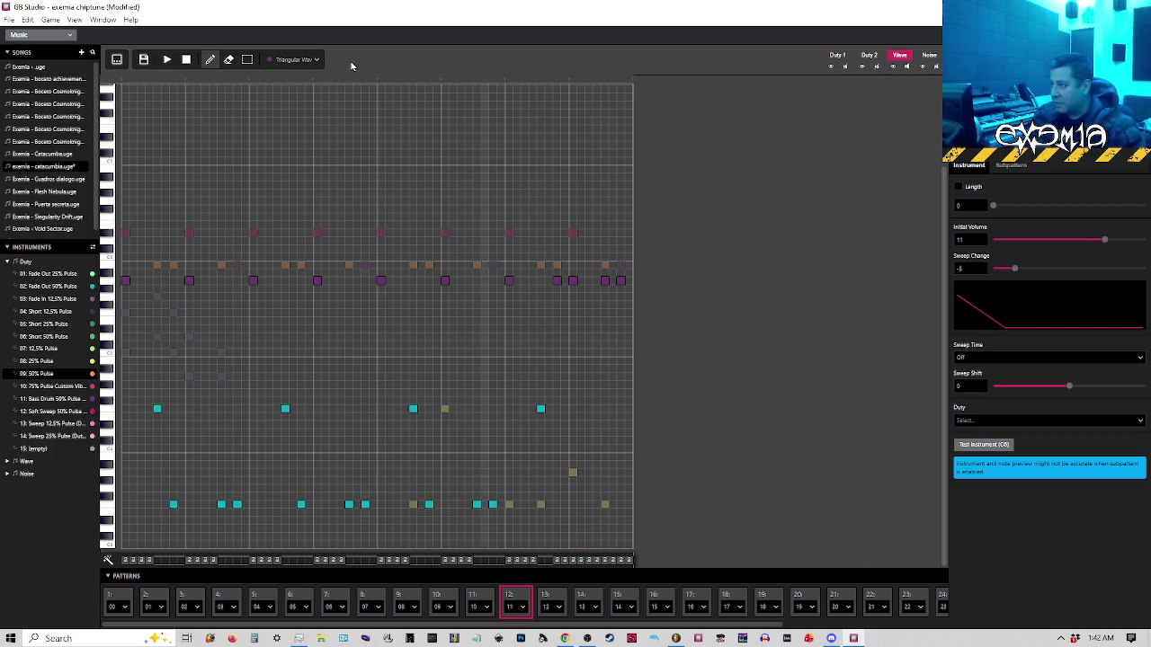
key("space")
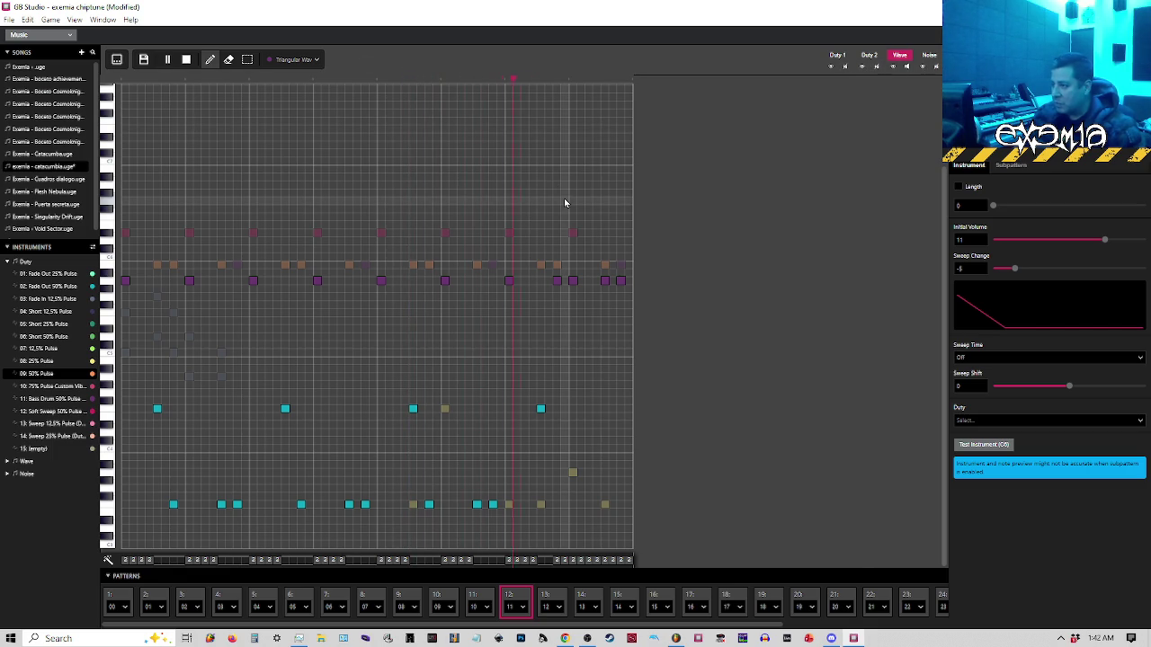
key("space")
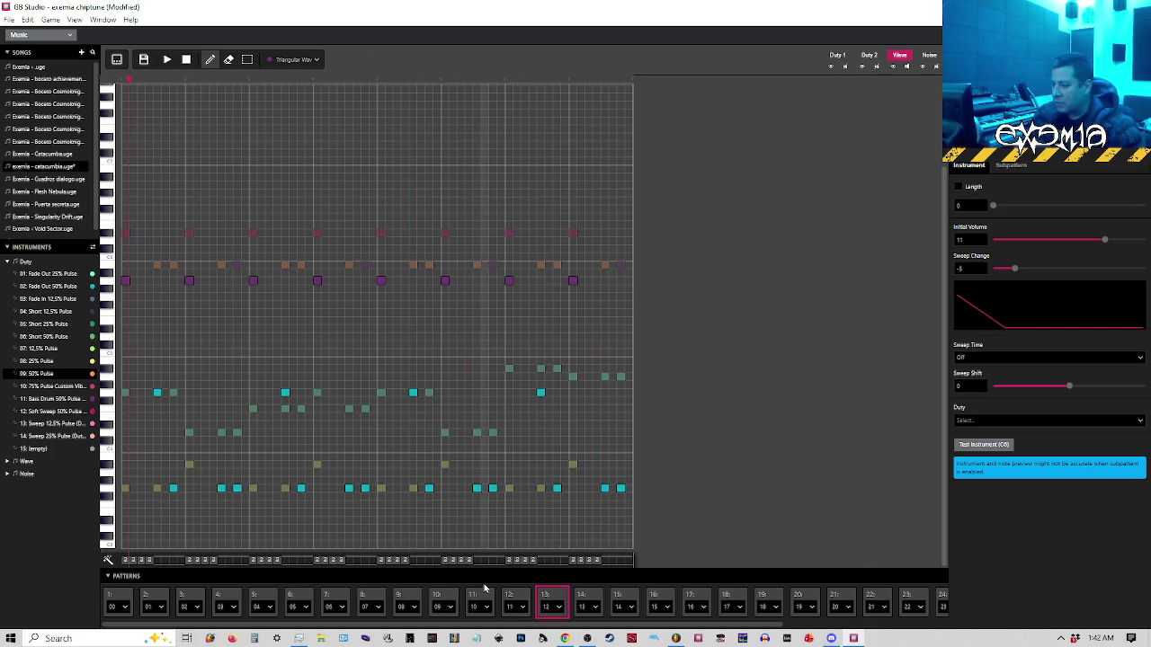
left_click(514, 596)
key("space")
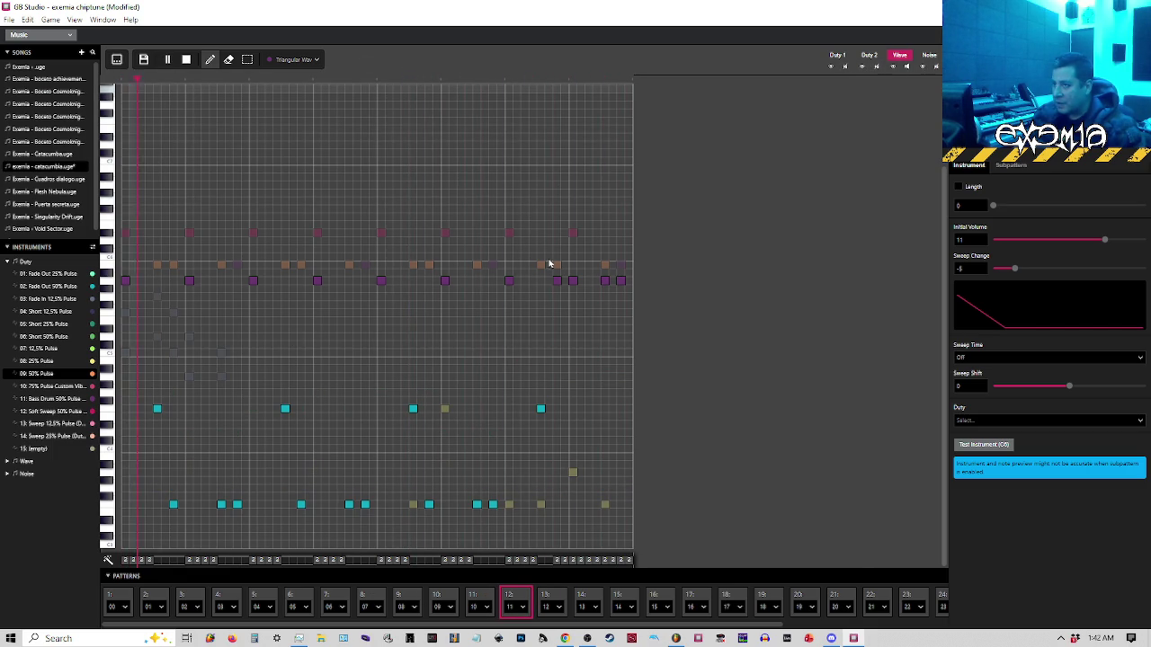
left_click(570, 280)
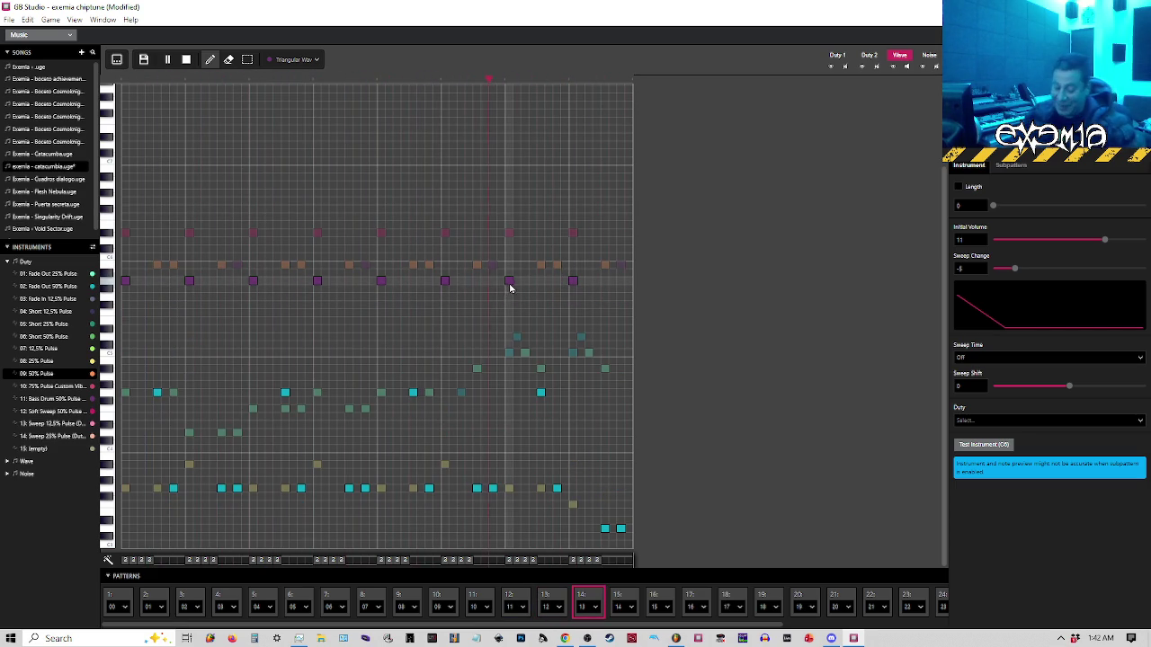
left_click(10, 21)
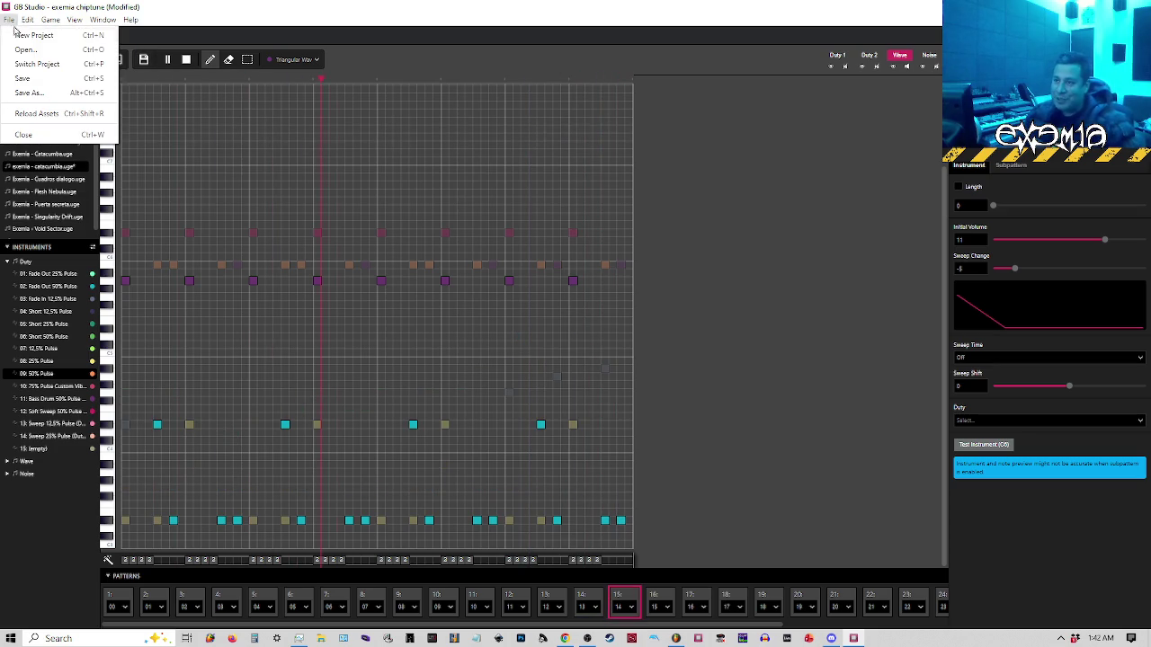
Save the song, reselect pattern 12 and switch it to the tracker row view
left_click(43, 81)
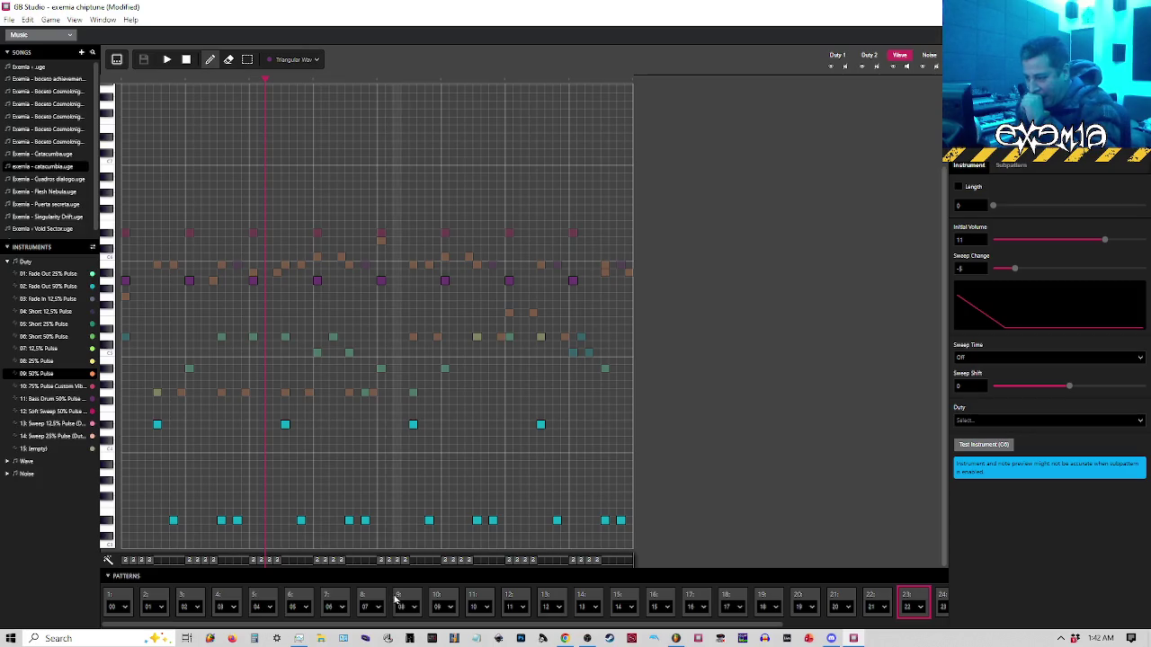
left_click(517, 596)
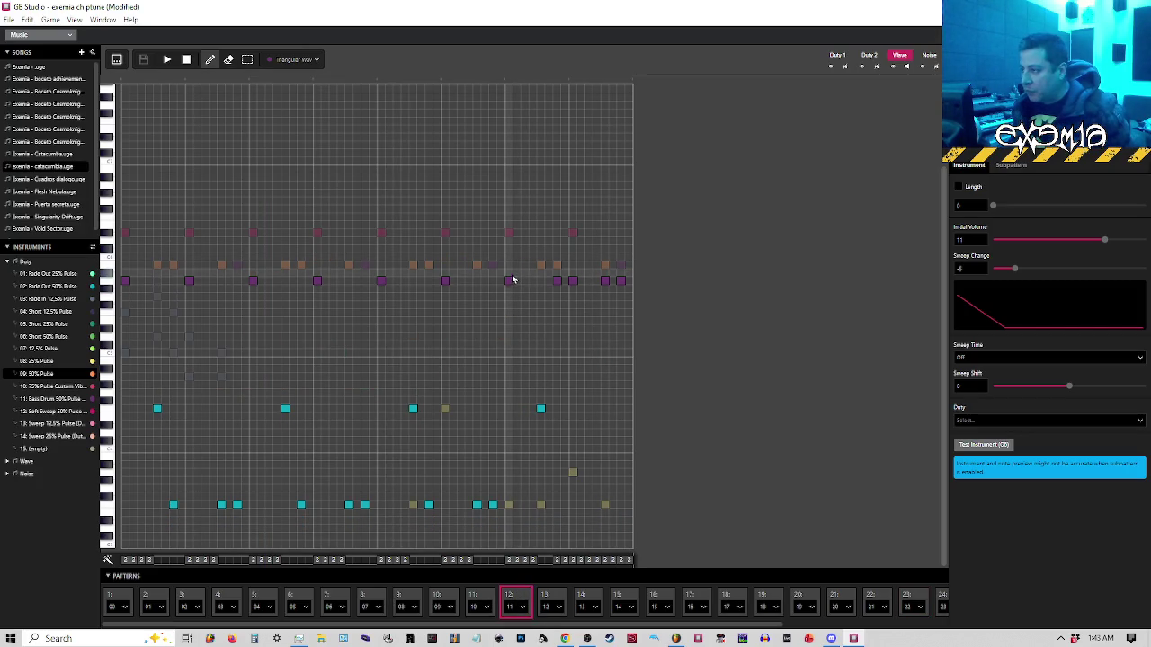
left_click(117, 60)
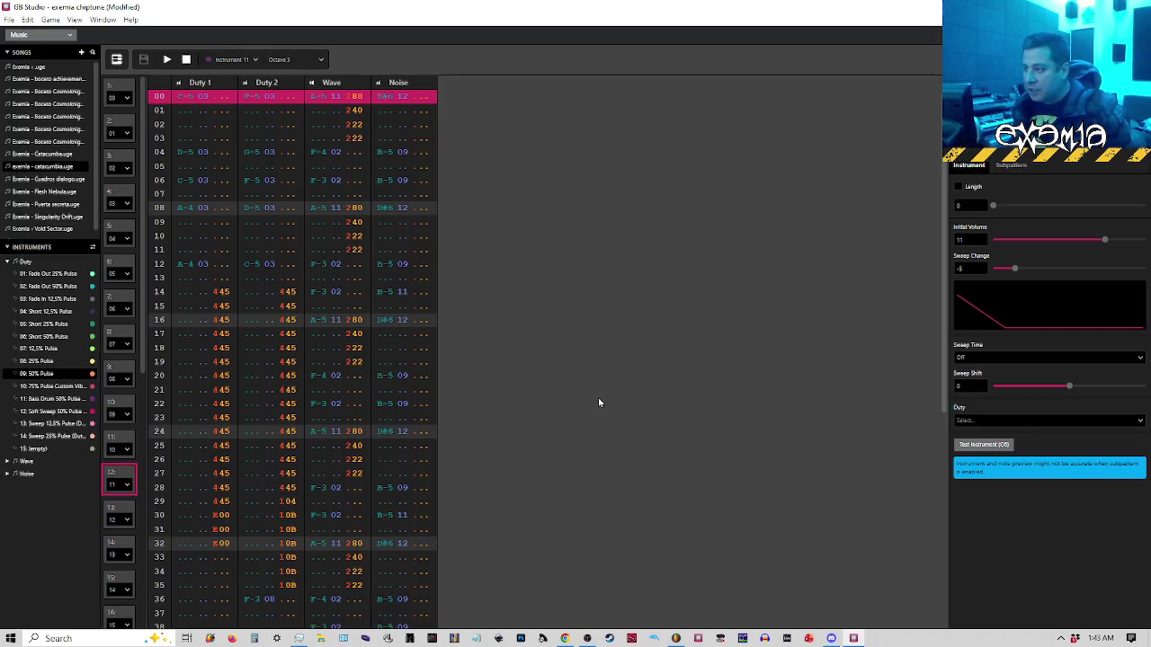
Select the Wave note on row 54, open sequence slot 28, and return to the piano roll
scroll(394, 436, "down", 5)
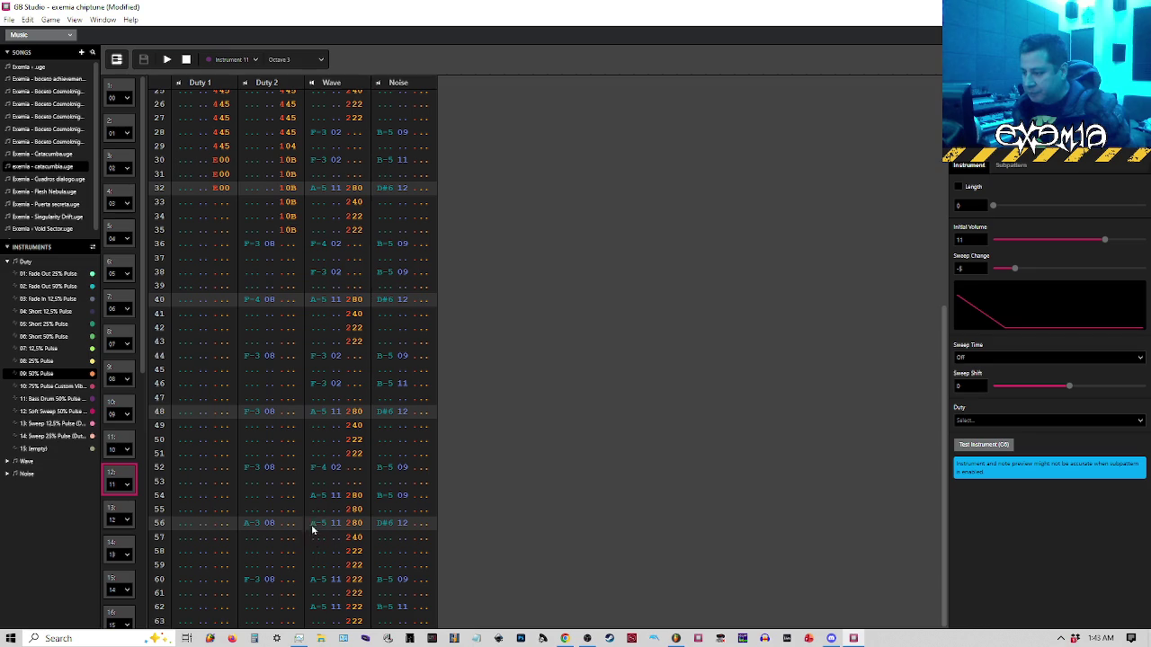
left_click(317, 495)
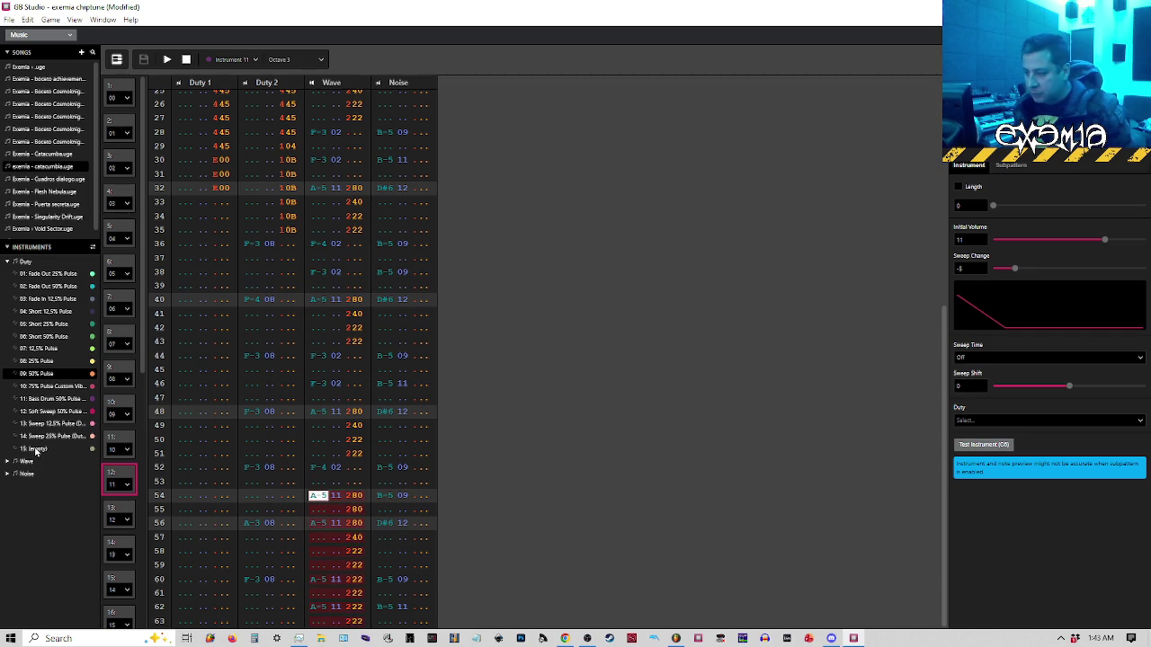
scroll(117, 508, "down", 5)
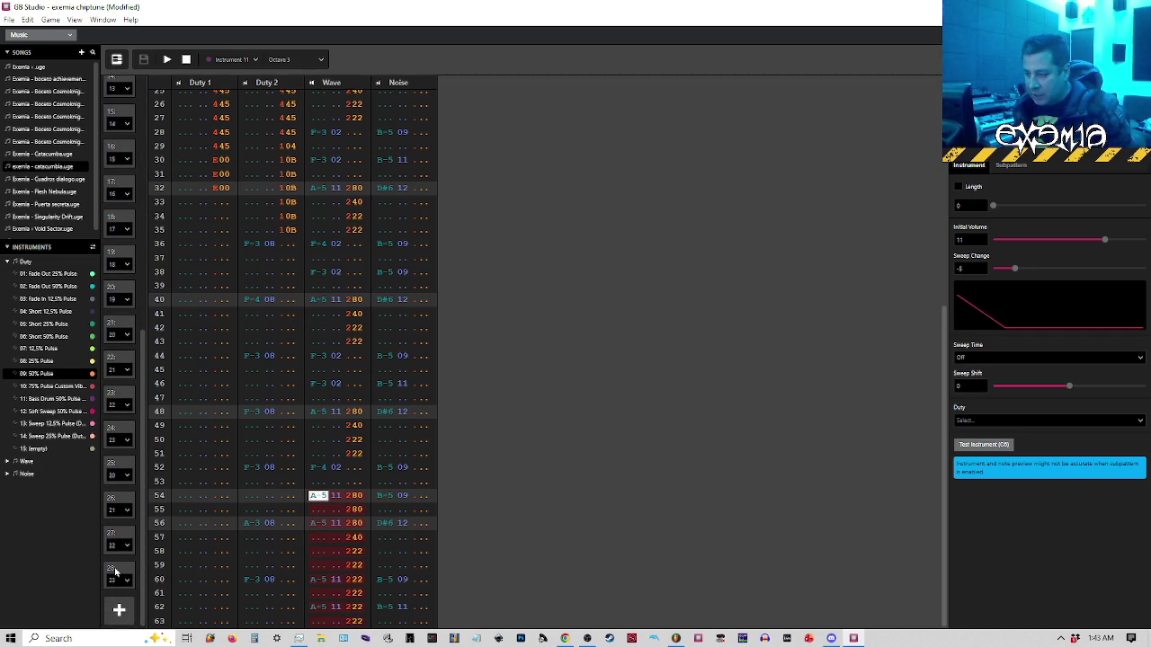
left_click(115, 572)
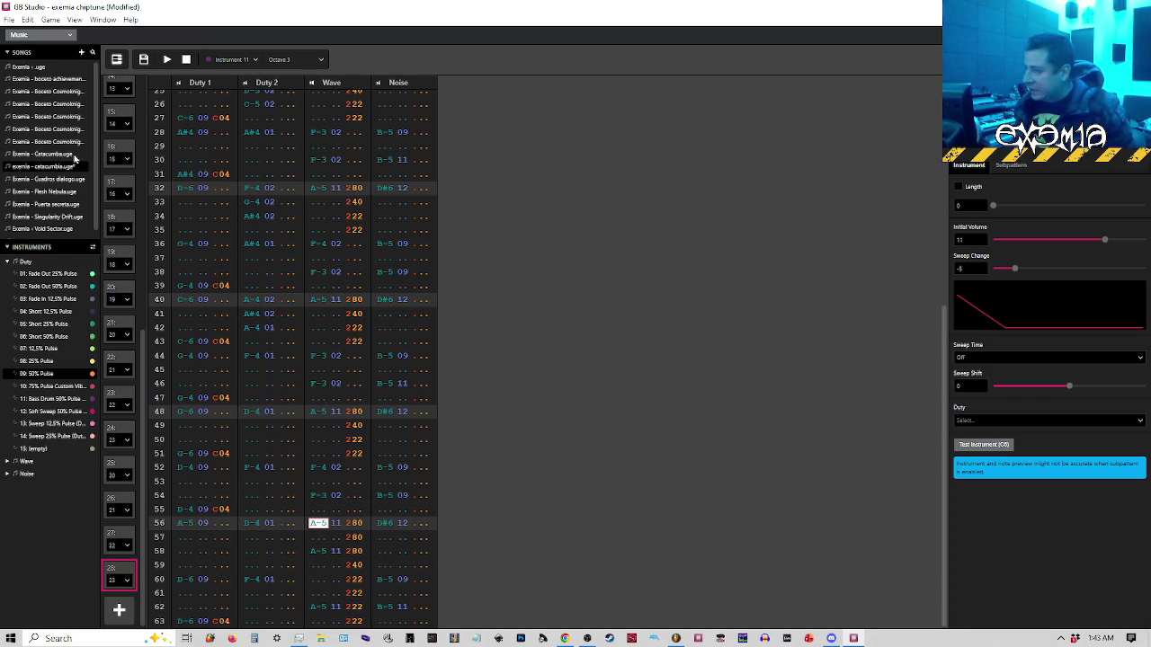
left_click(116, 60)
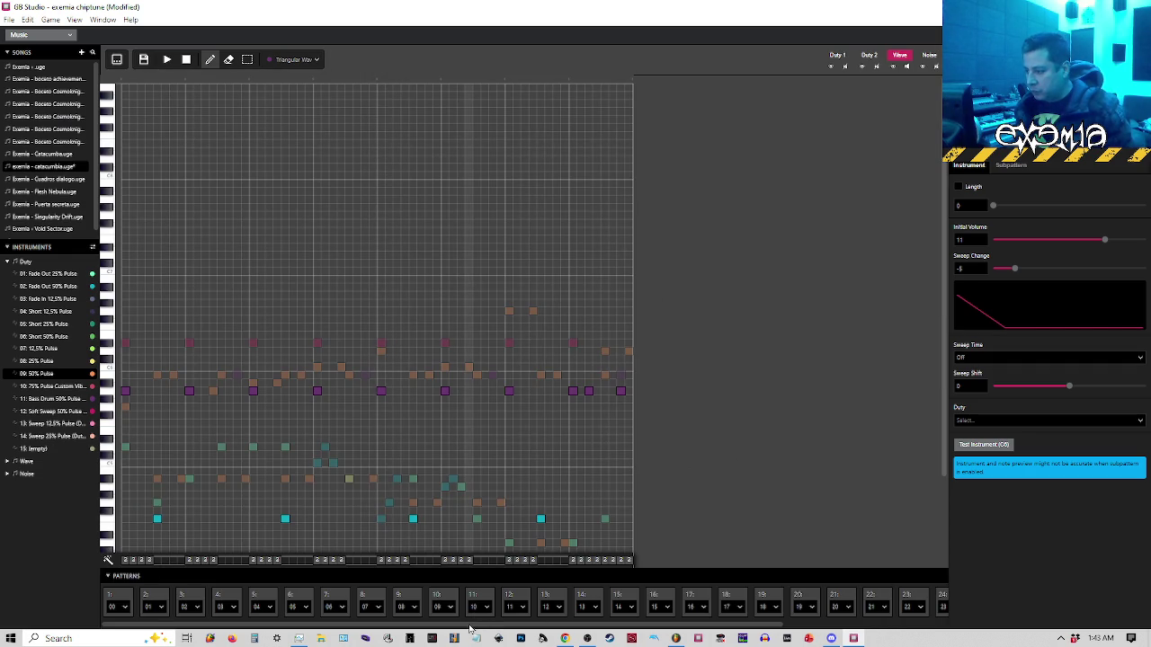
Audition the ending of the pattern in order slot 24 from a point near its end
left_click_drag(472, 627, 805, 626)
left_click(743, 599)
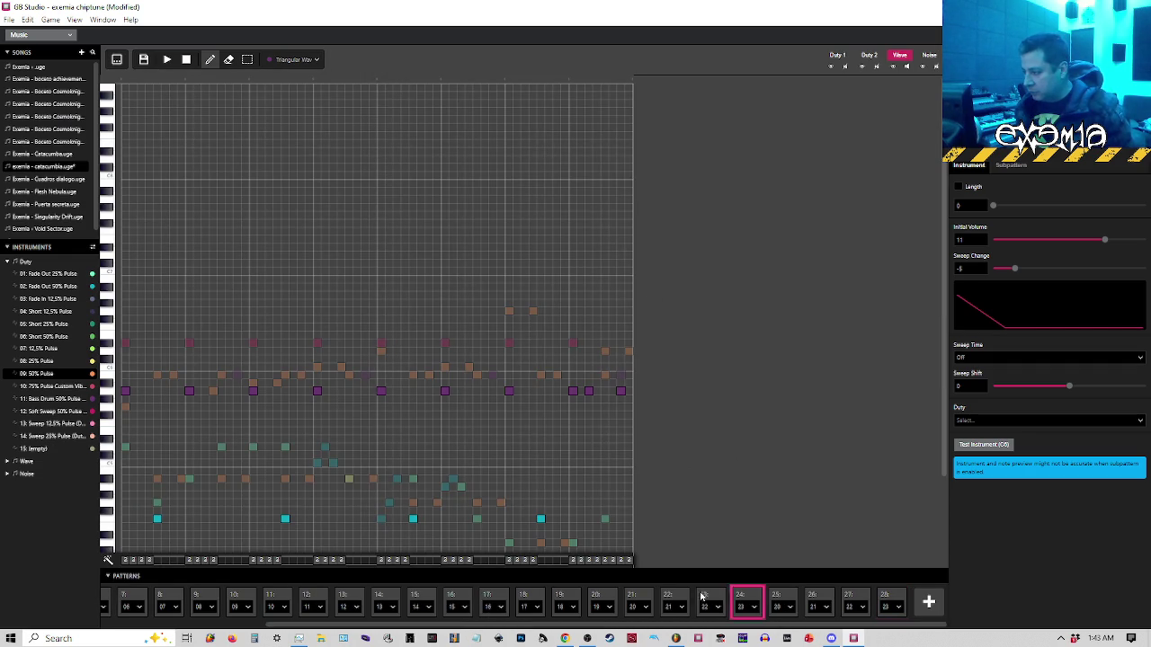
key("space")
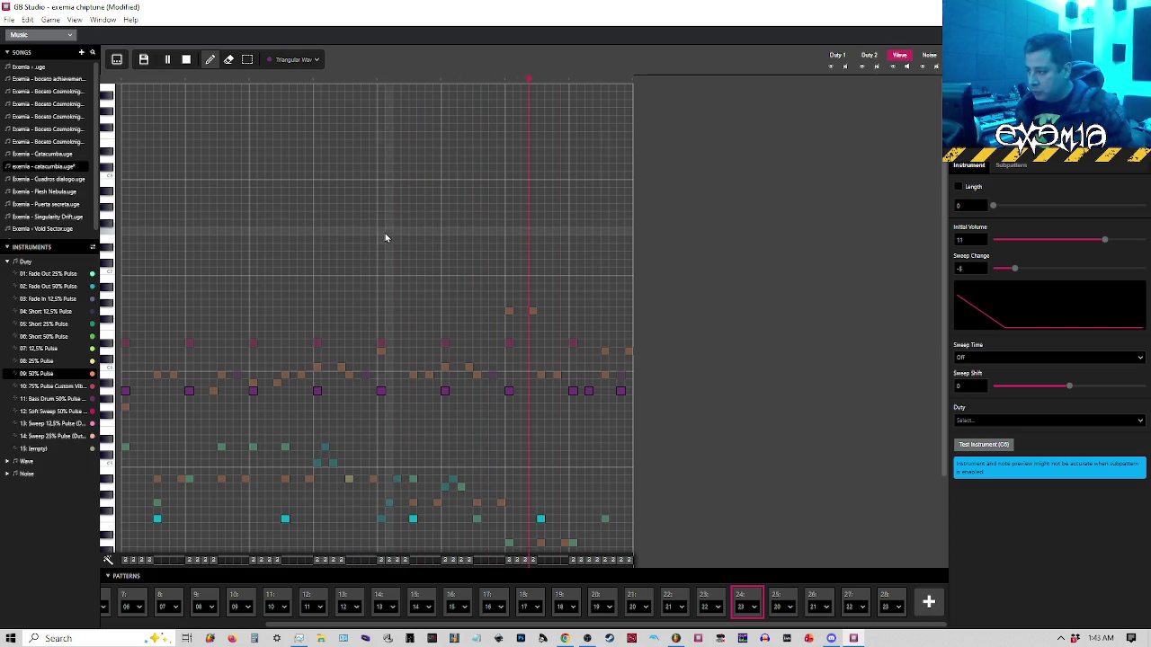
key("space")
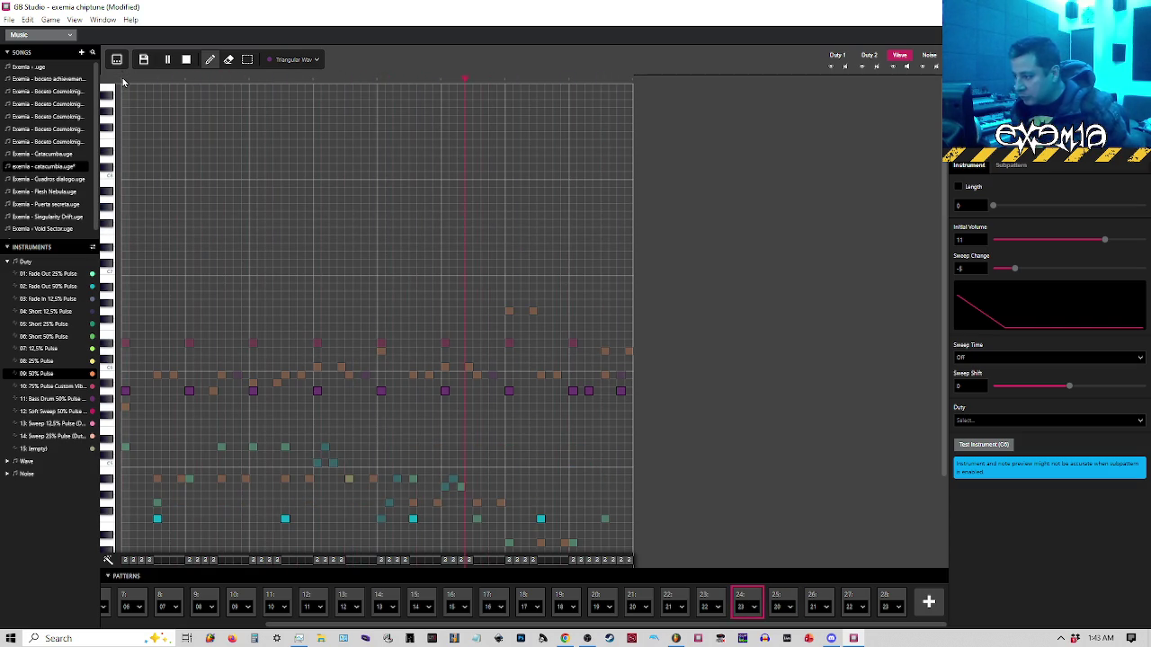
key("space")
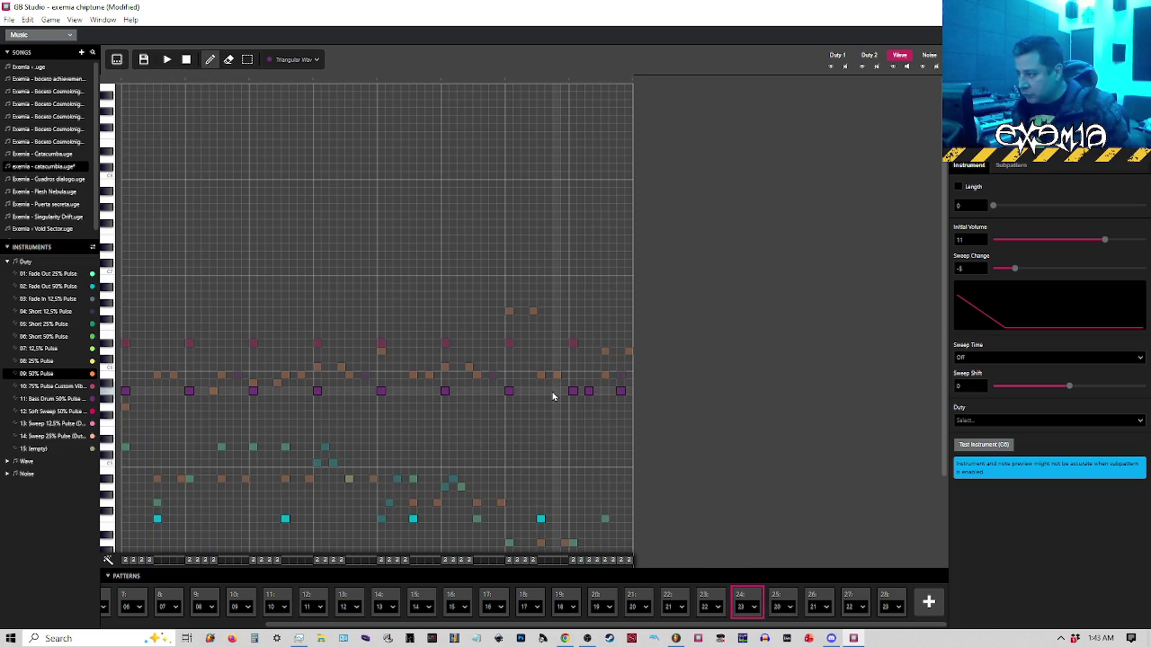
left_click(502, 81)
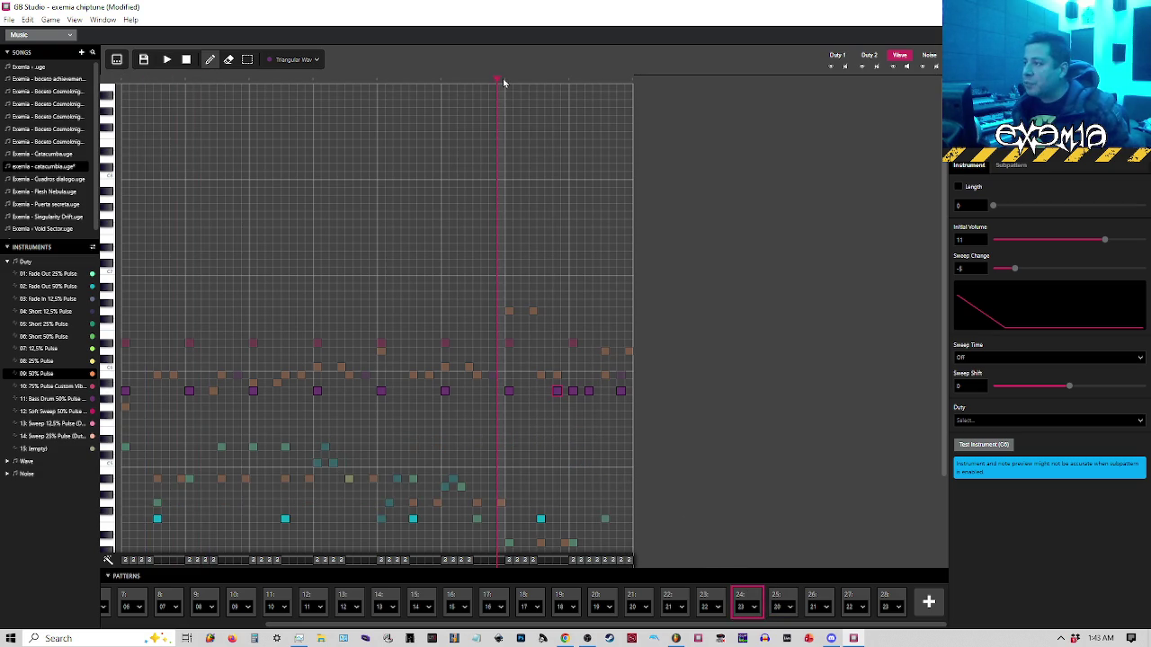
key("space")
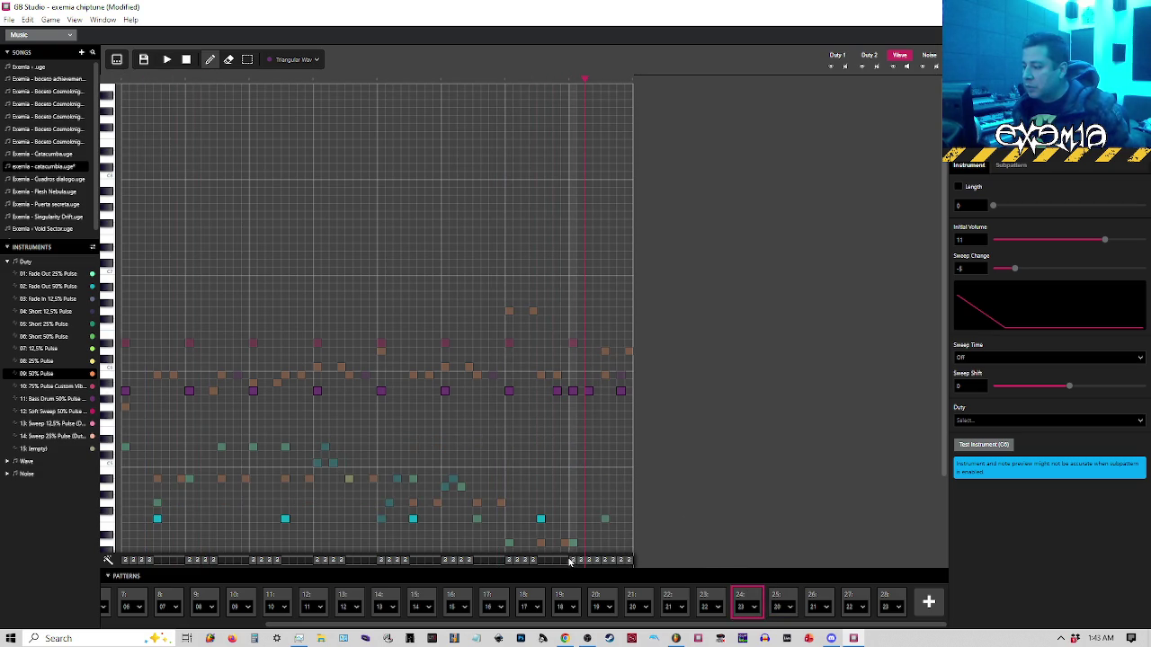
left_click(573, 561)
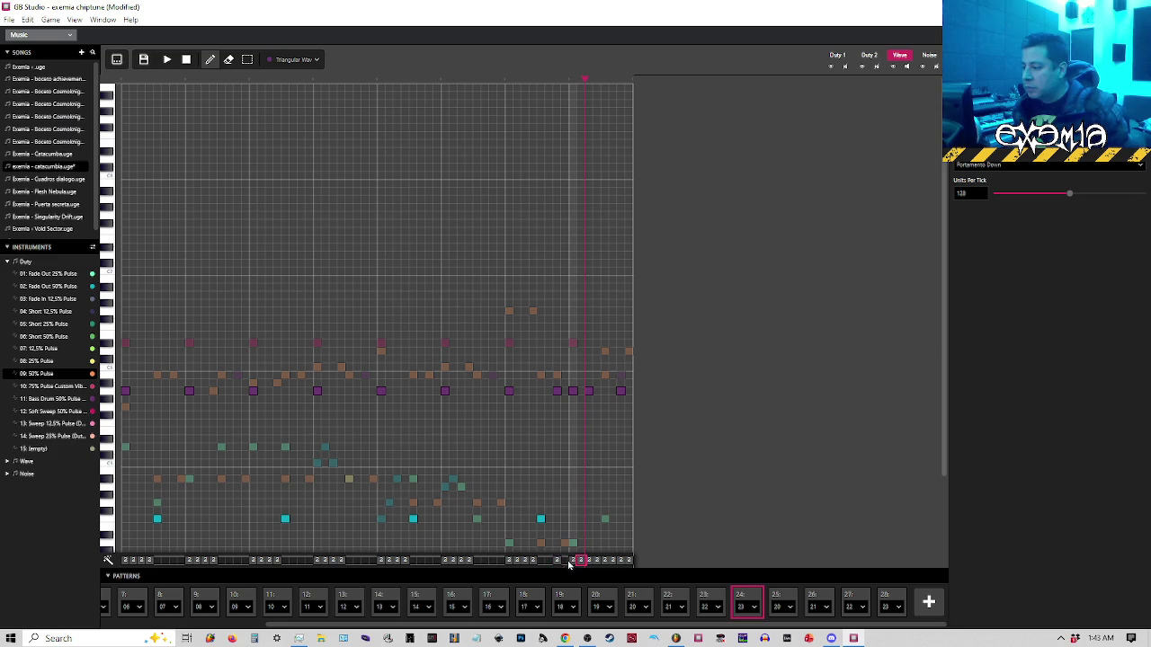
left_click(506, 83)
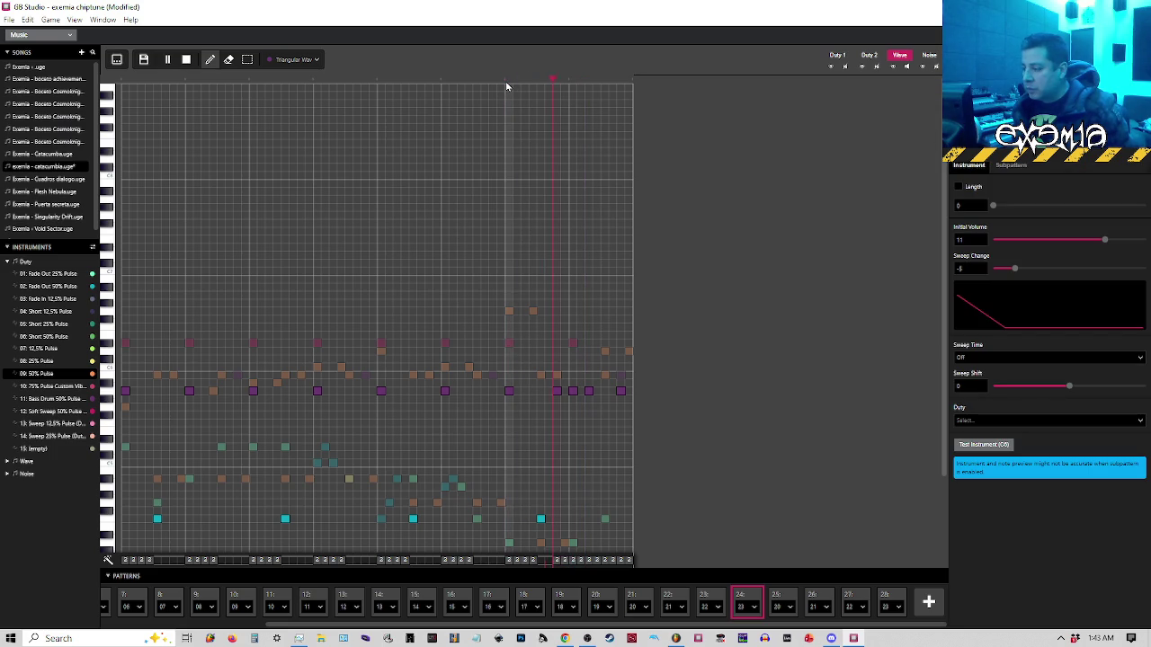
key("space")
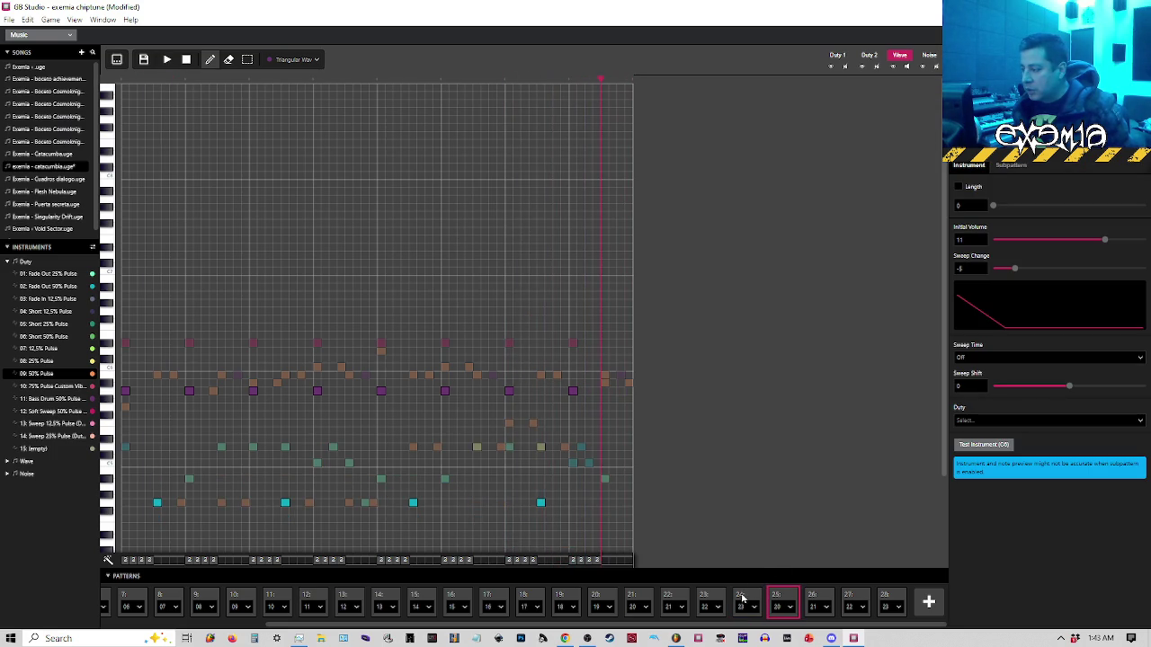
left_click(743, 598)
left_click(500, 81)
key("space")
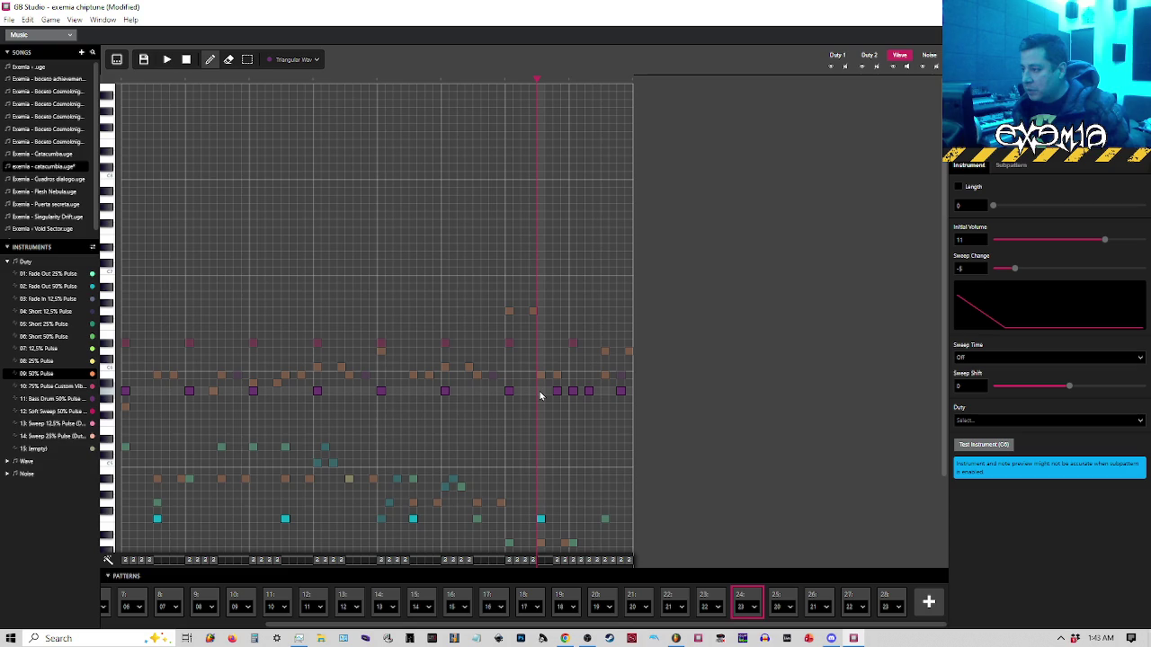
Set portamento down speed to 64 on a note near the end, then delete the closing note
left_click(541, 392)
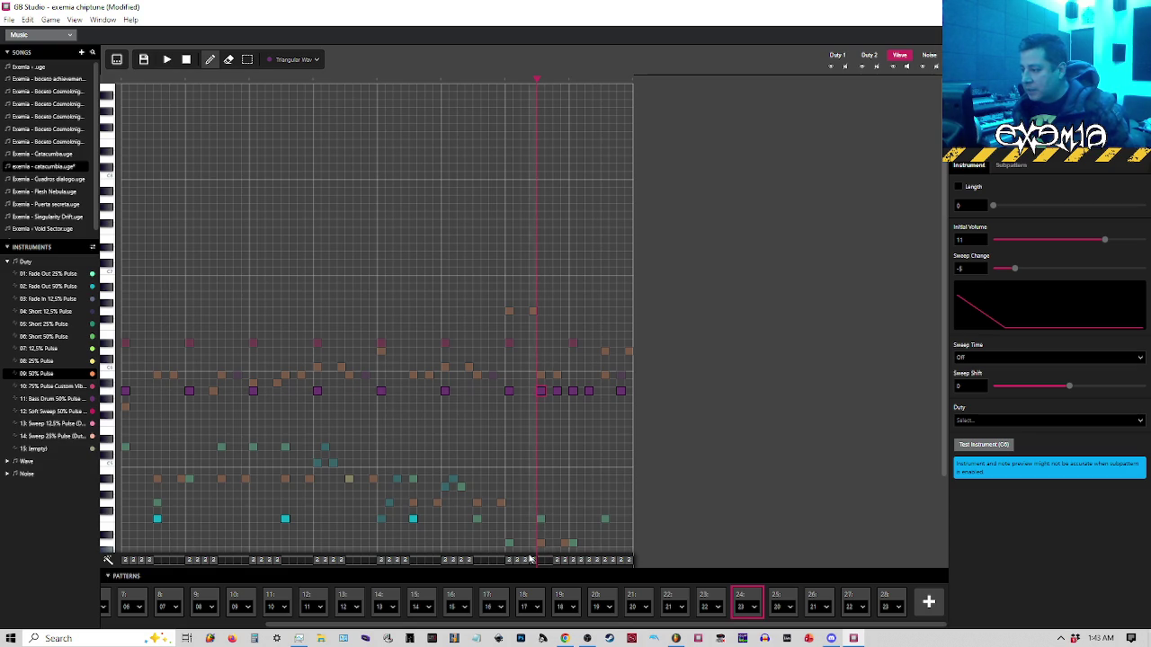
left_click(514, 561)
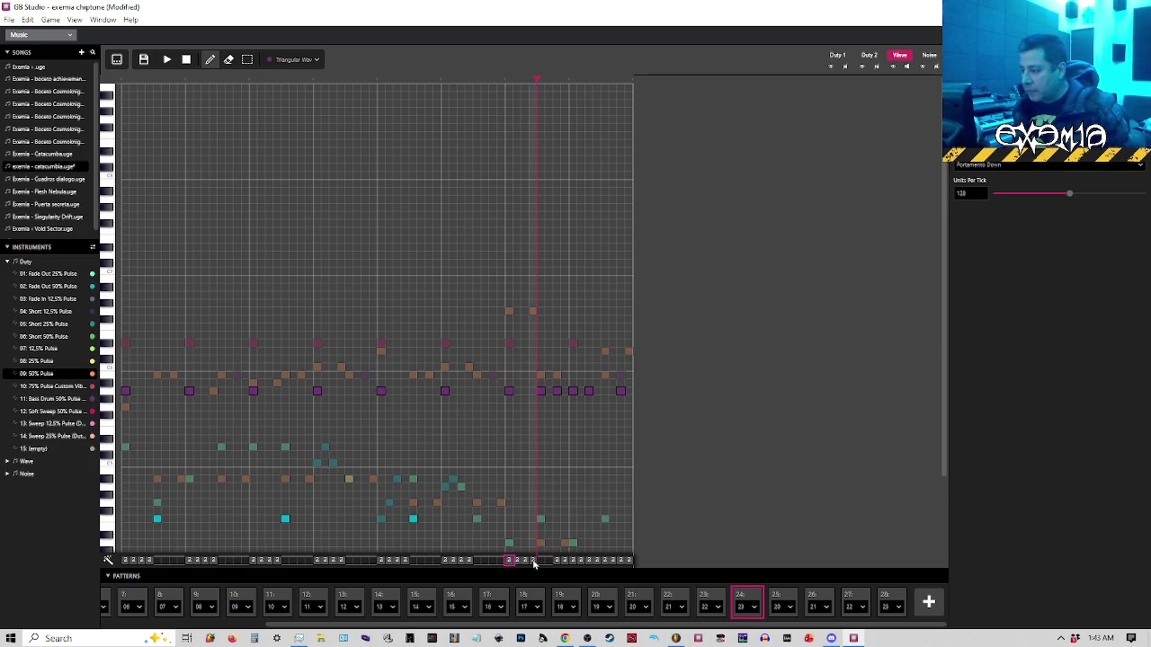
left_click(546, 561)
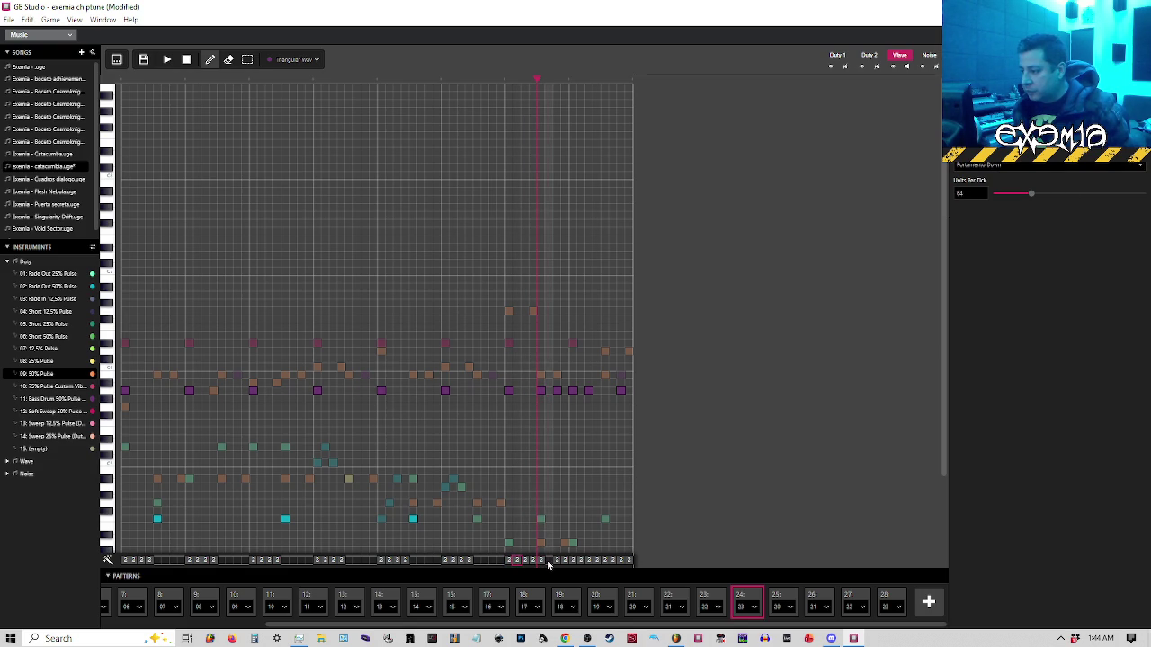
left_click(506, 80)
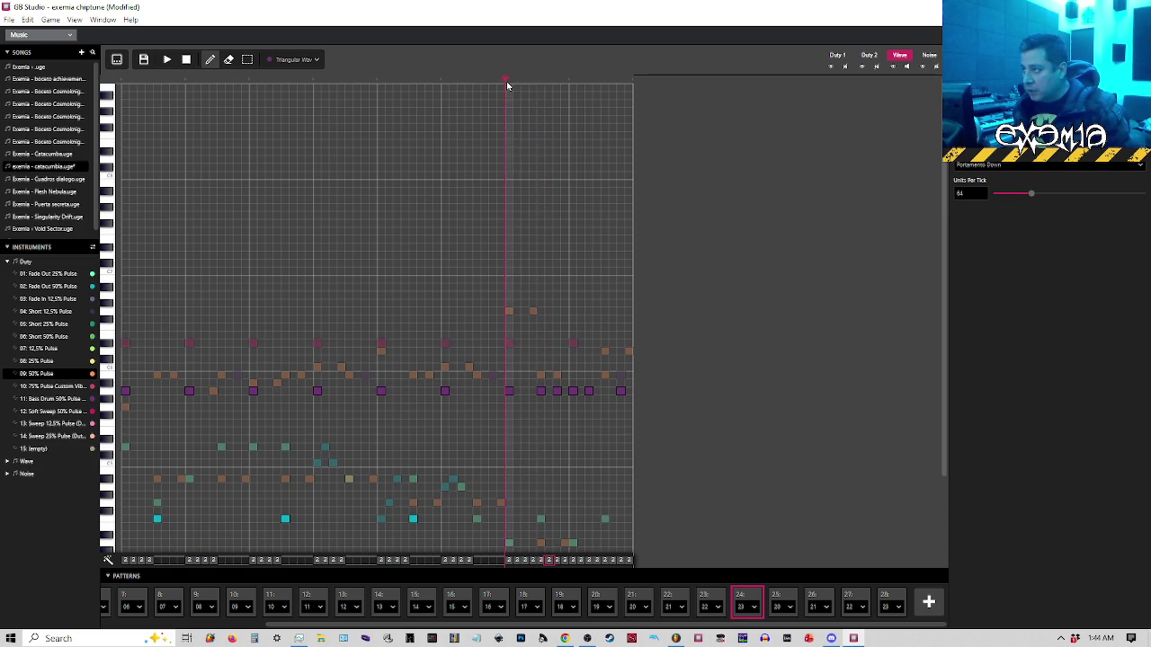
left_click(557, 391)
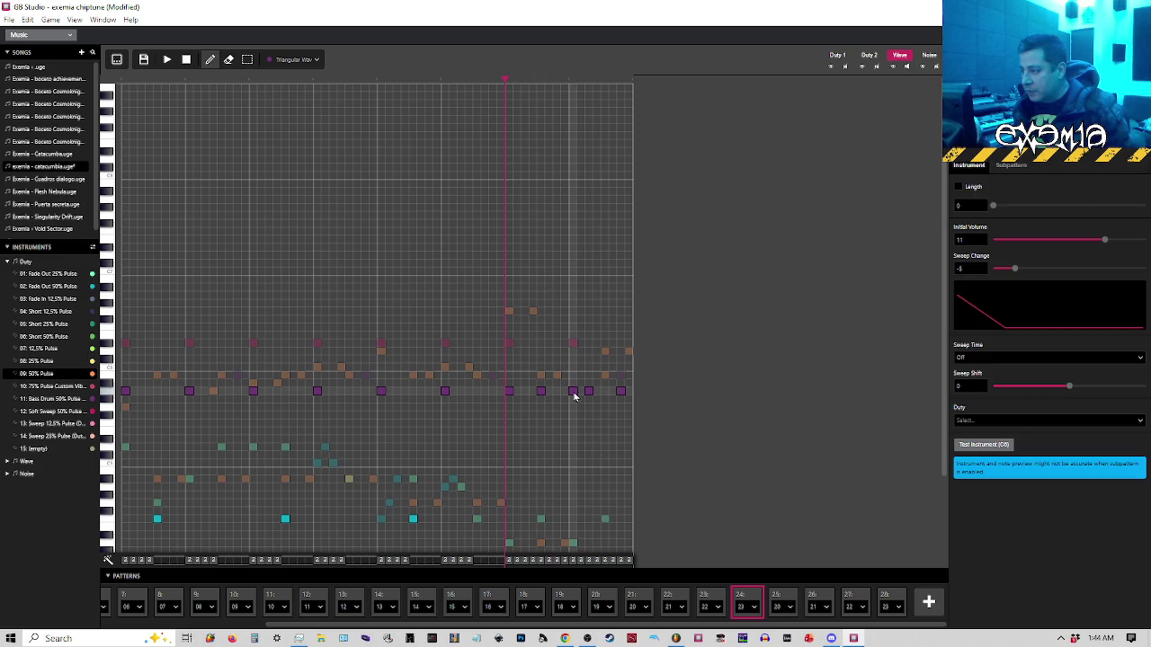
key("space")
left_click(509, 86)
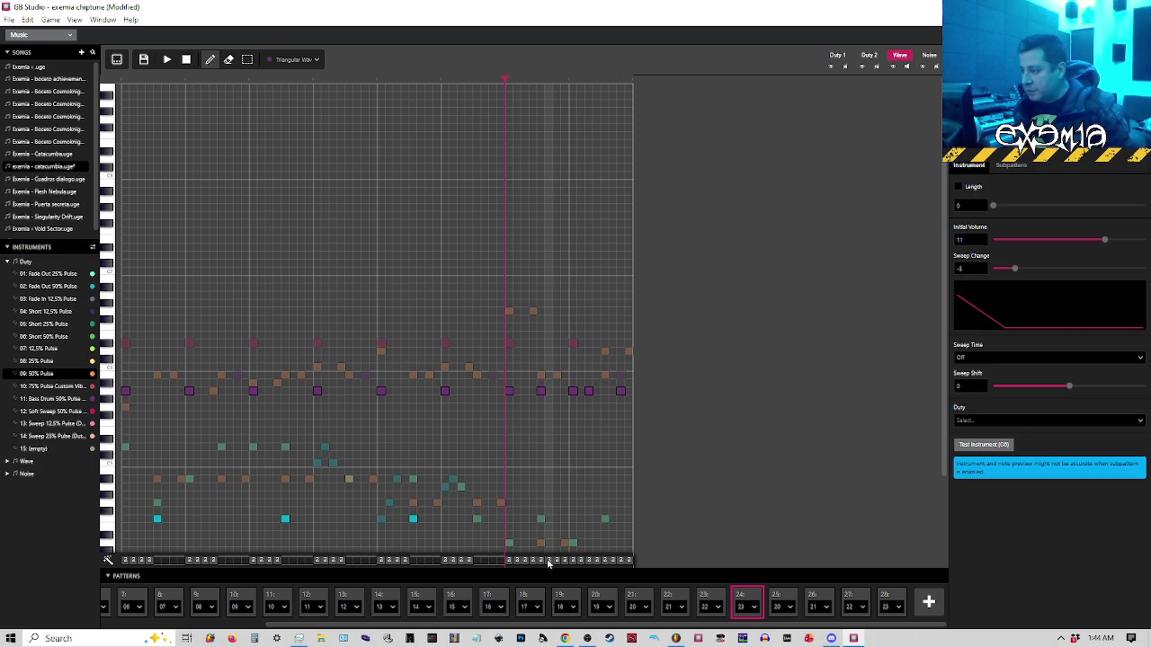
Place a single Wave note on the last step of the magenta row and play it back
left_click(754, 599)
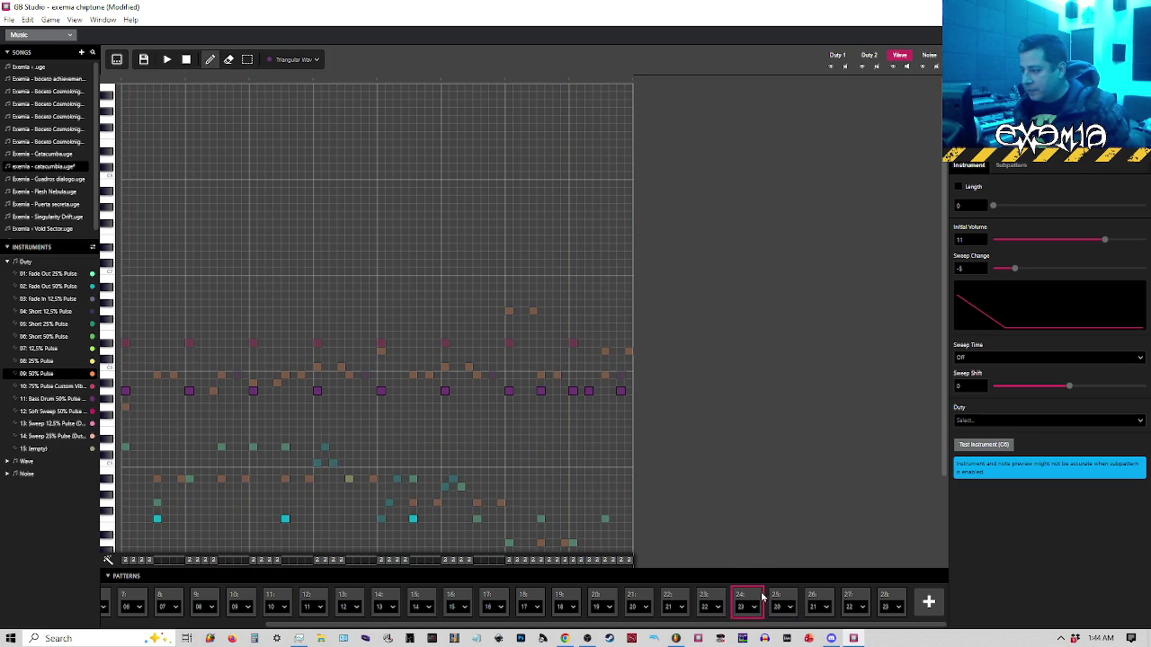
left_click(627, 392)
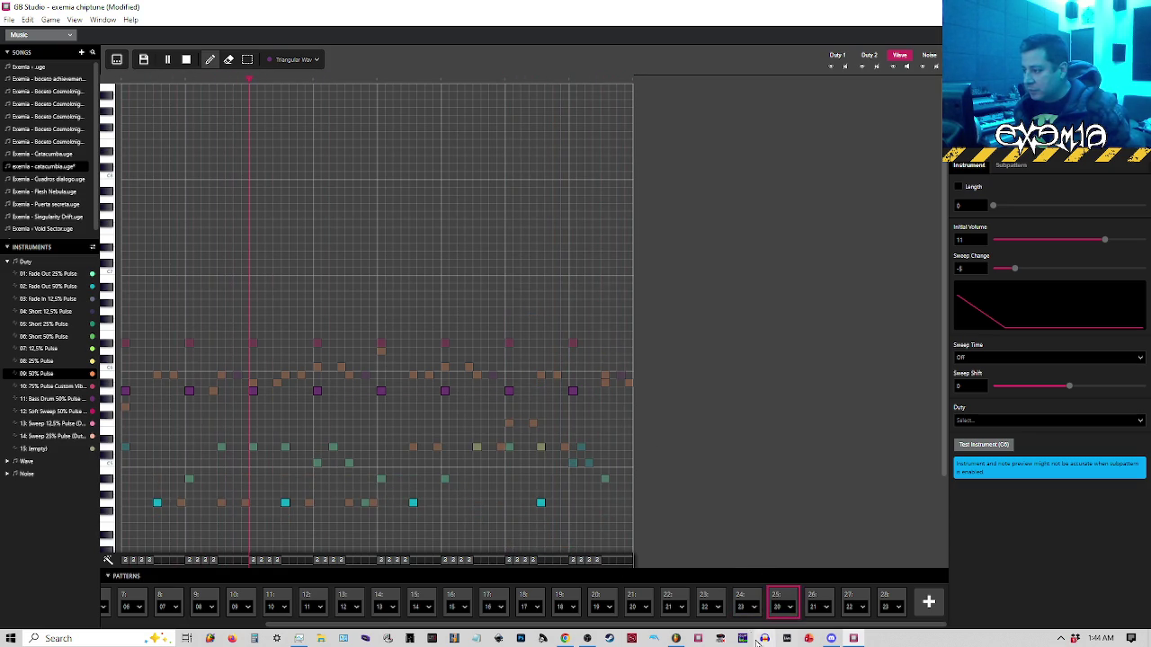
left_click(742, 600)
left_click(614, 392)
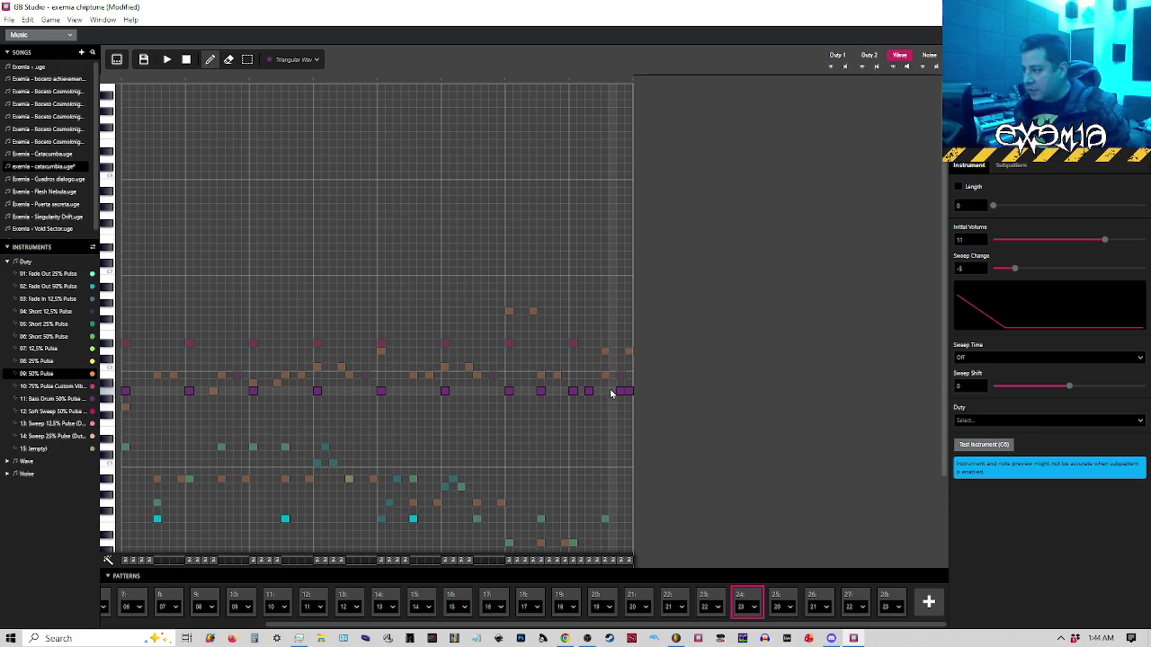
left_click(505, 81)
key("space")
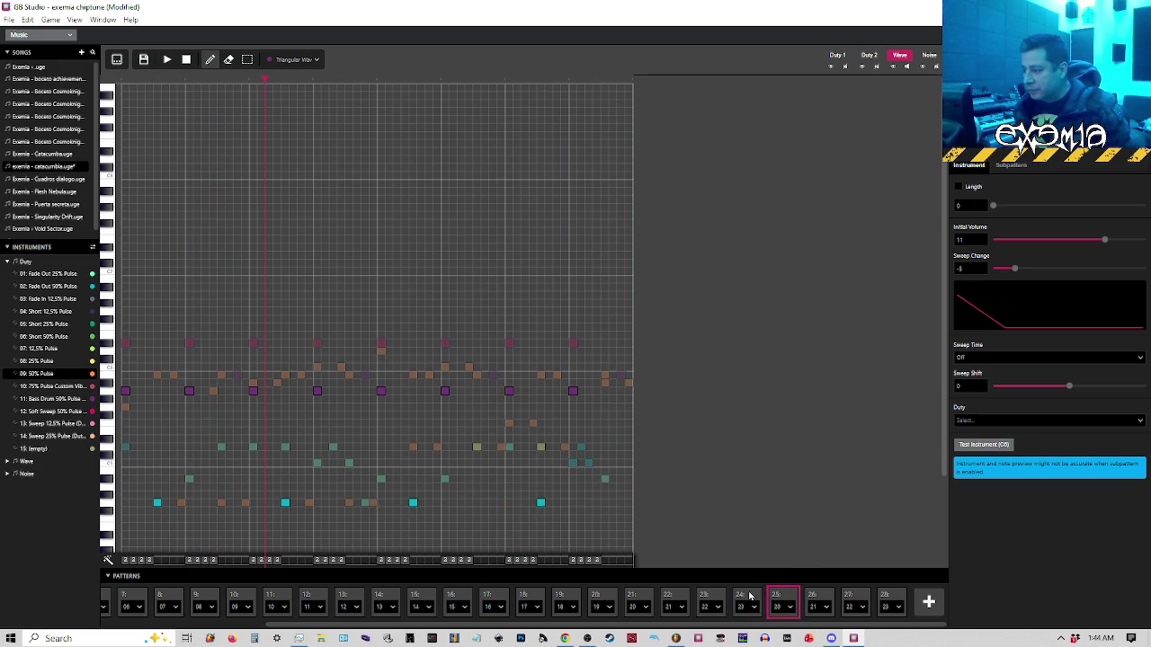
left_click(751, 599)
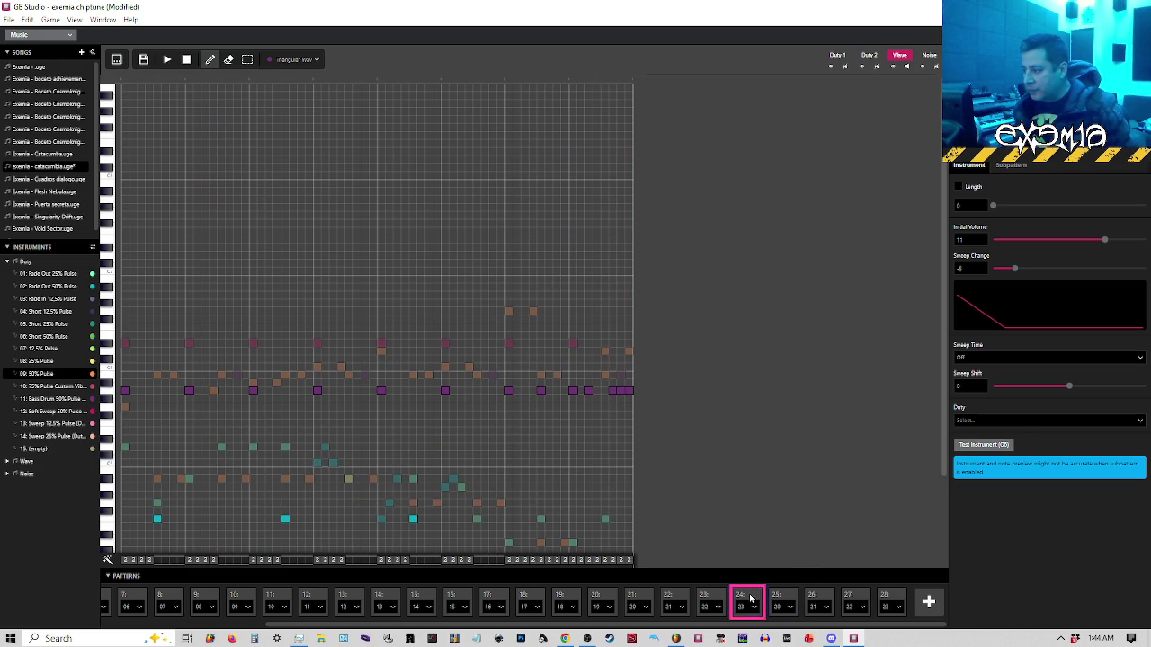
left_click(628, 390)
left_click_drag(614, 392, 621, 390)
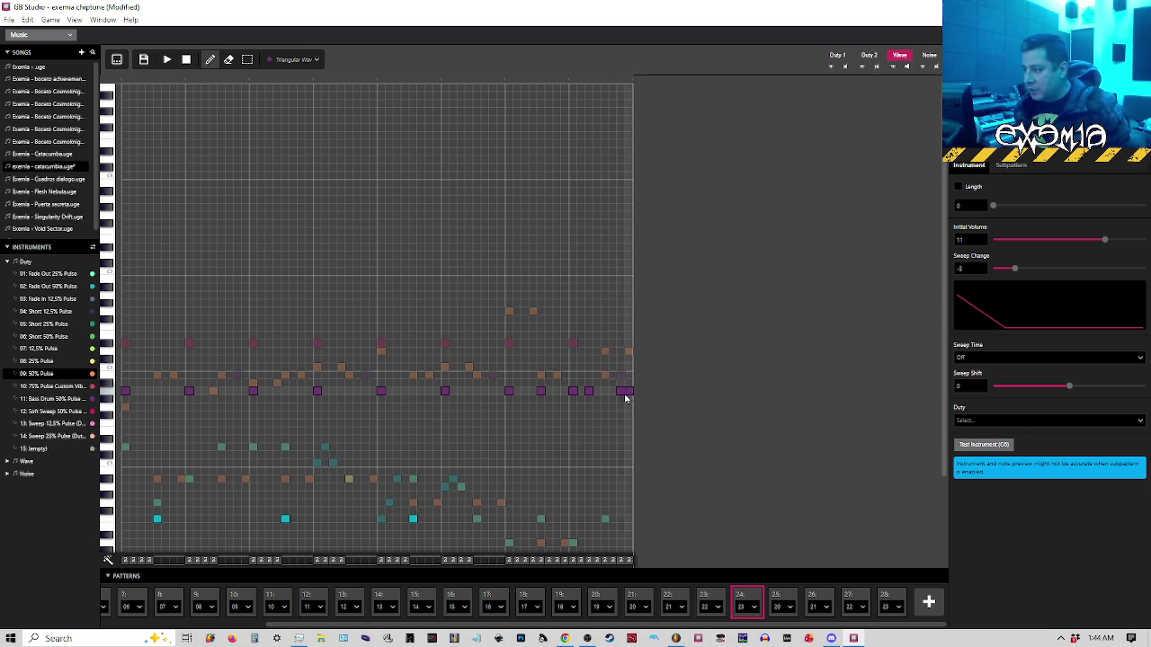
key("space")
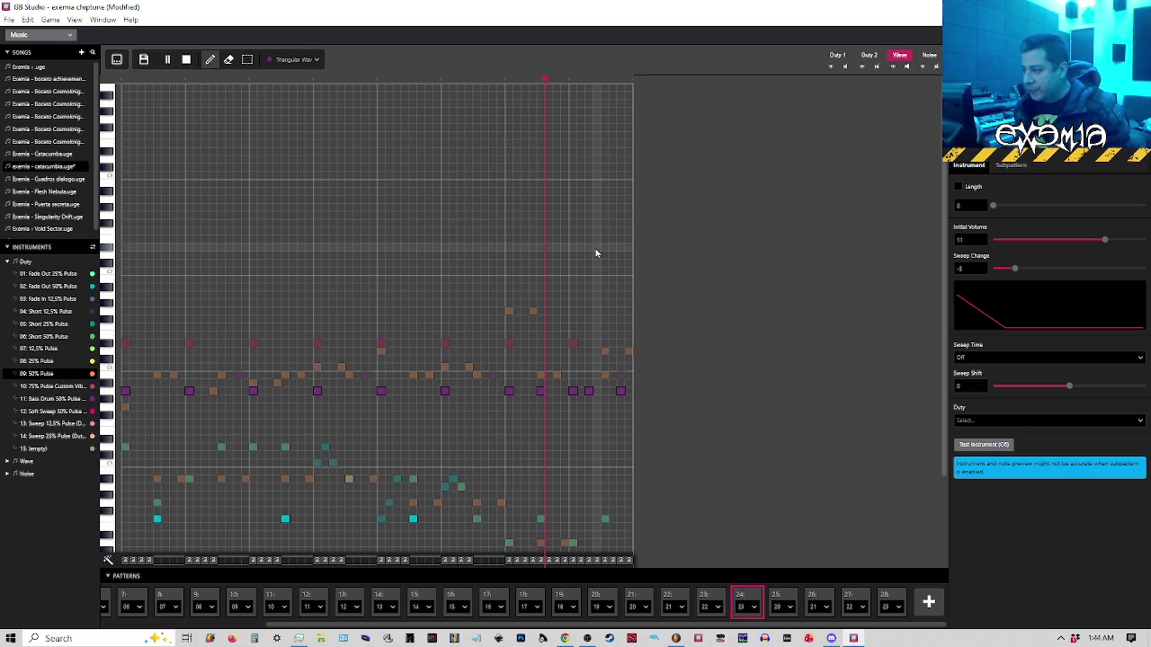
left_click(749, 596)
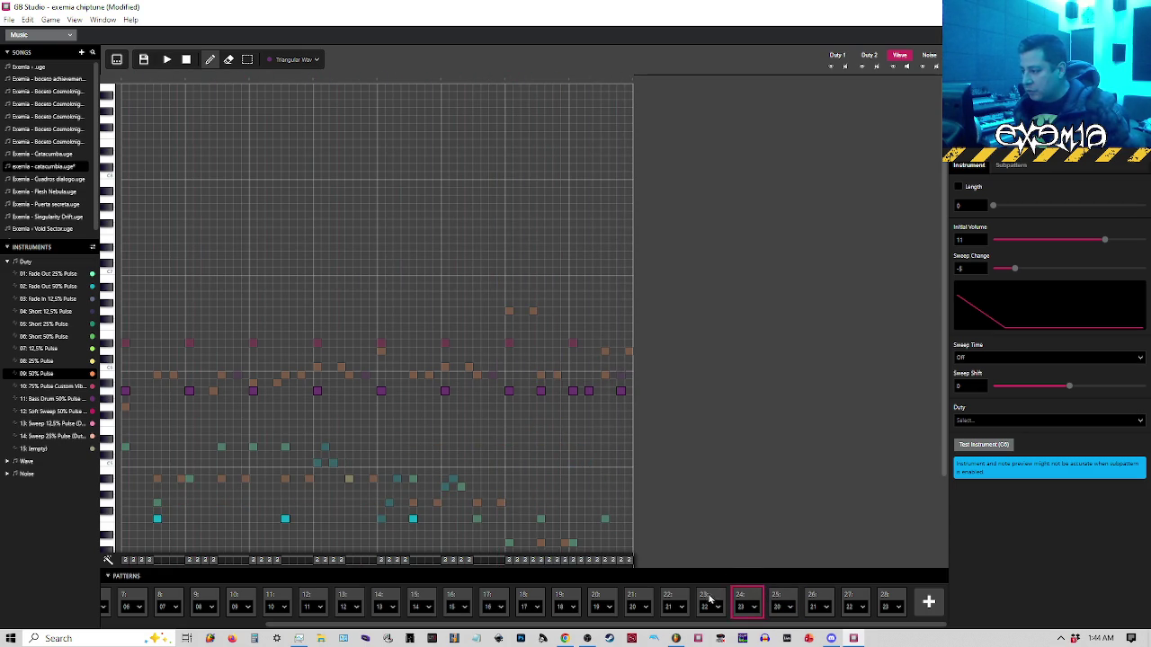
Raise the Bass Drum 50% Pulse instrument's initial volume and listen to pattern 21
left_click(637, 596)
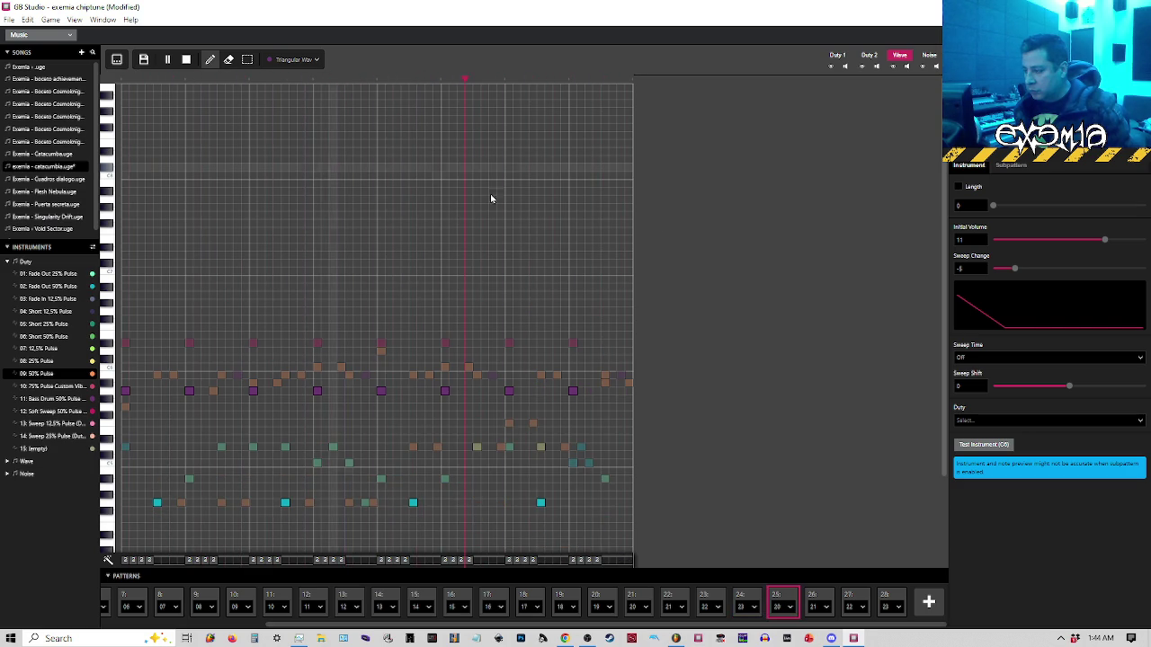
left_click(51, 398)
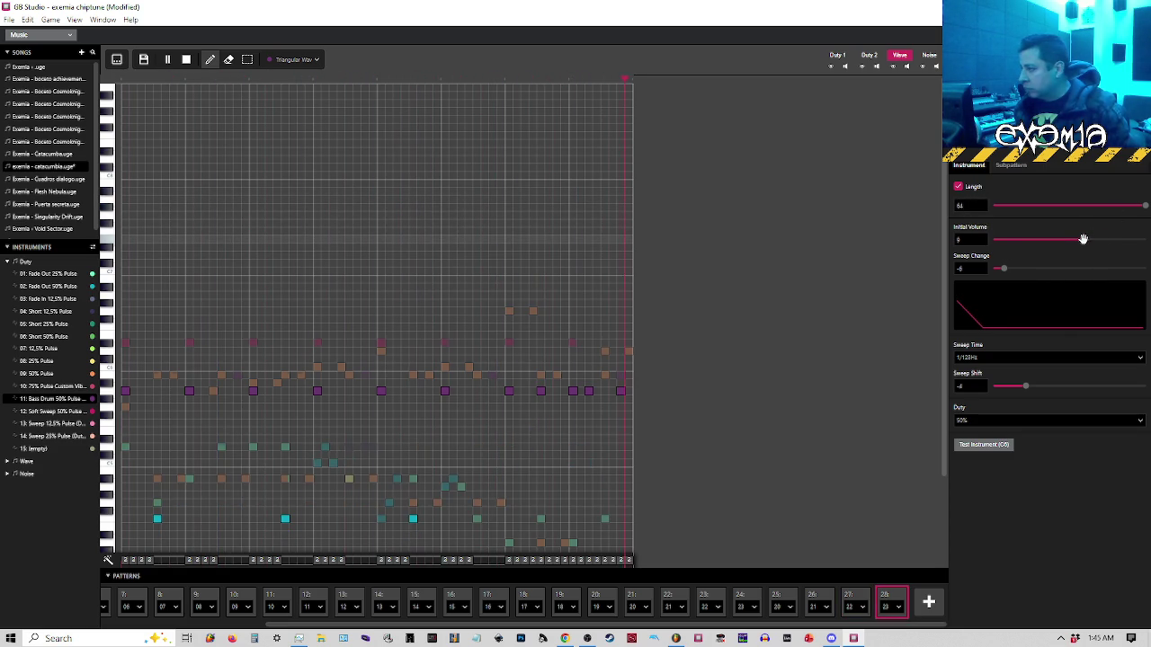
left_click_drag(1083, 239, 1113, 239)
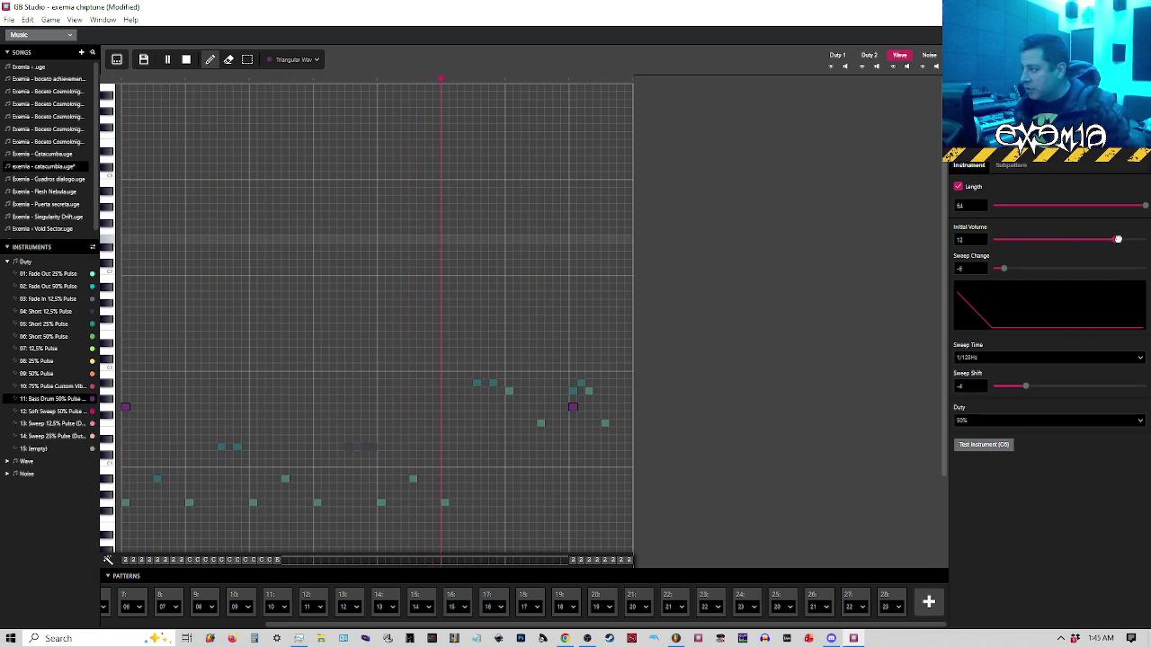
left_click(90, 373)
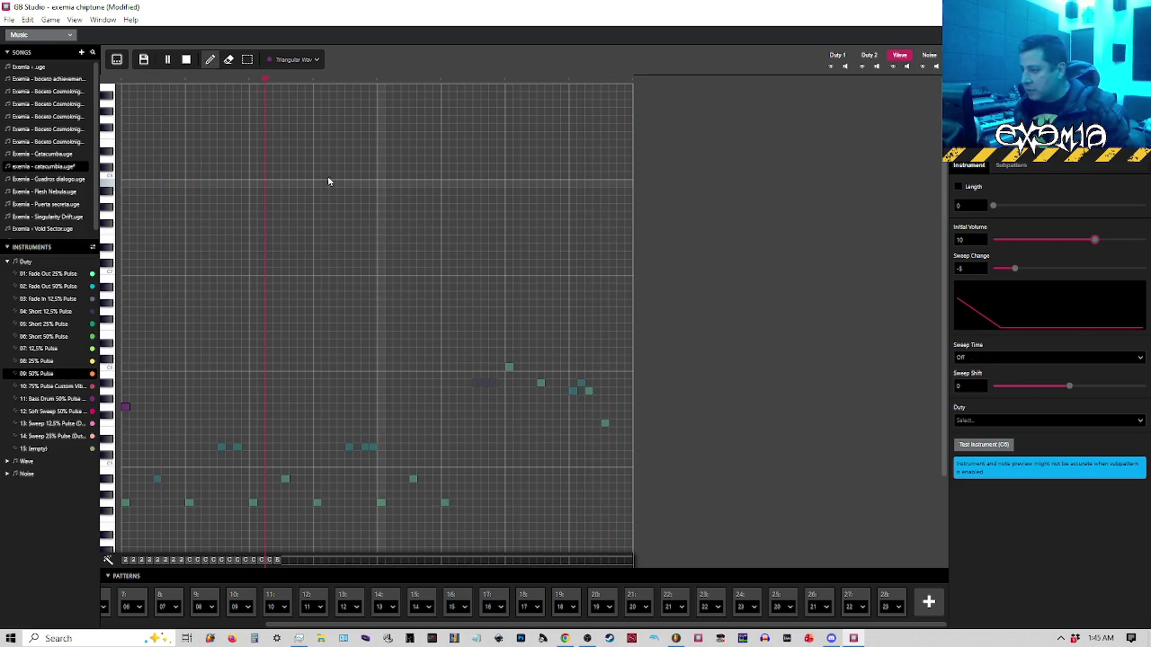
key("space")
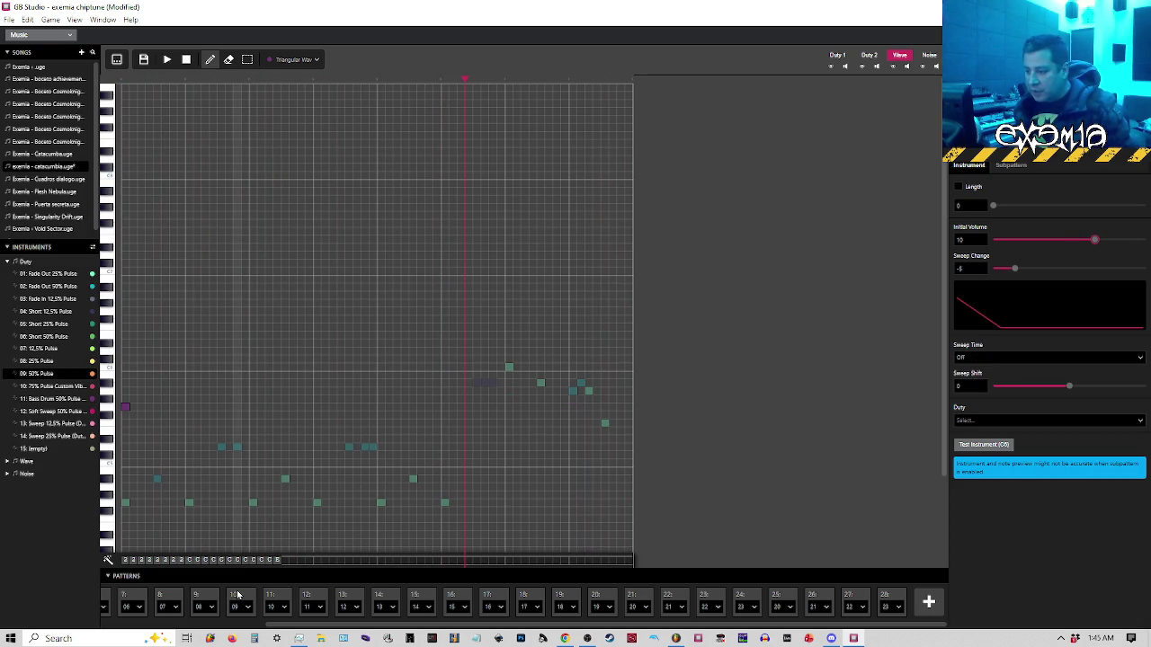
Audition pattern 10 with the Fade Out 25% Pulse instrument, then open pattern 28
left_click(239, 599)
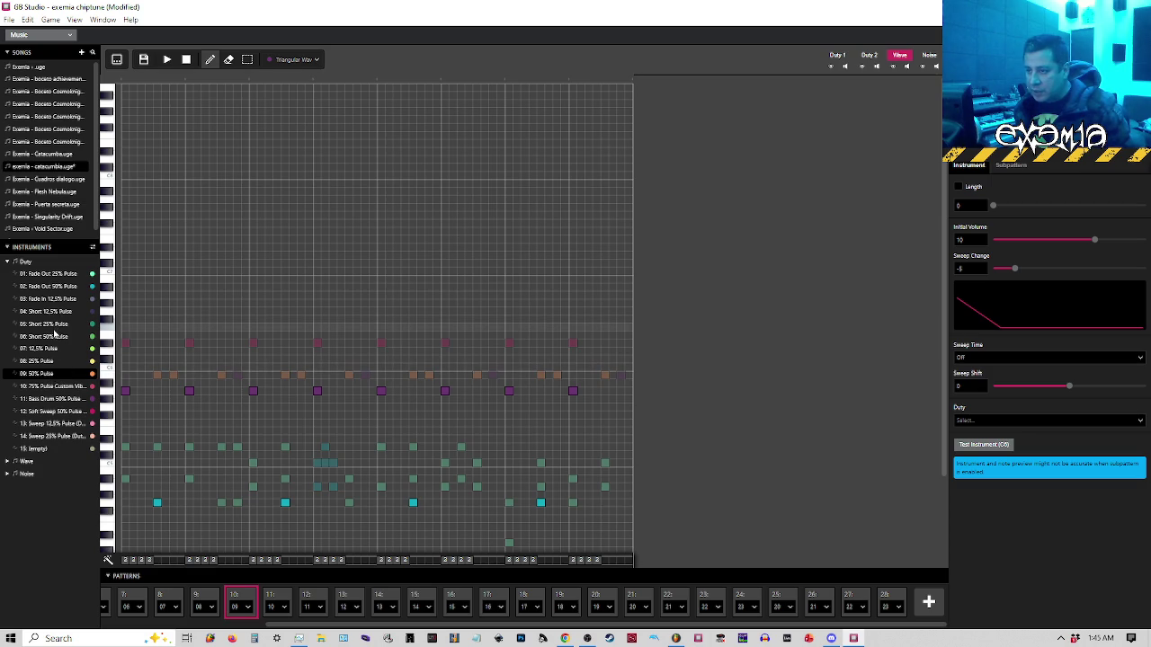
left_click(56, 275)
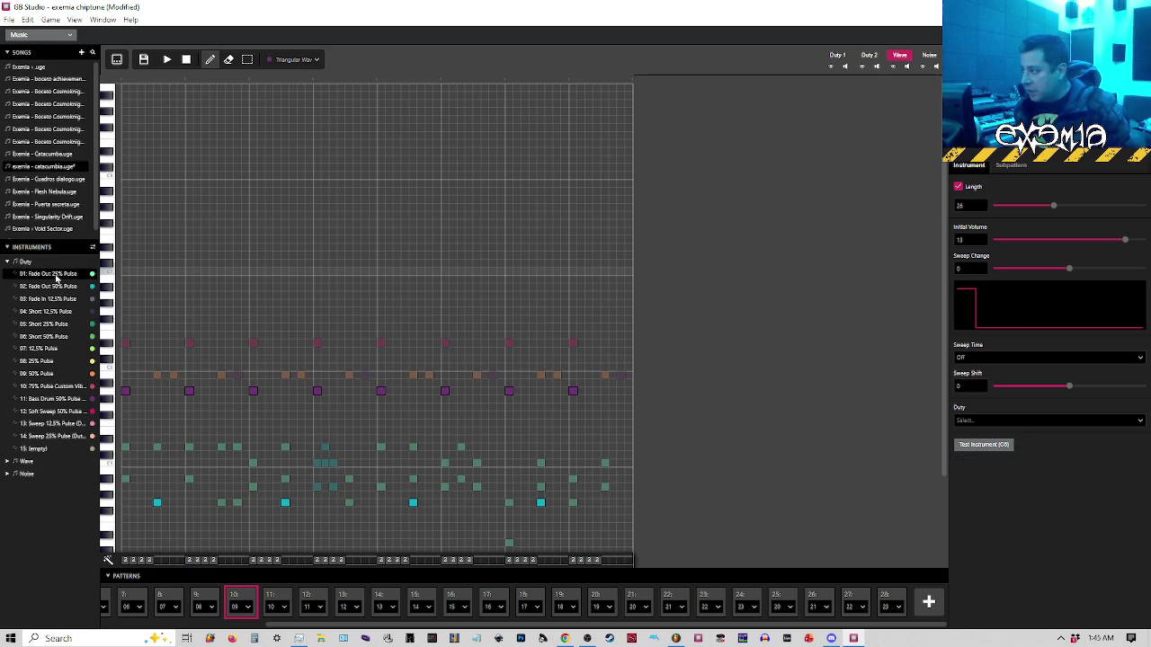
left_click(166, 59)
key("space")
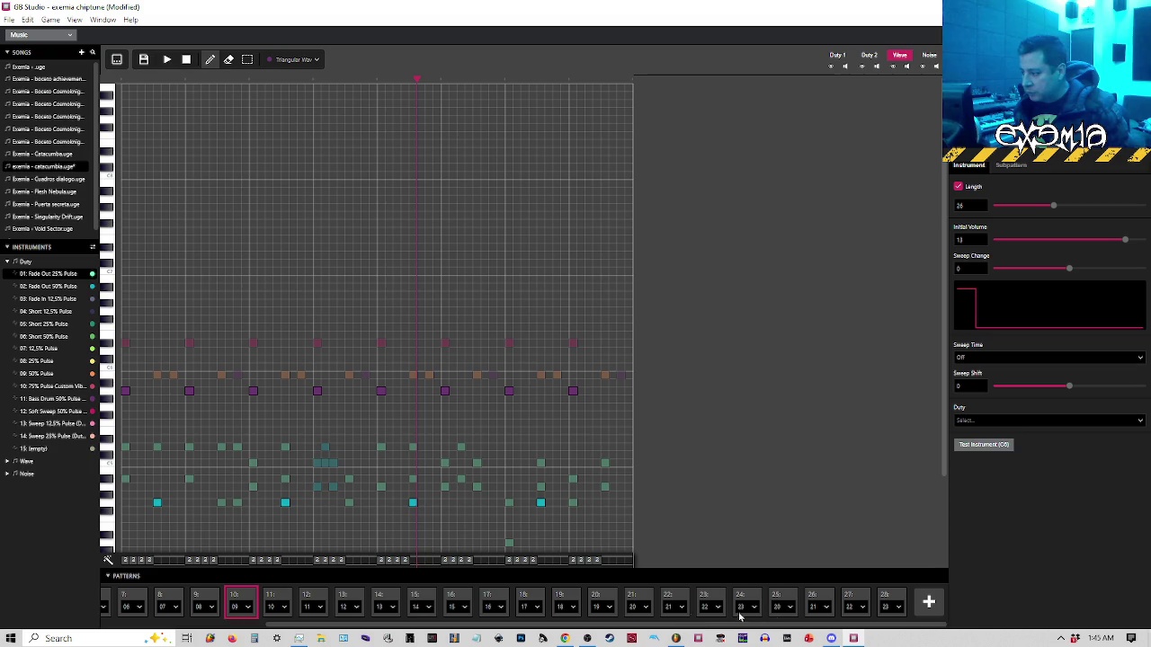
left_click(887, 596)
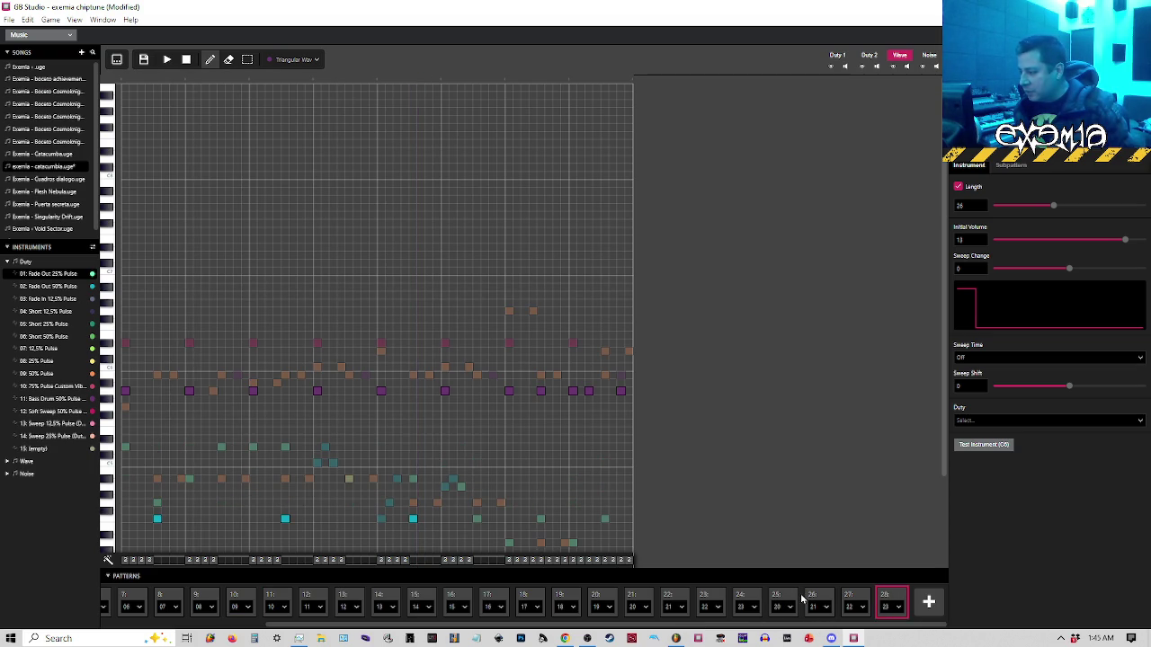
left_click(8, 19)
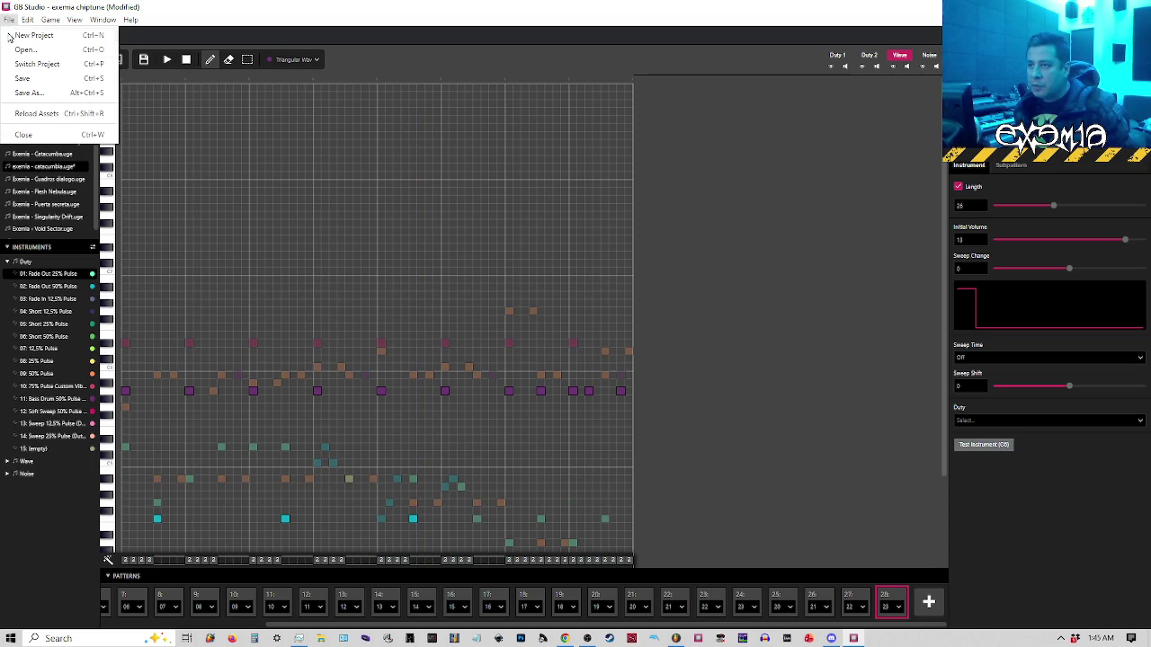
Save the song, play pattern 21, then switch to FL Studio's cataCUMBIA_5 playlist
left_click(14, 83)
key("space")
key("space")
left_click(650, 603)
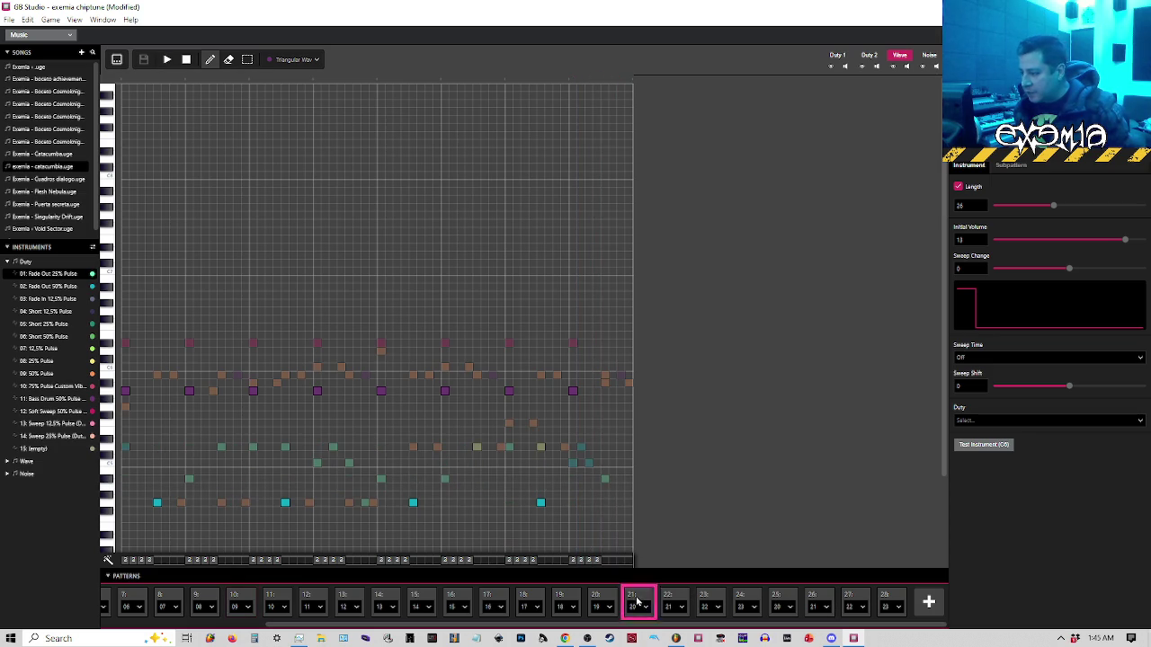
key("space")
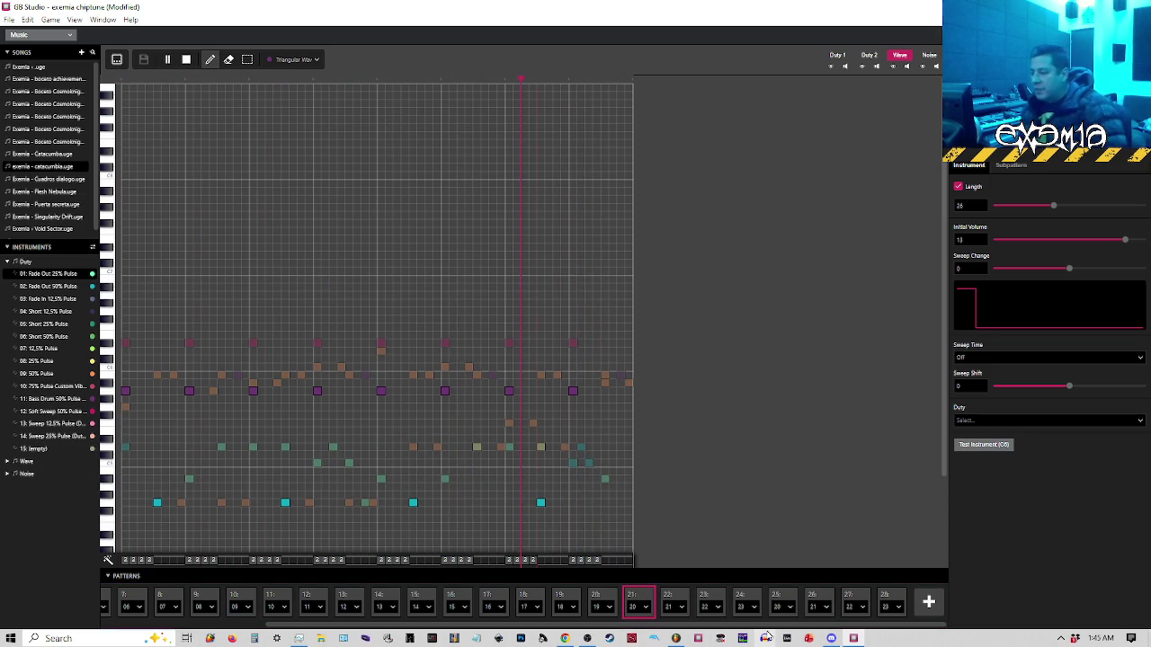
key("ctrl+s")
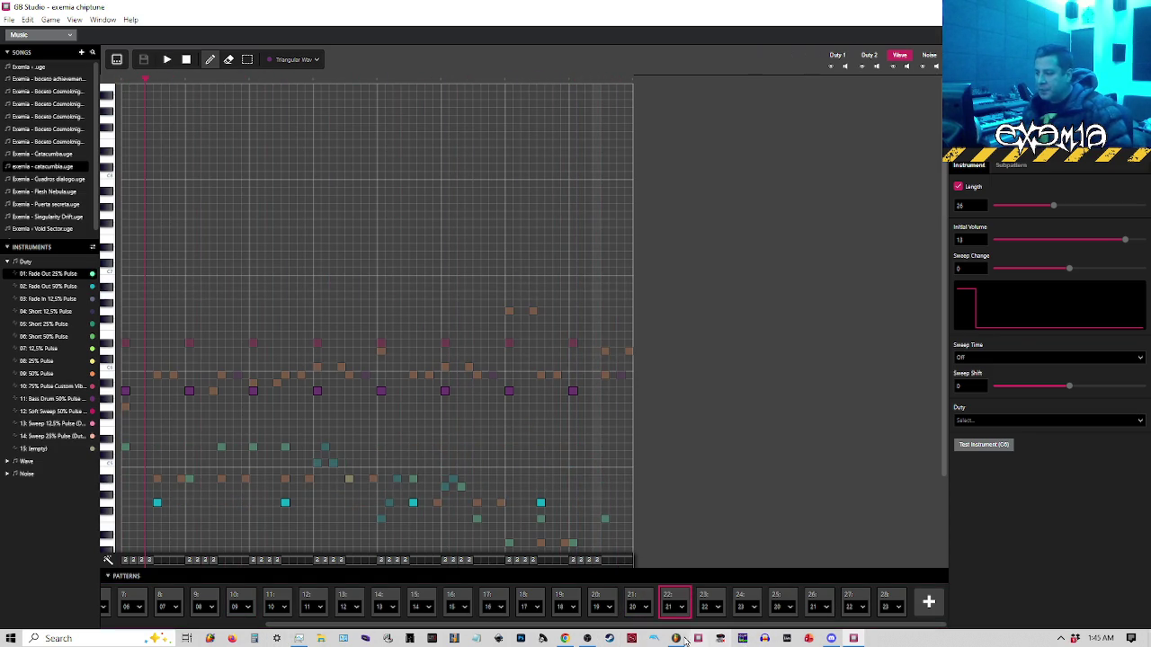
left_click(677, 639)
scroll(475, 218, "down", 8)
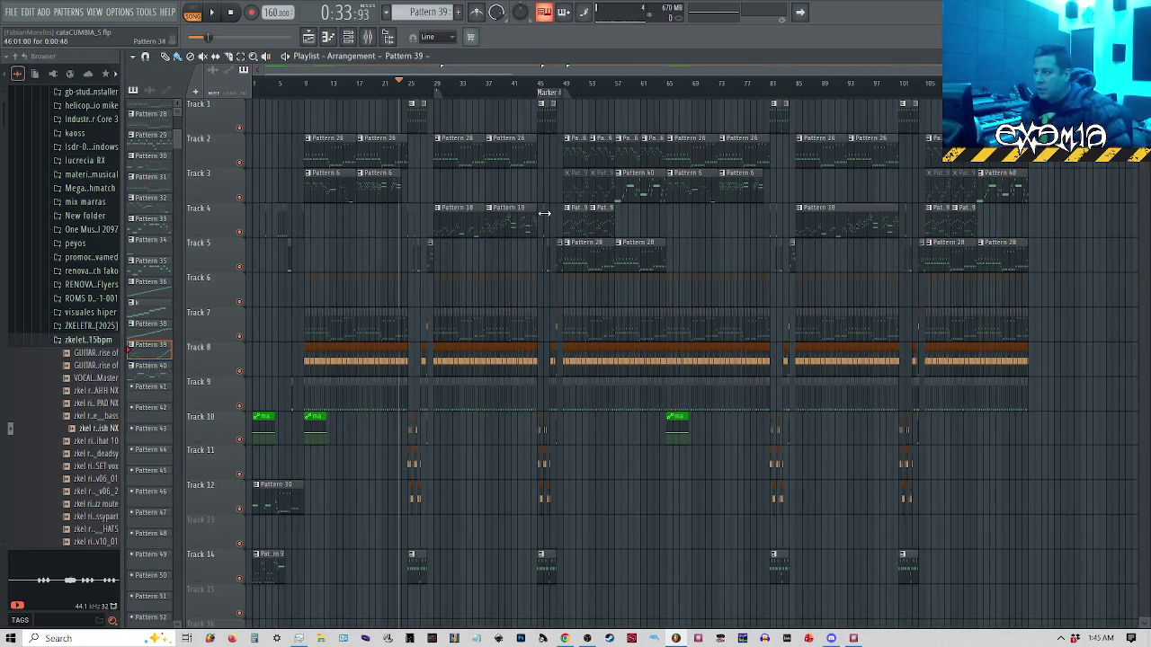
Play the arrangement from bar 113 to hear the section leading to bar 120
scroll(810, 90, "up", 5)
left_click(795, 85)
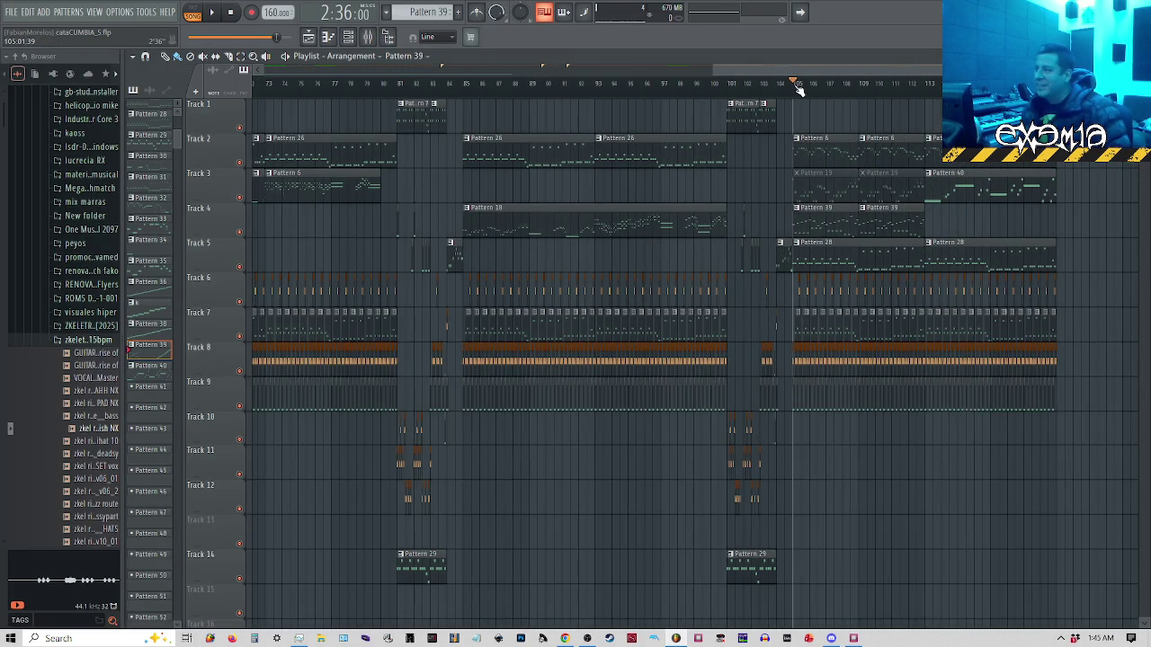
scroll(1129, 90, "up", 4)
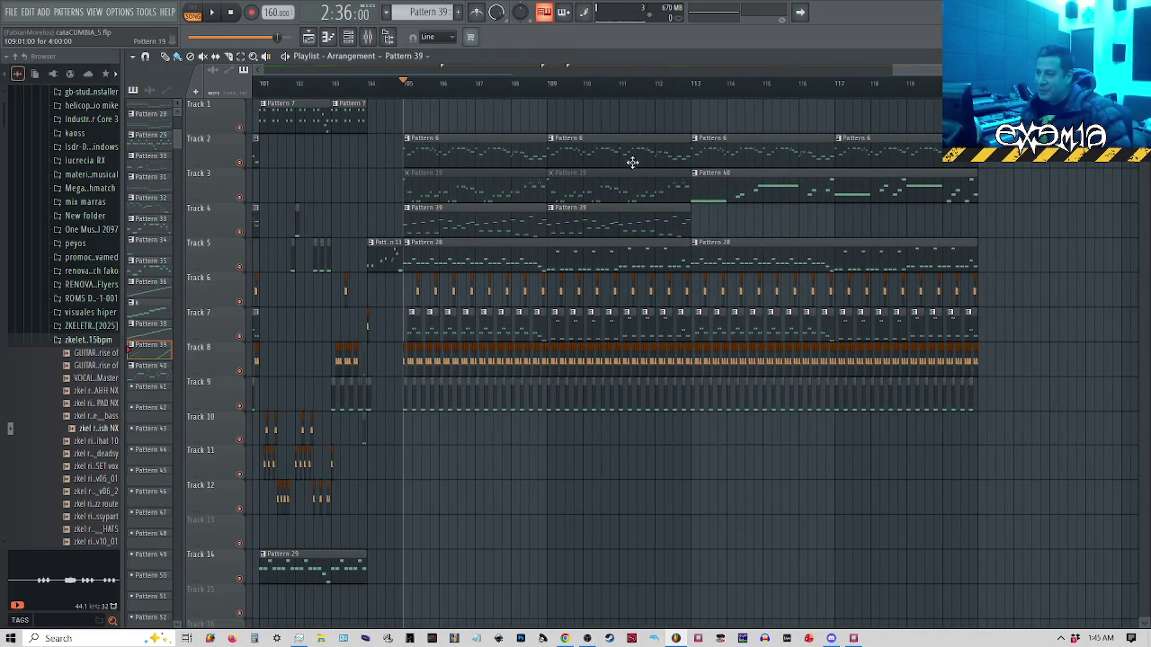
left_click(693, 85)
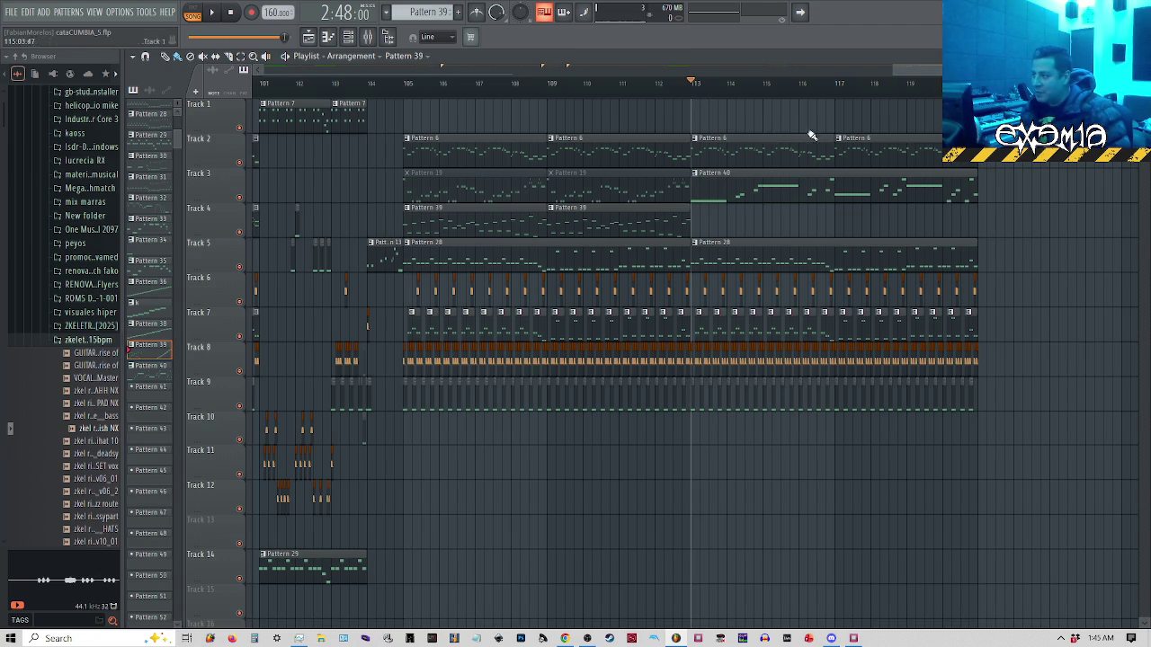
scroll(1057, 219, "up", 2)
key("space")
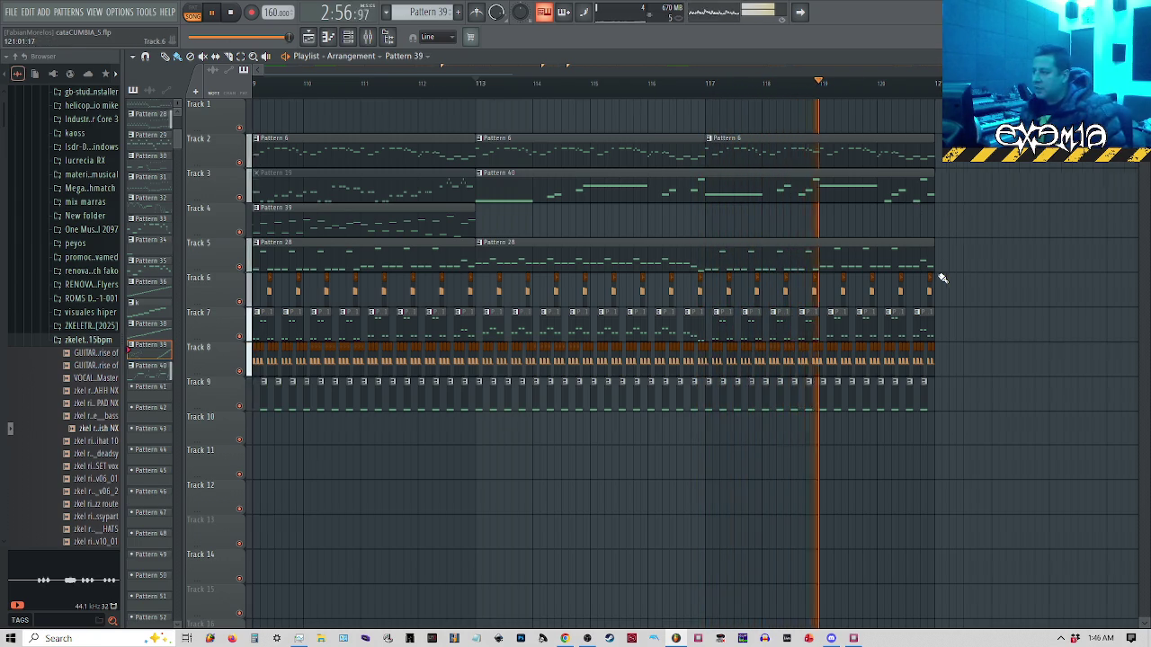
scroll(940, 275, "down", 3)
scroll(856, 257, "up", 3)
key("space")
Slice Track 3's Pattern 40 at bar 120, paint Pattern 40 on Track 4 there, mute Track 3's piece
left_click_drag(858, 236, 856, 171)
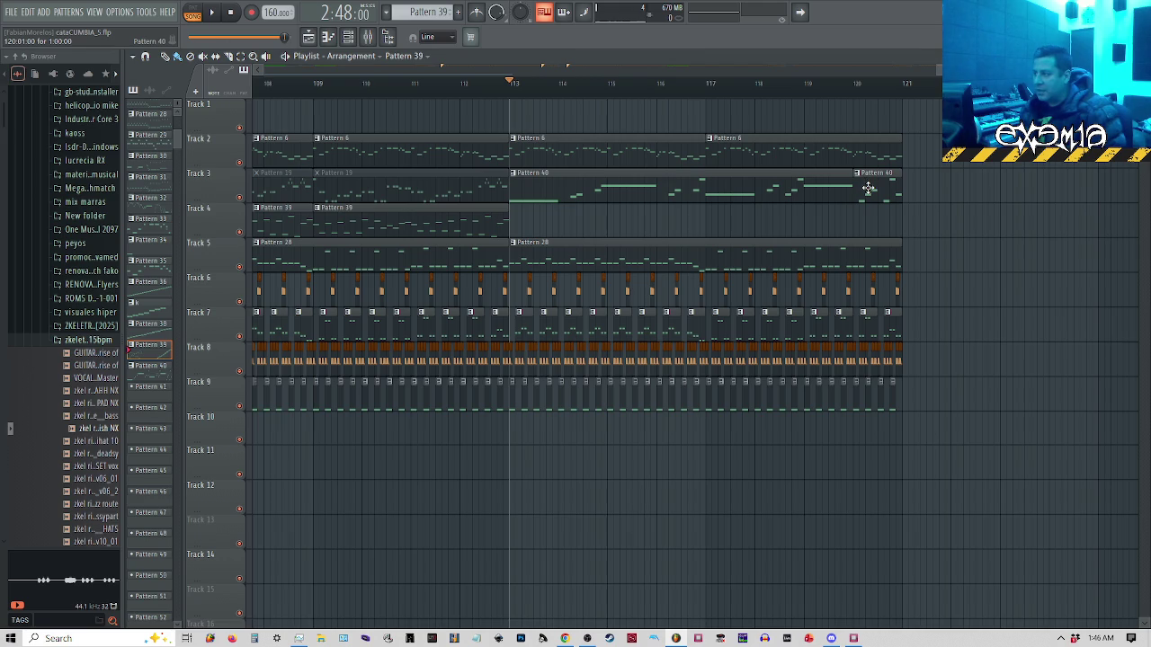
scroll(899, 225, "up", 2)
left_click(830, 192)
left_click(811, 232)
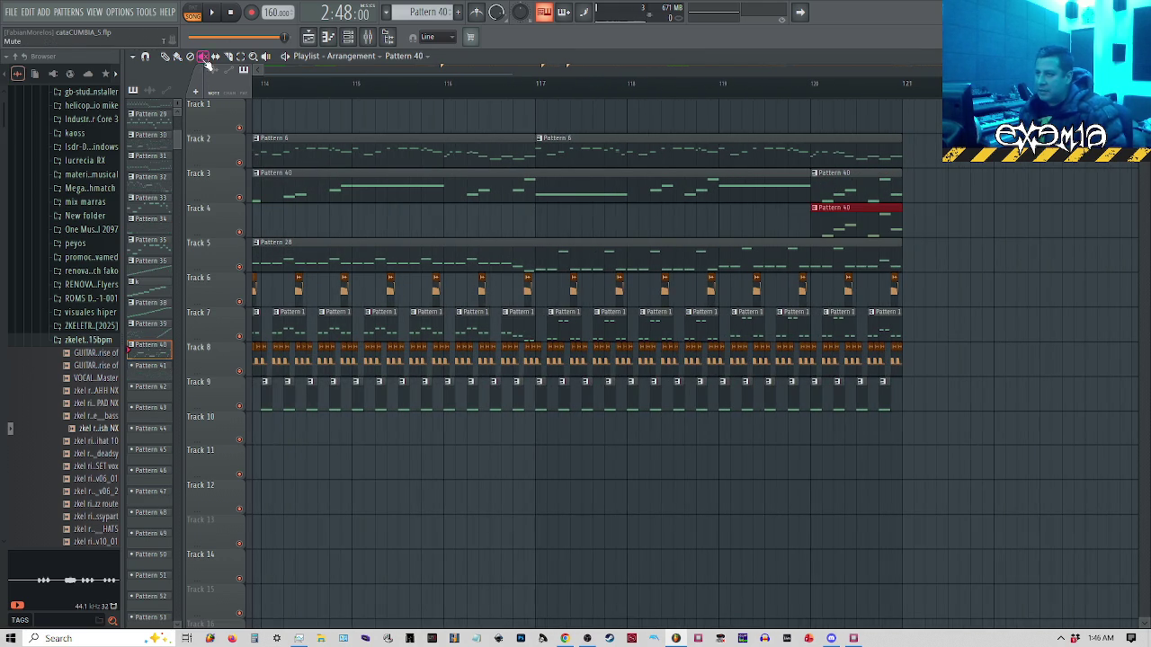
right_click(860, 192)
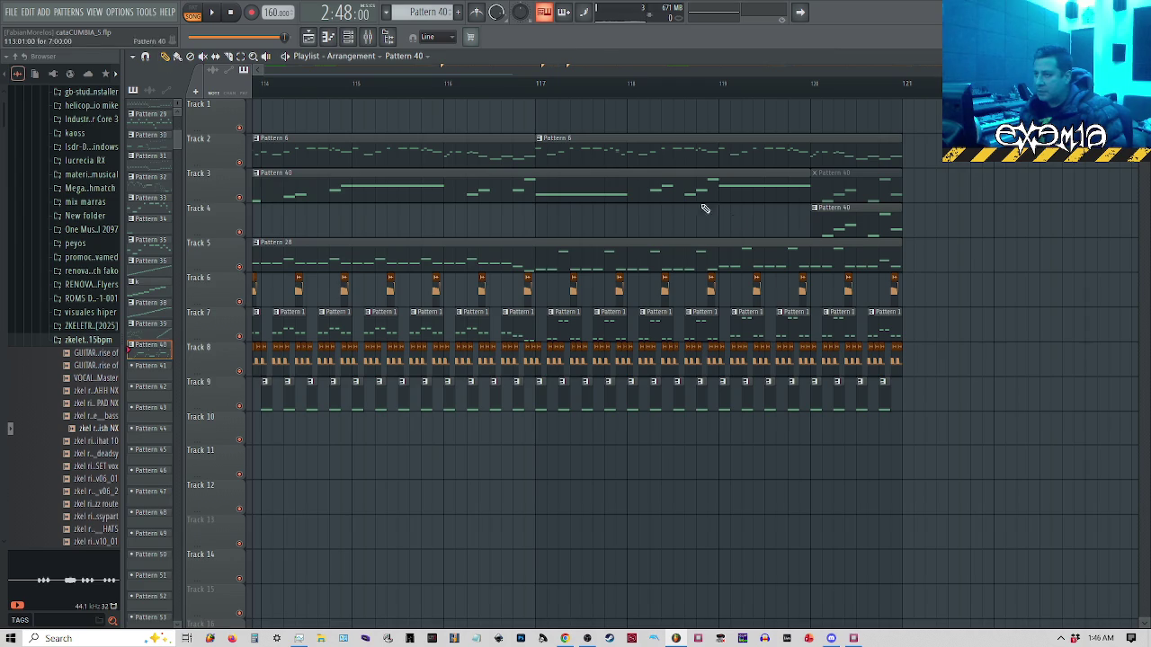
left_click(813, 208)
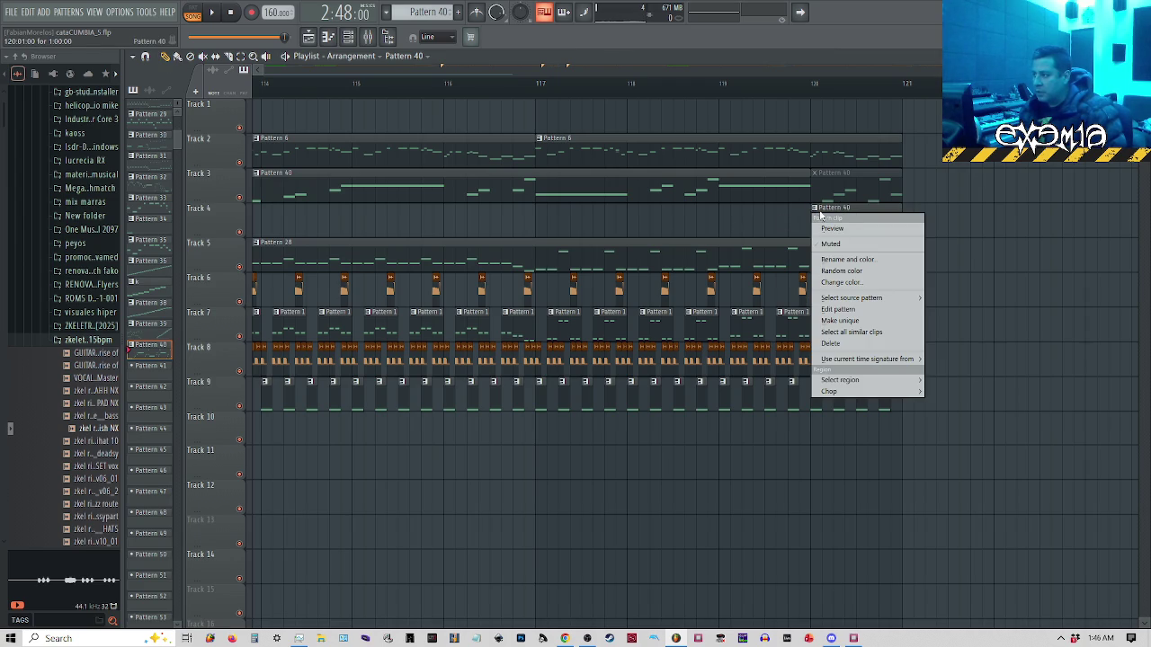
Make the Track 4 clip unique as Pattern 41 and redraw A5, A#5, F5, D5 notes, deleting the high F6
left_click(840, 320)
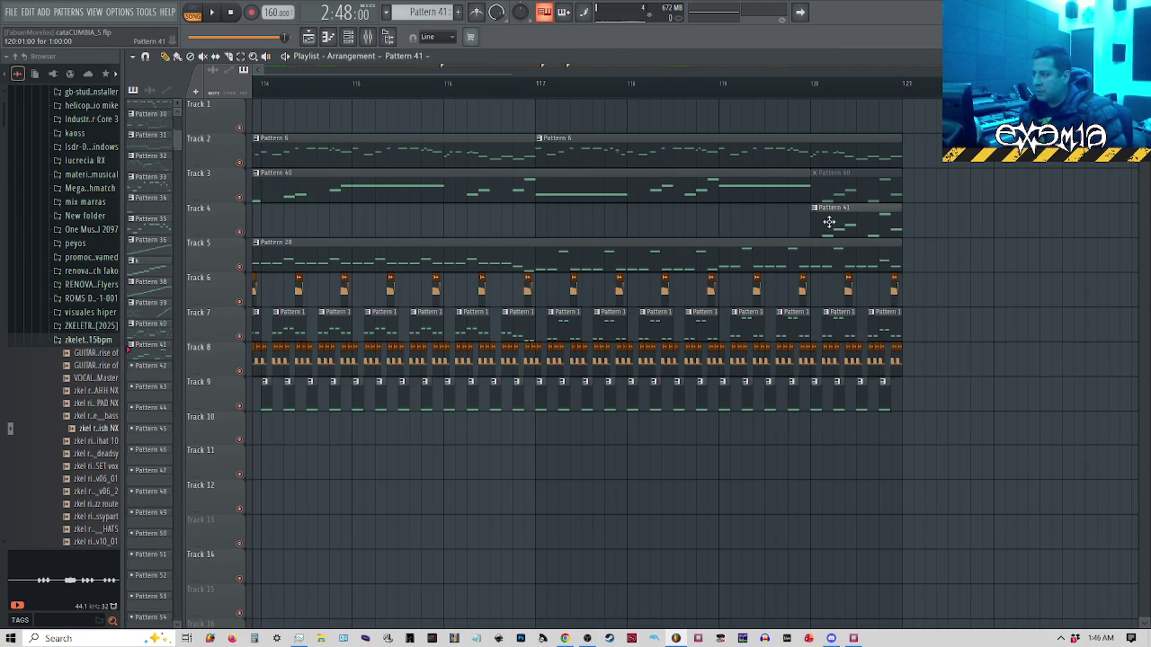
double_click(829, 222)
left_click(193, 326)
left_click(198, 292)
right_click(200, 295)
left_click(202, 302)
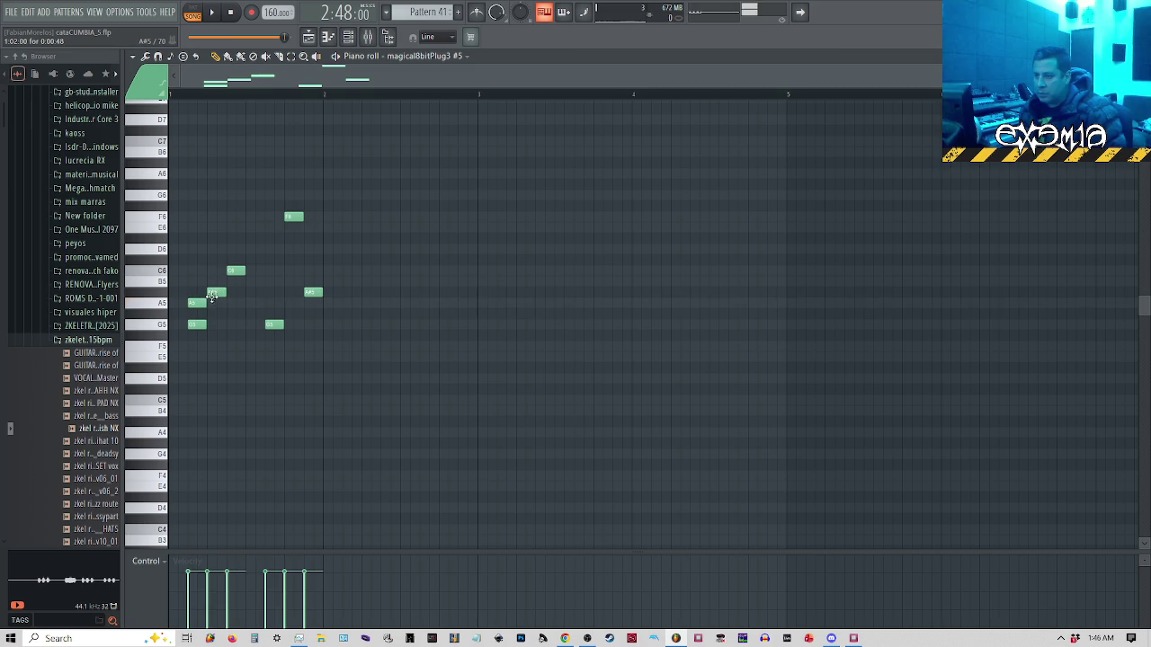
left_click(212, 293)
left_click(166, 328)
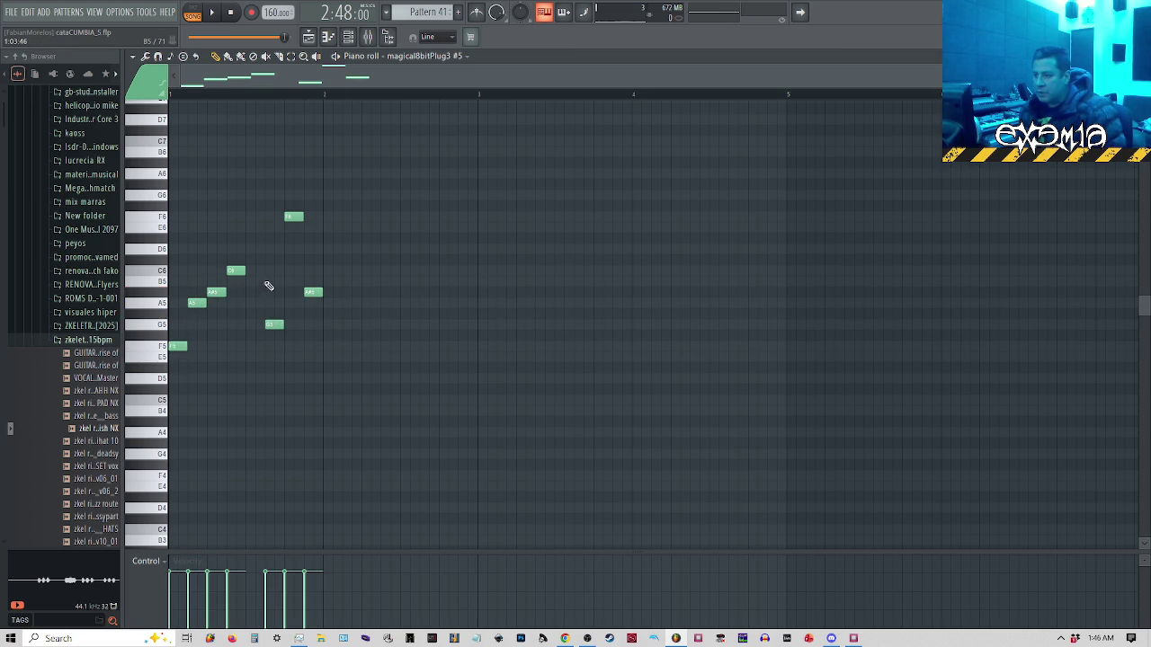
left_click_drag(272, 326, 270, 305)
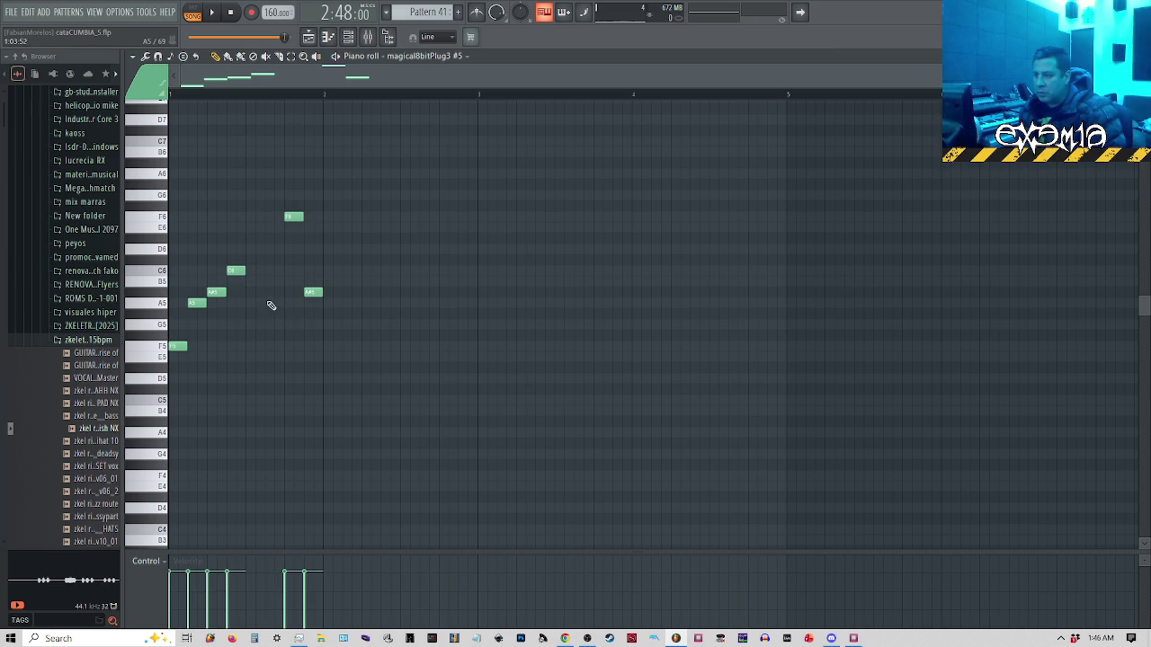
left_click(286, 291)
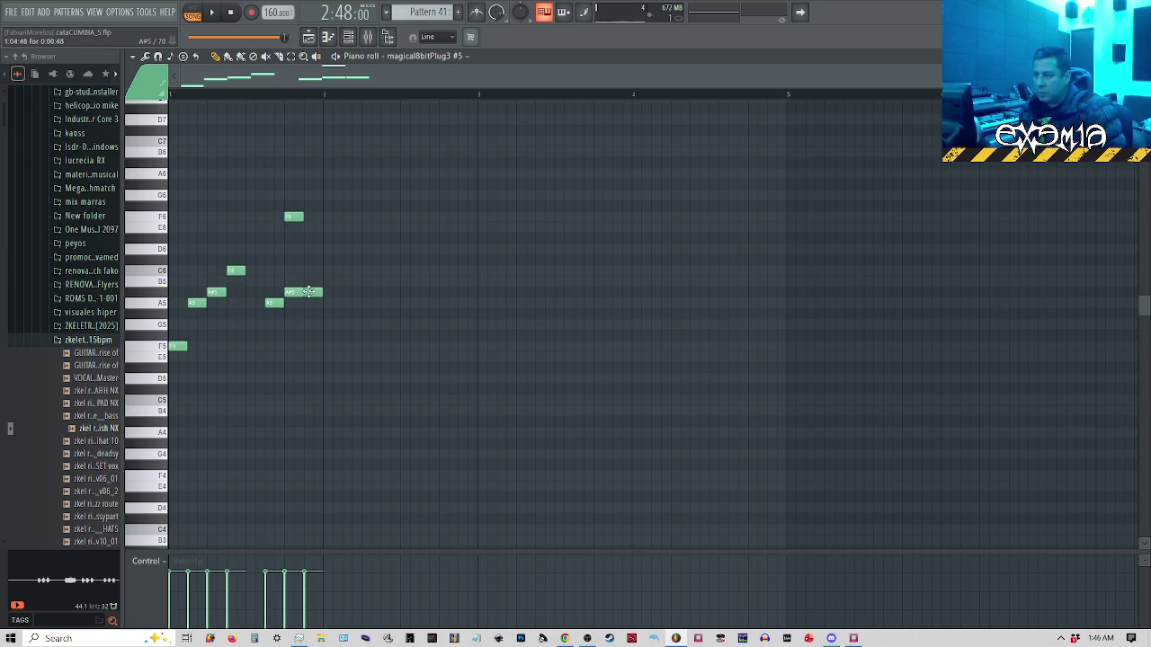
left_click(313, 304)
right_click(315, 306)
left_click(323, 348)
left_click(343, 379)
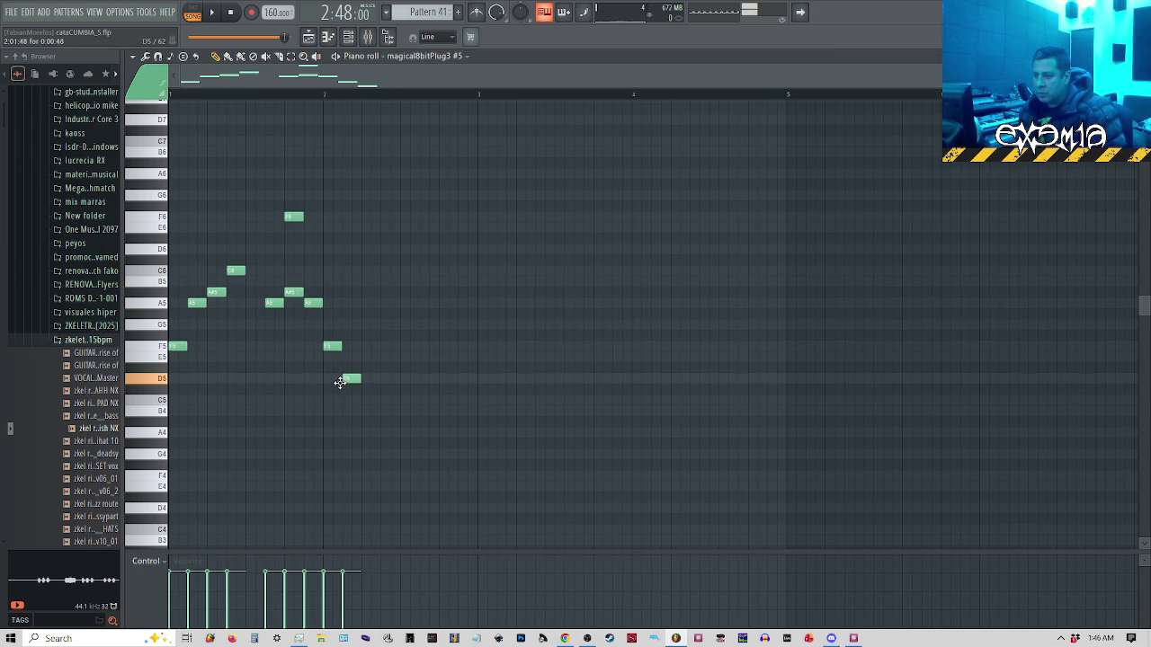
right_click(294, 219)
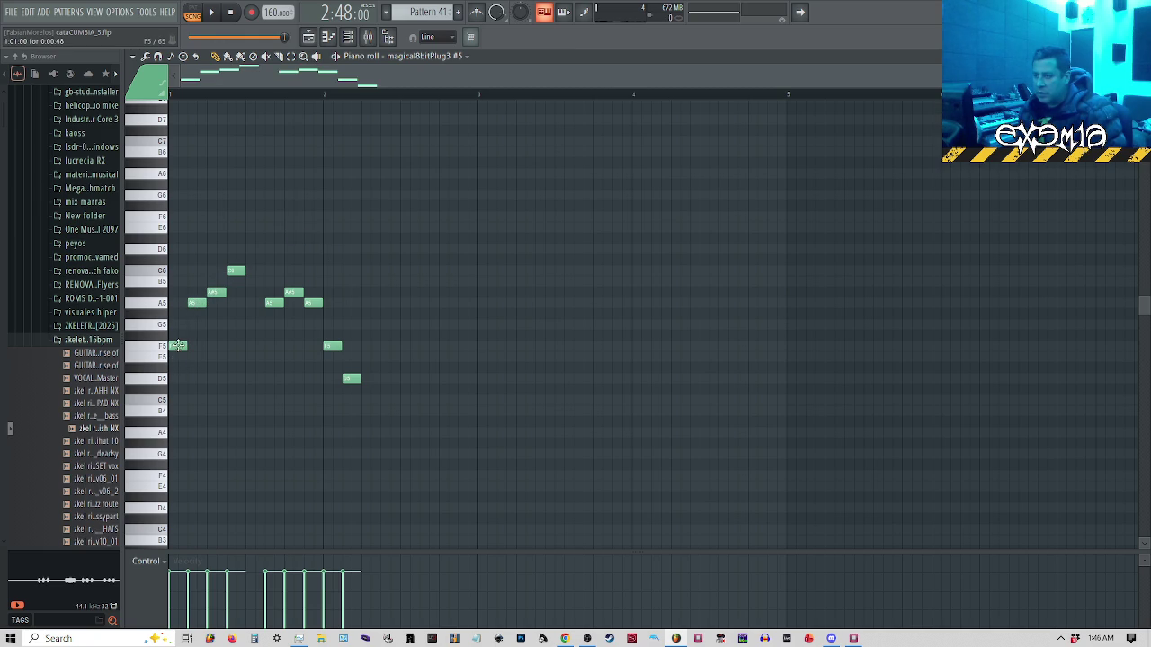
Replace the C6 note with short A#5 and A5 notes early in the bar
left_click(204, 292)
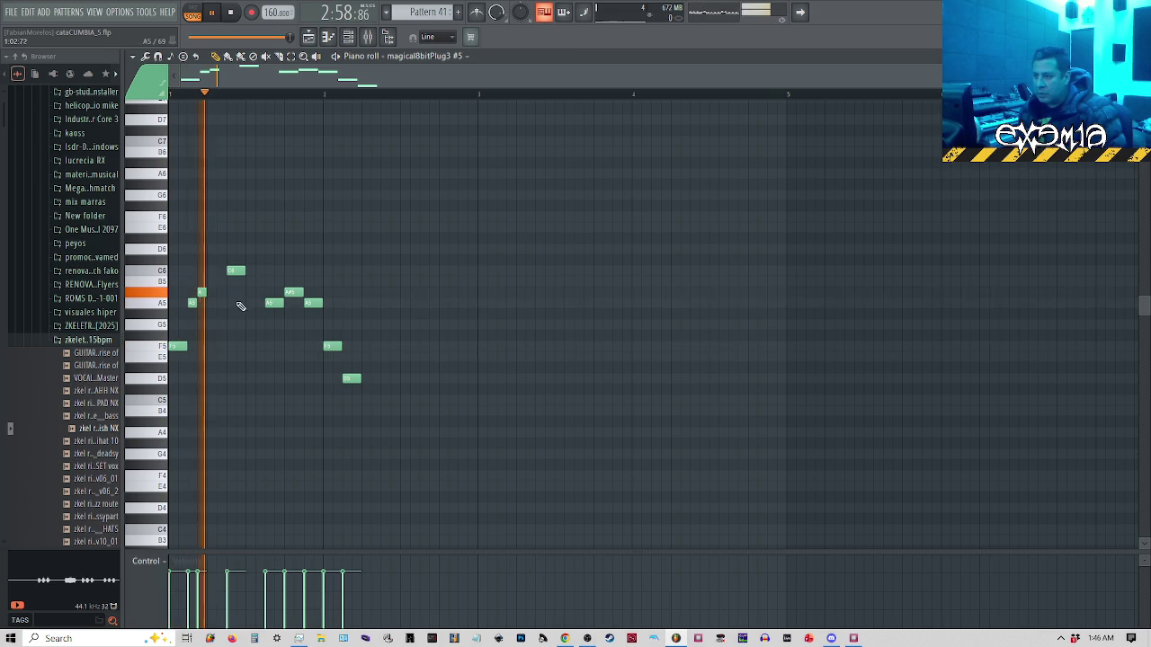
right_click(235, 271)
left_click(228, 292)
left_click_drag(230, 293, 229, 302)
left_click(240, 292)
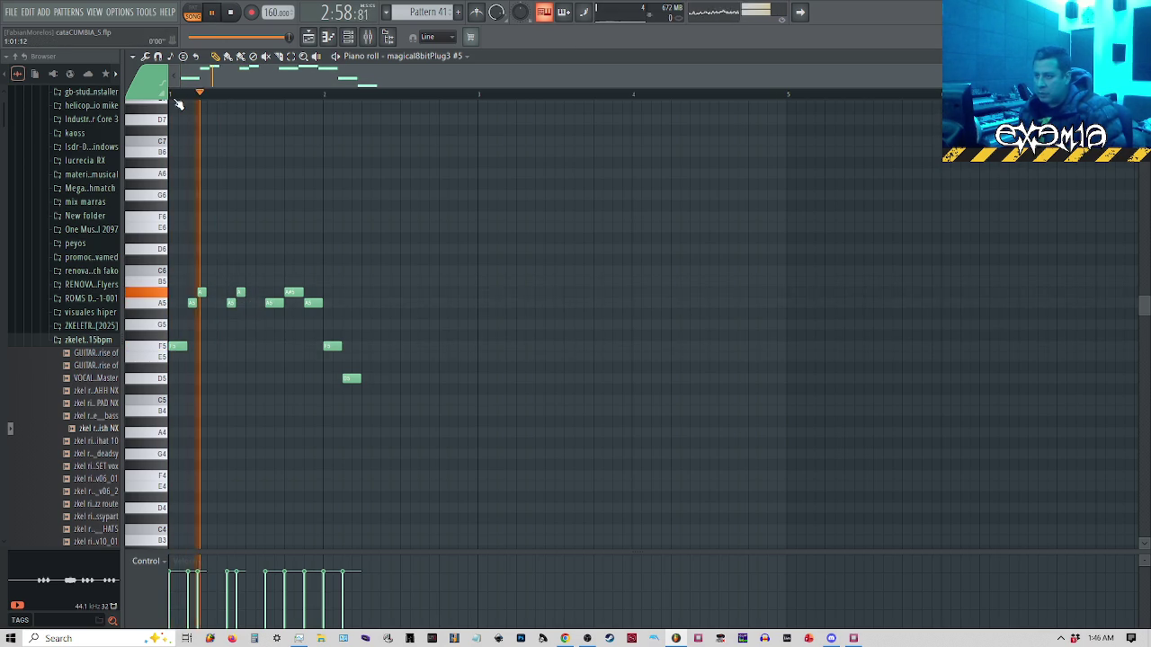
key("space")
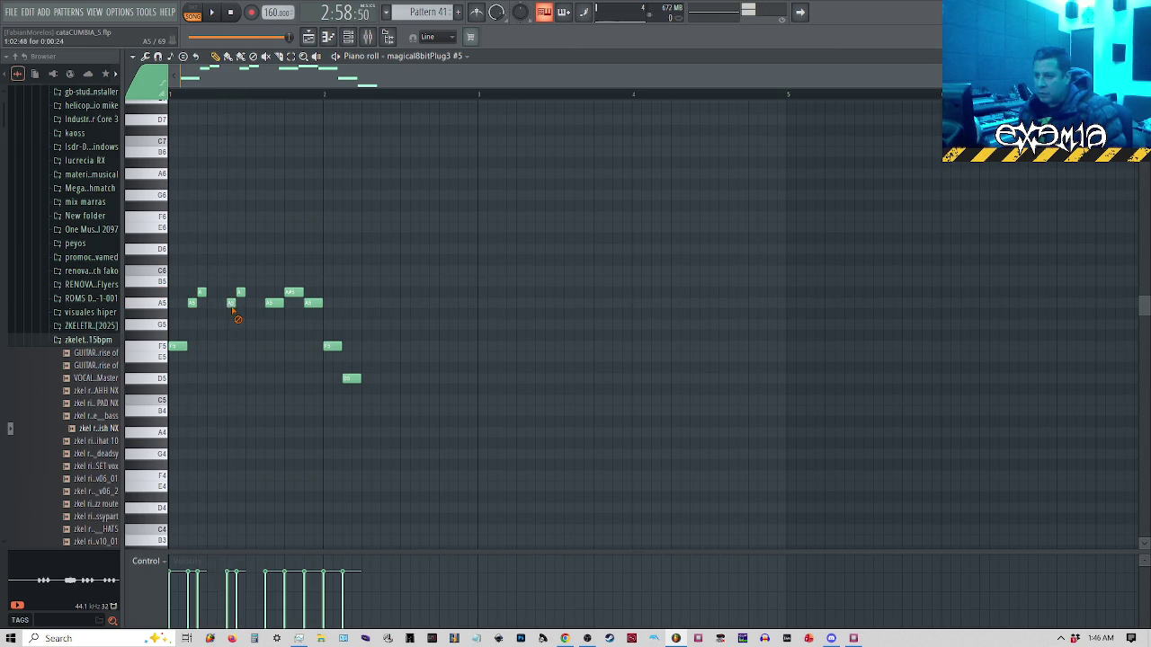
right_click(240, 293)
key("space")
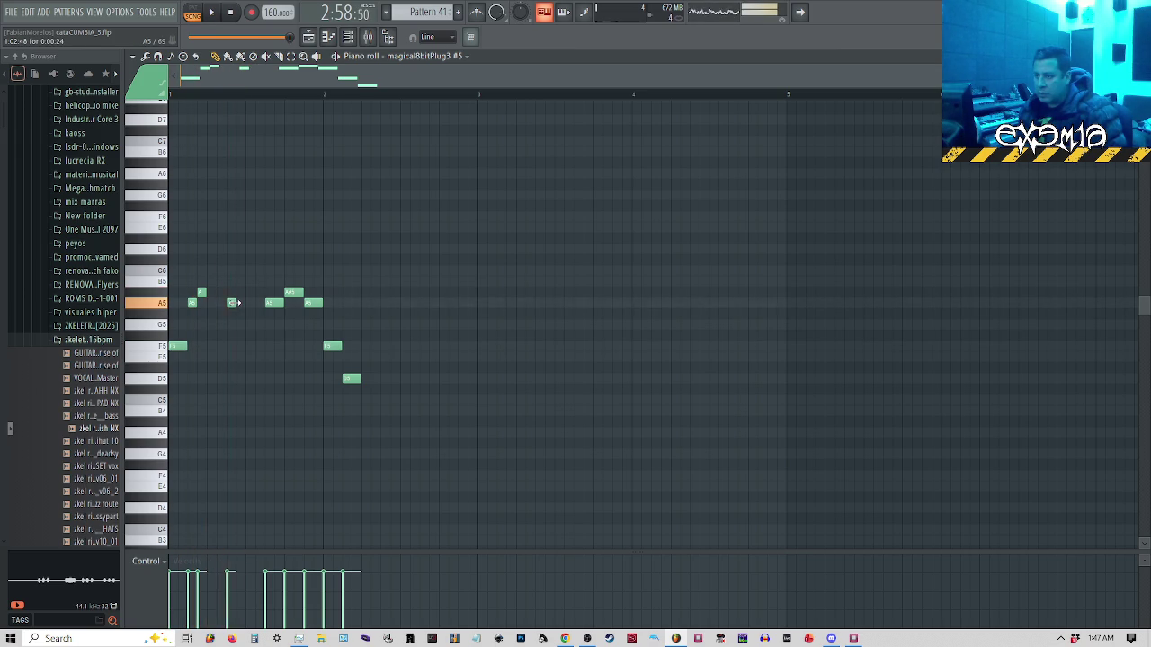
key("space")
Add a descending A#5, A5, F5, D5, C5 run after the A5 note
left_click_drag(217, 305, 227, 304)
key("space")
key("space")
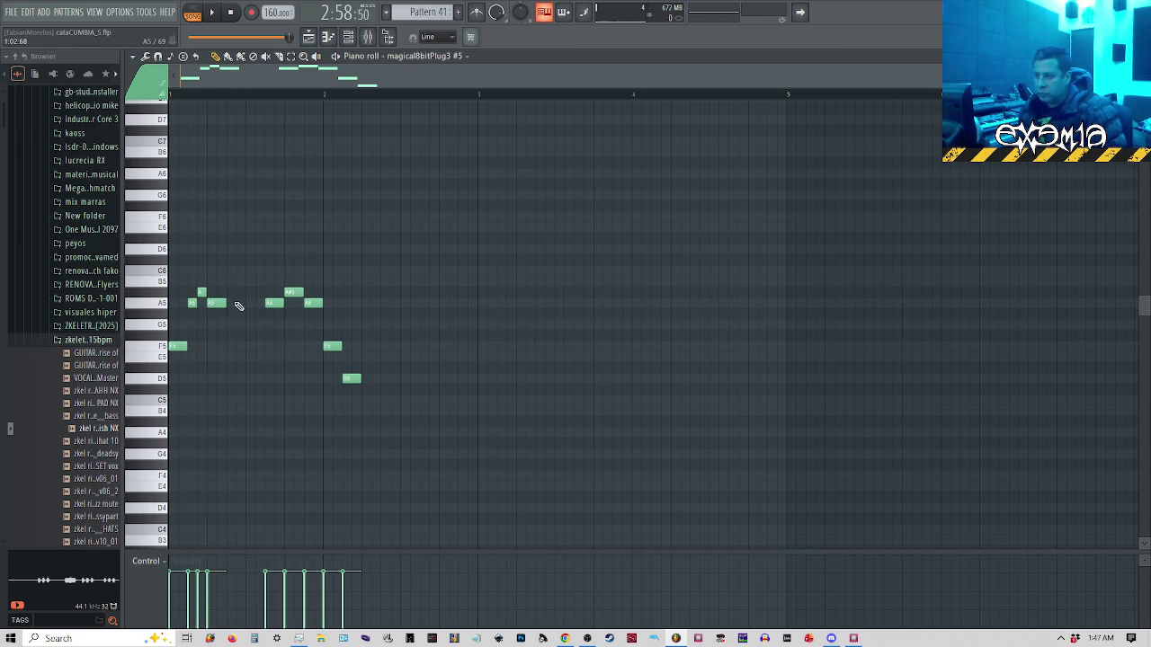
left_click(232, 293)
left_click(239, 304)
left_click(248, 347)
left_click(257, 380)
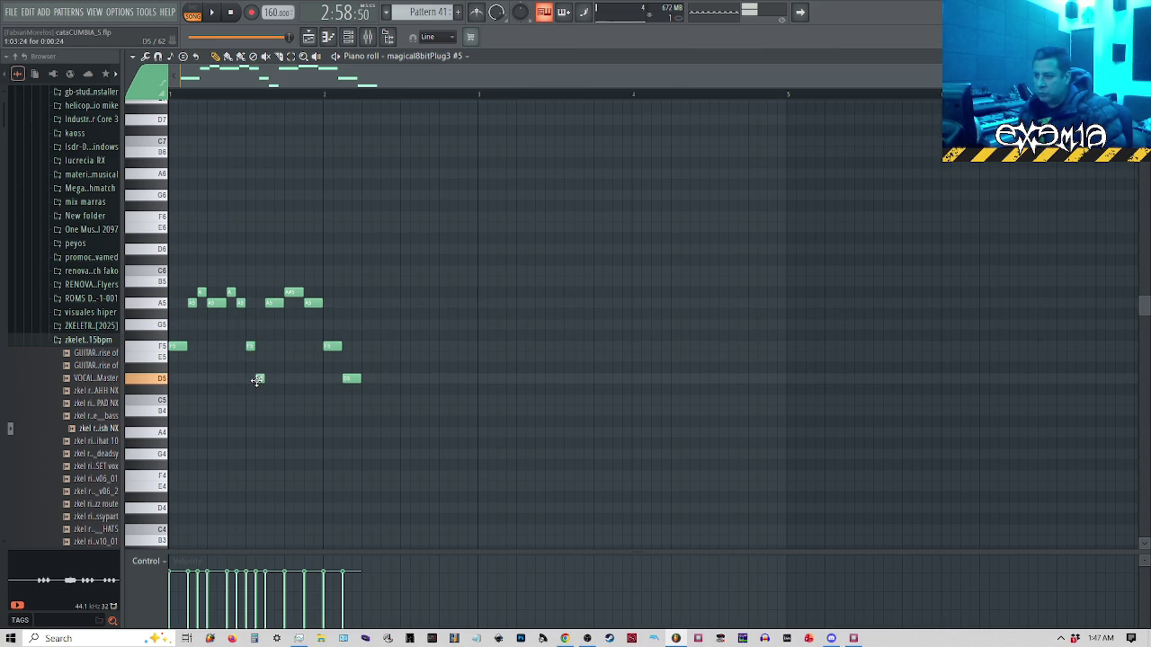
left_click(264, 401)
right_click(266, 304)
key("space")
key("space")
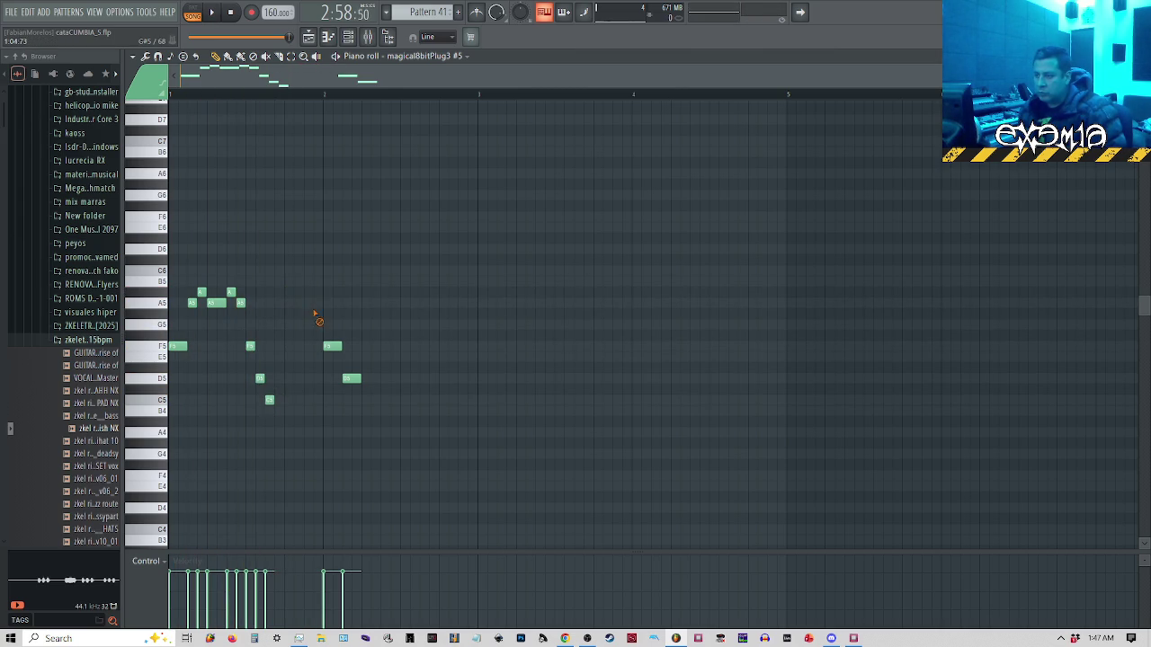
left_click_drag(286, 431, 273, 402)
right_click(288, 412)
Shift the new note run one step later and test other timings, undoing the rejected moves
key("space")
mouse_move(274, 279)
left_mouse_down()
mouse_move(231, 415)
mouse_move(218, 410)
left_mouse_up()
key("space")
left_click_drag(213, 303, 232, 303)
key("space")
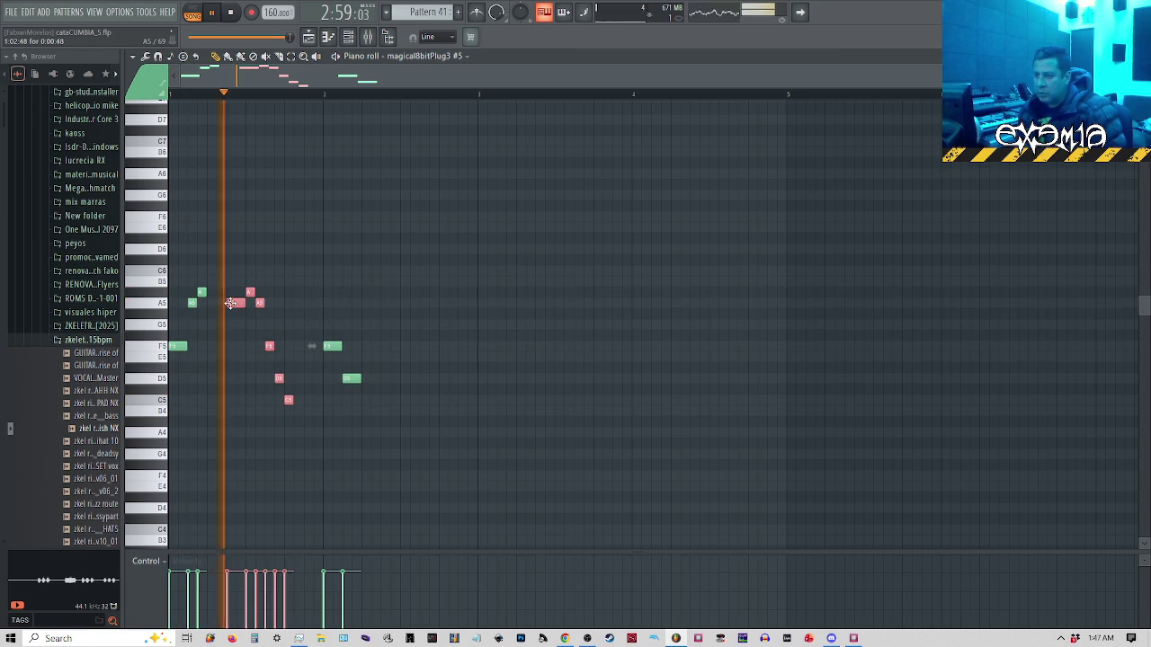
key("space")
left_click_drag(200, 292, 300, 409)
key("space")
key("ctrl+z")
key("space")
key("space")
left_click(235, 302)
left_click_drag(235, 301, 218, 303)
key("space")
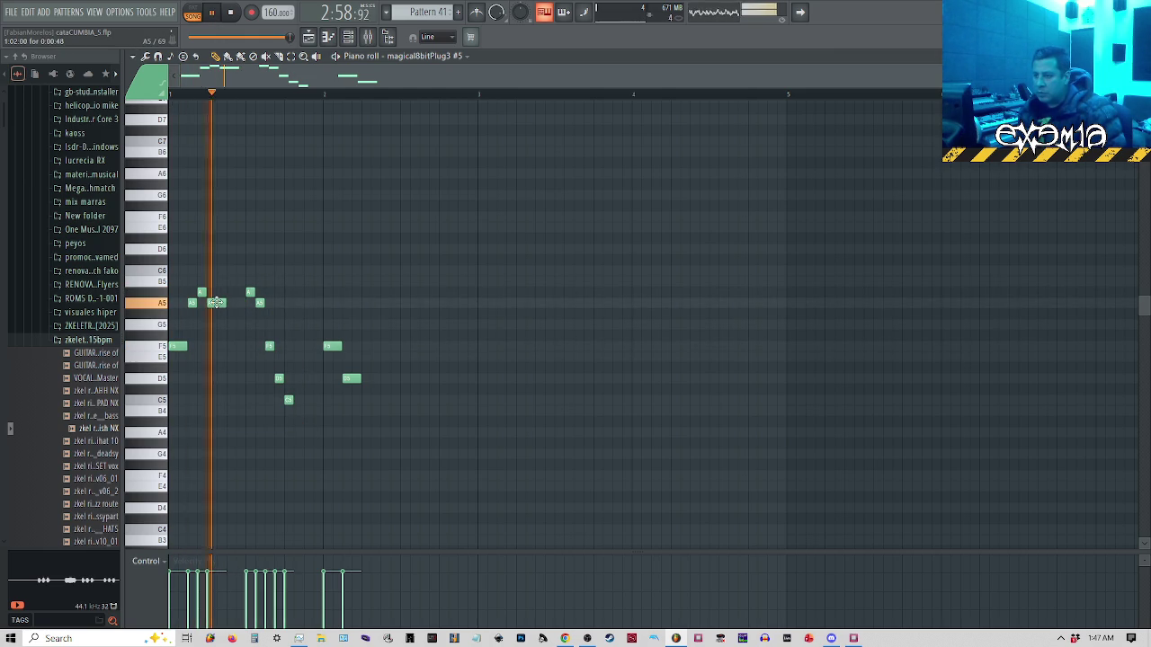
key("space")
key("space")
key("ctrl+z")
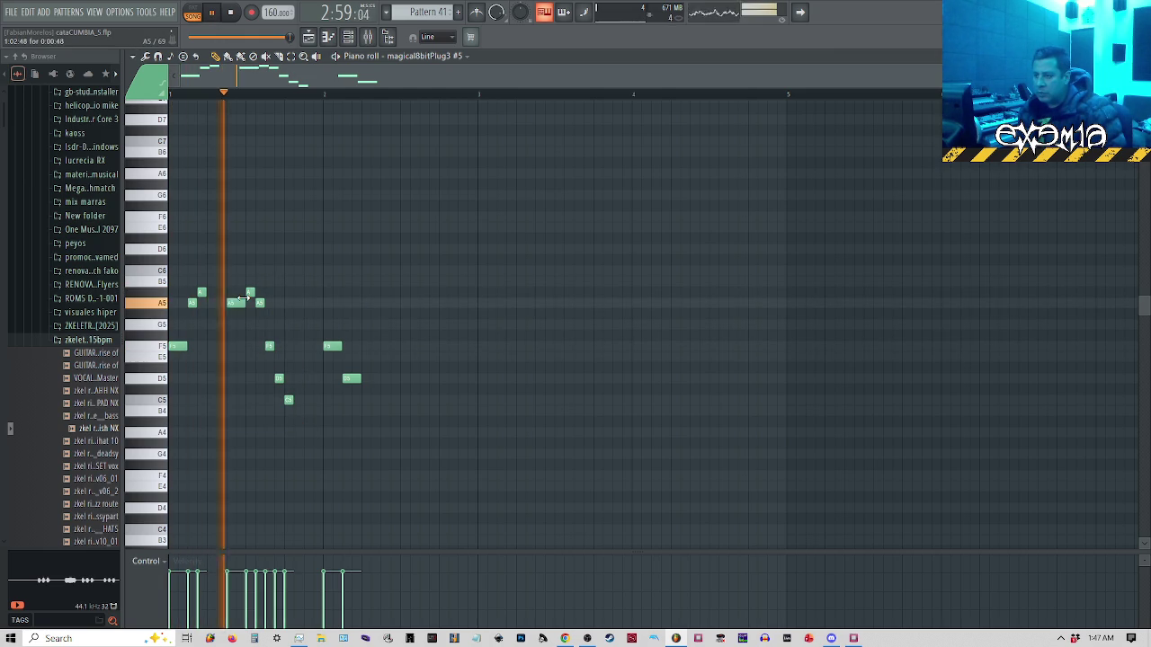
key("space")
left_click(176, 101)
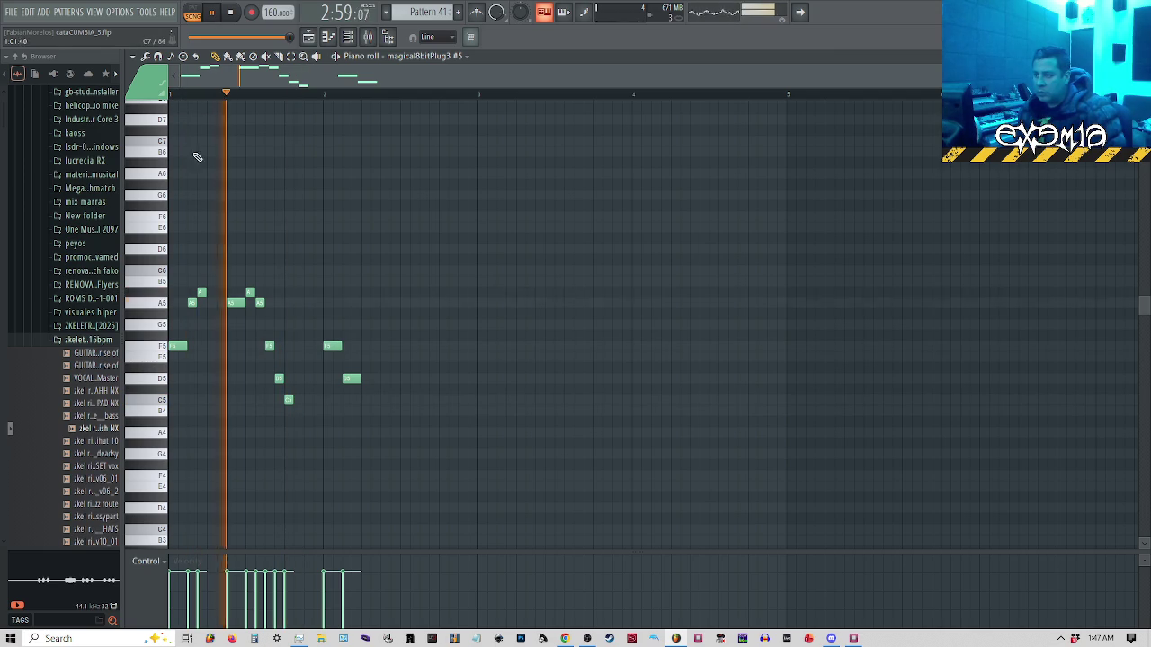
key("space")
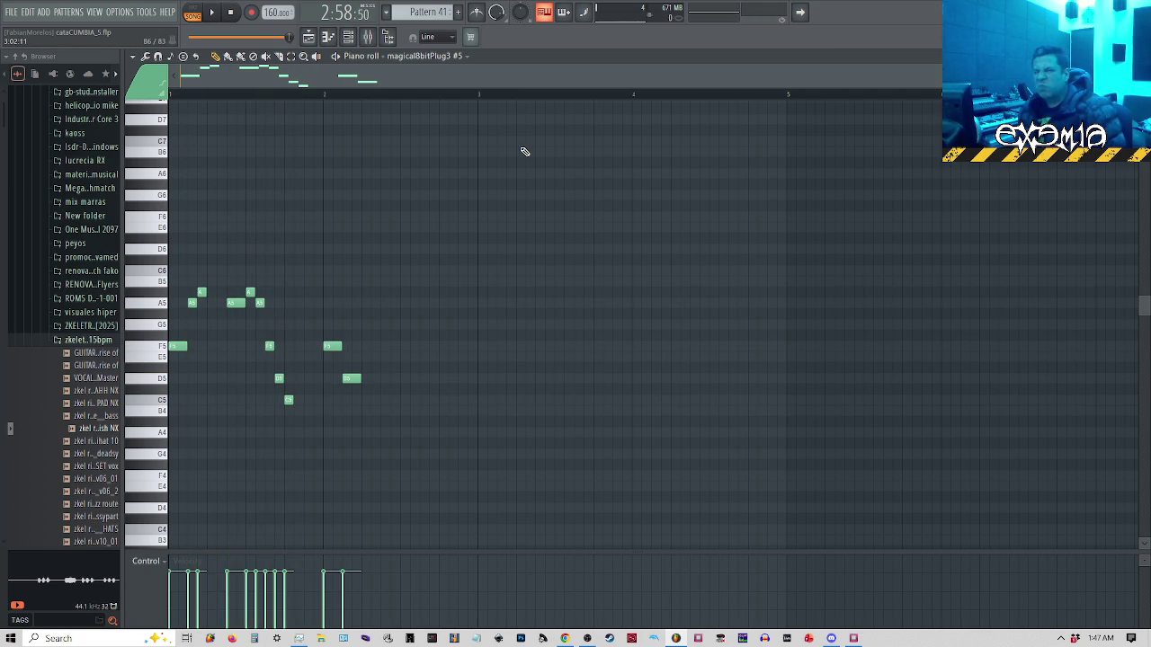
End the run with C5, B4, A4 and F4 notes, play it, and return to the playlist
right_click(287, 397)
key("space")
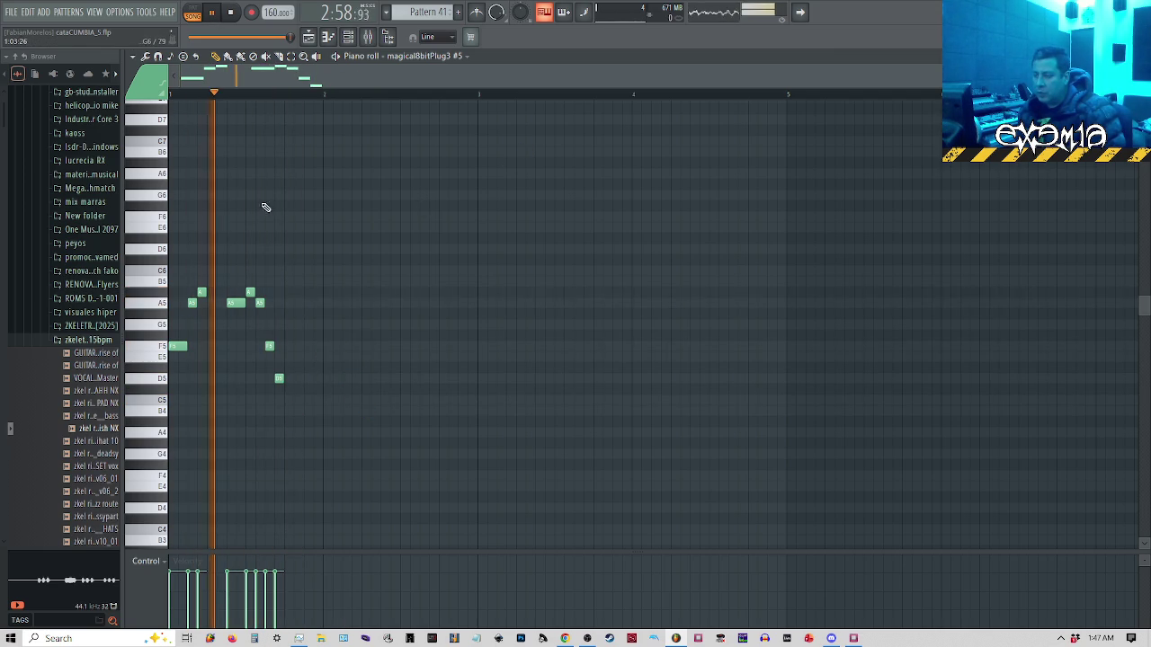
key("space")
left_click(285, 400)
left_click(298, 421)
left_click(306, 433)
left_click(314, 473)
key("space")
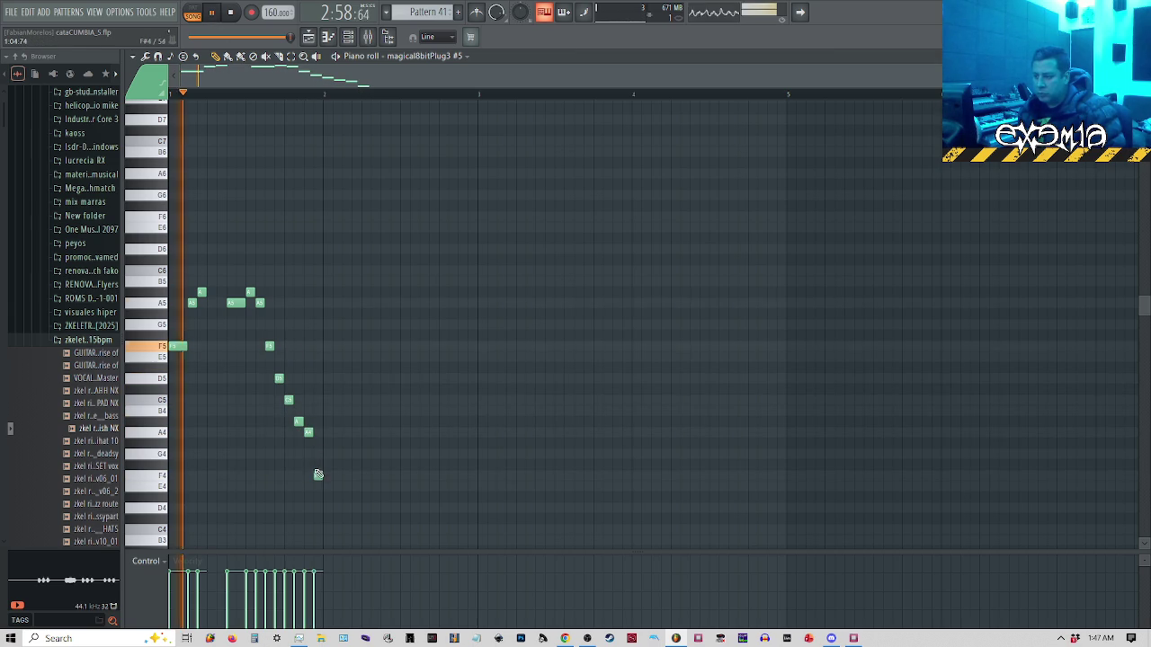
key("space")
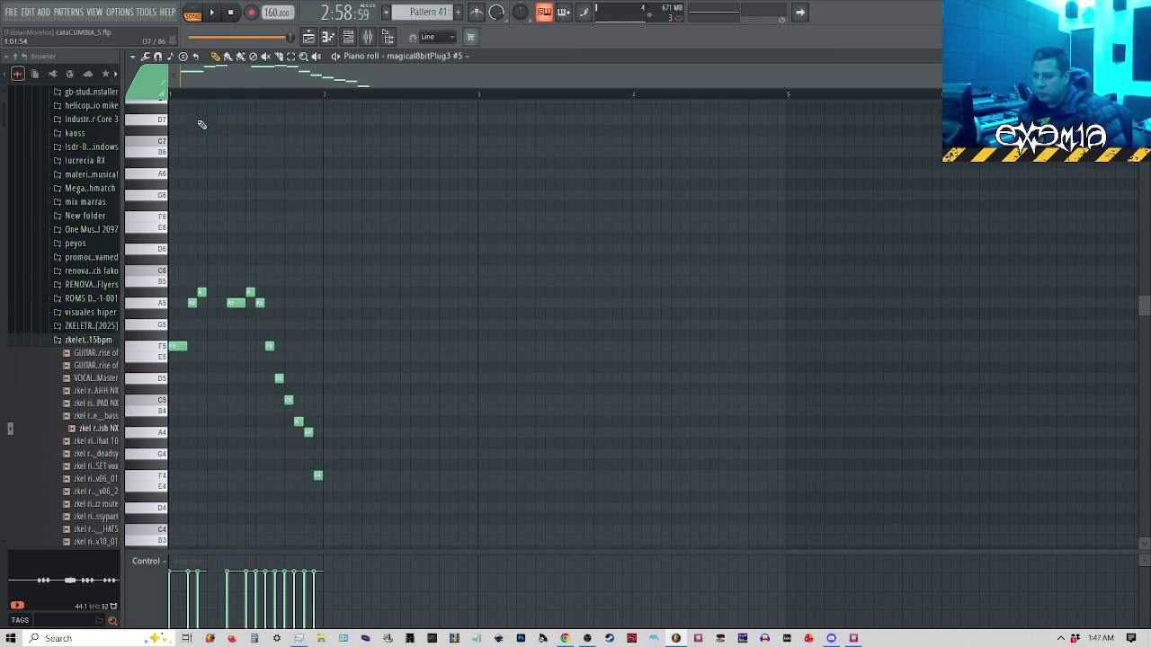
key("space")
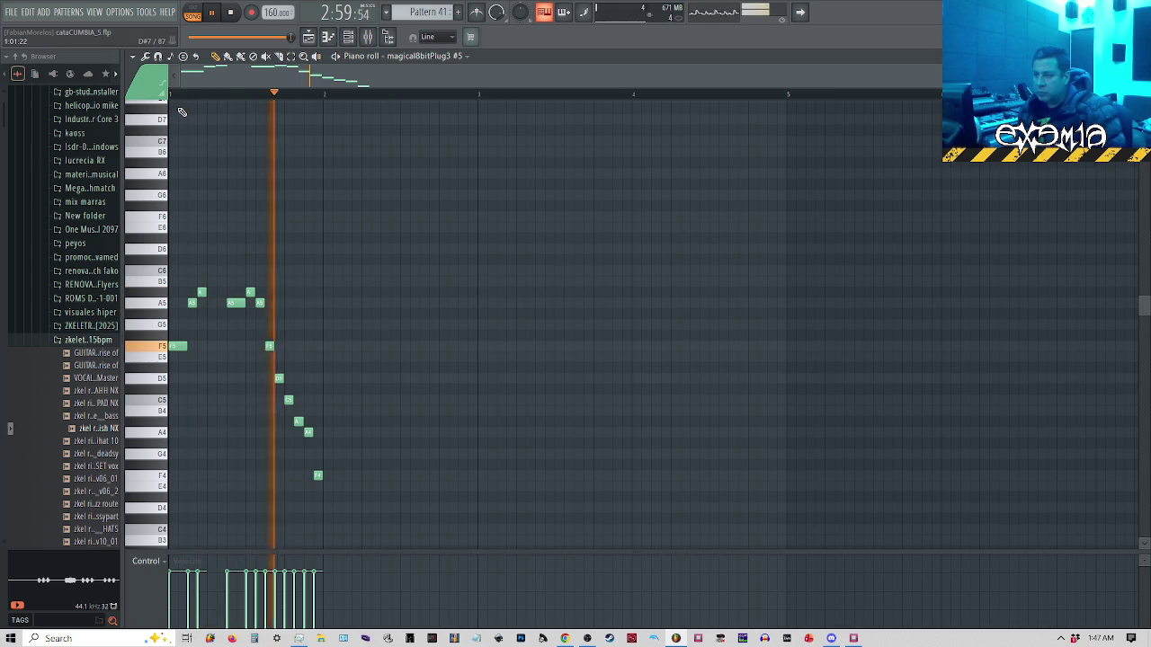
key("space")
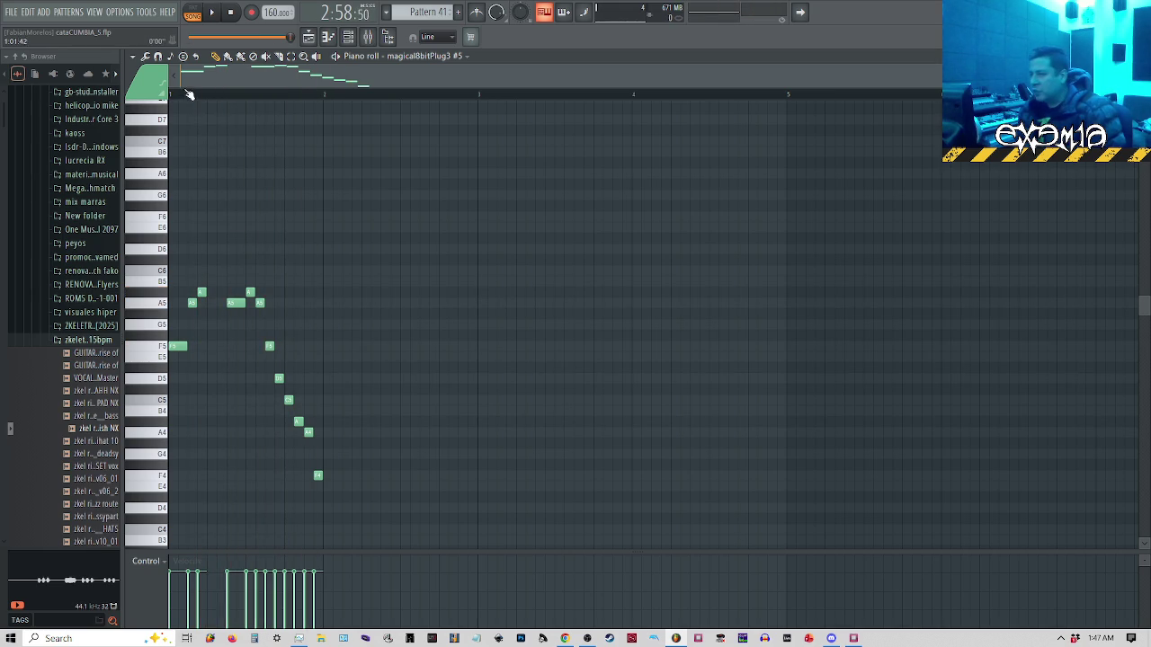
key("space")
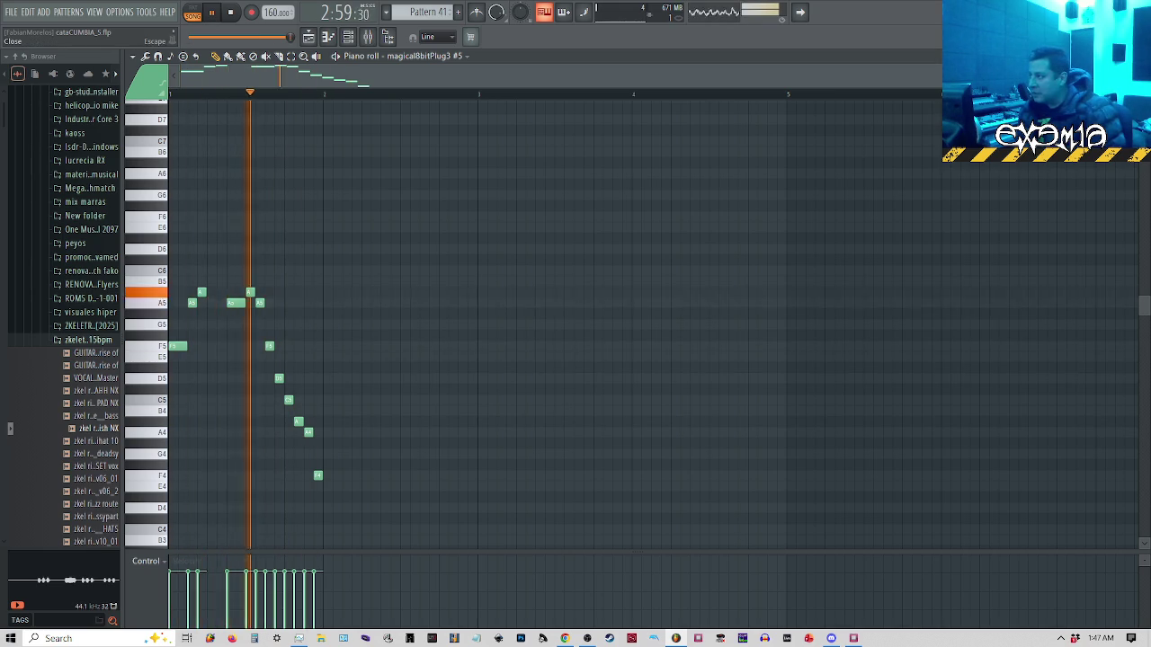
key("F5")
key("space")
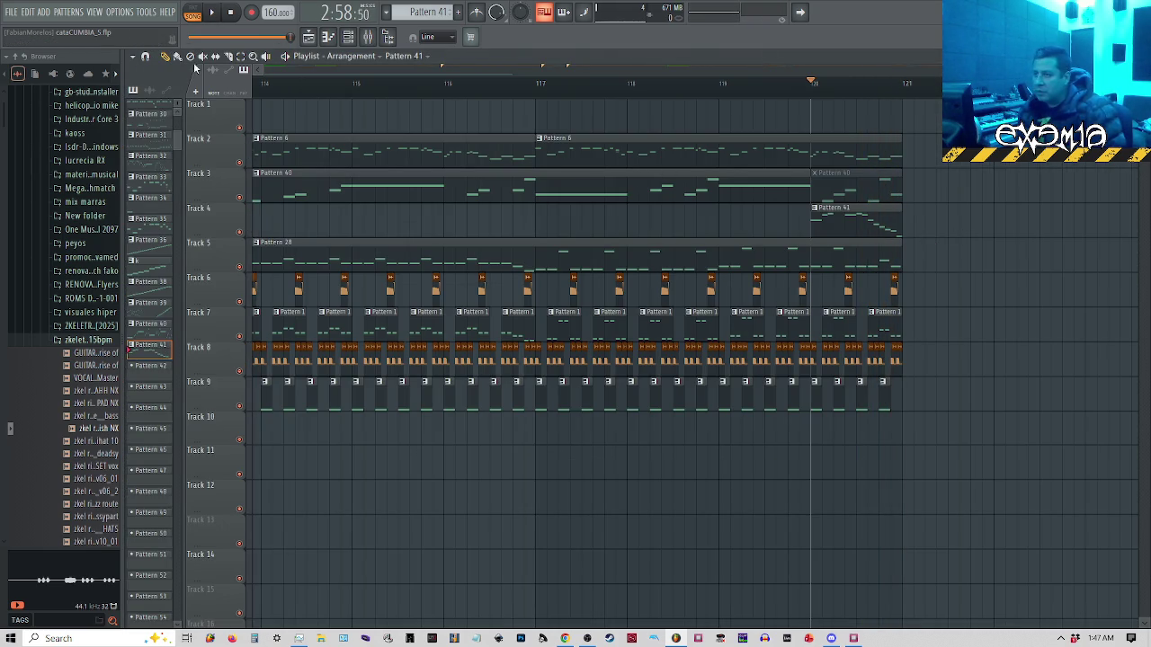
Compare Pattern 40 and Pattern 41 during playback by muting each clip in turn, leaving Pattern 41 unmuted
left_click(846, 186)
left_click(835, 223)
key("space")
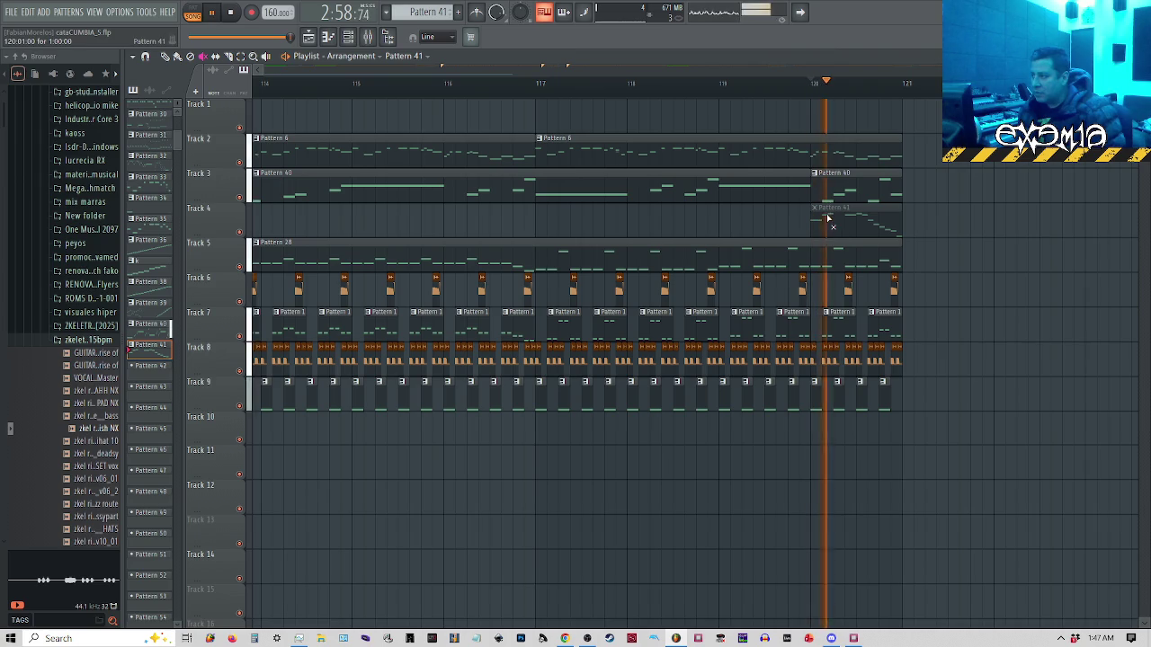
key("space")
left_click(836, 190)
left_click(839, 227)
key("space")
key("space")
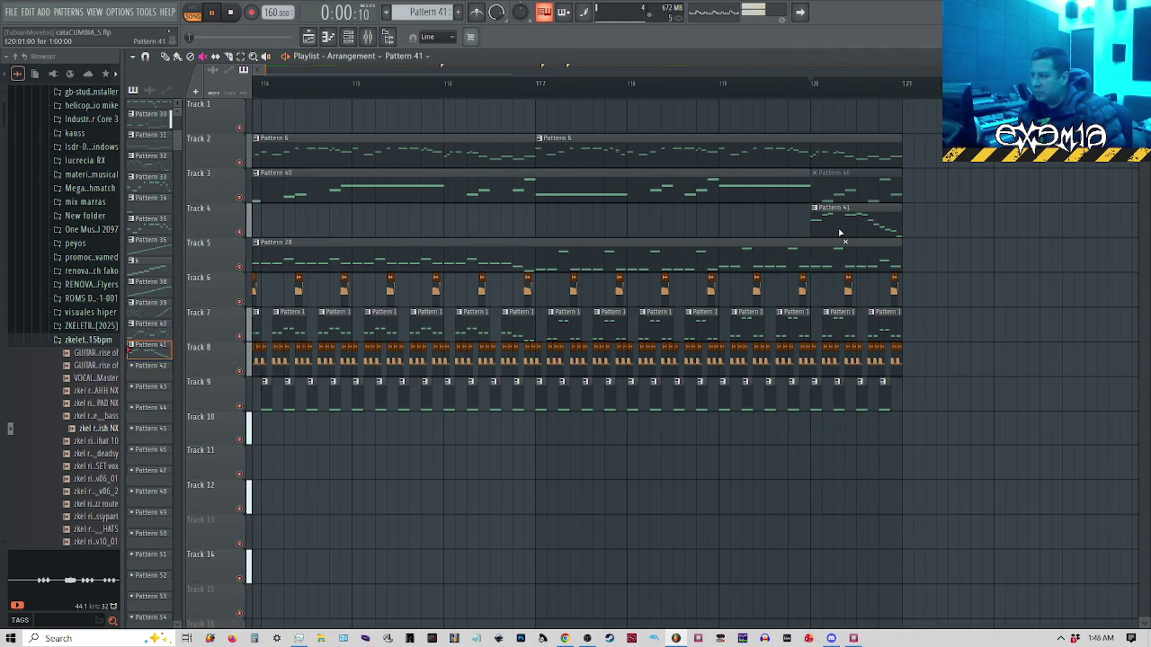
Play from bar 113 and select every clip from bar 113 to bar 121
scroll(839, 233, "down", 2)
scroll(839, 233, "down", 2)
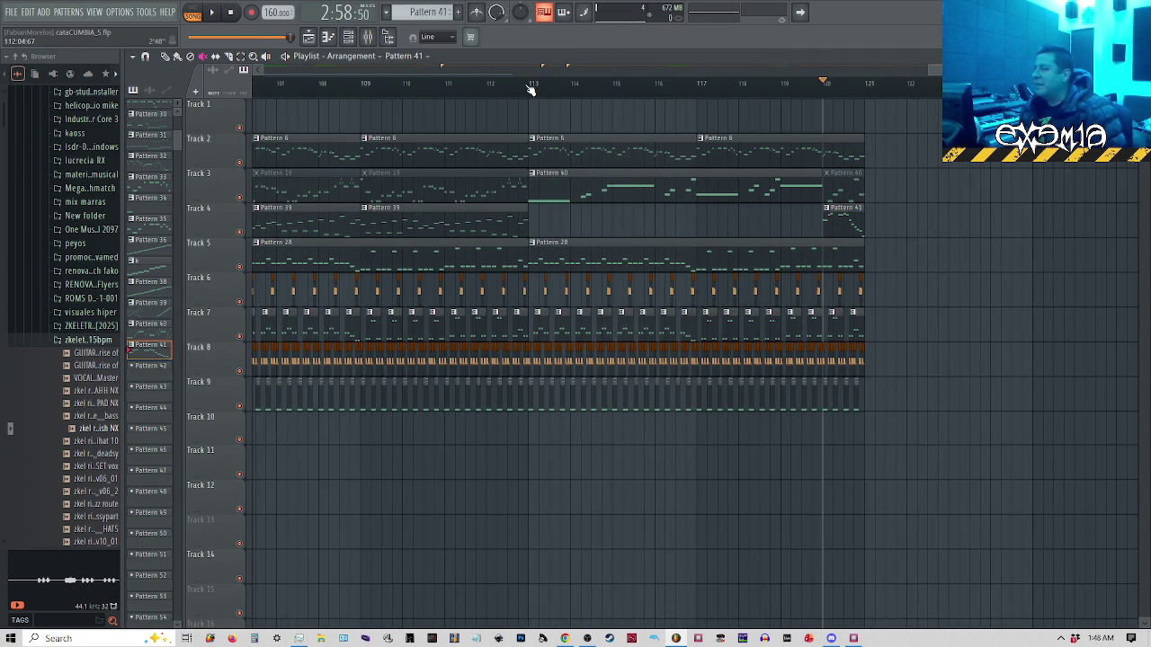
left_click(529, 84)
key("space")
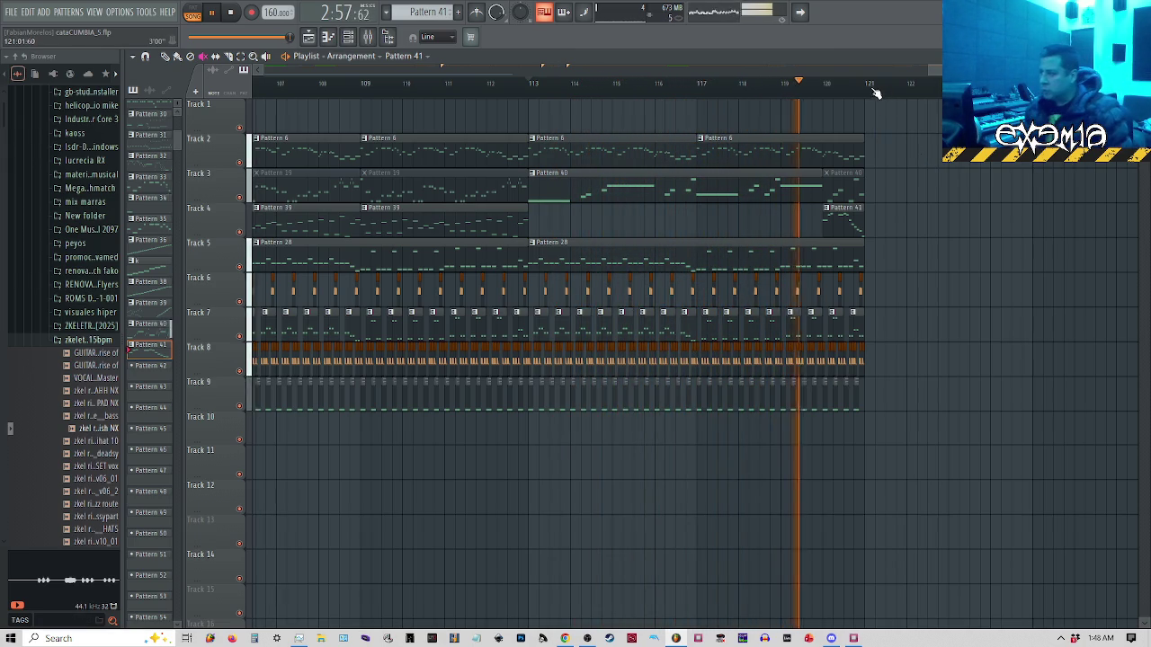
mouse_move(881, 135)
left_mouse_down()
mouse_move(463, 476)
mouse_move(534, 474)
left_mouse_up()
key("space")
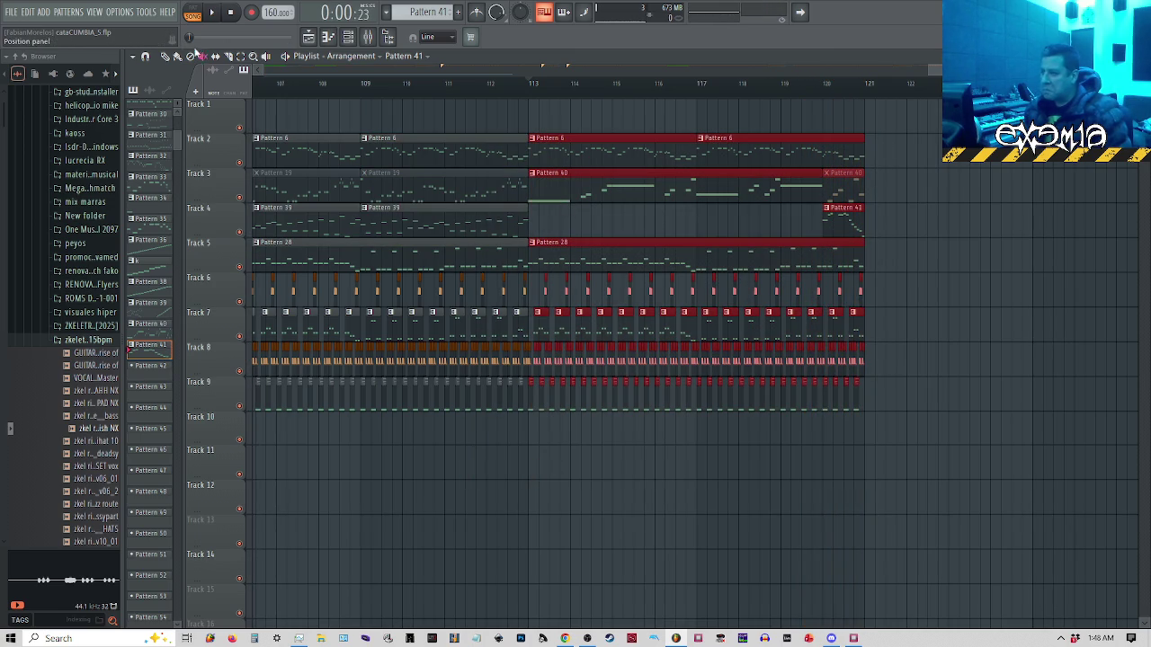
Copy the selected closing clips eight bars later to repeat the section at bars 121–129
mouse_move(557, 153)
left_mouse_down()
mouse_move(960, 153)
mouse_move(575, 149)
mouse_move(925, 153)
mouse_move(905, 154)
left_mouse_up()
scroll(808, 152, "down", 2)
scroll(791, 157, "down", 2)
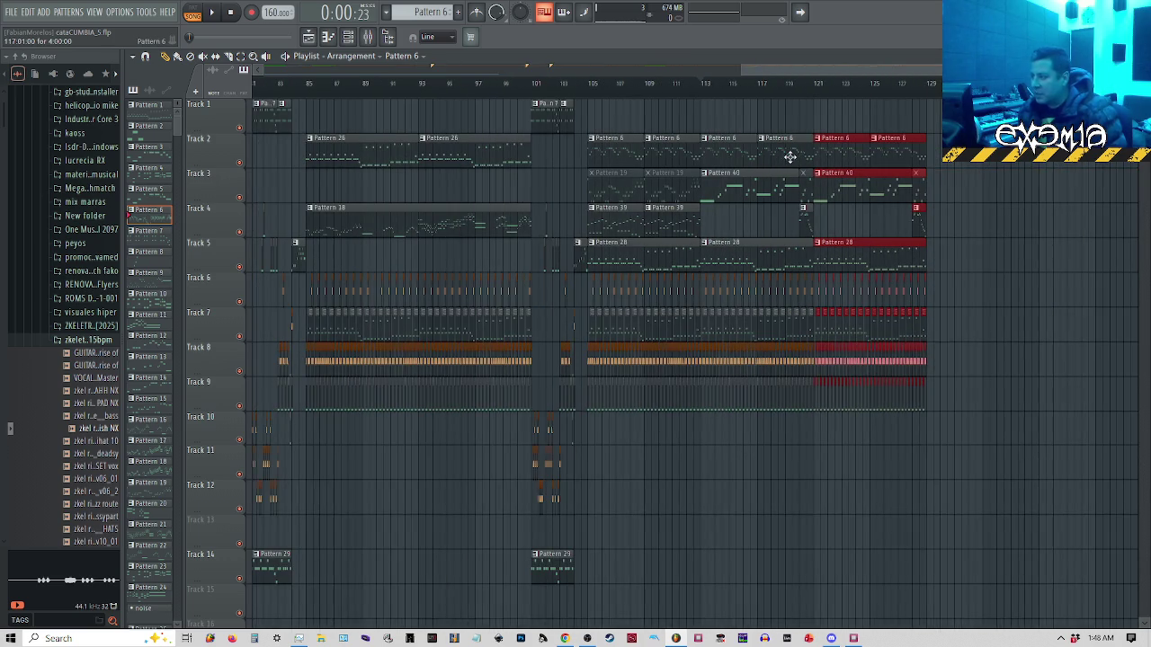
left_click(918, 94)
scroll(1015, 177, "down", 3)
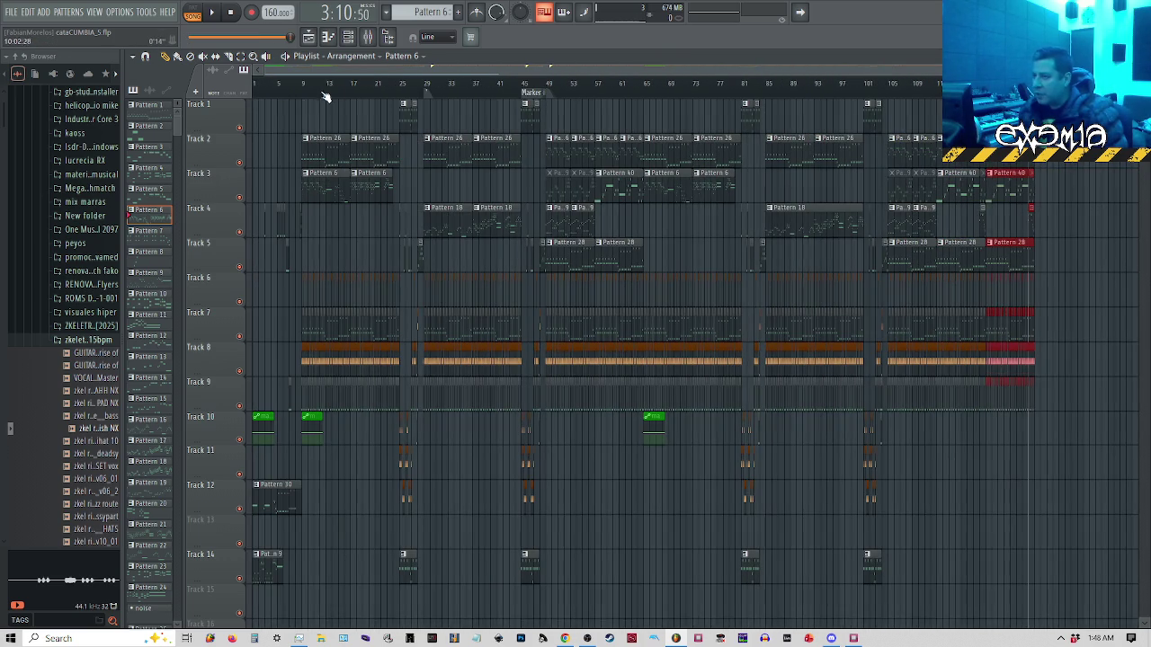
Play the extended arrangement from bar 1, then briefly check the GB Studio music editor
left_click(256, 92)
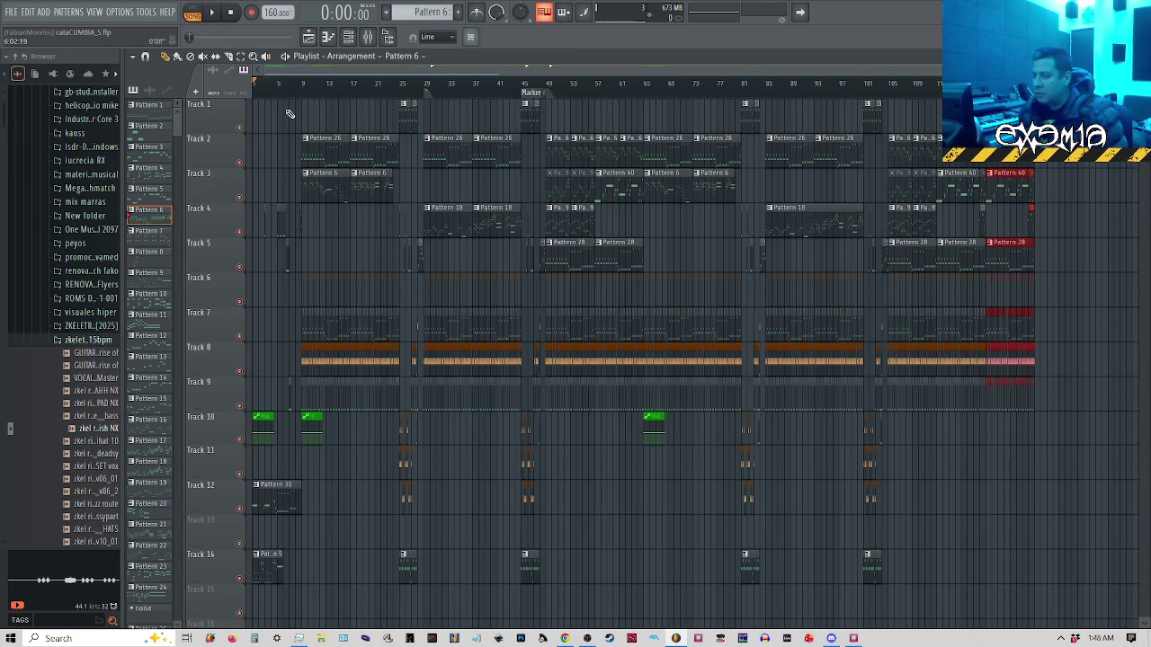
key("space")
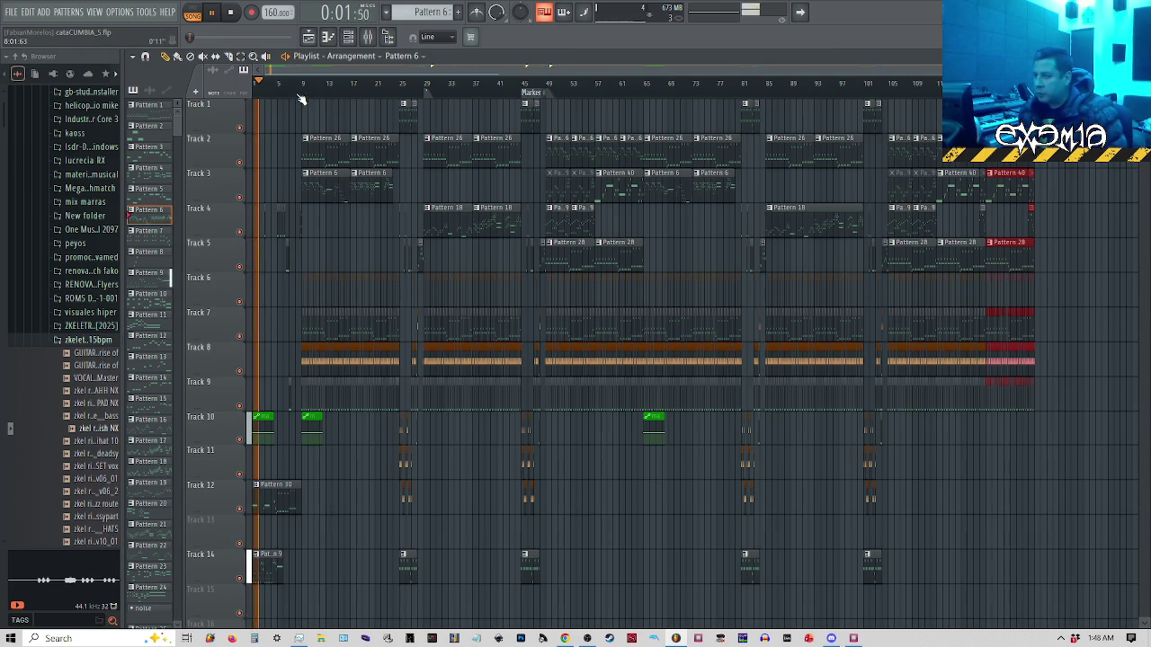
key("space")
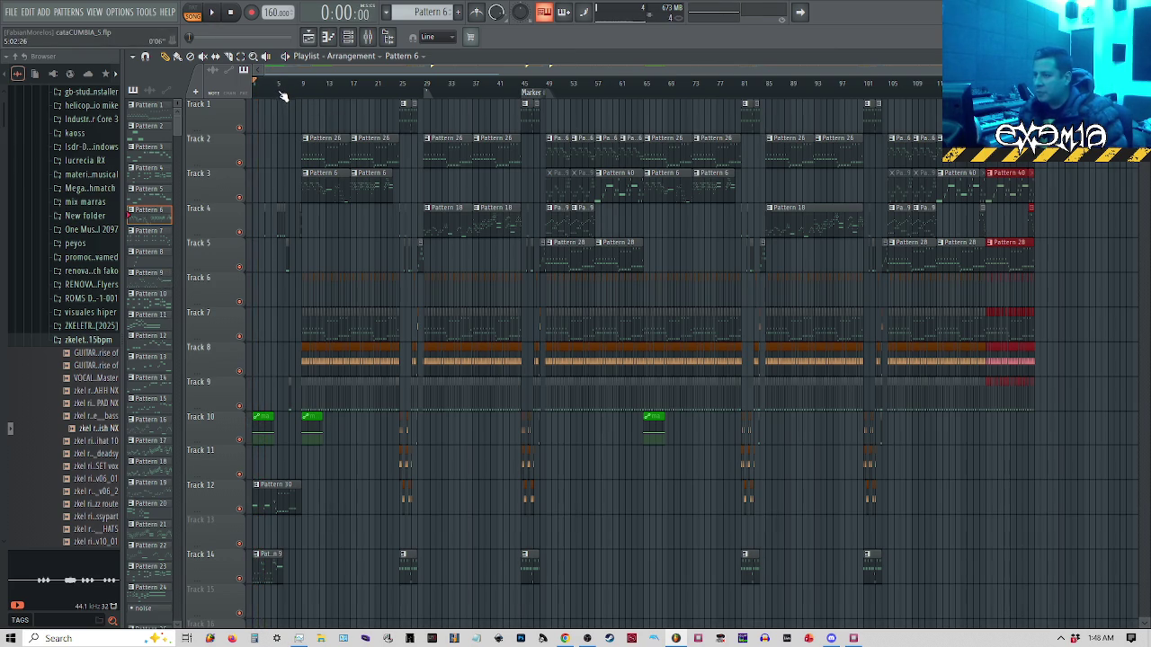
left_click(852, 638)
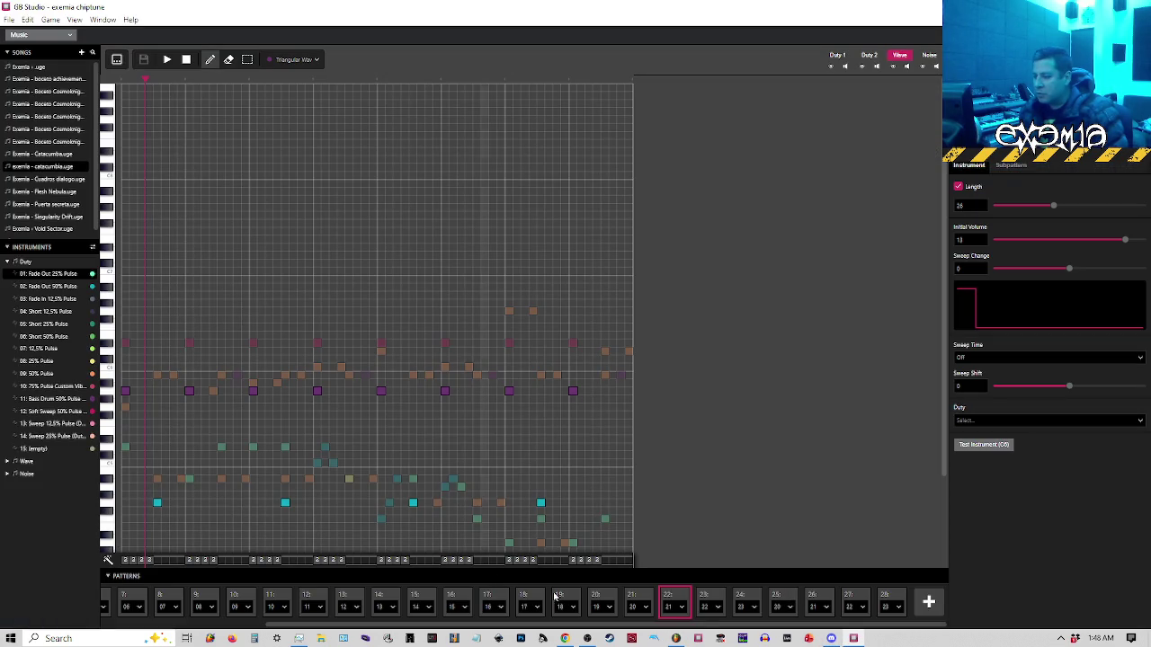
left_click(676, 639)
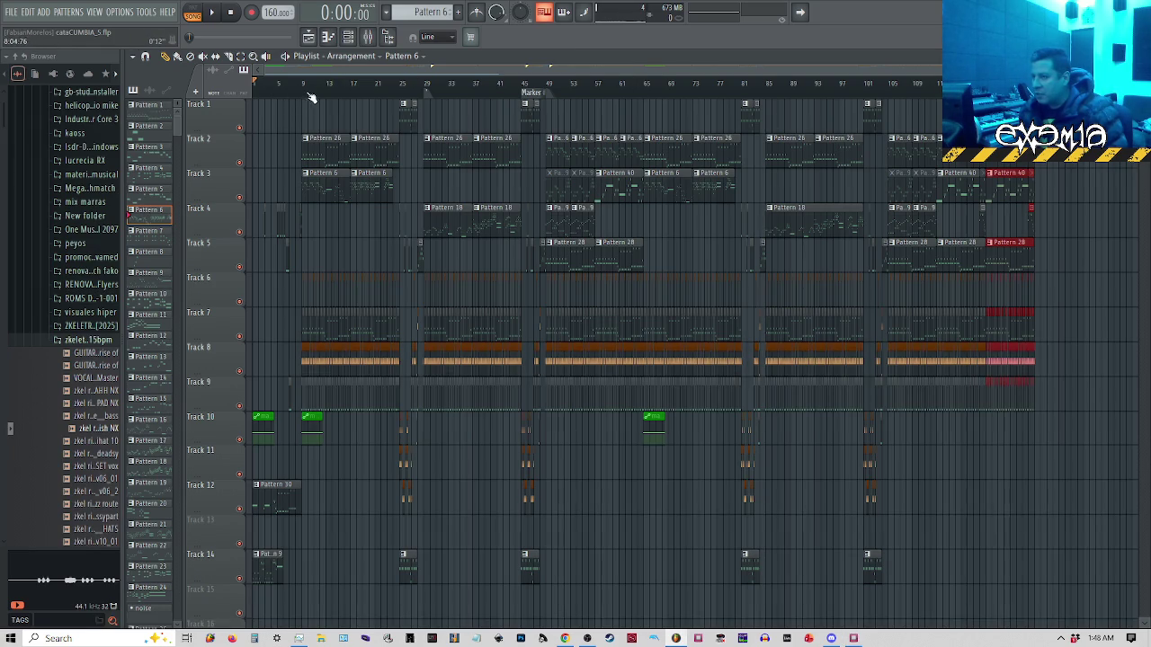
Add a marker at bar 9 on the Playlist timeline
right_click(306, 99)
left_click(315, 103)
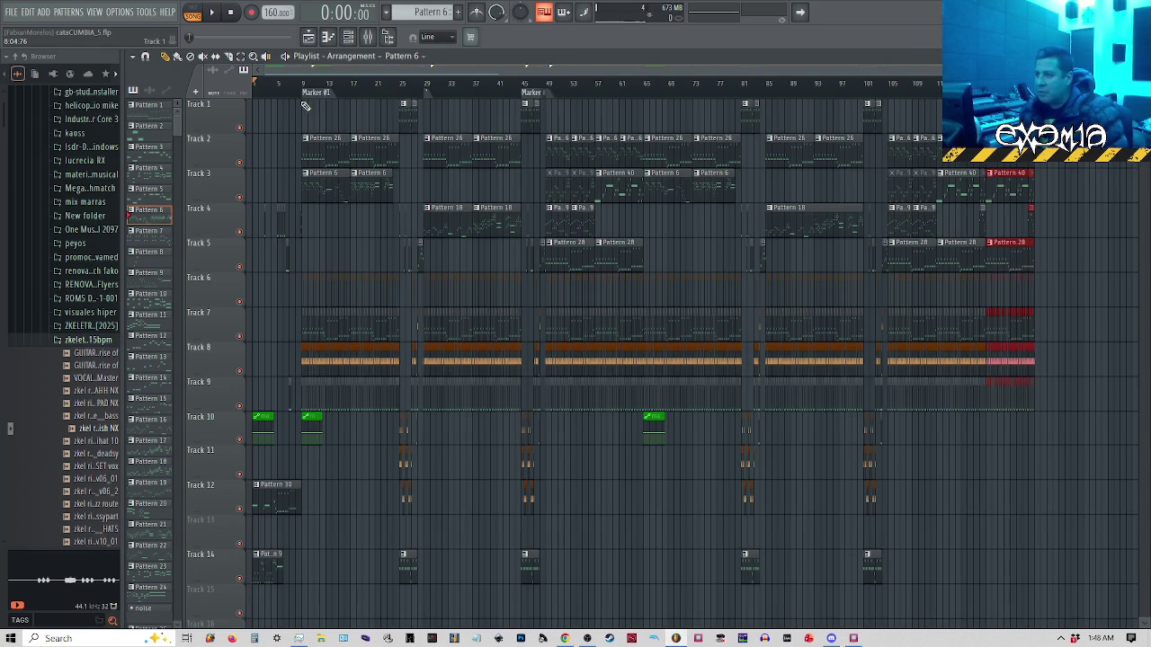
right_click(304, 99)
left_click(306, 94)
Set the bar 9 marker's action to Marker loop and play to hear the loop
right_click(306, 93)
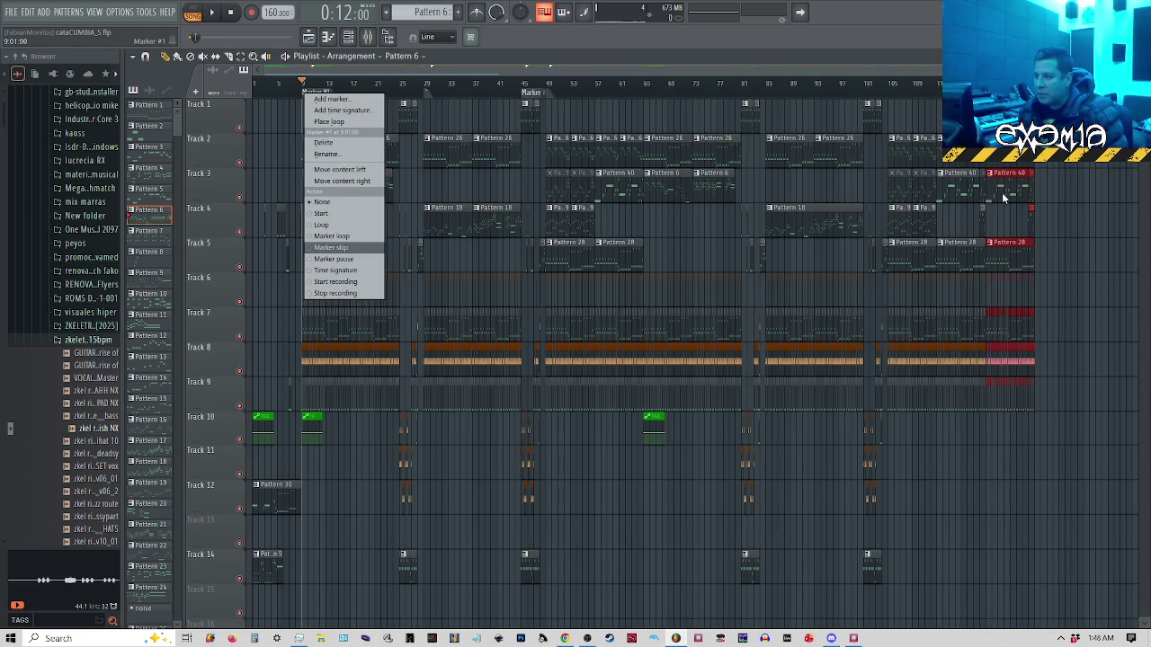
left_click(333, 236)
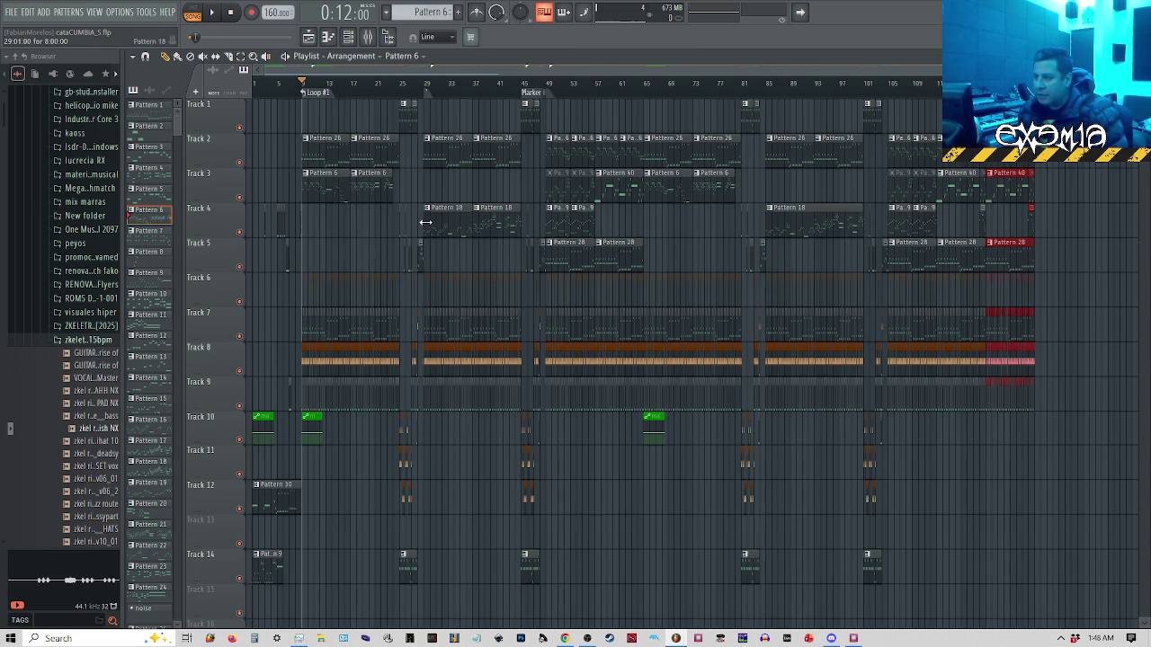
key("End")
key("space")
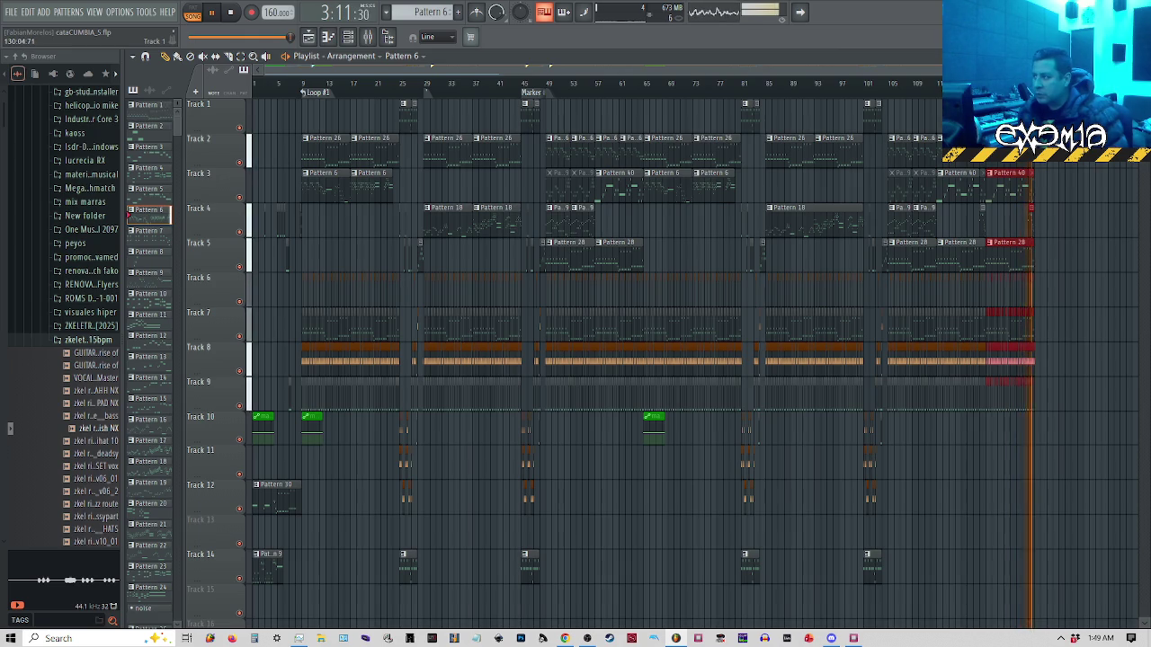
key("space")
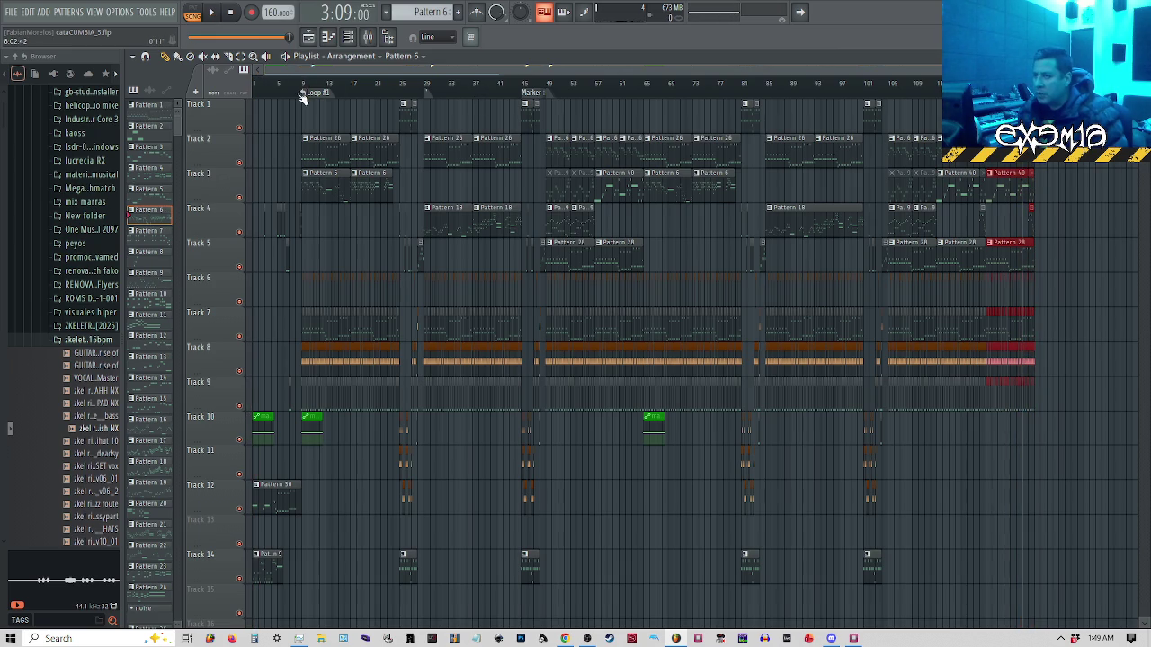
Change the marker's action to Loop and play the ending from around 3:01:50 to test it
left_click(302, 95)
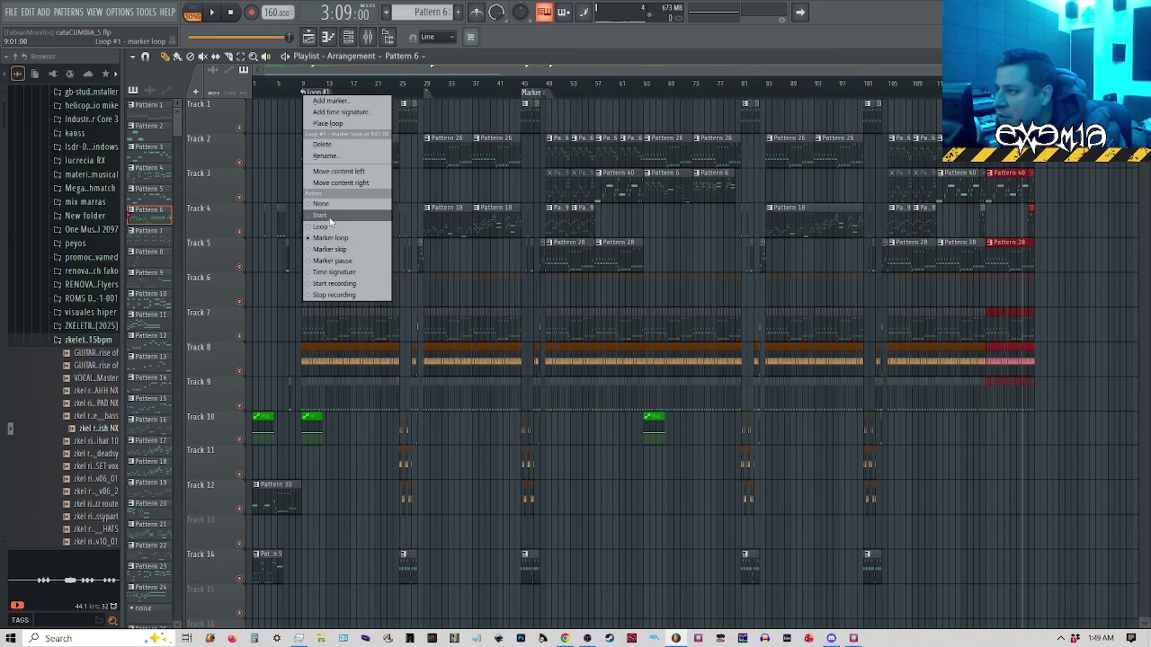
left_click(331, 228)
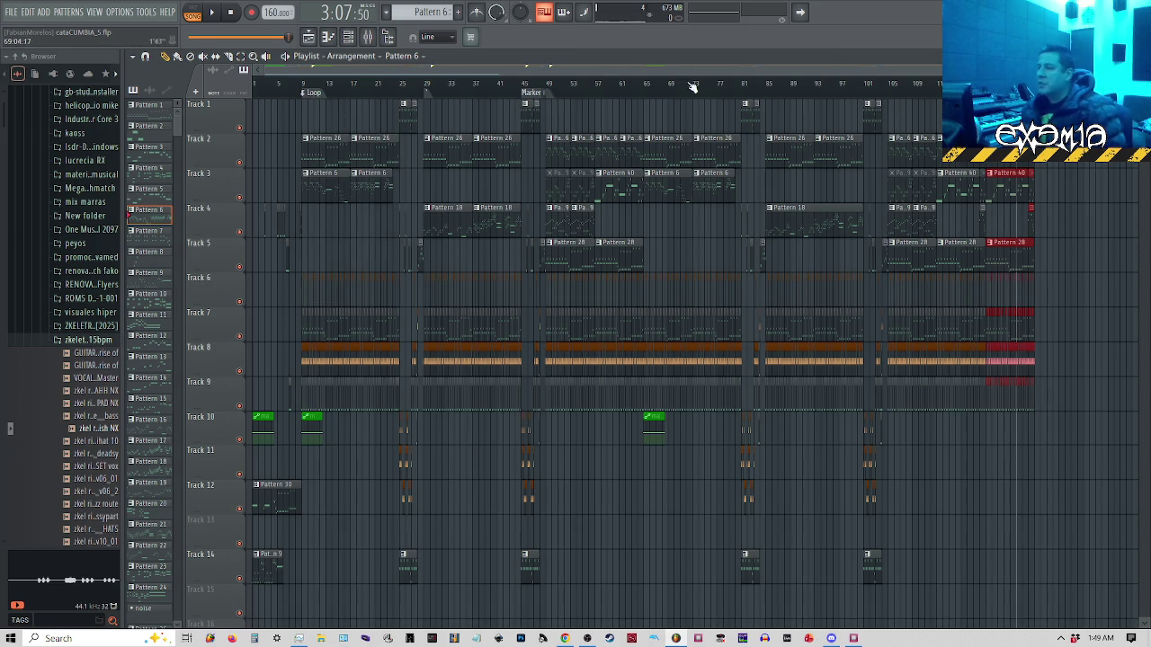
key("space")
key("space")
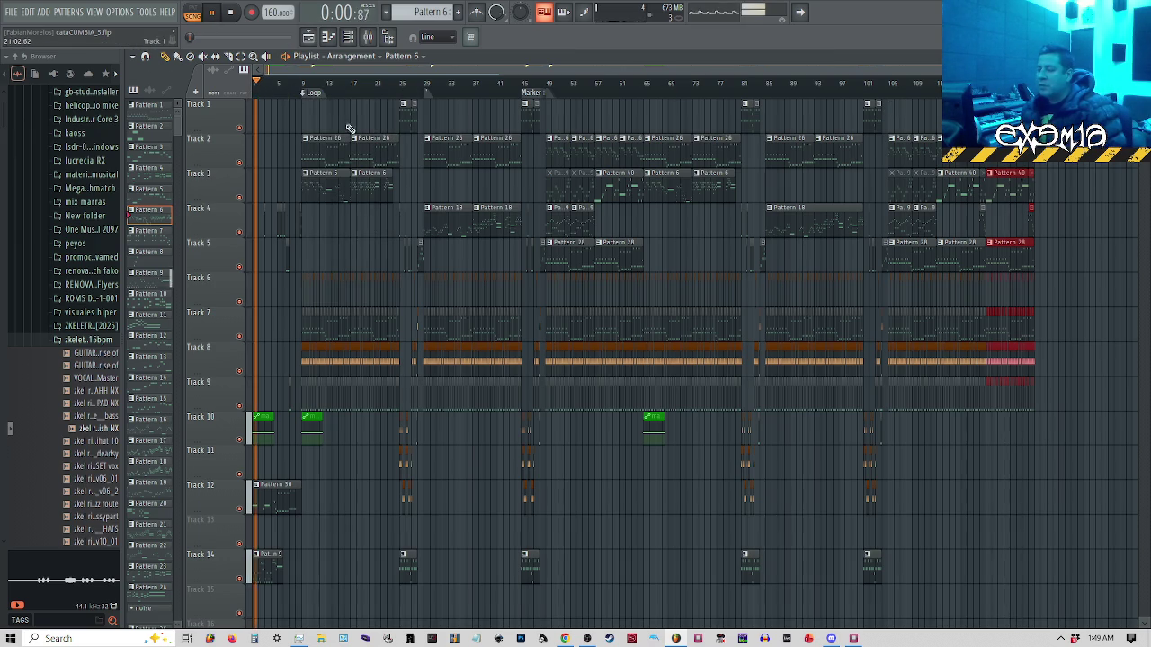
left_click(1021, 82)
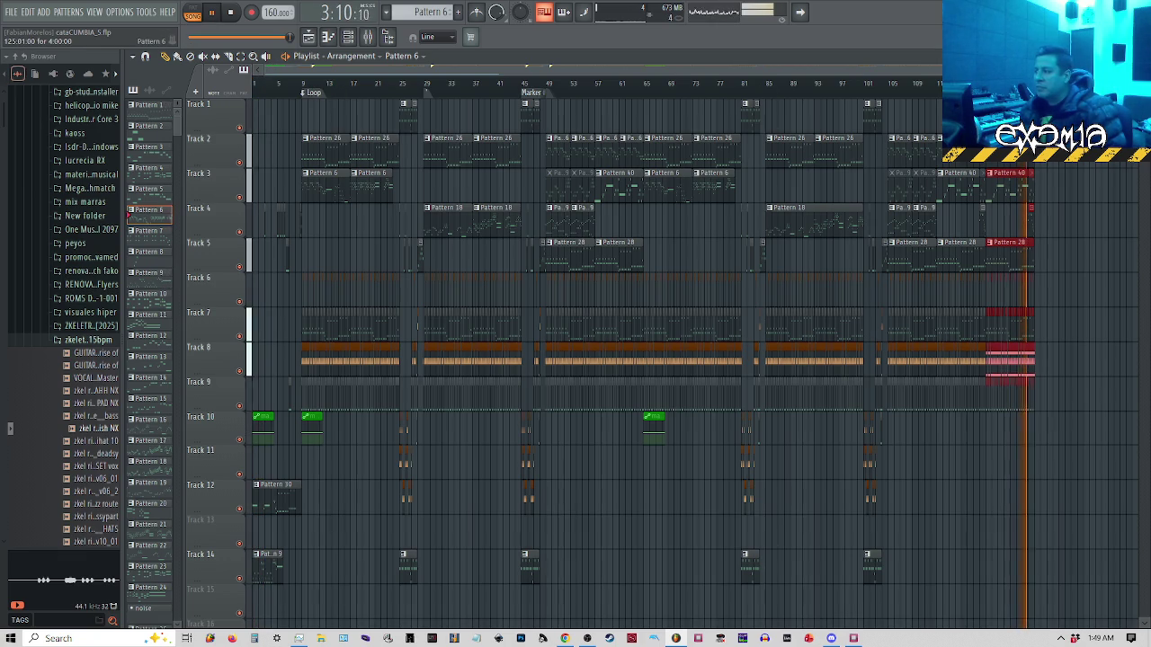
left_click(300, 82)
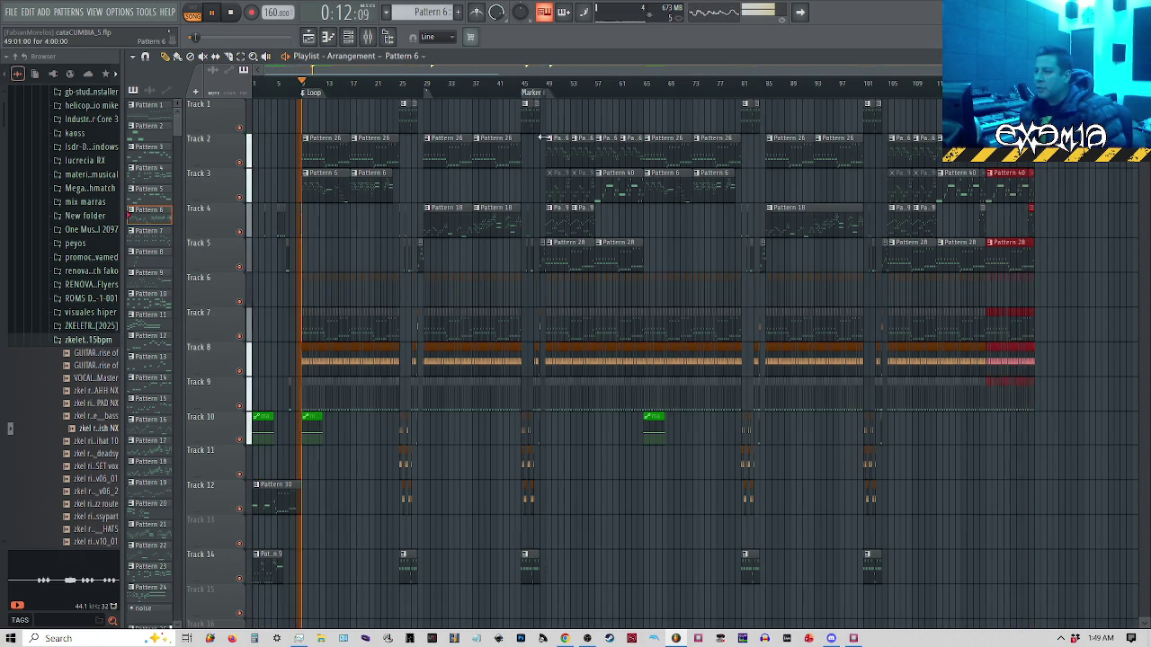
key("space")
left_click(1004, 83)
left_click(1010, 83)
left_click(992, 83)
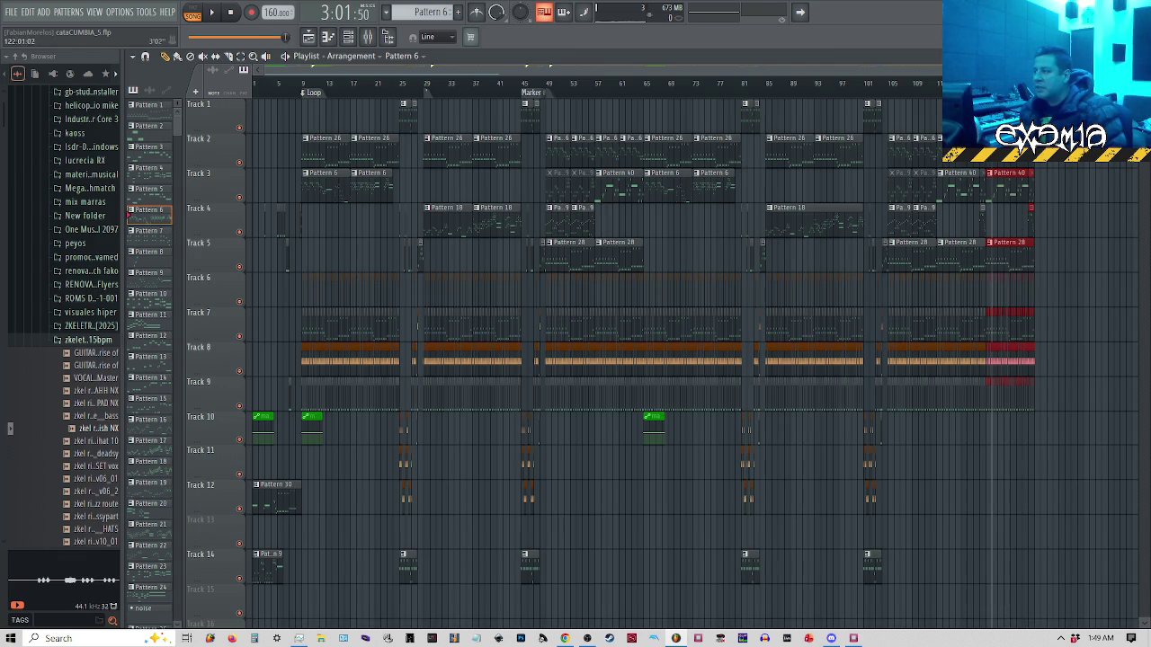
key("space")
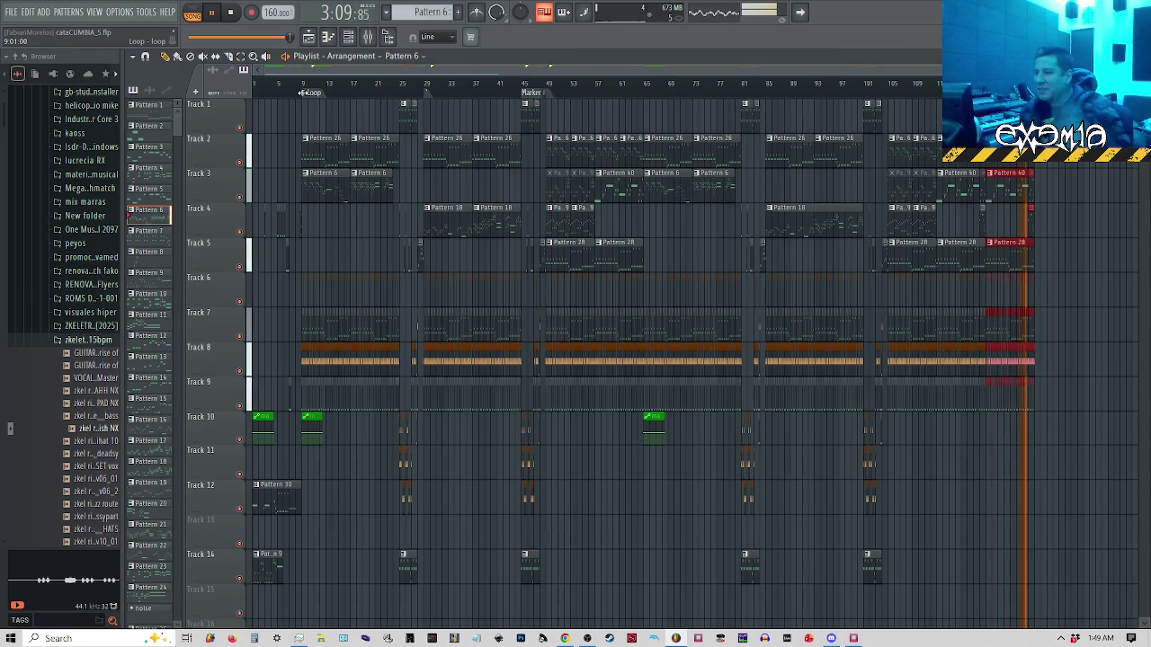
Set the marker's action to None so it becomes a plain Marker #1
right_click(303, 93)
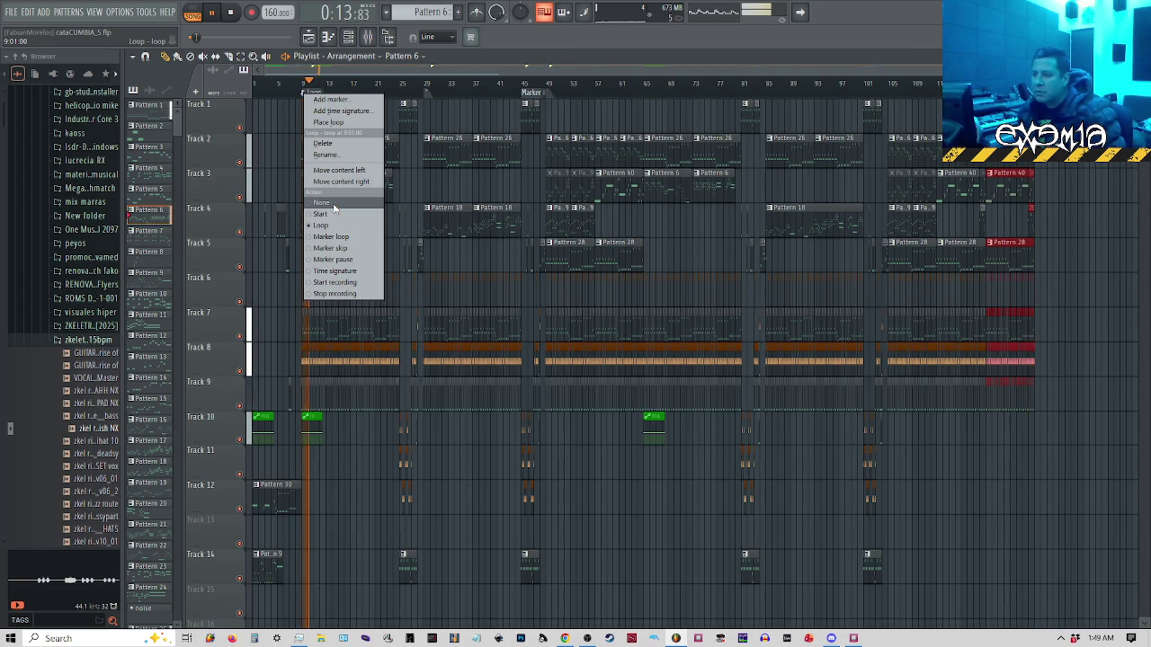
left_click(334, 205)
key("space")
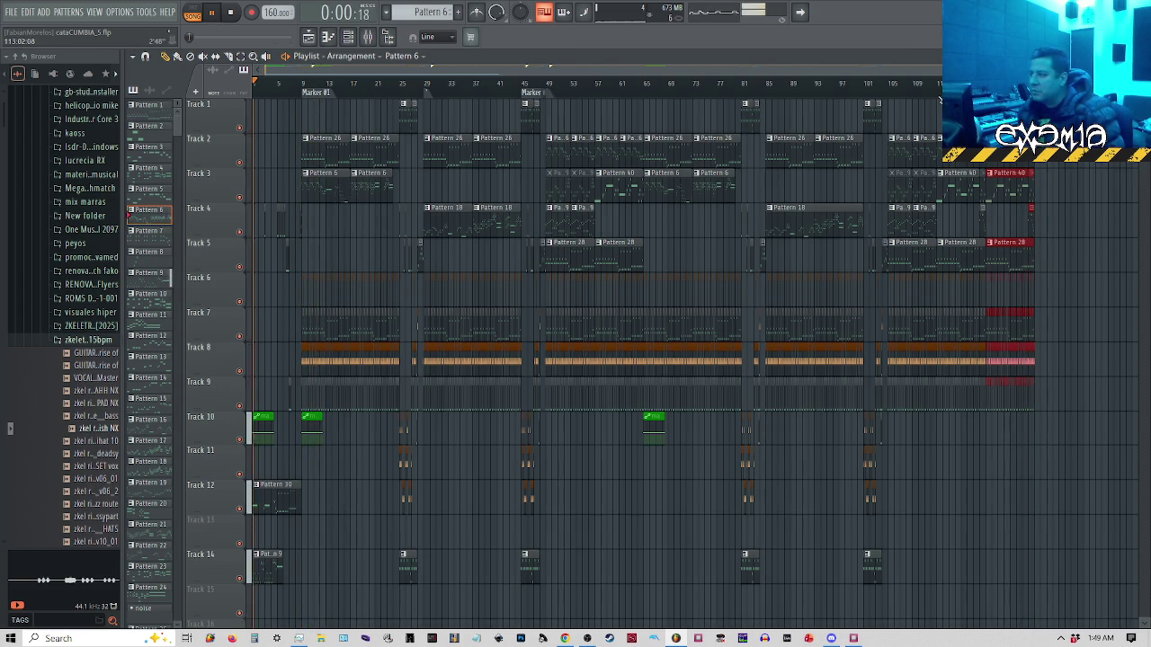
Move the song position a few bars before bar 121 and play the trimmed ending
key("space")
left_click_drag(926, 85, 973, 86)
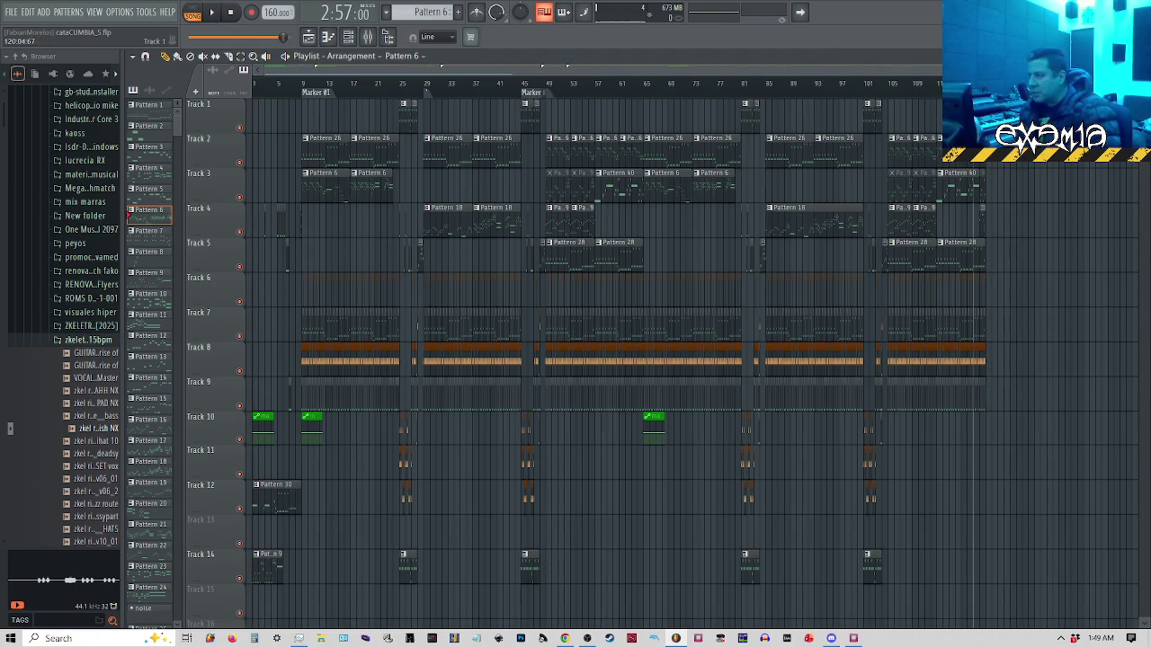
left_click(938, 87)
key("space")
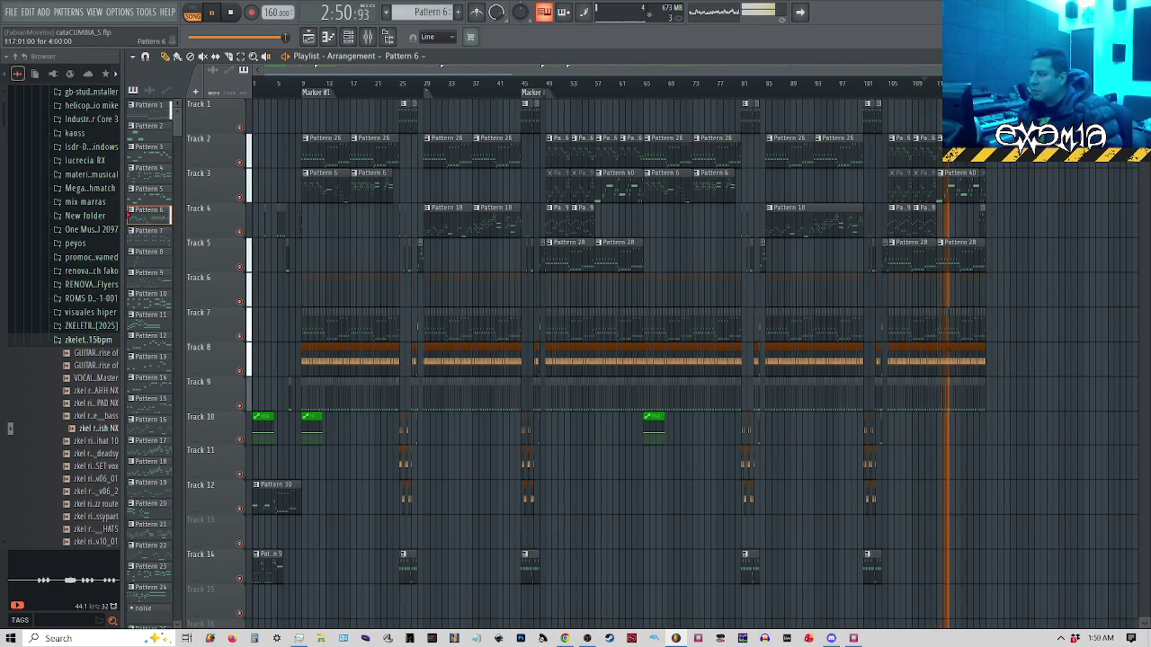
scroll(1065, 197, "up", 6)
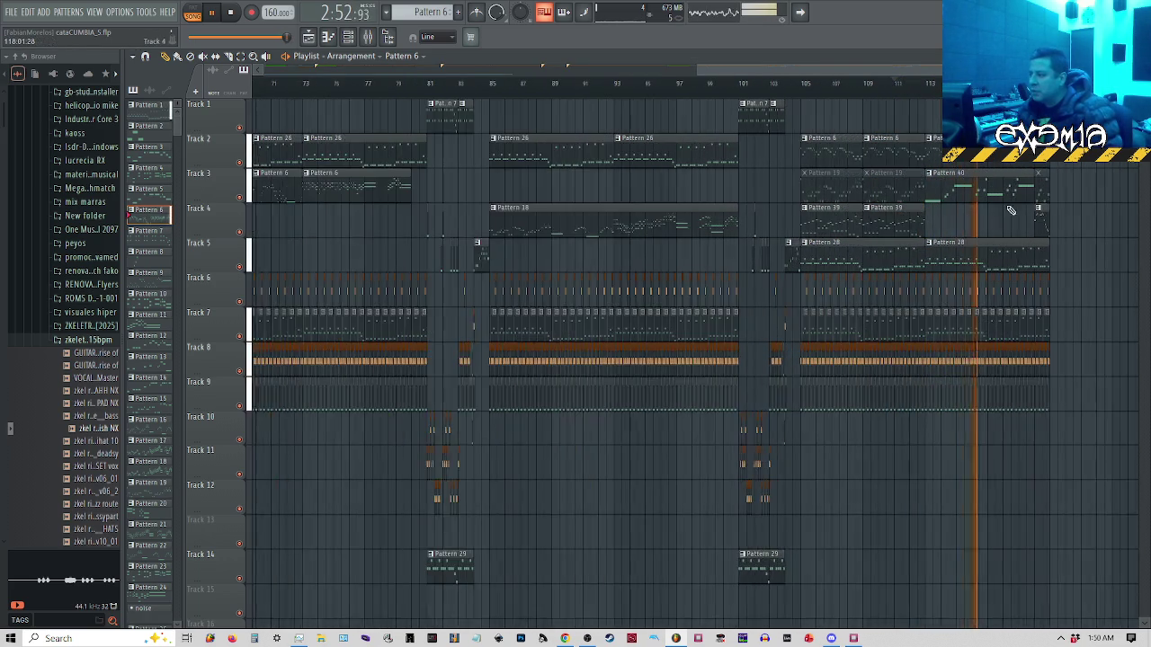
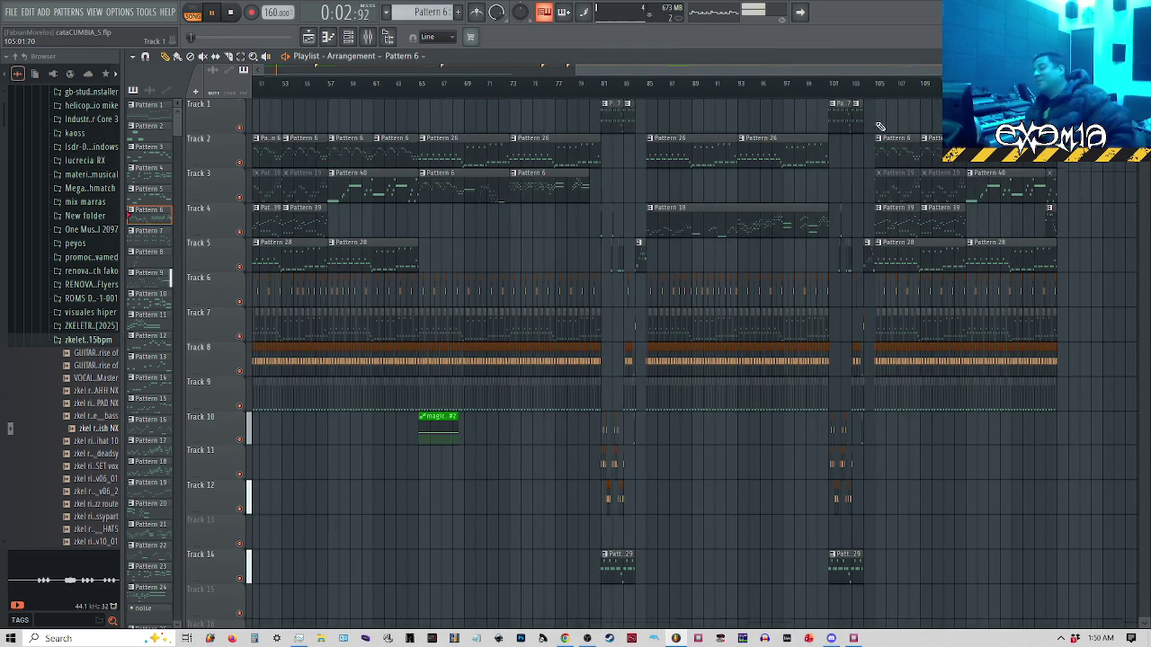
Zoom the FL Studio playlist out to show the whole Catacumba arrangement from bar 1 while it plays
scroll(836, 80, "down", 2)
scroll(840, 88, "down", 1)
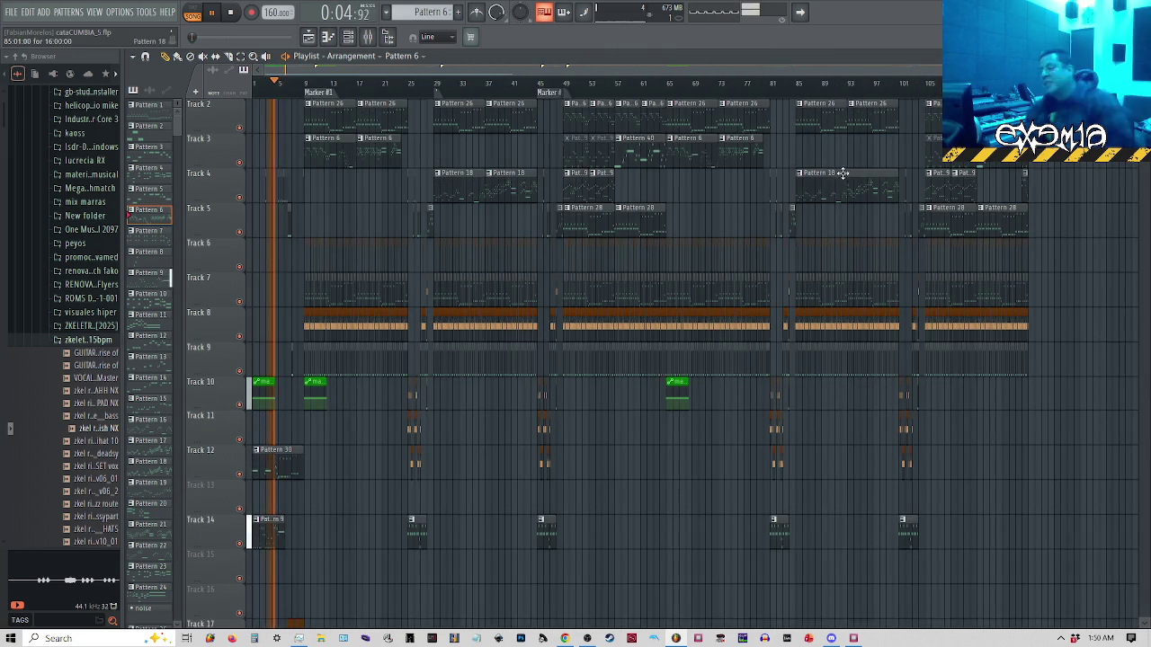
scroll(816, 336, "down", 1)
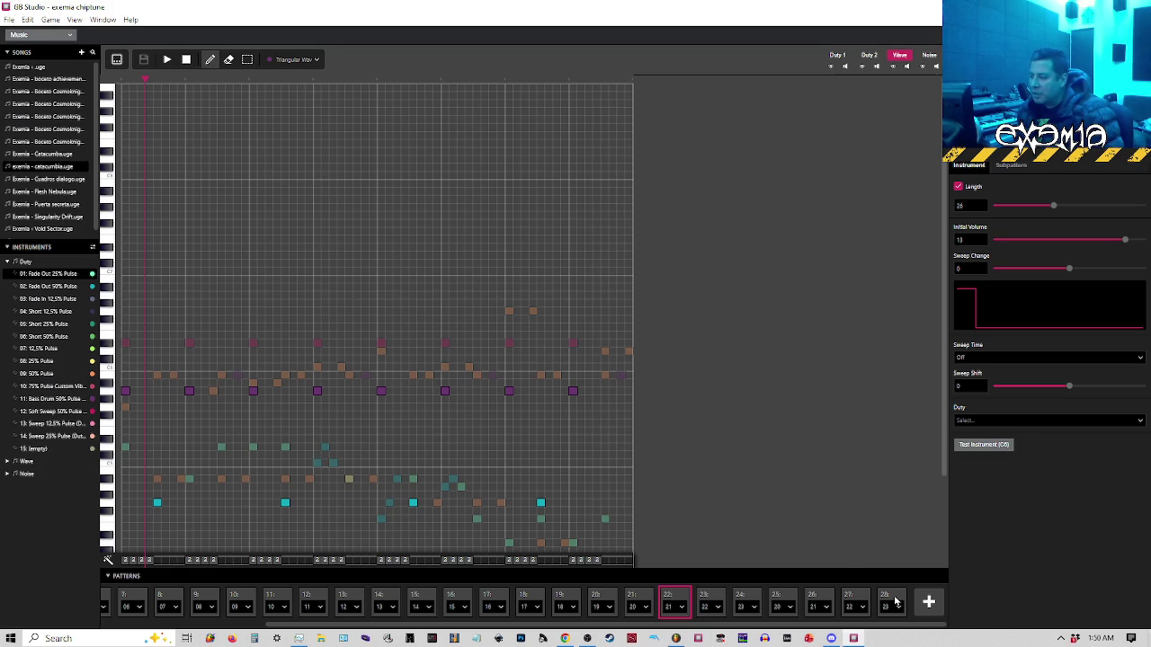
Play and stop pattern 28 to hear its notes
left_click(890, 598)
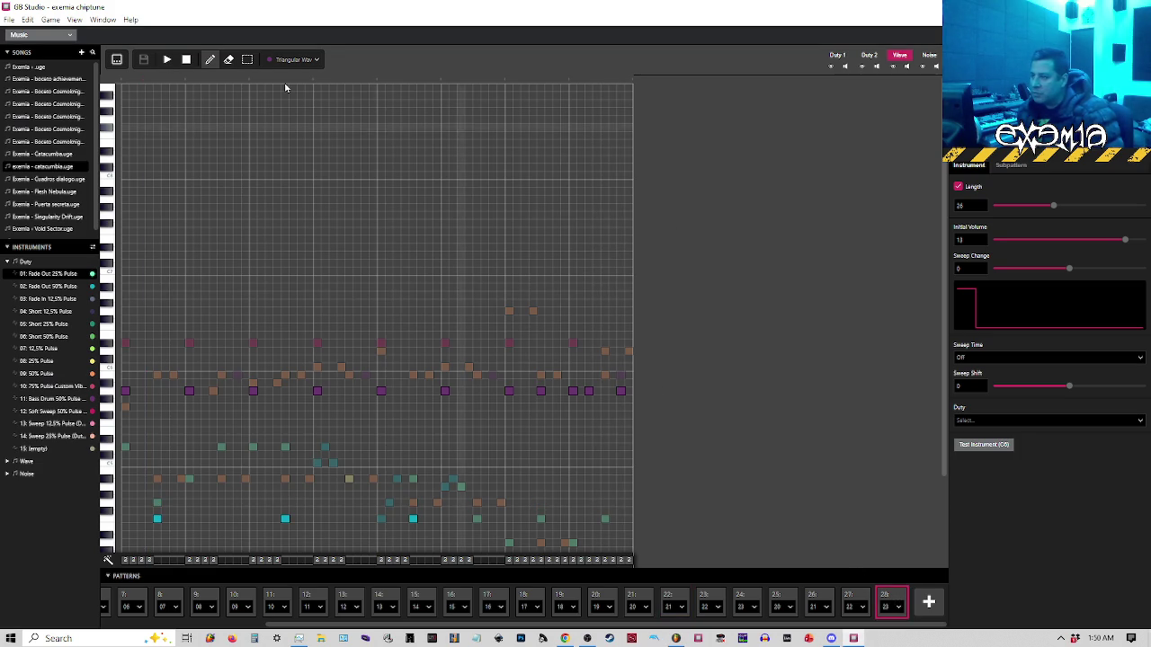
key("space")
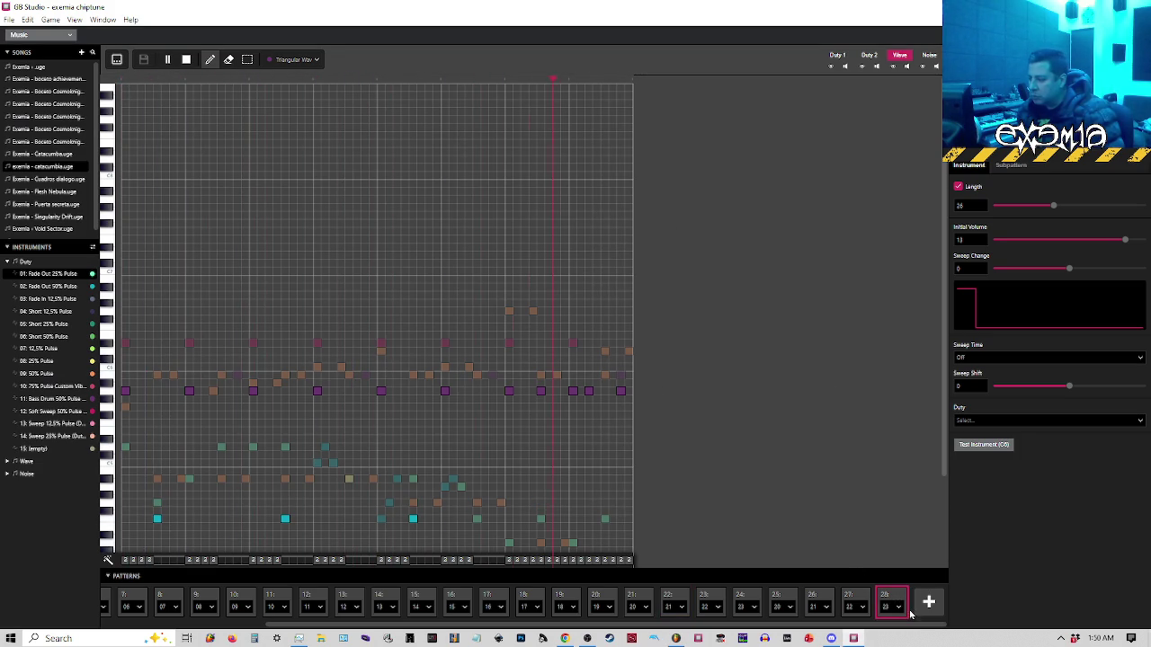
key("space")
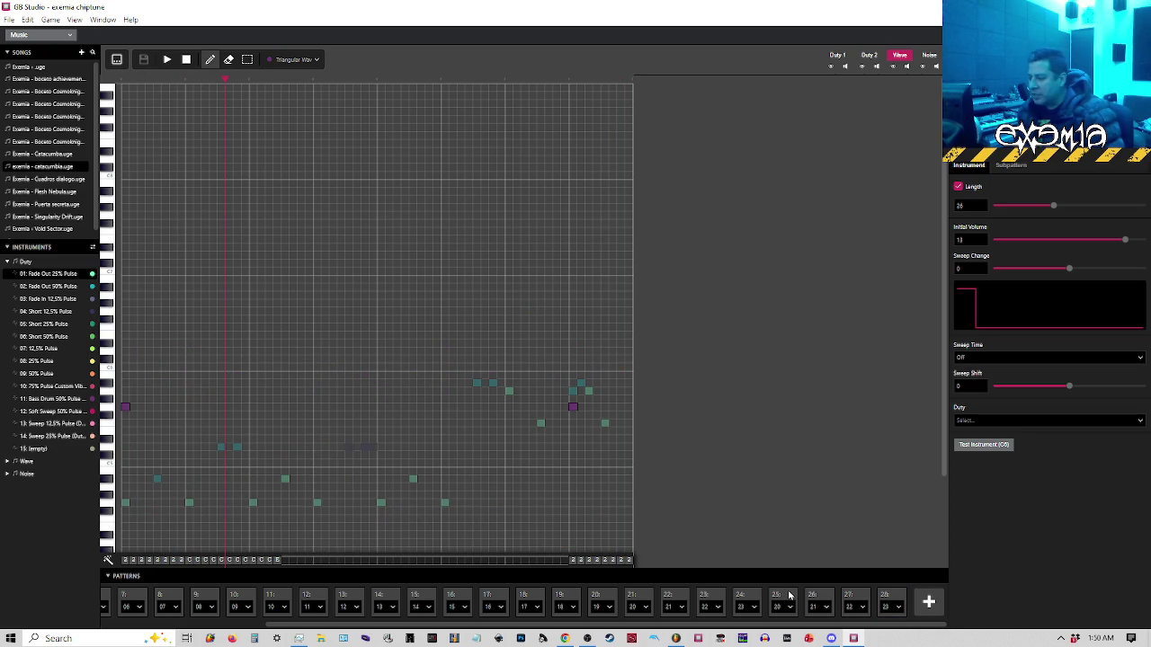
Add four new empty patterns, numbered 29 through 32, to the sequence
left_click(933, 608)
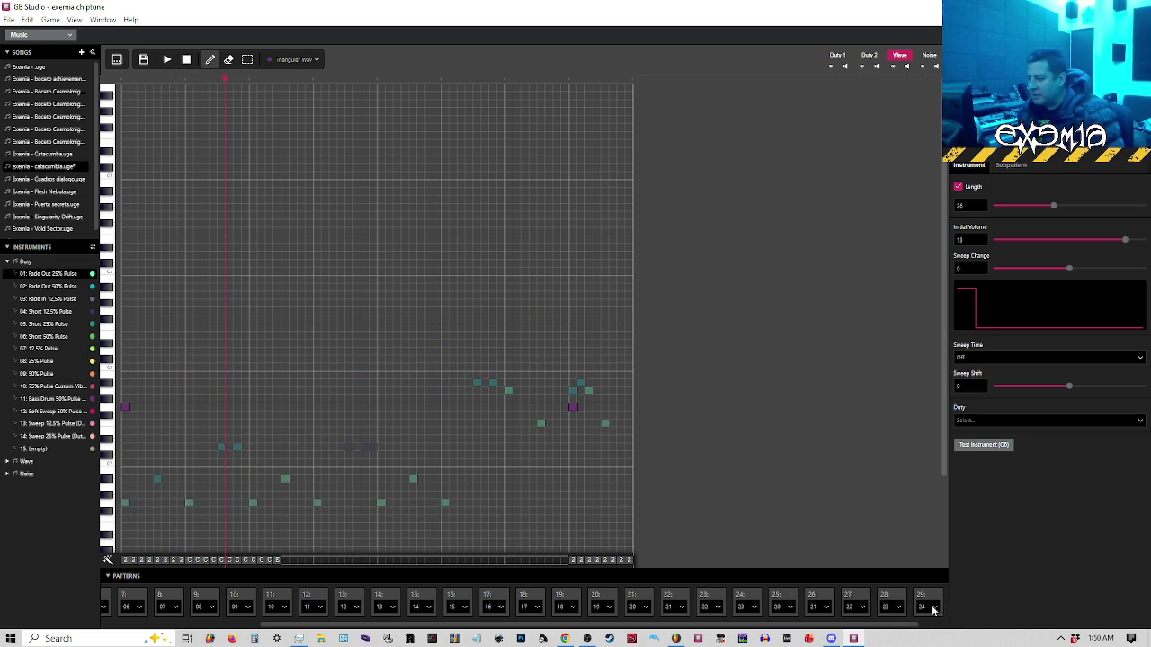
left_click(931, 604)
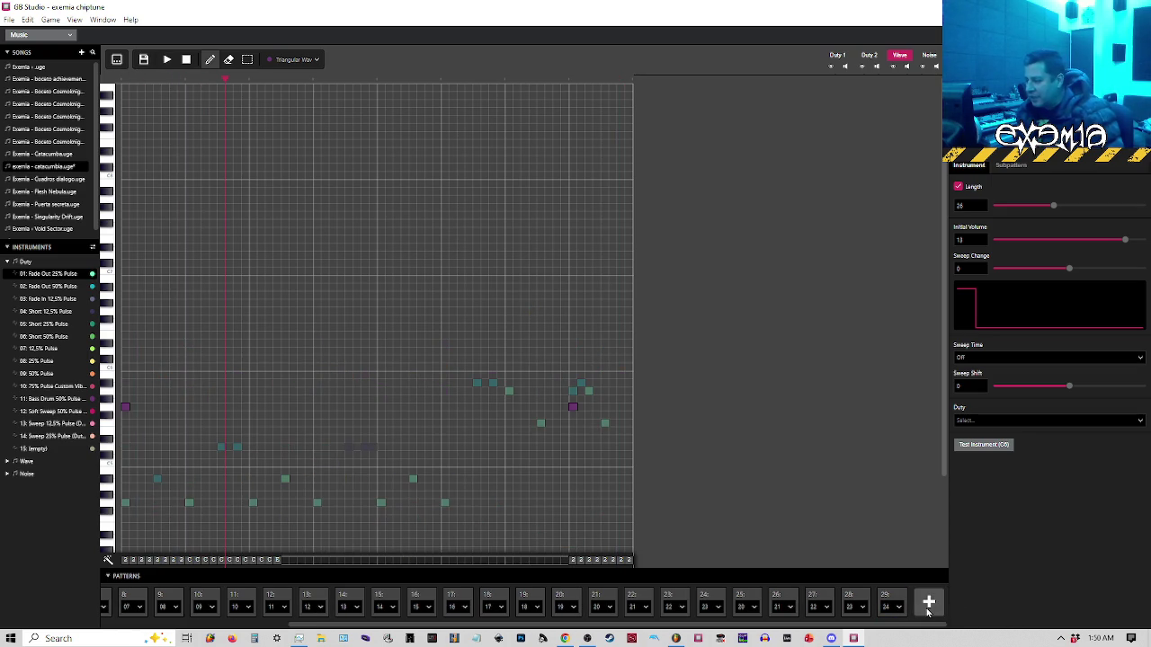
left_click_drag(908, 625, 953, 626)
left_click(930, 602)
left_click_drag(863, 627, 976, 630)
left_click(916, 613)
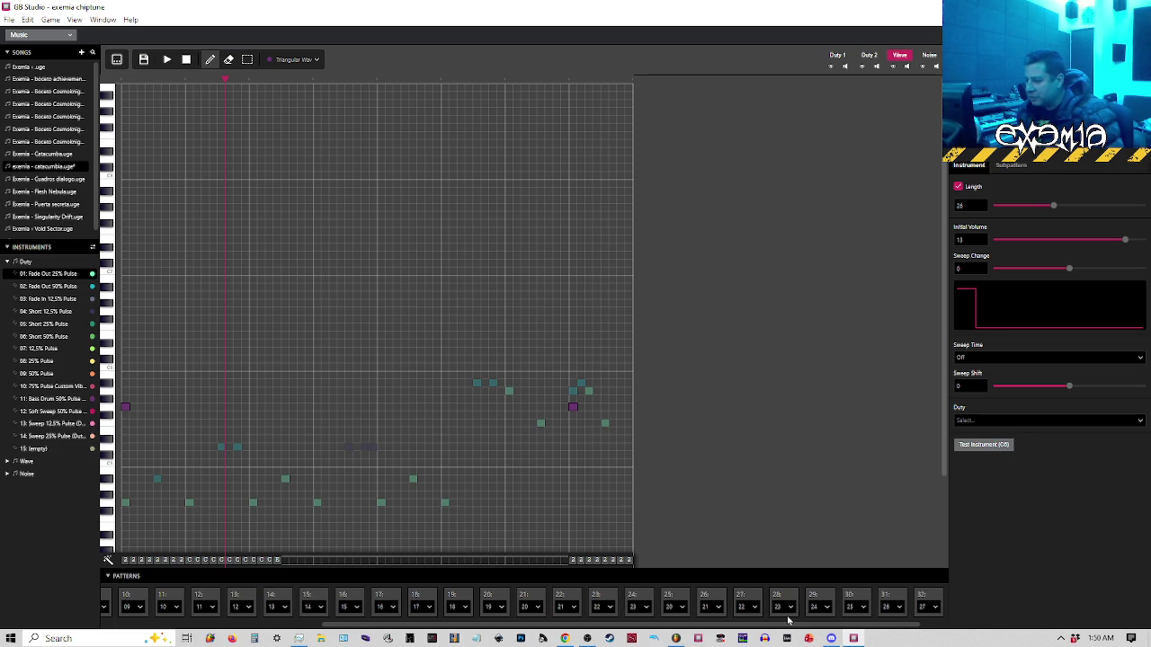
Look at empty pattern 29 and pattern 25, then switch the editor to the tracker grid
left_click(819, 601)
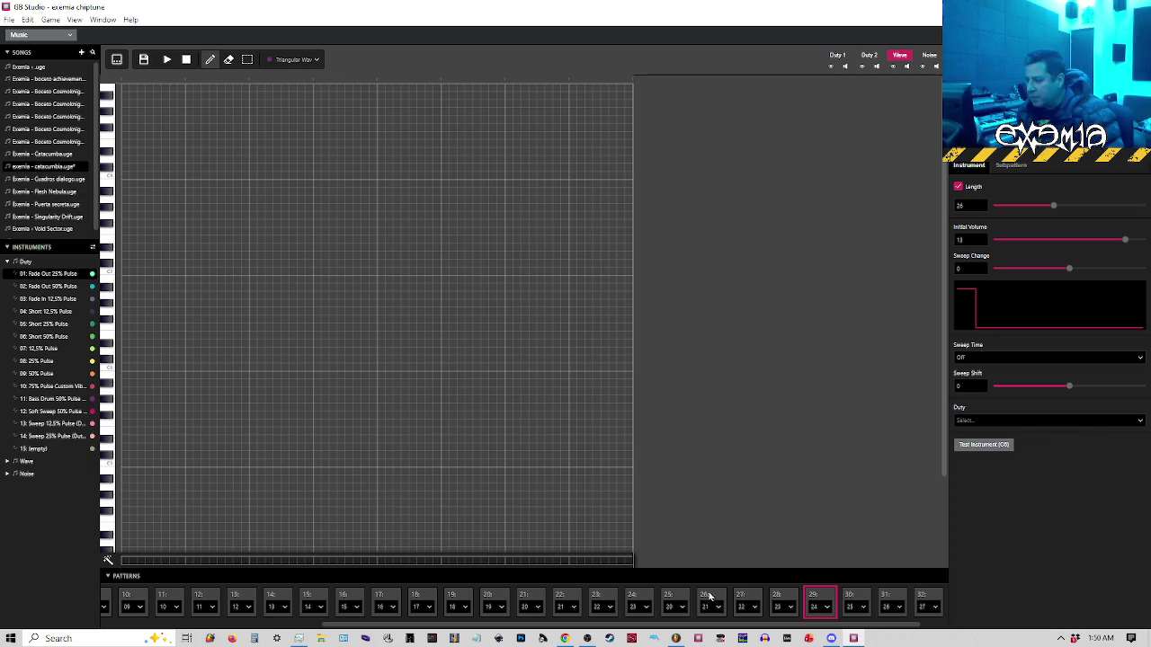
left_click(689, 601)
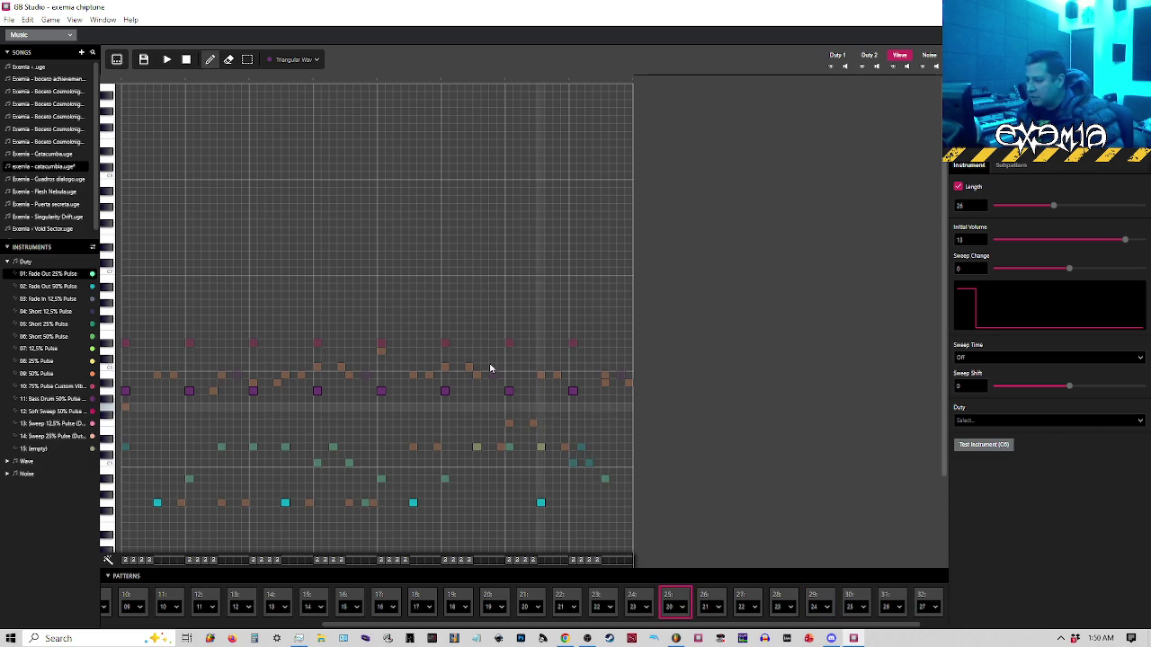
left_click(117, 60)
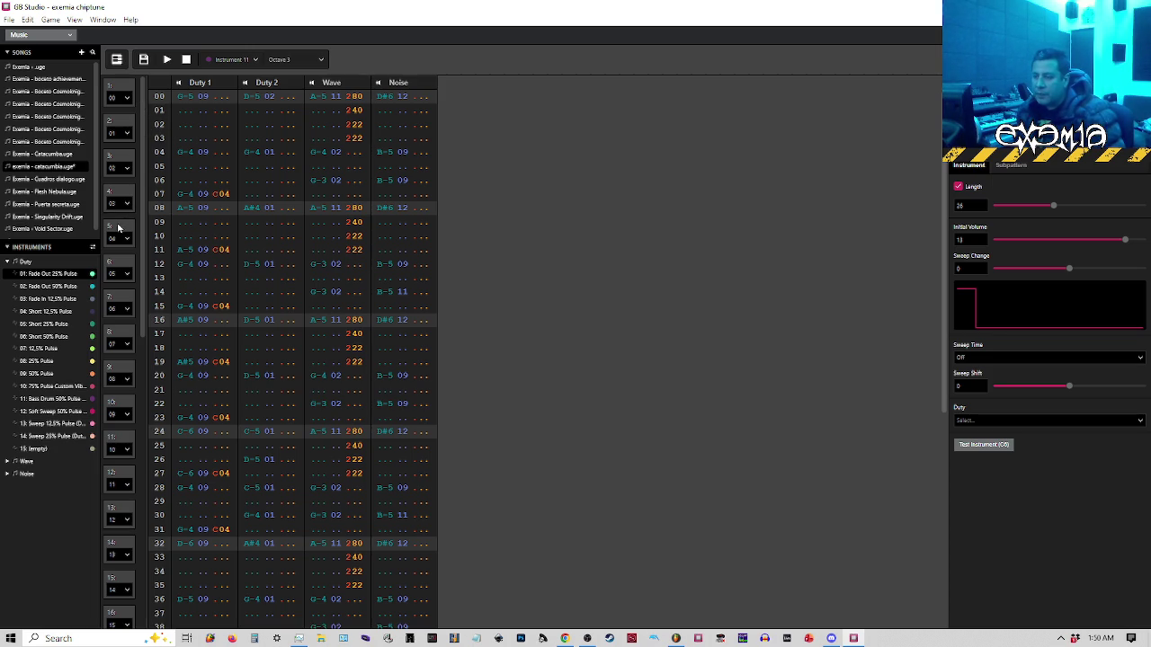
Copy pattern 25's Duty 2, Wave and Noise rows 00–63 into pattern 29
left_click(247, 99)
scroll(352, 380, "down", 4)
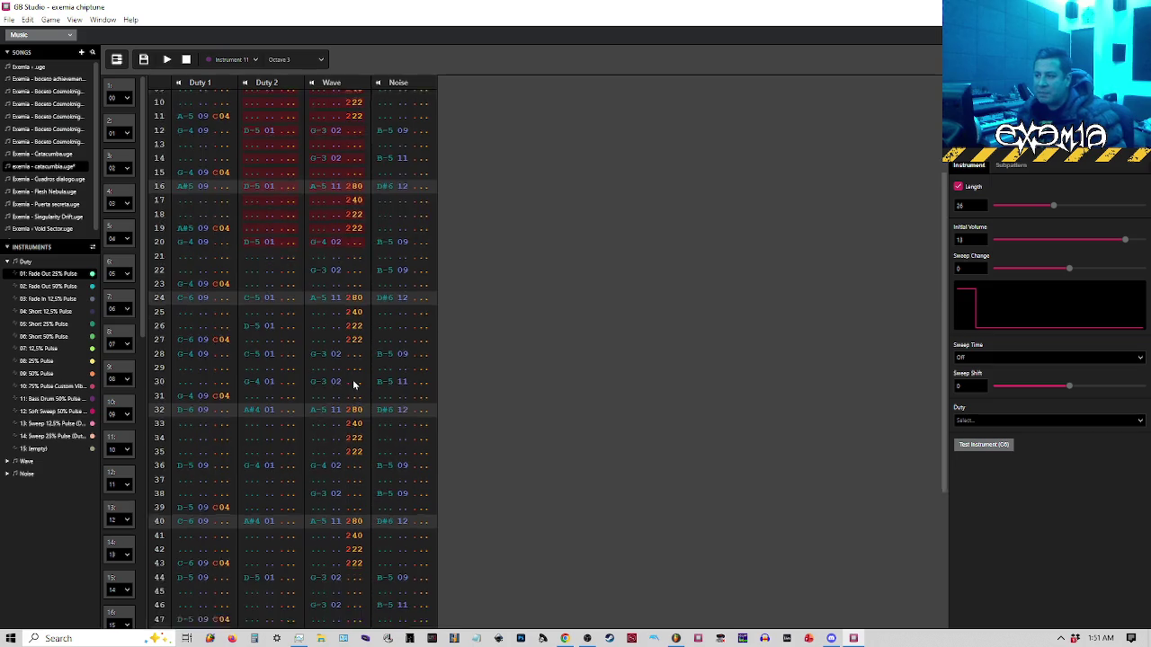
left_click_drag(380, 519, 428, 622)
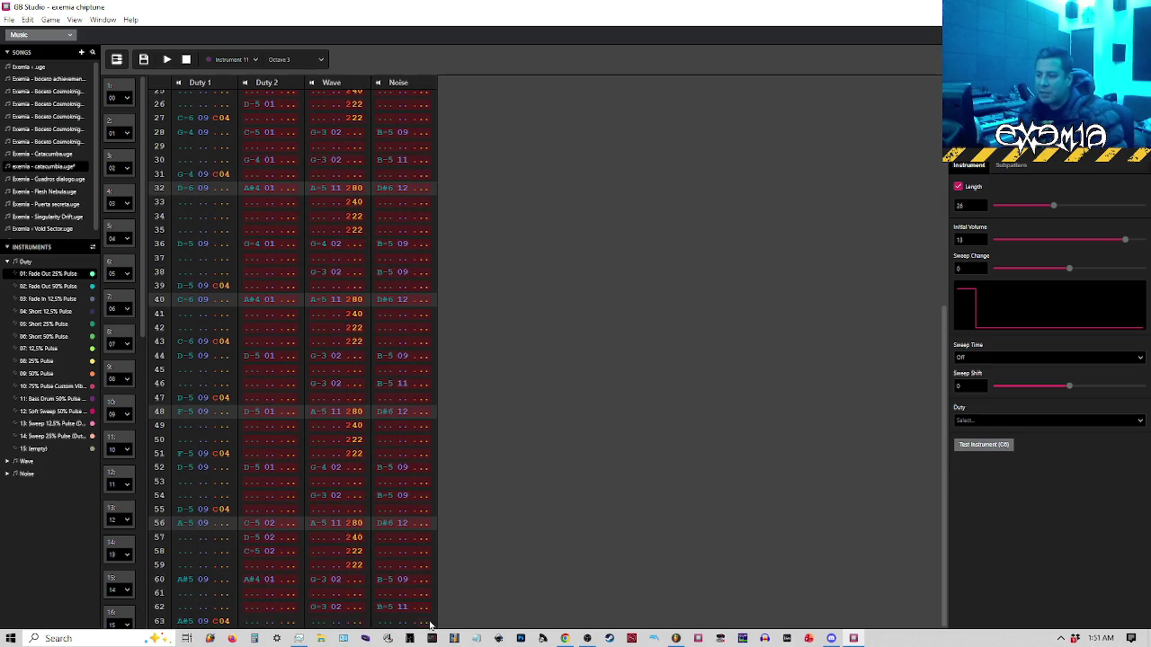
left_click_drag(141, 330, 141, 613)
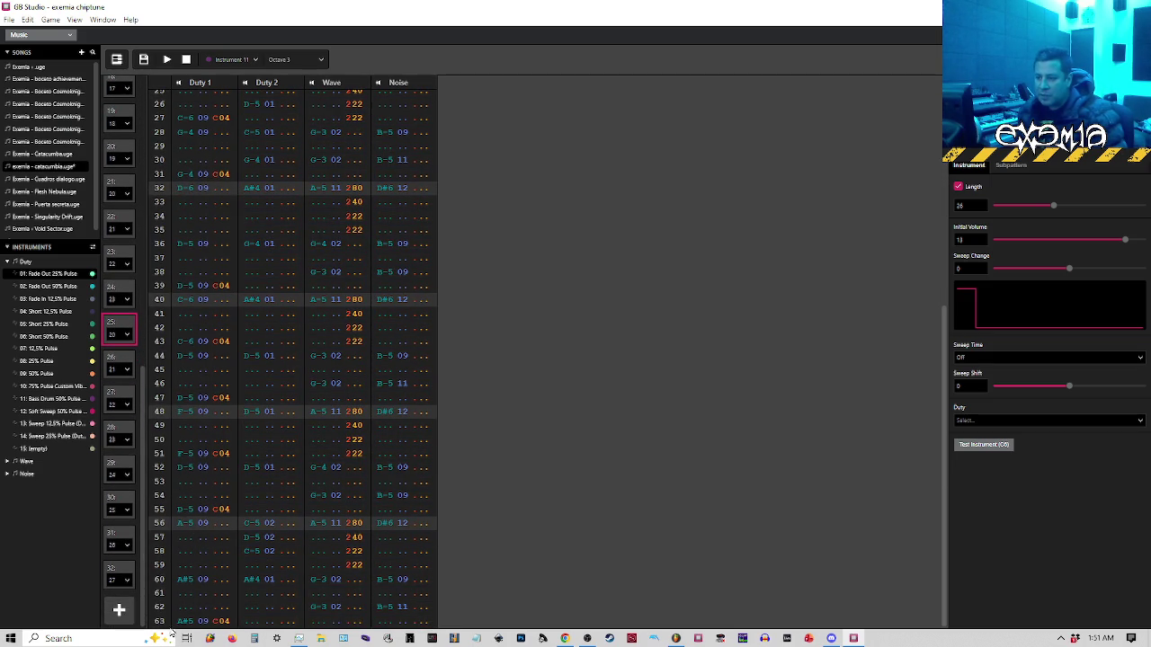
left_click(123, 464)
scroll(258, 107, "up", 5)
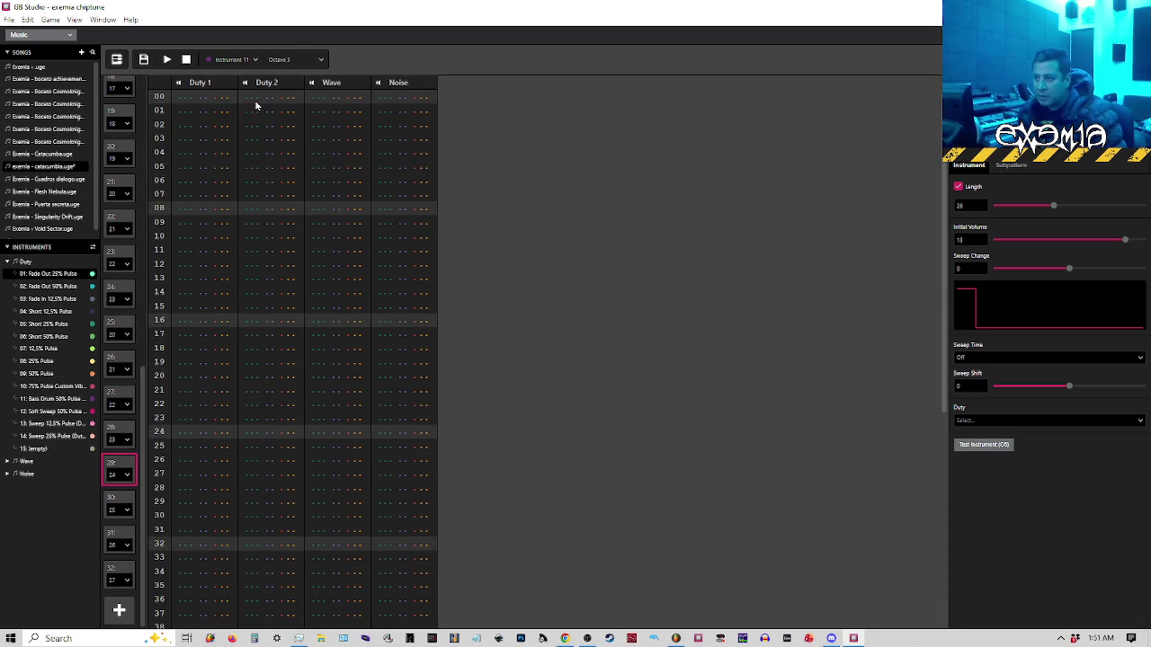
left_click(254, 97)
key("ctrl+v")
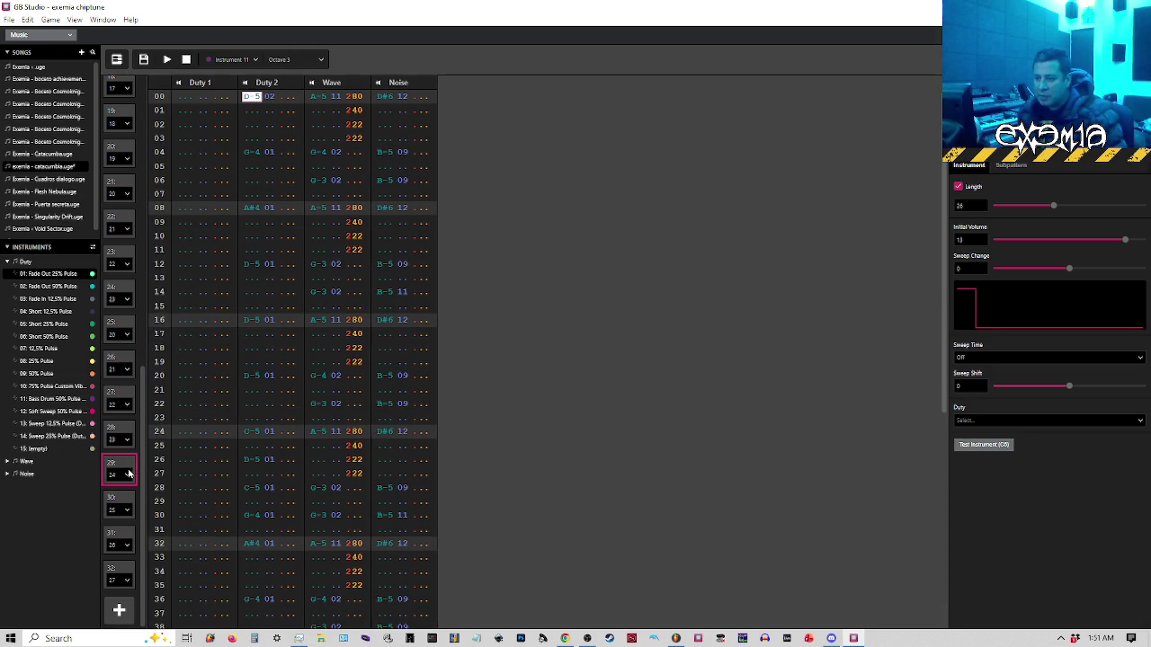
Copy pattern 26's Duty 2, Wave and Noise parts into pattern 30
left_click(114, 359)
scroll(301, 445, "down", 1)
scroll(301, 445, "down", 8)
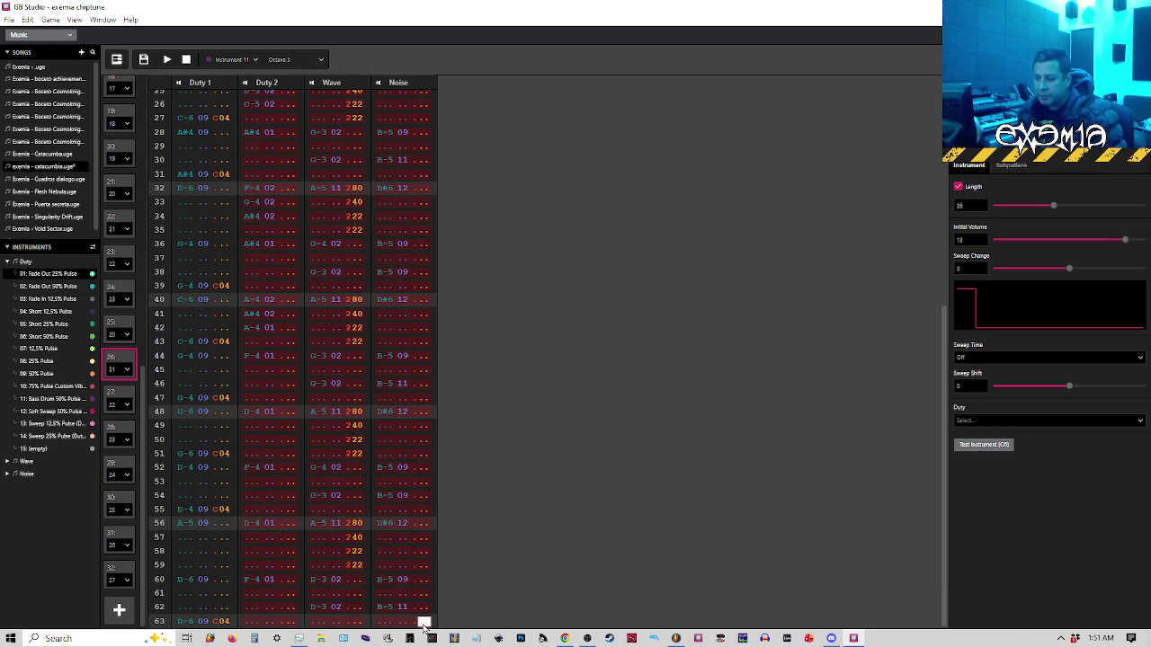
left_click(423, 622, "shift")
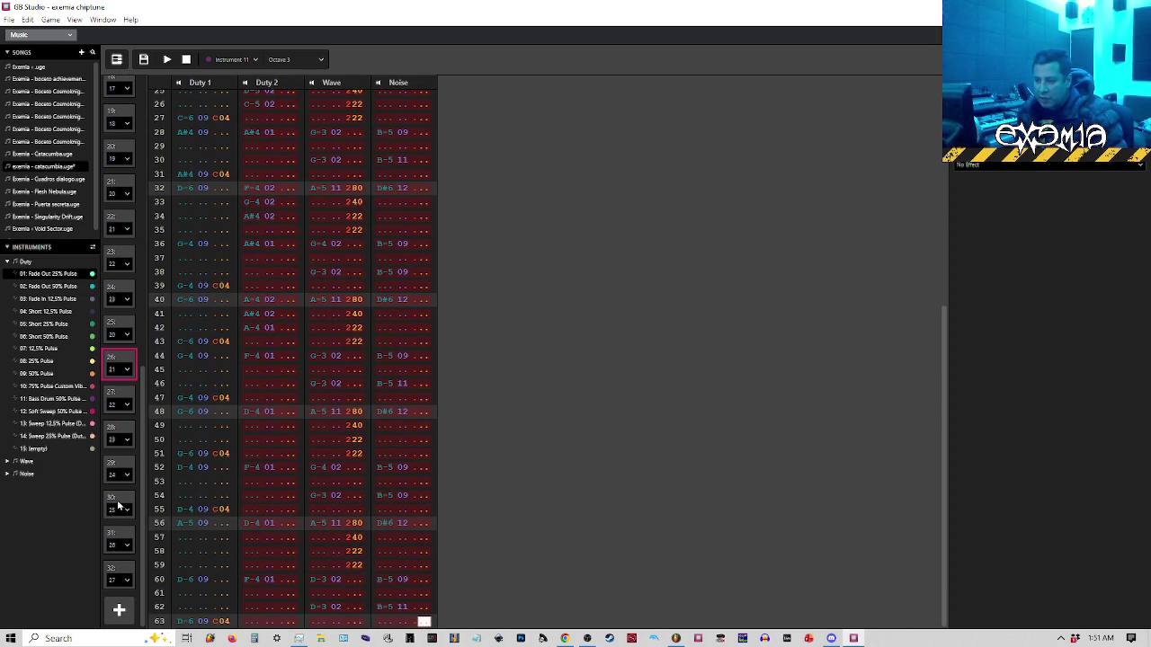
left_click(119, 506)
left_click(250, 97)
key("ctrl+v")
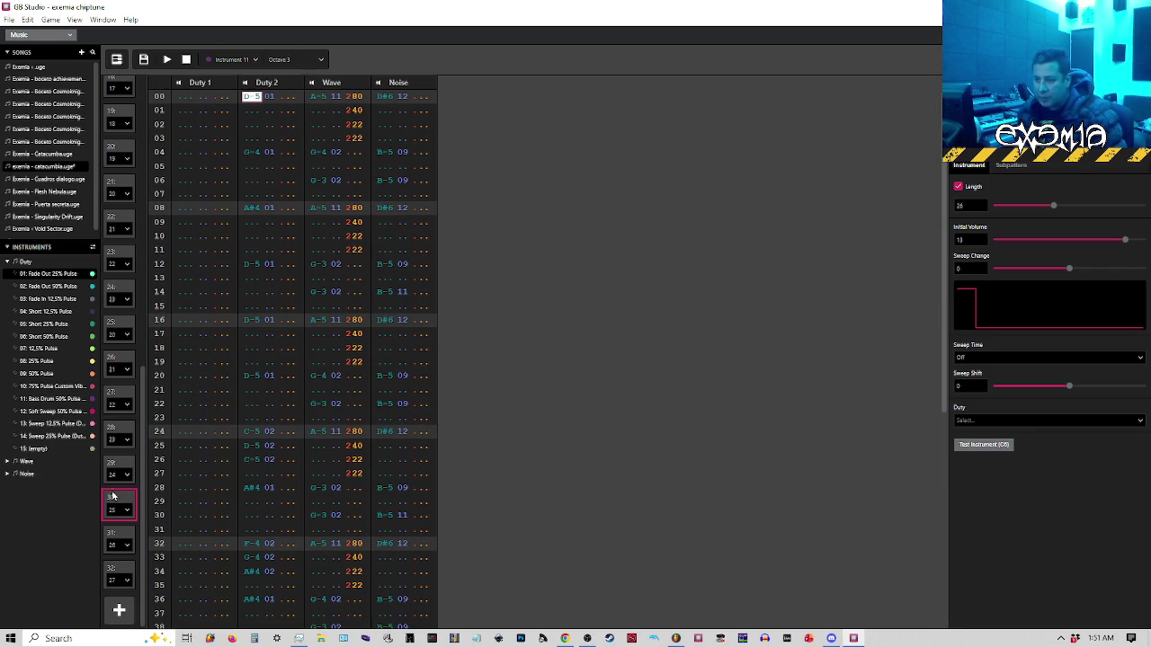
Copy pattern 27's Duty 2, Wave and Noise parts into pattern 31
left_click(115, 404)
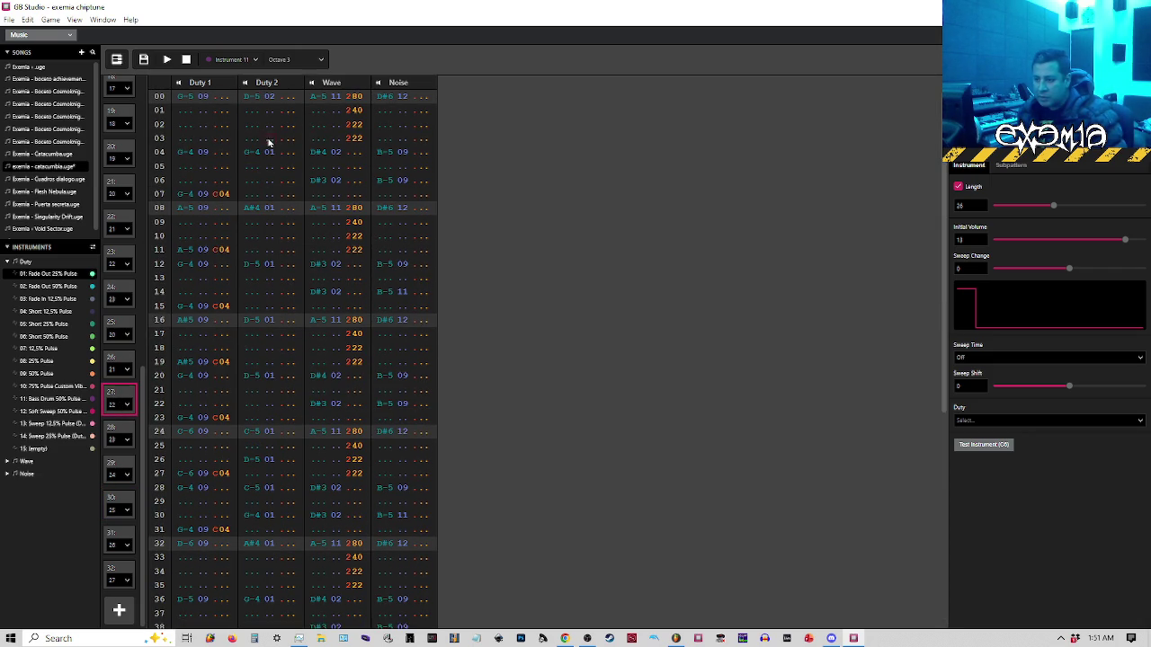
left_click(248, 99)
scroll(366, 601, "down", 4)
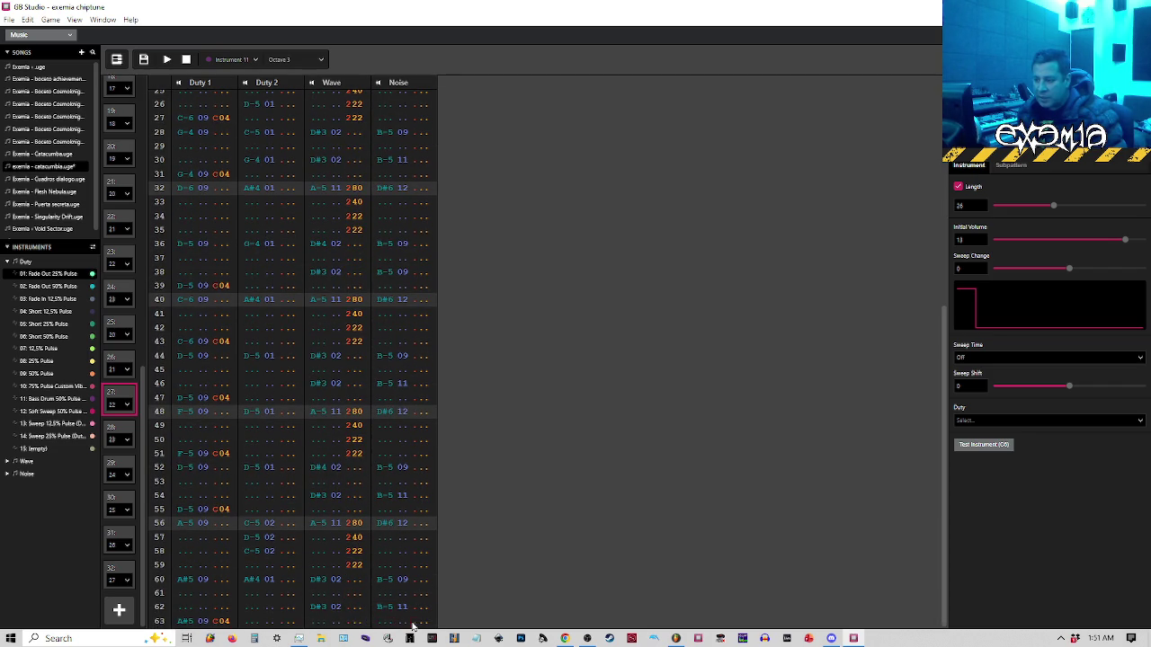
key("ctrl+a")
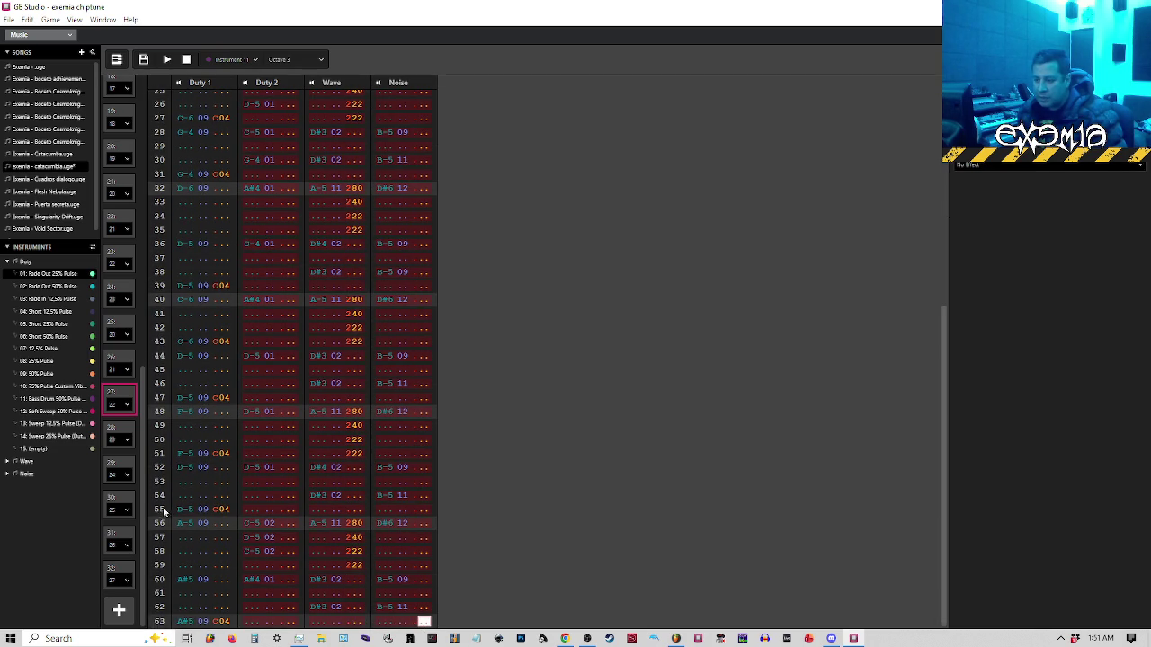
left_click(118, 539)
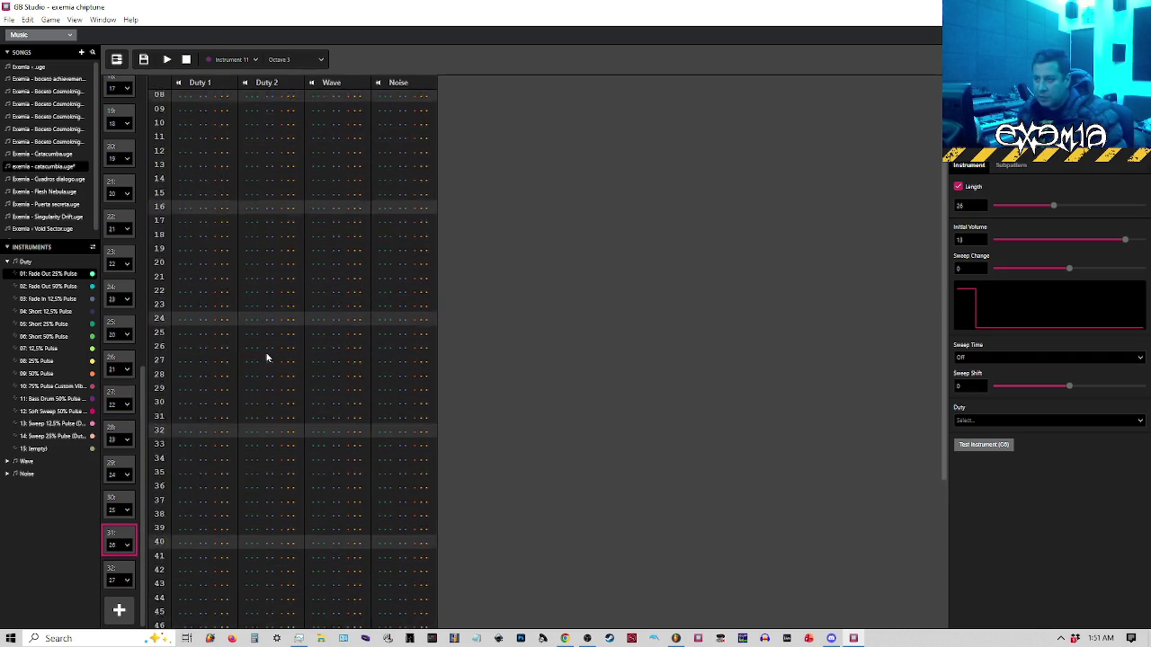
left_click(251, 97)
key("ctrl+v")
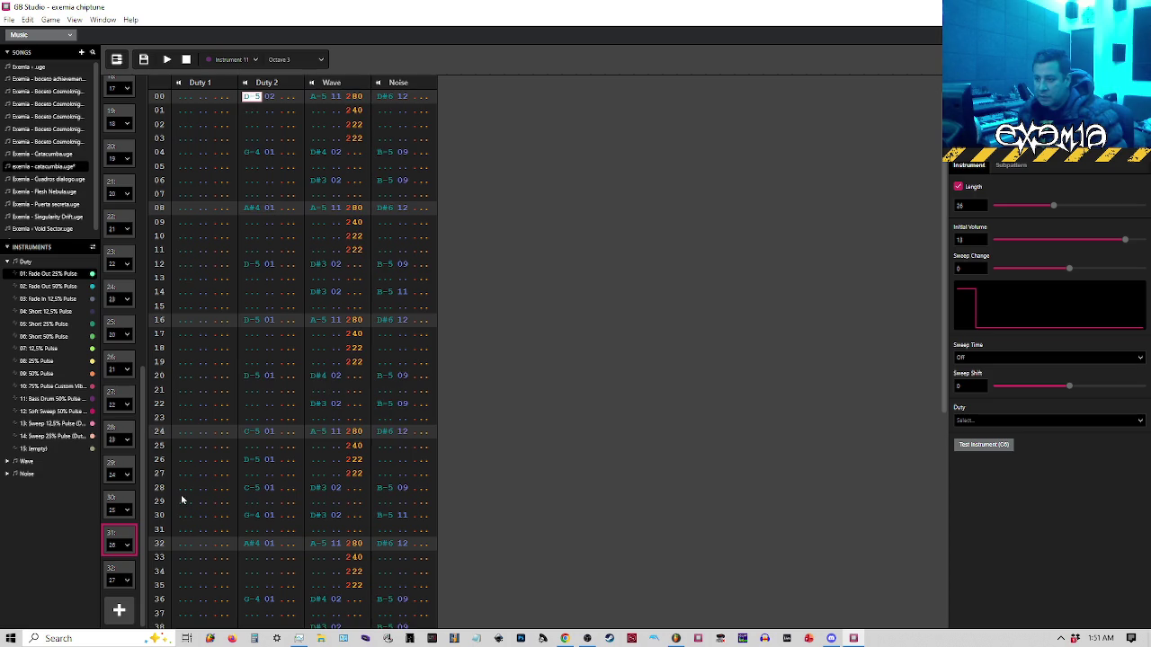
Copy pattern 28's Duty 2, Wave and Noise parts into pattern 32
left_click(117, 432)
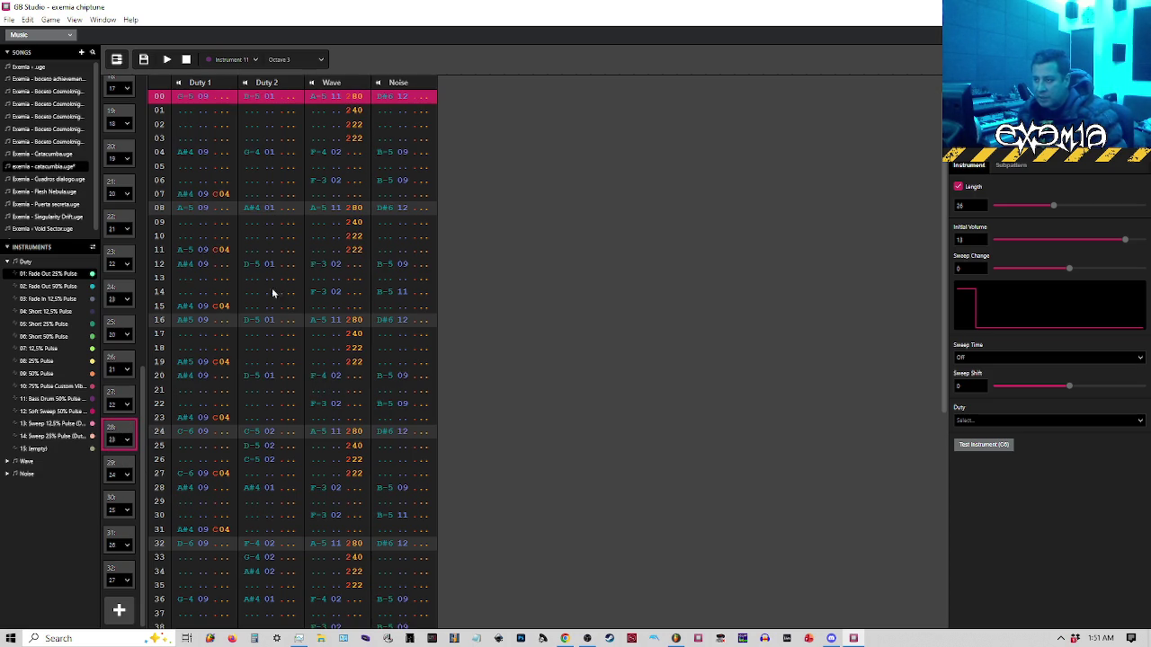
scroll(373, 437, "down", 5)
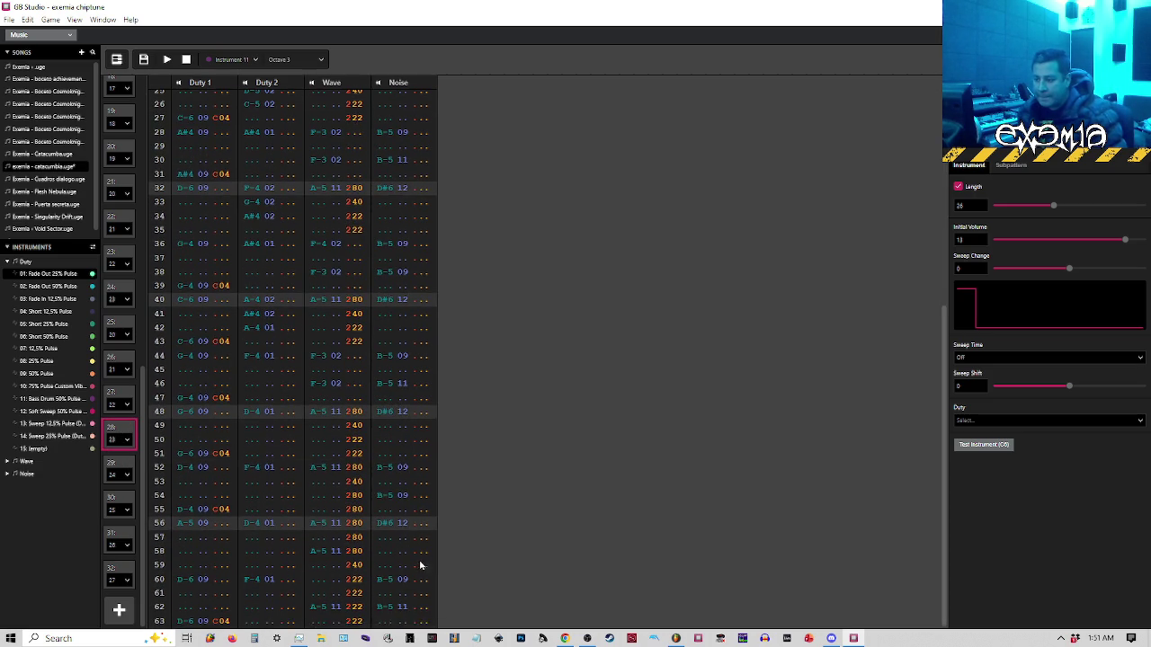
left_click(425, 621, "shift")
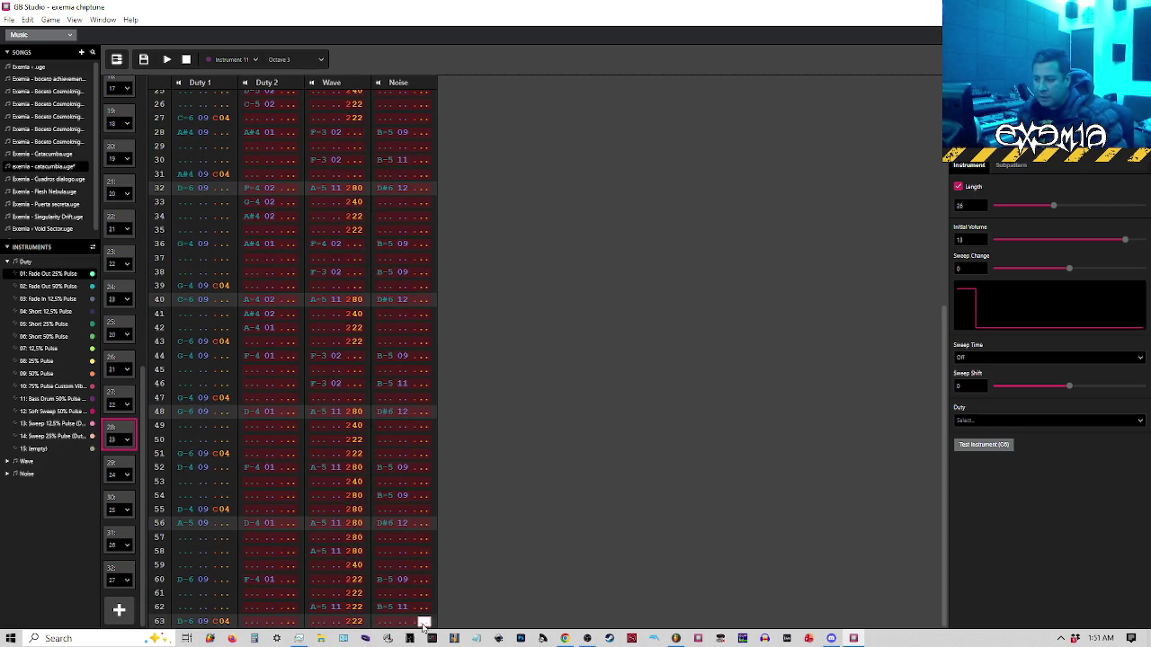
left_click(119, 571)
scroll(293, 465, "up", 5)
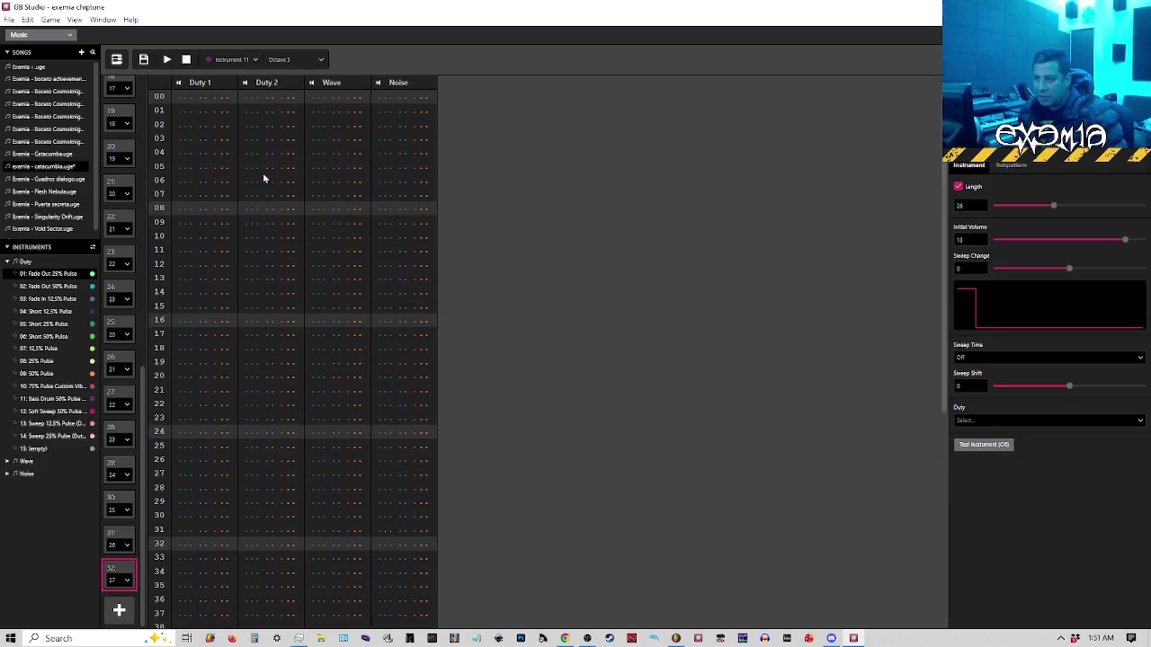
left_click(252, 98)
key("ctrl+v")
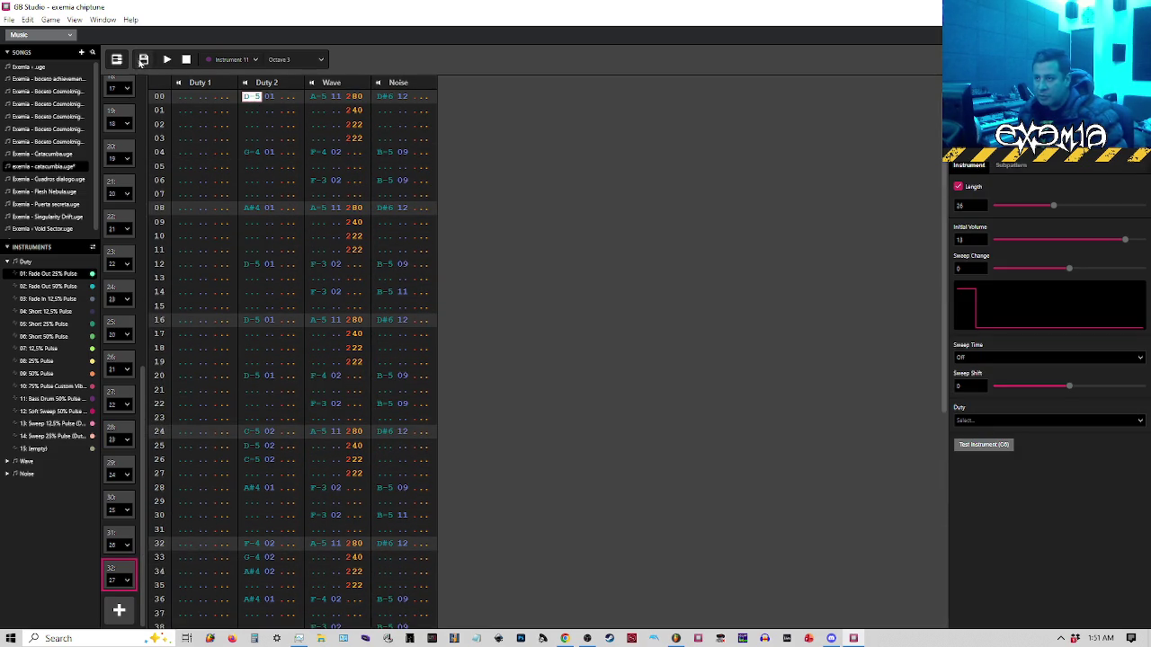
left_click(6, 19)
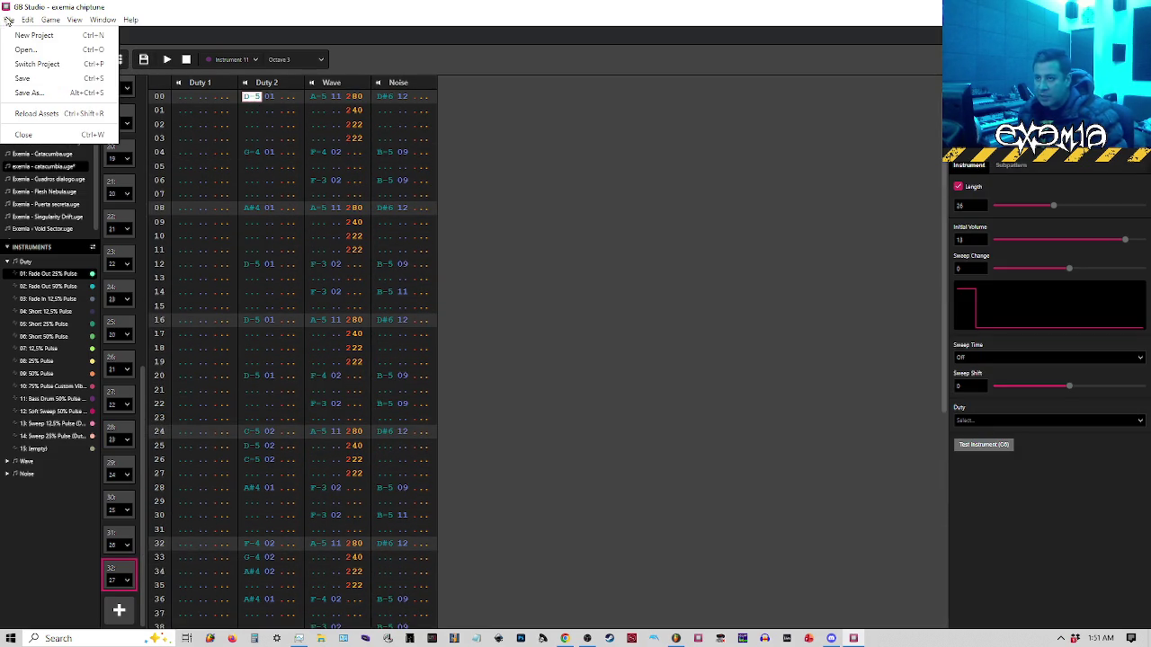
Save the song, then play pattern 29 in the piano roll to hear its copied accompaniment
left_click(23, 79)
left_click(116, 59)
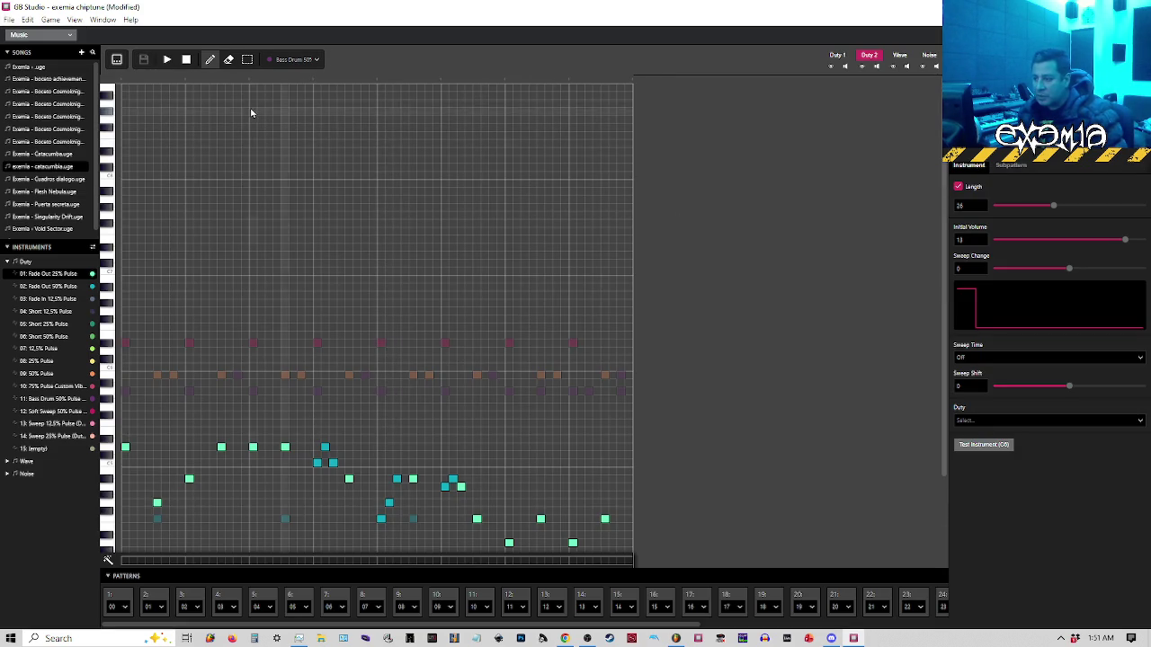
left_click_drag(657, 628, 915, 629)
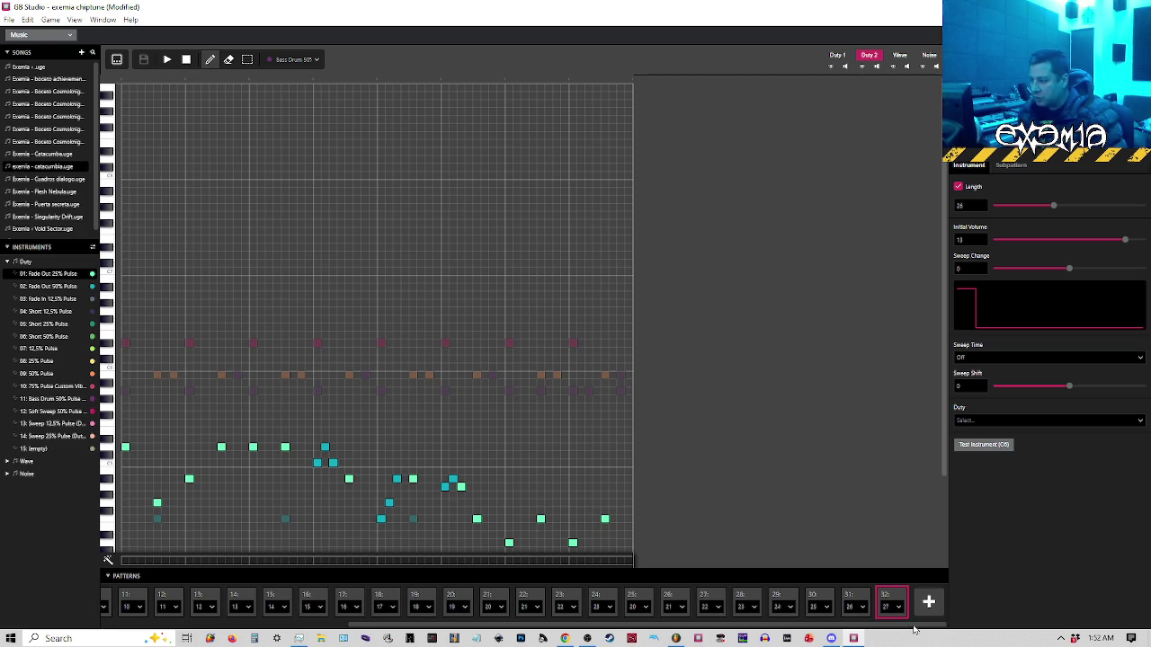
left_click(786, 599)
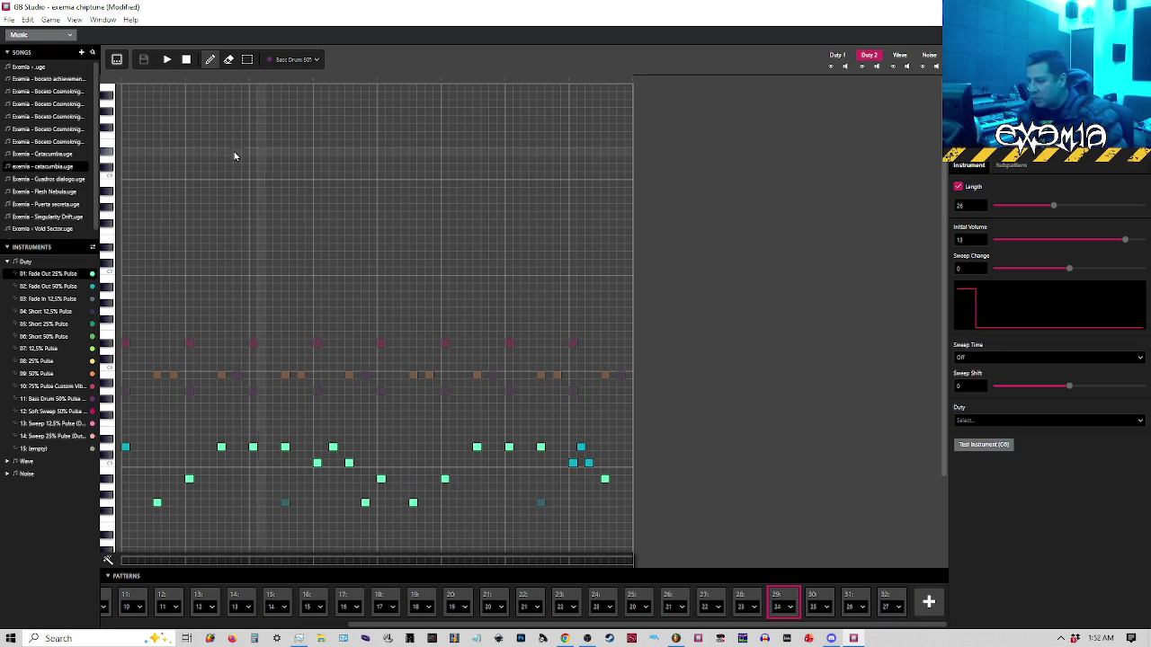
key("space")
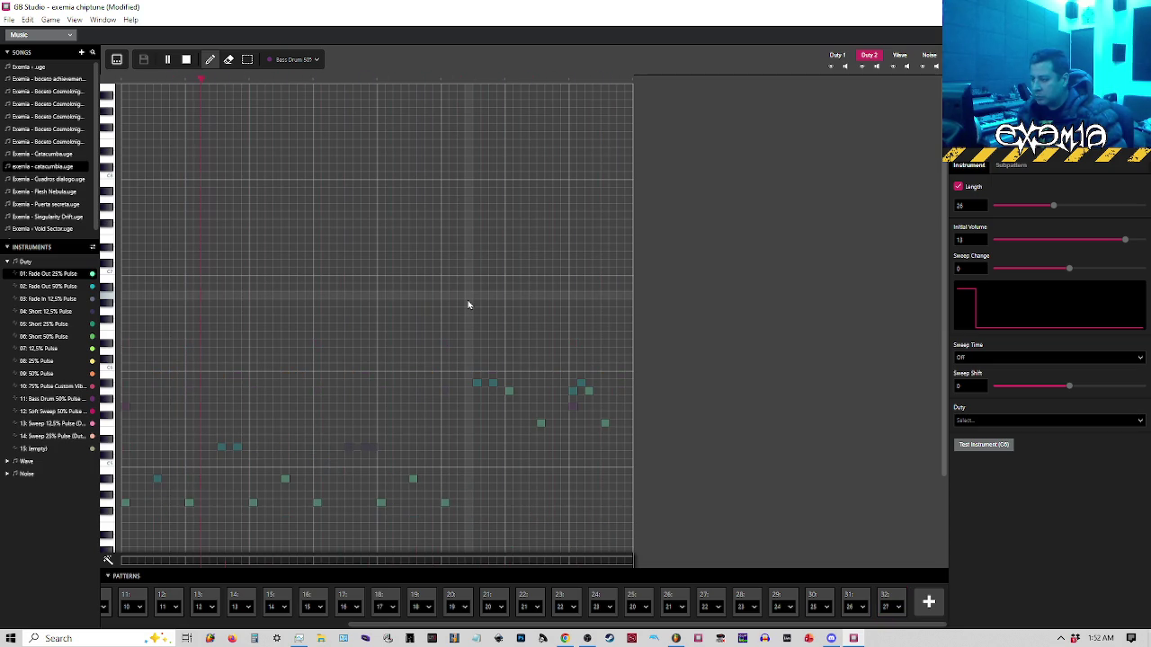
key("space")
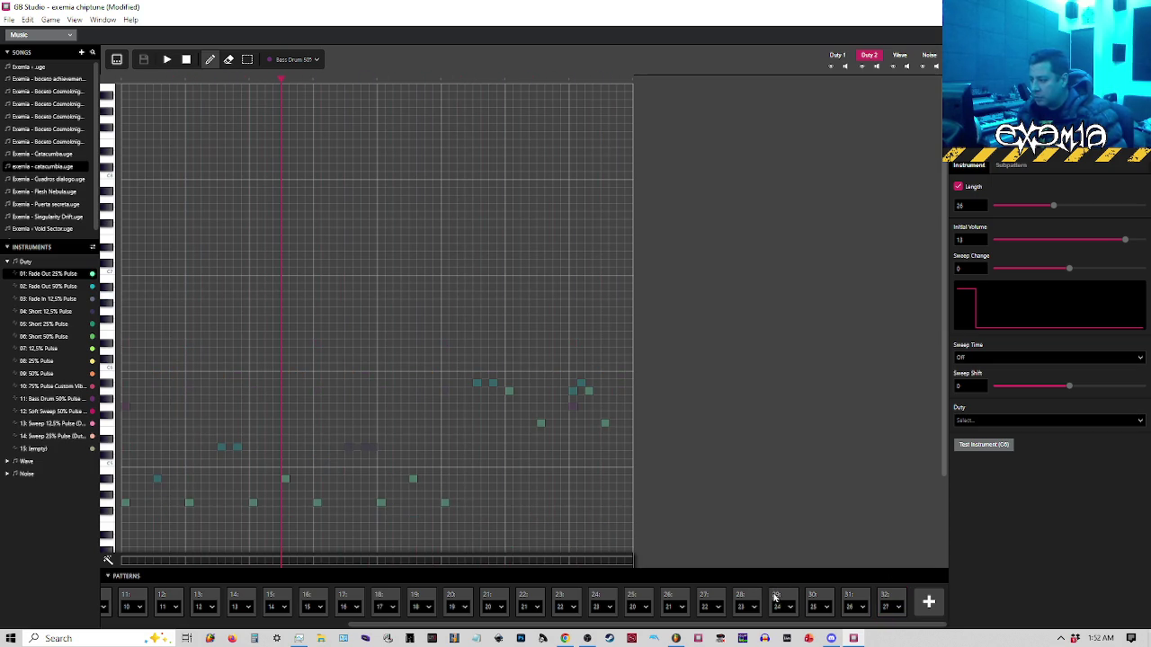
left_click(773, 598)
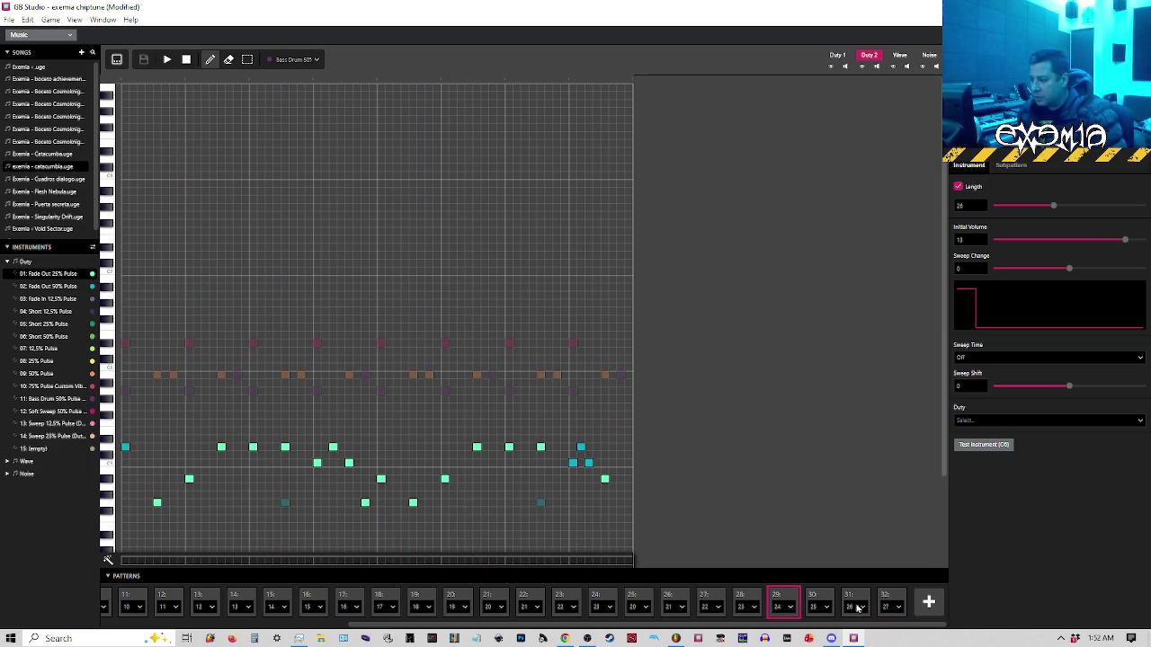
Switch pattern 29 to its Duty 1 channel and bring up the instrument list
mouse_move(680, 642)
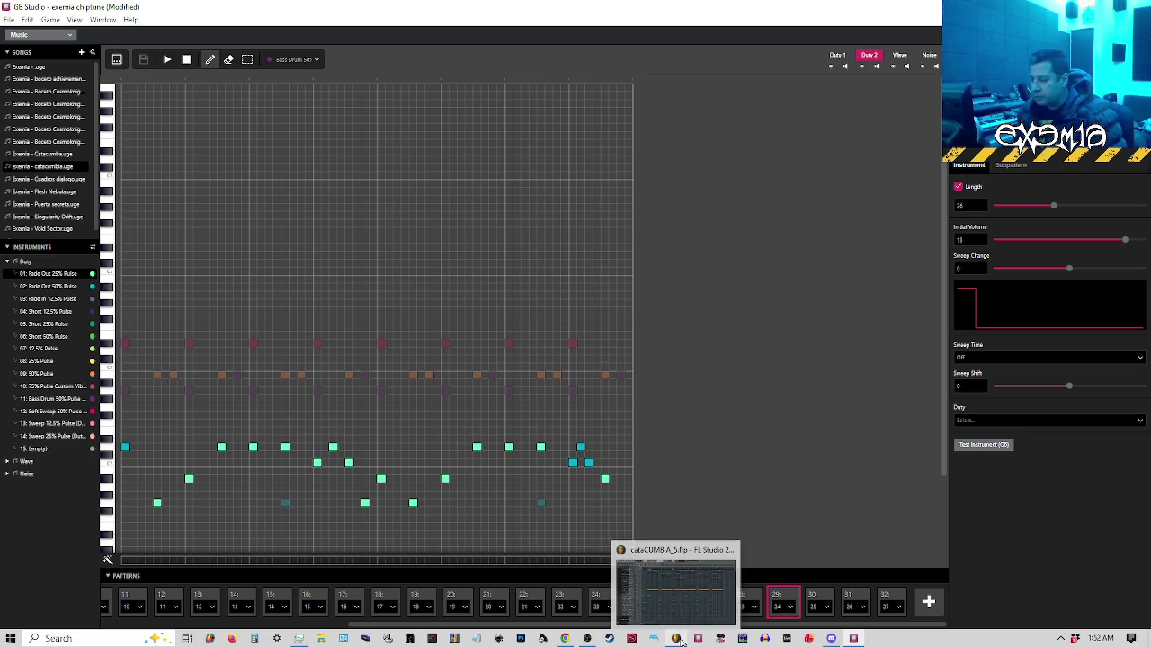
left_click(838, 58)
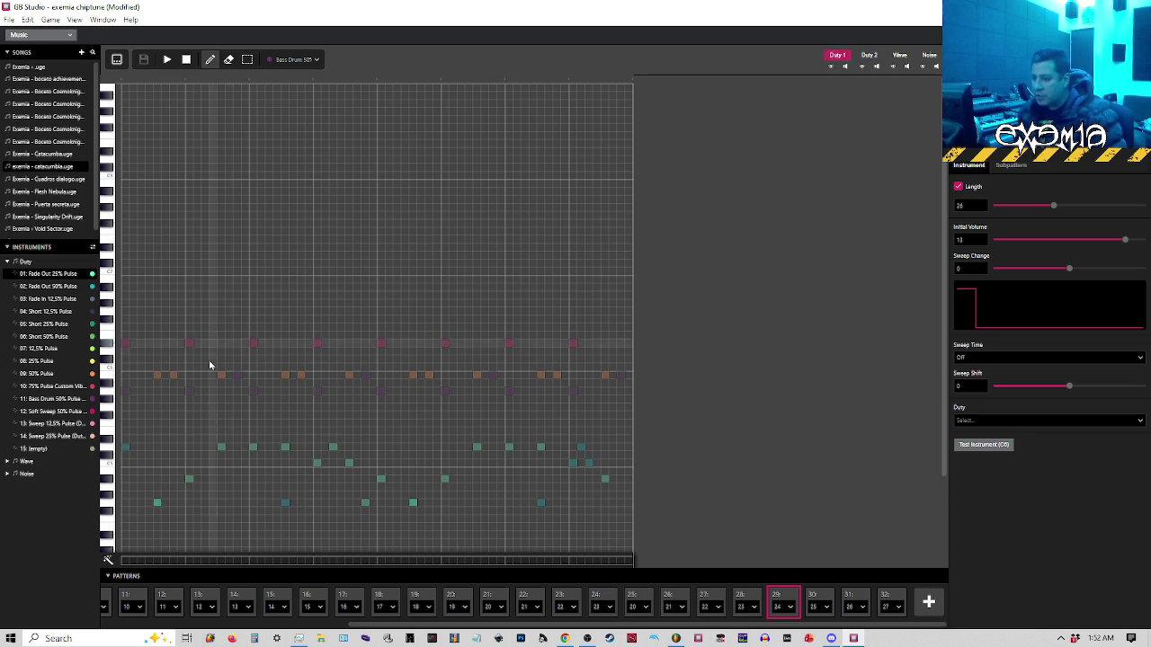
left_click(123, 448)
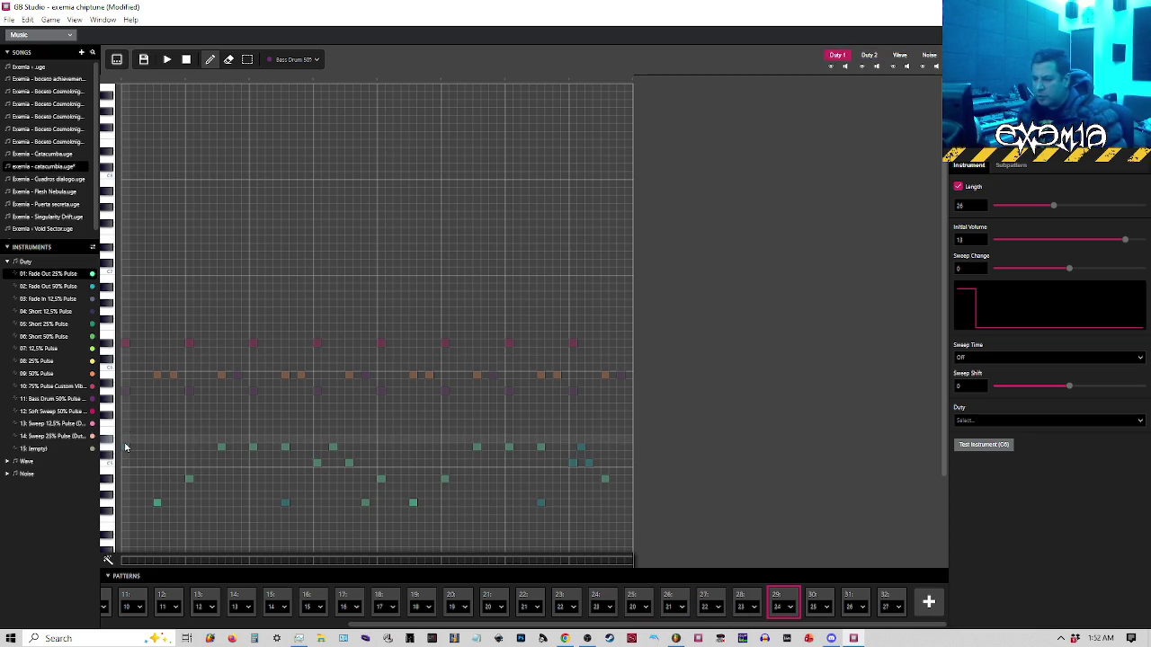
left_click(307, 62)
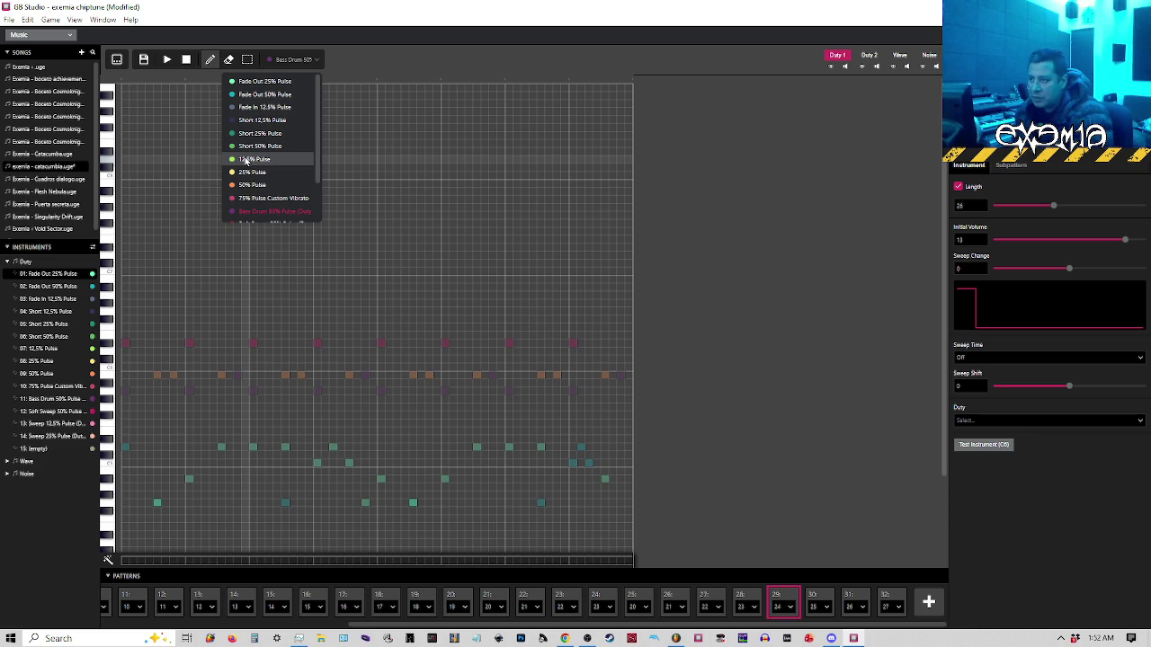
Place a 12.5% Pulse note at the start of pattern 29's Duty 1 and audition it
left_click(245, 160)
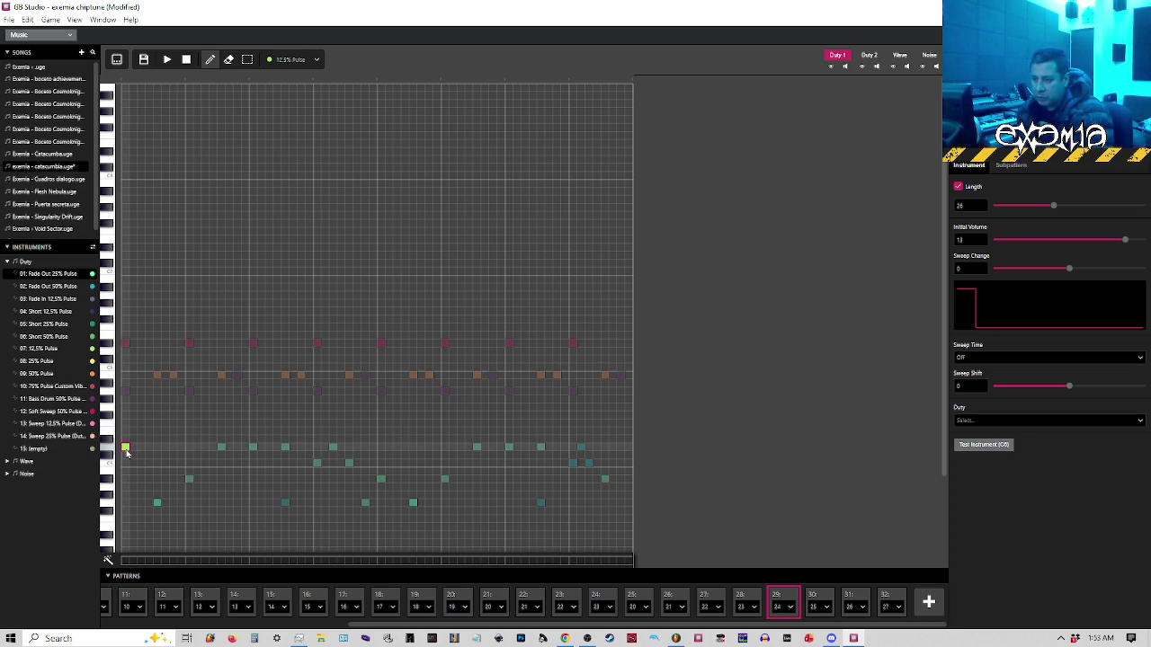
left_click(126, 409)
key("space")
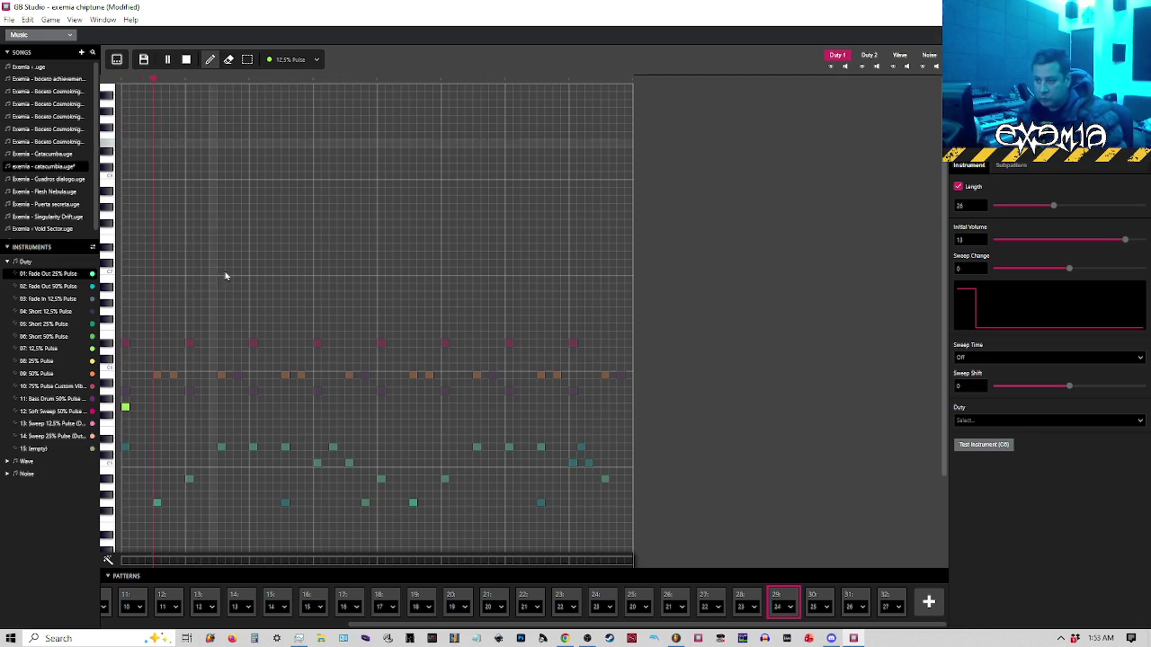
key("space")
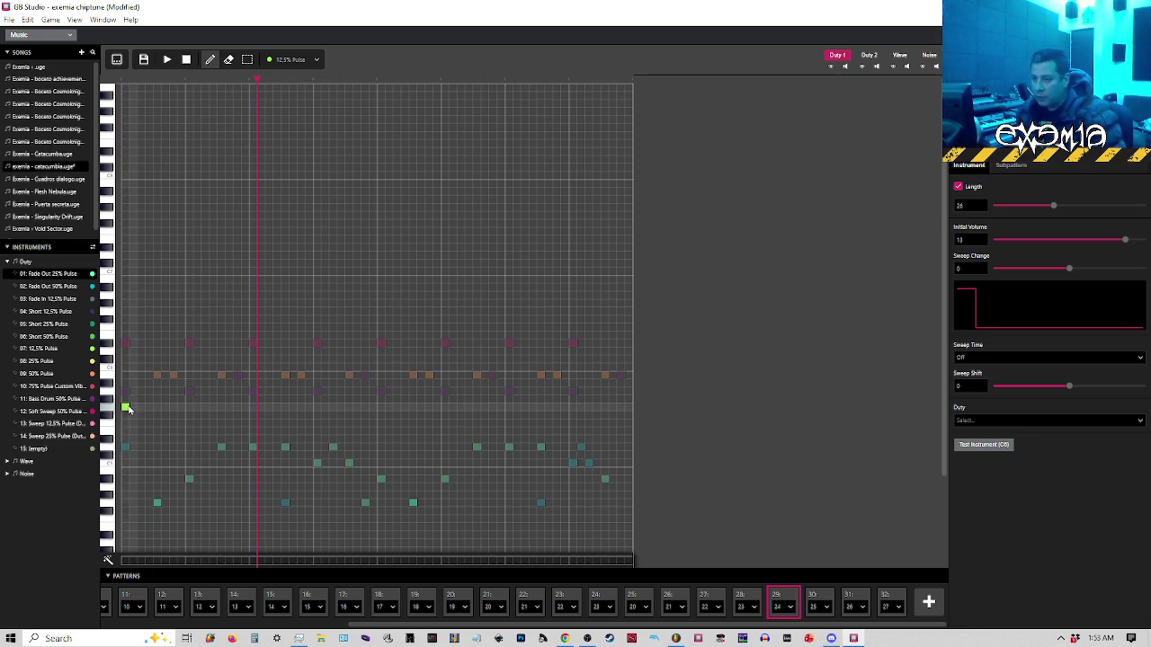
left_click(123, 81)
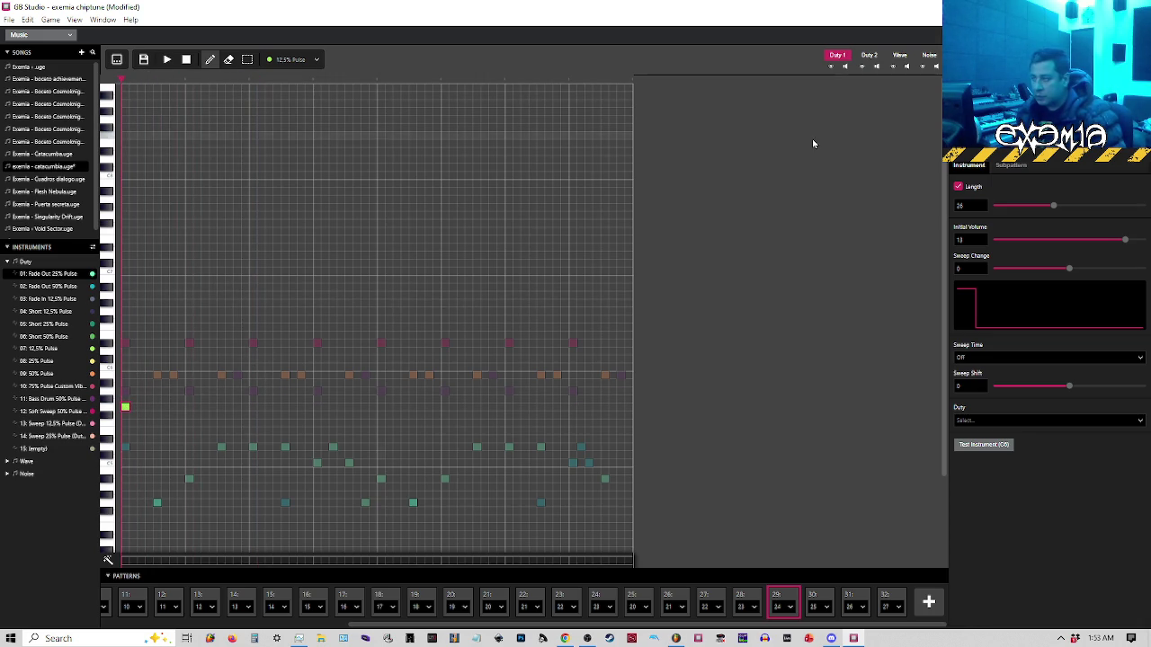
In instrument 07's settings, try a fixed note length and sweep time, leaving both off
left_click(41, 349)
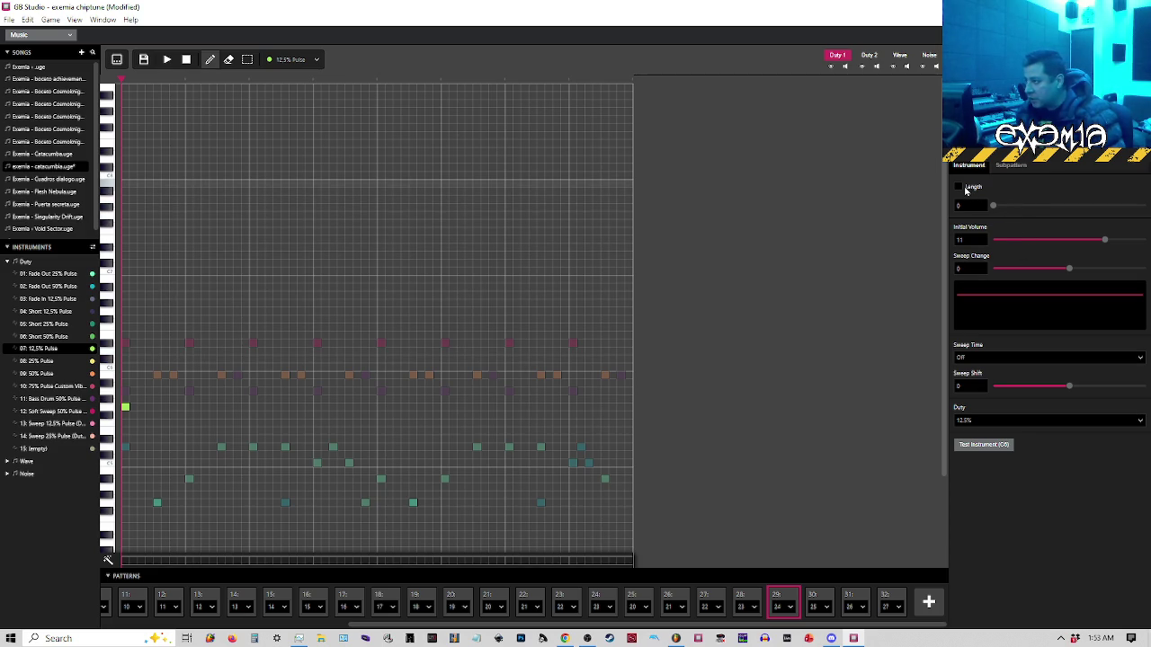
left_click(959, 187)
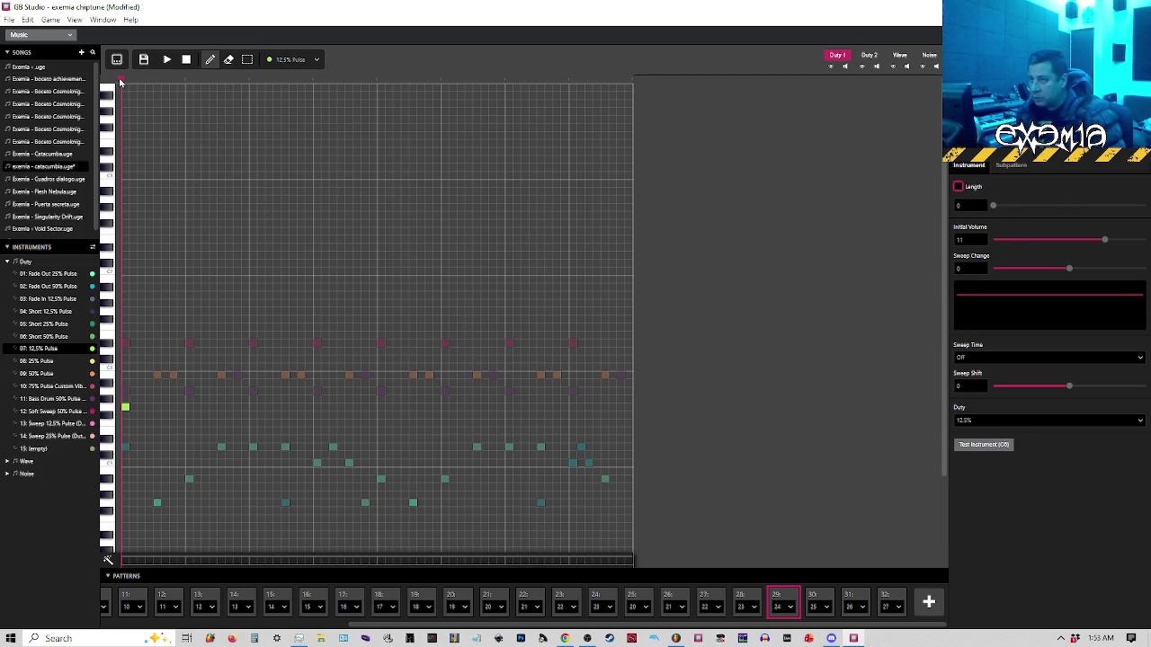
key("space")
left_click(959, 187)
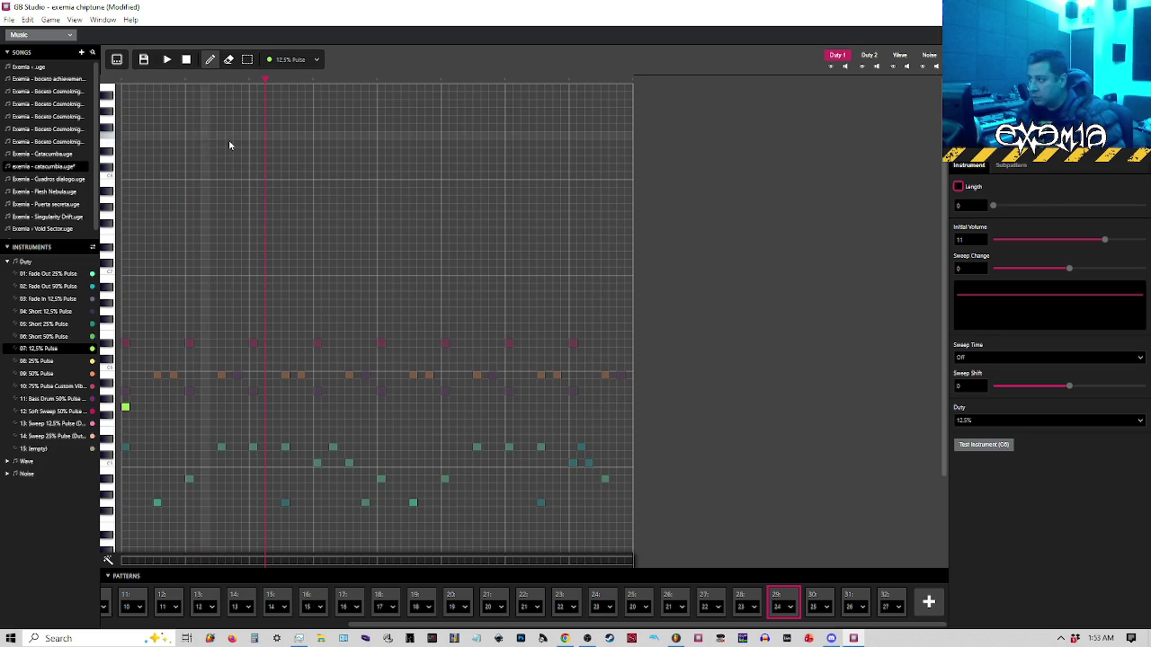
left_click(1005, 362)
left_click(1005, 363)
Audition instrument 07 at 75%, 12.5% and 25% duty, settling on 50%
left_click(993, 421)
left_click(966, 476)
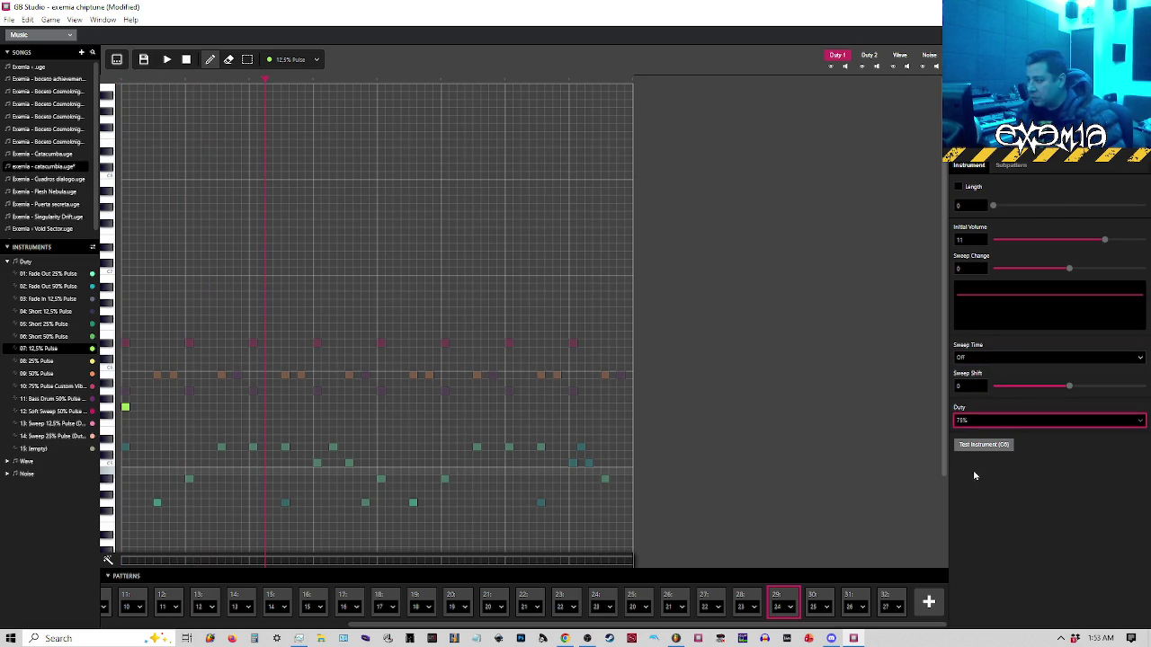
left_click(123, 84)
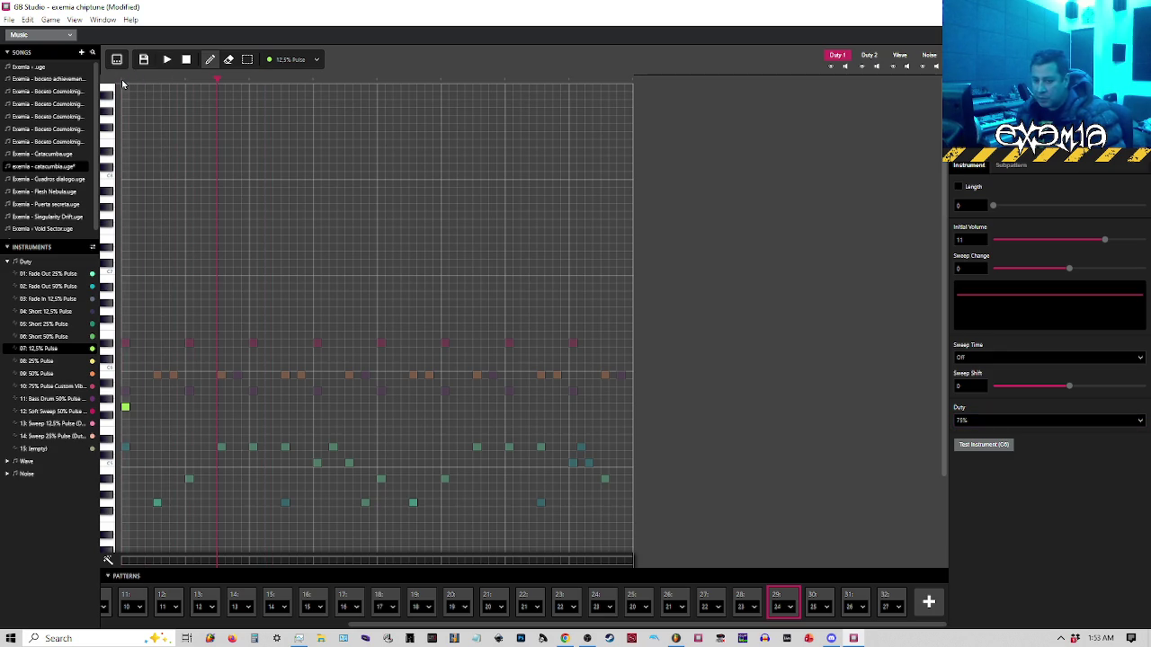
left_click(971, 420)
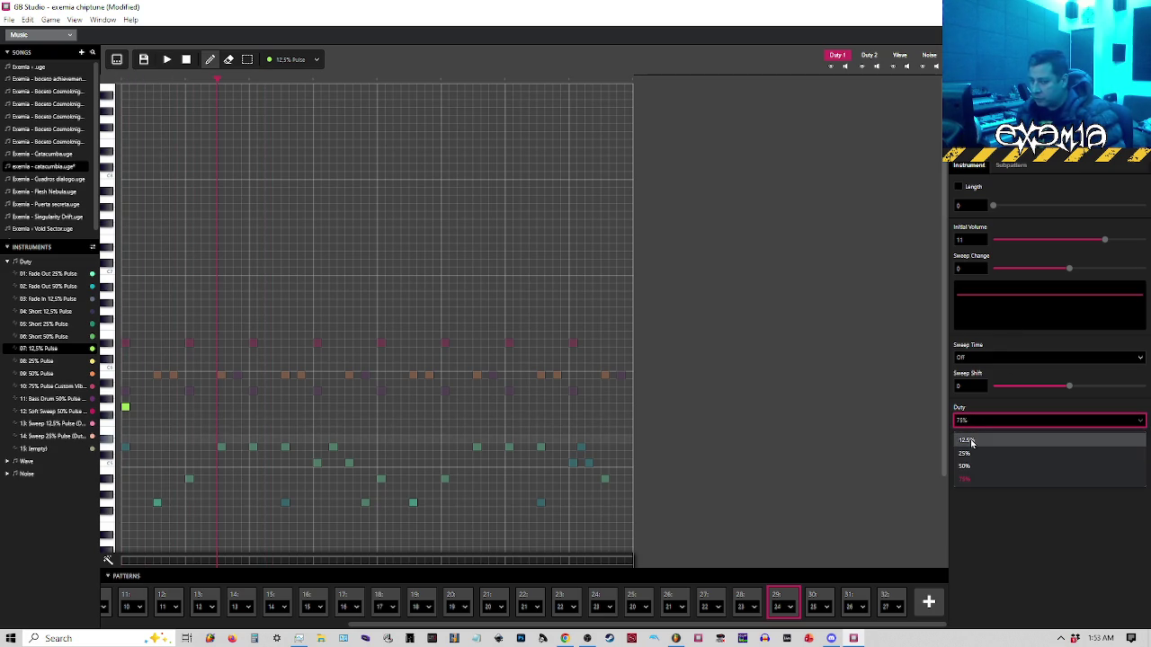
left_click(971, 442)
left_click(123, 83)
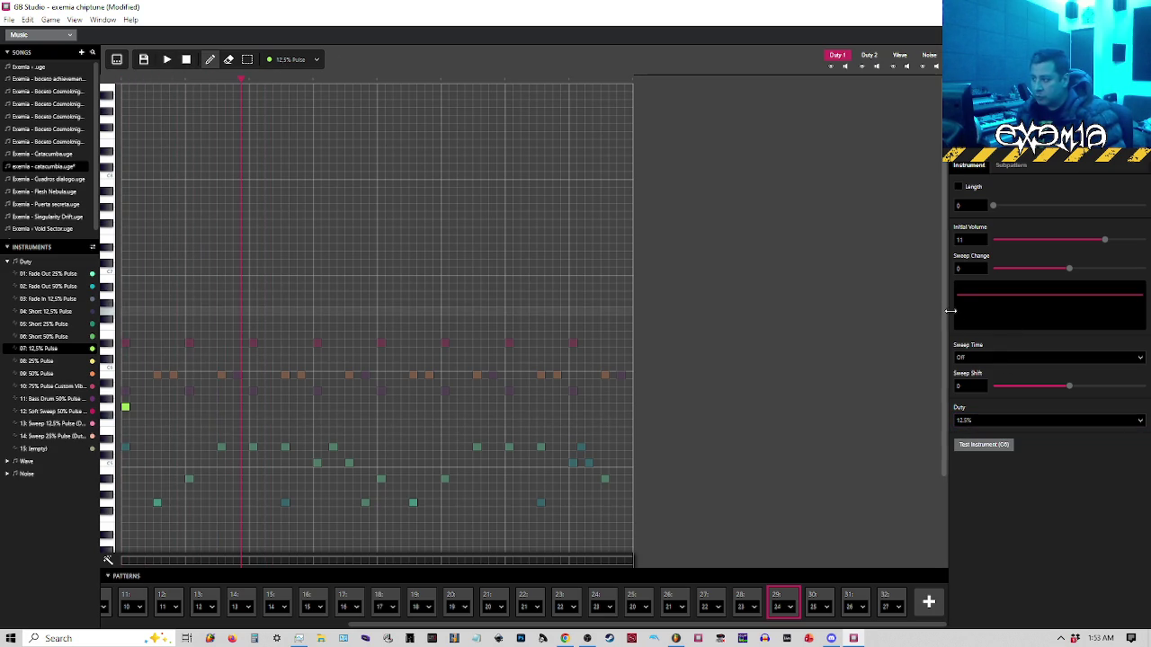
left_click(978, 420)
left_click(964, 453)
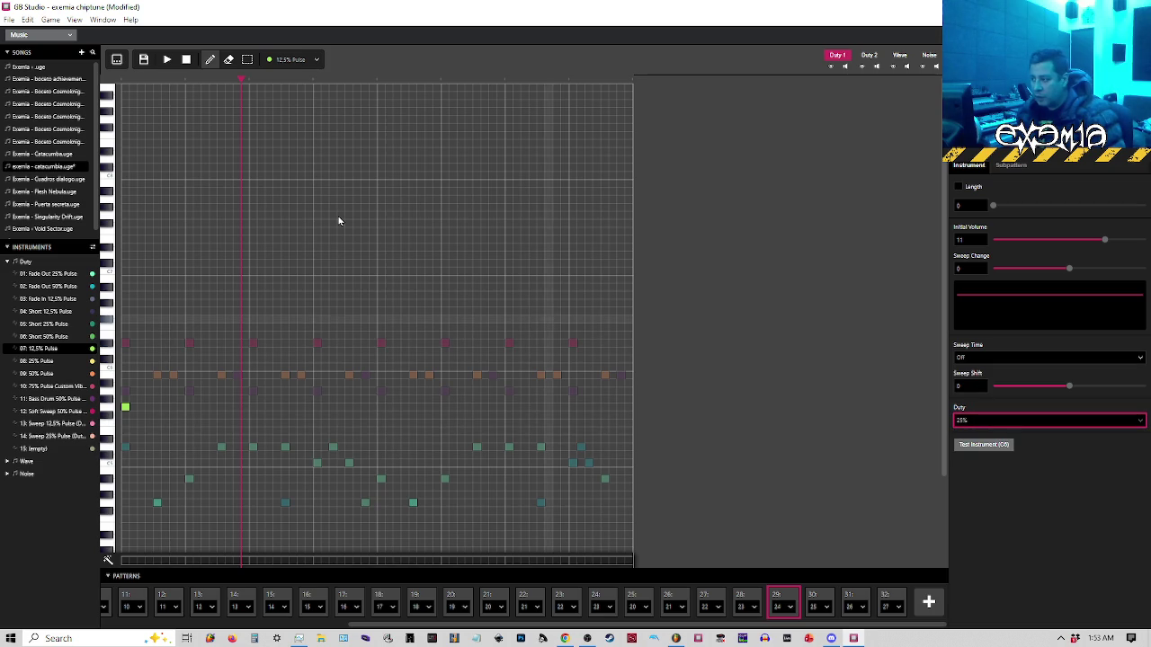
left_click(123, 83)
key("space")
key("space")
left_click(1043, 420)
left_click(963, 462)
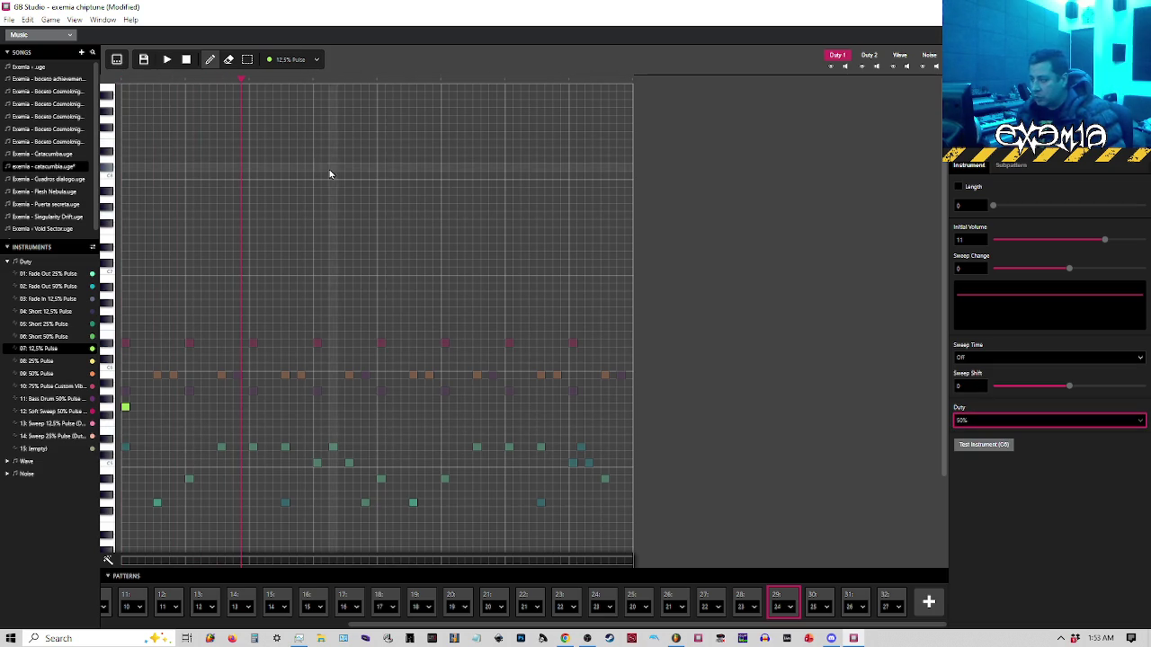
left_click(124, 82)
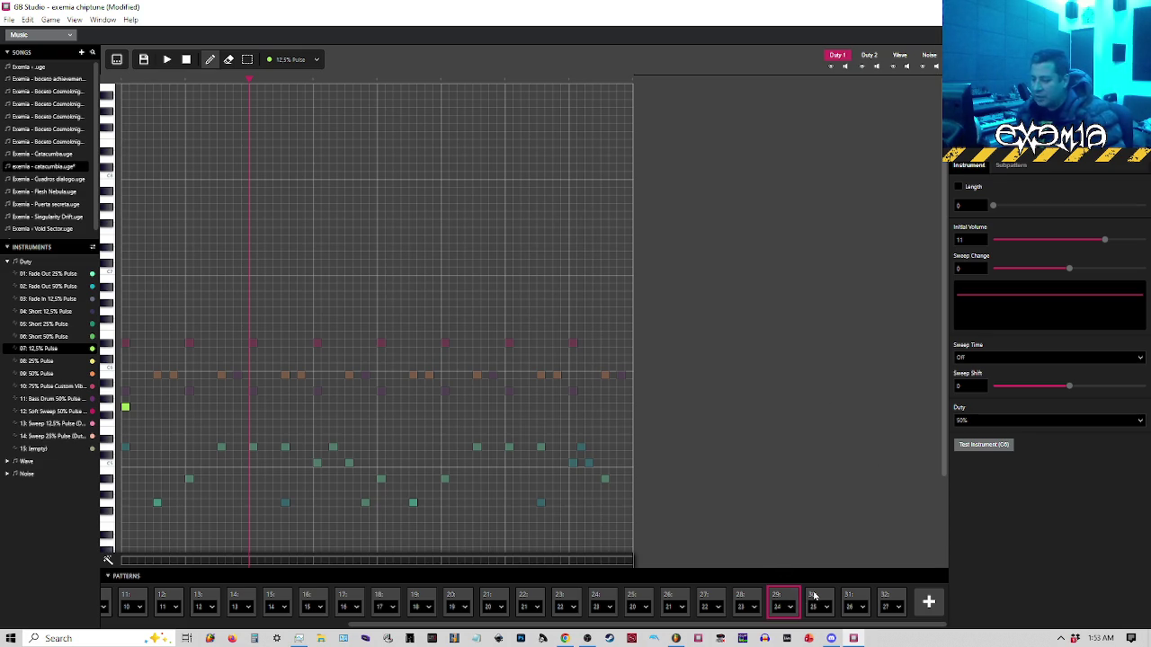
In the tracker grid, select pattern 8's Duty 1 effect cells from row 32 downward
left_click(281, 596)
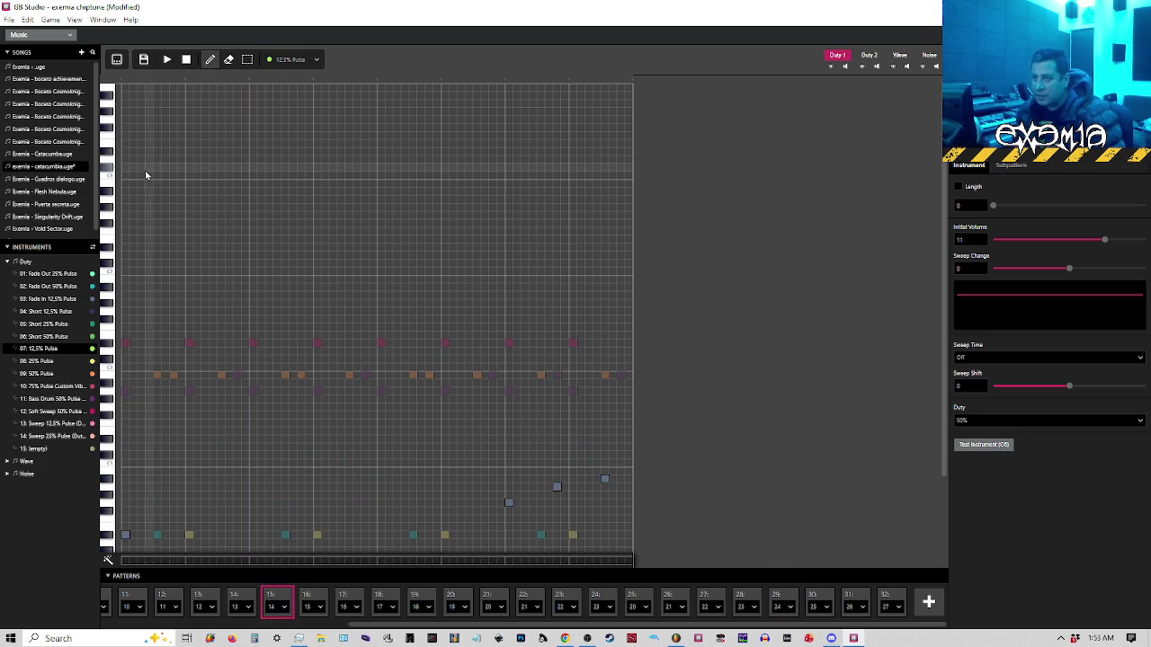
left_click(116, 59)
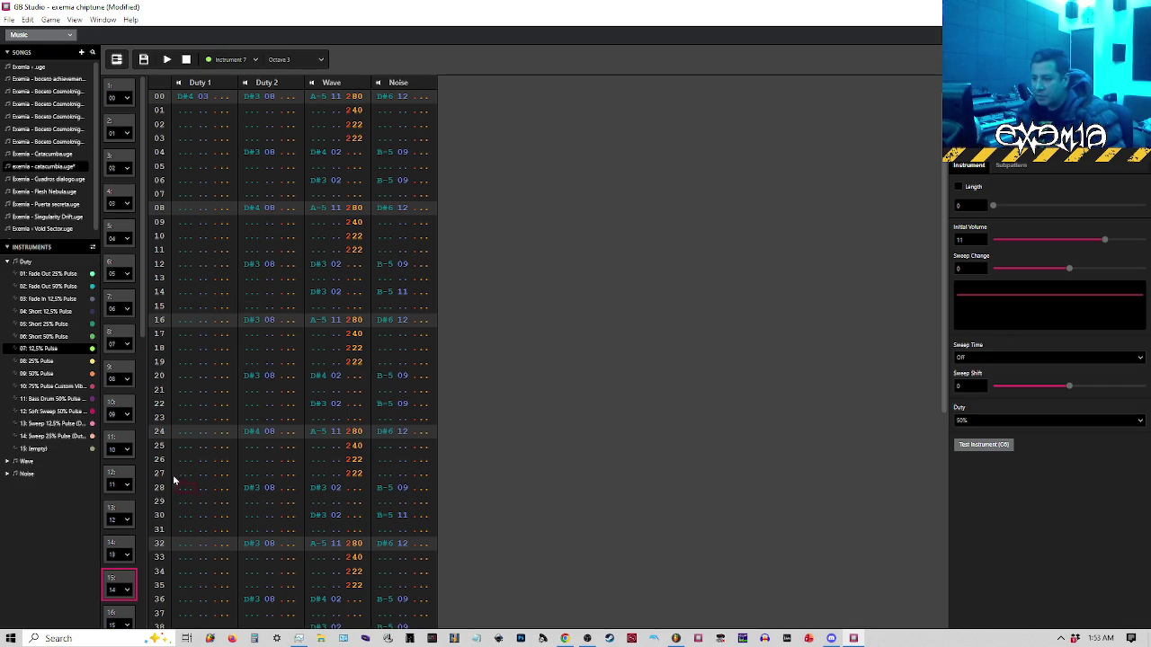
left_click(121, 508)
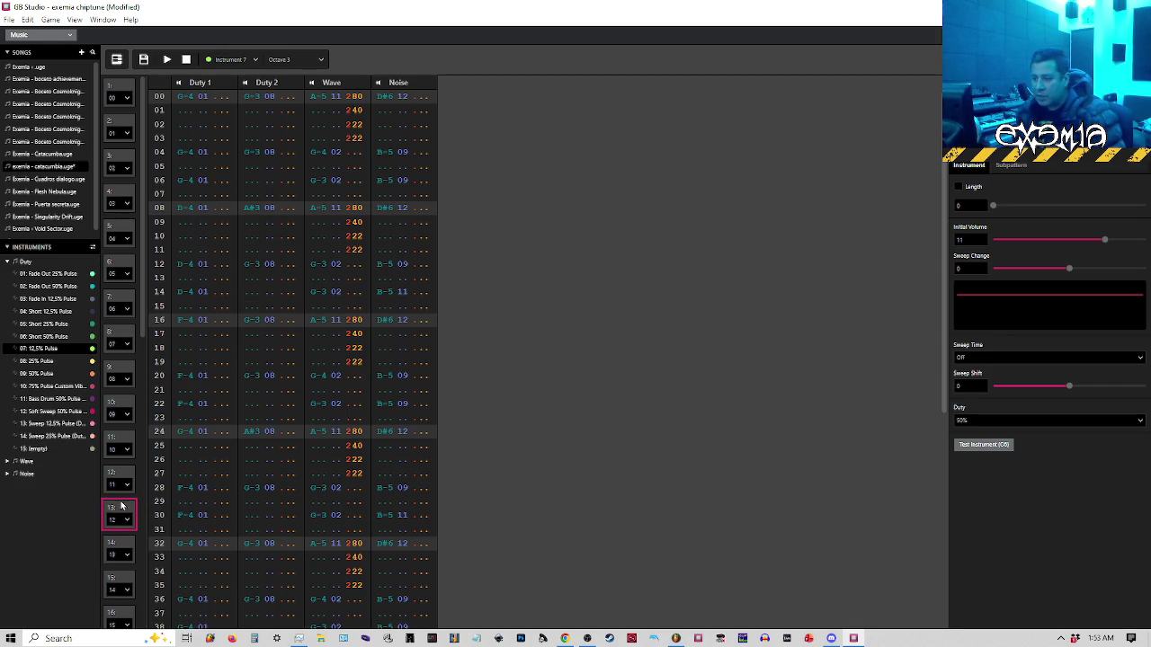
left_click(118, 407)
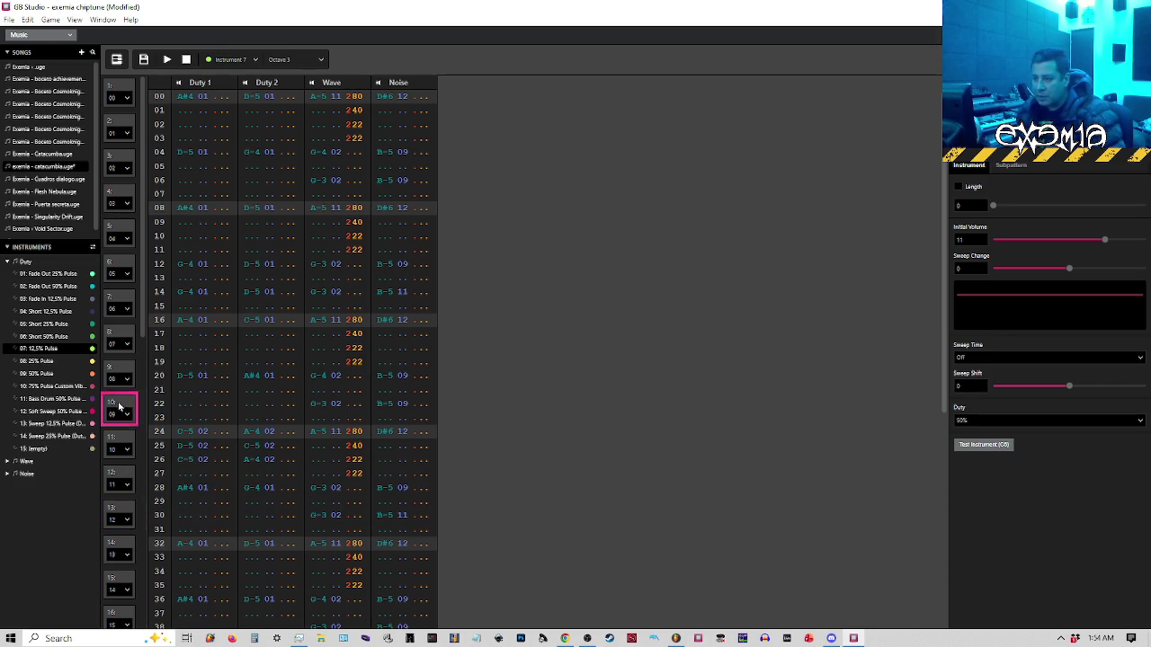
left_click(118, 337)
scroll(243, 500, "down", 5)
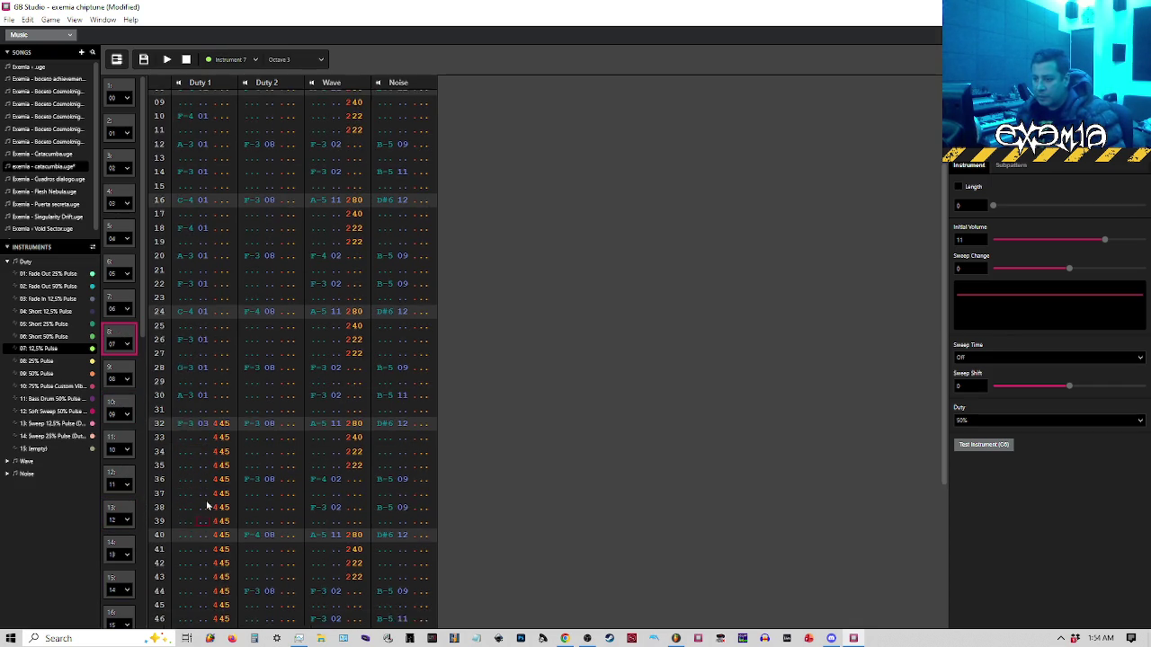
mouse_move(216, 304)
left_mouse_down()
mouse_move(249, 546)
mouse_move(220, 591)
left_mouse_up()
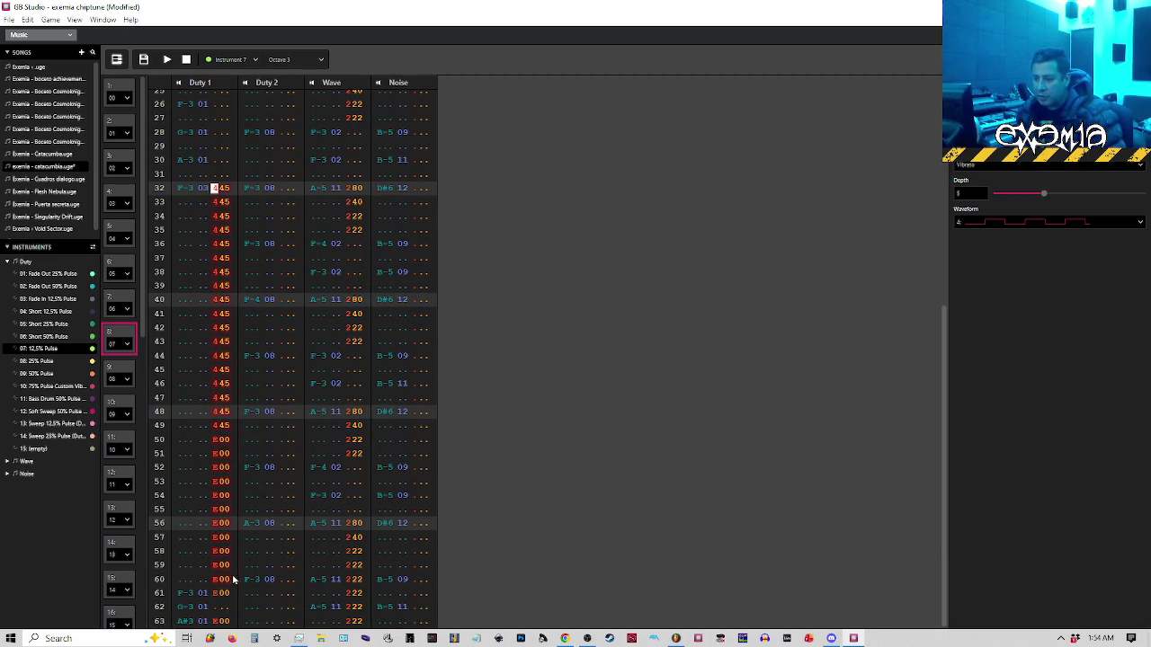
scroll(138, 460, "down", 5)
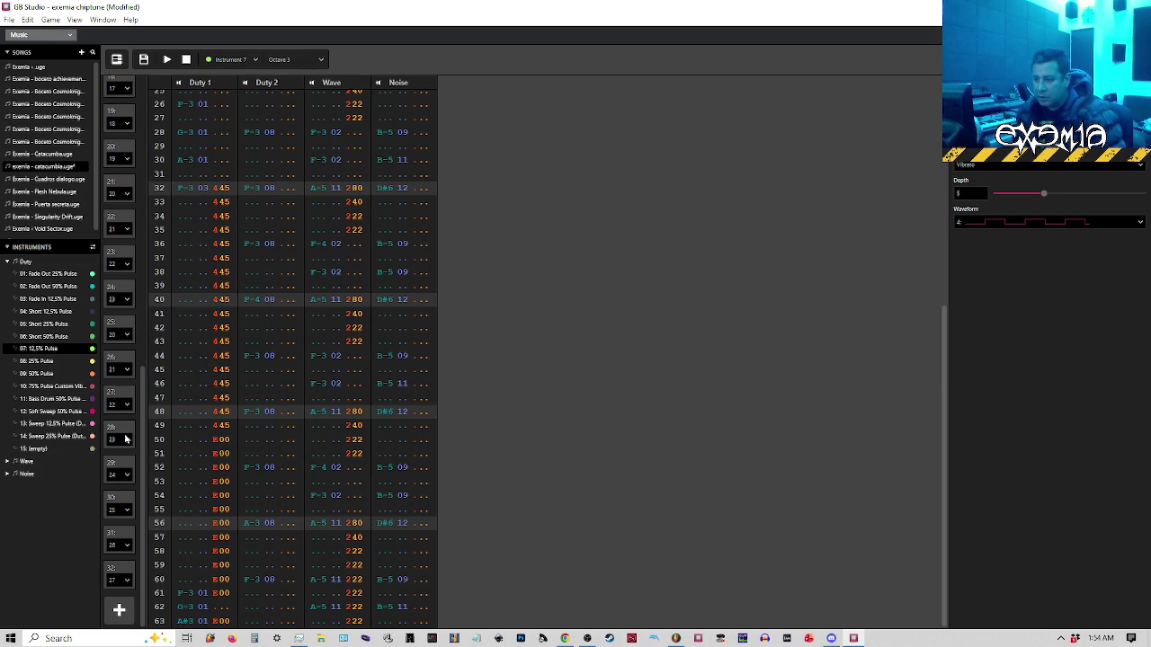
Paste the 445 vibrato and E00 effects into pattern 29's Duty 1 effect column from row 03
left_click(124, 432)
left_click(120, 467)
scroll(188, 171, "up", 5)
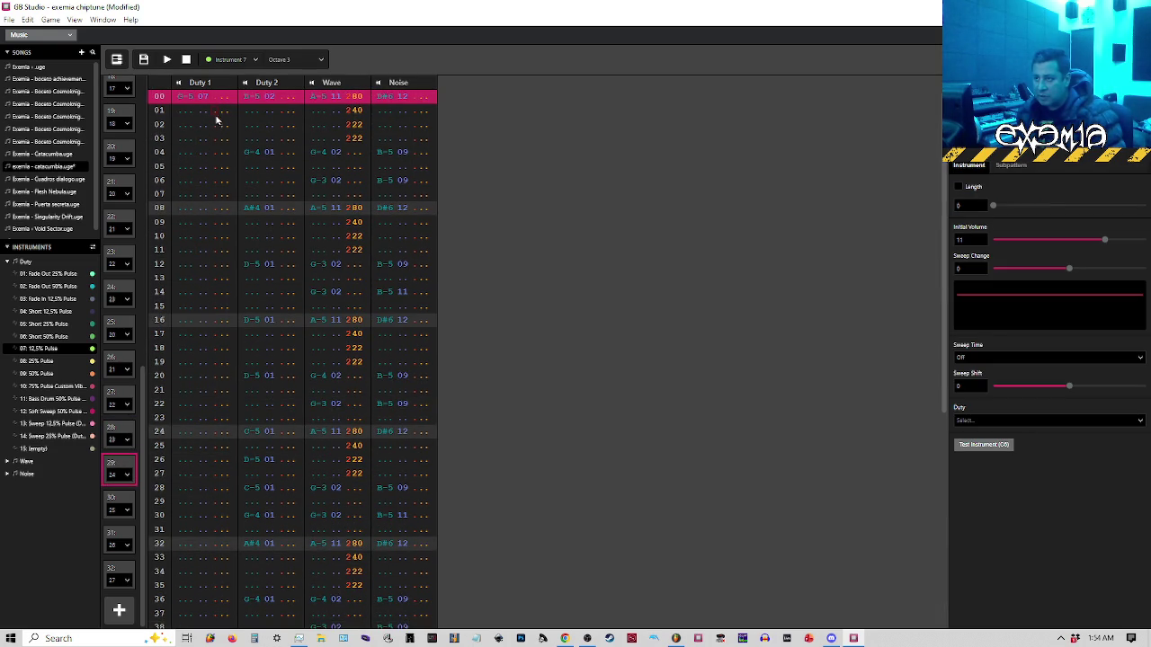
left_click(215, 140)
key("ctrl+v")
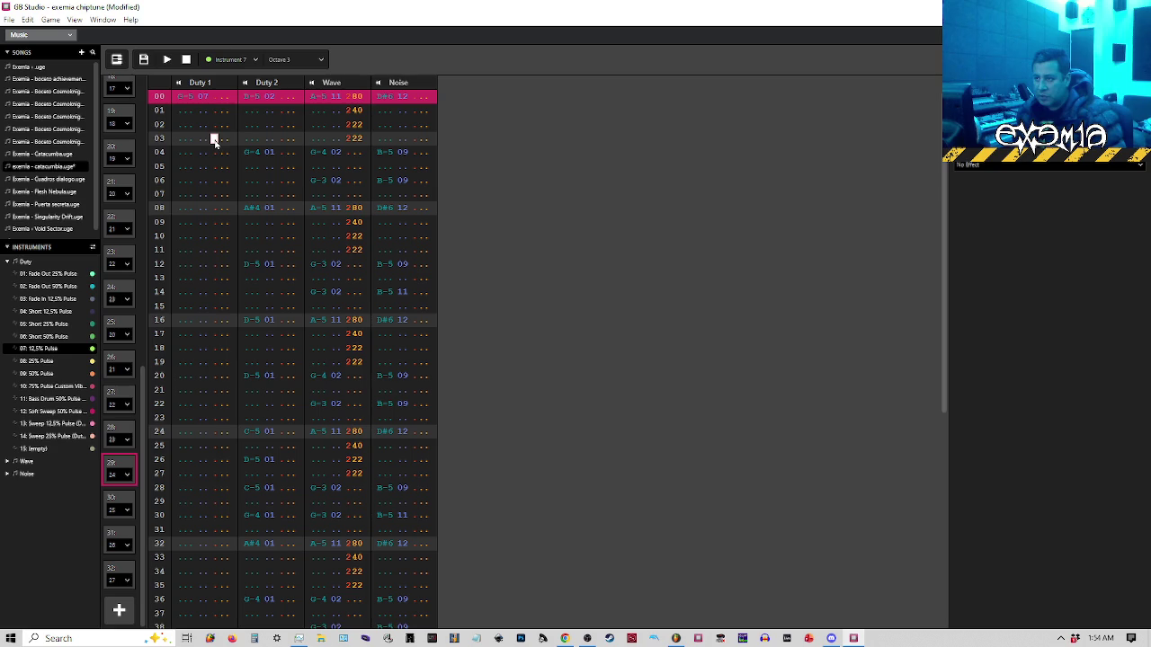
left_click(118, 61)
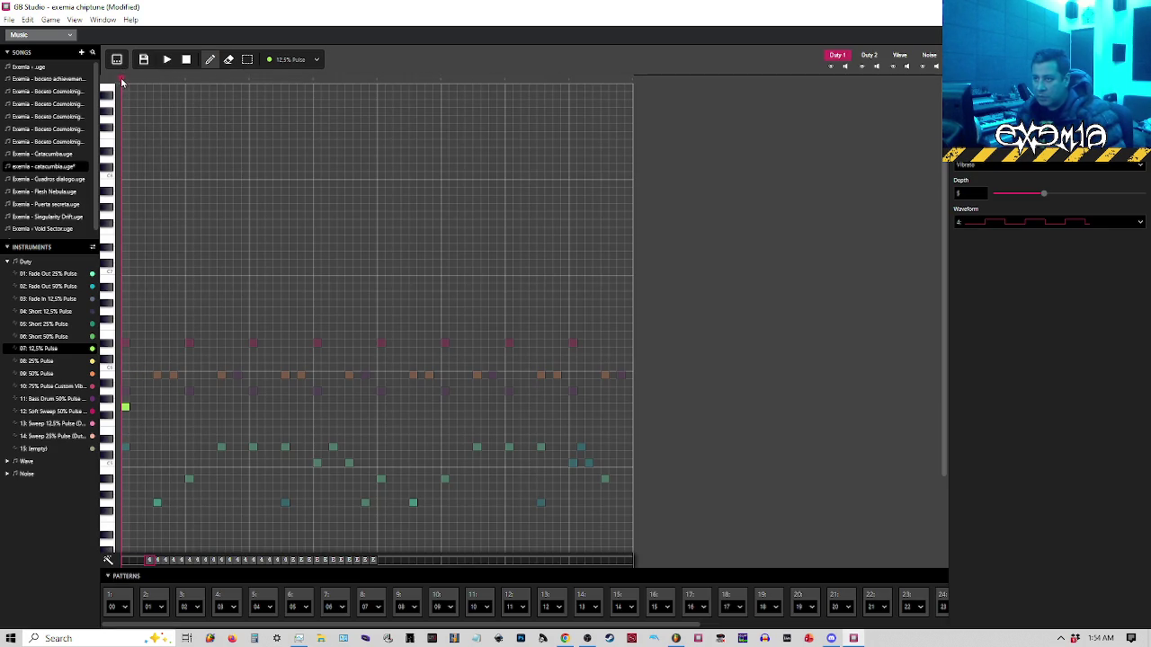
Play pattern 29 a few times to audition the pasted Duty 1 effects
key("space")
key("space")
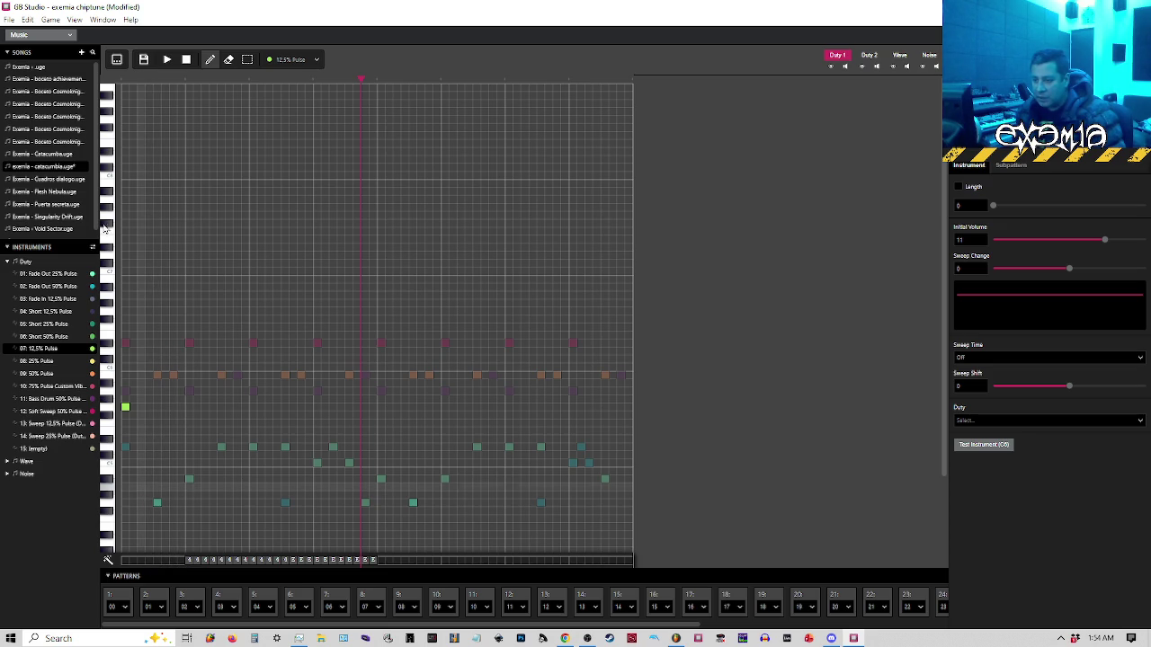
key("space")
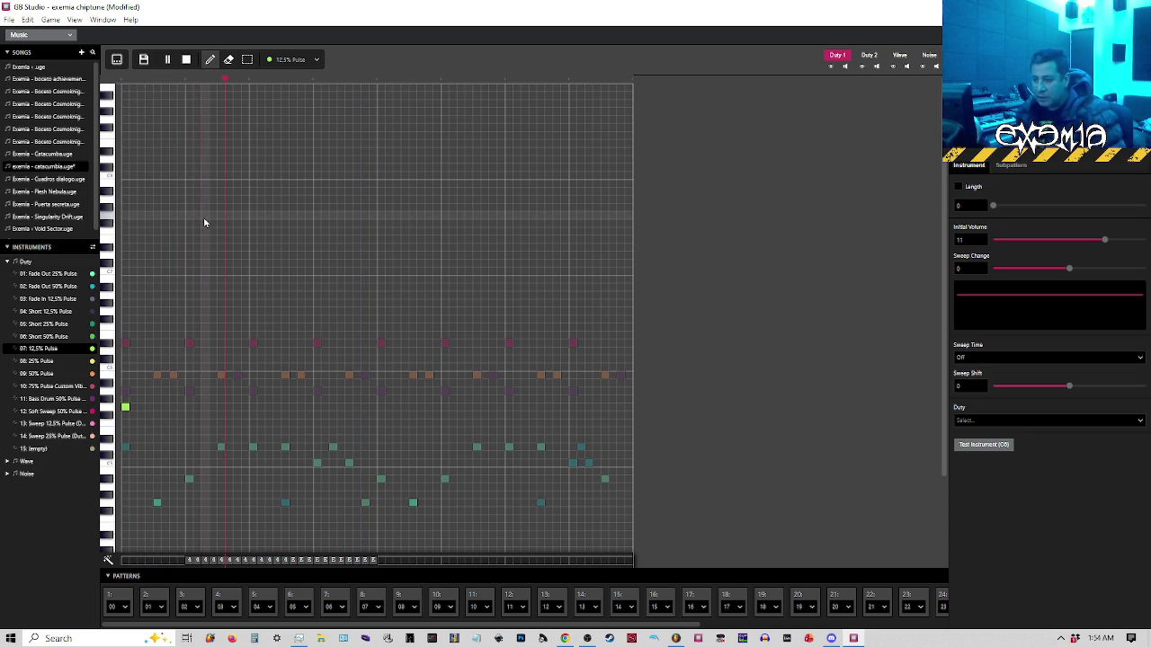
key("space")
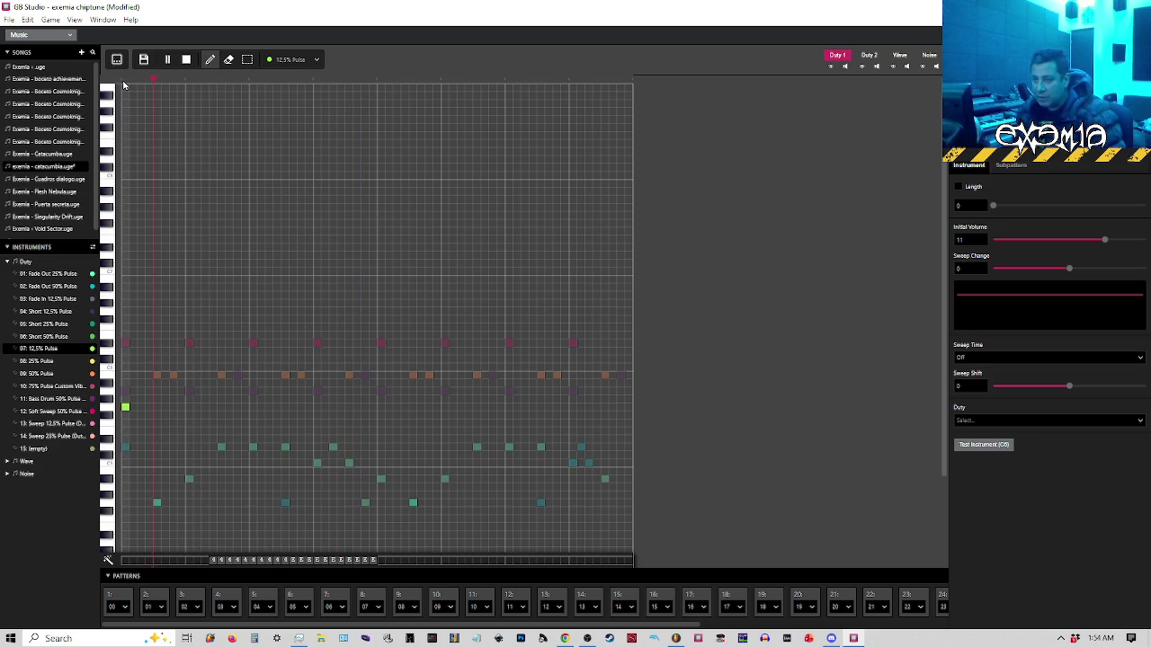
key("space")
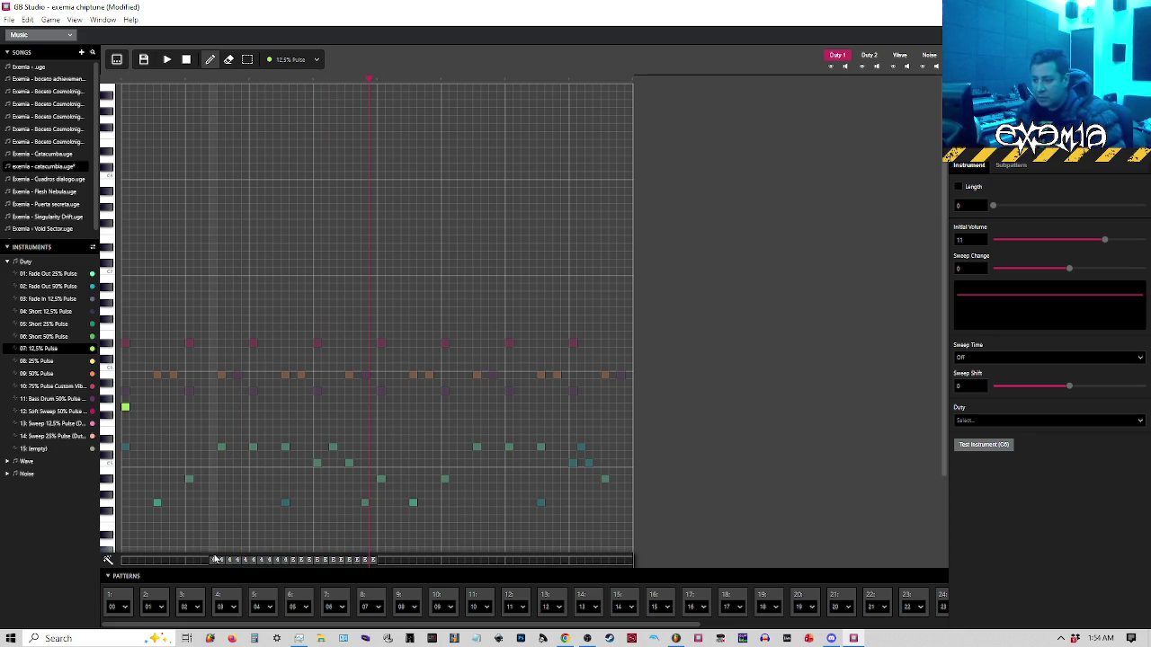
key("space")
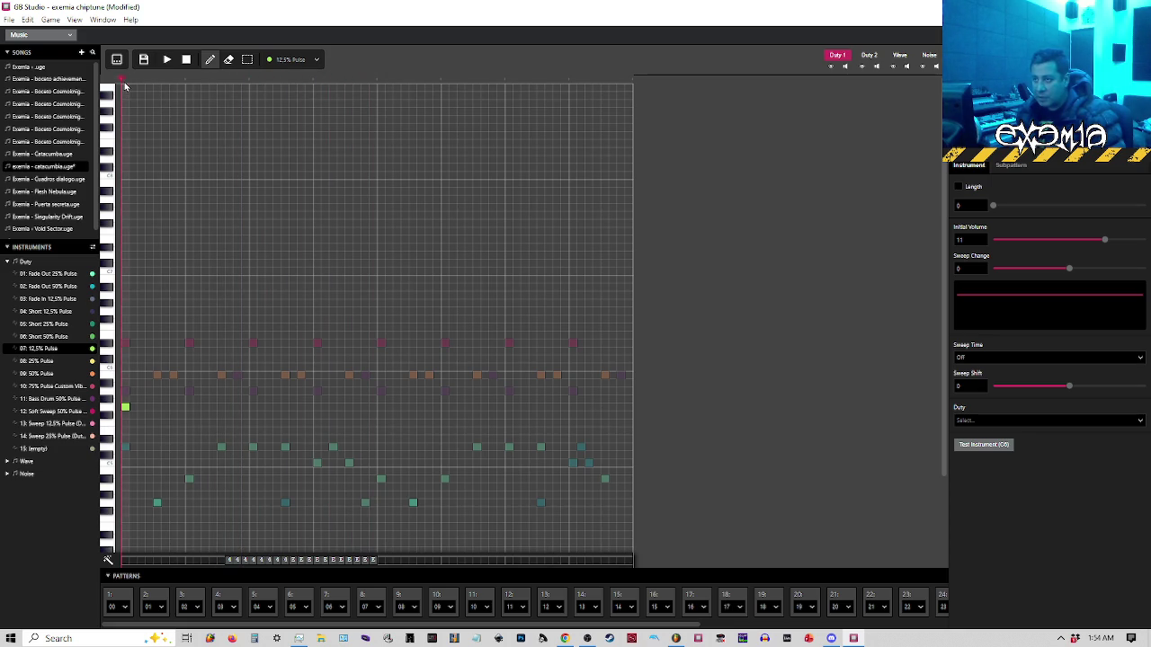
key("space")
Erase and redraw the vibrato markers on the effect strip, check the note cut, and replay
left_click_drag(296, 560, 349, 564)
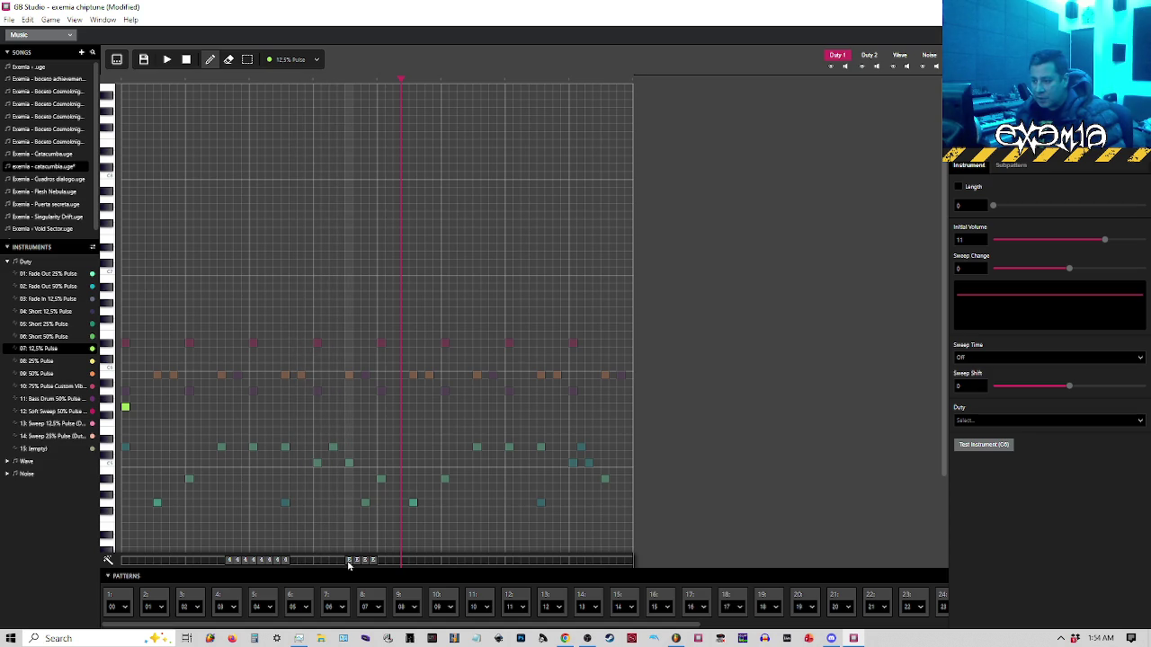
left_click(296, 561)
mouse_move(299, 564)
left_mouse_down()
mouse_move(288, 563)
mouse_move(343, 564)
left_mouse_up()
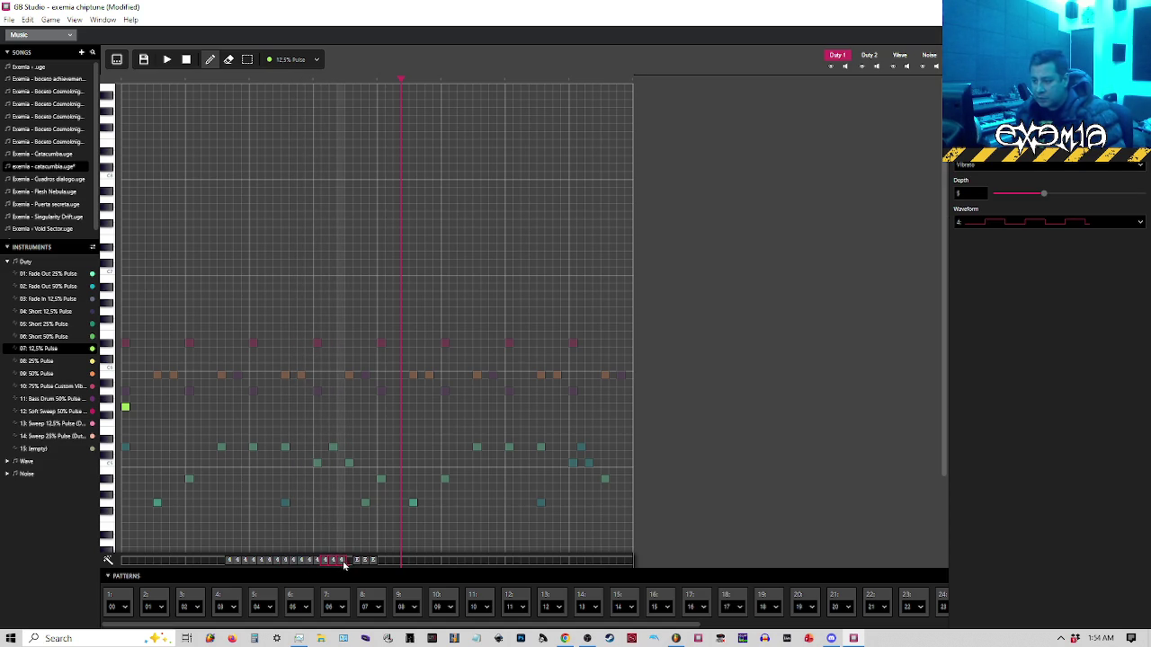
left_click(122, 85)
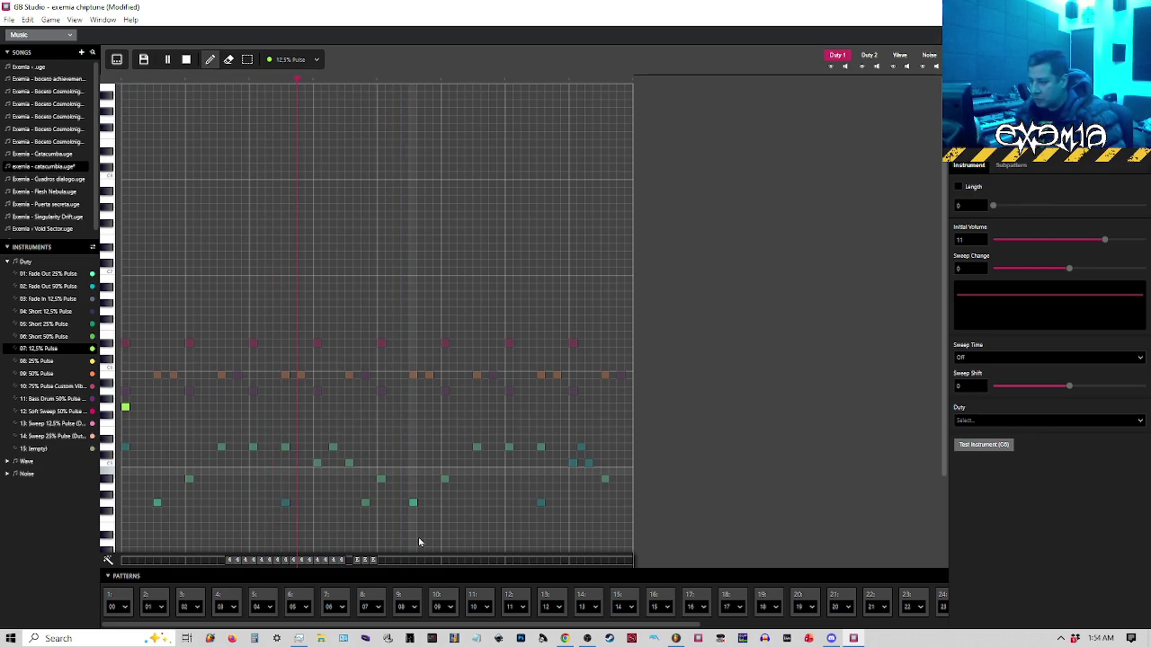
left_click(352, 562)
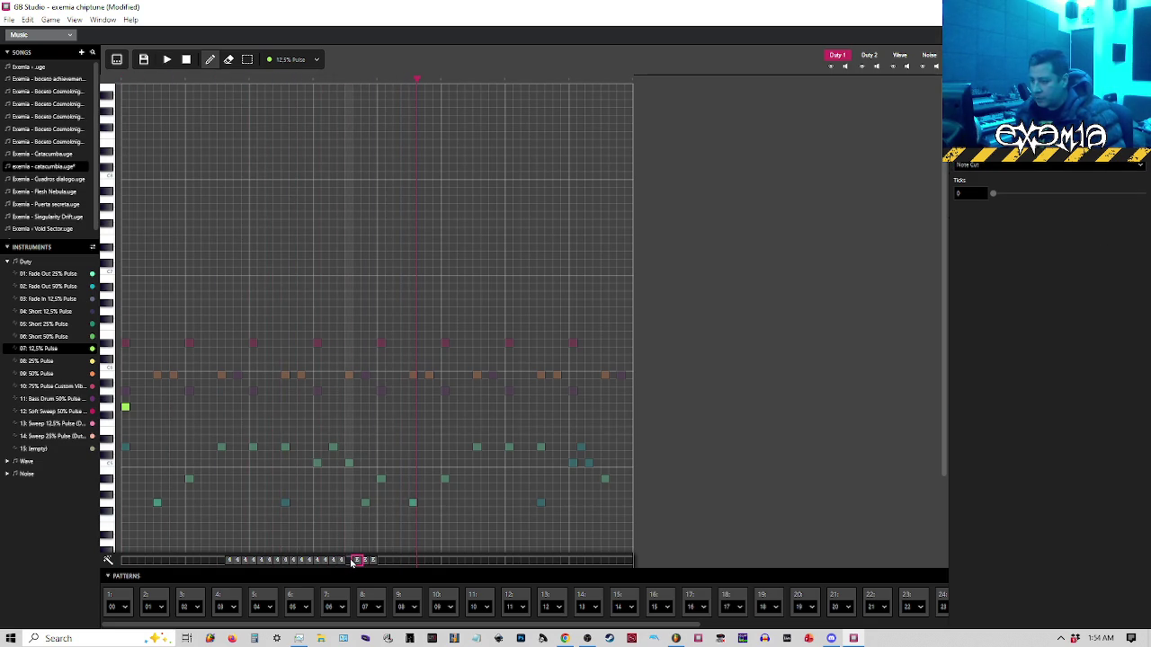
left_click(122, 83)
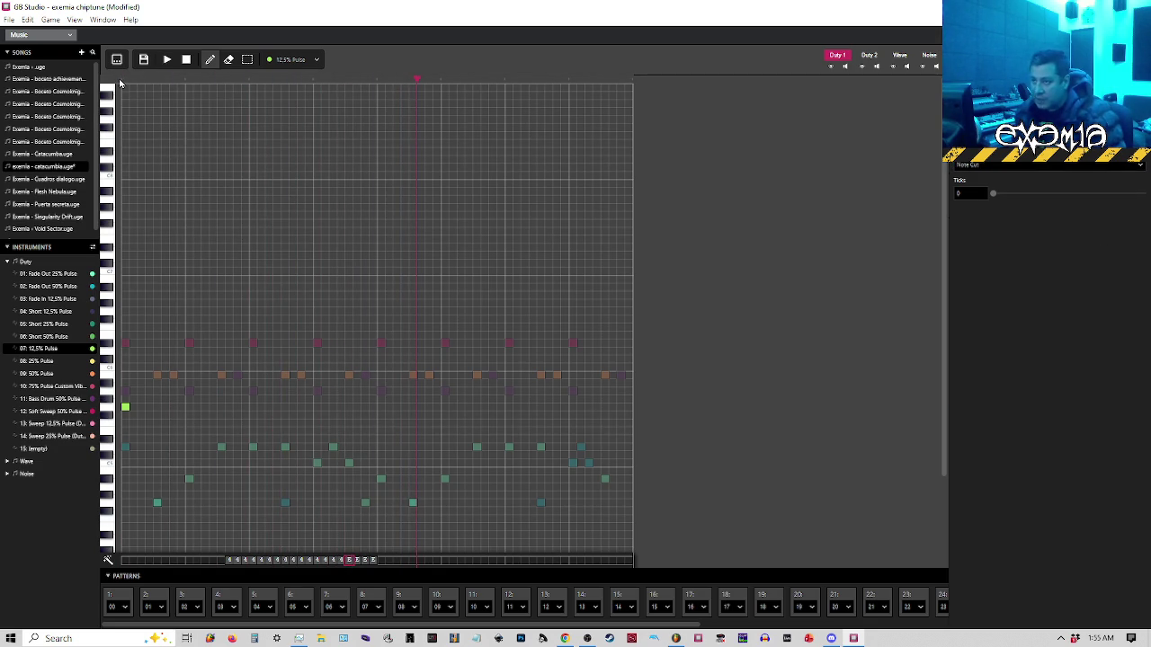
key("space")
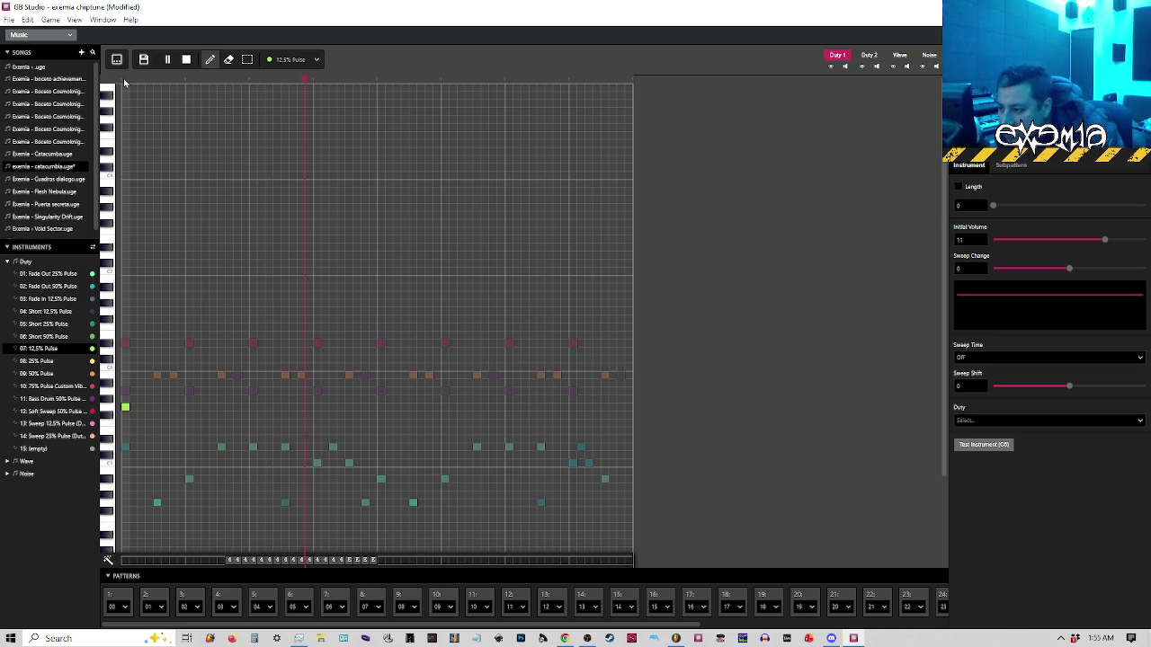
left_click(125, 83)
key("space")
key("space")
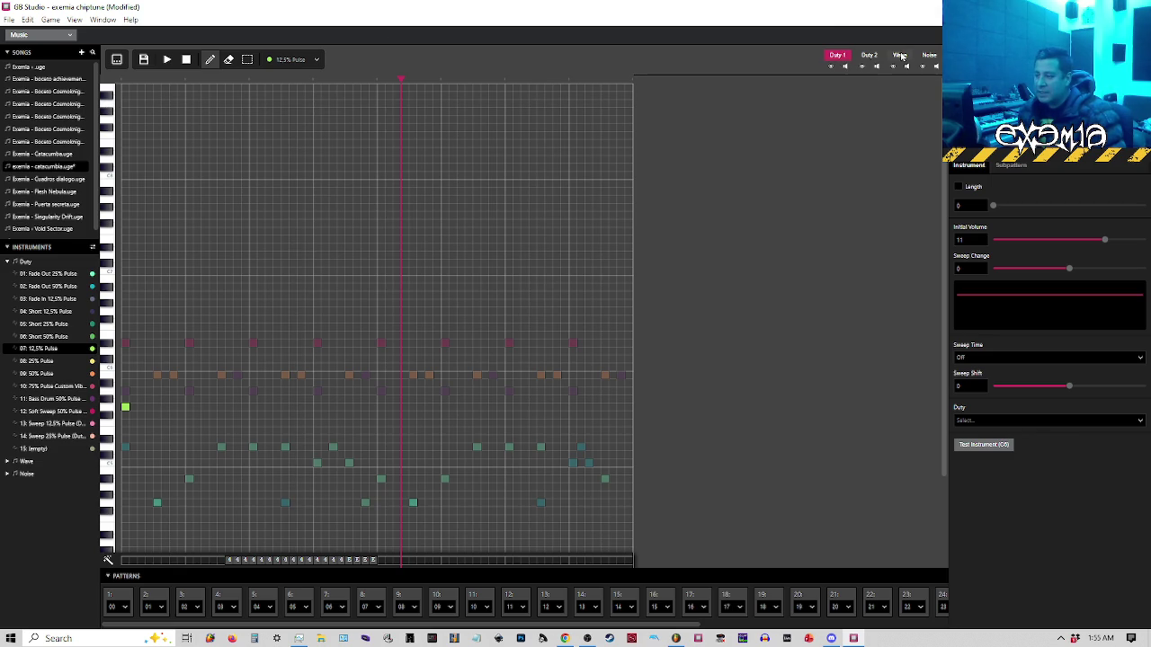
Change instrument 07: 12.5% Pulse to a 75% duty cycle and replay the song
left_click(868, 56)
left_click(837, 55)
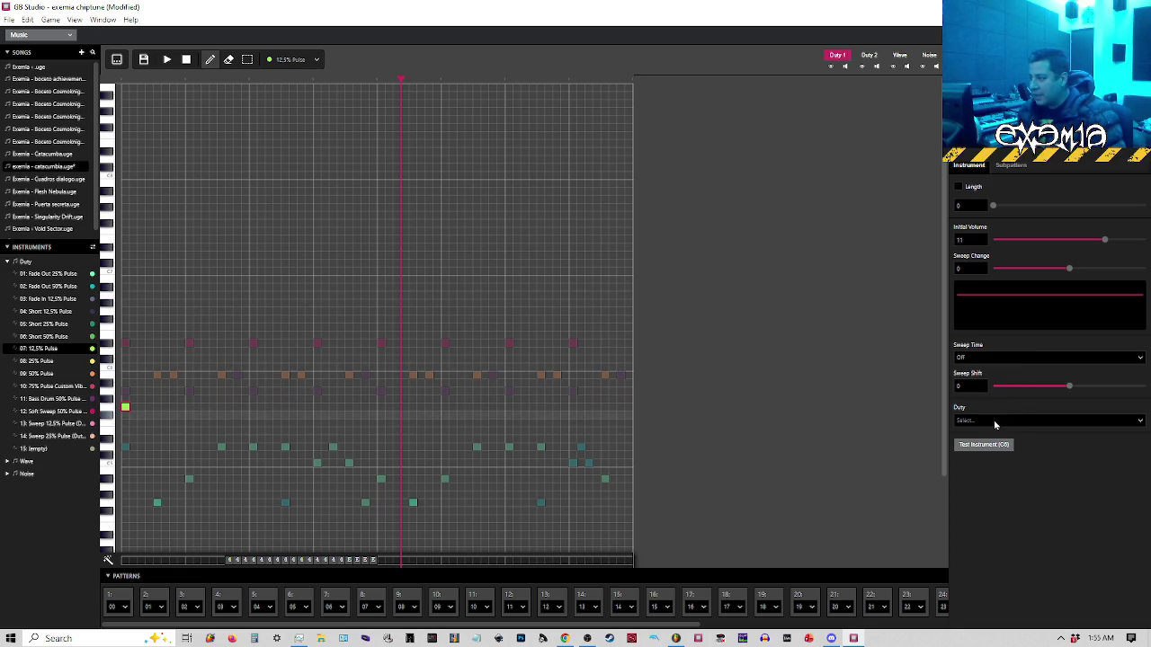
left_click(43, 336)
left_click(41, 349)
left_click(989, 420)
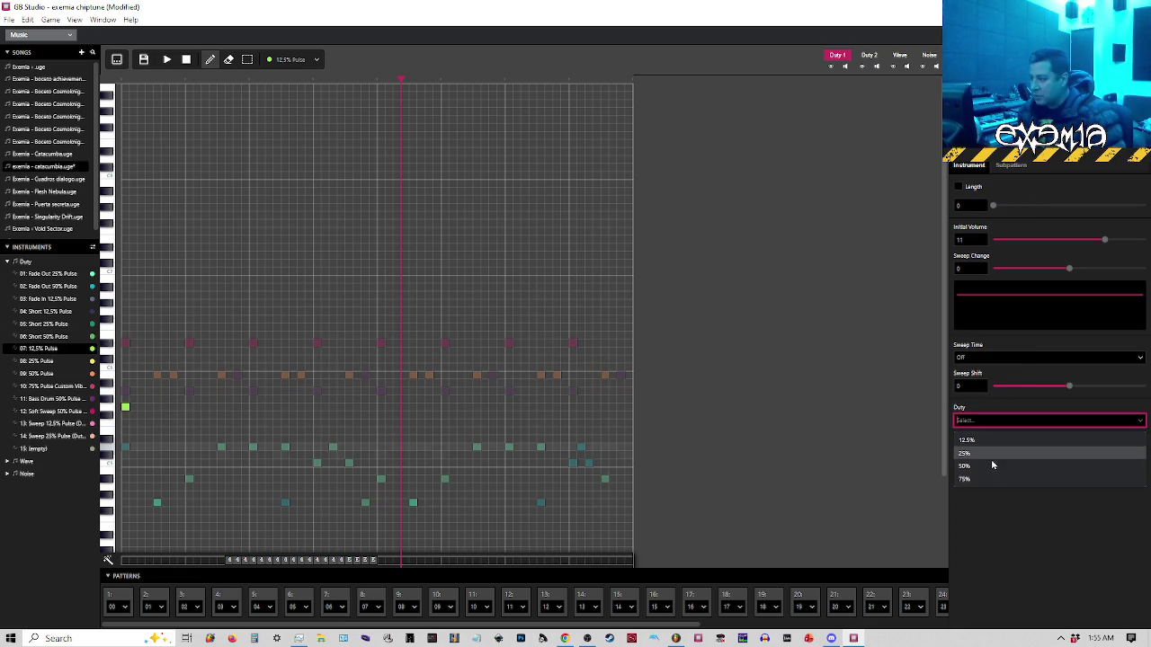
left_click(964, 478)
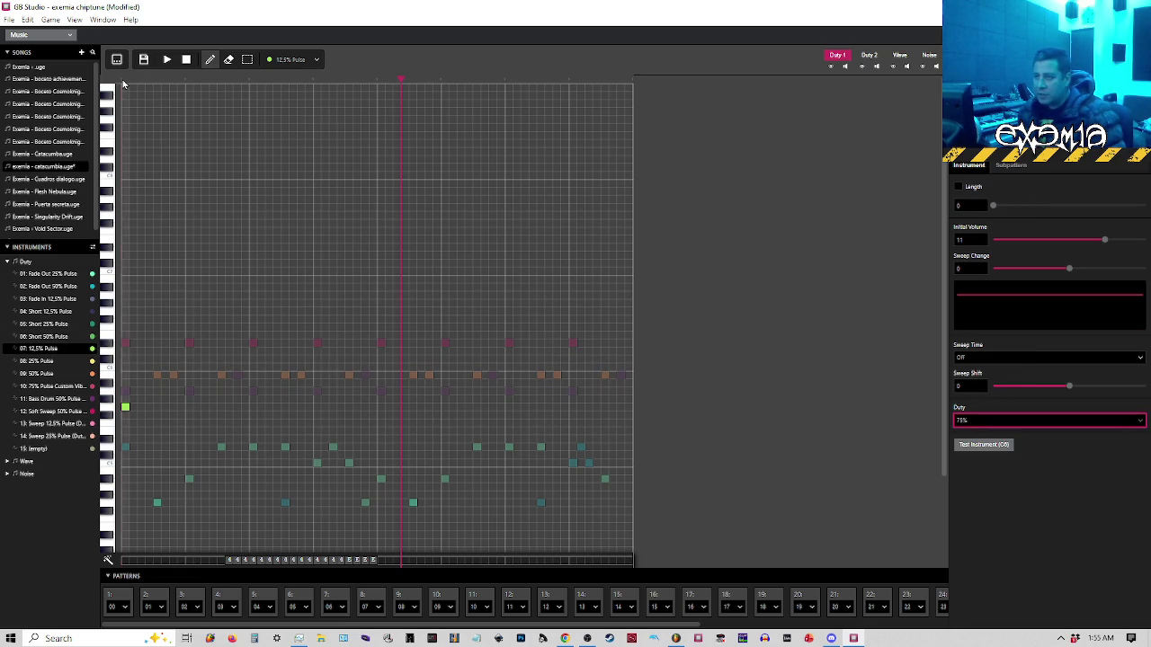
key("space")
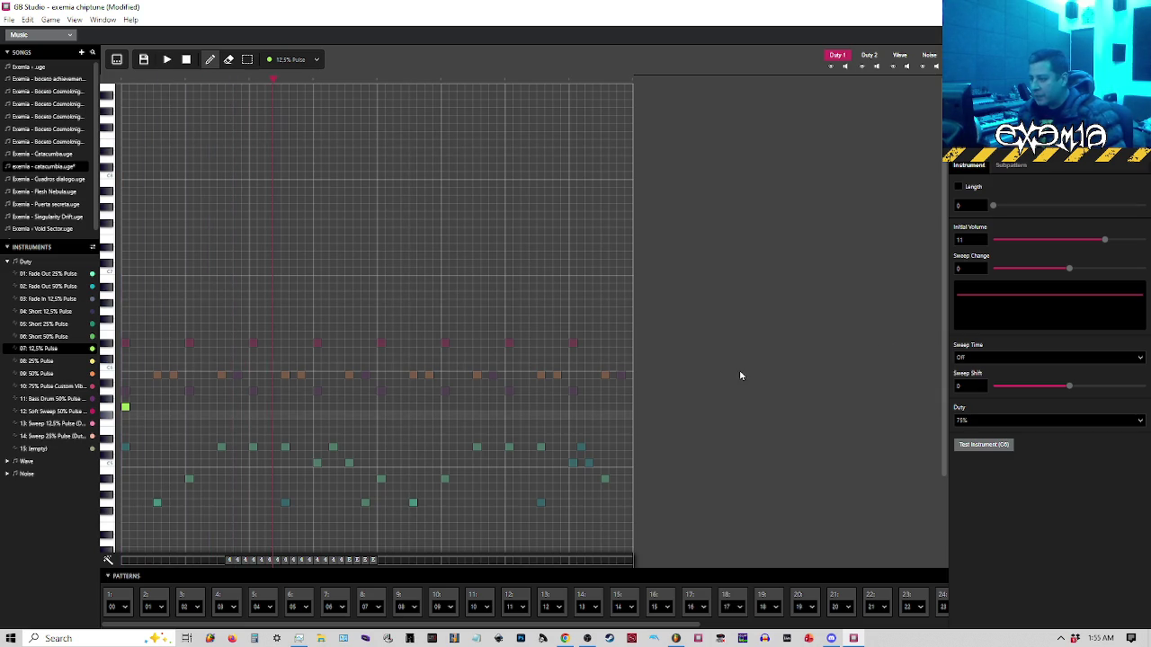
left_click(116, 61)
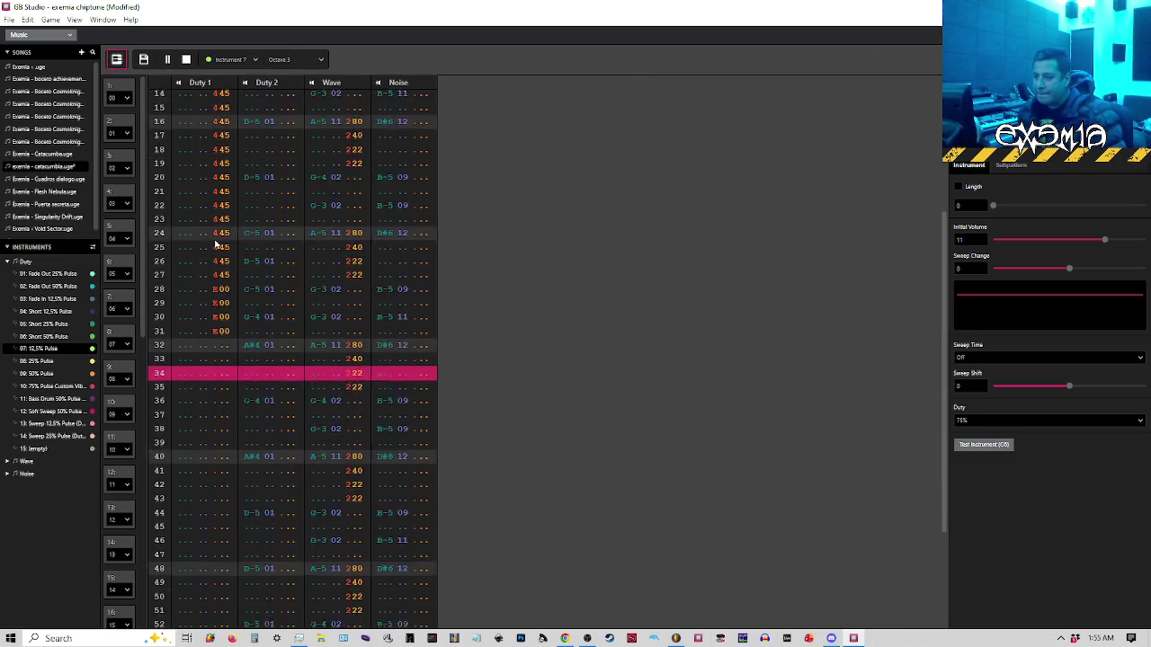
Stop playback, select order position 29 and play it in the piano roll
key("space")
scroll(133, 490, "down", 5)
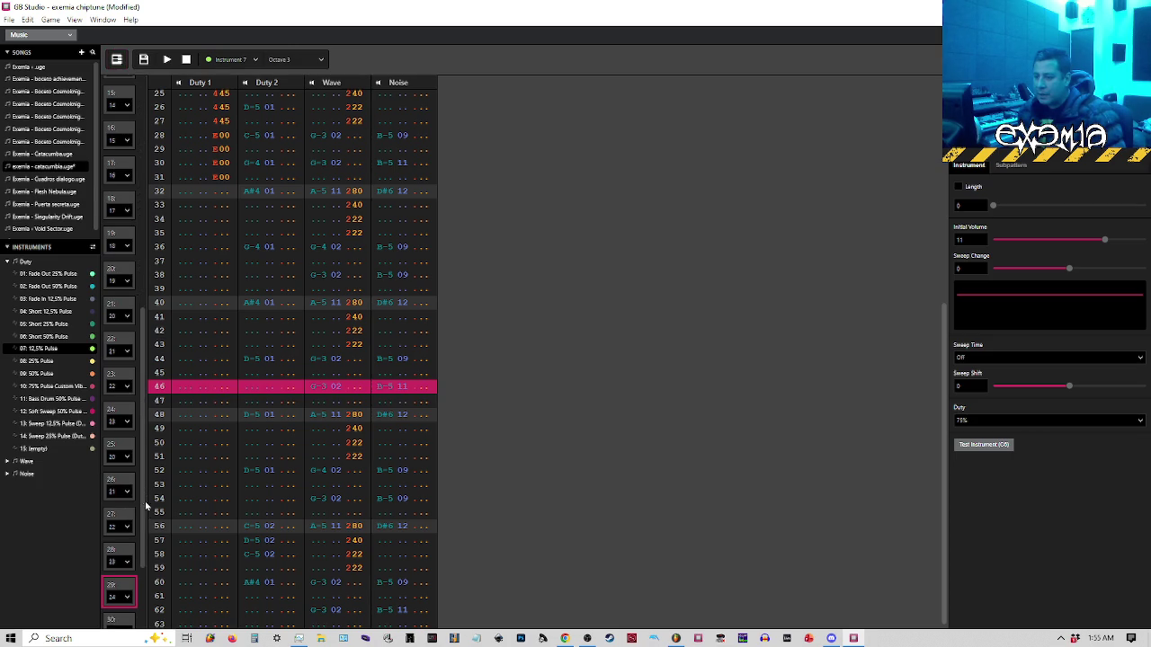
left_click(122, 549)
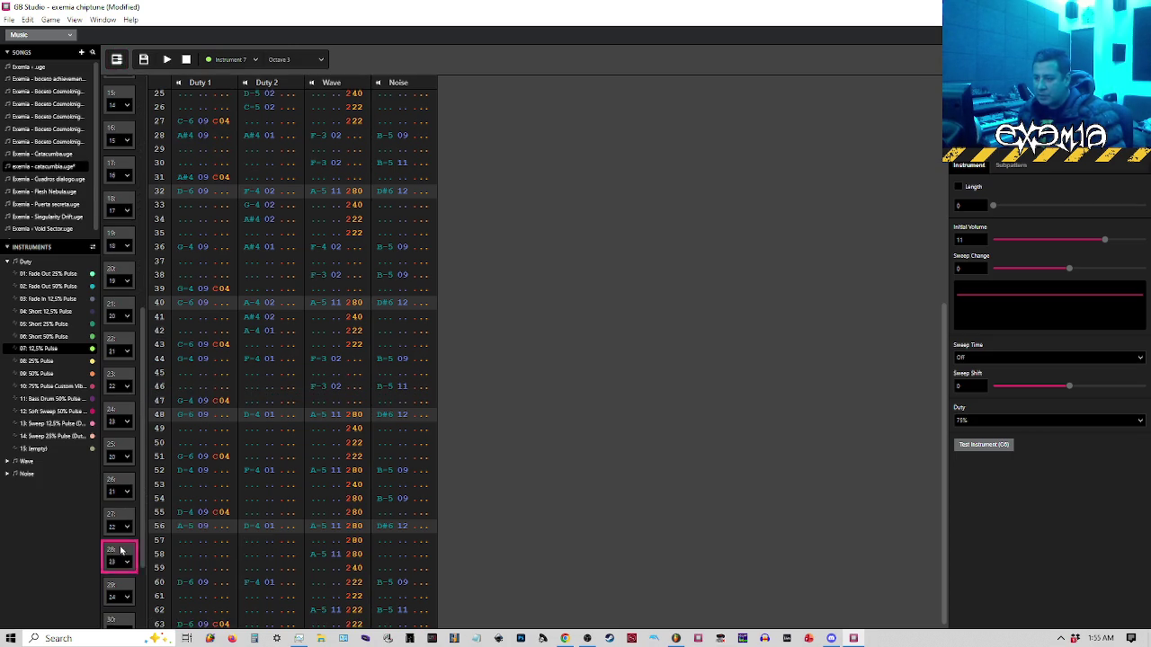
left_click(126, 586)
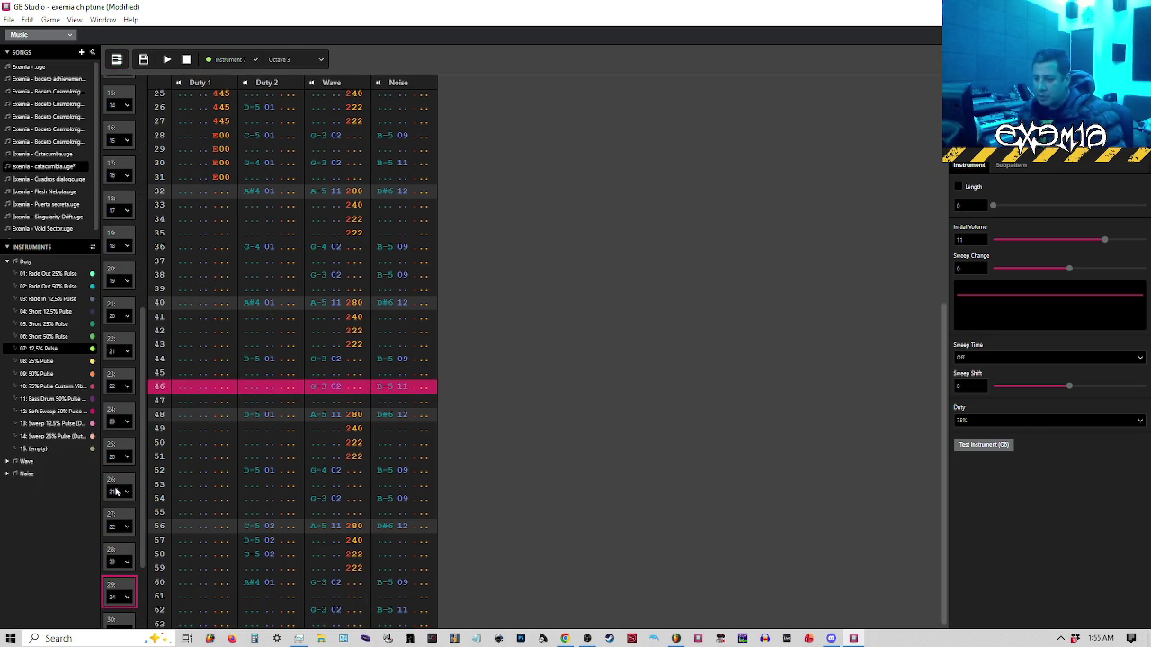
left_click(117, 60)
key("space")
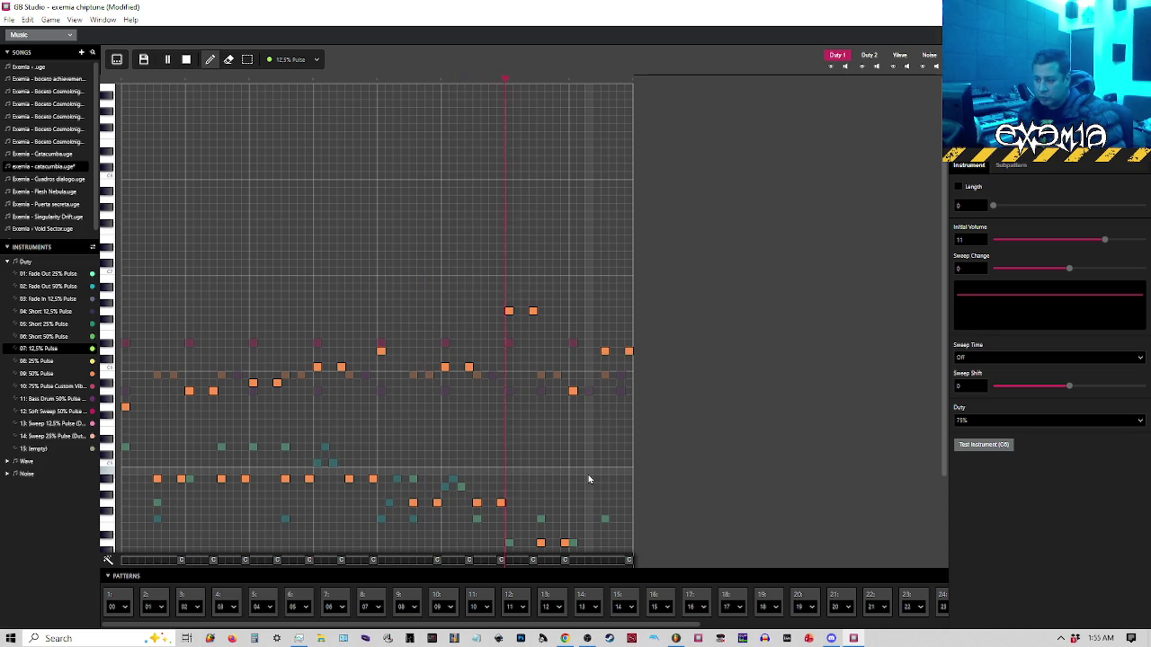
Replay pattern 29 from its start to find where the closing melody belongs
key("space")
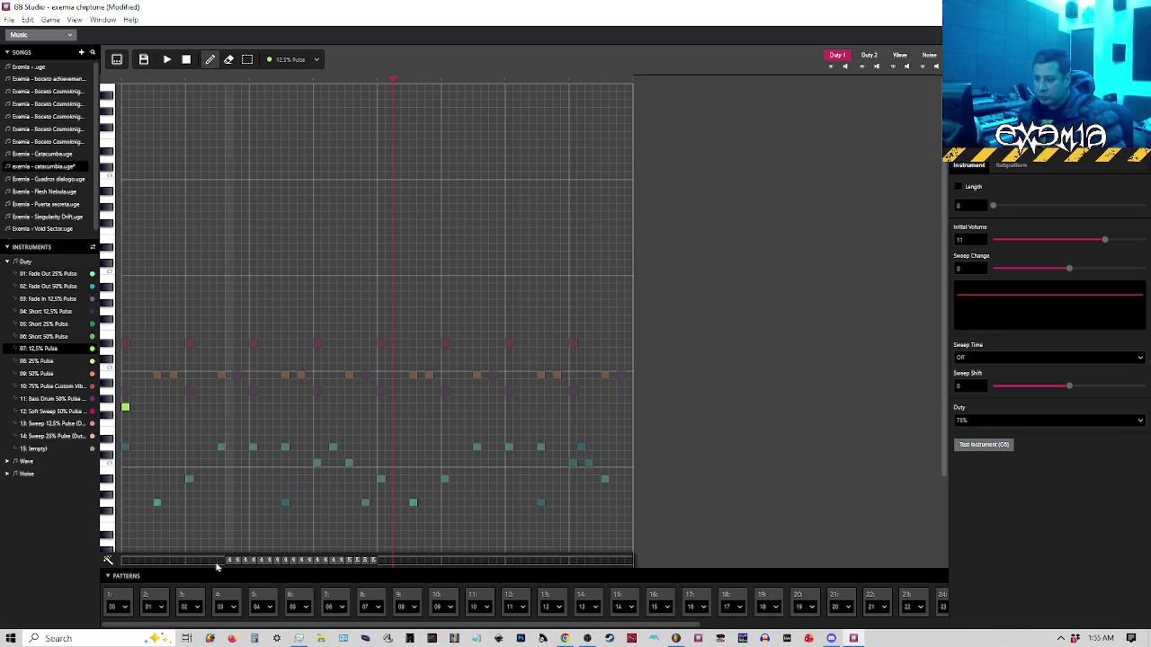
left_click_drag(206, 564, 225, 565)
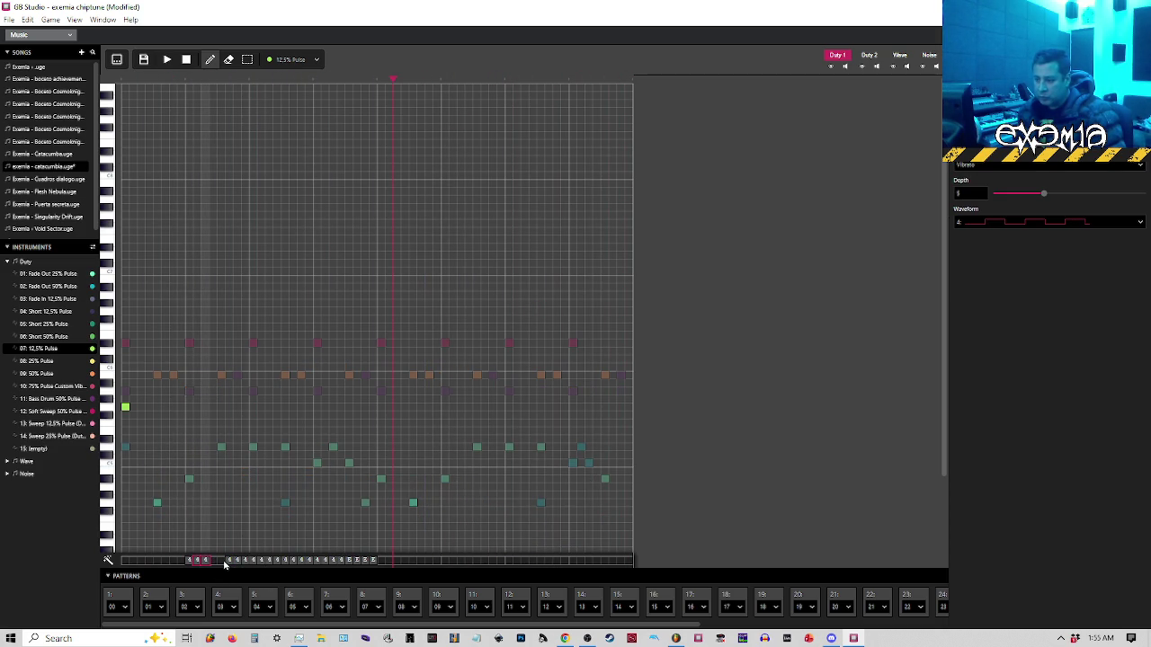
left_click(229, 560)
left_click(123, 81)
key("space")
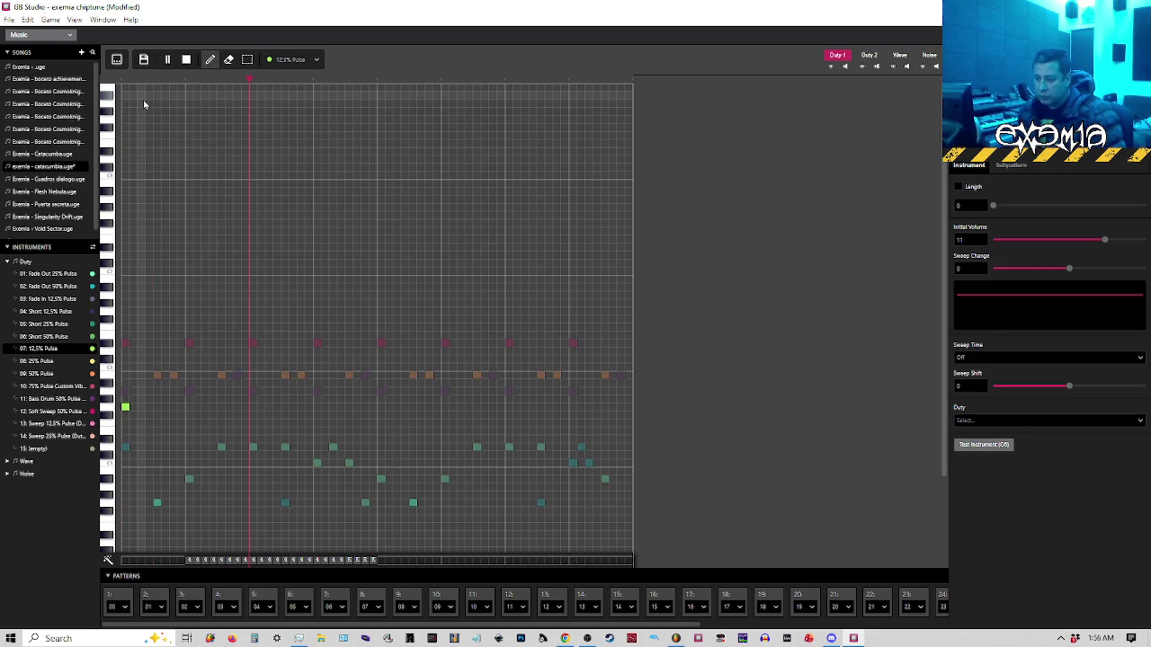
key("space")
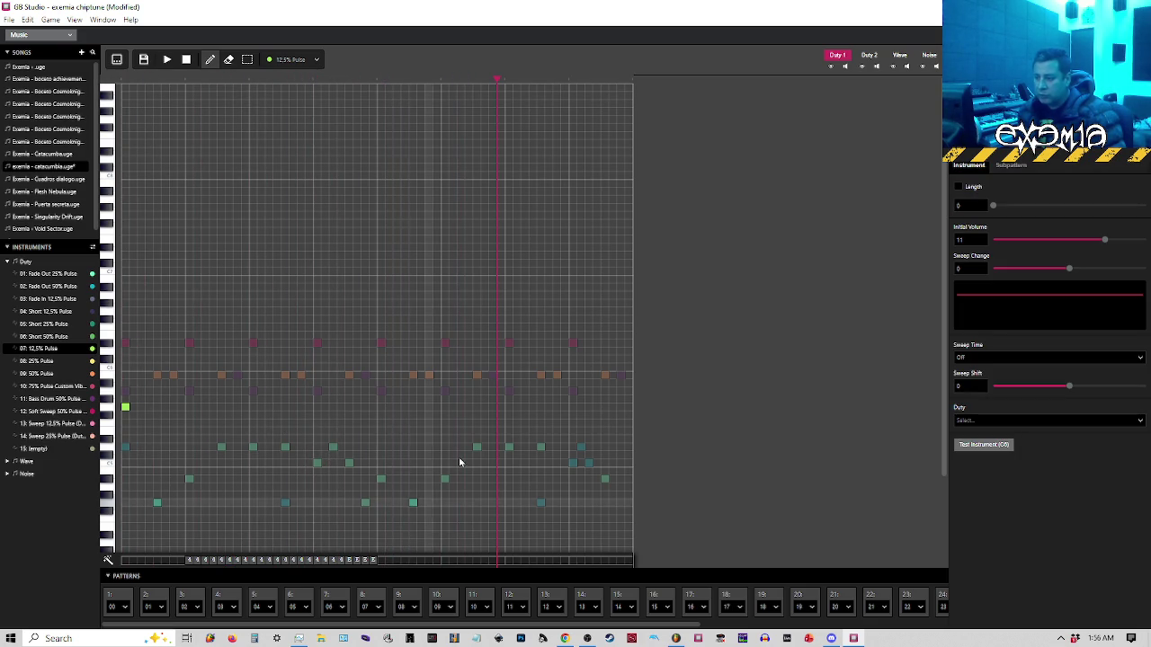
key("space")
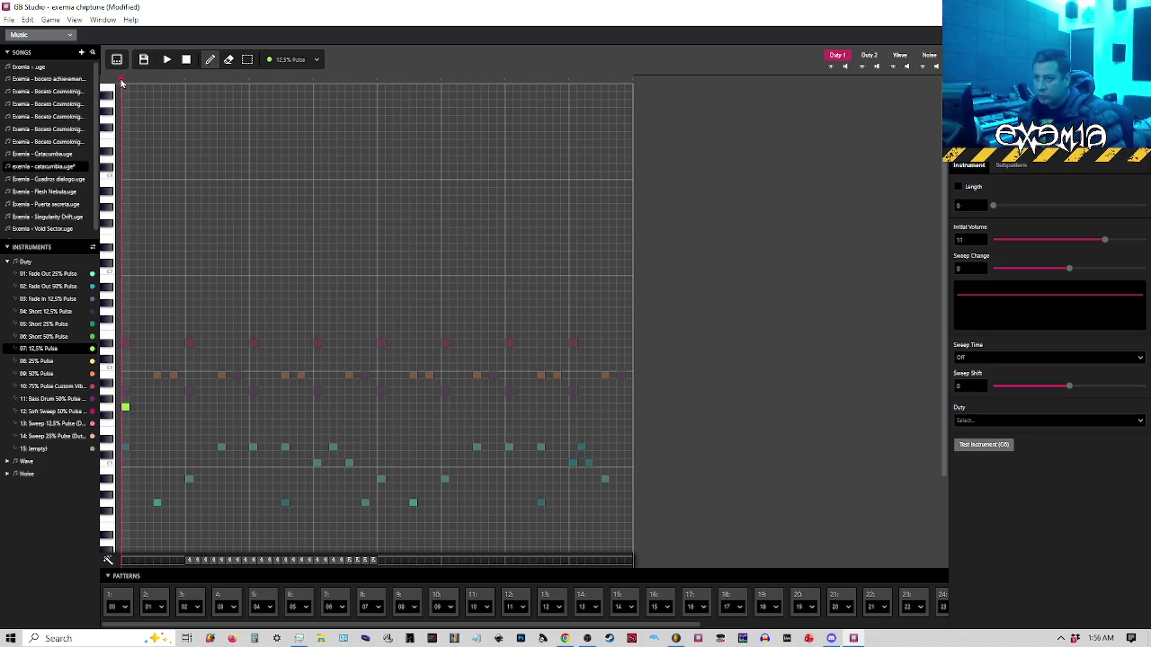
Pencil in pattern 29's closing lead notes, raising one near the end to a higher pitch
left_click(381, 416)
key("space")
key("Delete")
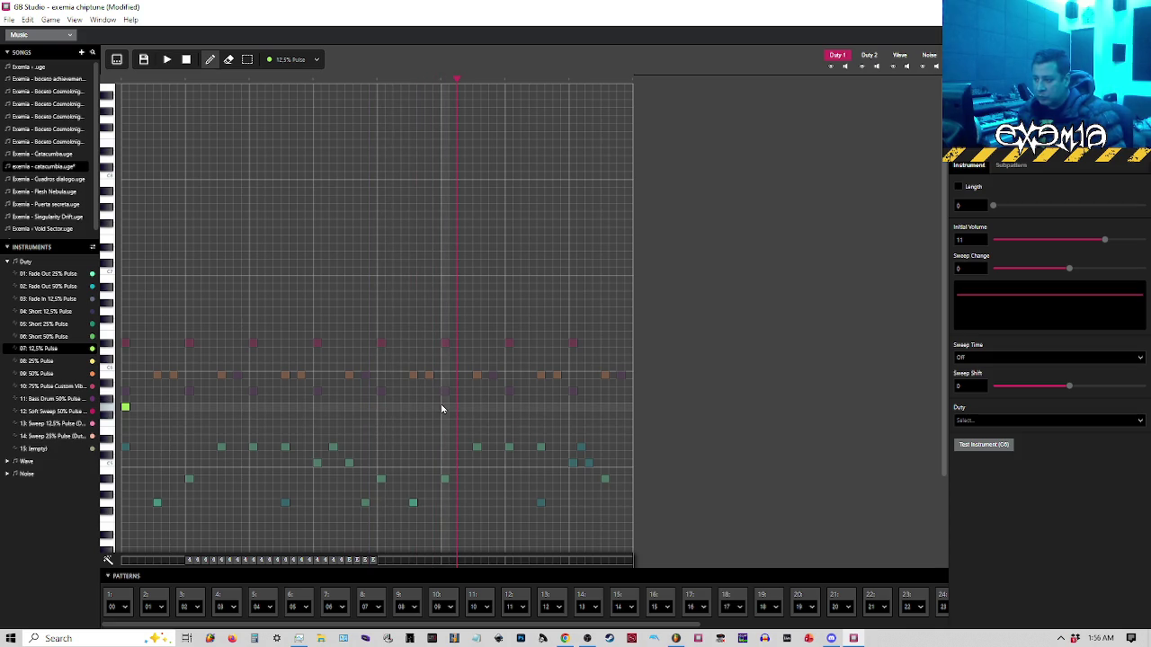
left_click(445, 391)
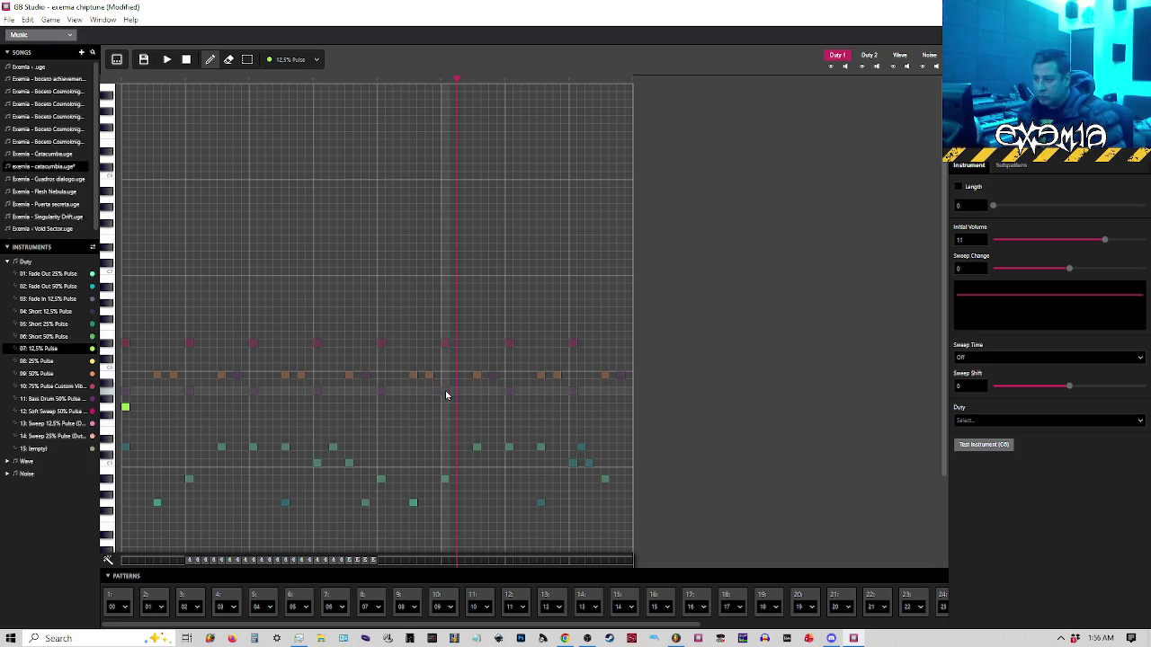
left_click(476, 384)
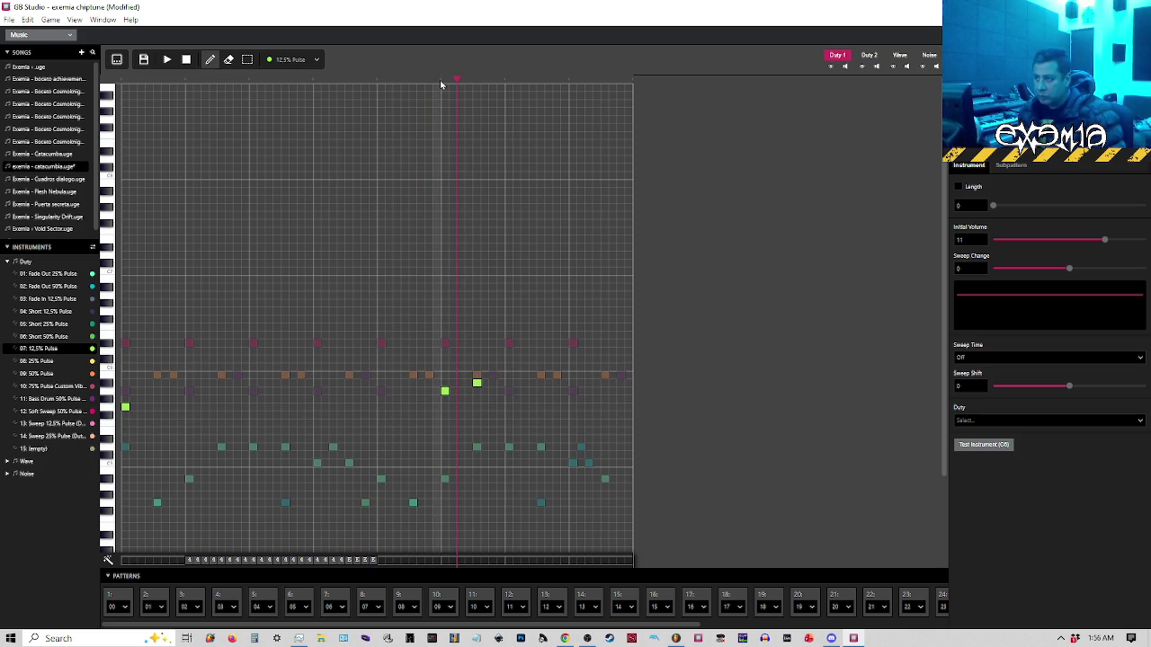
key("space")
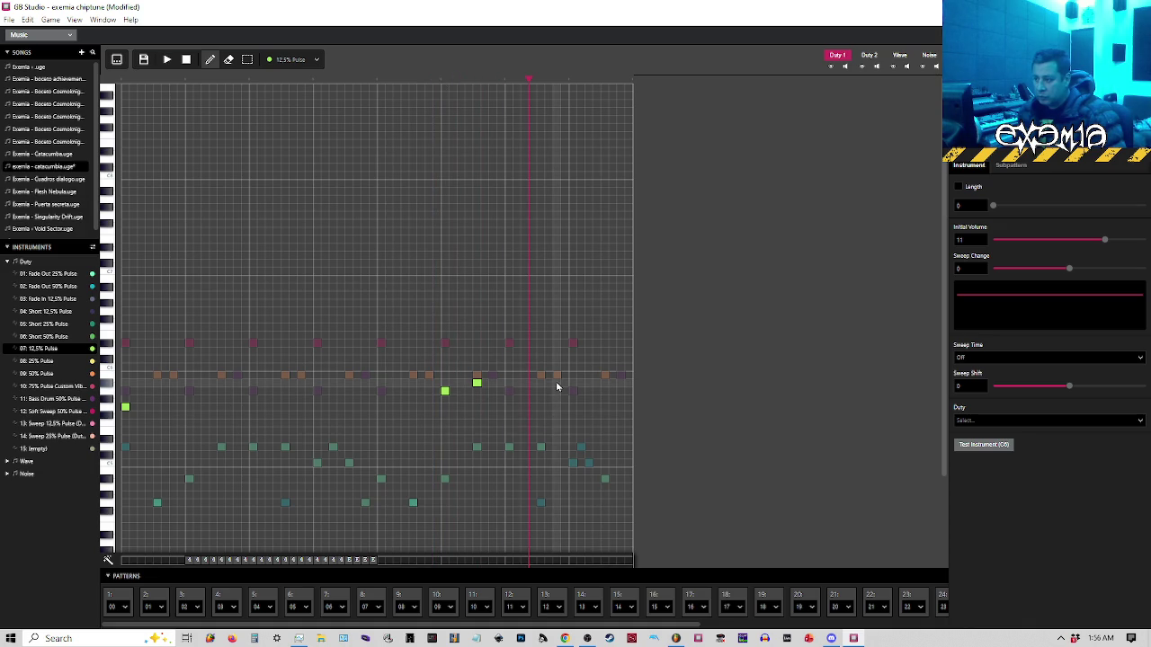
left_click(557, 383)
left_click_drag(556, 383, 573, 366)
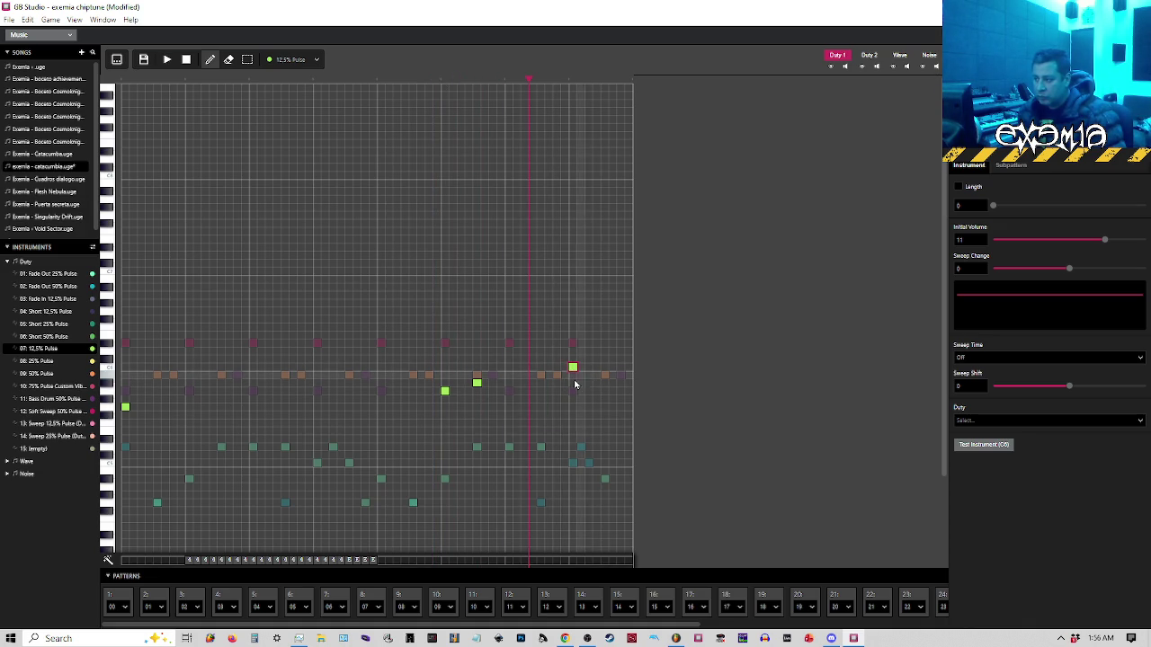
left_click(604, 351)
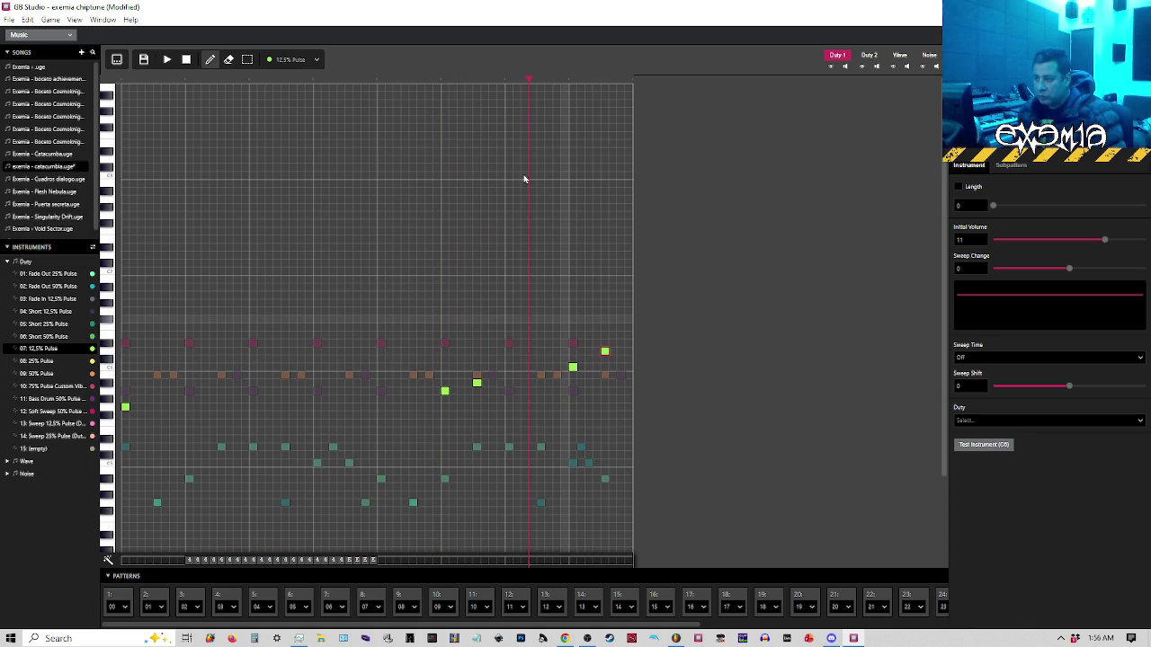
left_click(444, 88)
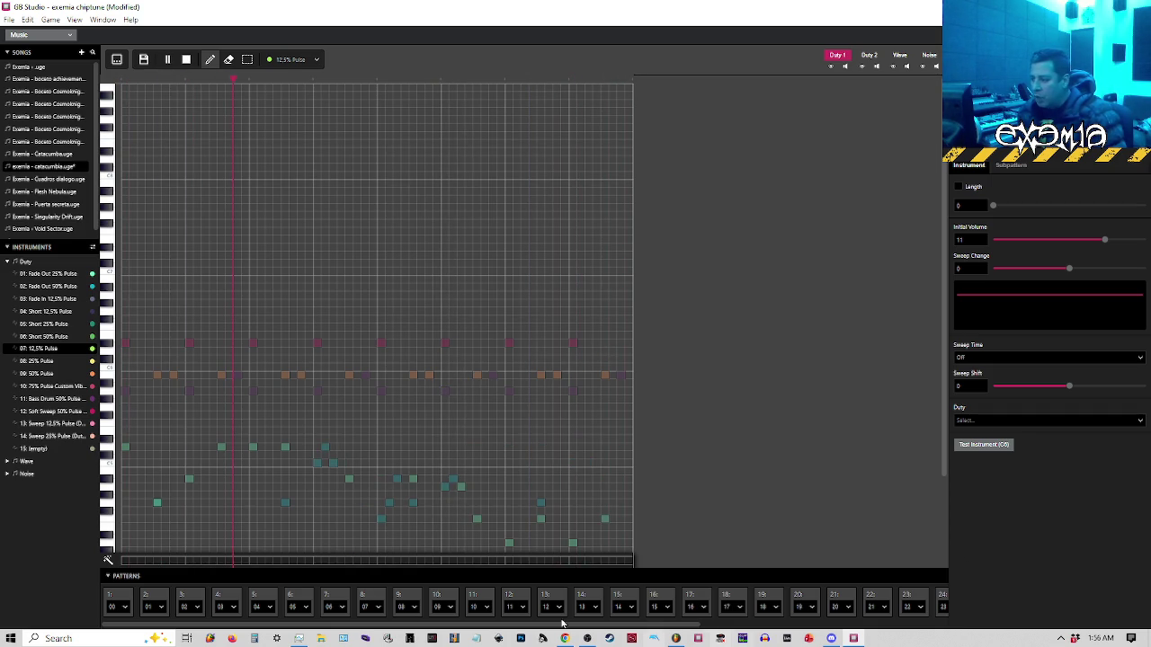
Replay pattern 29 from midway, add the final note at its end, and show the tracker grid
left_click_drag(225, 627, 824, 625)
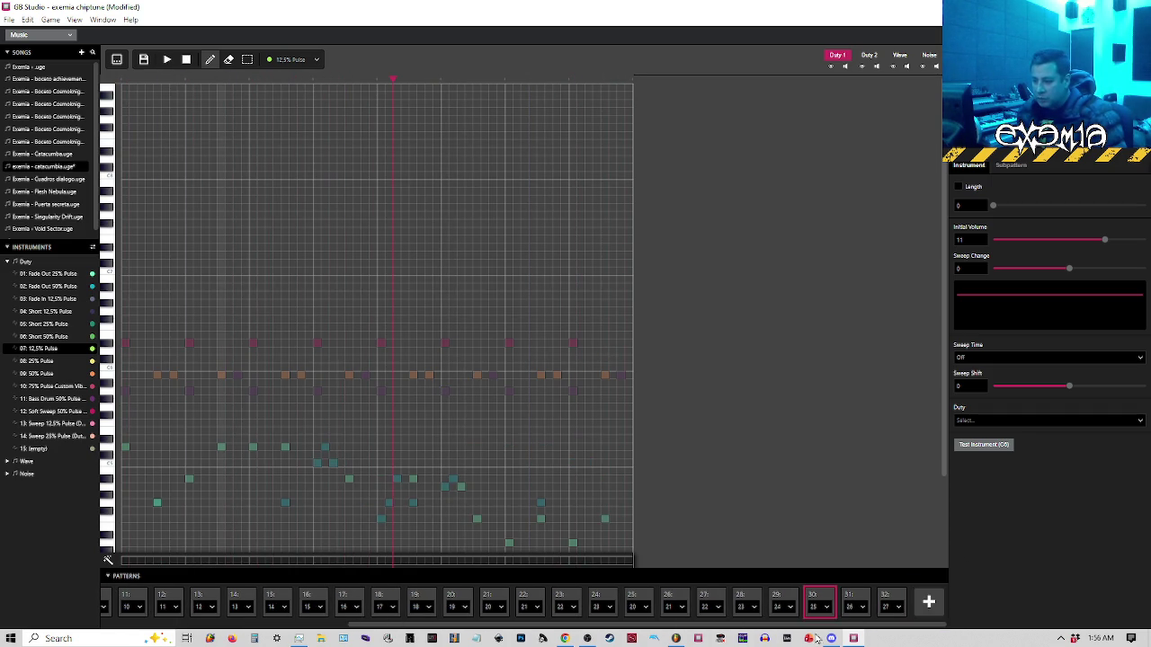
left_click(775, 597)
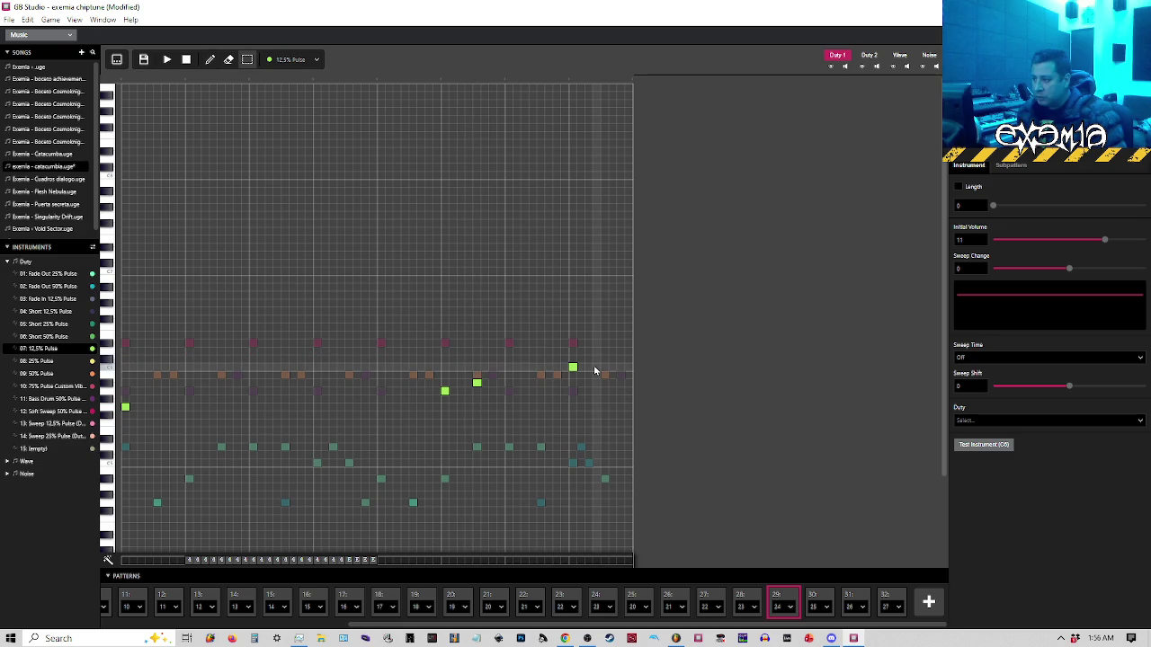
left_click(428, 83)
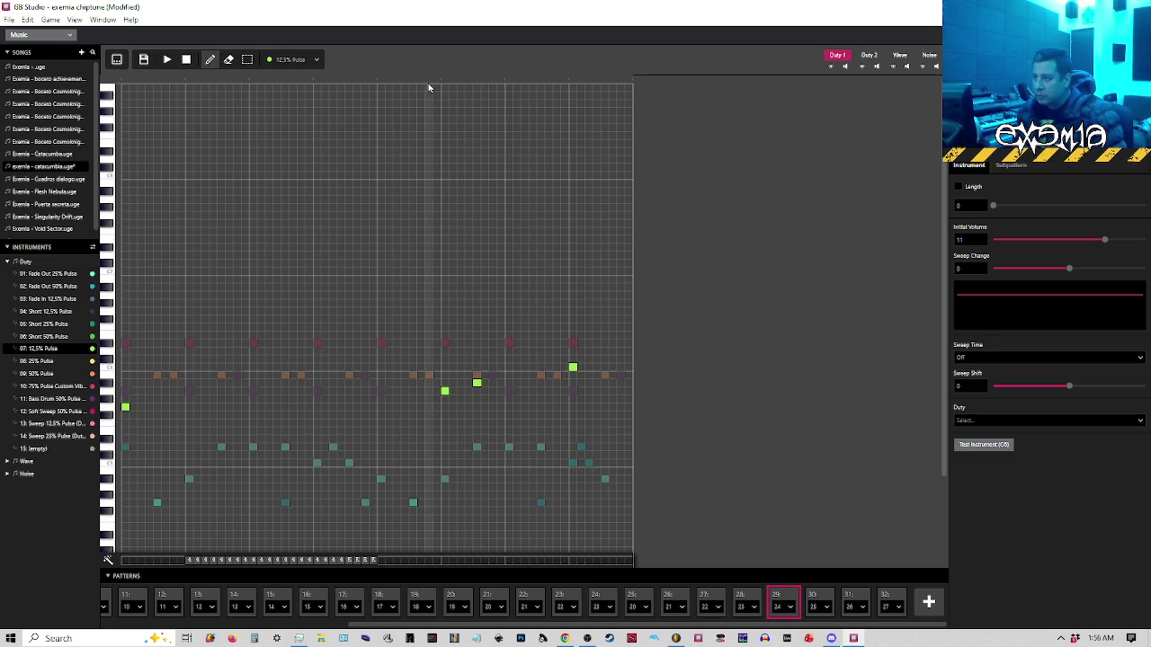
left_click(604, 350)
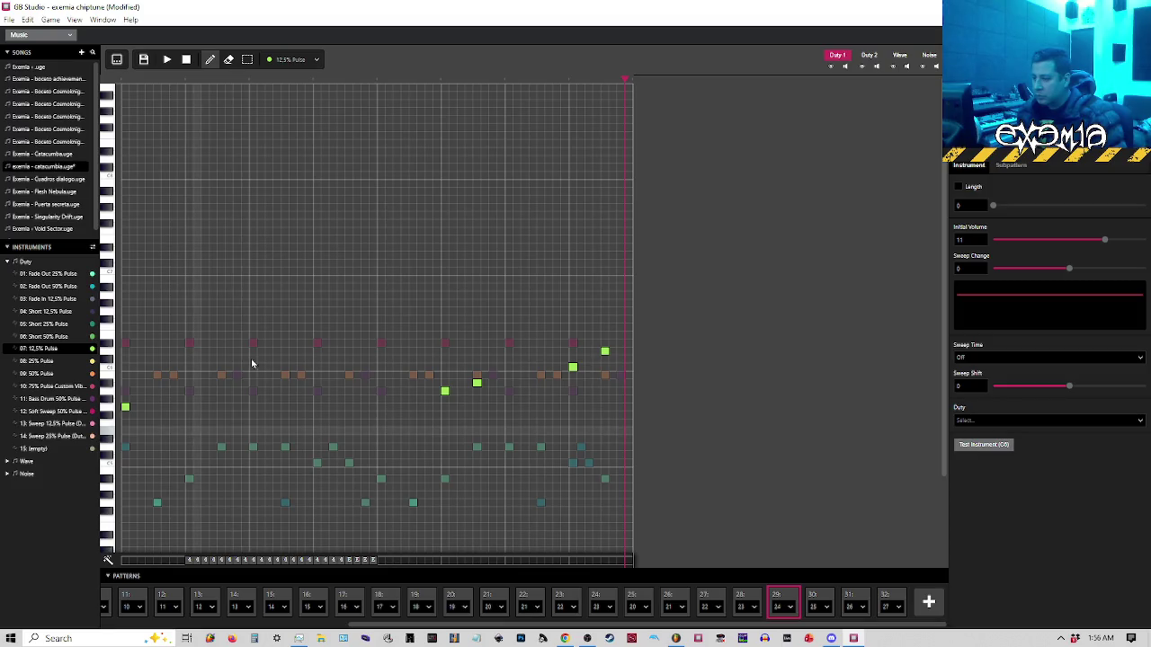
left_click(118, 60)
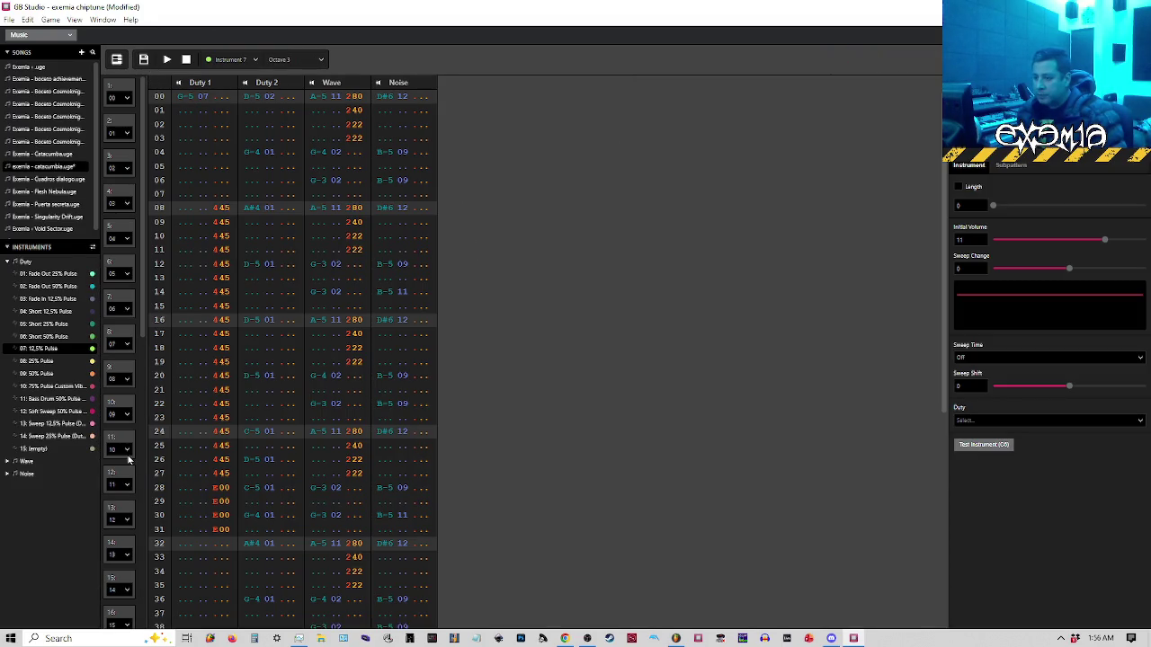
Step through entries 28 and 29 to entry 30, paste the copied lead into Duty 1, and return to piano roll
scroll(135, 447, "down", 5)
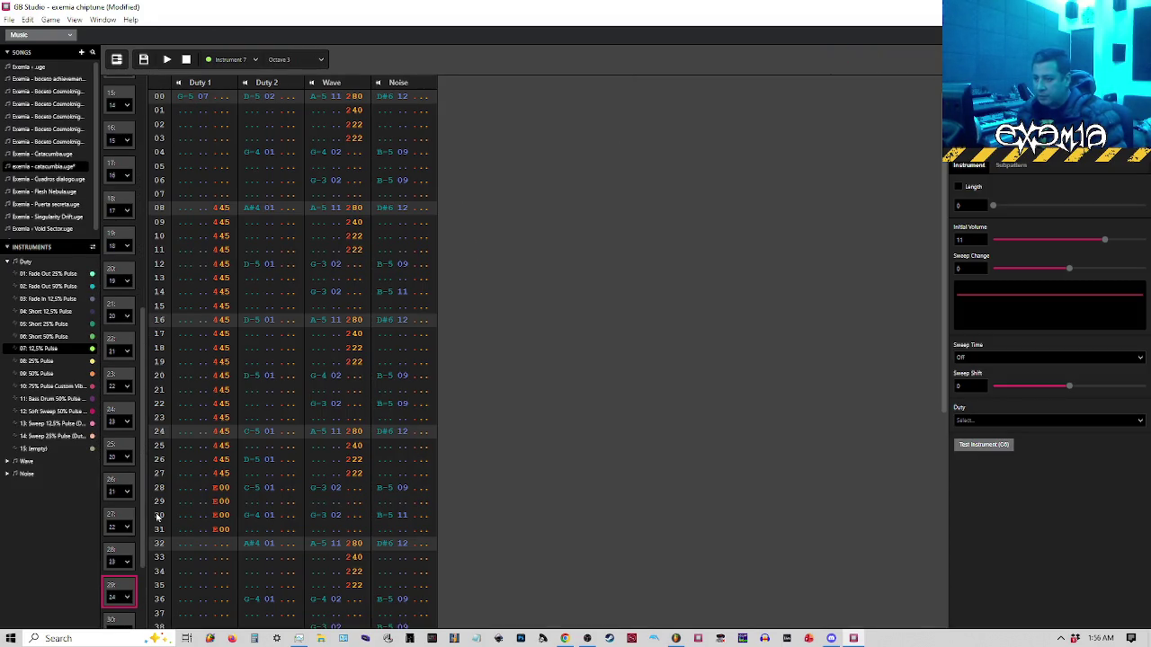
left_click(122, 548)
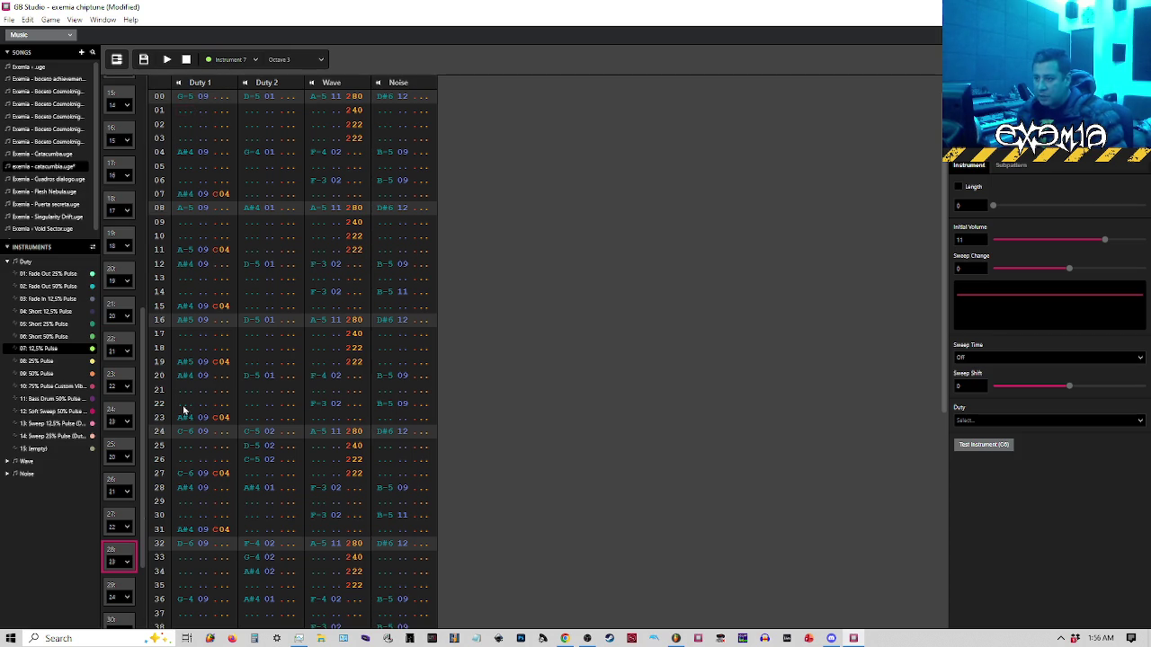
scroll(108, 522, "down", 2)
left_click(113, 469)
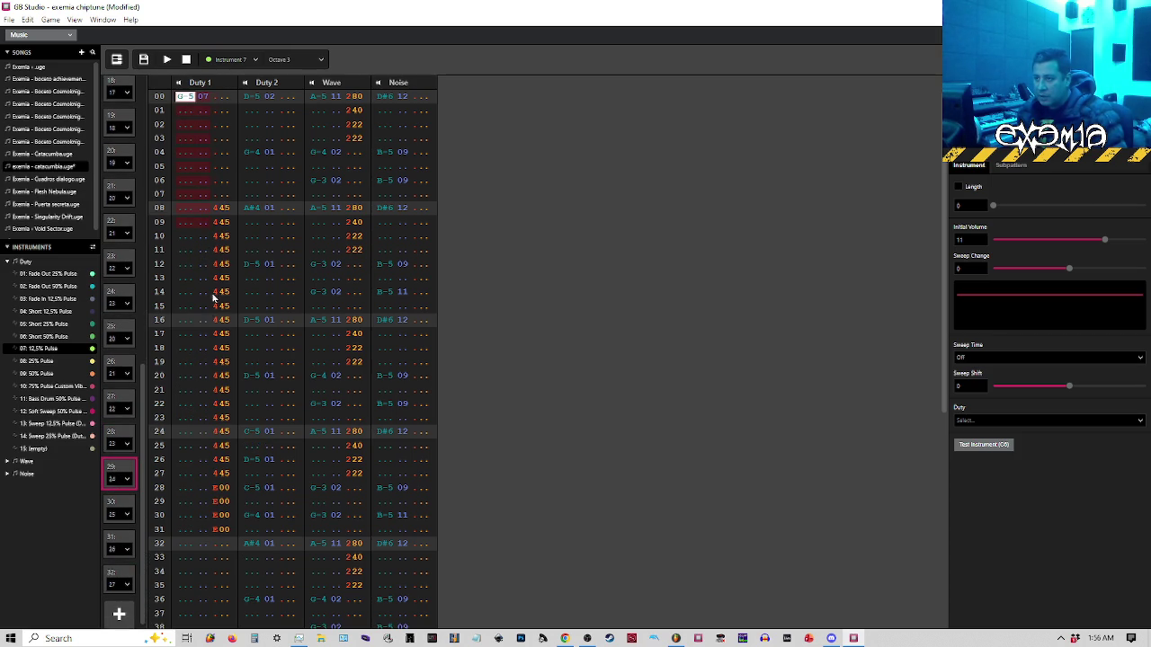
scroll(216, 490, "down", 5)
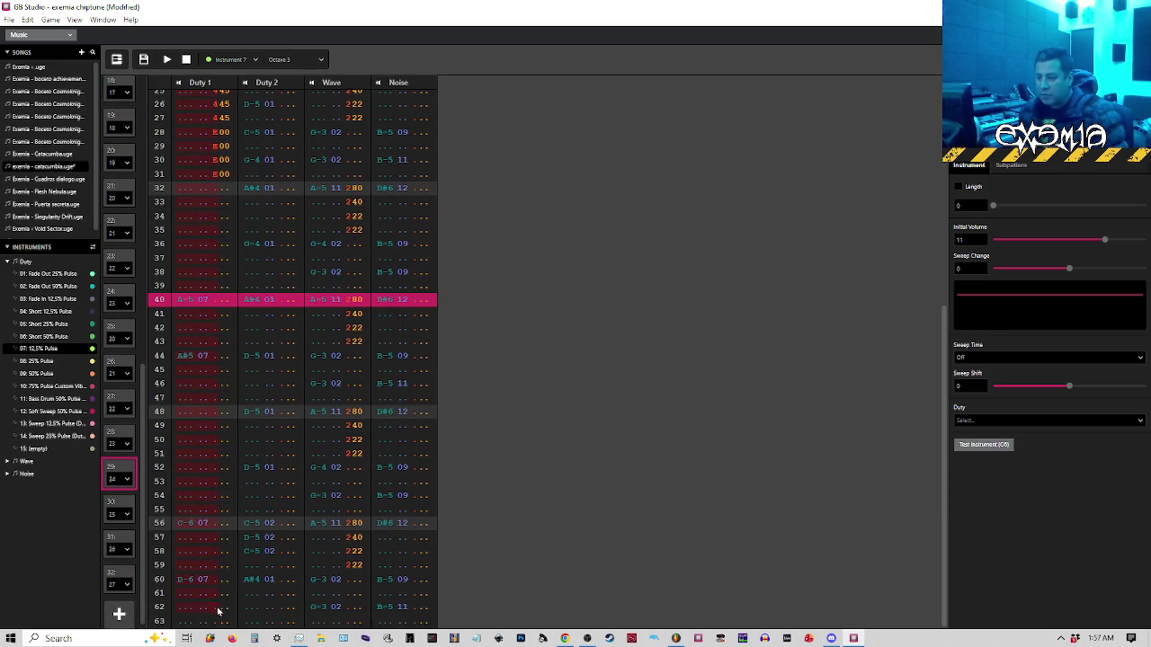
left_click(121, 508)
key("ctrl+v")
left_click(117, 60)
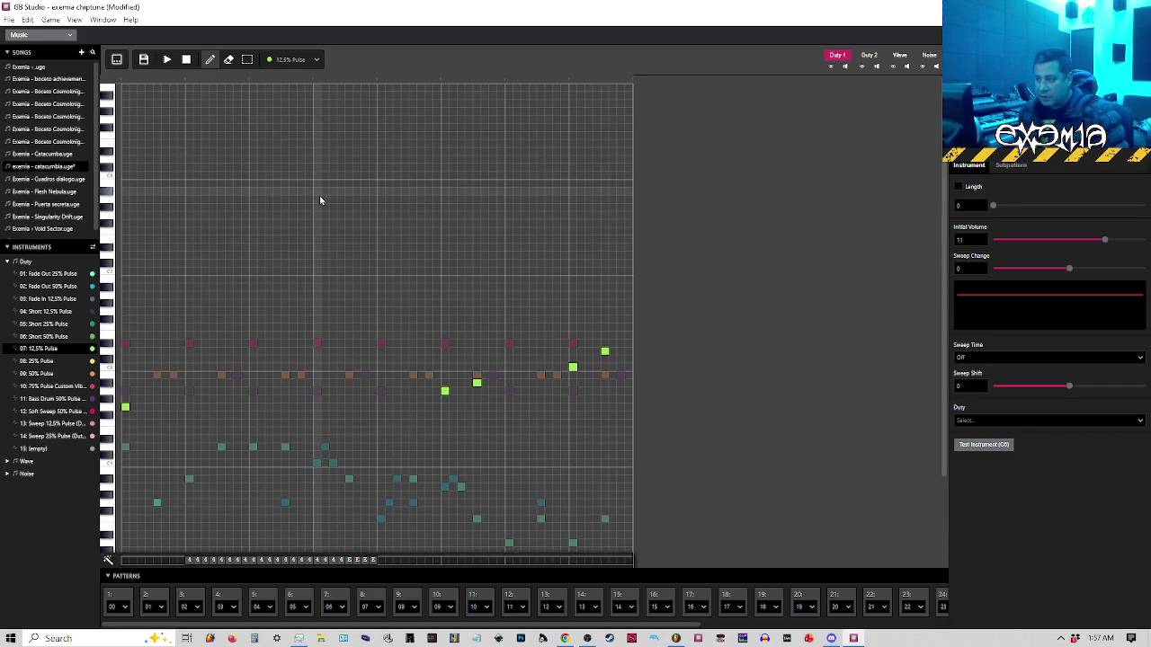
Delete pattern 30's opening lead note, shift two melody notes a row, then show pattern 31 as a tracker grid
key("space")
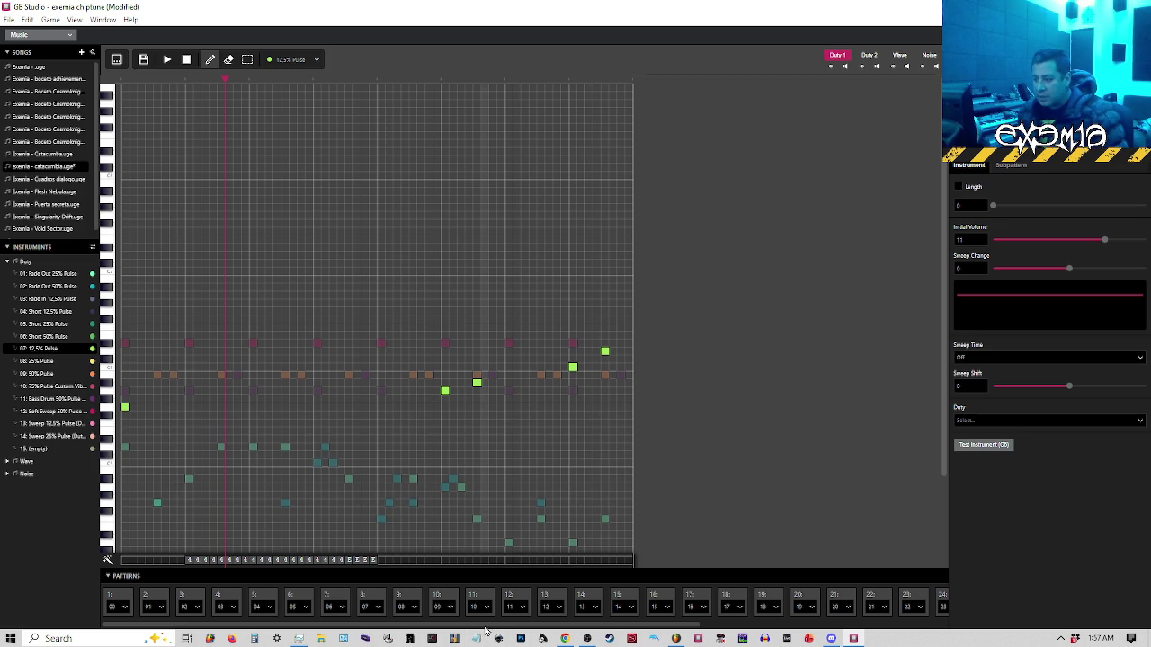
left_click_drag(489, 627, 691, 627)
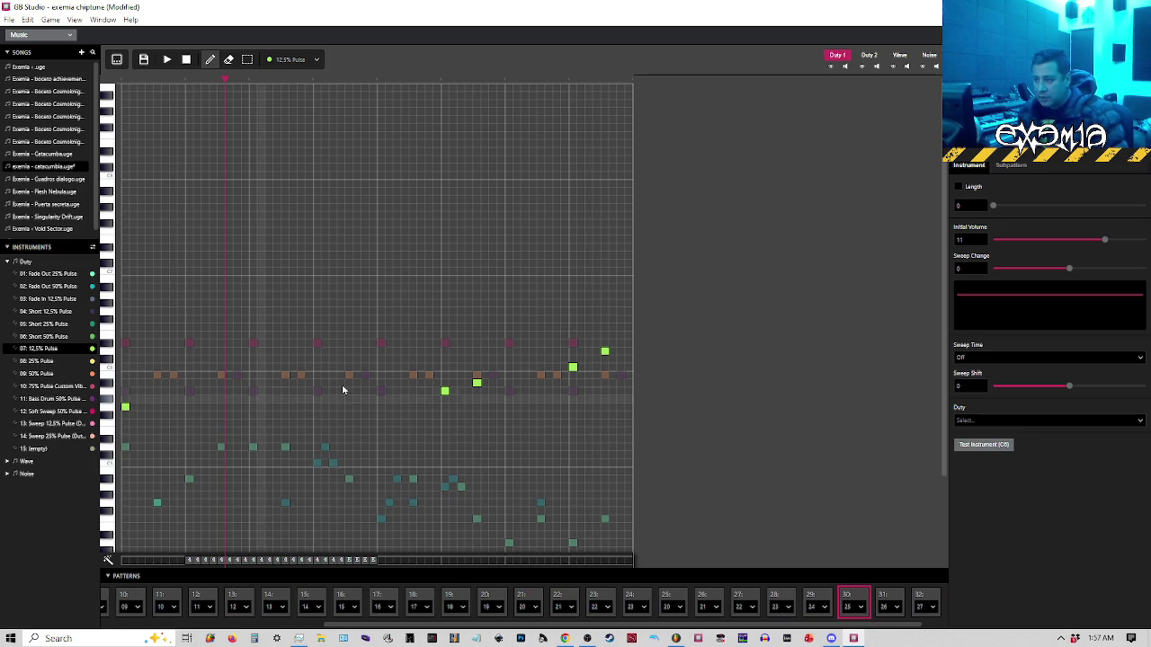
left_click(125, 369)
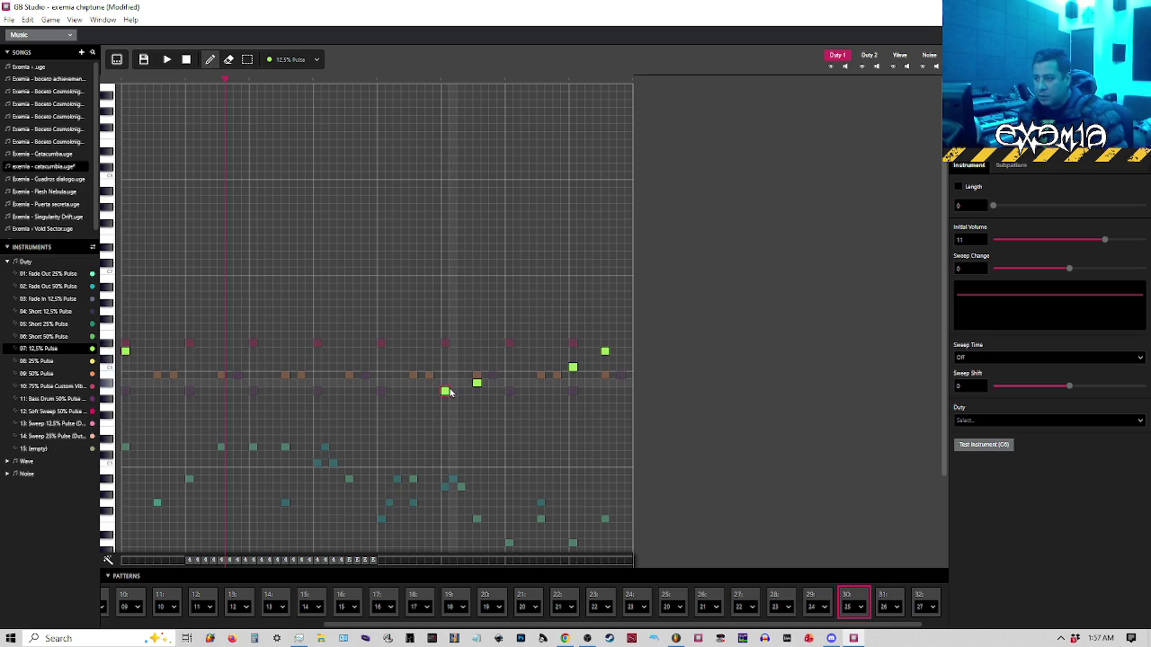
left_click_drag(444, 391, 478, 370)
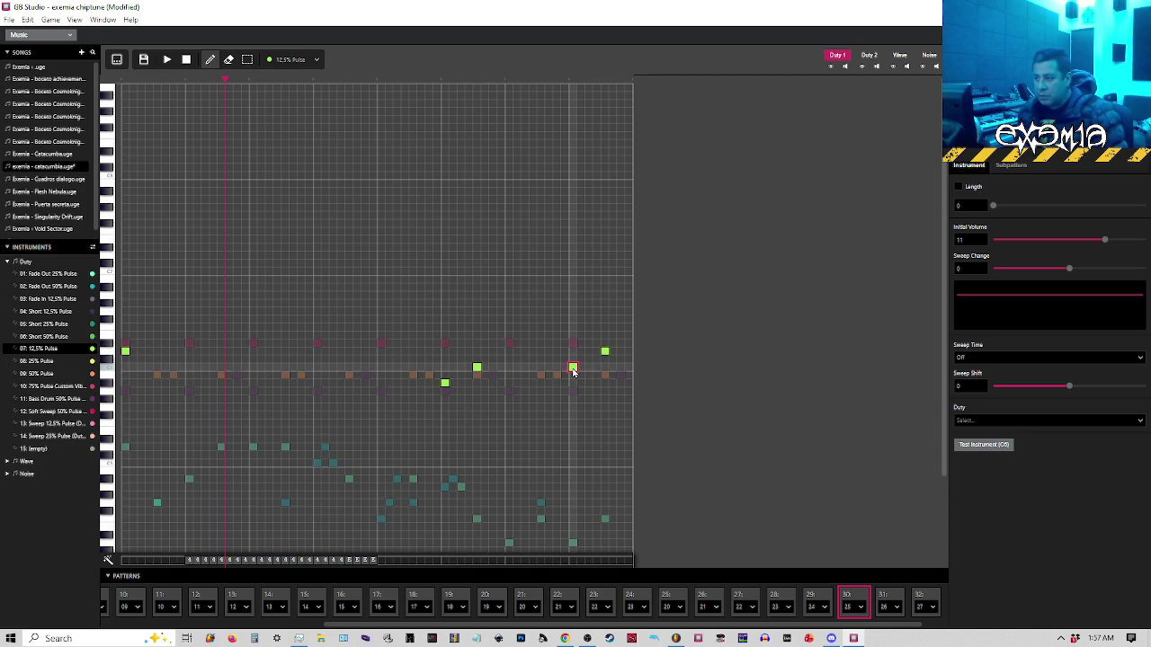
mouse_move(573, 371)
left_mouse_down()
mouse_move(570, 385)
mouse_move(604, 349)
mouse_move(603, 329)
left_mouse_up()
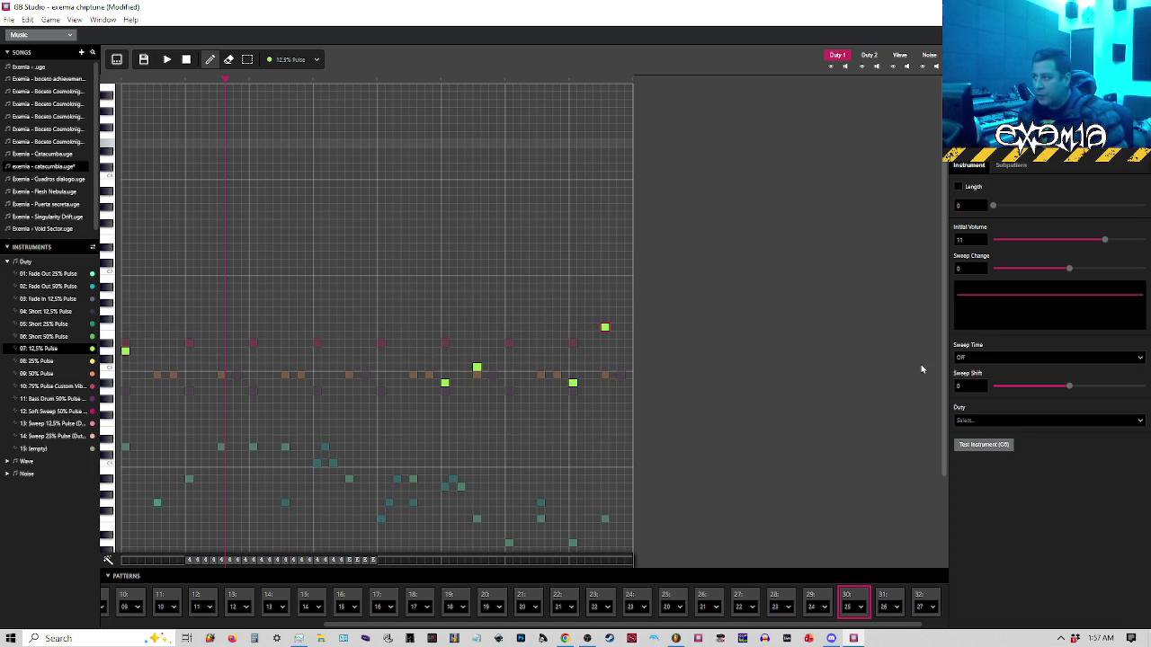
left_click(884, 600)
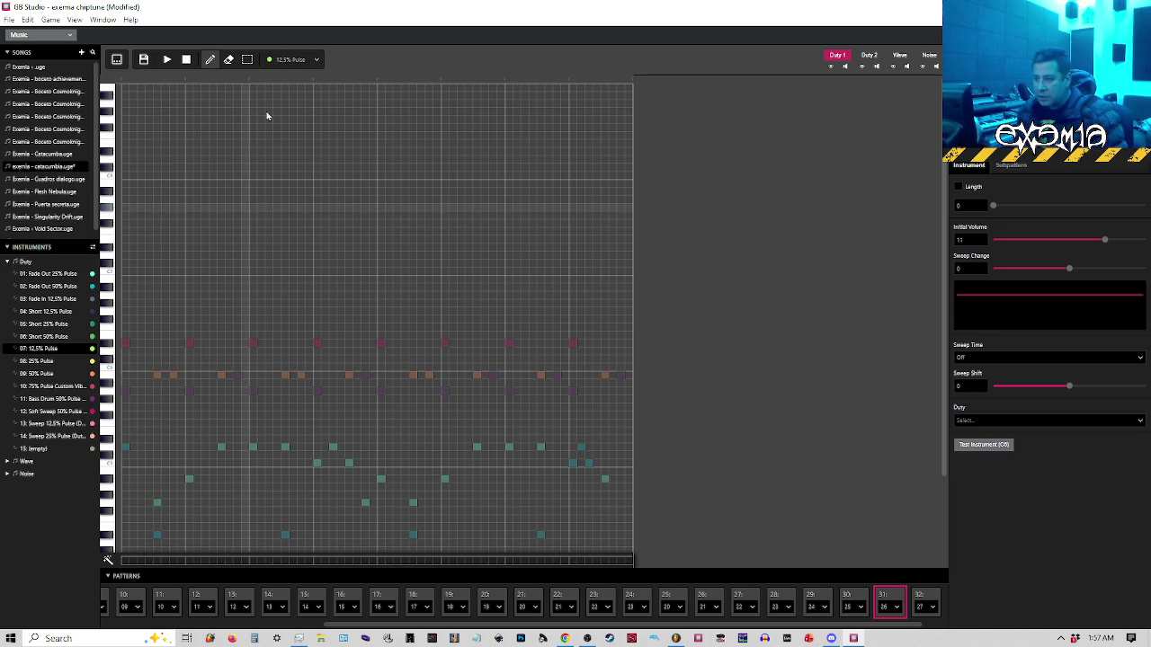
left_click(116, 59)
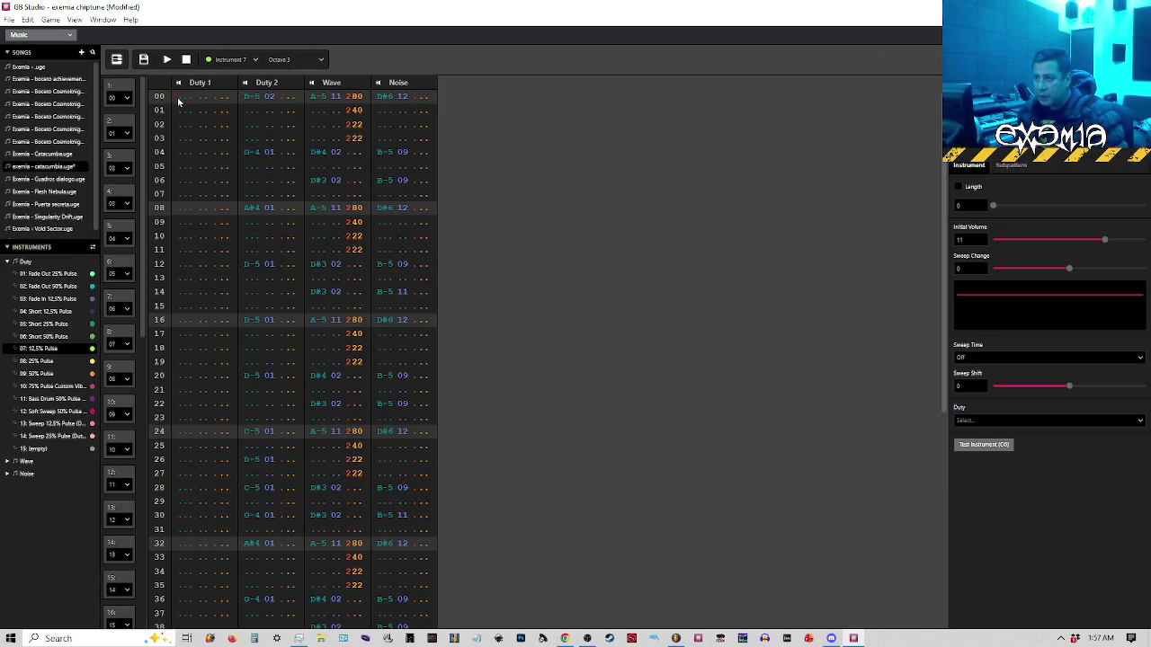
Add a lead note at the pattern start, raise the mid-pattern note, and add a final note at the end
left_click(119, 59)
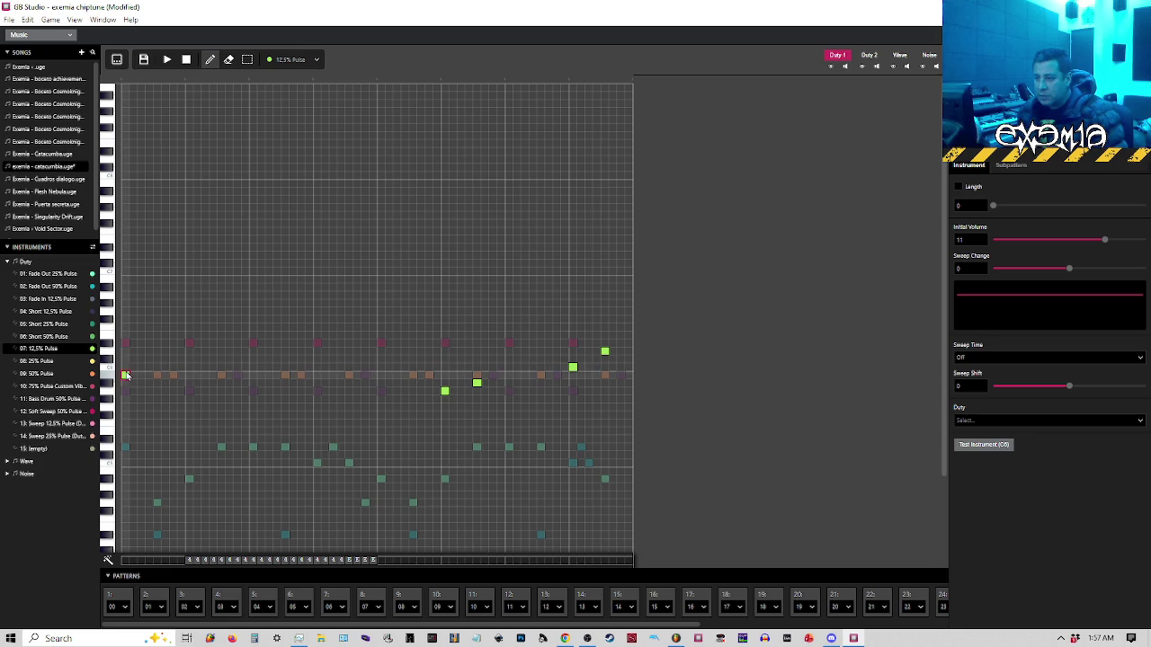
left_click(127, 367)
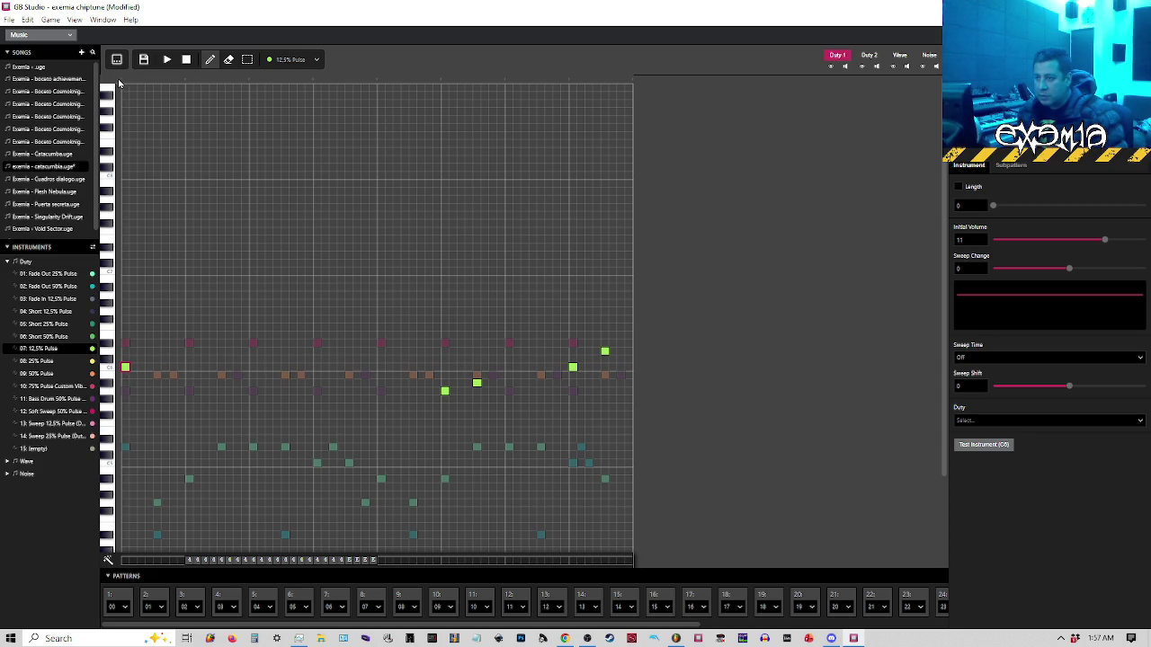
key("space")
key("space")
left_click_drag(442, 397, 443, 374)
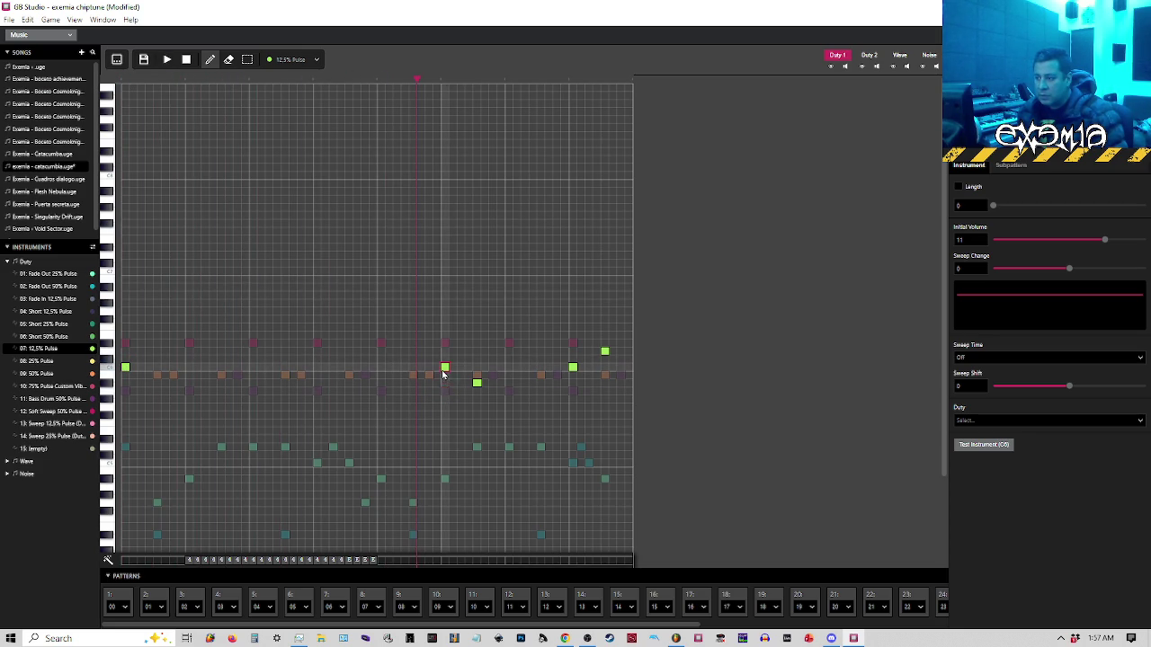
left_click(477, 352)
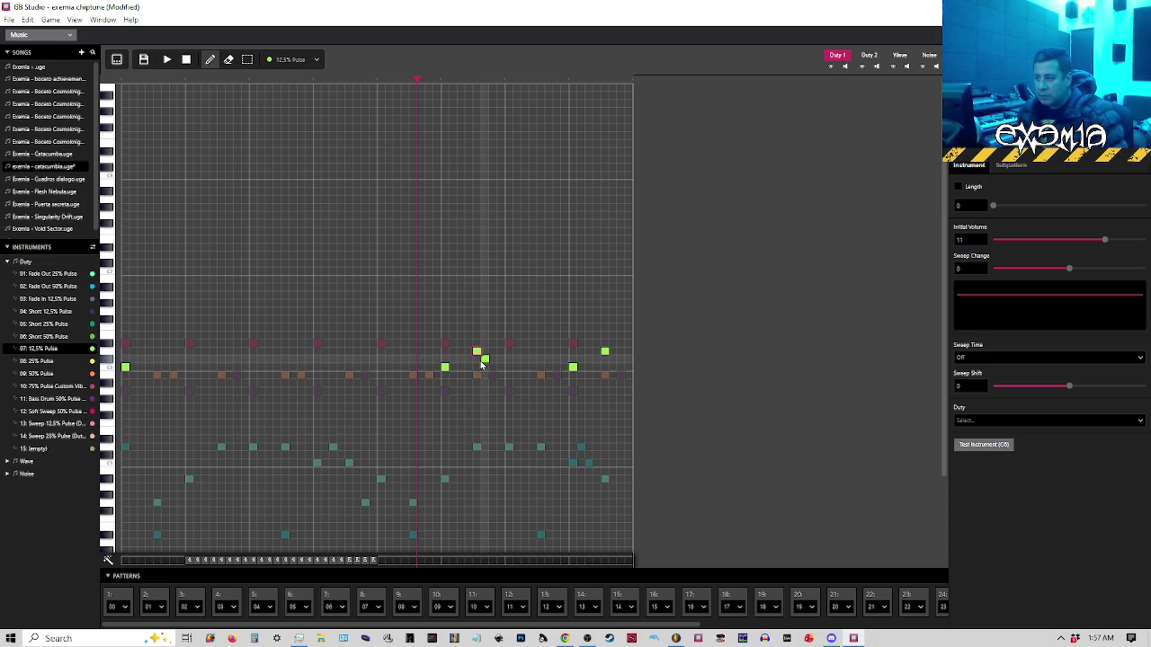
left_click(573, 367)
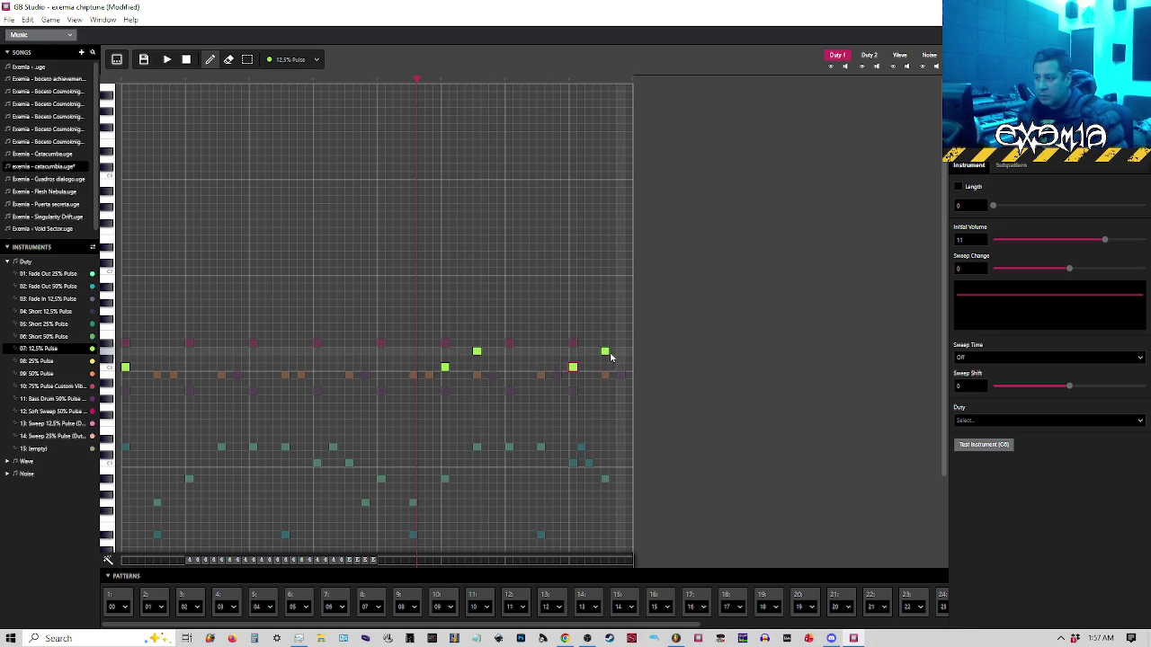
left_click(605, 352)
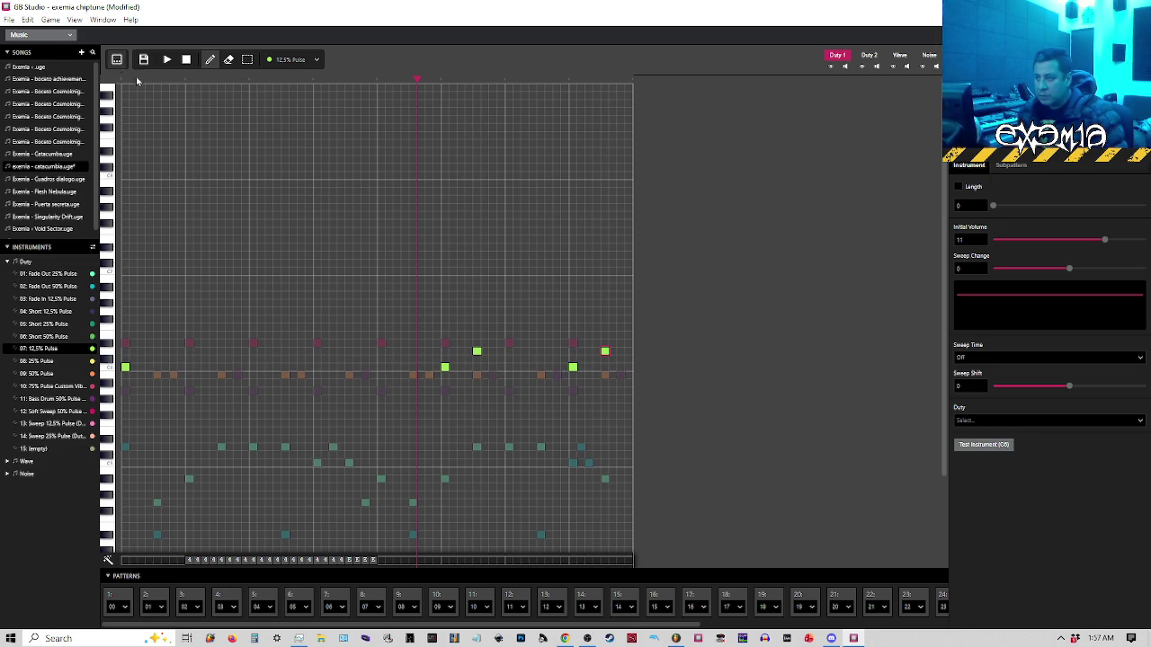
Check pattern 32 in the tracker grid, then return the song to the piano roll
left_click(117, 60)
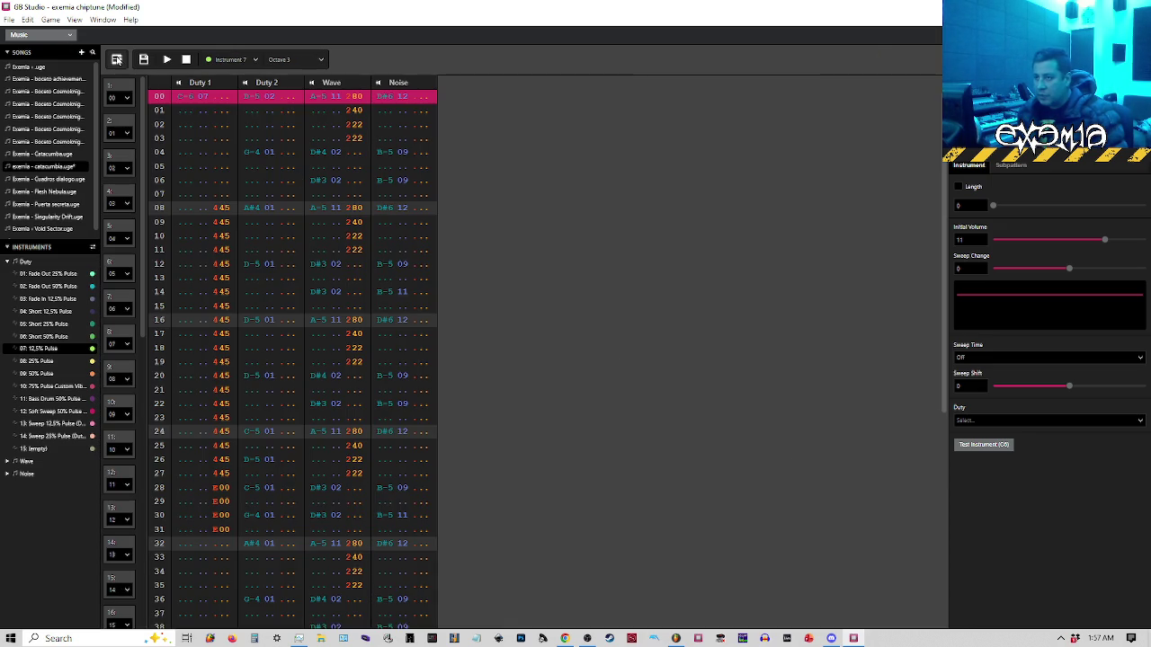
left_click(117, 59)
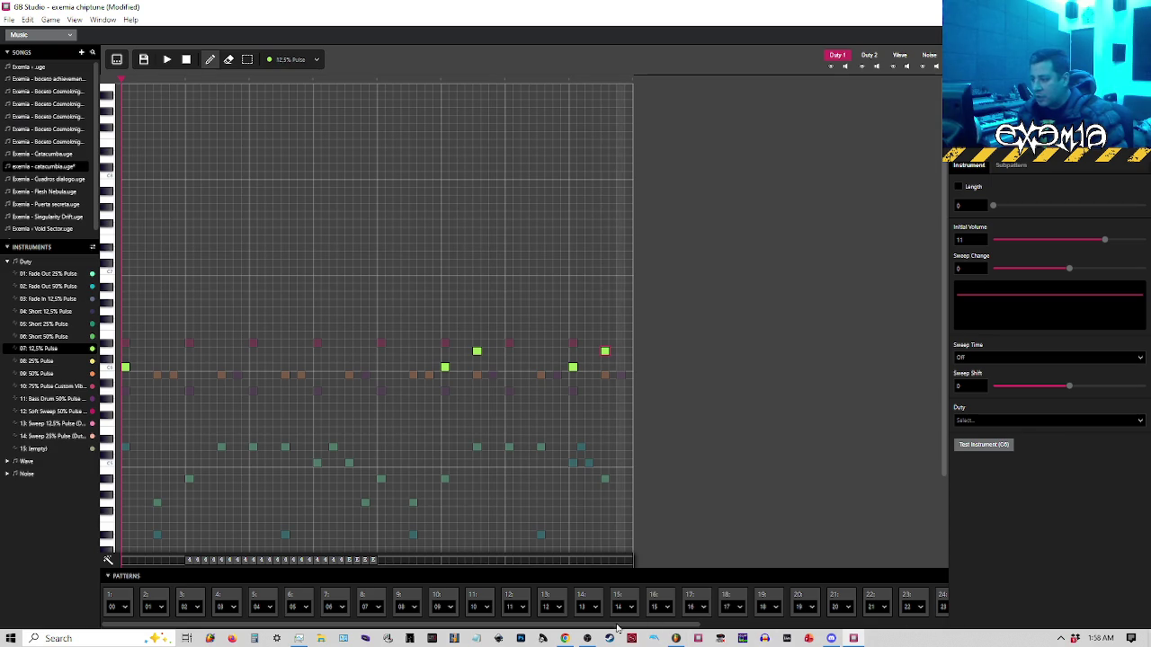
left_click(890, 598)
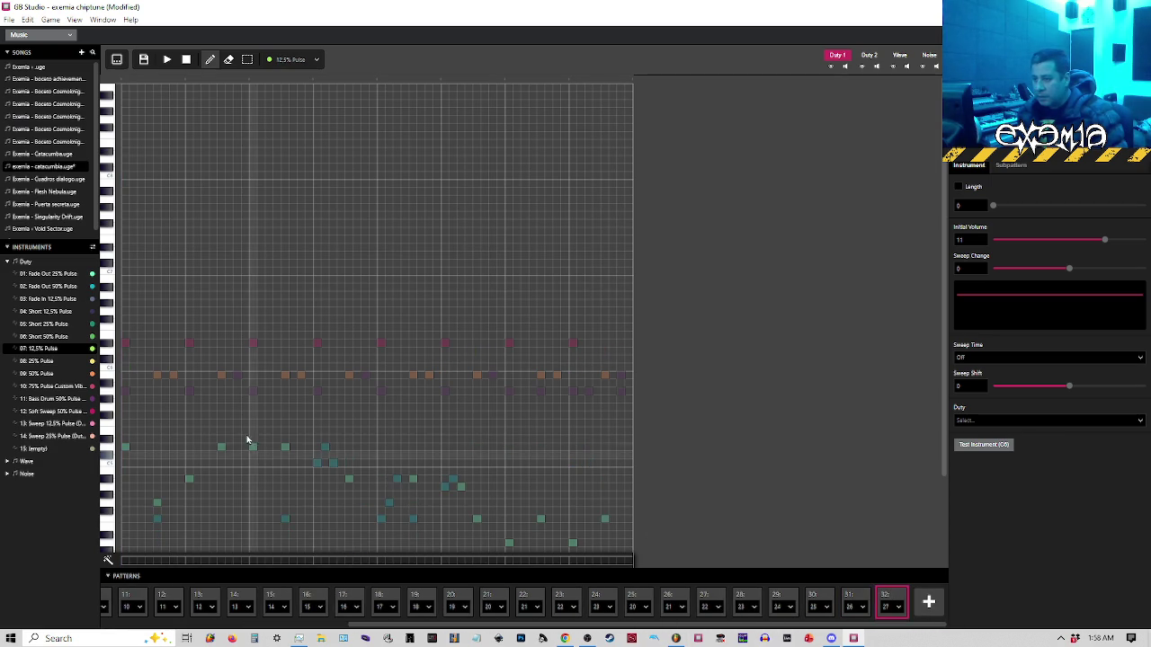
left_click(116, 59)
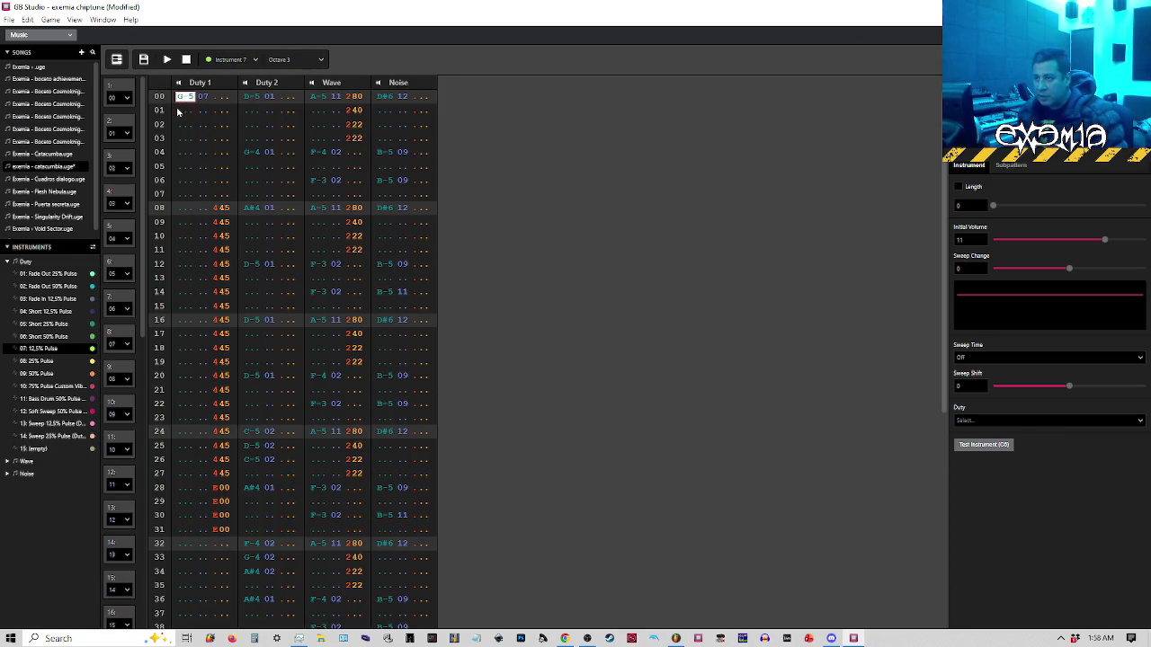
left_click(118, 60)
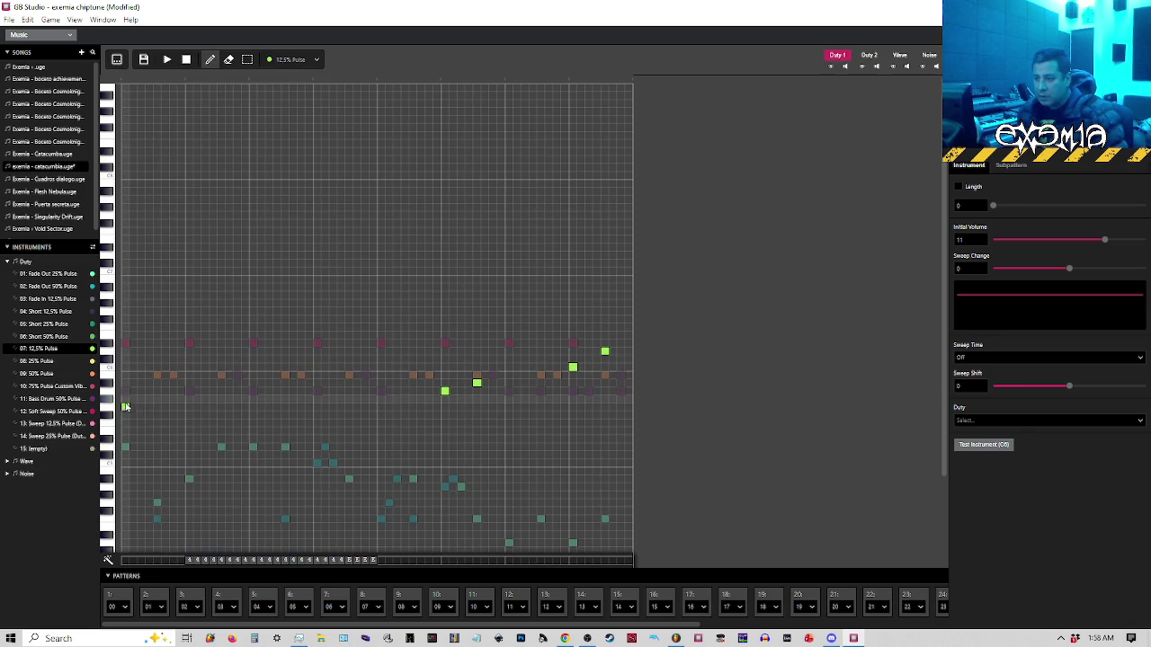
Raise the first two Duty 1 notes and add closing notes, ending with a low note
mouse_move(123, 370)
left_mouse_down()
mouse_move(123, 310)
mouse_move(124, 349)
left_mouse_up()
left_click_drag(443, 392, 442, 384)
left_click(445, 392)
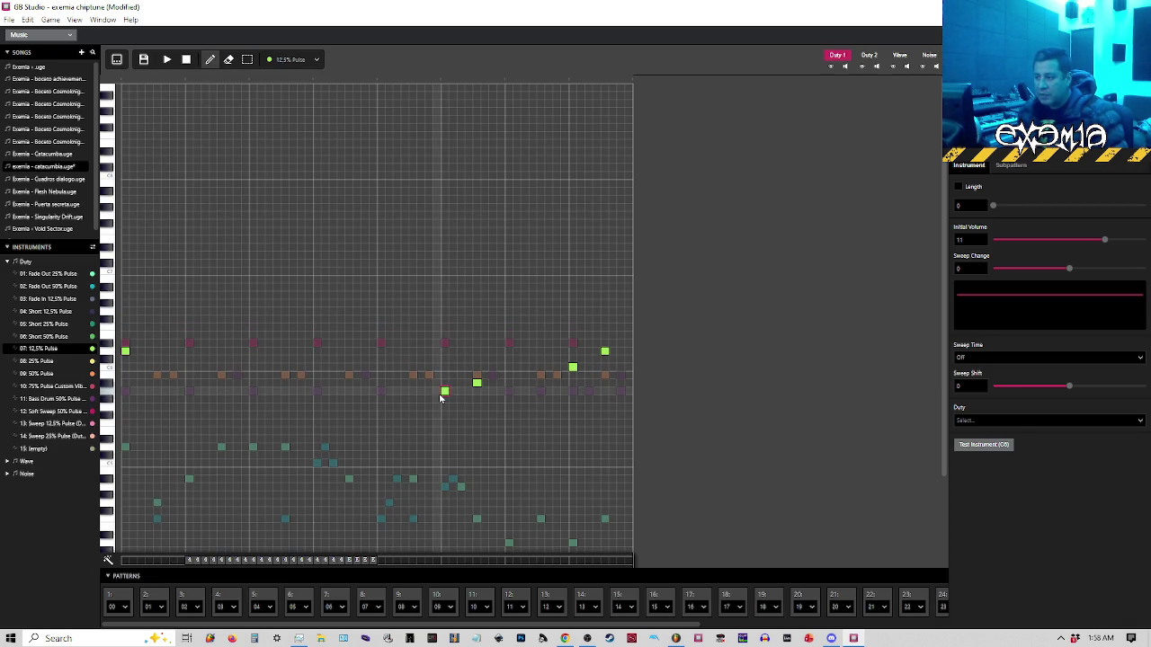
left_click(572, 385)
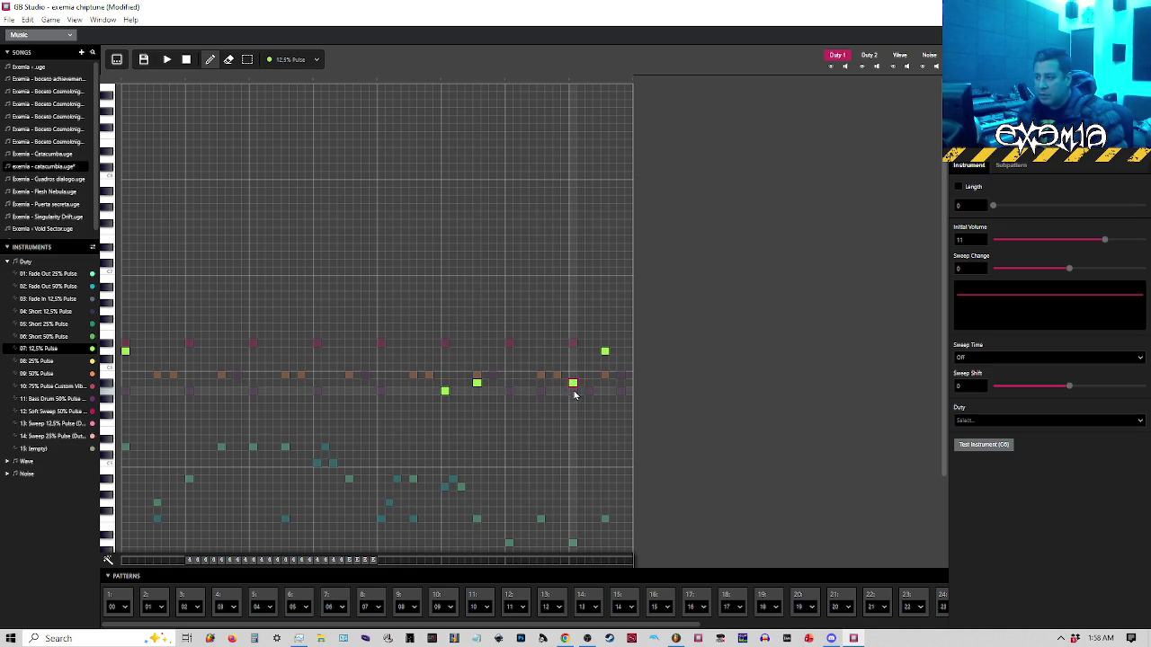
left_click(588, 384)
left_click(604, 392)
left_click(620, 423)
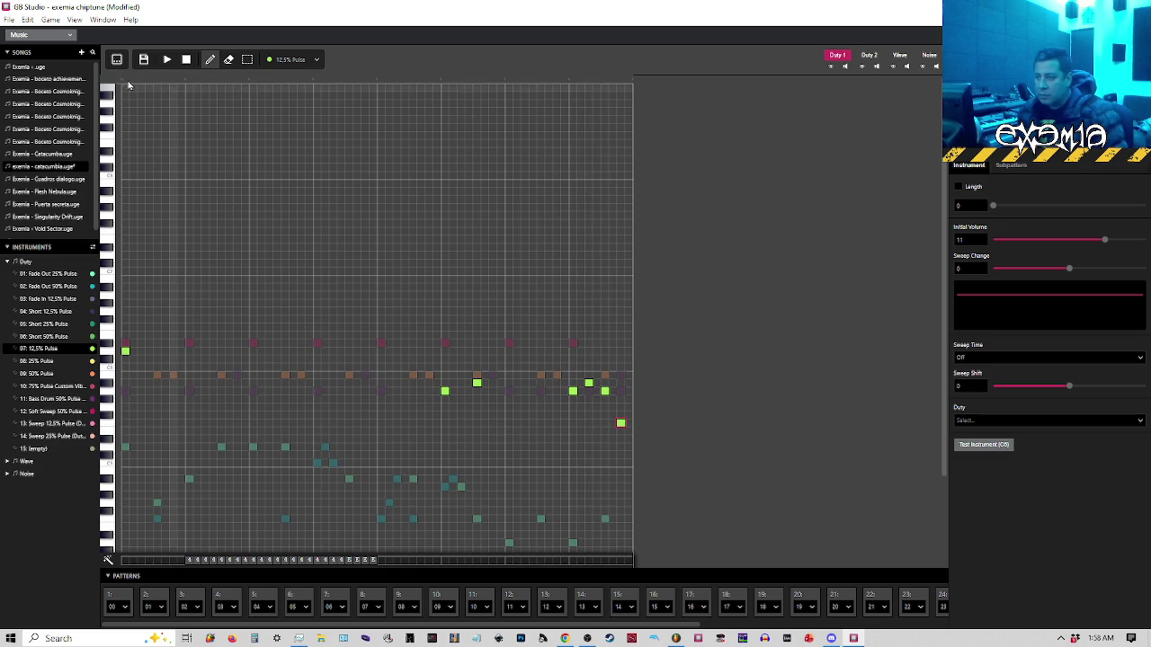
Play back the closing patterns from slots 28 and 29 to hear the reworked melody
left_click_drag(641, 627, 902, 617)
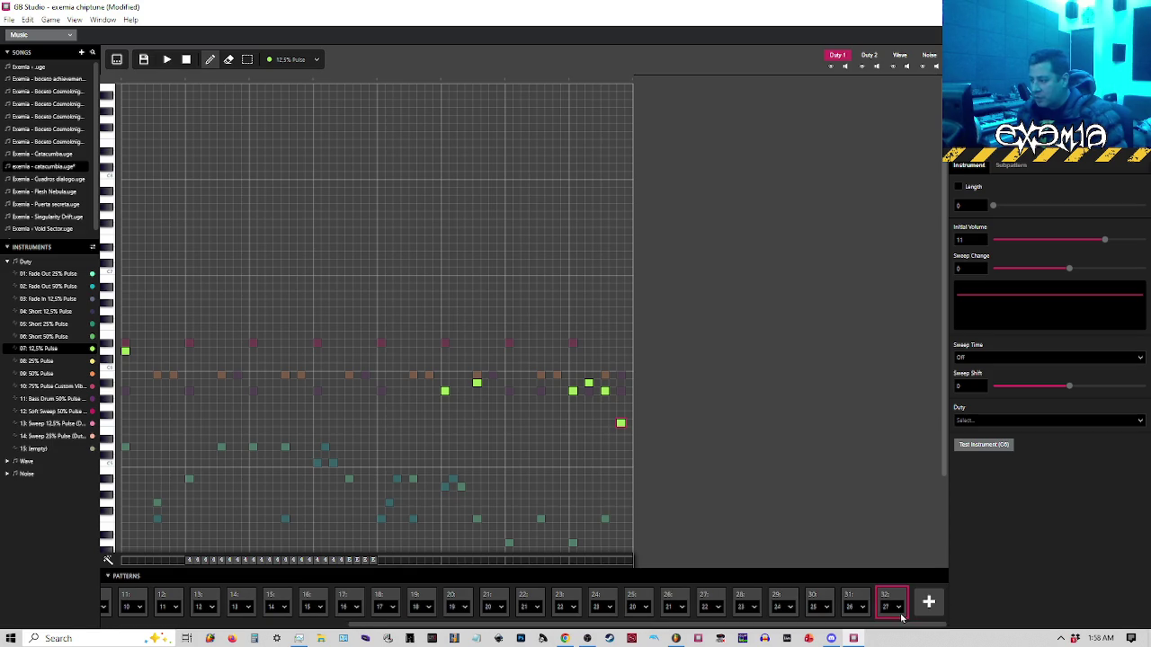
left_click(750, 598)
left_click(777, 597)
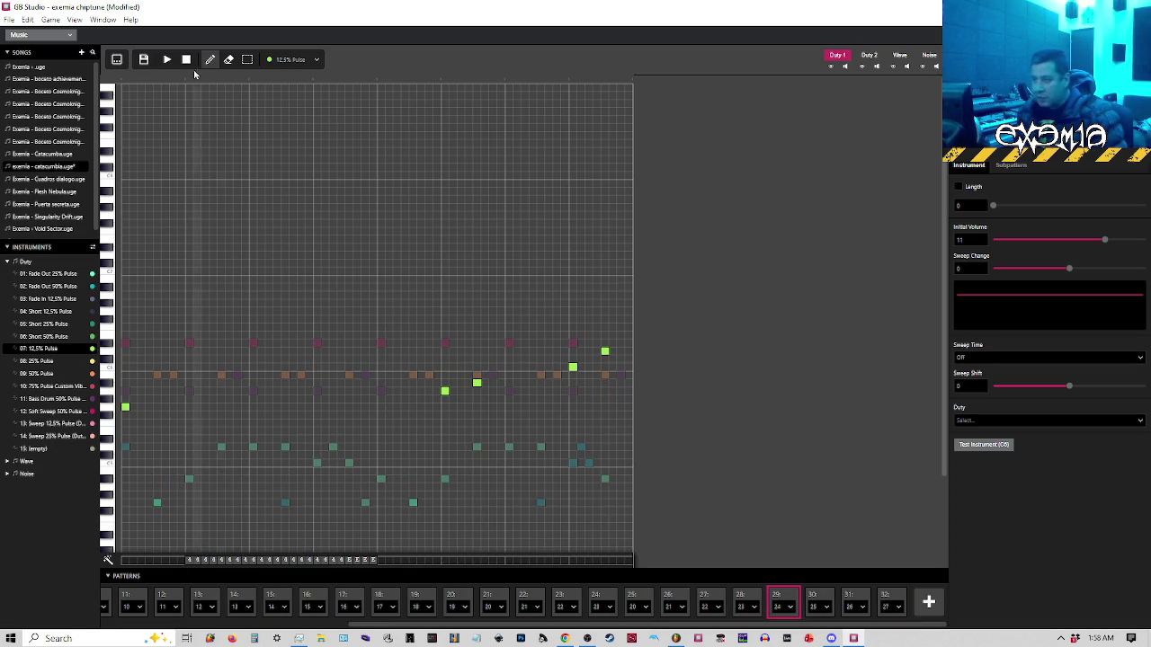
key("space")
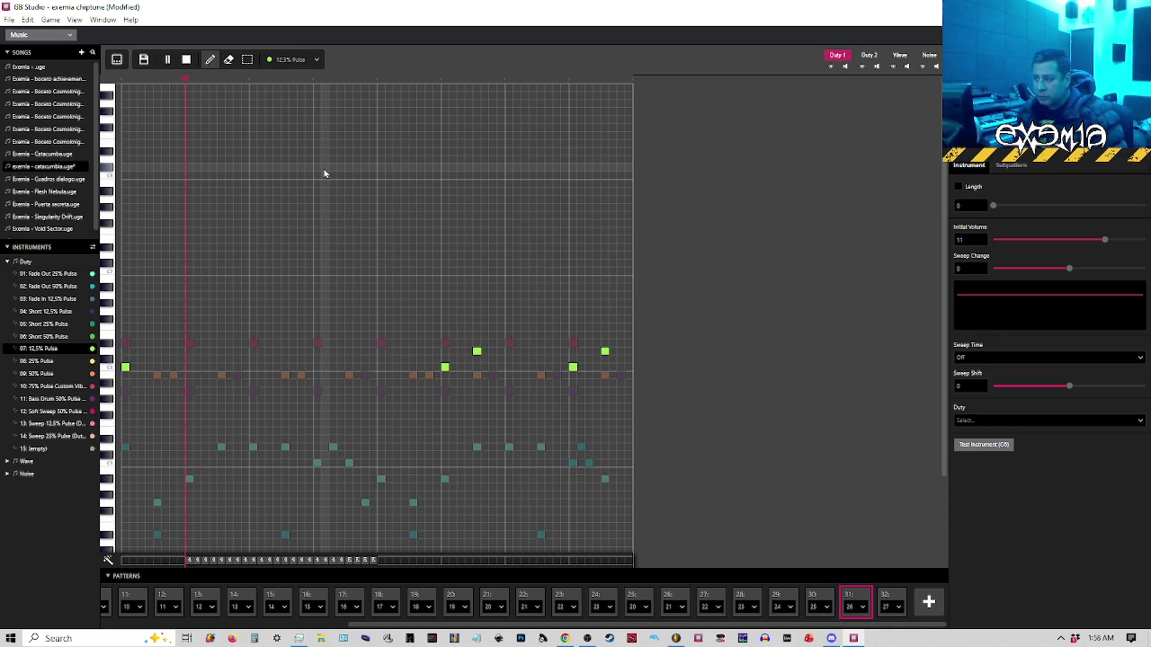
key("space")
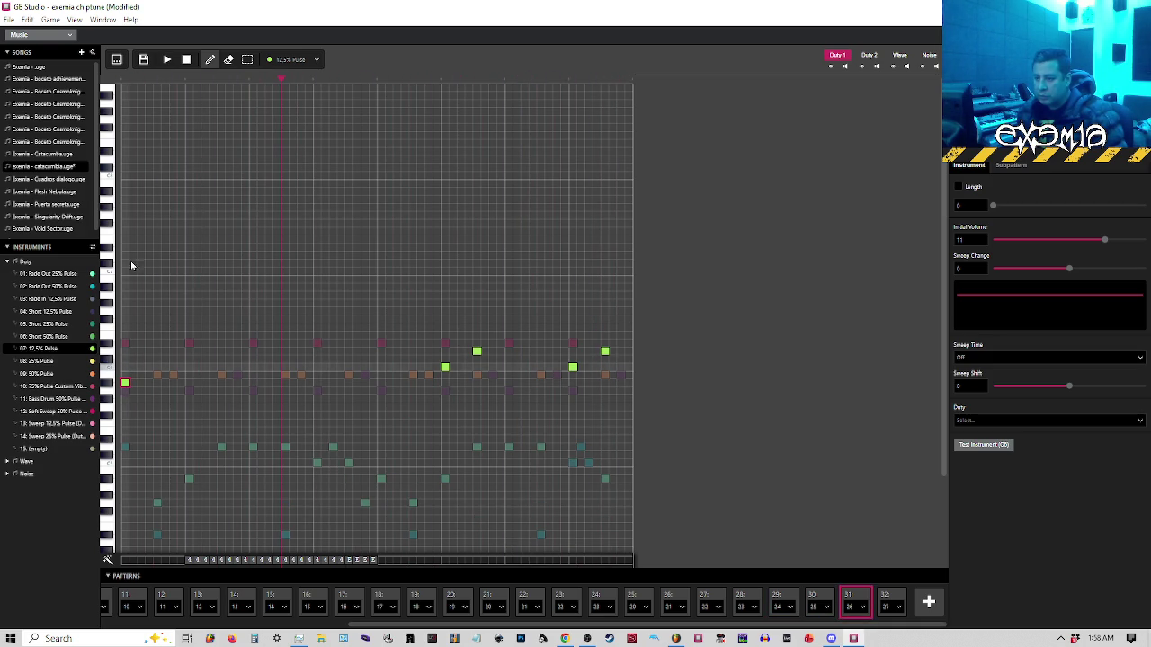
key("space")
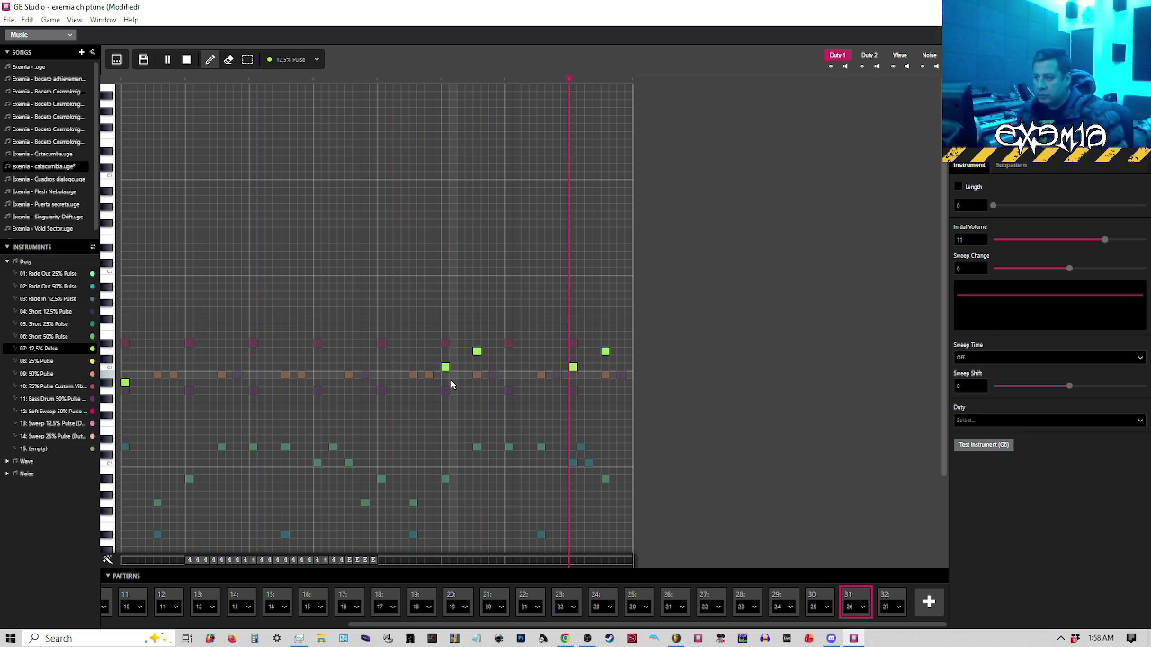
Move the last pattern's first melody note to a new pitch and replay it, then revisit slots 30 and 29
left_click(855, 596)
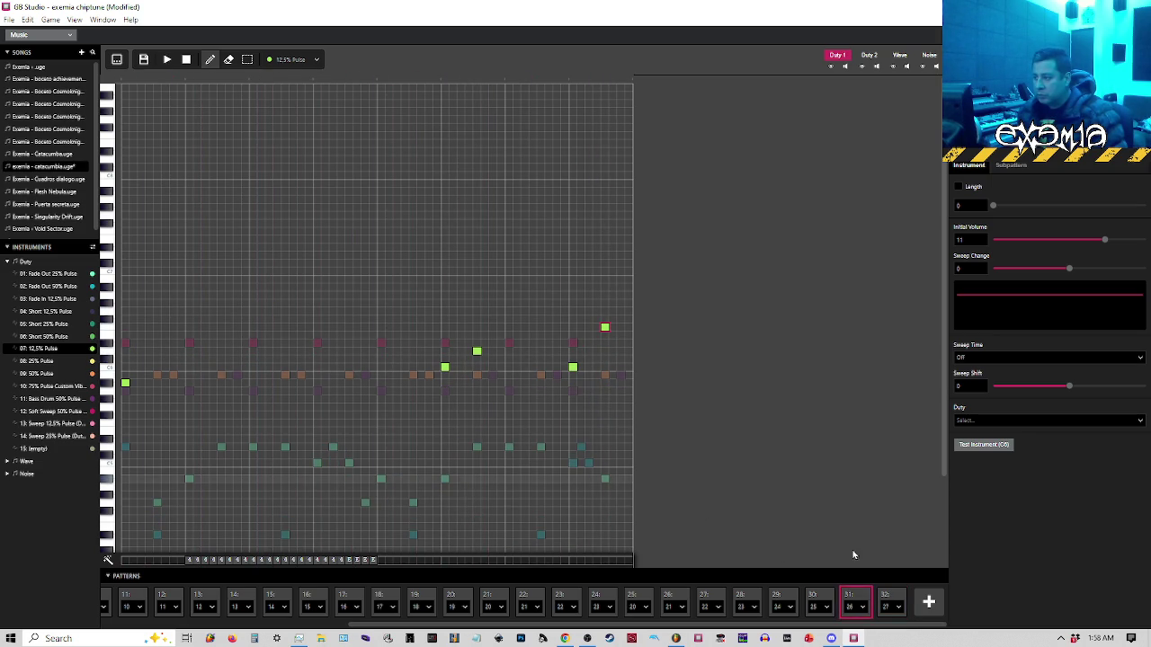
left_click(887, 598)
left_click(128, 385)
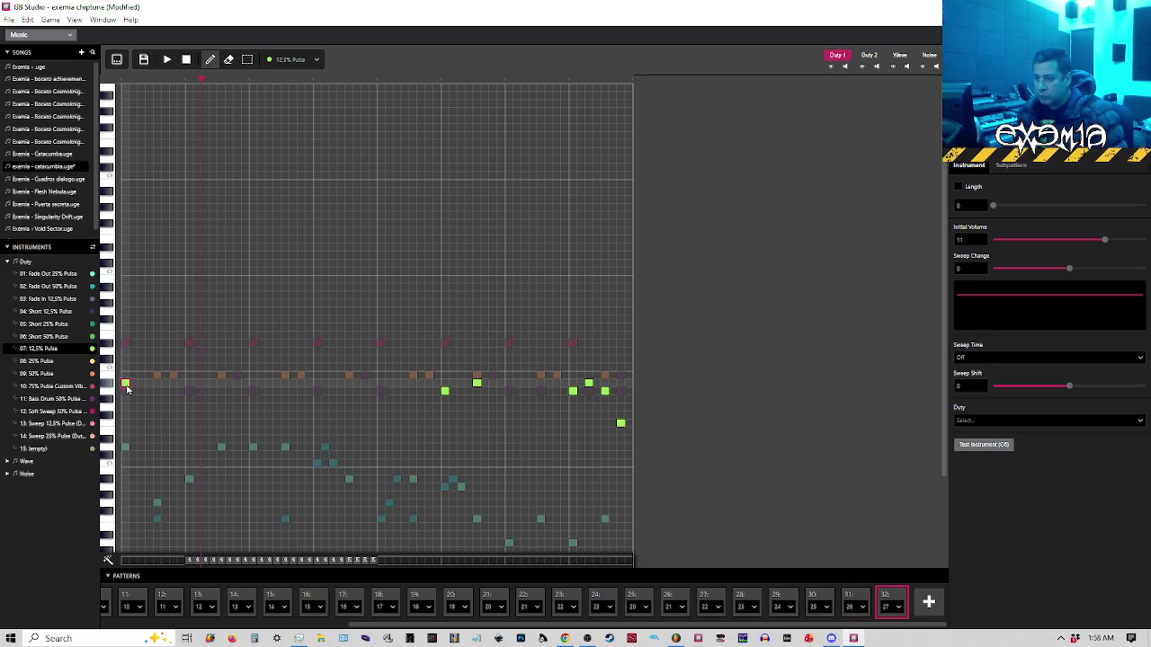
left_click(127, 367)
key("space")
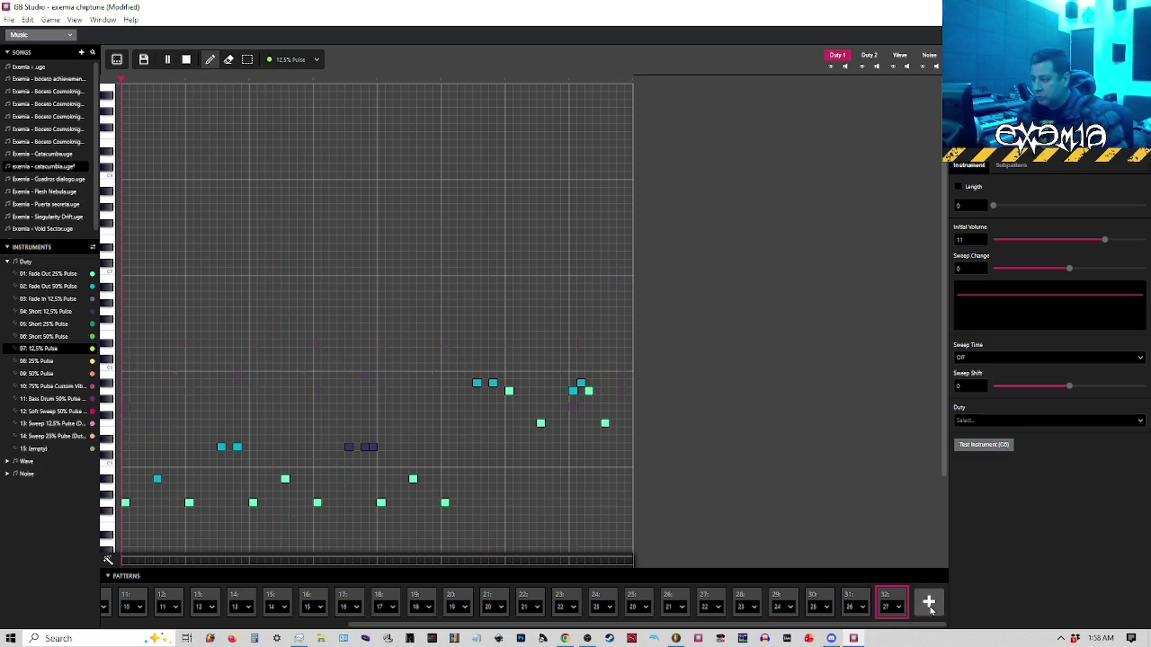
left_click(816, 597)
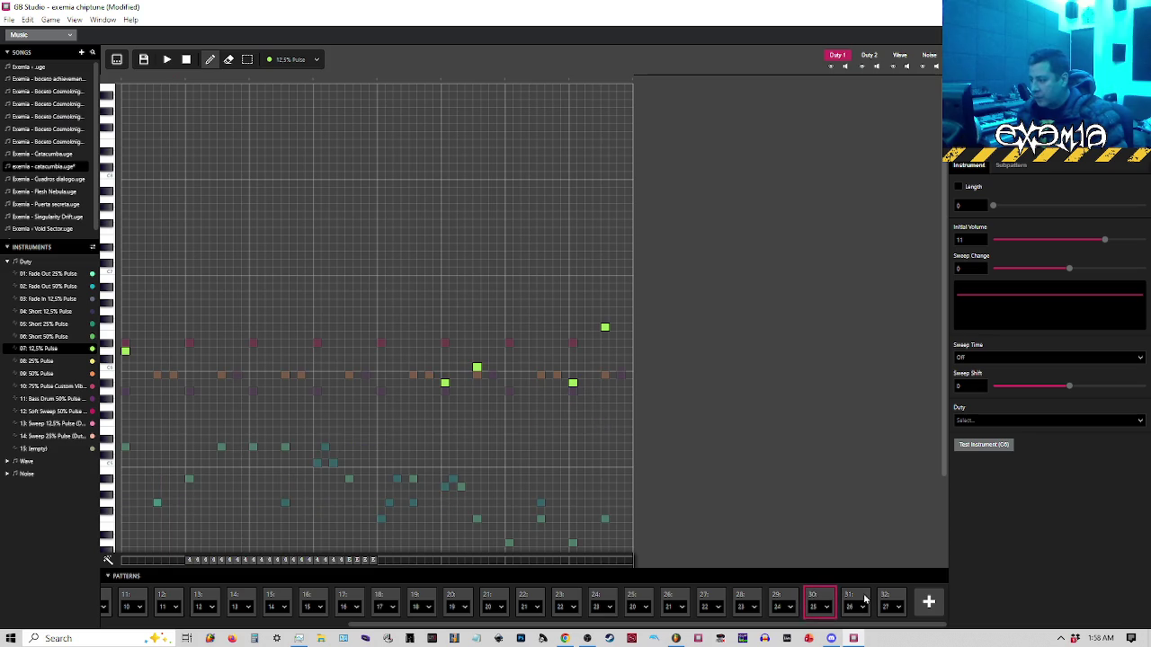
left_click(789, 600)
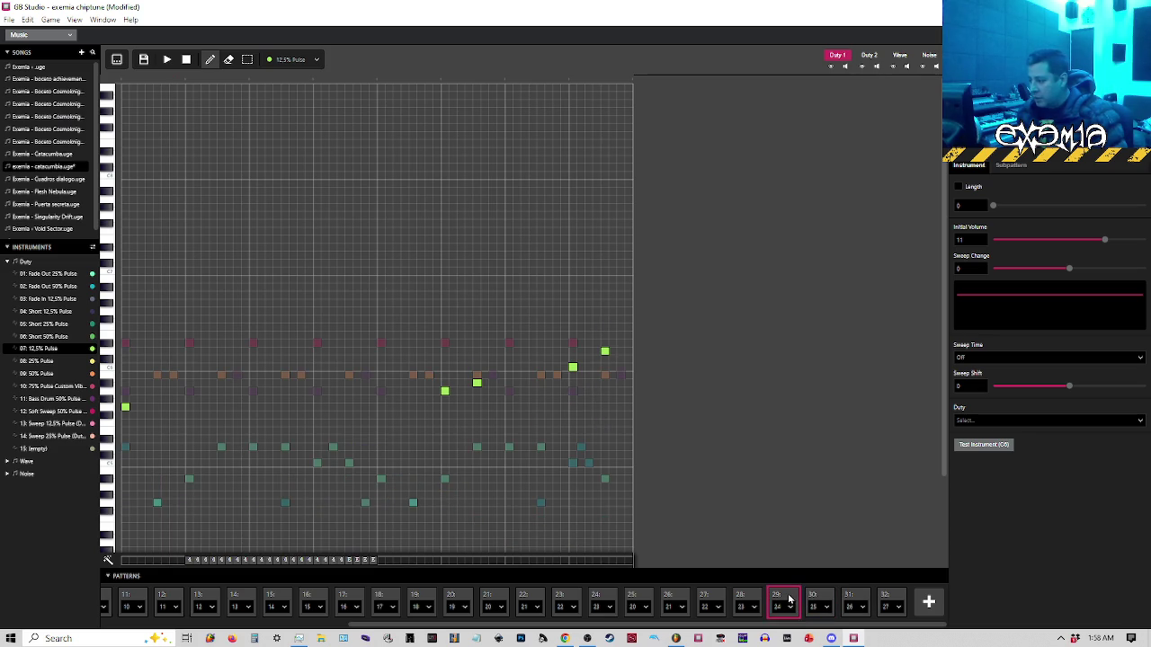
Add slots 33 and 34 to the song, assigned patterns 24 and 25
left_click(926, 604)
left_click(936, 607)
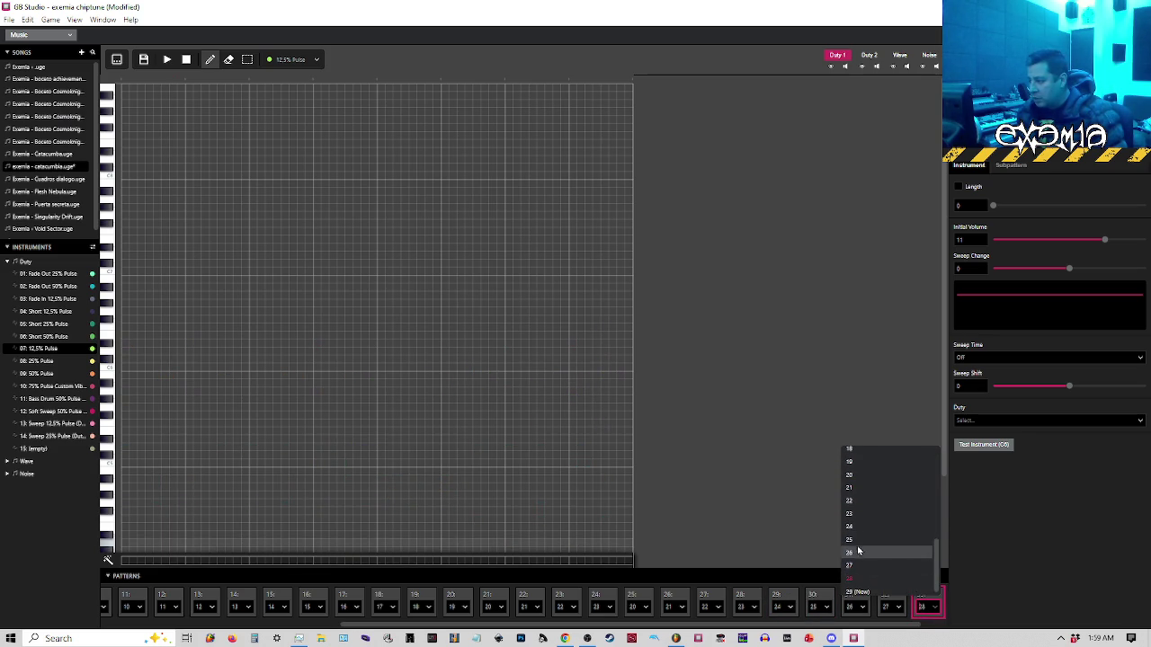
left_click(867, 527)
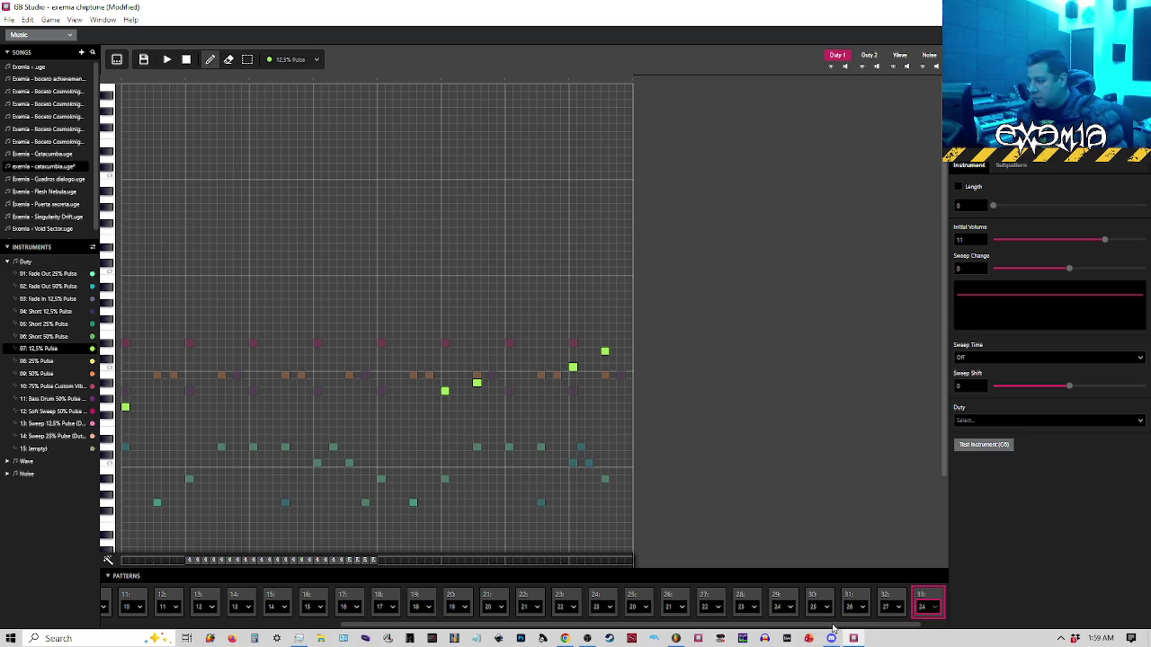
left_click(927, 600)
left_click(930, 609)
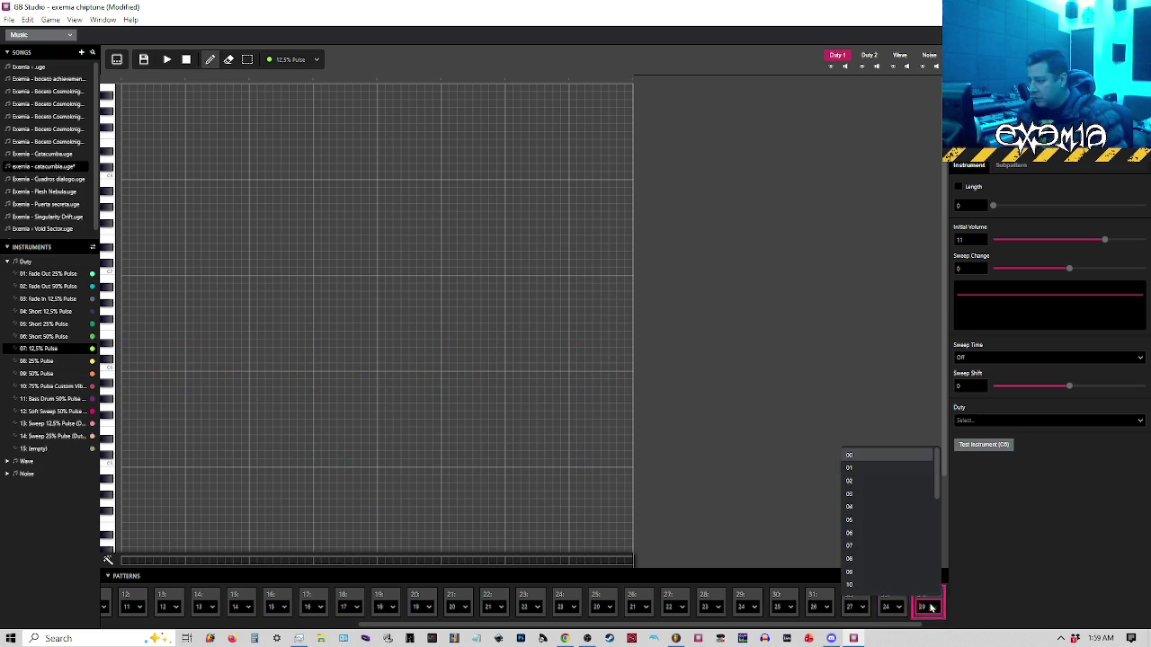
scroll(883, 561, "down", 5)
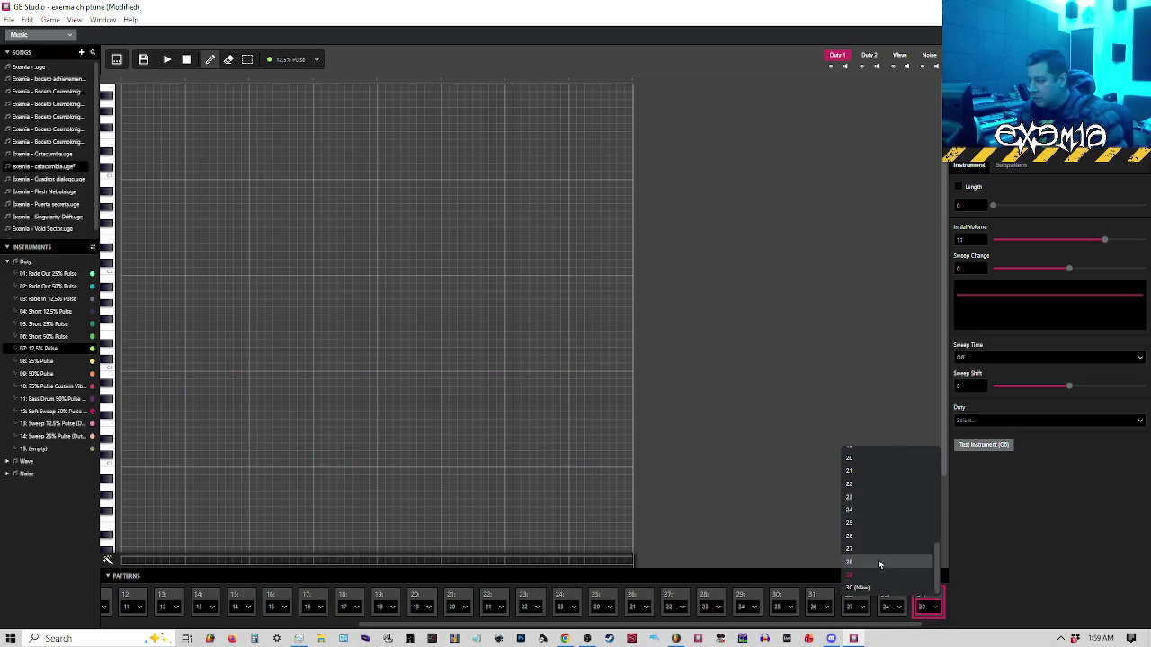
left_click(871, 529)
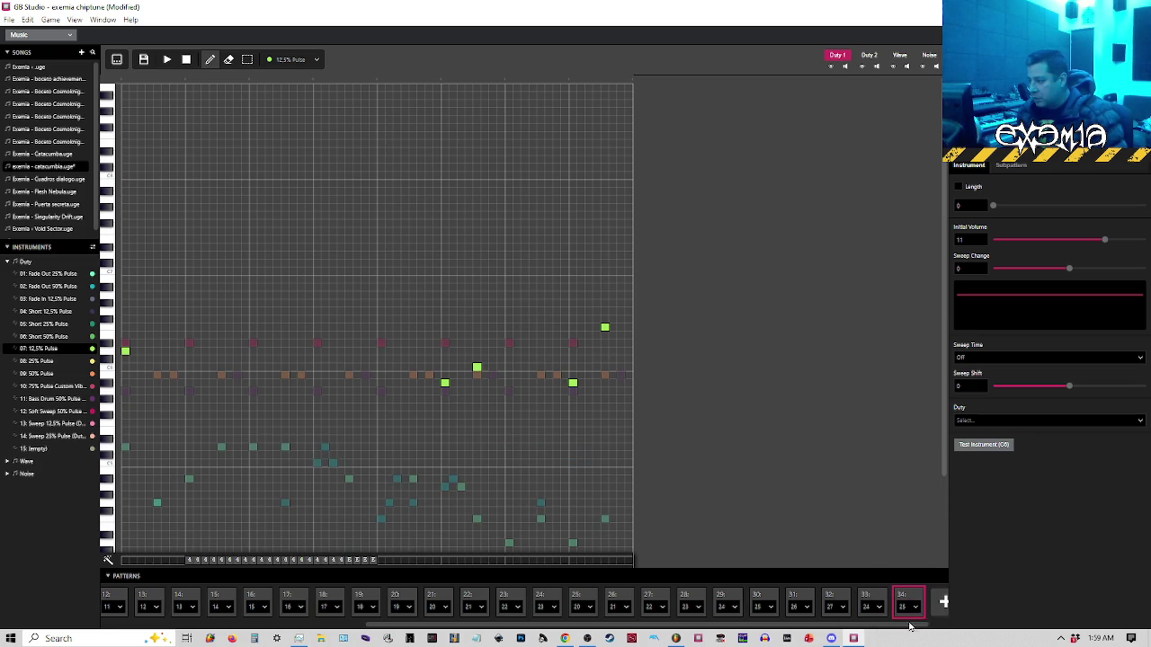
Add slots 35 and 36, assigned patterns 26 and 27
left_click(927, 600)
left_click(931, 608)
scroll(894, 558, "down", 5)
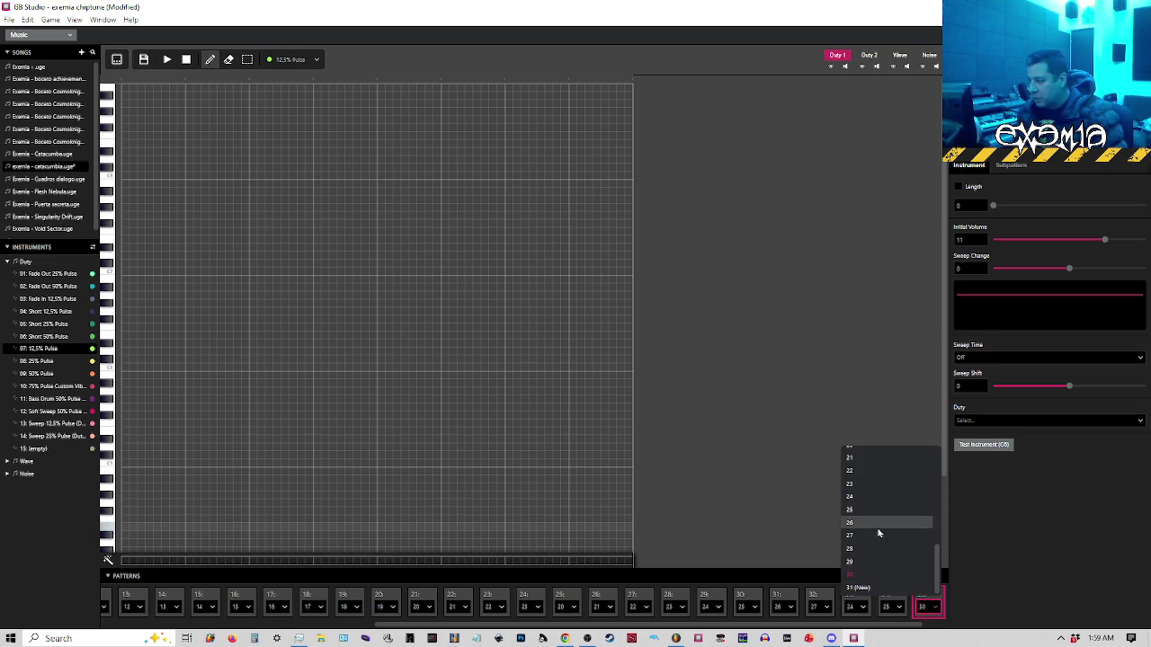
left_click(878, 529)
left_click(927, 600)
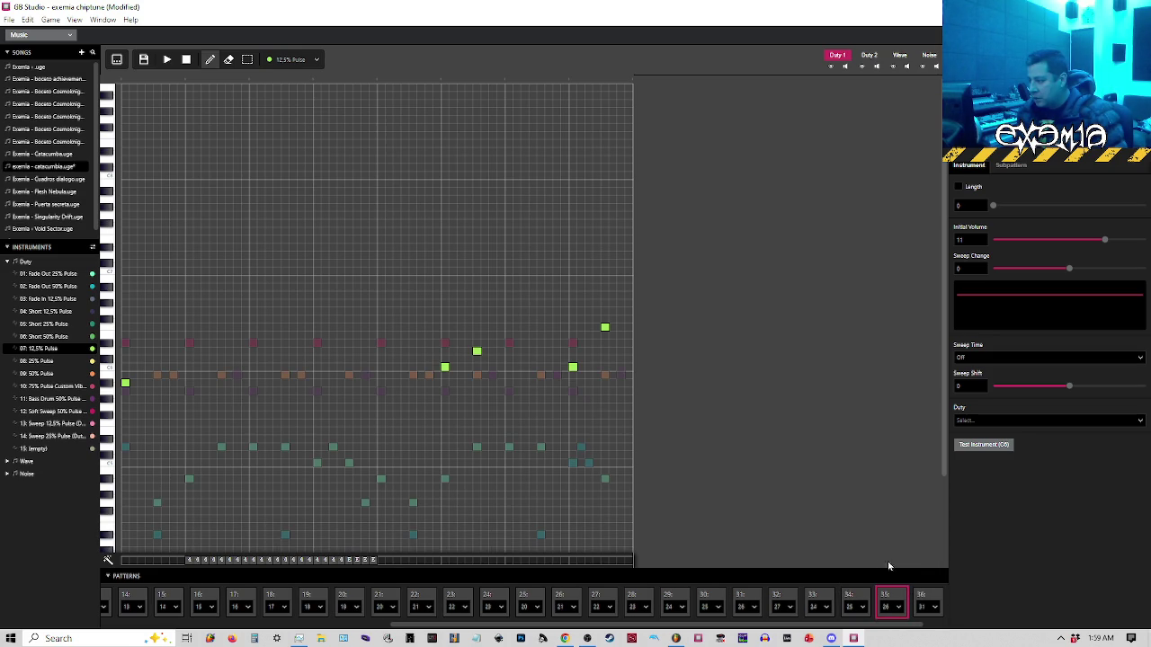
left_click(928, 607)
scroll(859, 578, "down", 3)
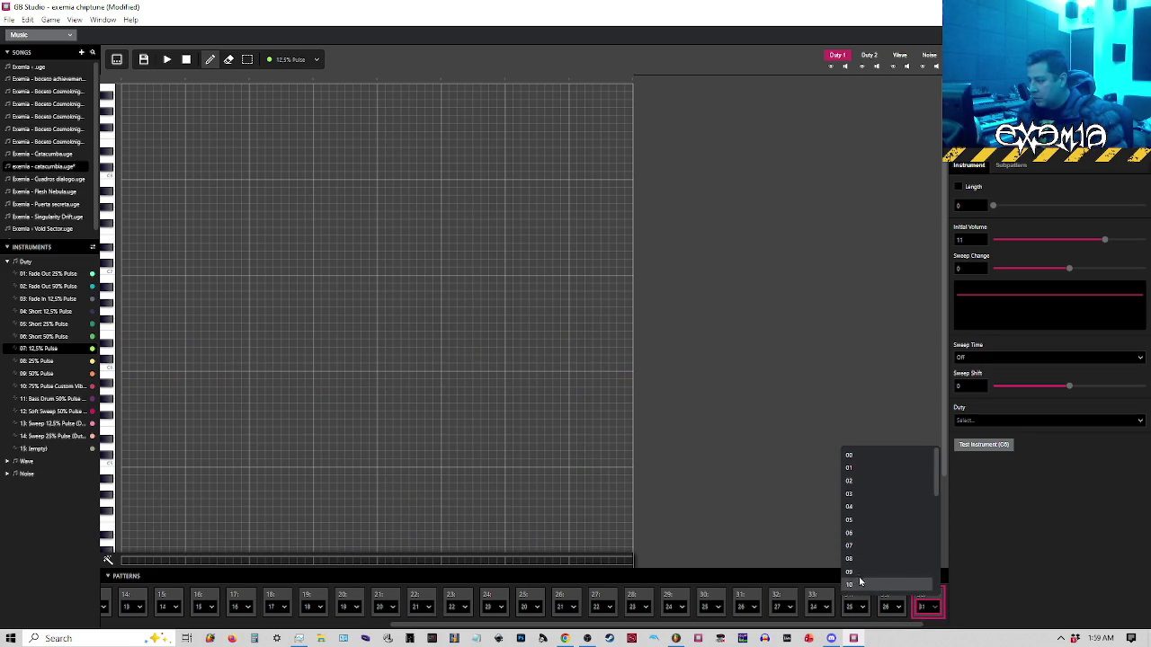
scroll(859, 578, "down", 3)
left_click(859, 566)
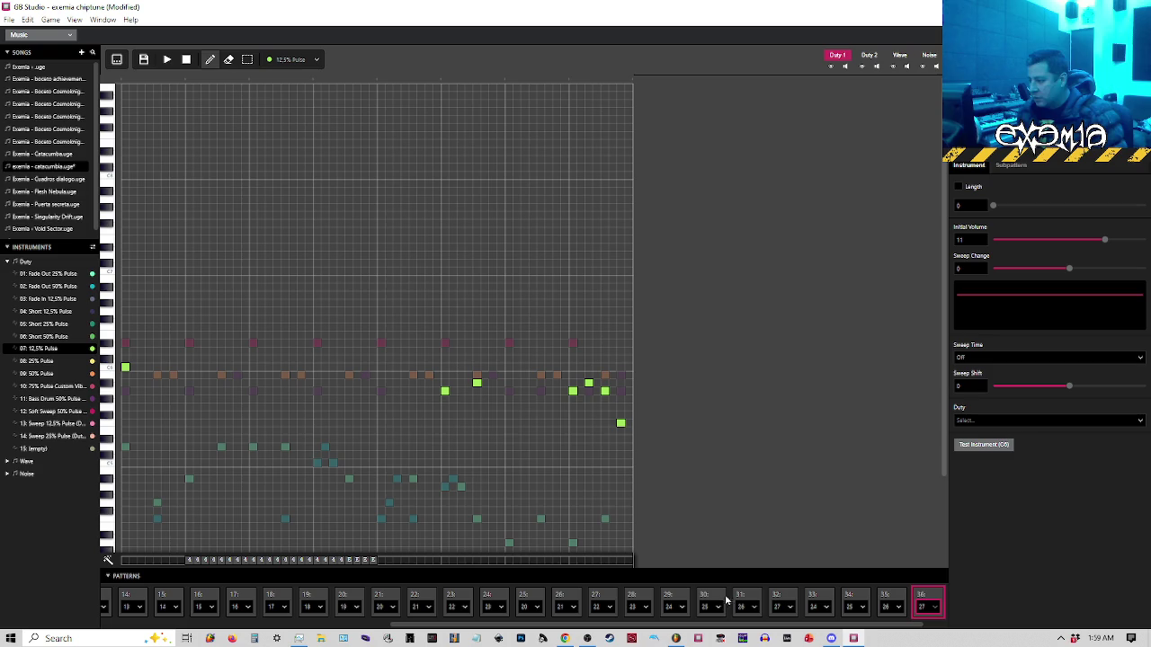
left_click(684, 597)
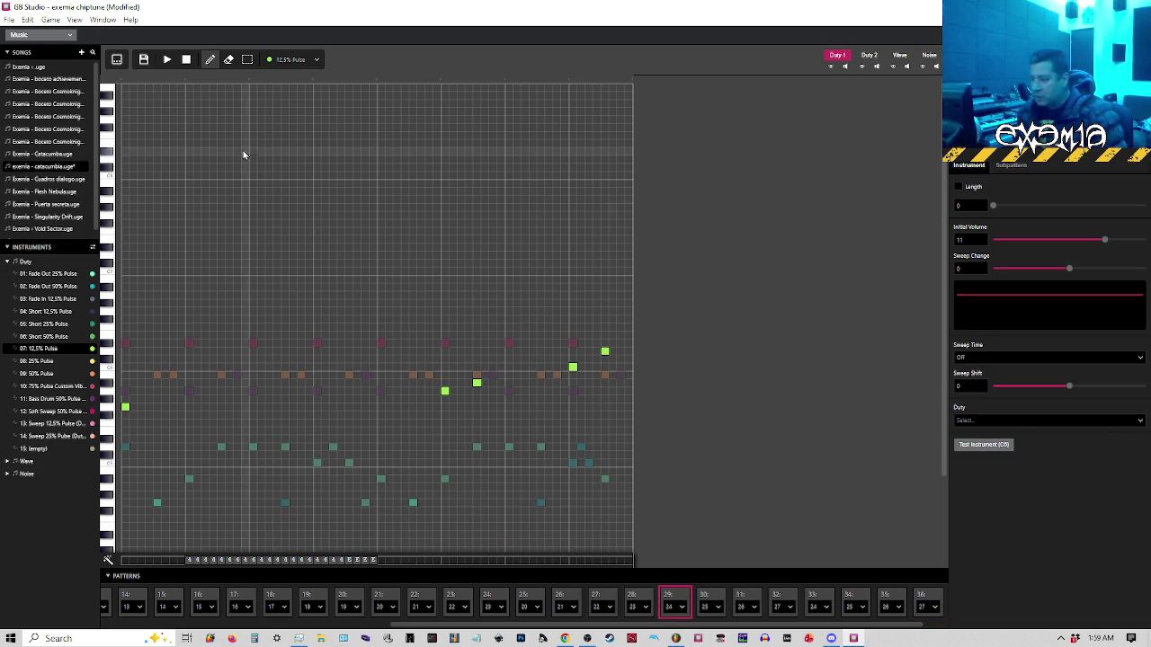
key("space")
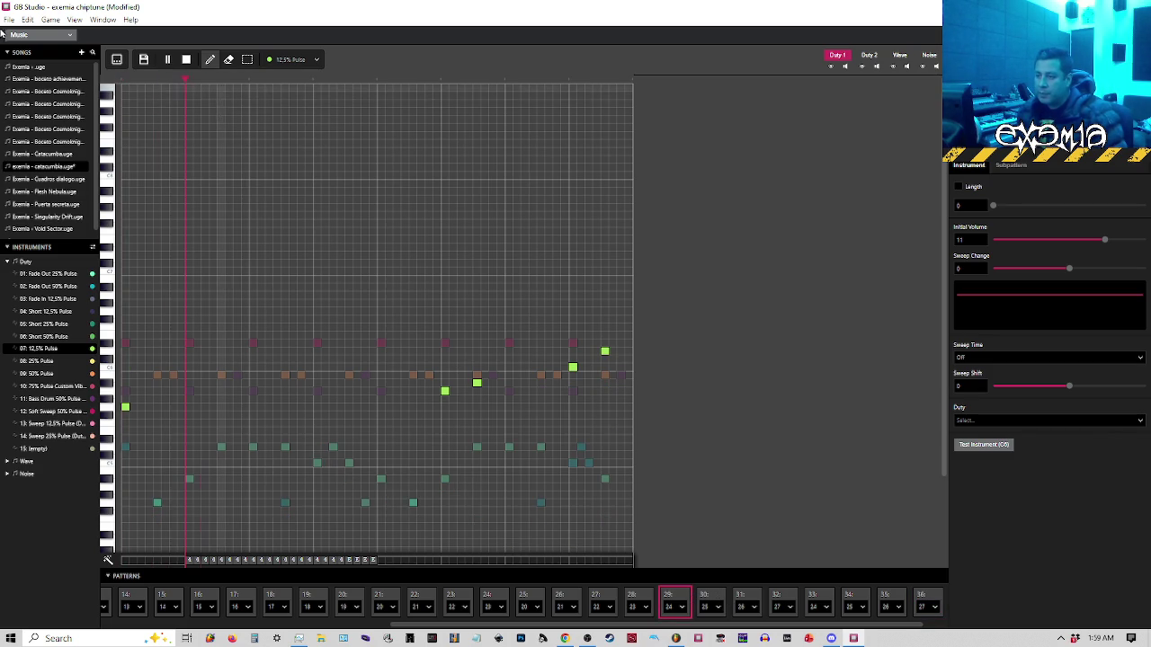
left_click(9, 19)
key("Escape")
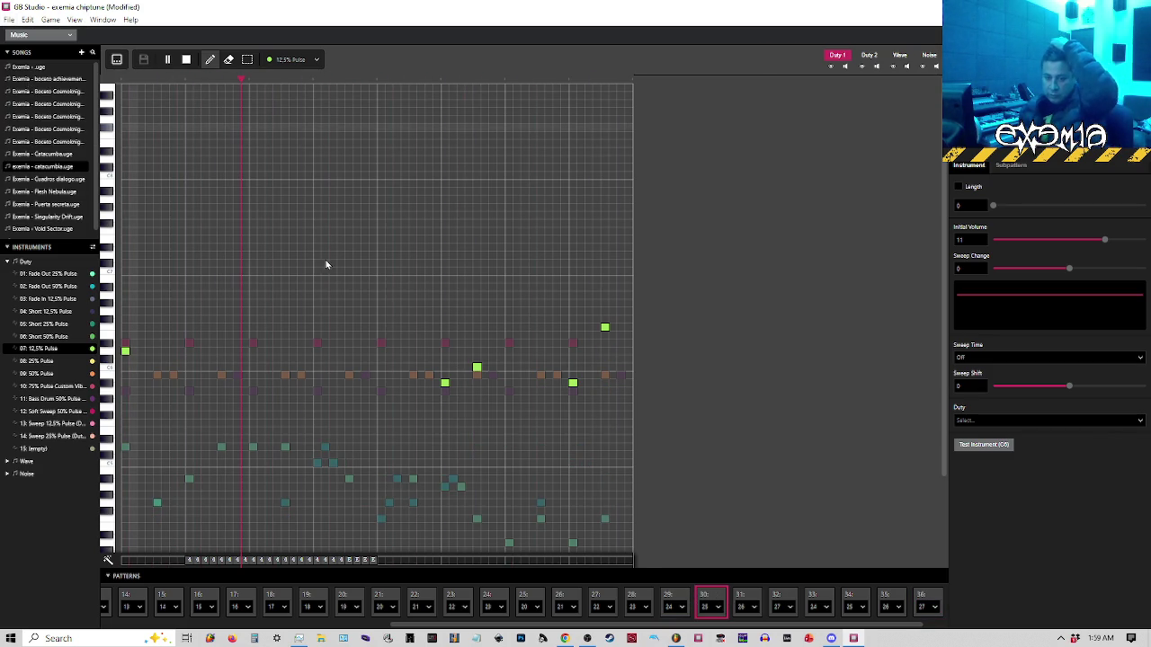
key("space")
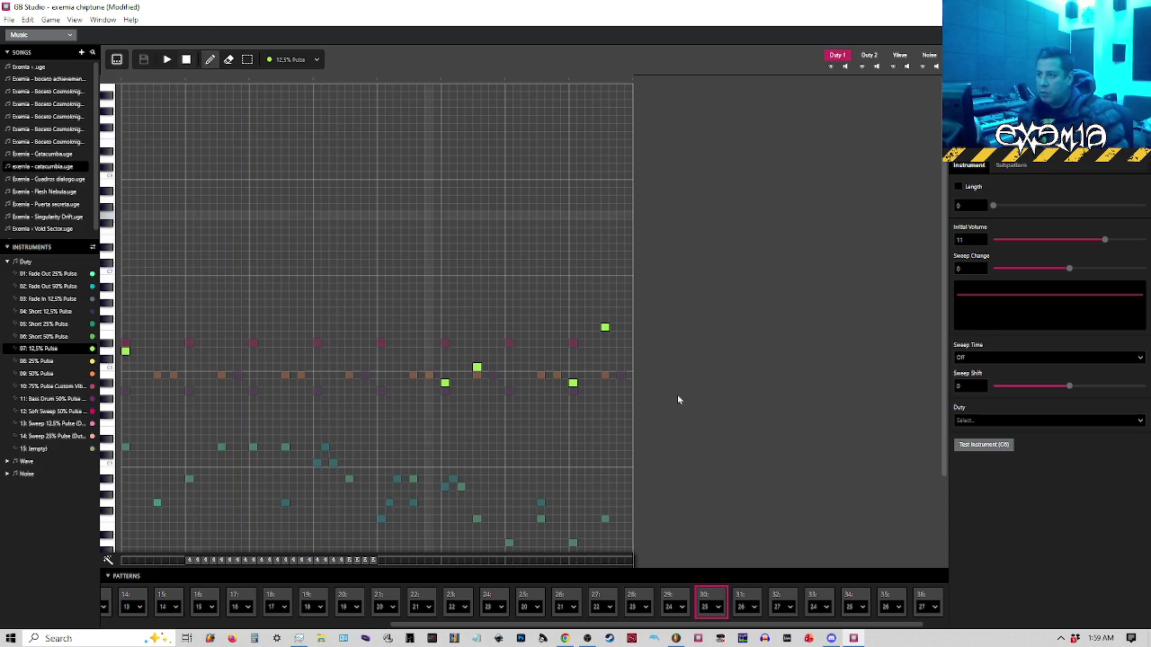
left_click(669, 596)
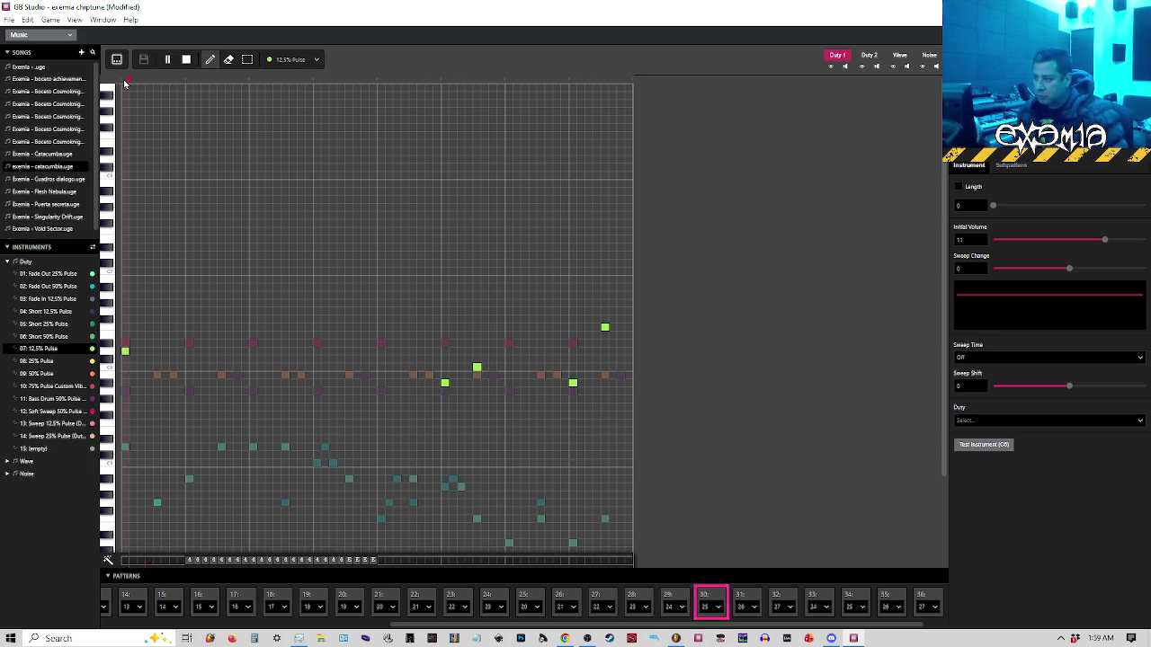
key("space")
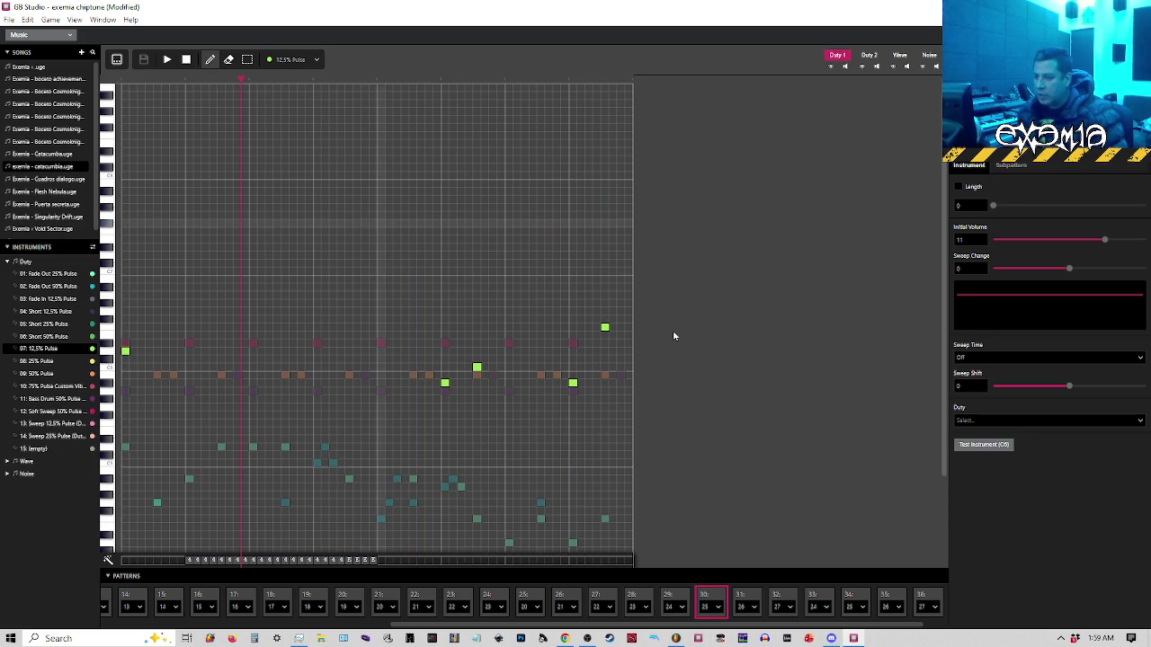
left_click(201, 79)
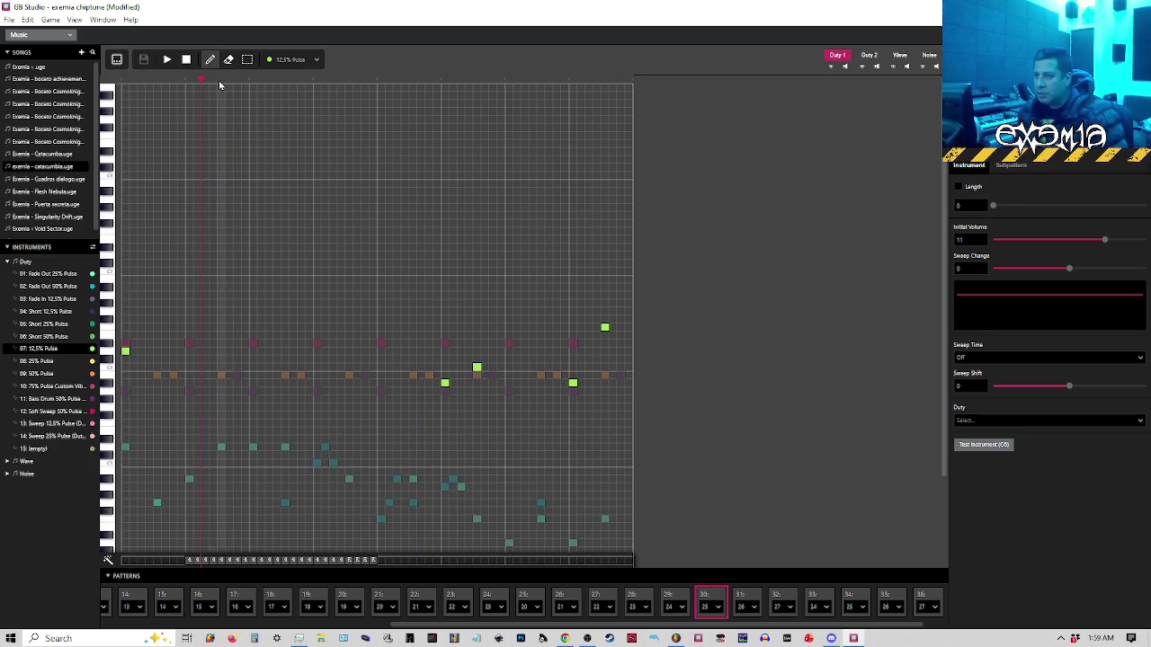
key("space")
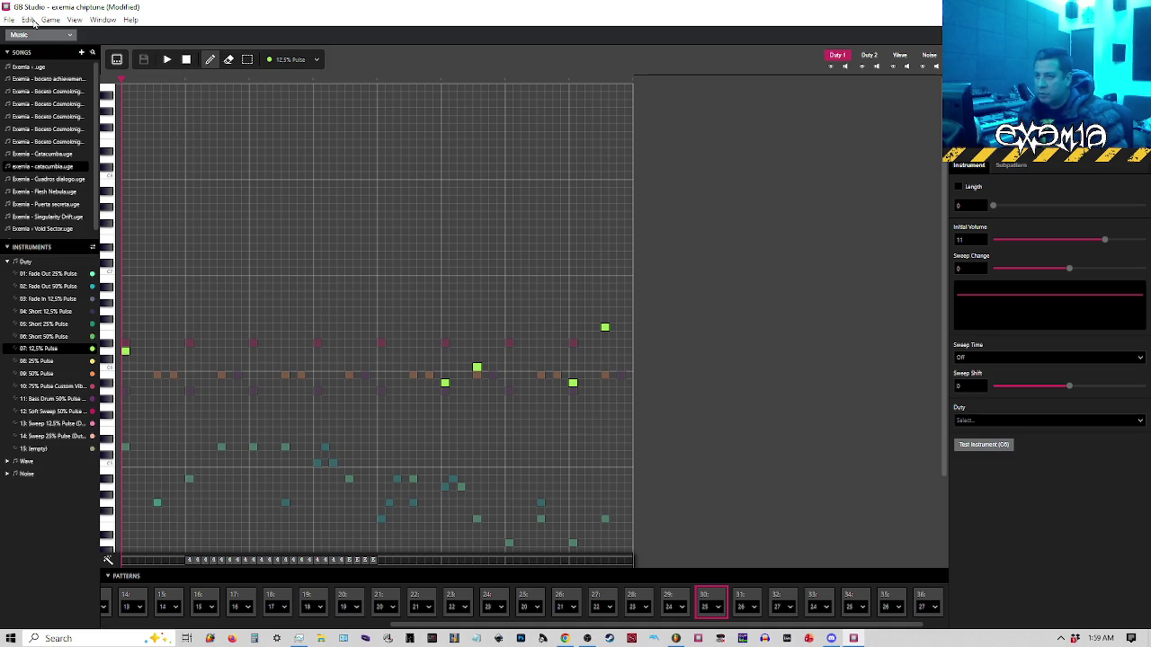
key("alt+F4")
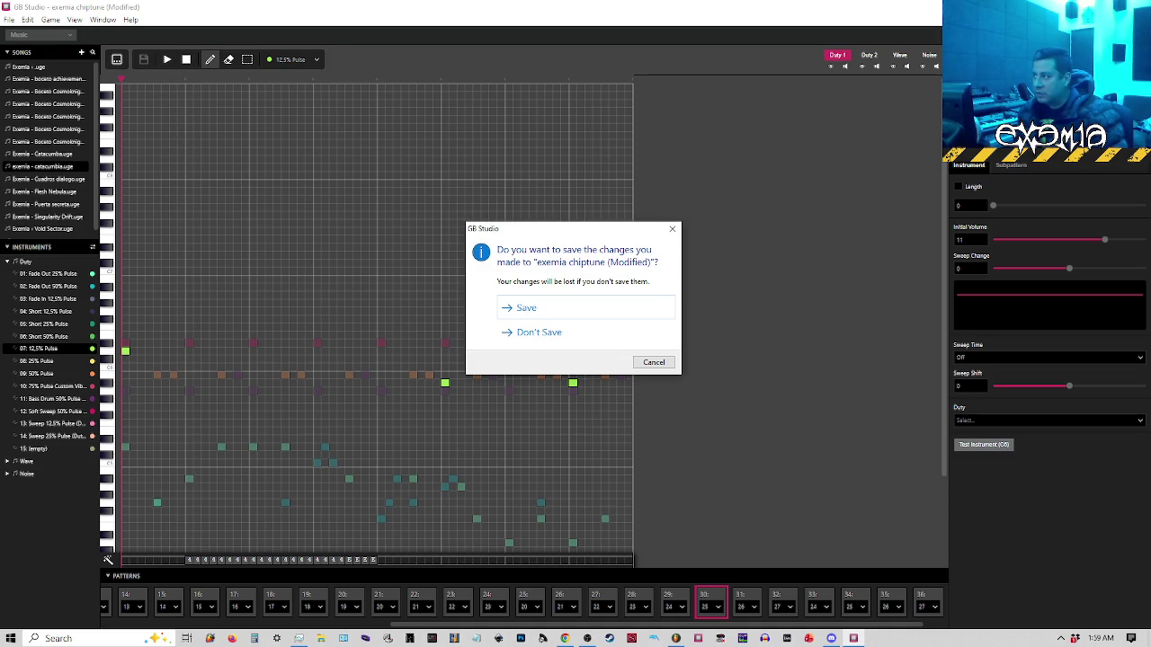
left_click(672, 227)
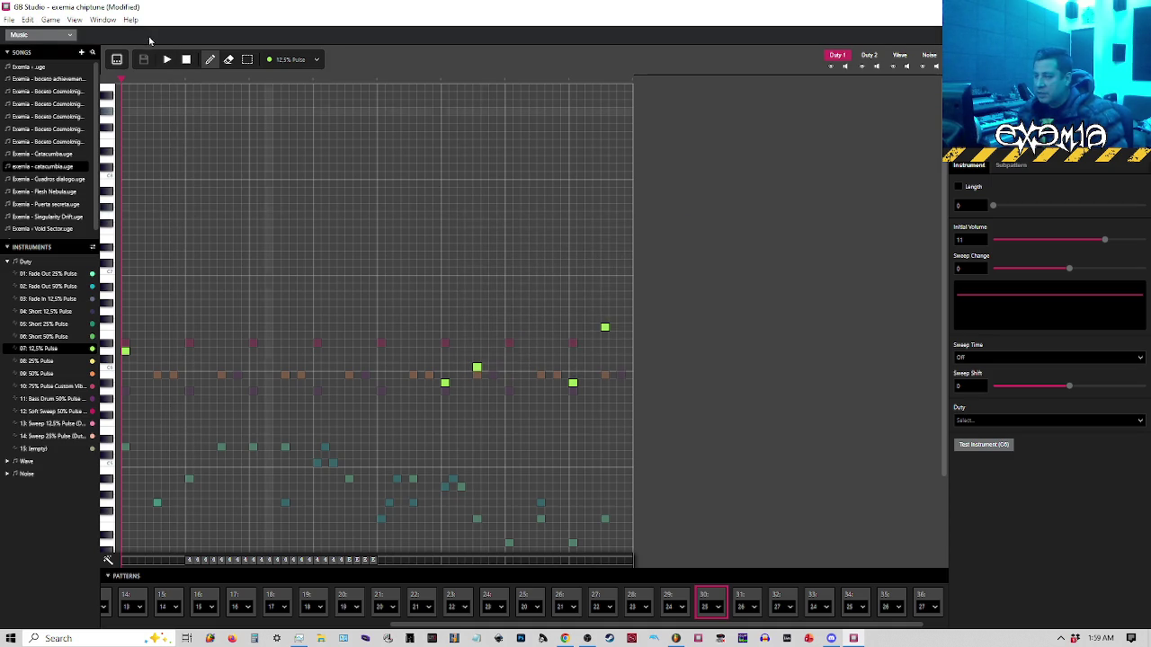
left_click(10, 19)
left_click(22, 79)
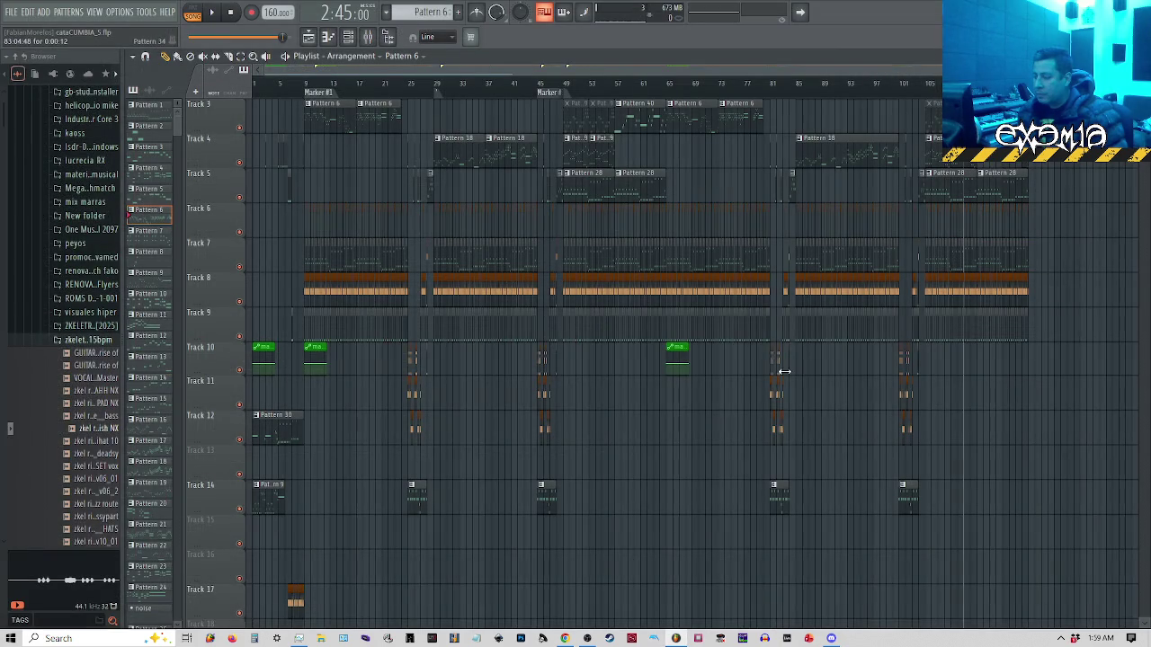
Bring FL Studio's Catacumba playlist into view while the GB Studio launcher lists recent projects
mouse_move(832, 638)
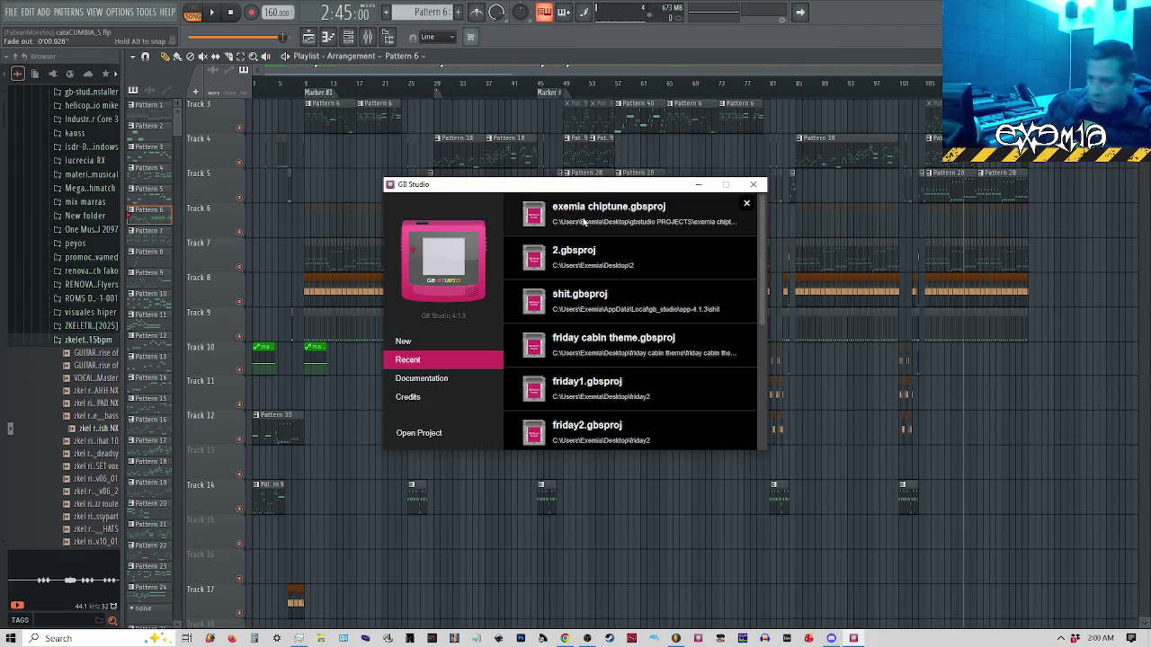
Reopen exemia chiptune.gbsproj, load exemia - catacumba.uge in the Music editor, and show pattern 29
left_click(584, 223)
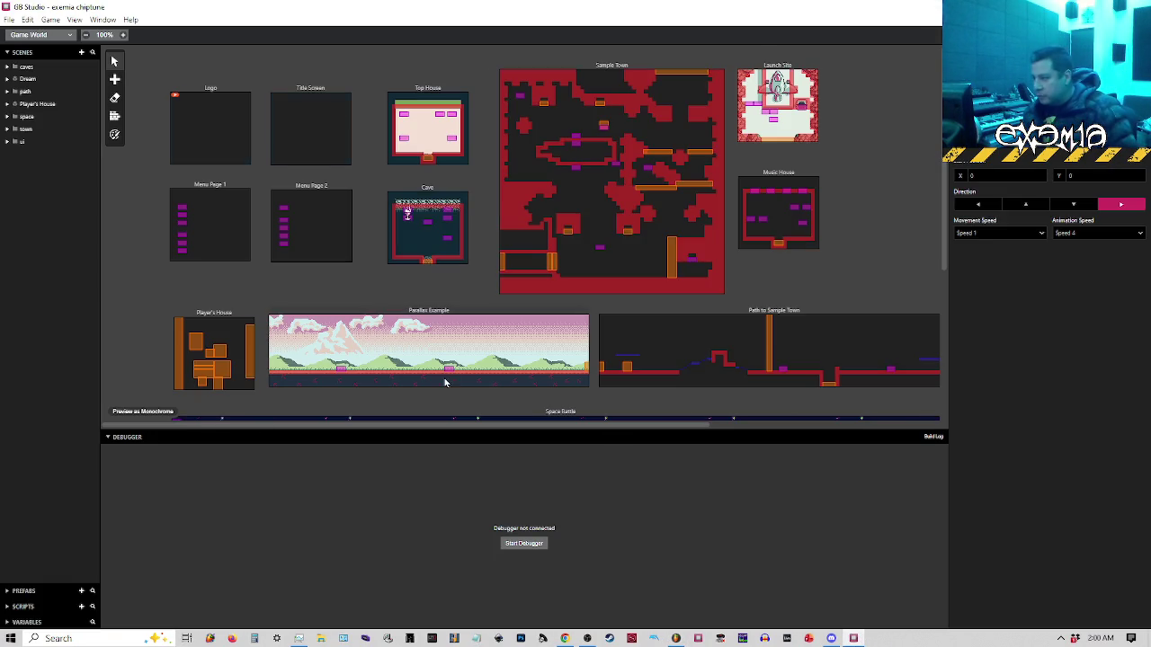
left_click(45, 34)
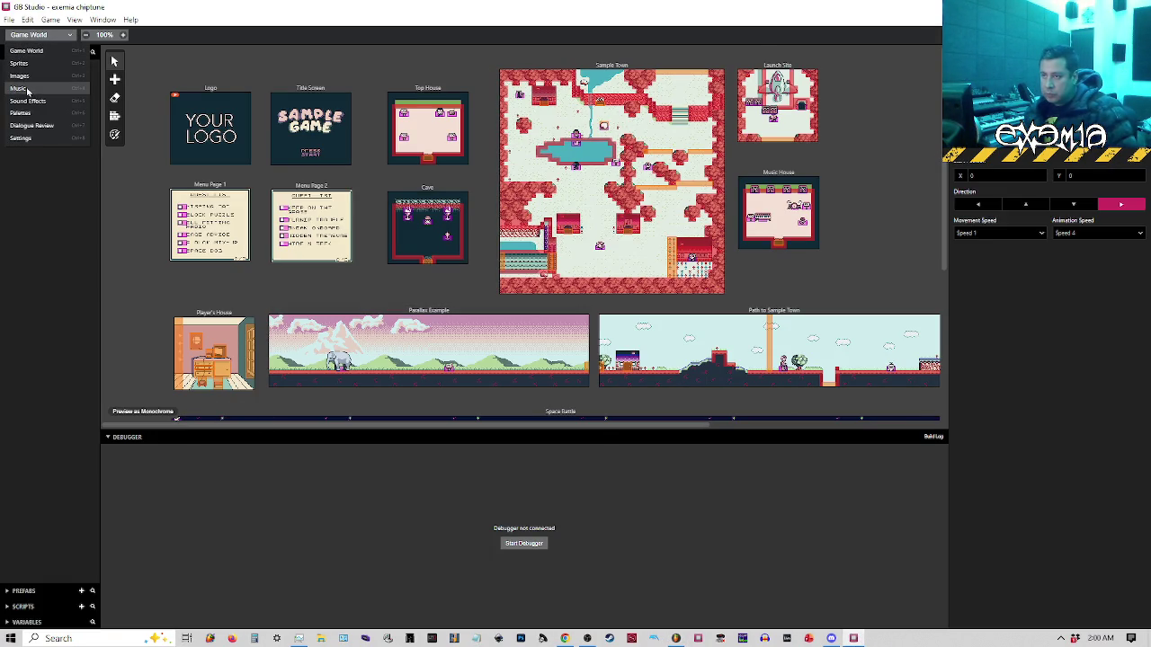
left_click(34, 91)
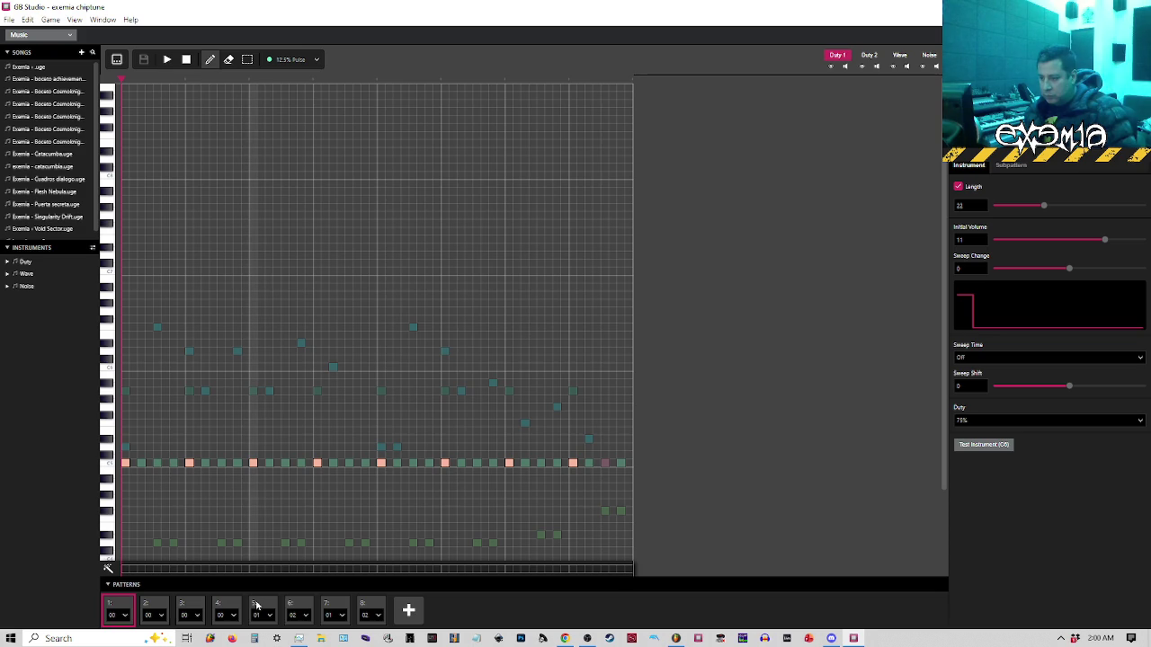
left_click(52, 167)
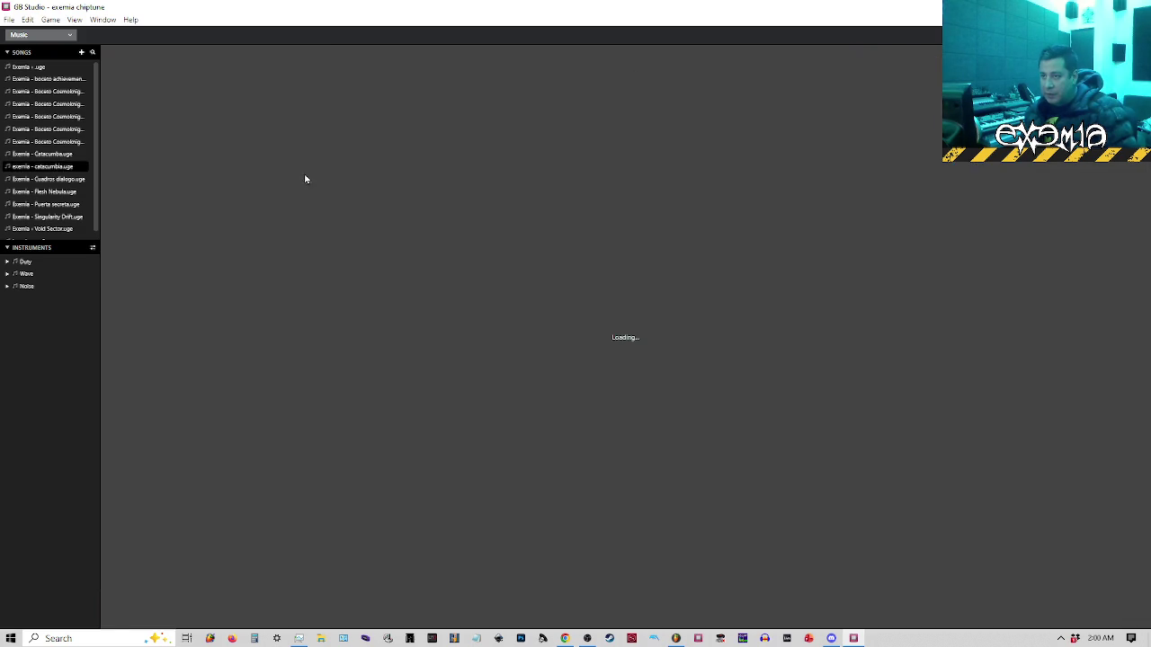
scroll(744, 602, "right", 5)
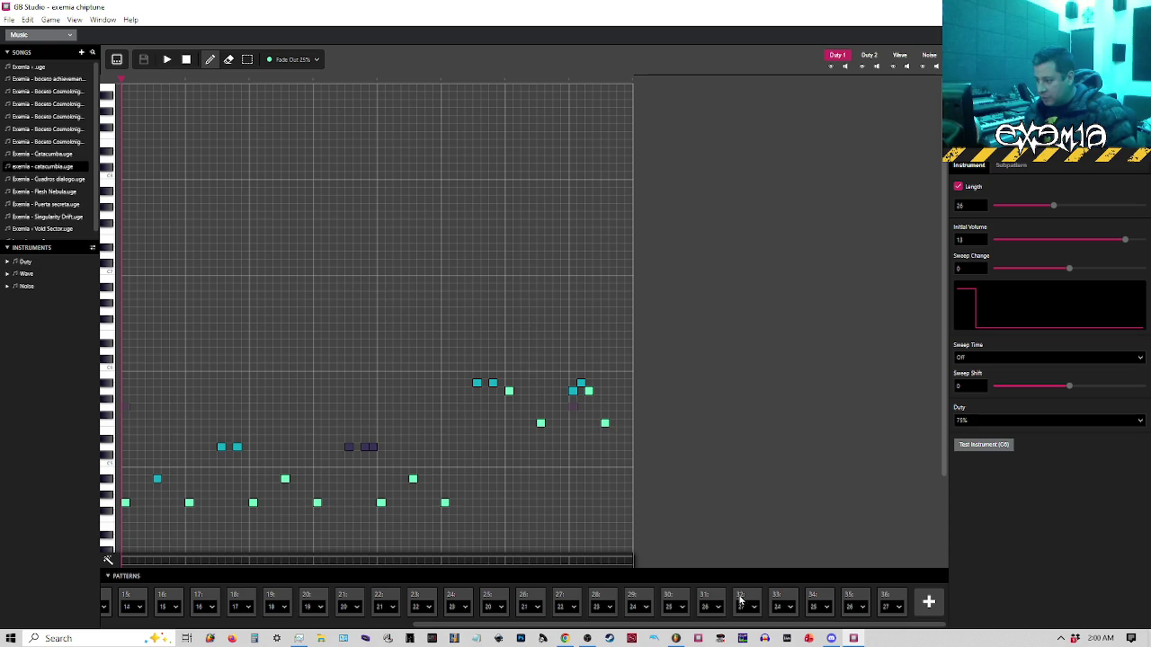
left_click(639, 601)
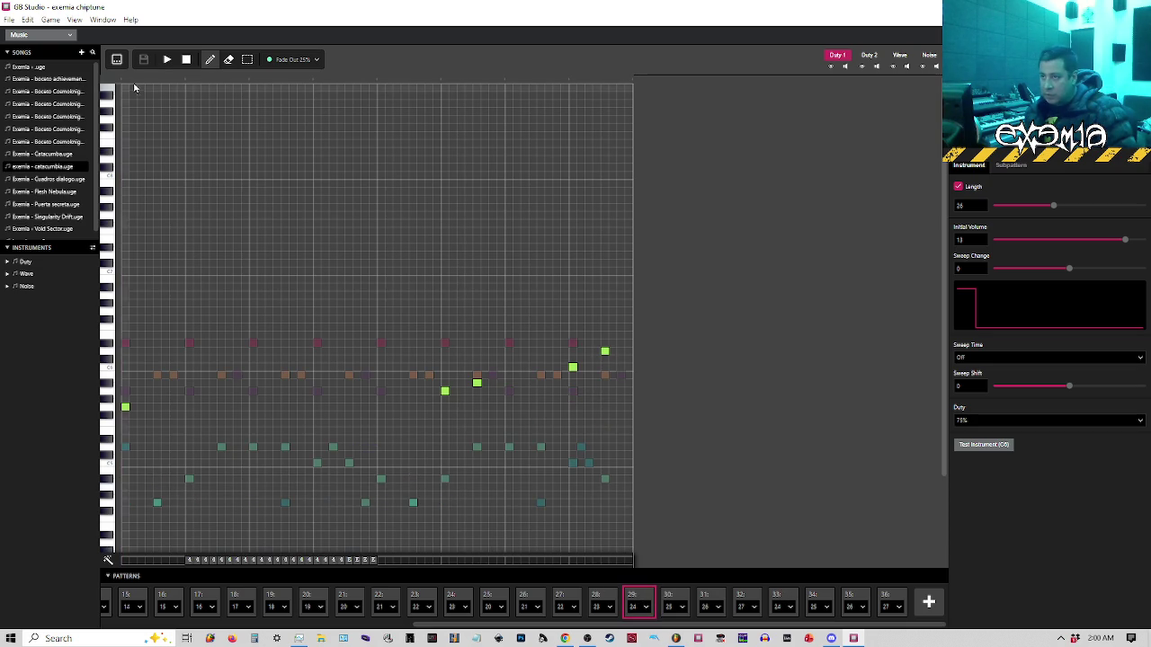
Listen through the passage, place a note at the pattern start, and pick the 12.5% Pulse instrument
key("space")
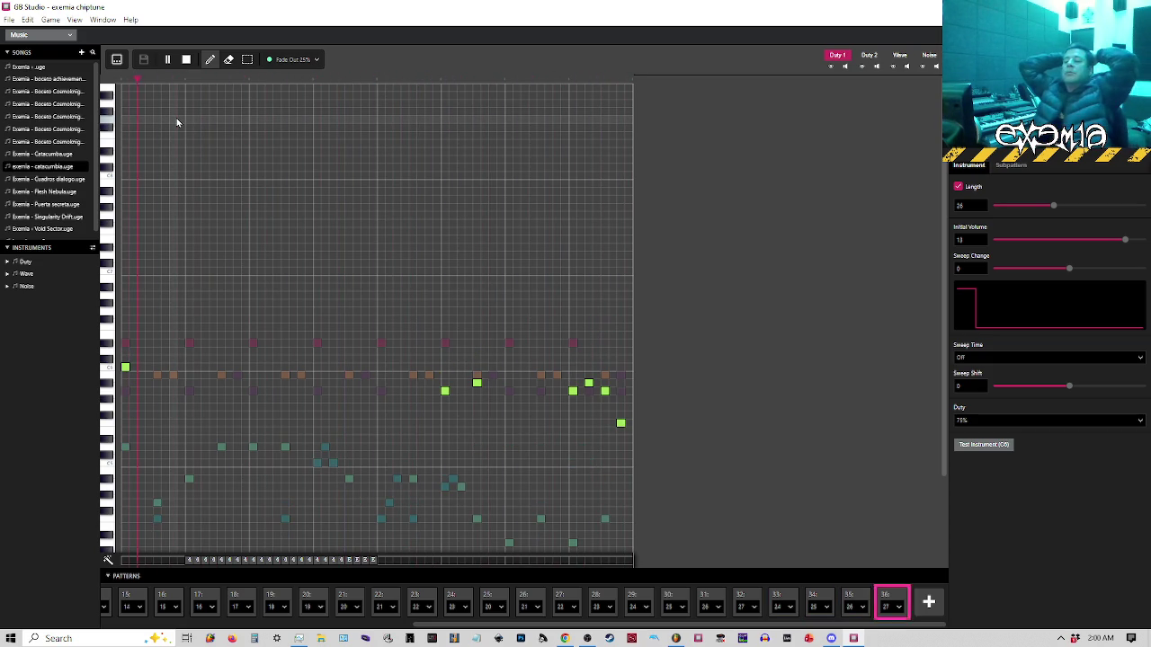
key("space")
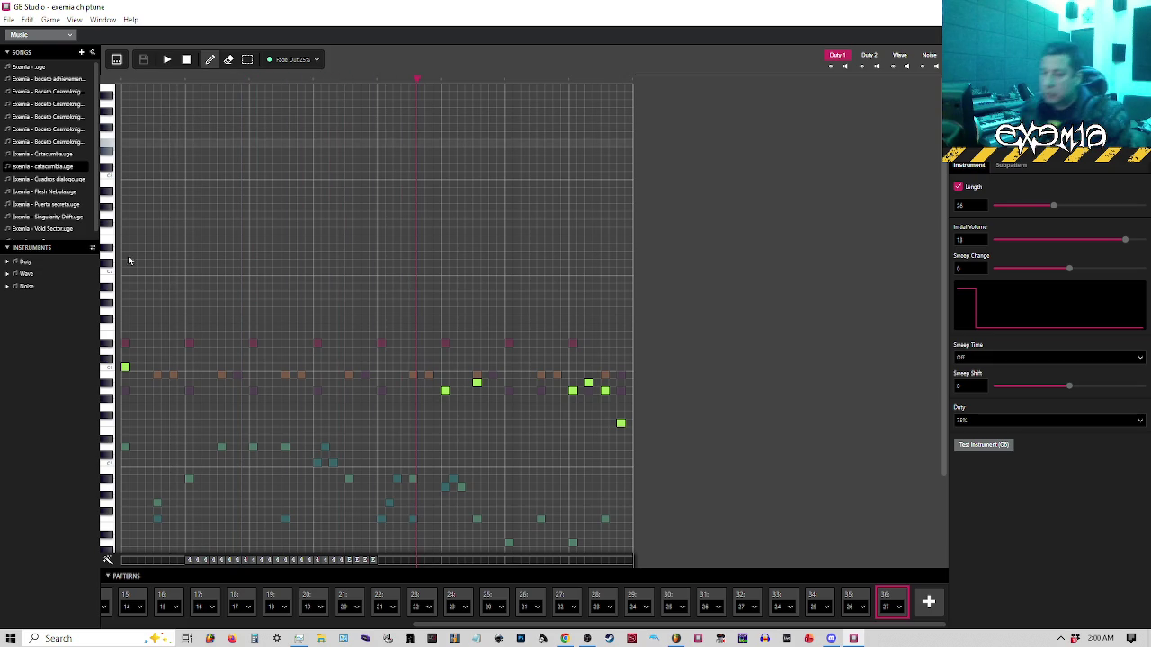
left_click(126, 366)
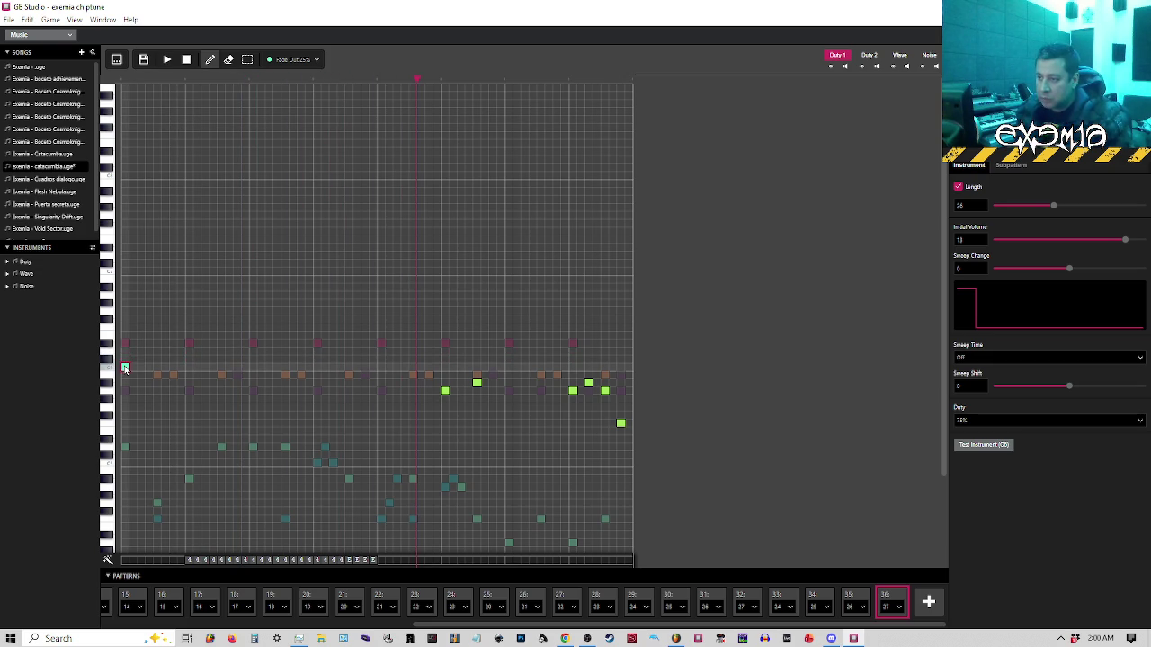
left_click(292, 59)
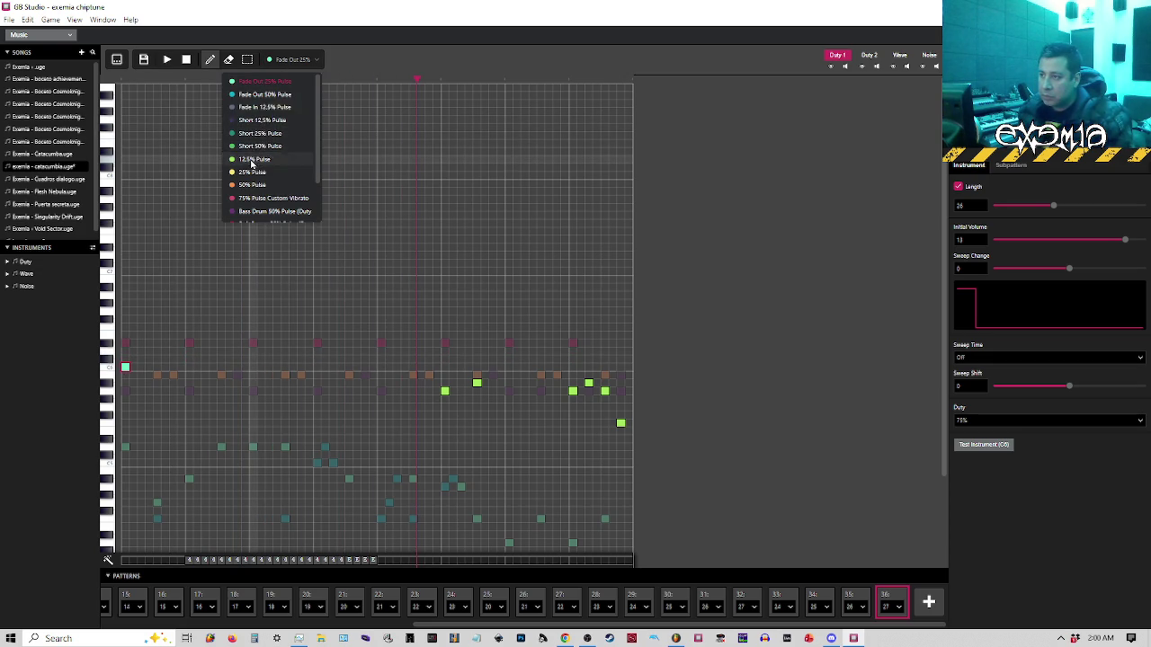
left_click(257, 164)
Redraw the opening note two steps higher, replay the pattern, and save the song
left_click(127, 81)
key("Up")
key("Up")
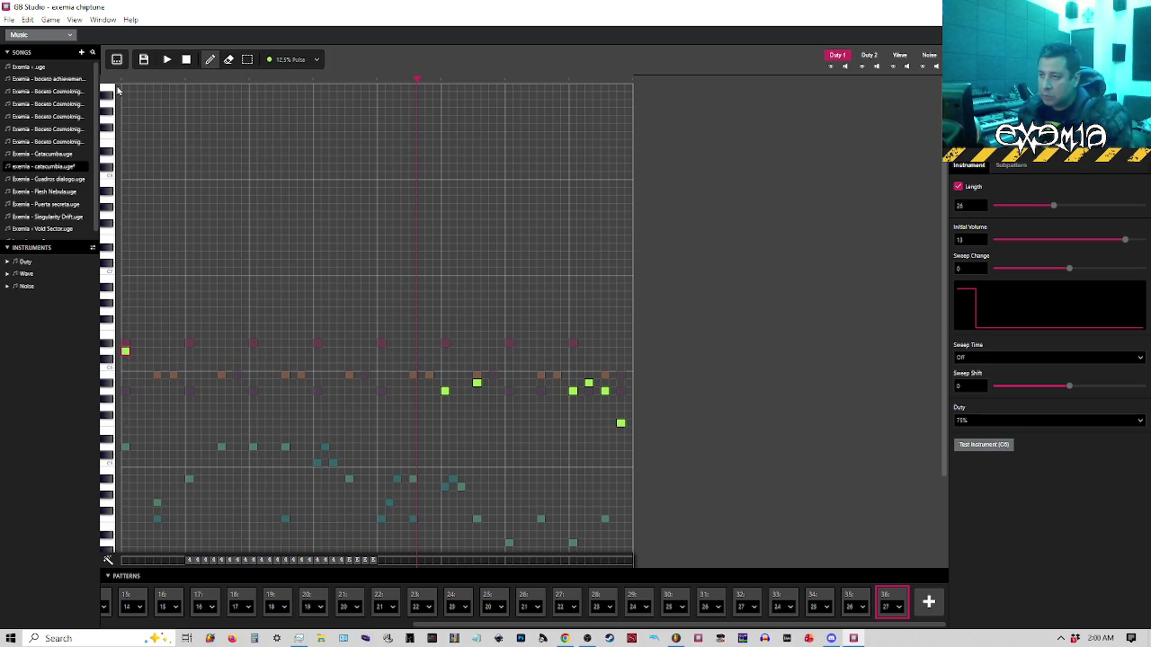
key("space")
key("space")
left_click(124, 81)
key("space")
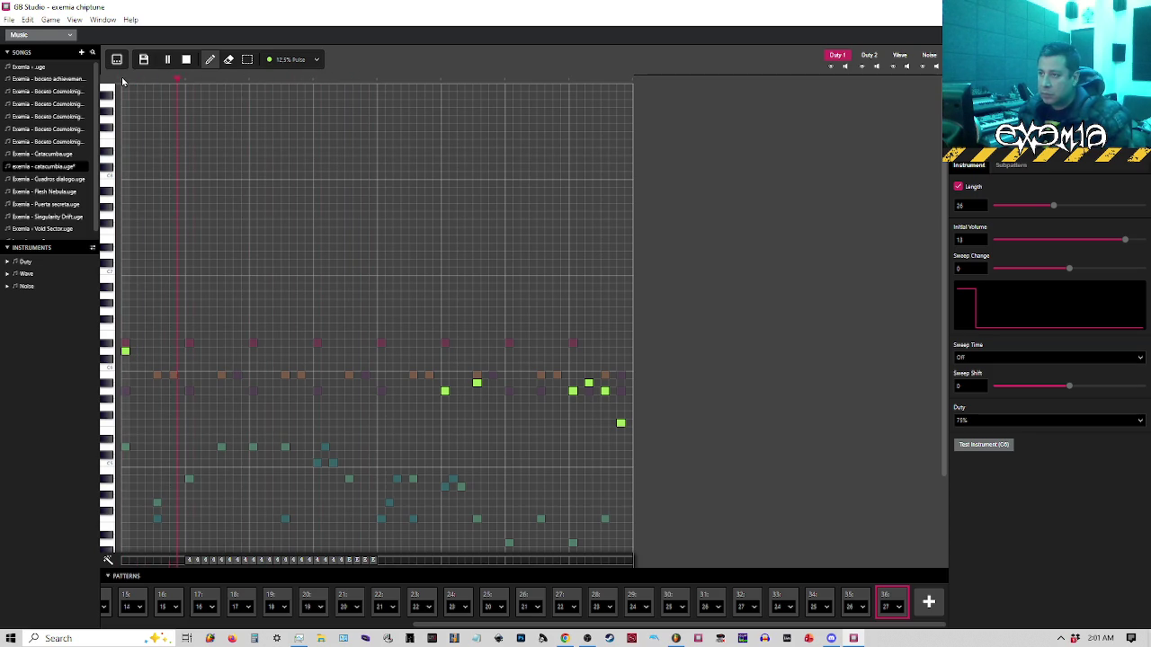
left_click(9, 19)
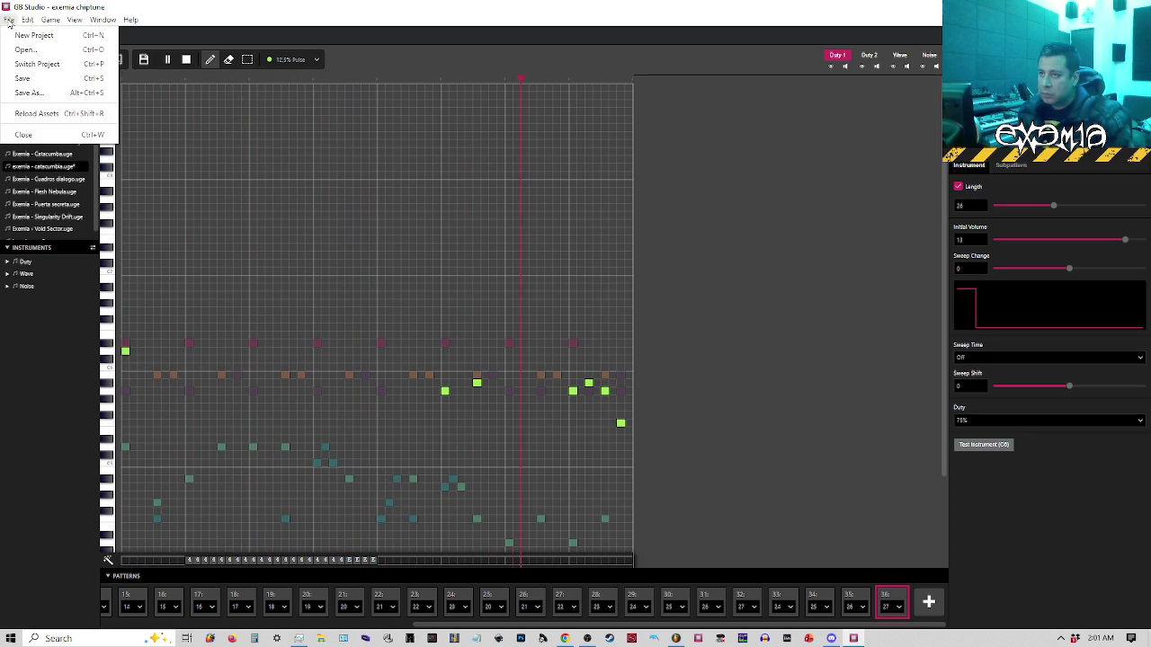
left_click(27, 79)
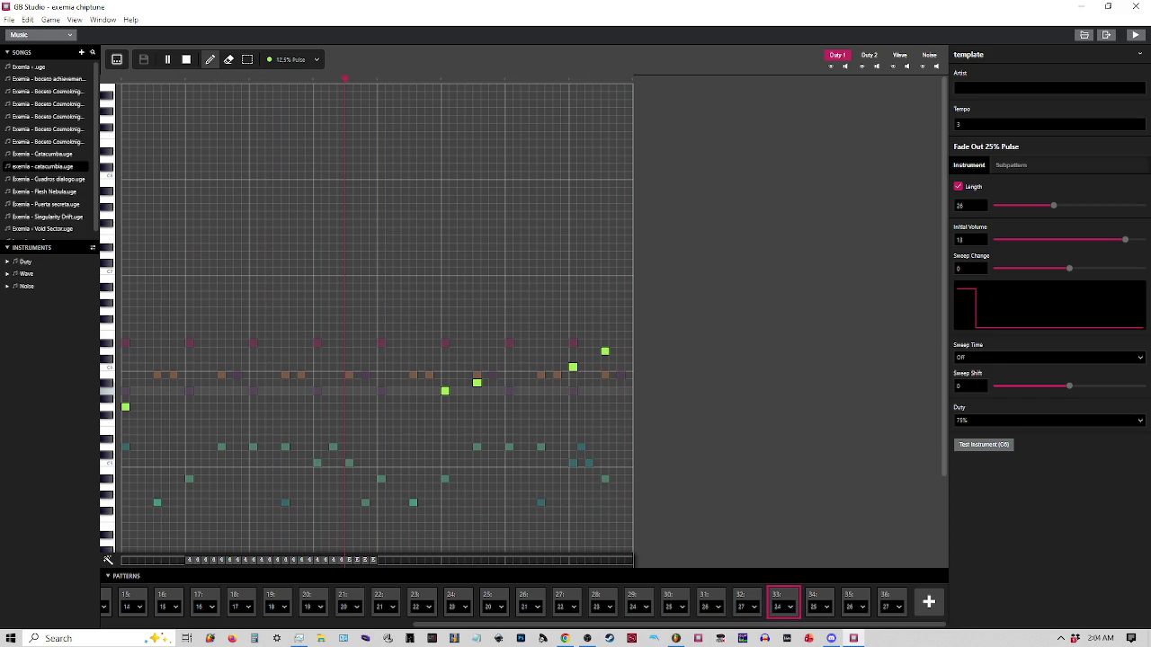
List the song's Duty instruments, 01 through 15, in the instruments panel
left_click(12, 262)
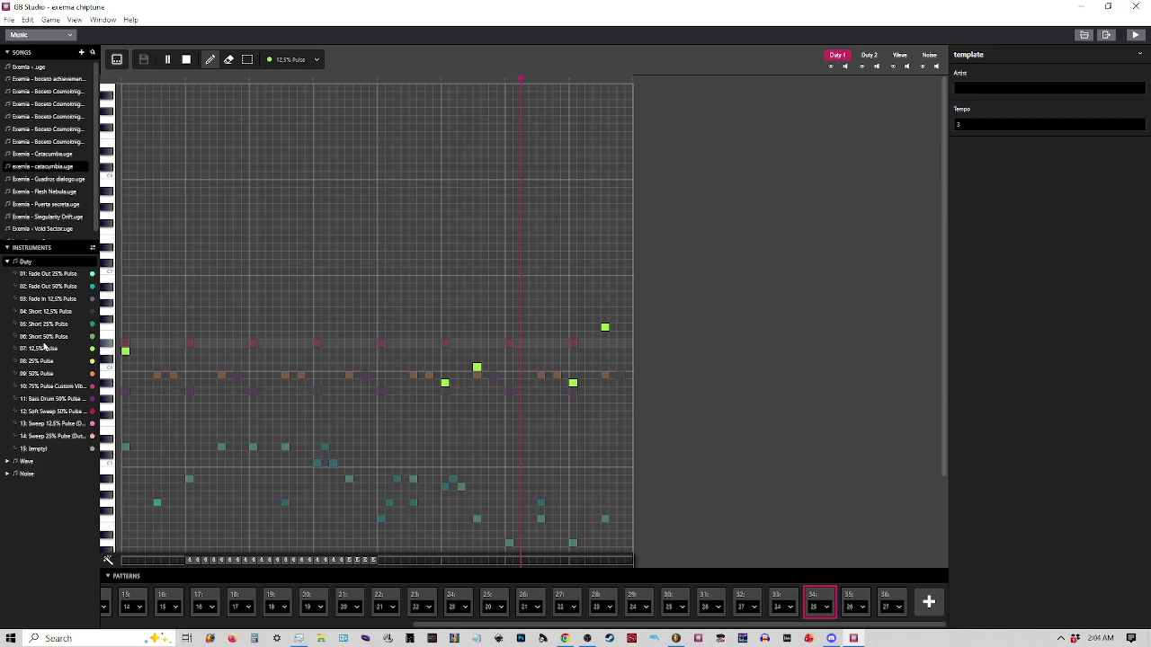
Inspect the 07: 12.5% Pulse instrument settings, stop playback and view pattern 33's notes
left_click(43, 349)
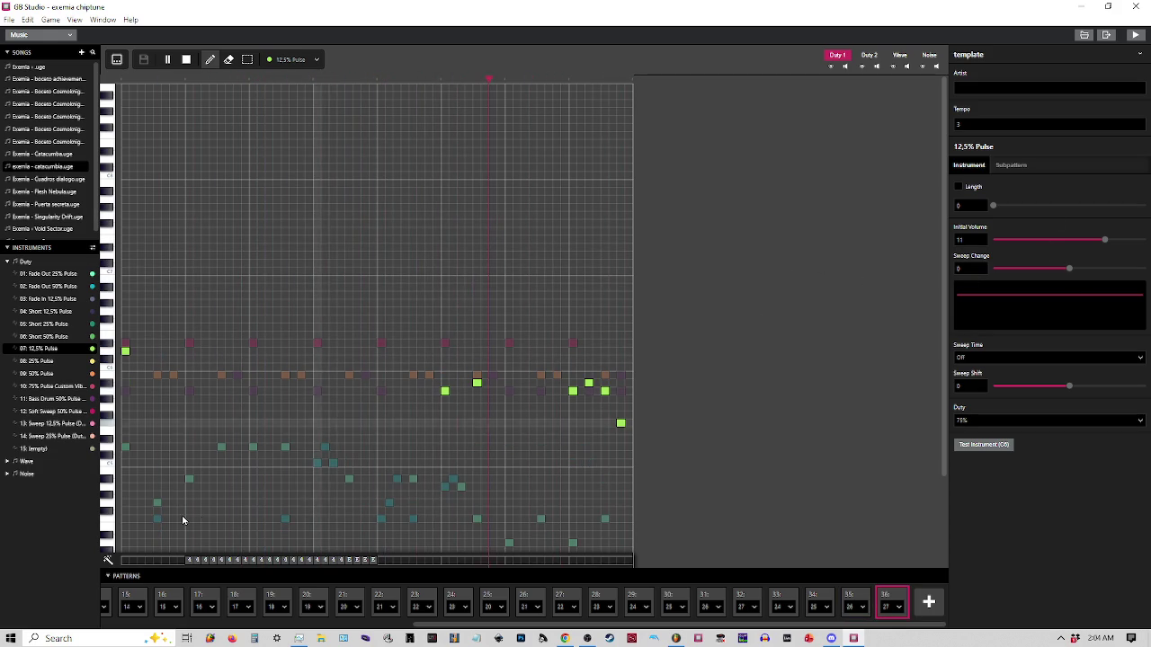
key("space")
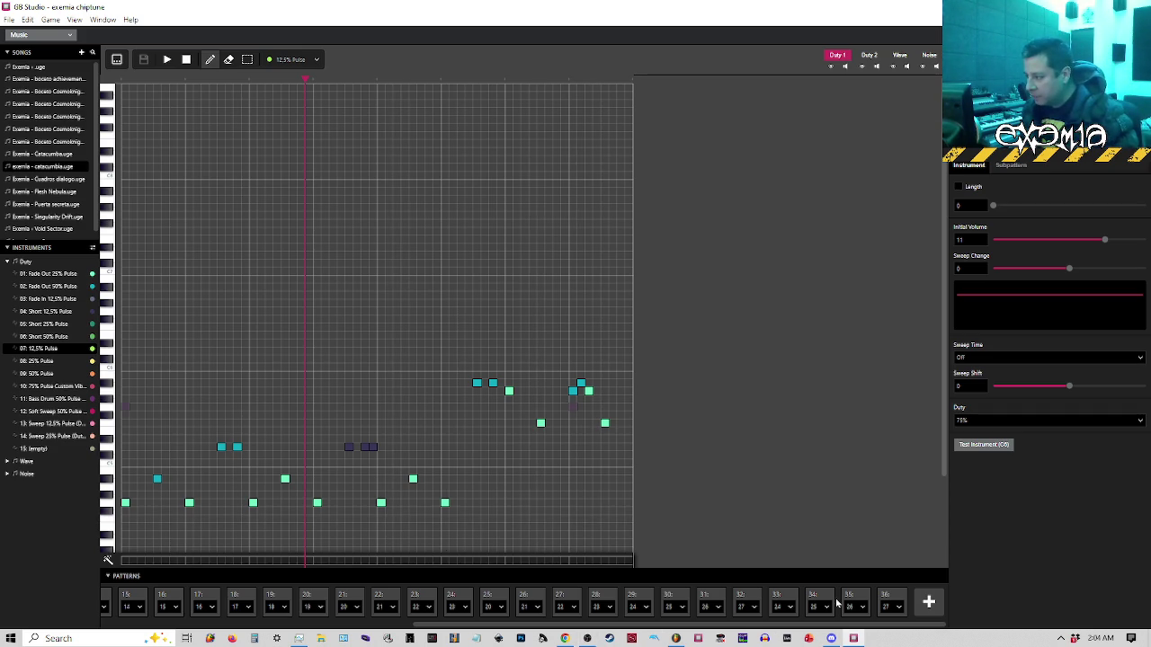
left_click(782, 600)
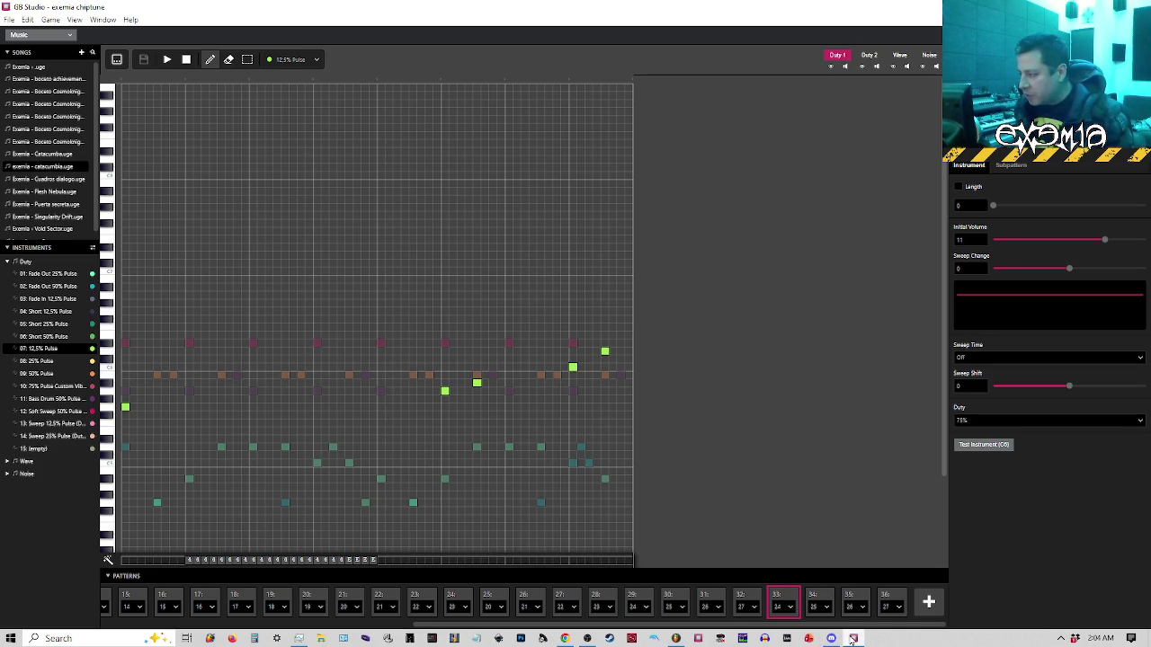
Bring FL Studio's cataCUMBIA_5.flp arrangement playlist to the front
mouse_move(850, 640)
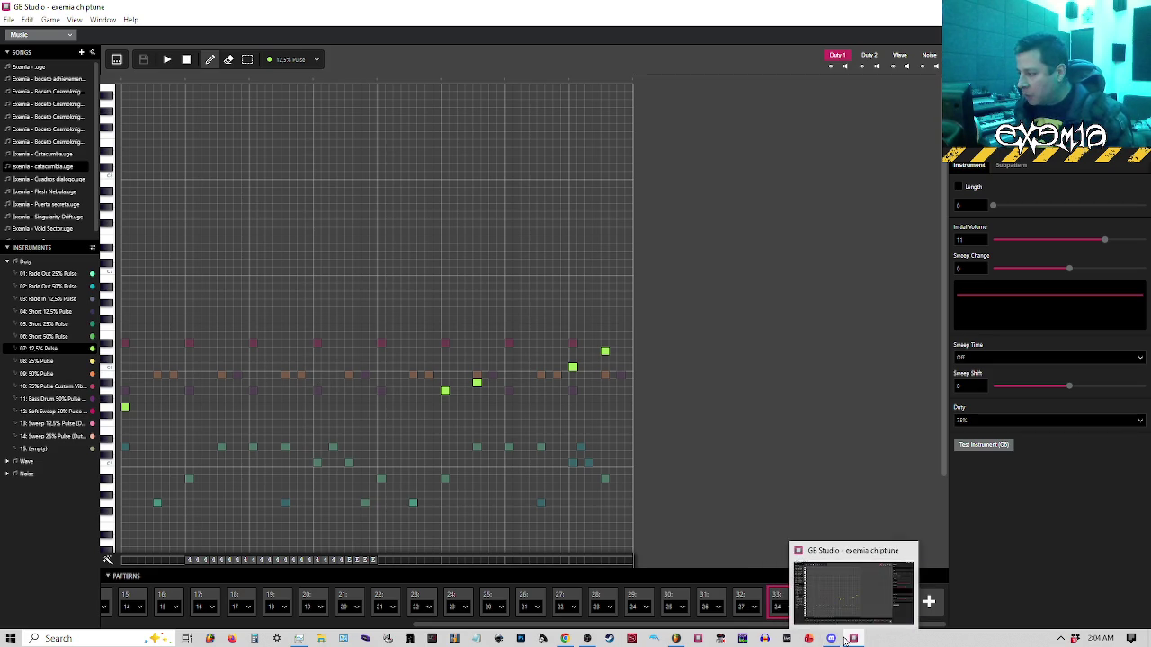
mouse_move(677, 640)
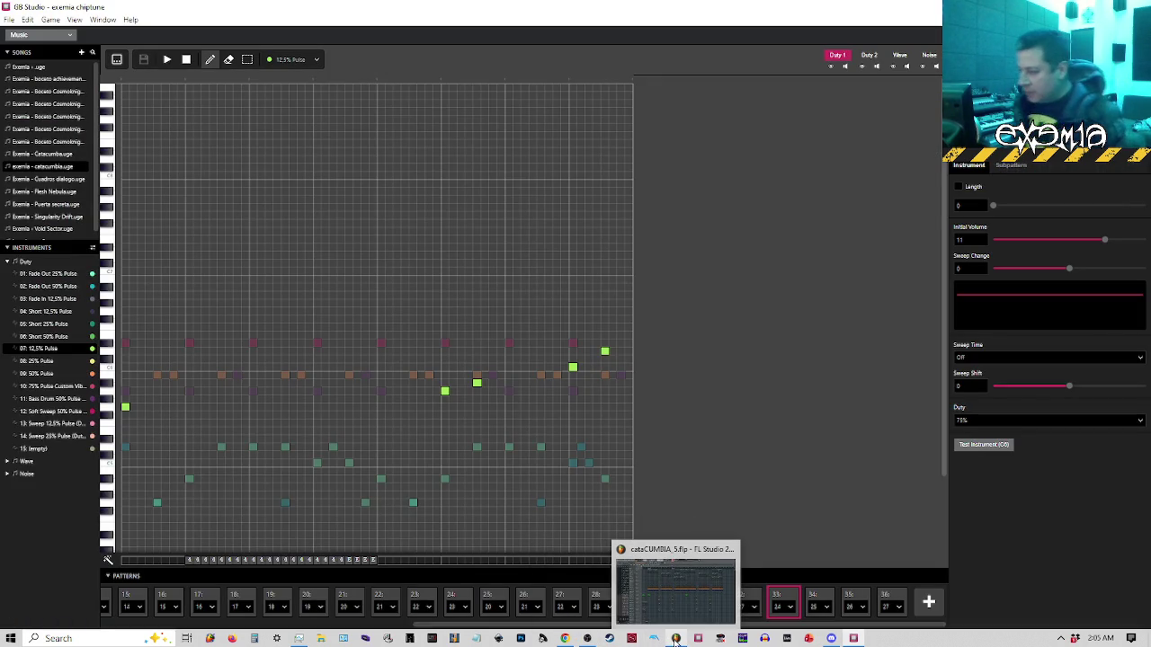
left_click(676, 641)
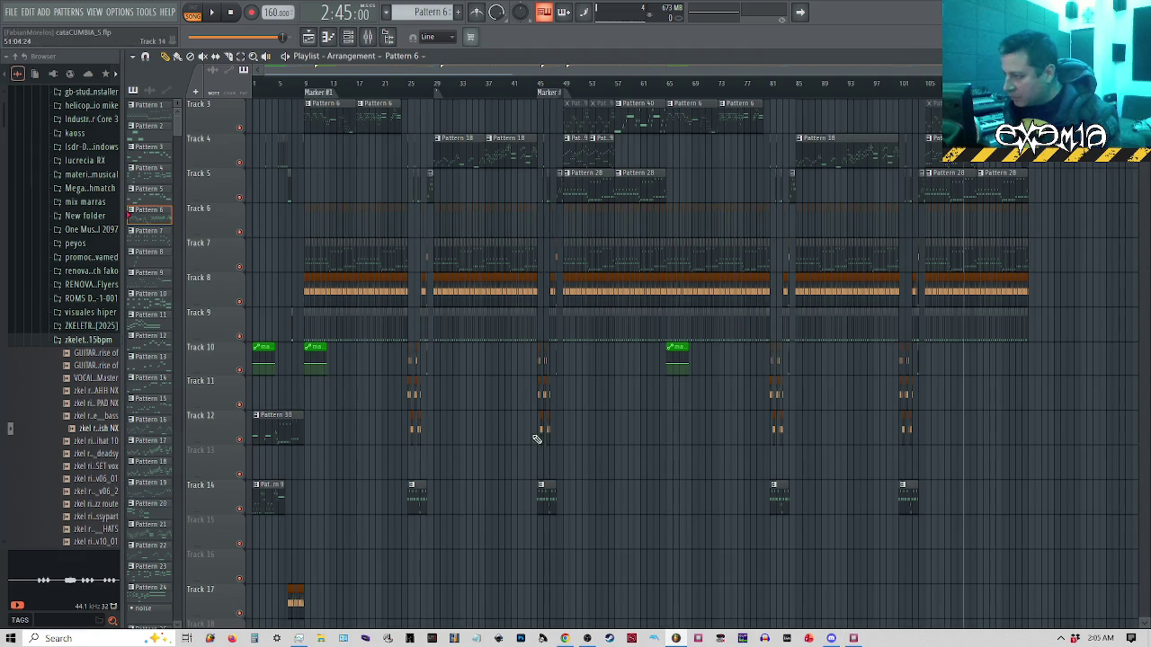
Select the arrangement from bar 113 and open Pattern 40 in FL Studio's piano roll
scroll(827, 94, "up", 5)
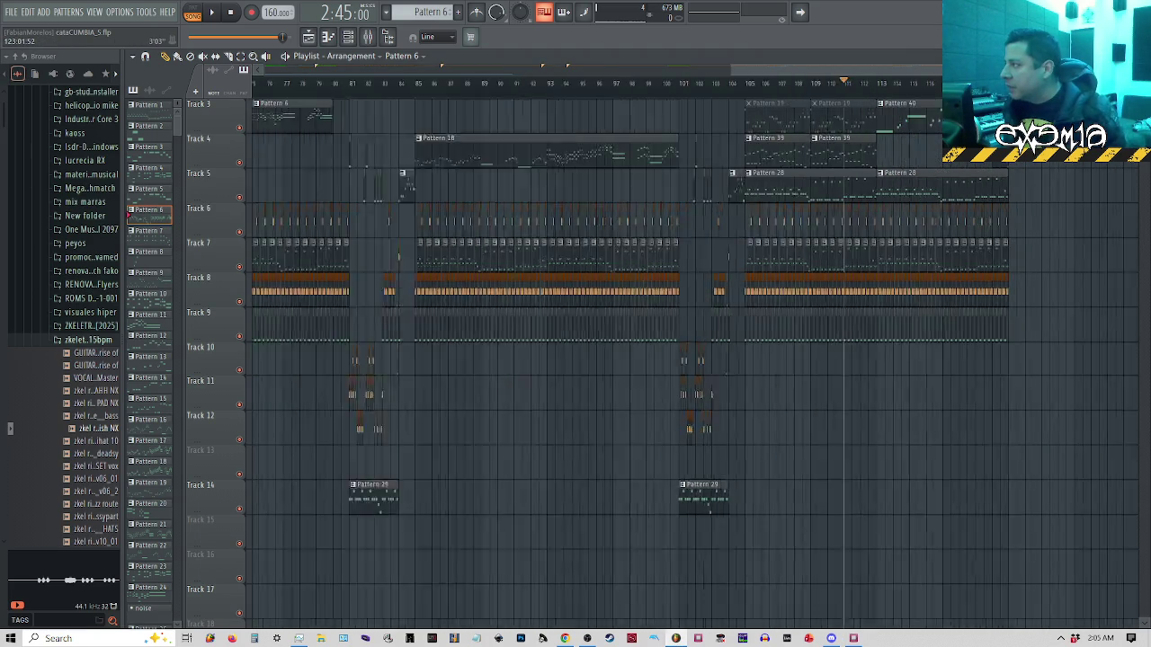
left_click(737, 93)
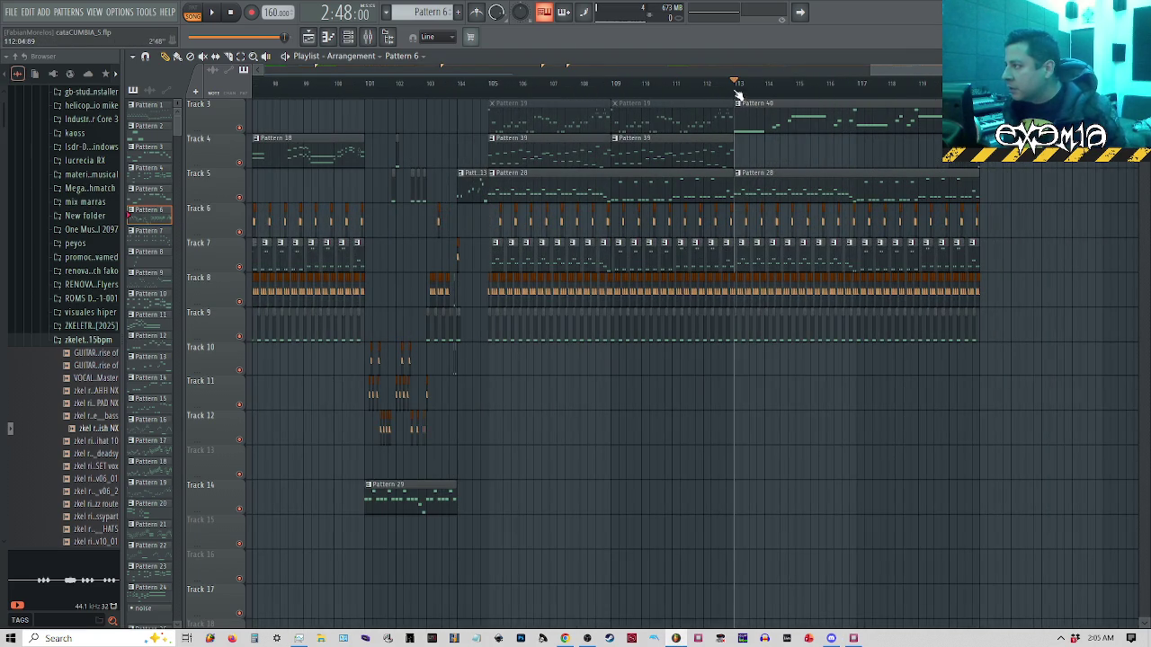
left_click_drag(742, 90, 940, 90)
left_click(772, 111)
double_click(771, 111)
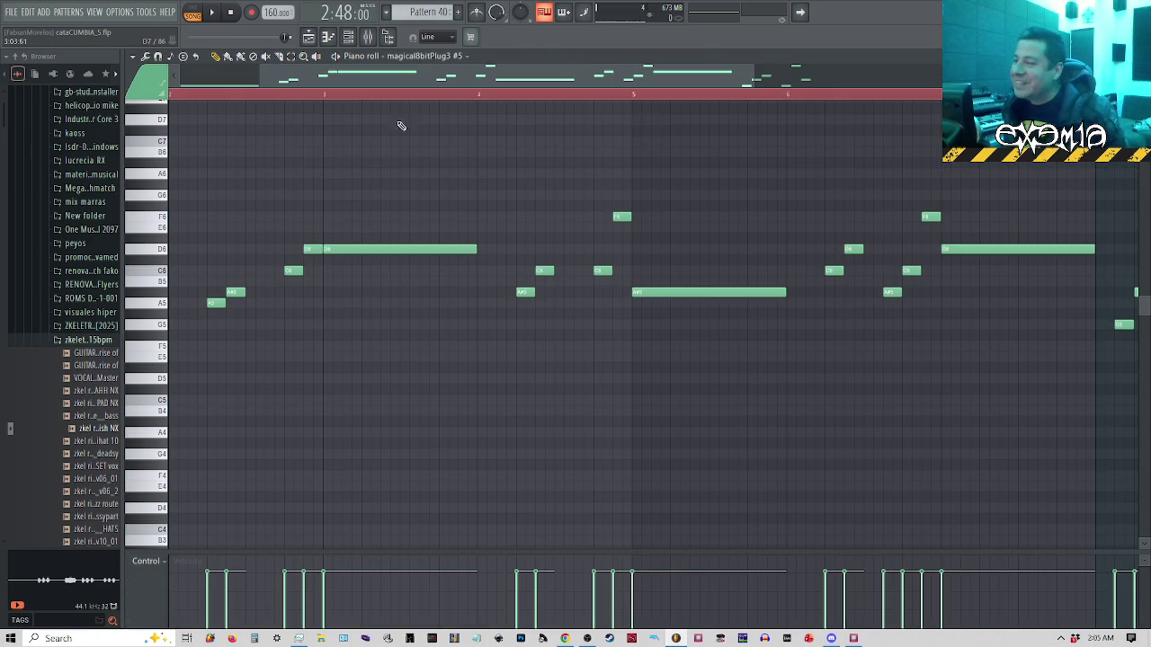
Play through the Pattern 40 reference melody, then go back to GB Studio
scroll(314, 102, "down", 2)
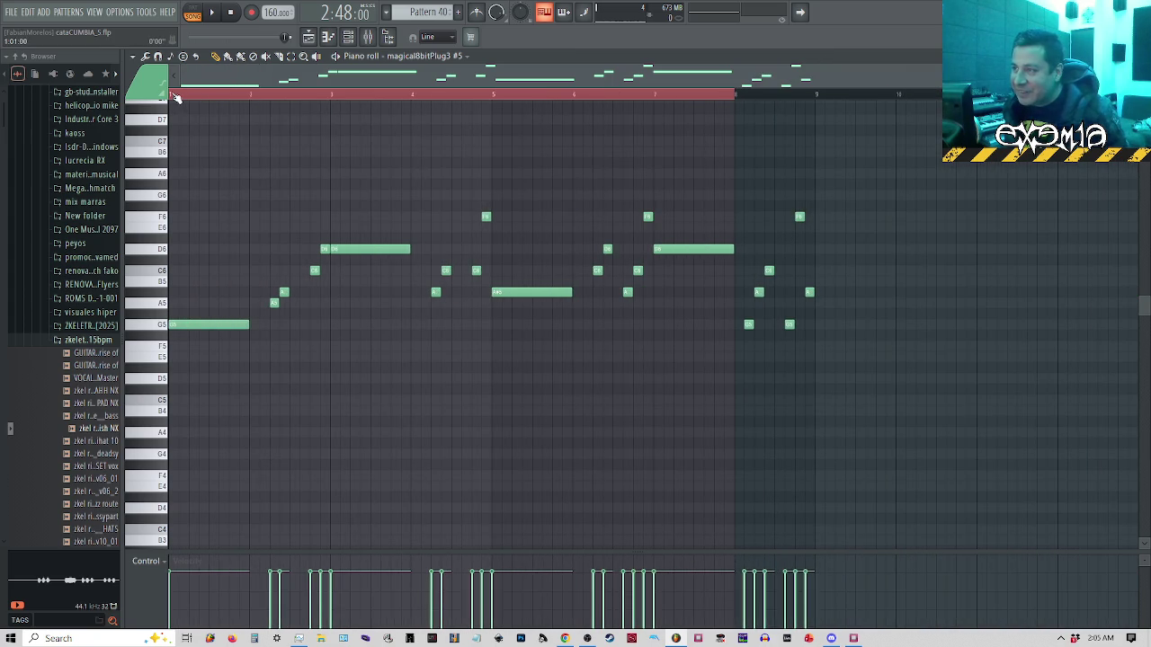
key("space")
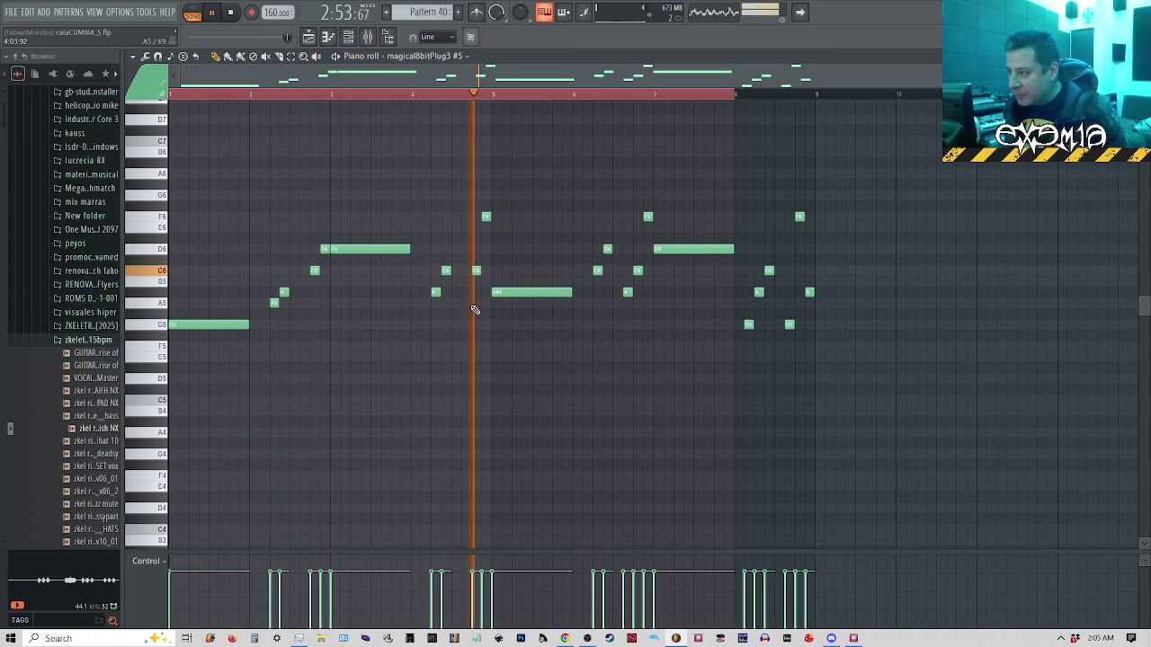
key("space")
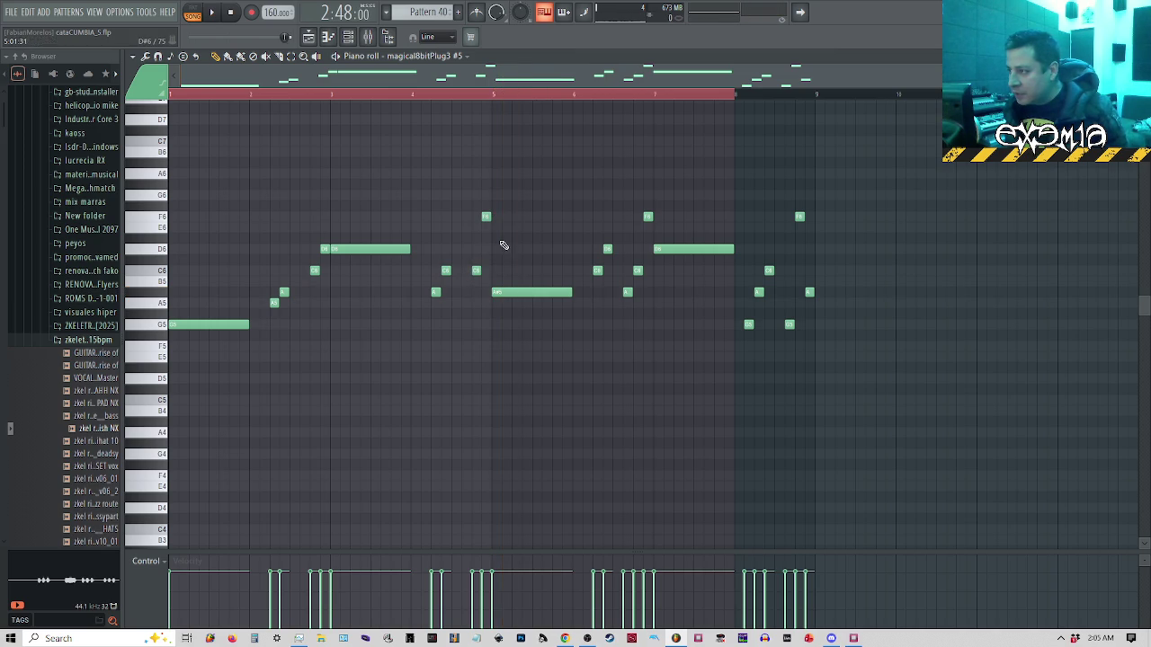
left_click(853, 638)
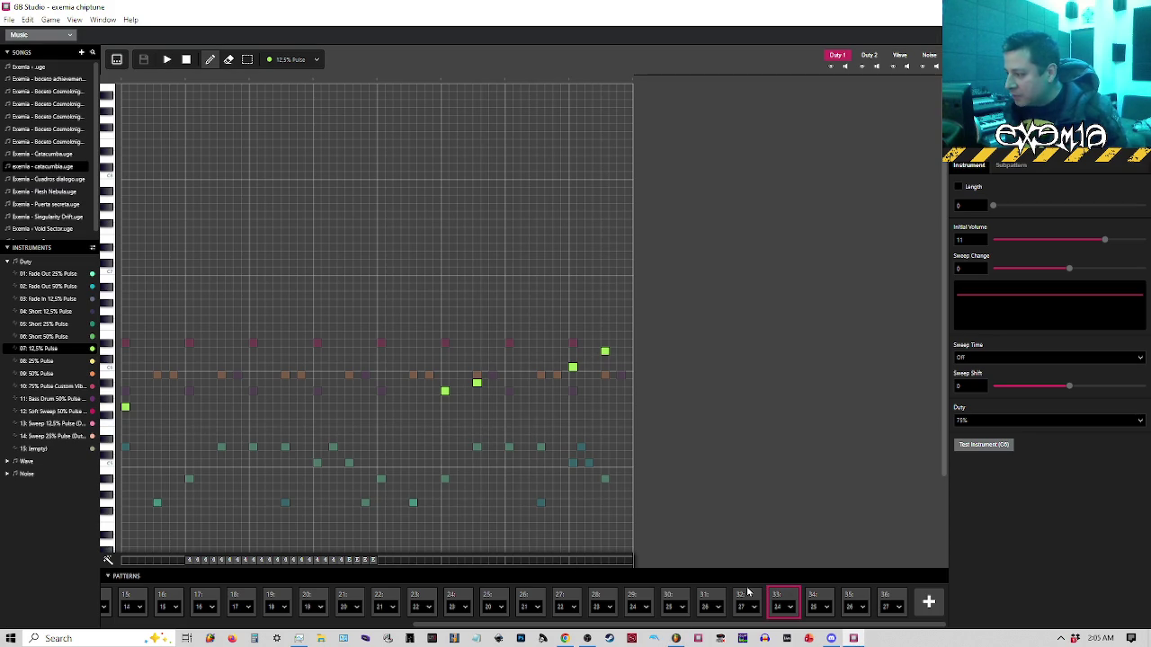
Play pattern 34, then open pattern 35 and glance at the FL Studio reference
left_click(818, 600)
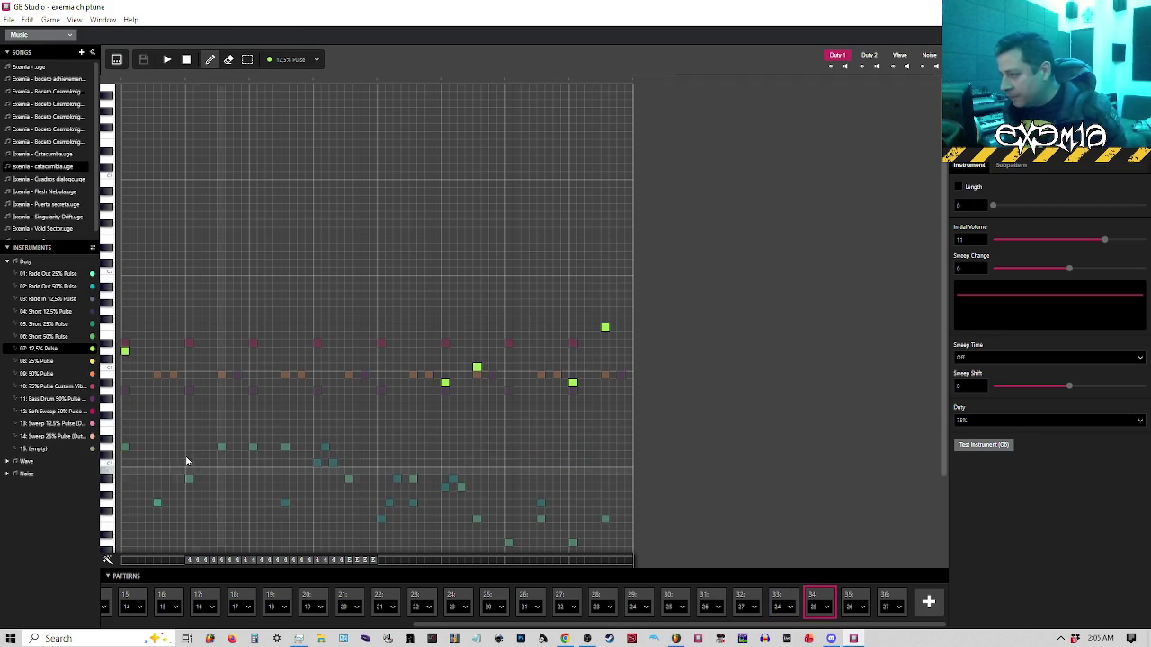
key("space")
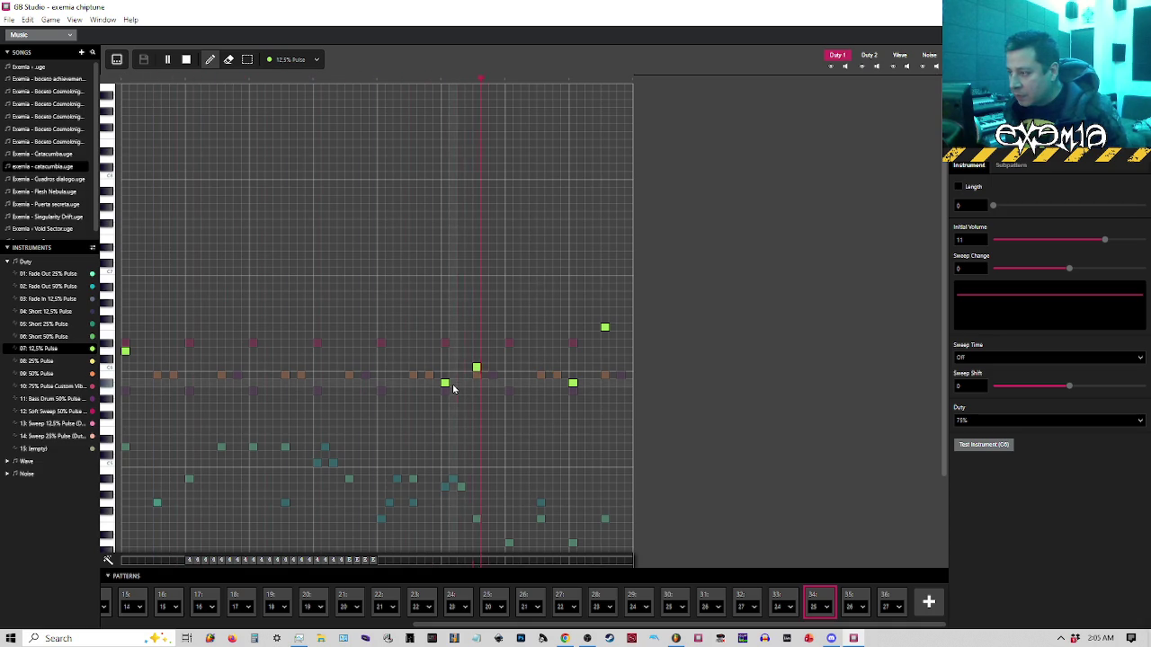
key("space")
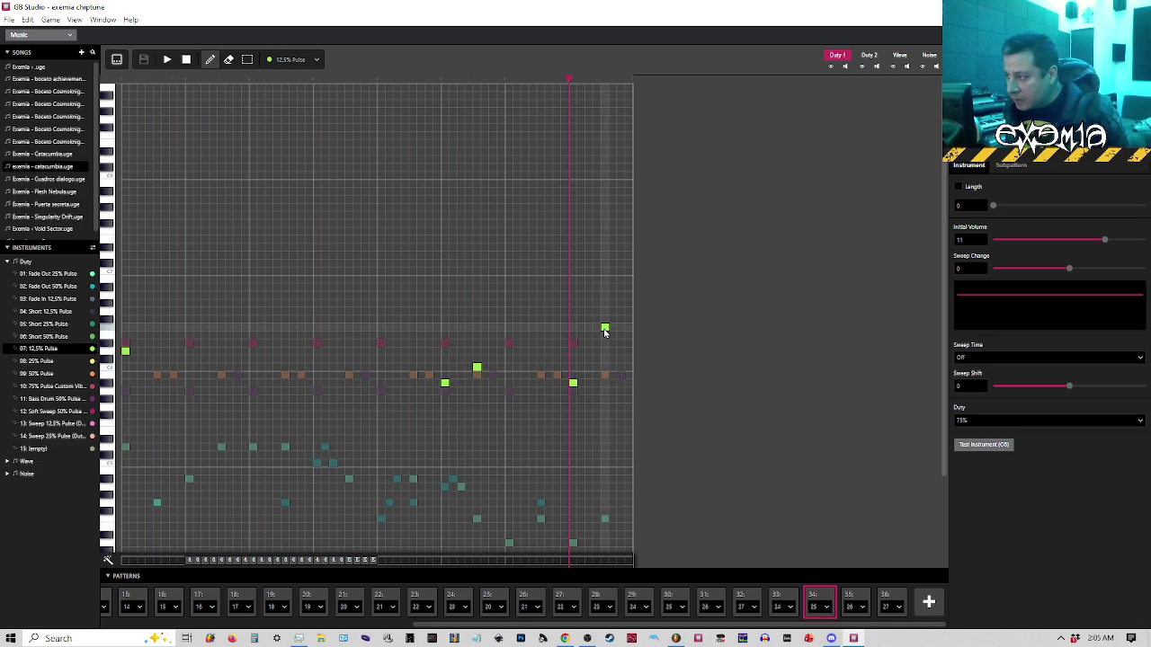
left_click(850, 601)
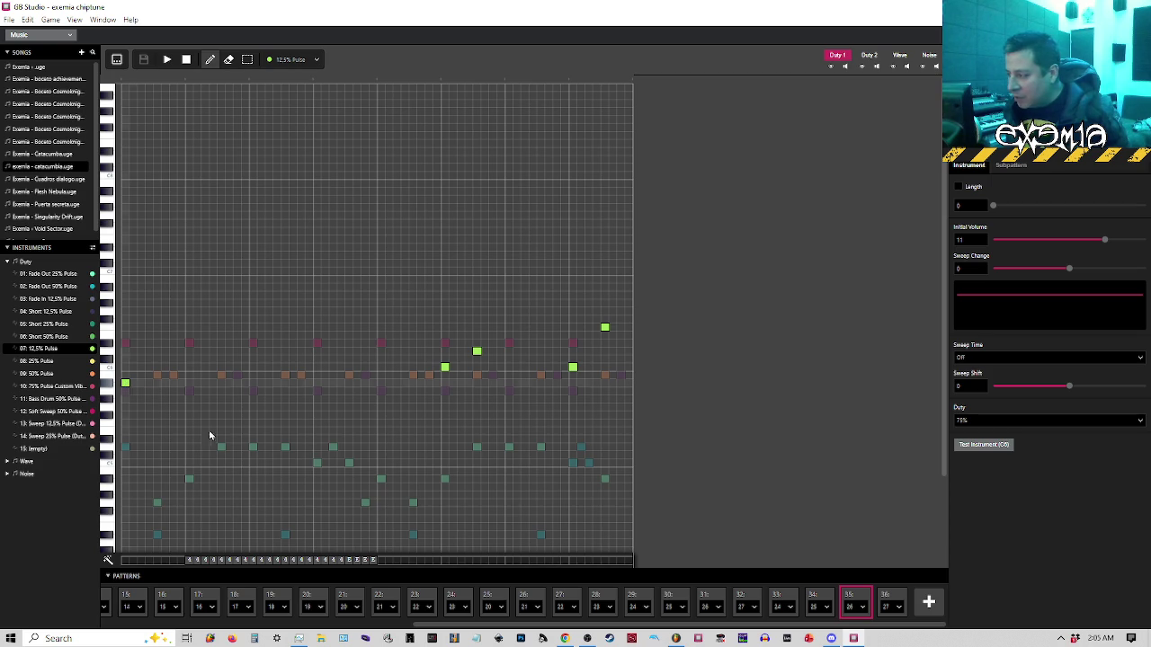
left_click(674, 639)
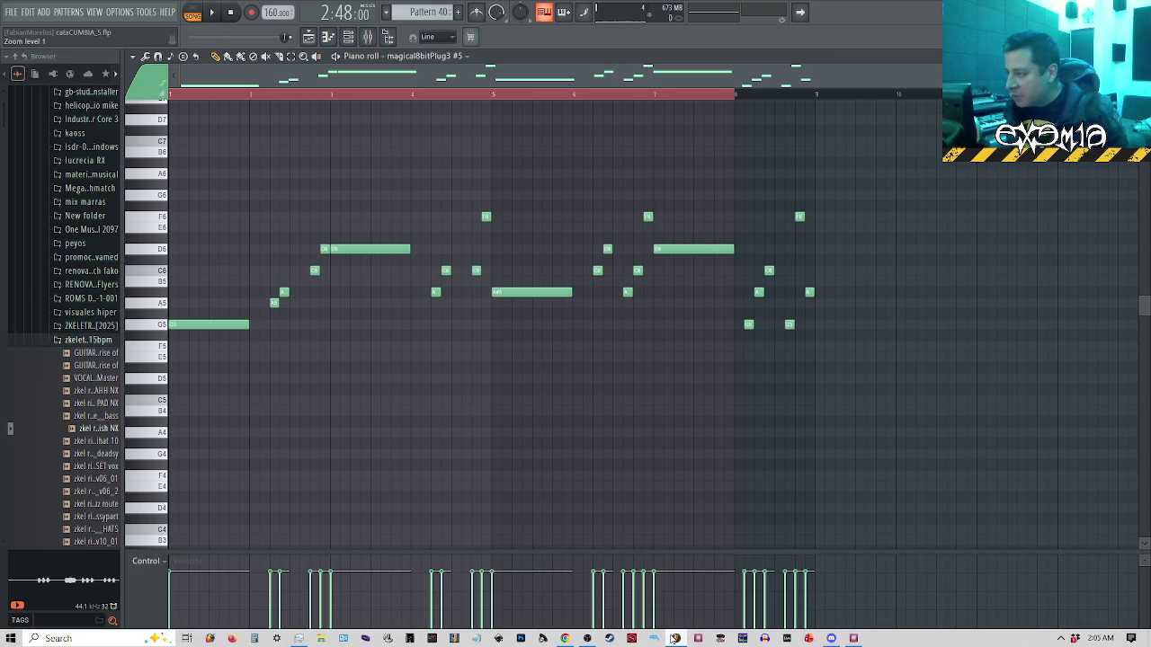
left_click(674, 638)
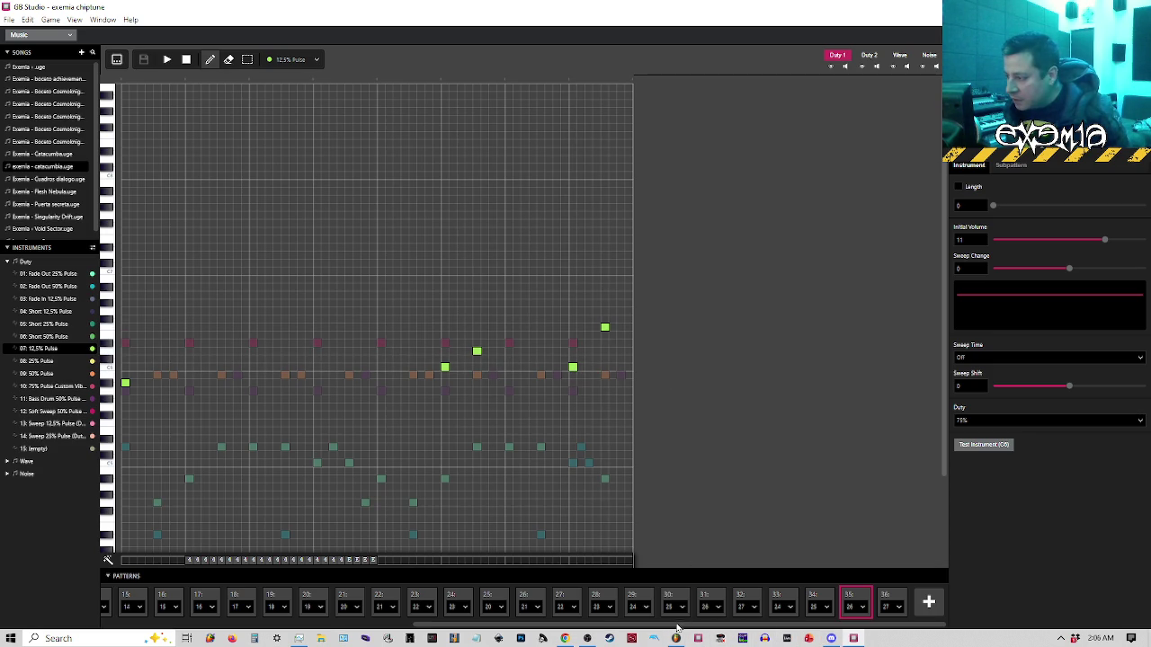
Compare pattern 35 against the FL Studio melody, playing both from mid-phrase
key("alt+Tab")
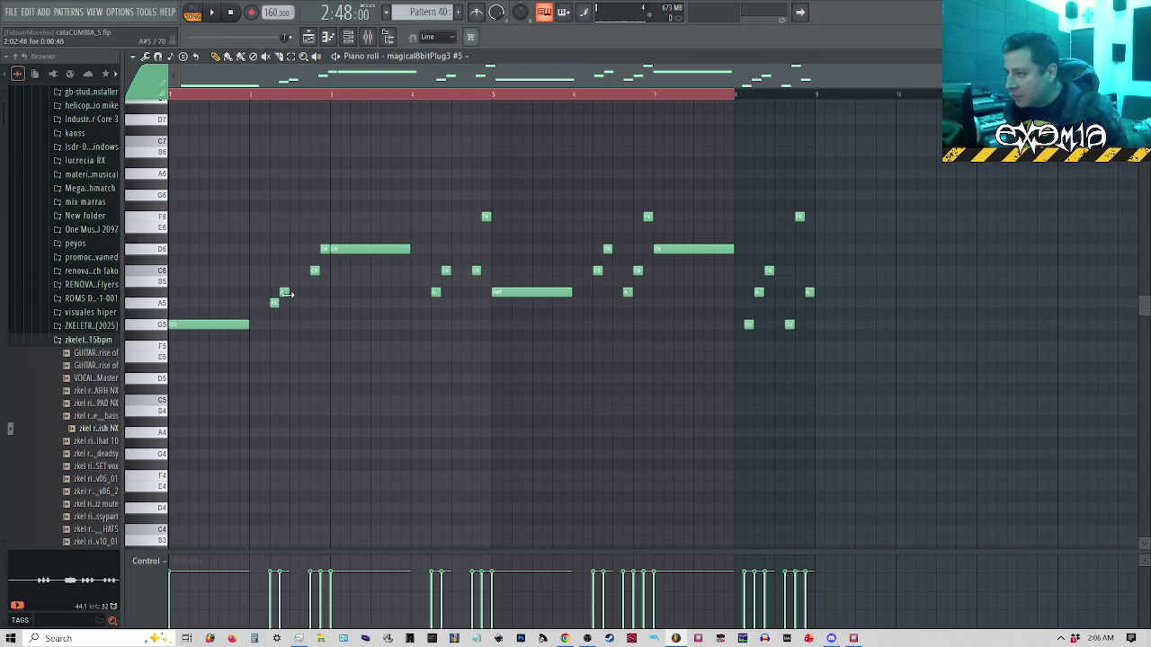
left_click(413, 97)
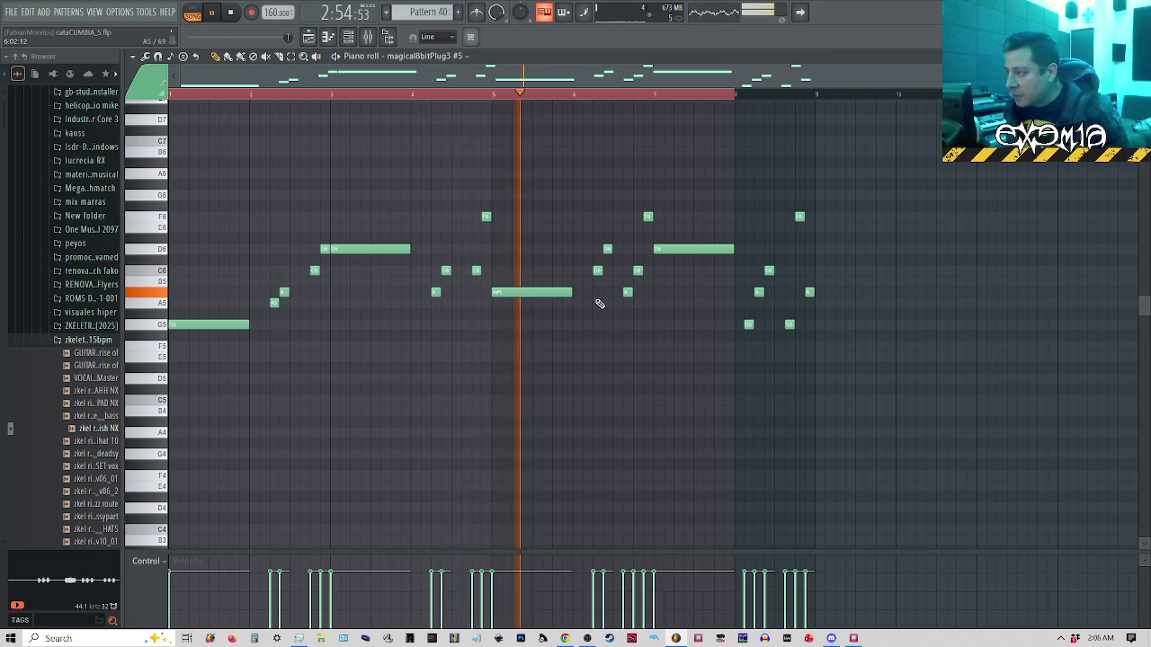
key("space")
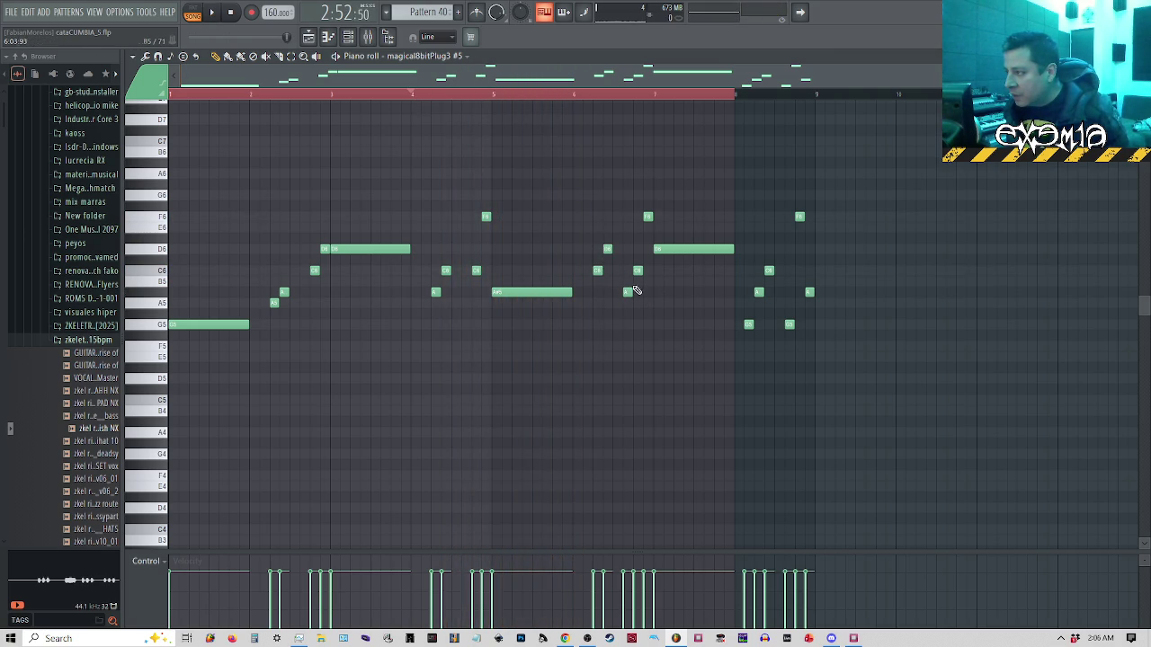
left_click(853, 640)
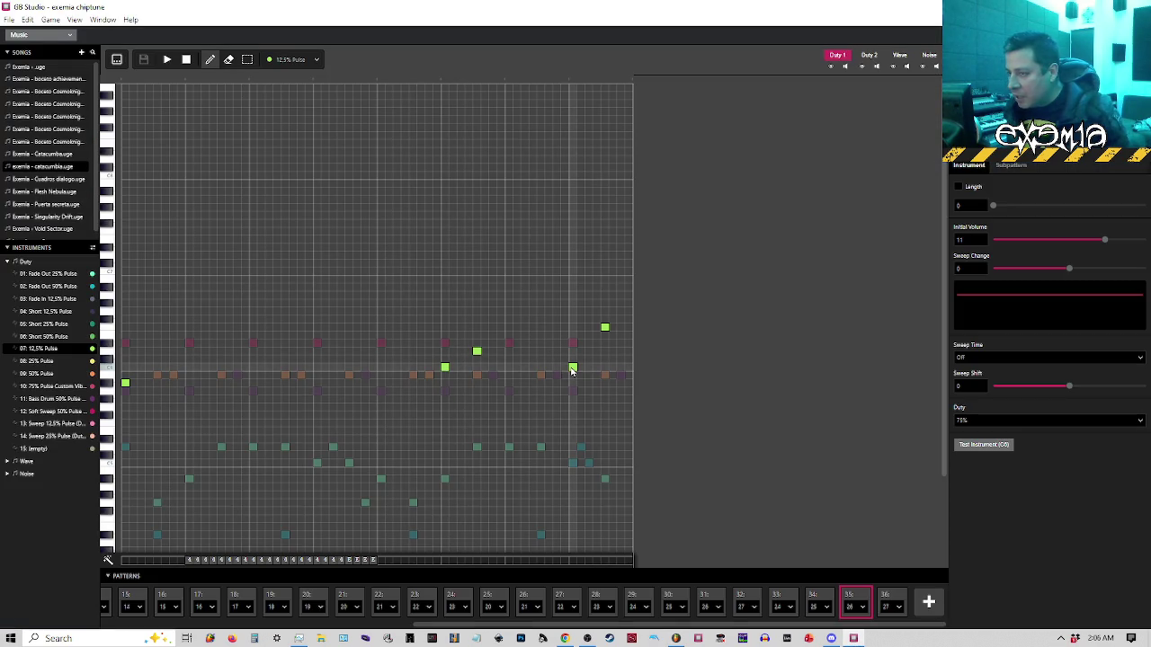
left_click(441, 79)
key("space")
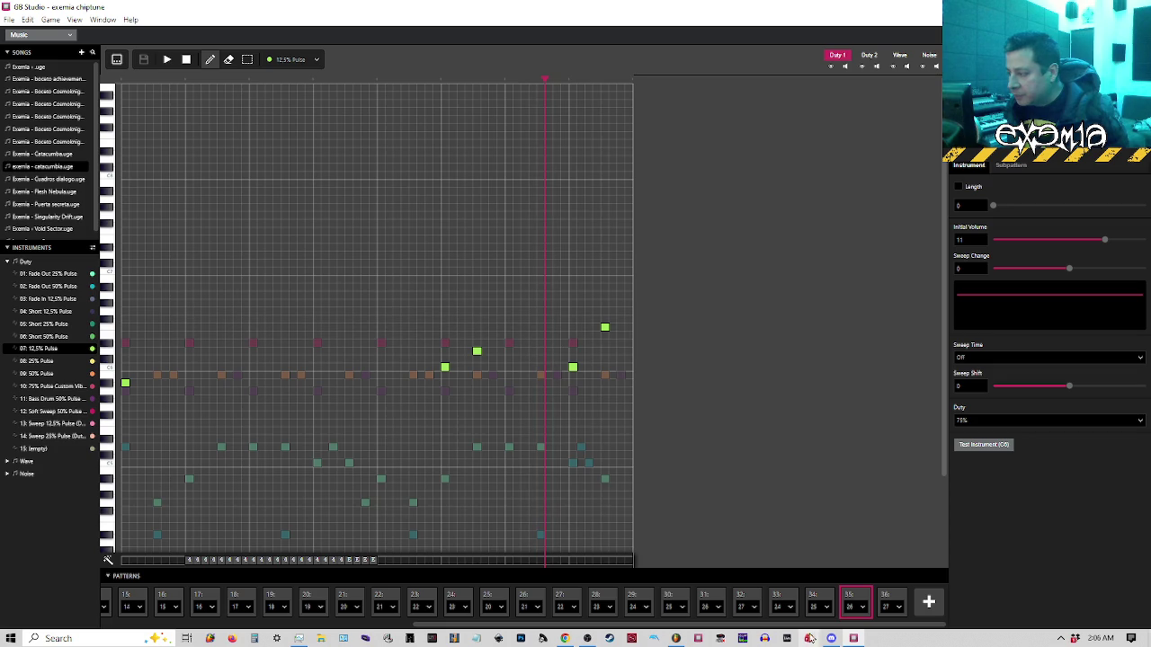
left_click(677, 638)
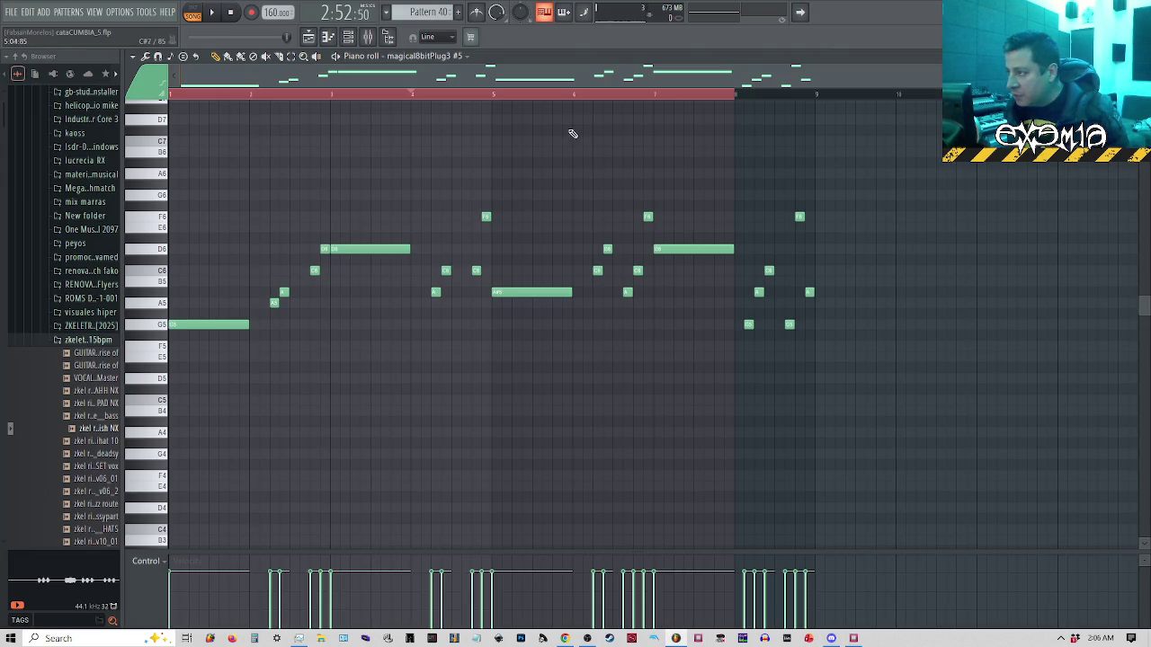
left_click(608, 97)
key("space")
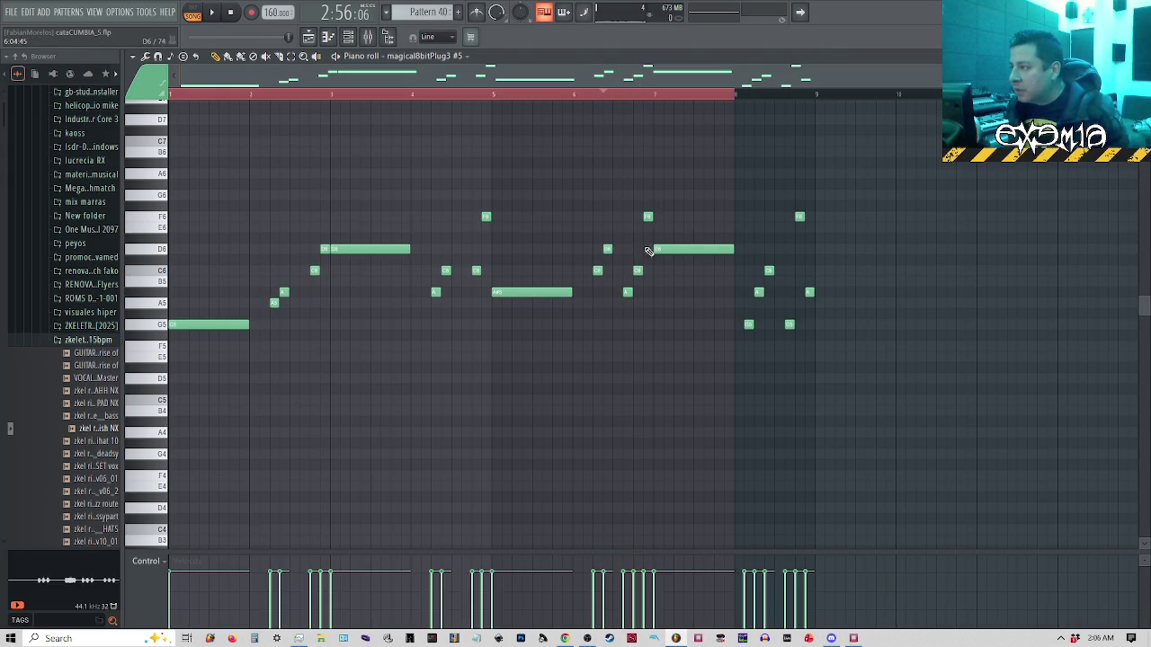
left_click(853, 639)
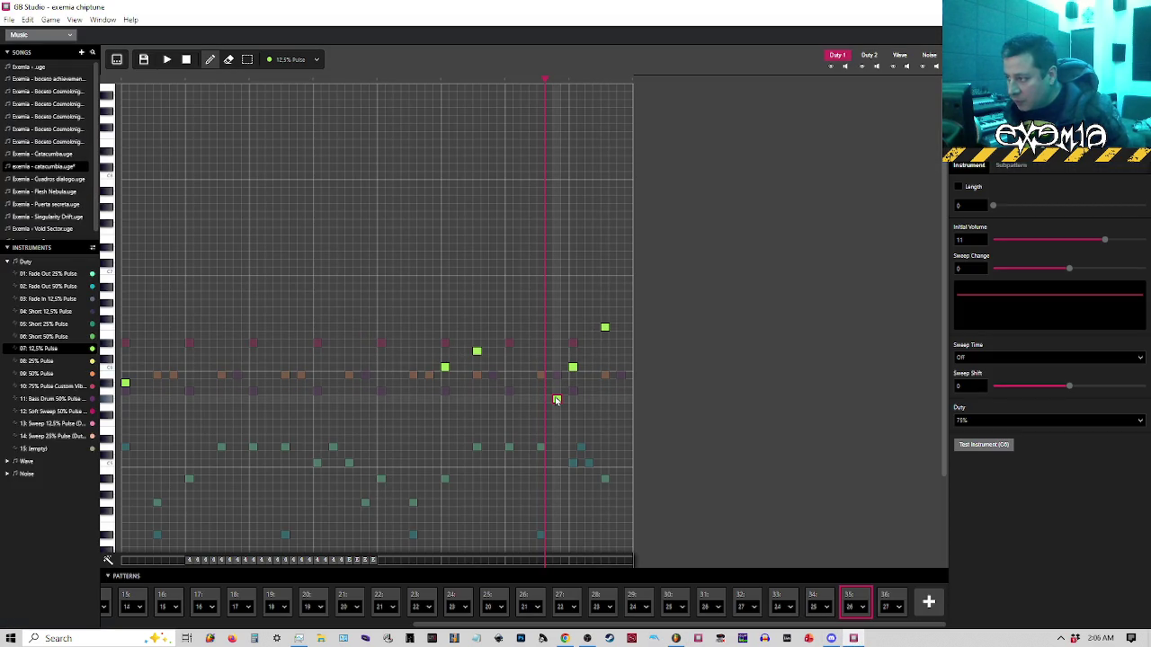
Add the missing lower melody note mid-pattern 35, recheck FL Studio, and move to pattern 36
left_click(555, 399)
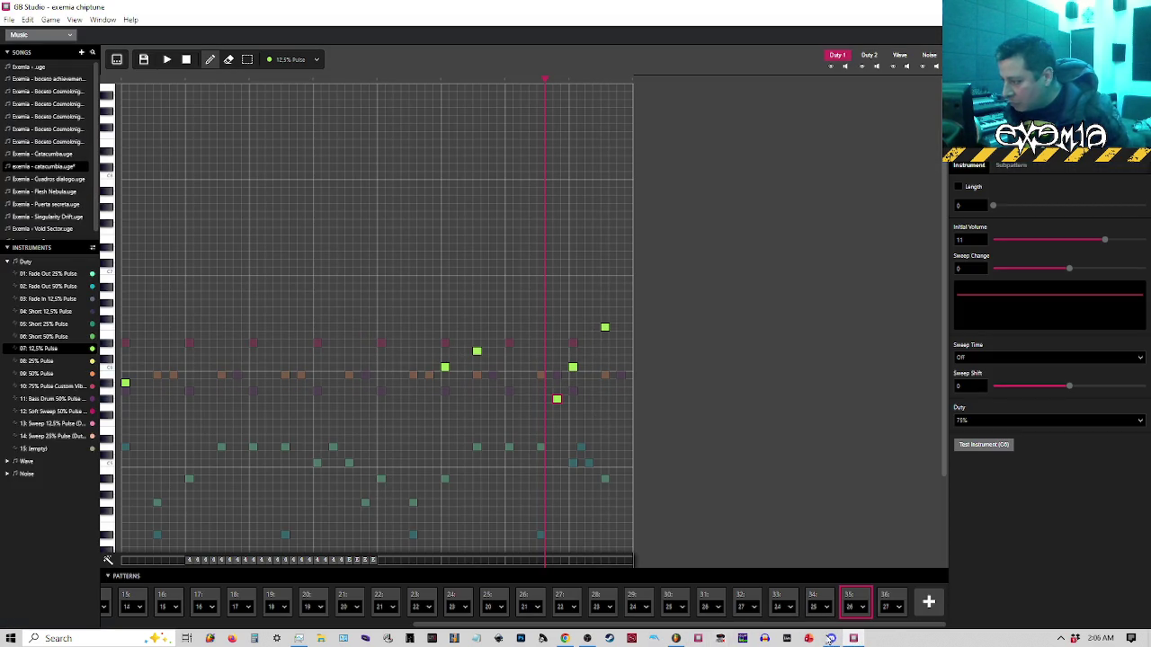
left_click(677, 639)
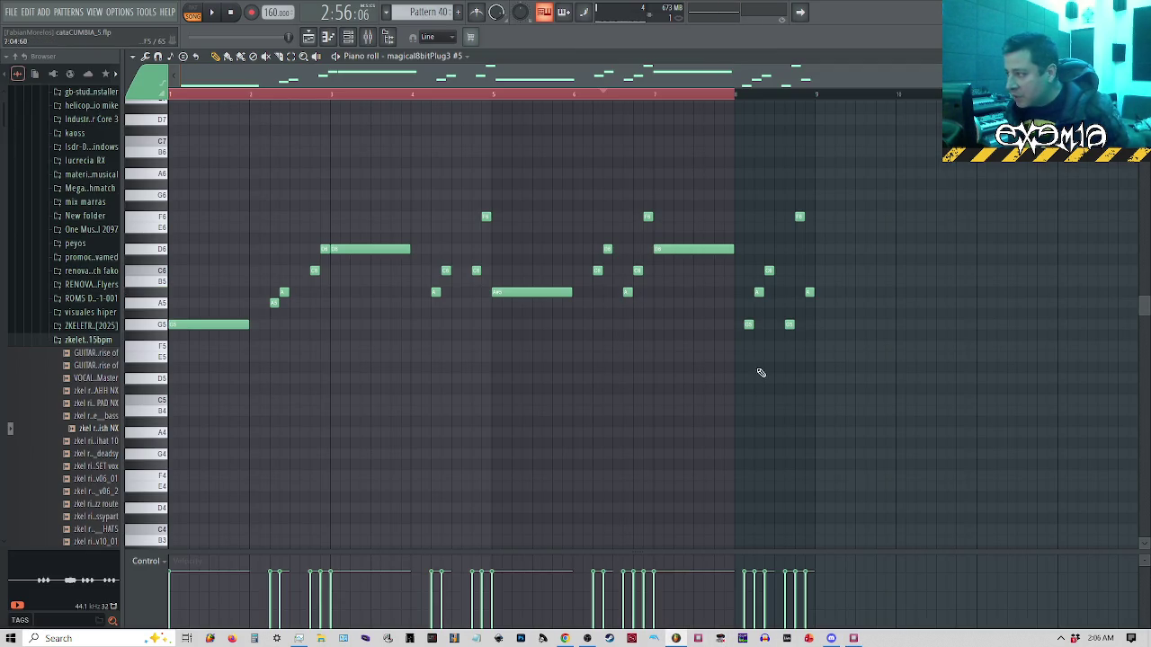
left_click(853, 639)
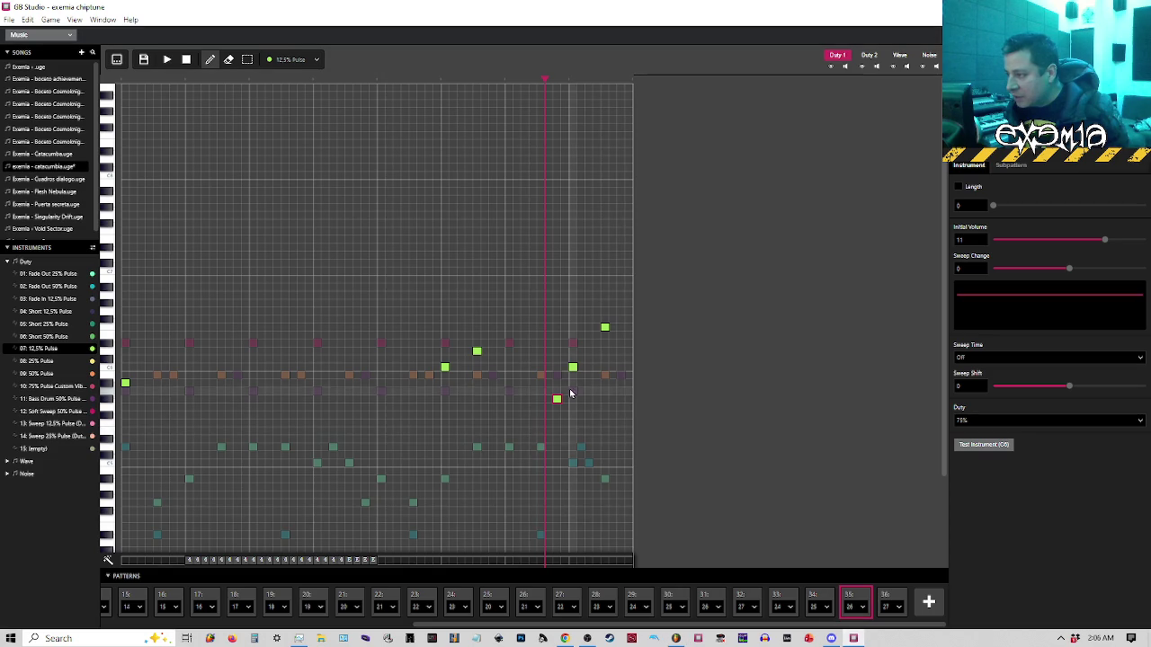
left_click(903, 602)
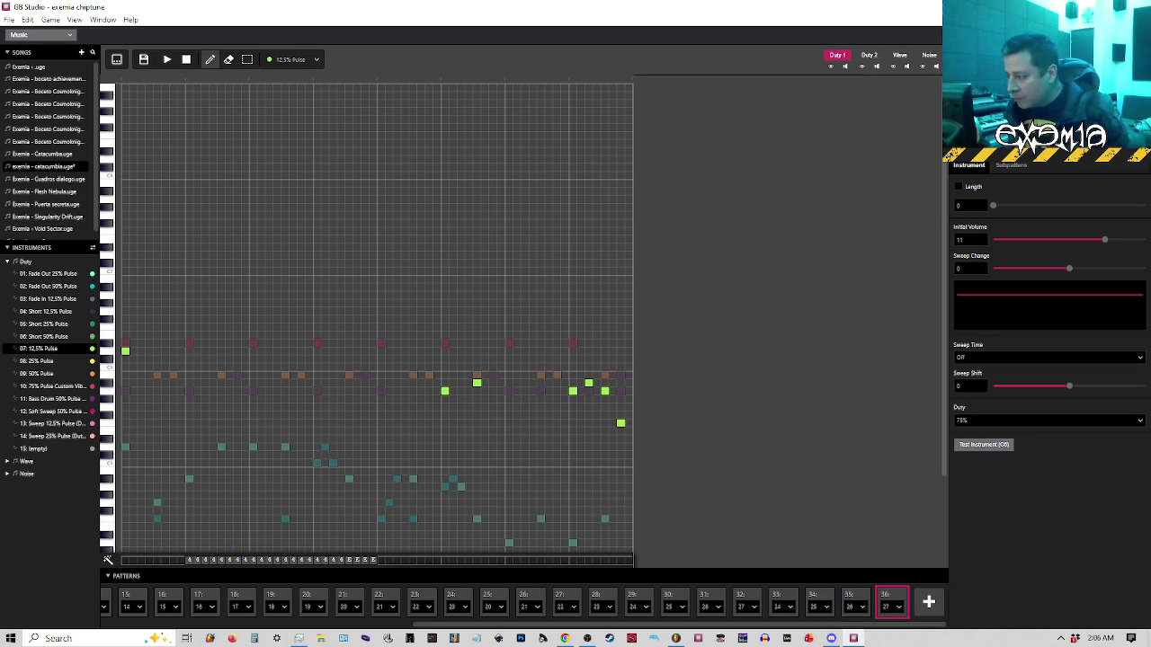
Audition the A5 notes of the reference phrase in FL Studio's piano roll
left_click(676, 638)
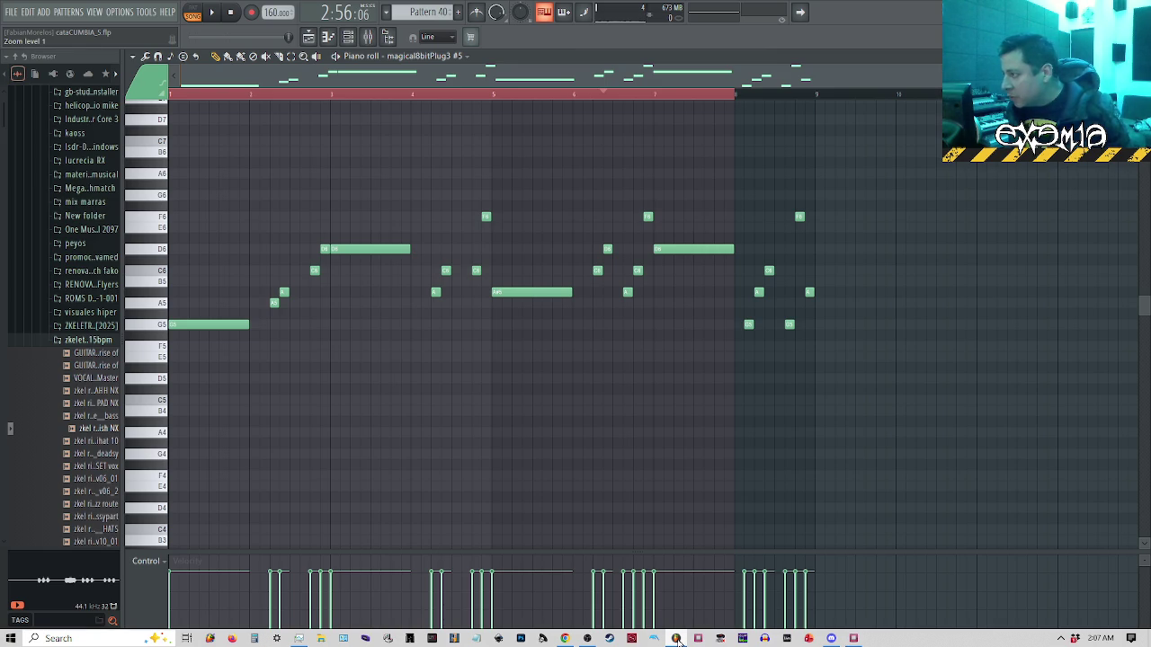
left_click(758, 293)
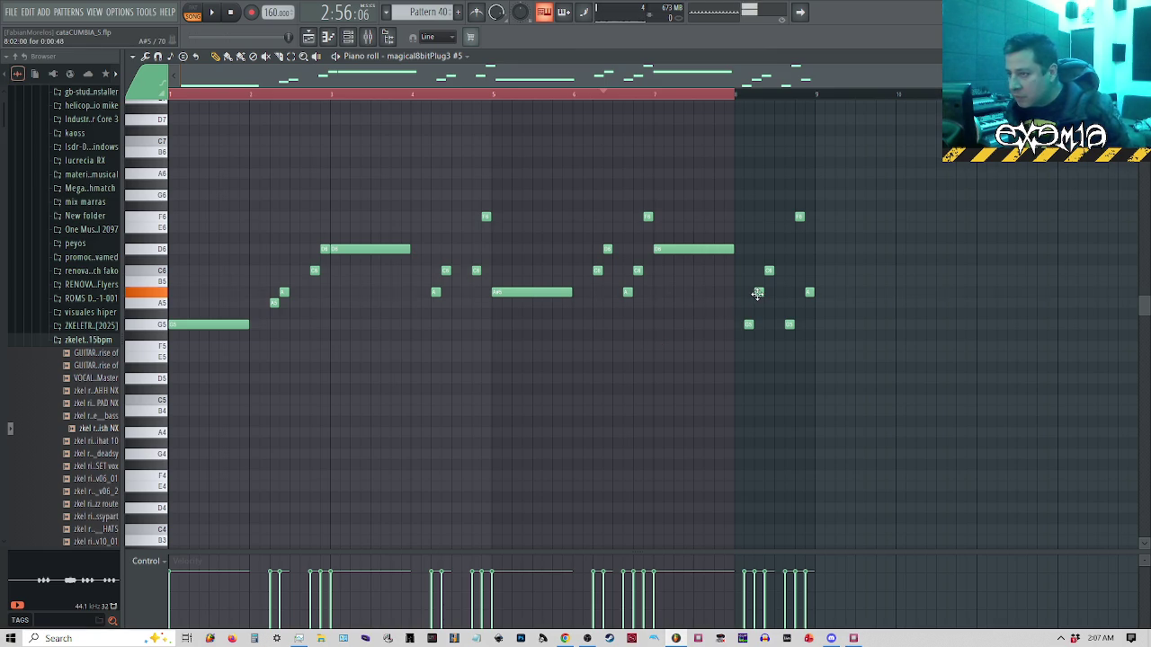
left_click(769, 270)
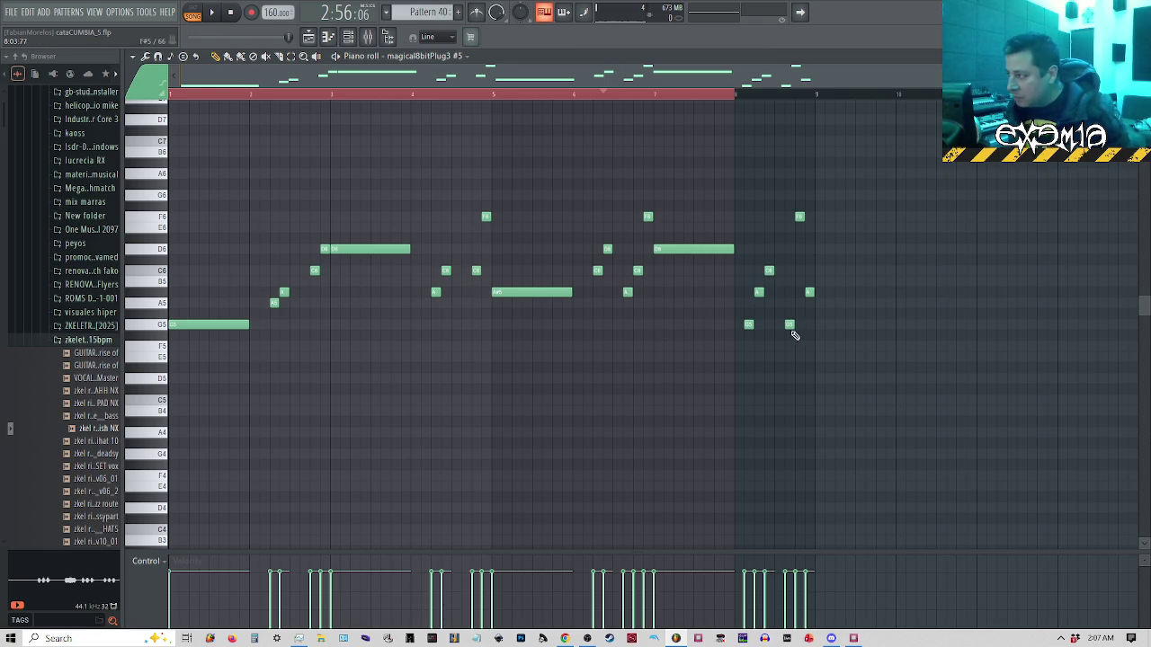
left_click(808, 293)
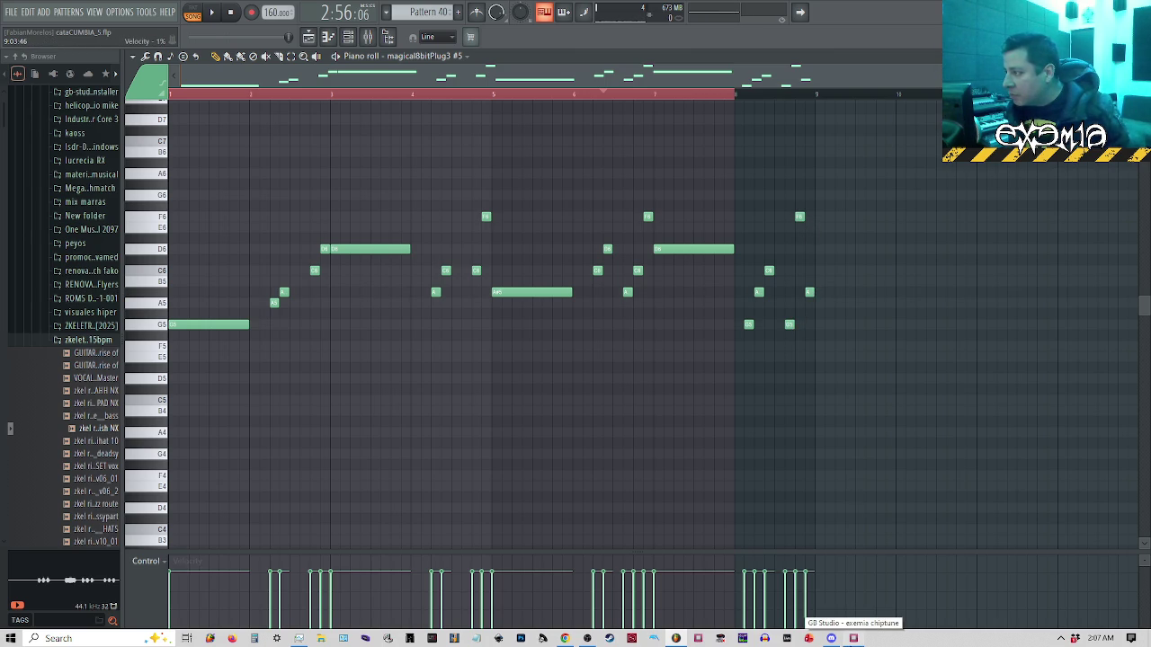
left_click(853, 639)
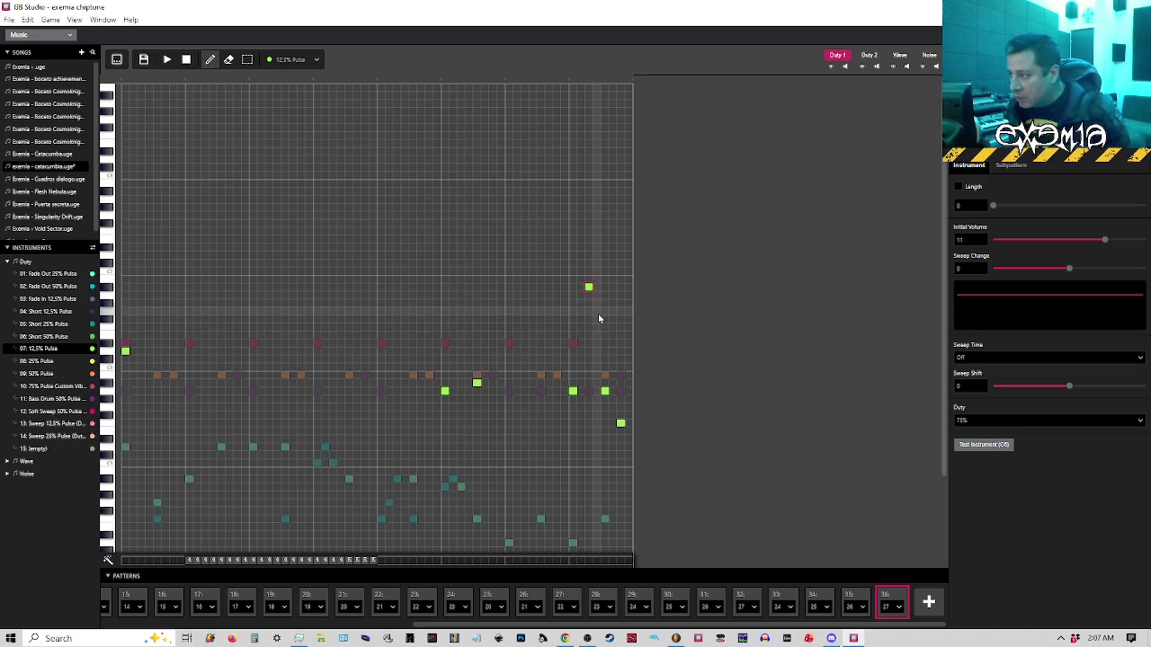
Drag pattern 36's high melody note down and place a lower note near its end
left_click_drag(589, 295, 589, 383)
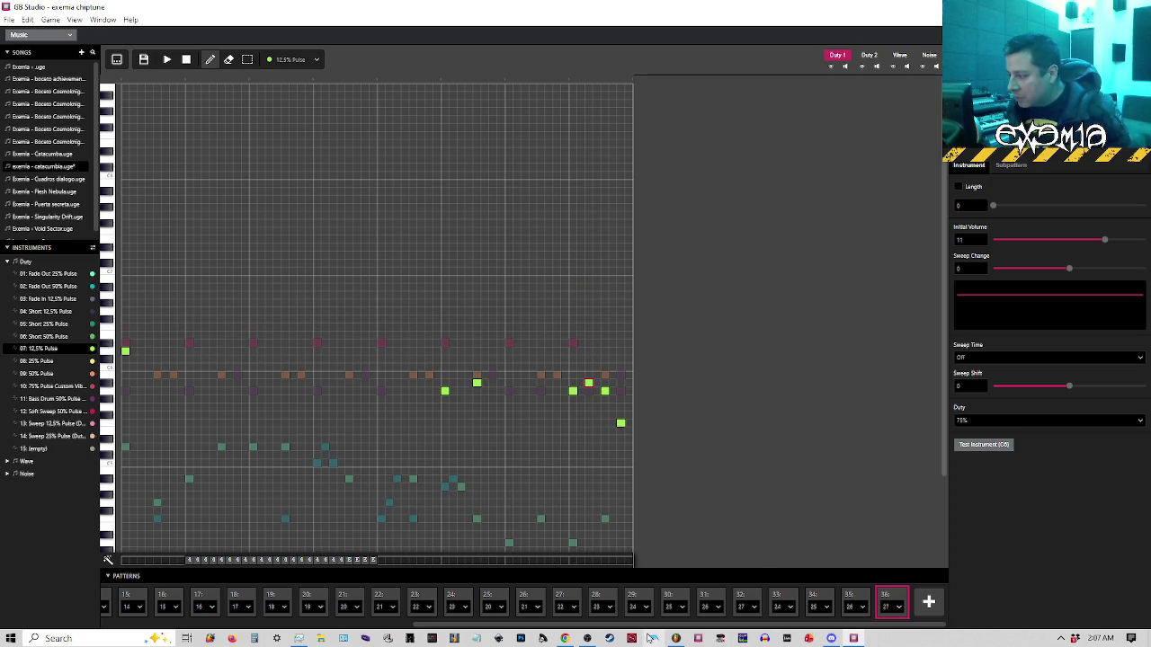
left_click(676, 639)
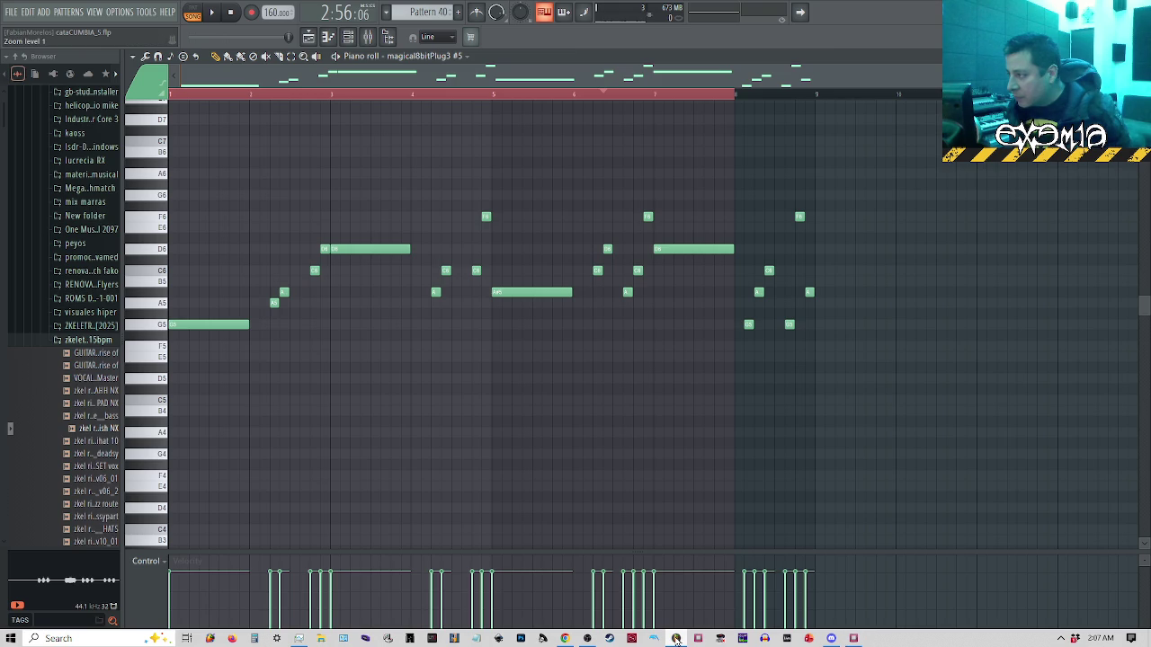
left_click(676, 638)
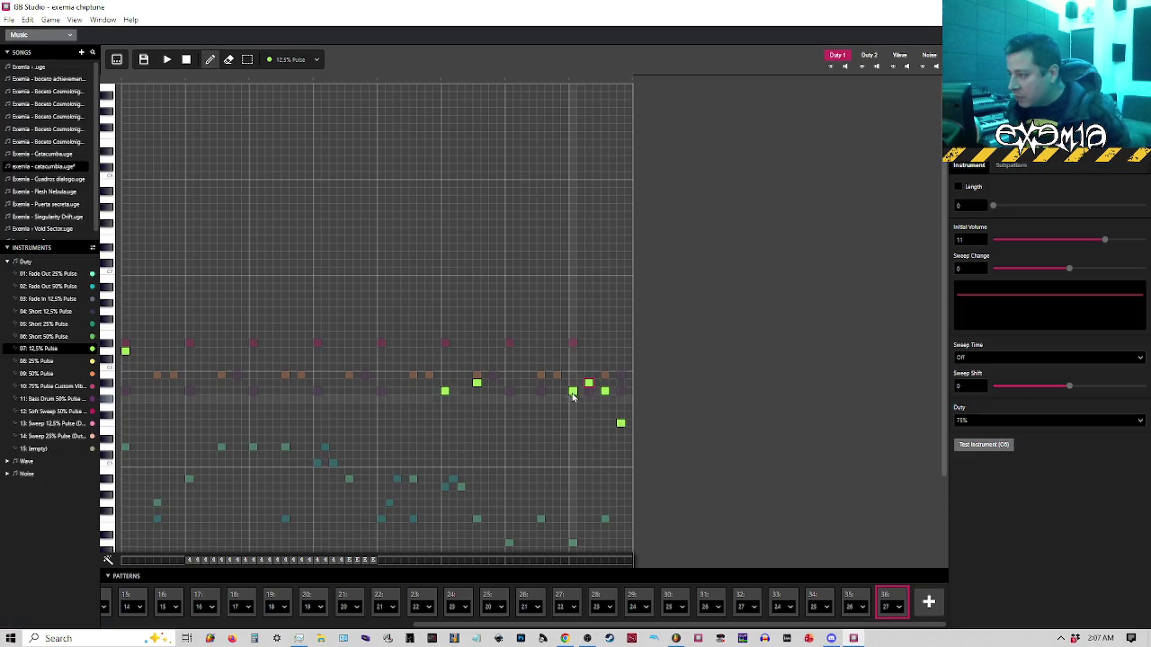
left_click(572, 390)
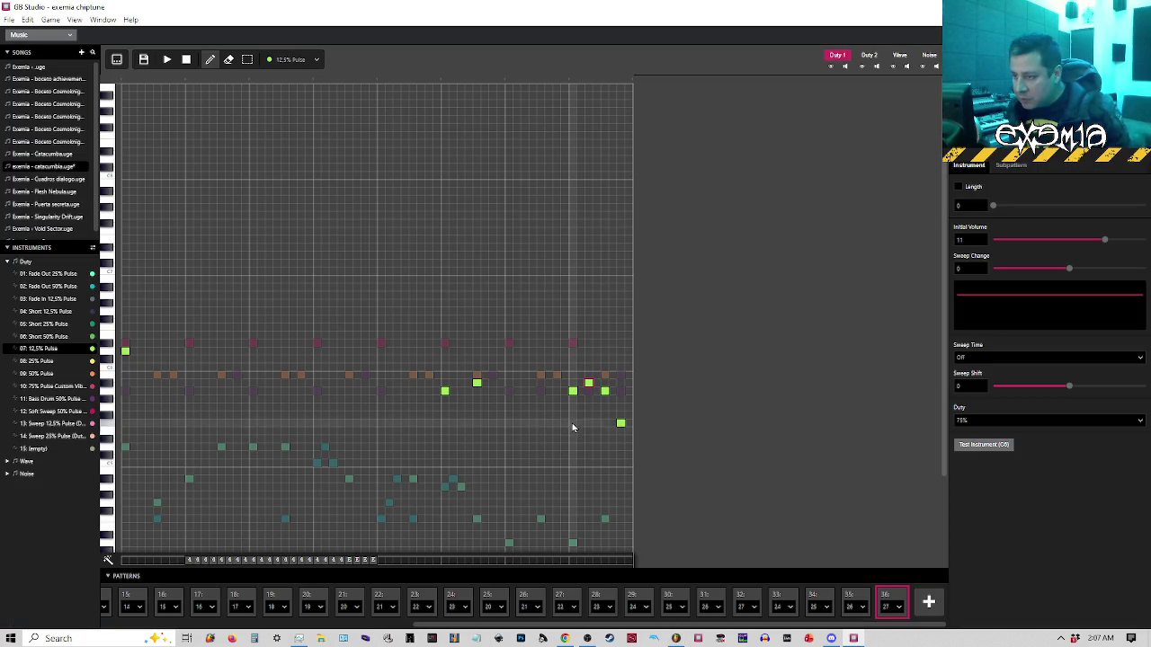
left_click(572, 408)
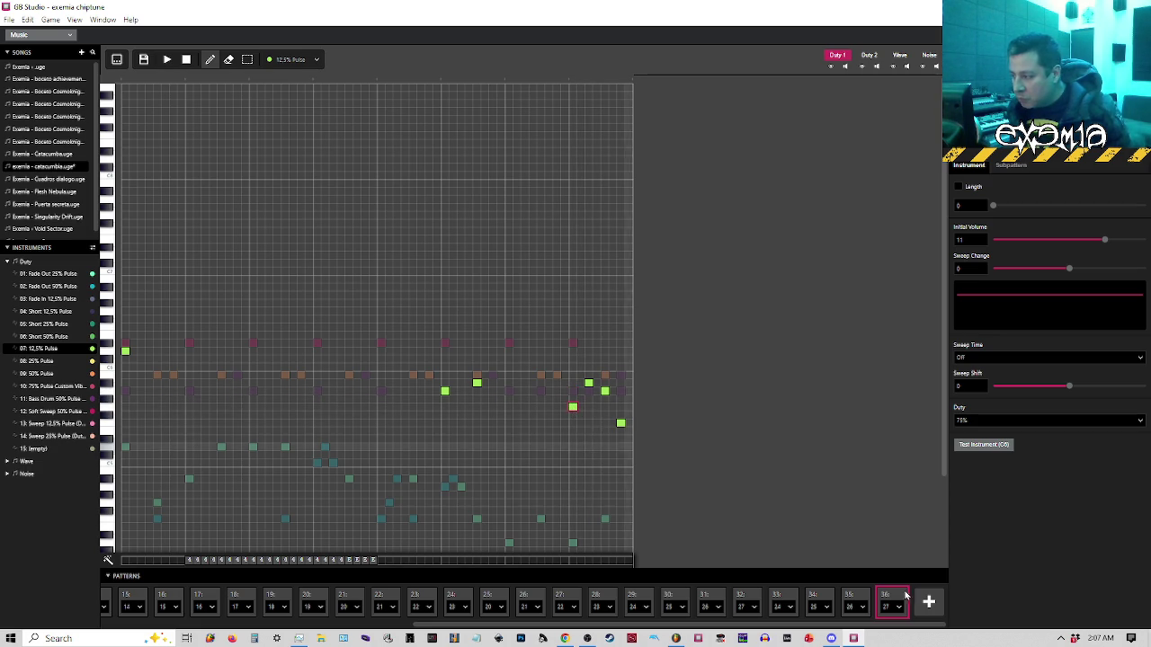
Raise one closing note of pattern 36 a step and delete a misplaced note
left_click(675, 638)
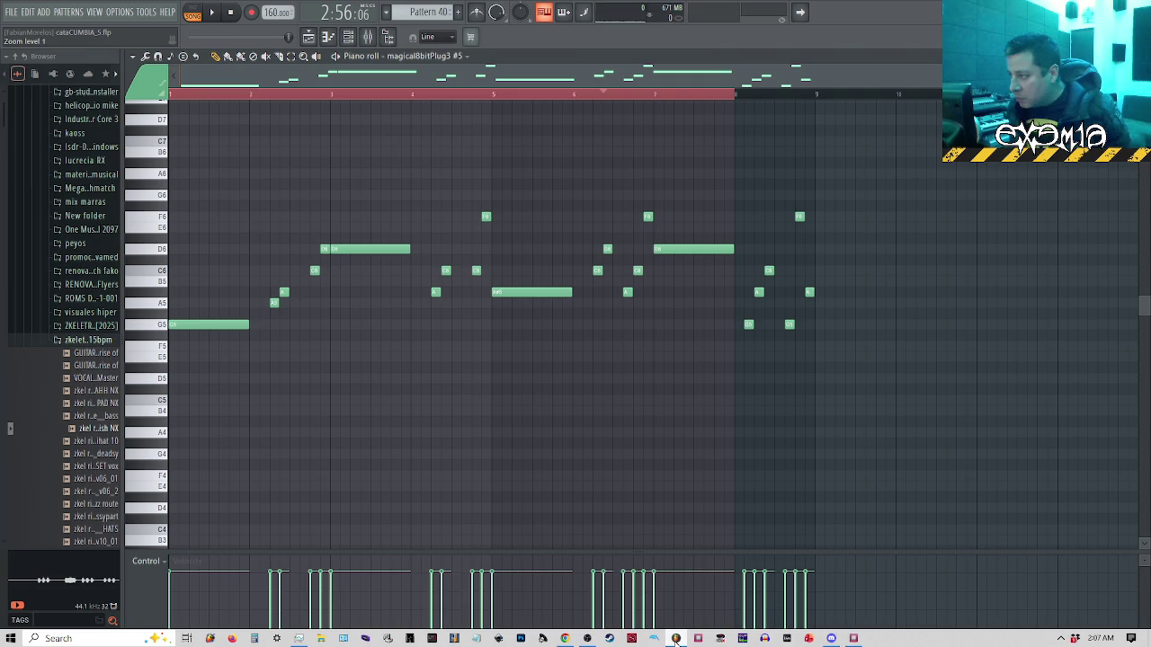
left_click(675, 638)
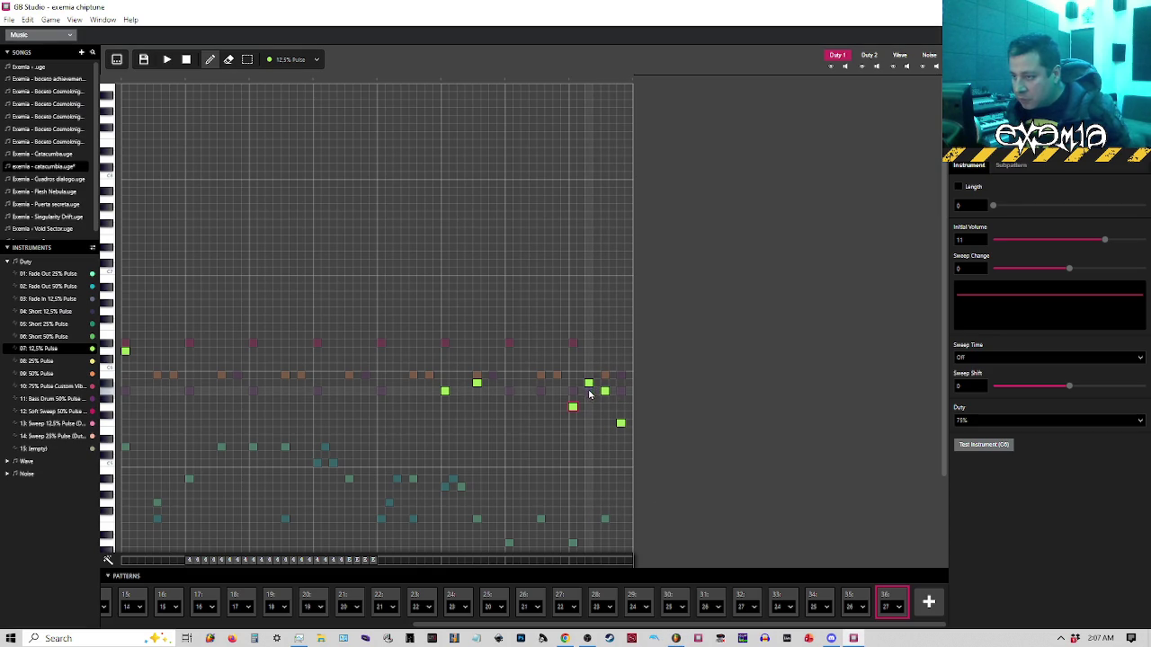
left_click_drag(589, 396, 590, 387)
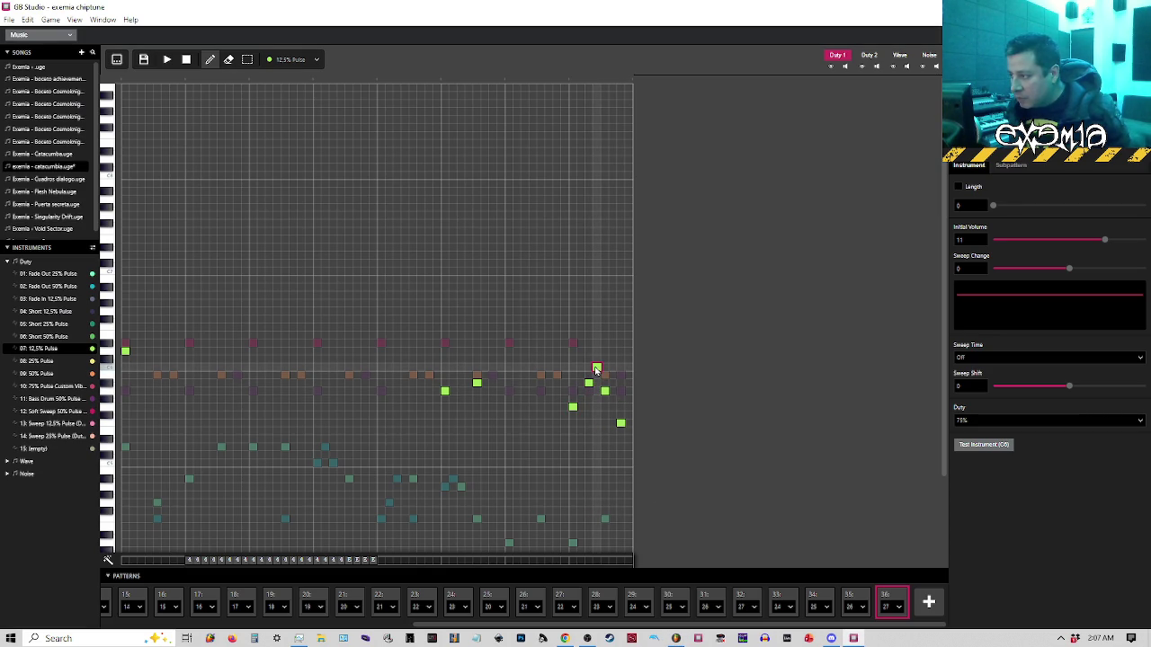
left_click(678, 639)
left_click(678, 639)
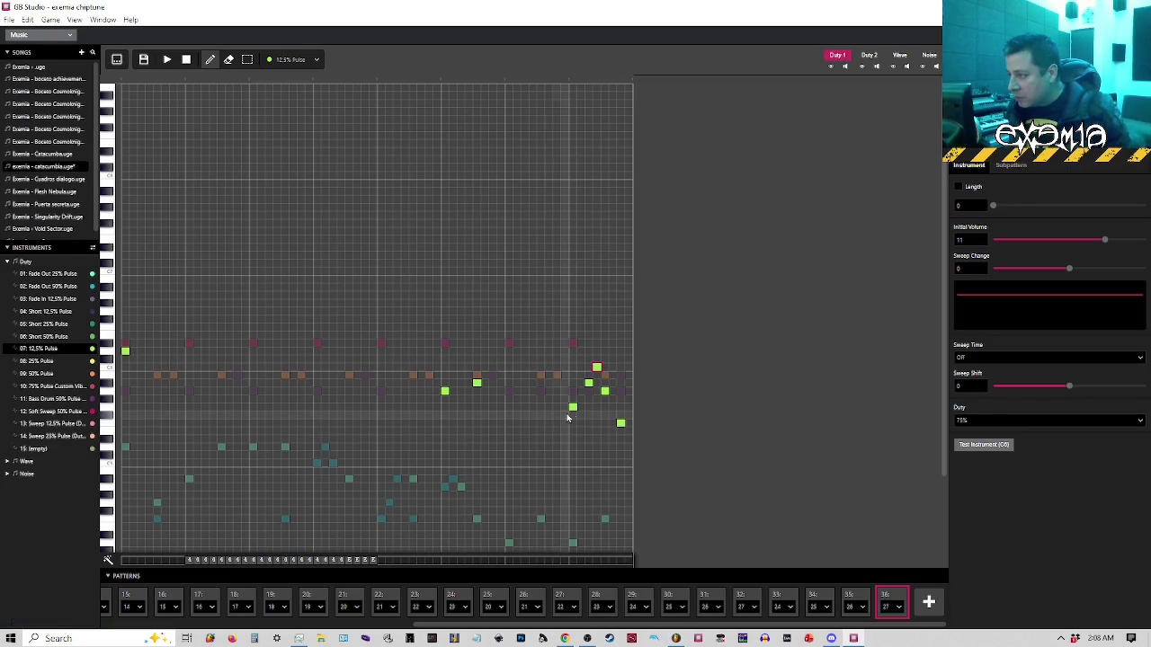
left_click(574, 407)
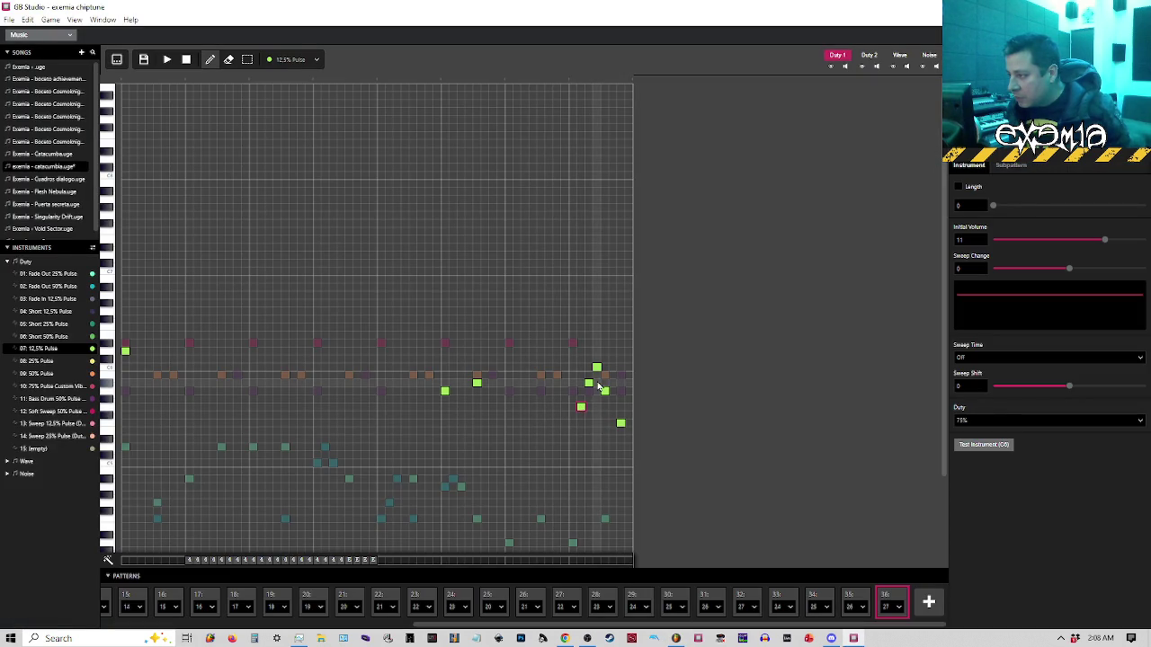
left_click(596, 367)
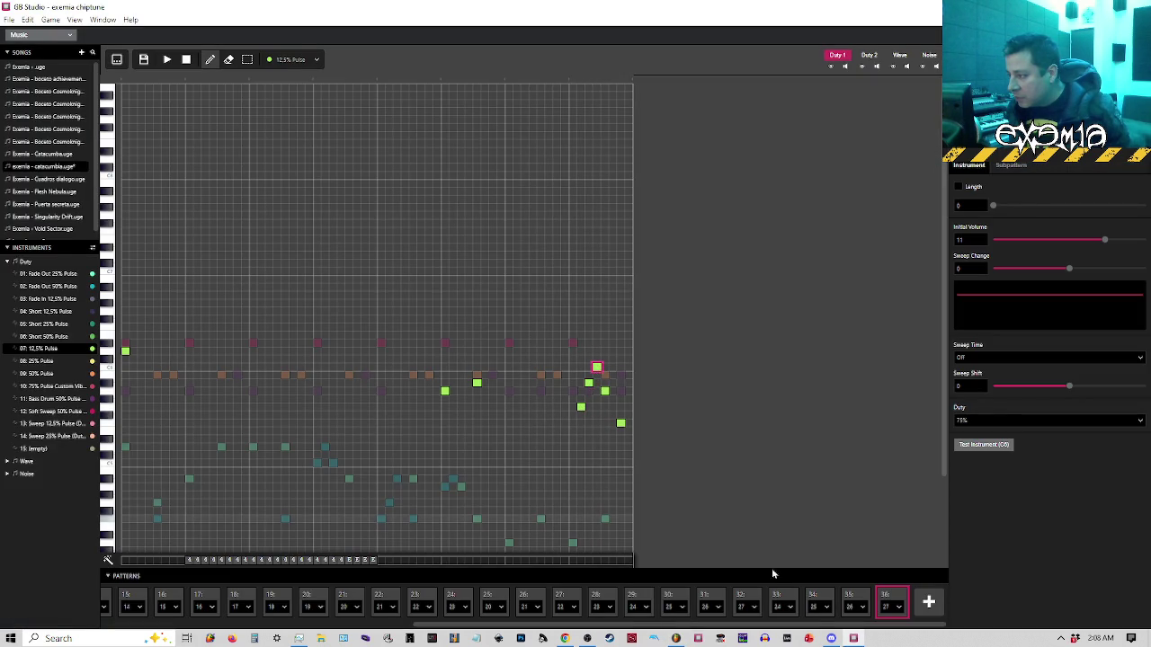
Remove a note near the pattern end, shift another up a step, and add a final high note
left_click(674, 639)
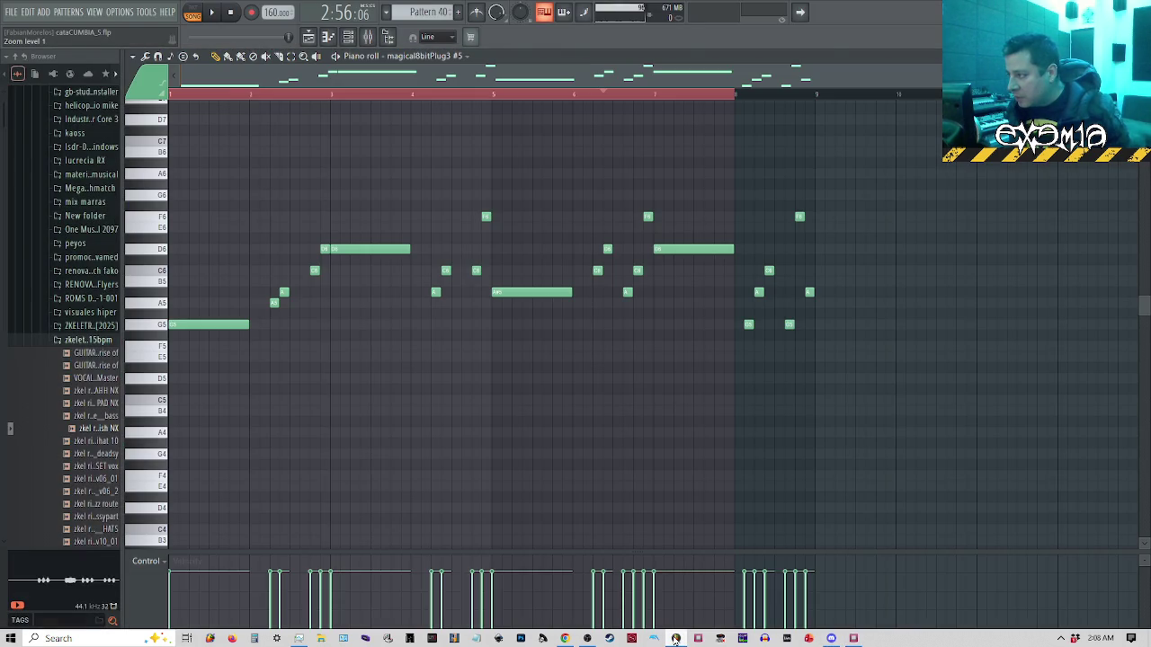
left_click(675, 638)
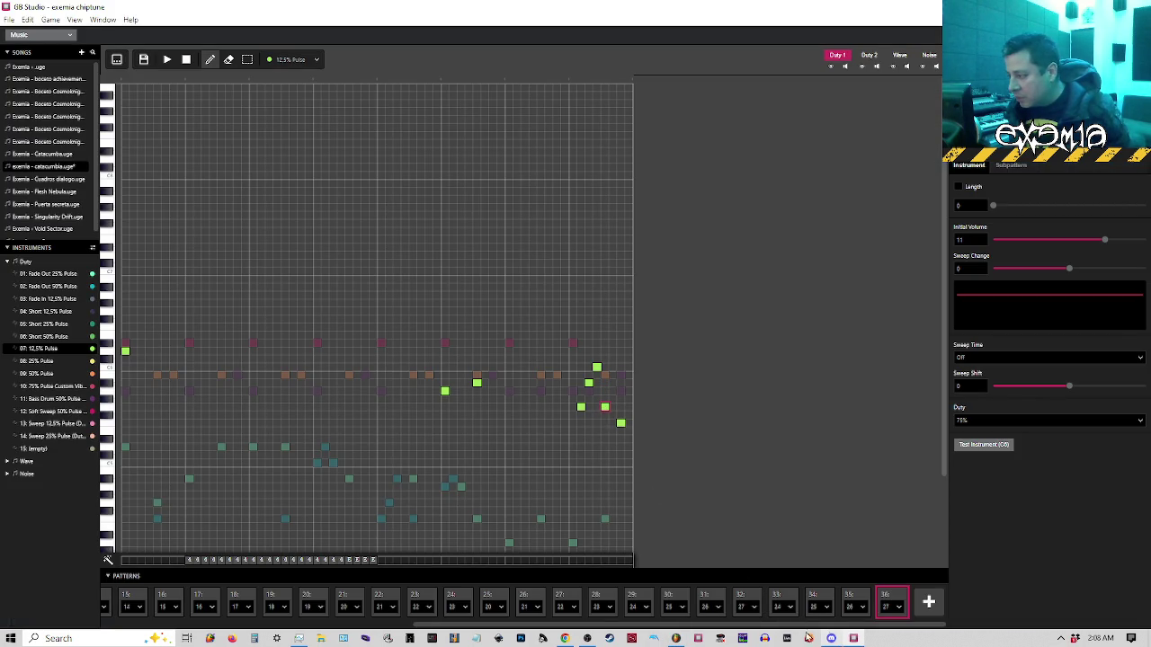
left_click(676, 638)
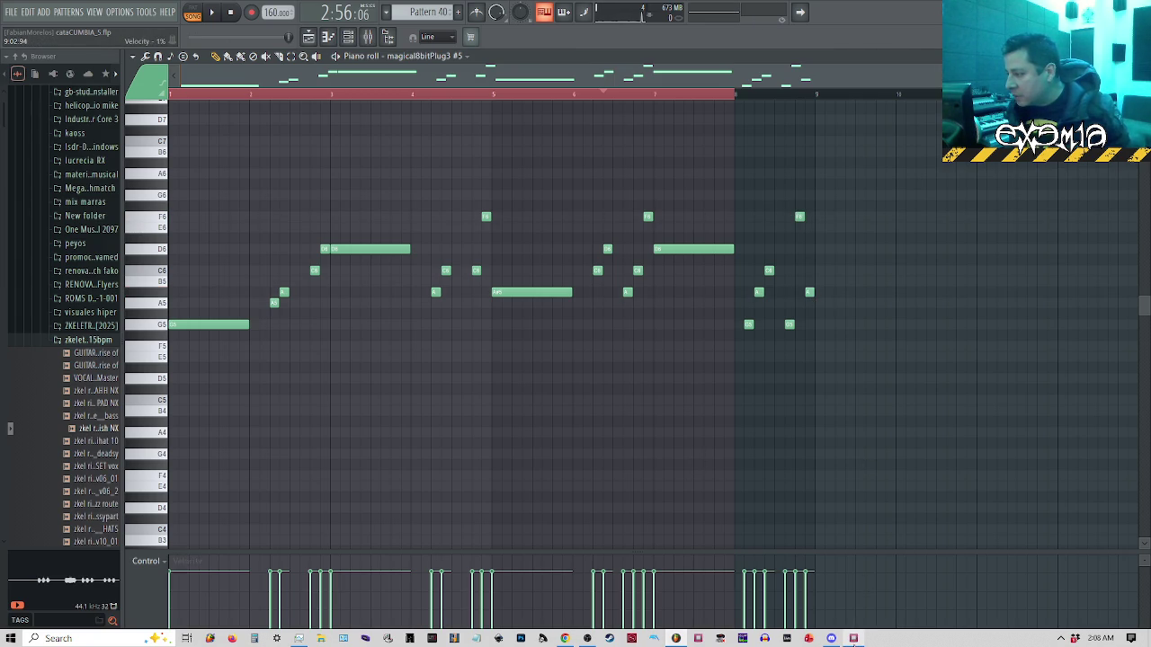
left_click(854, 639)
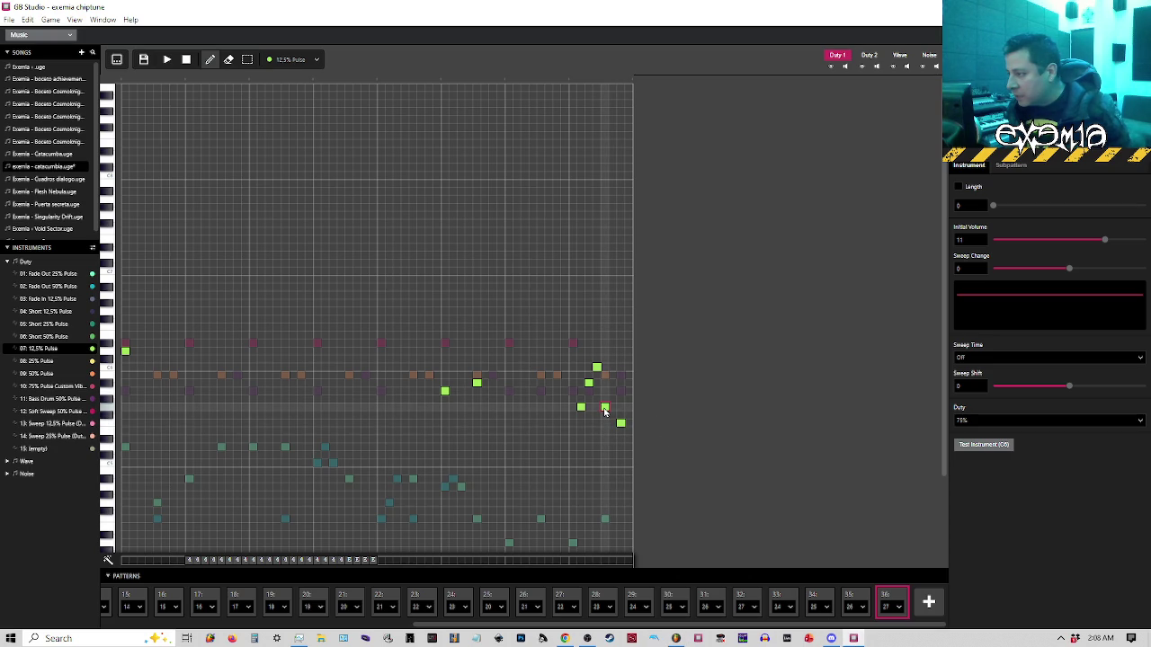
left_click(620, 352)
left_click_drag(620, 336, 620, 328)
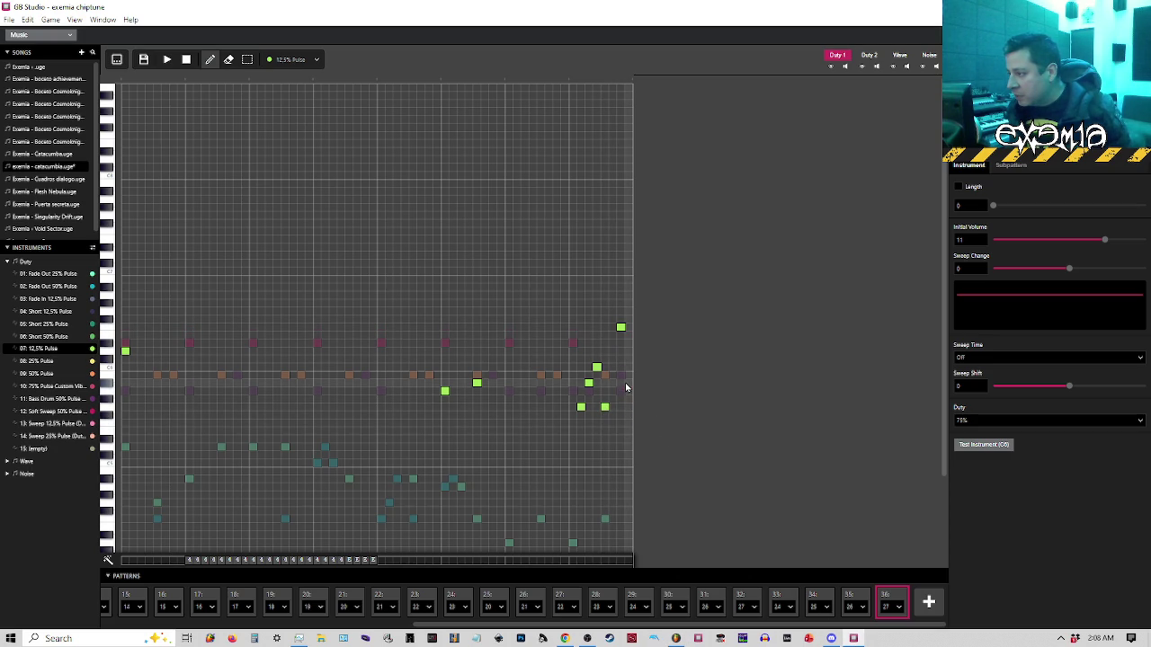
left_click(629, 367)
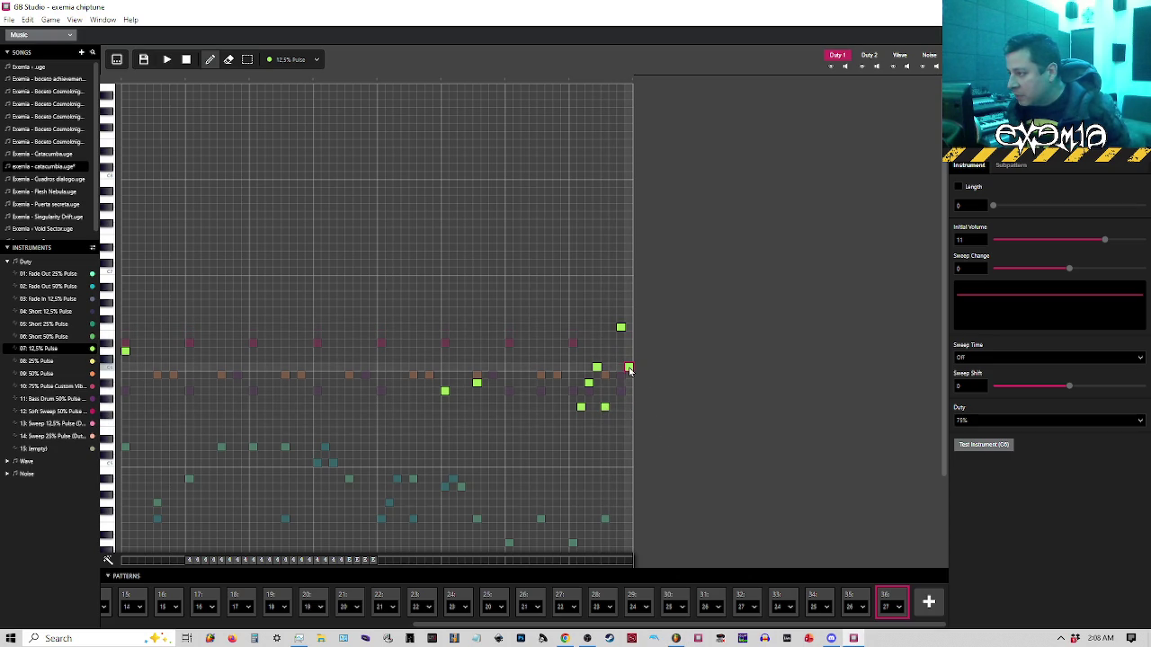
Move the low note one step later, play the song, then play the FL Studio reference
left_click(676, 639)
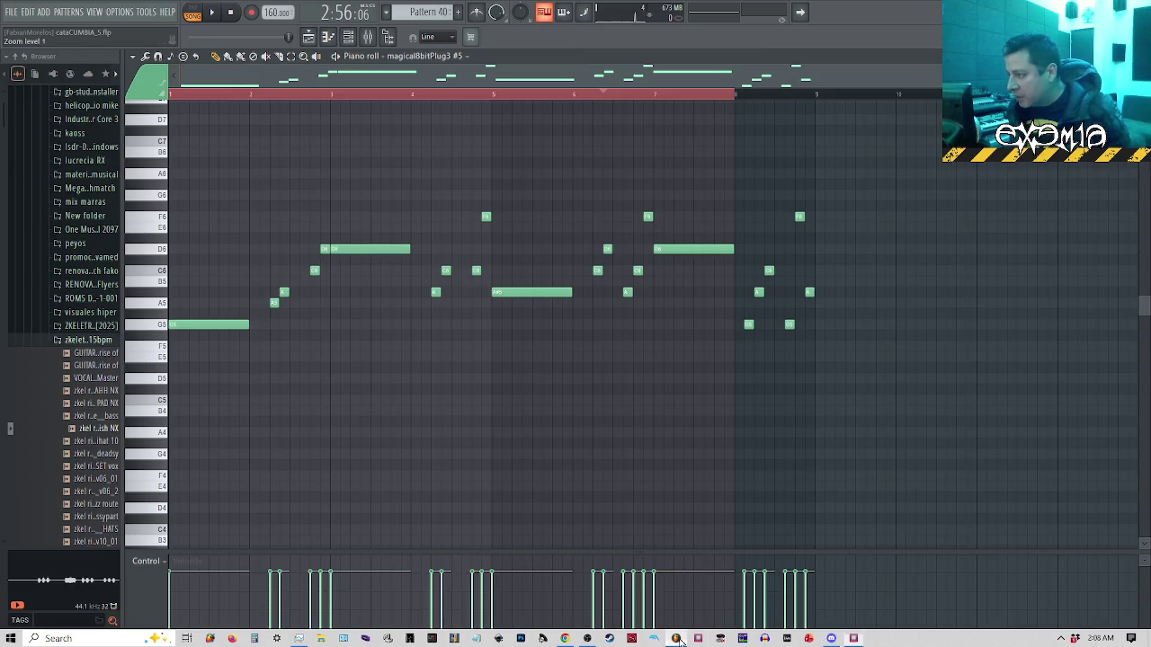
left_click(676, 639)
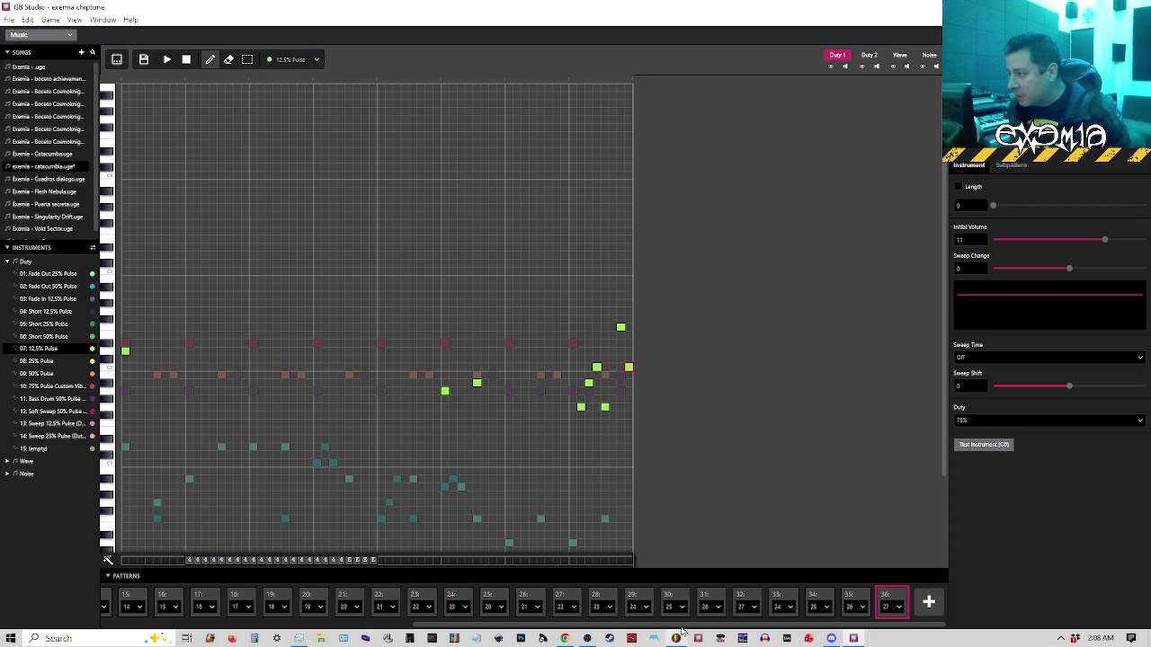
left_click(610, 409)
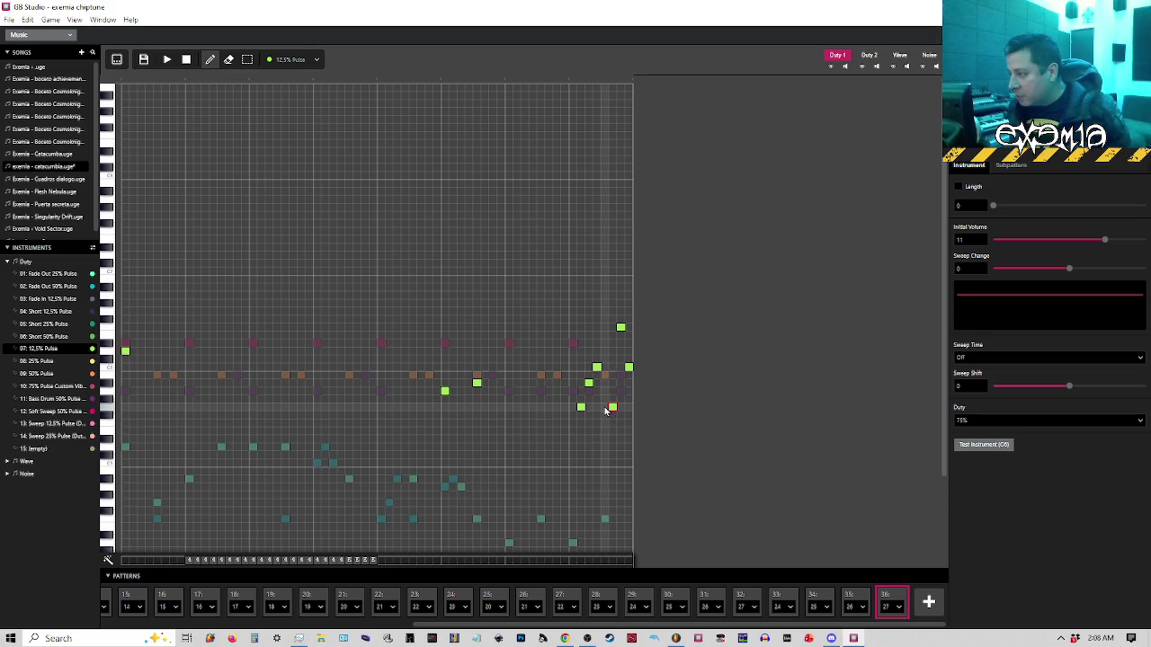
left_click(571, 79)
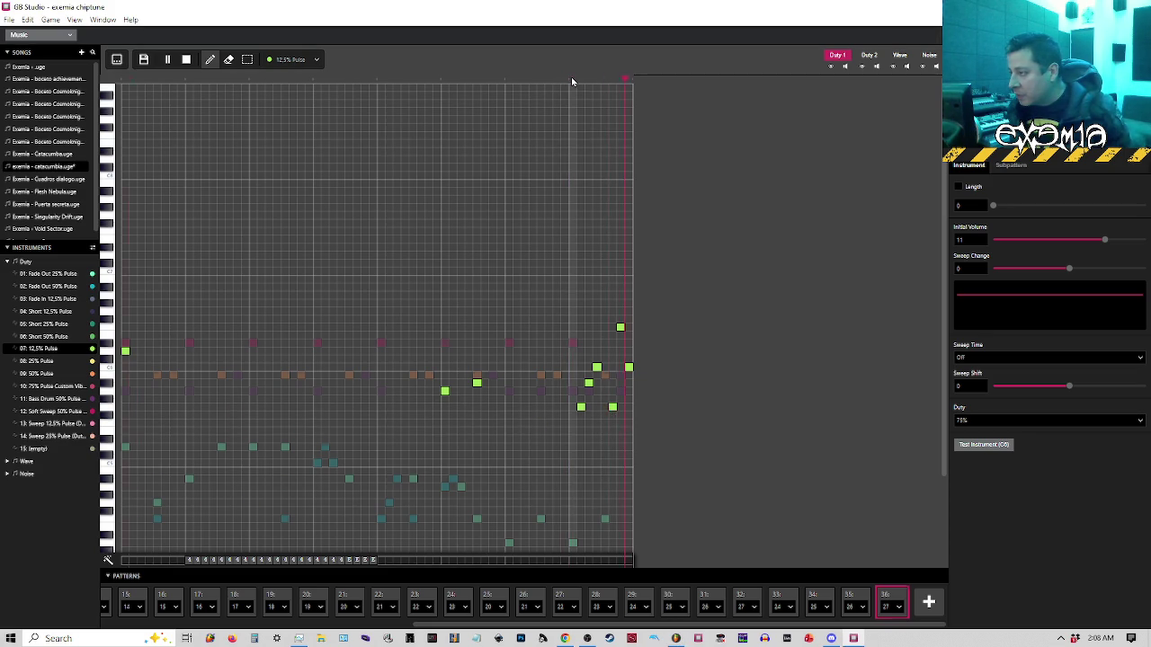
key("space")
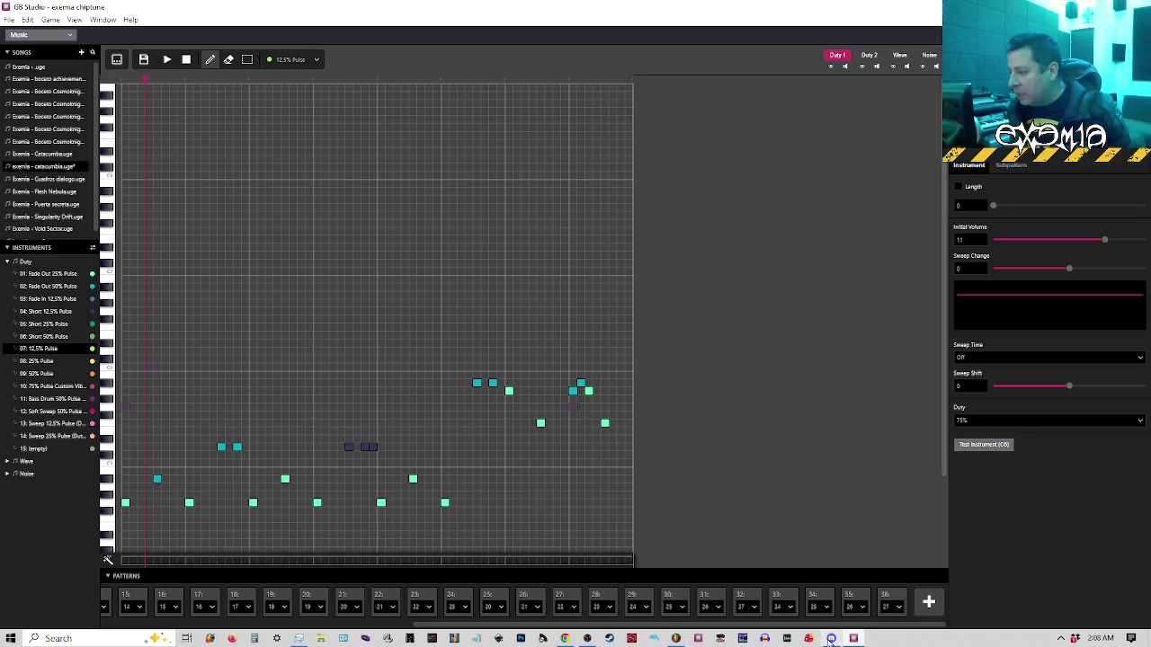
left_click(676, 638)
key("space")
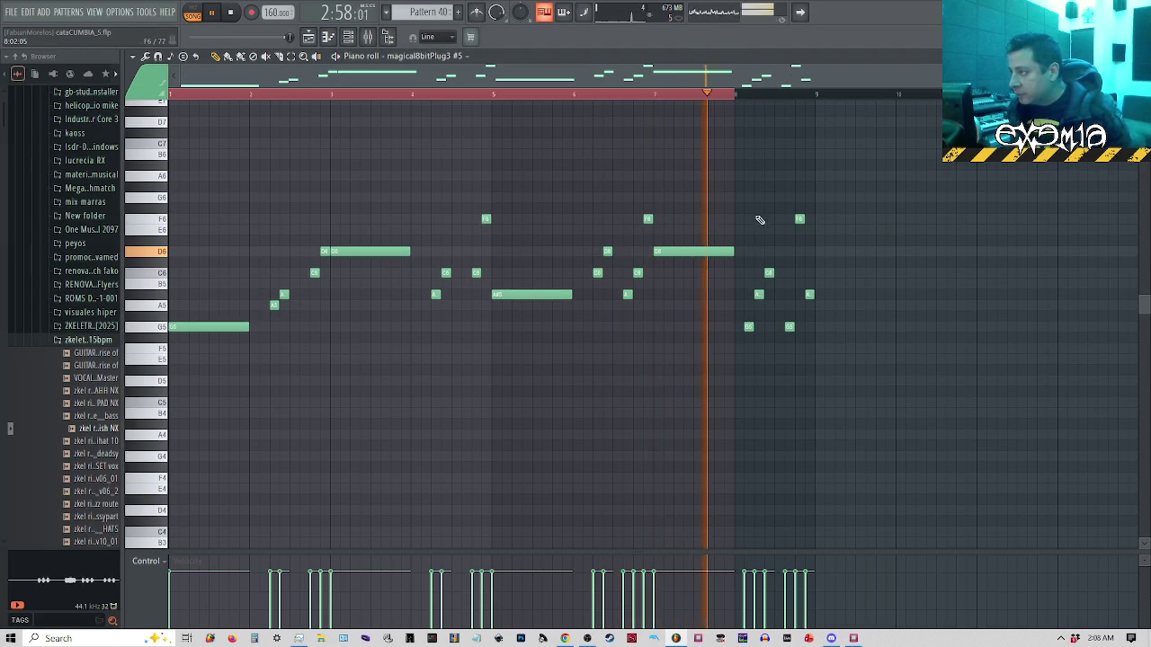
Stop FL Studio playback, open Pattern 41 from the playlist, then return to GB Studio
key("space")
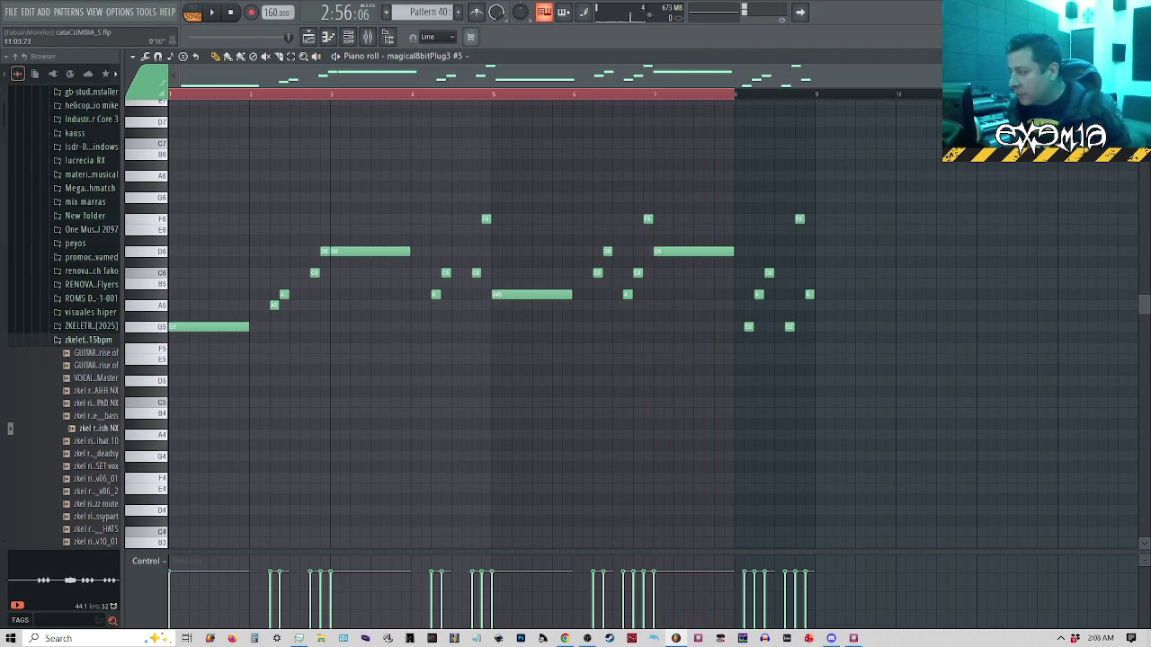
key("F5")
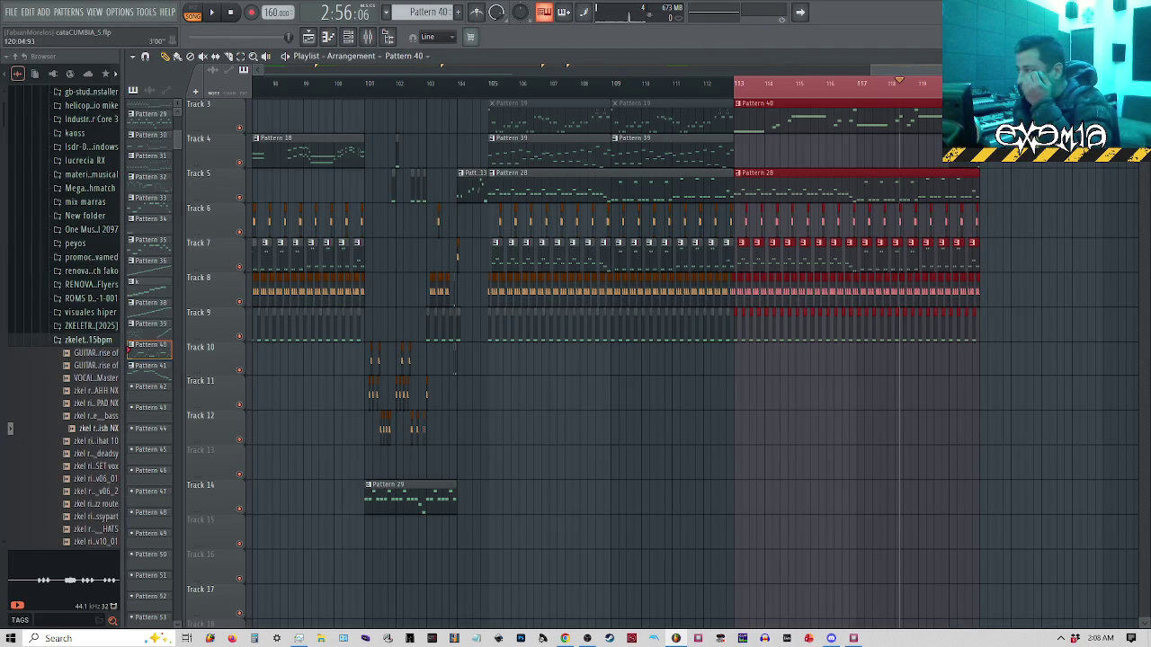
scroll(832, 144, "up", 5)
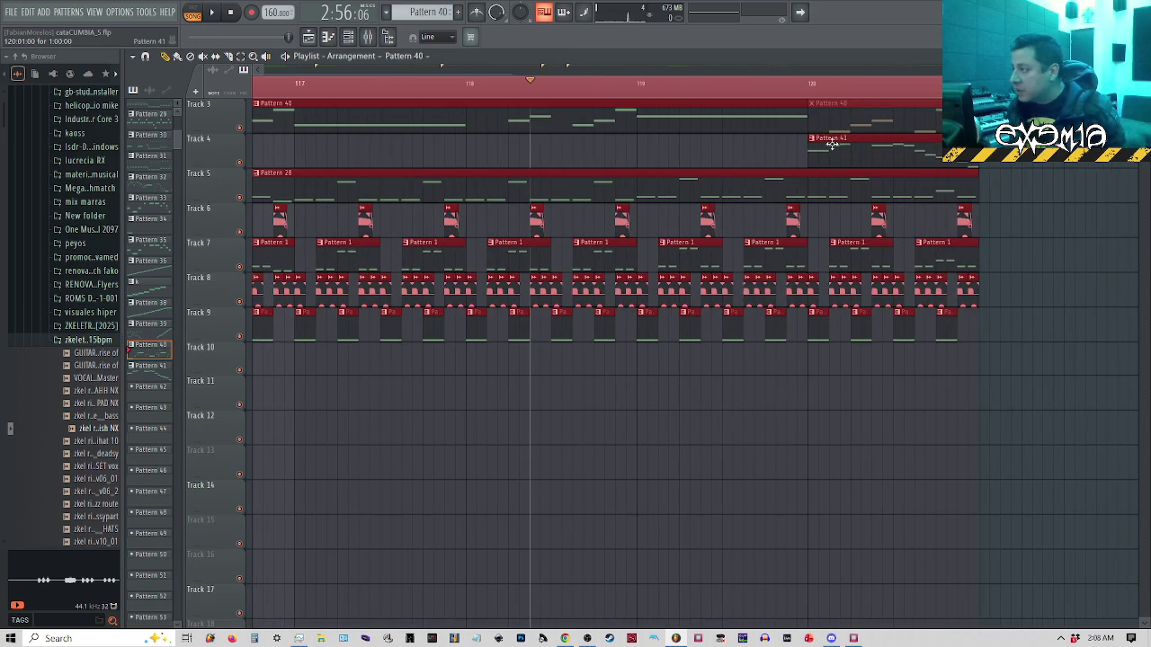
double_click(829, 151)
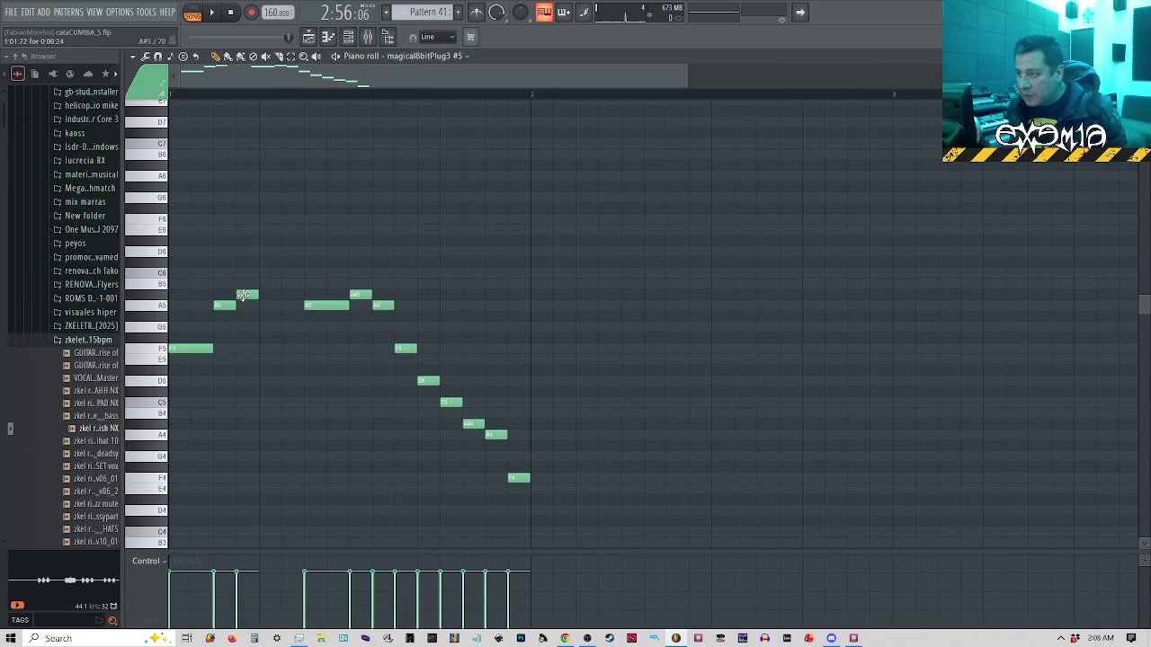
mouse_move(853, 638)
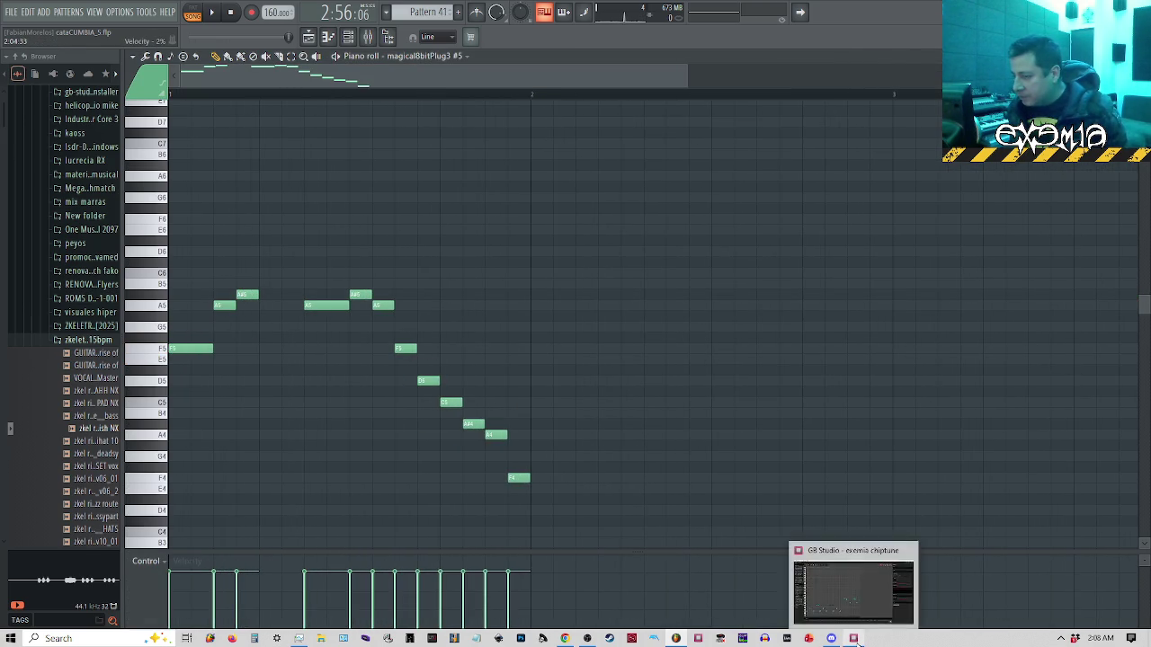
left_click(836, 618)
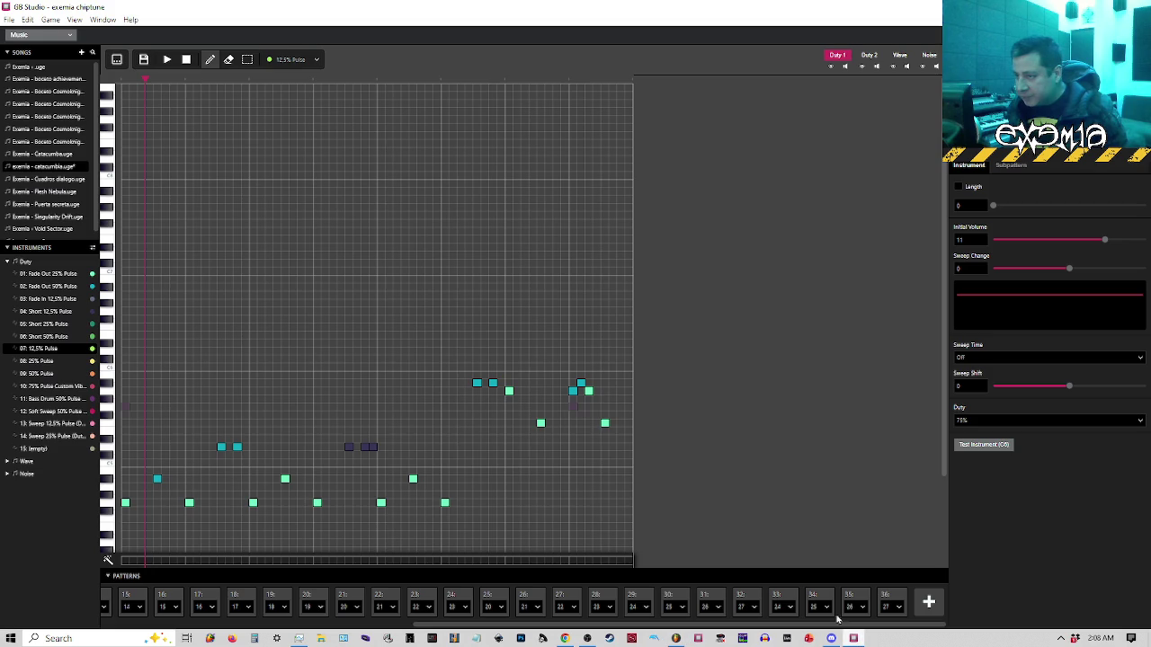
Reopen pattern 36 and lower a closing melody note one step
left_click(890, 601)
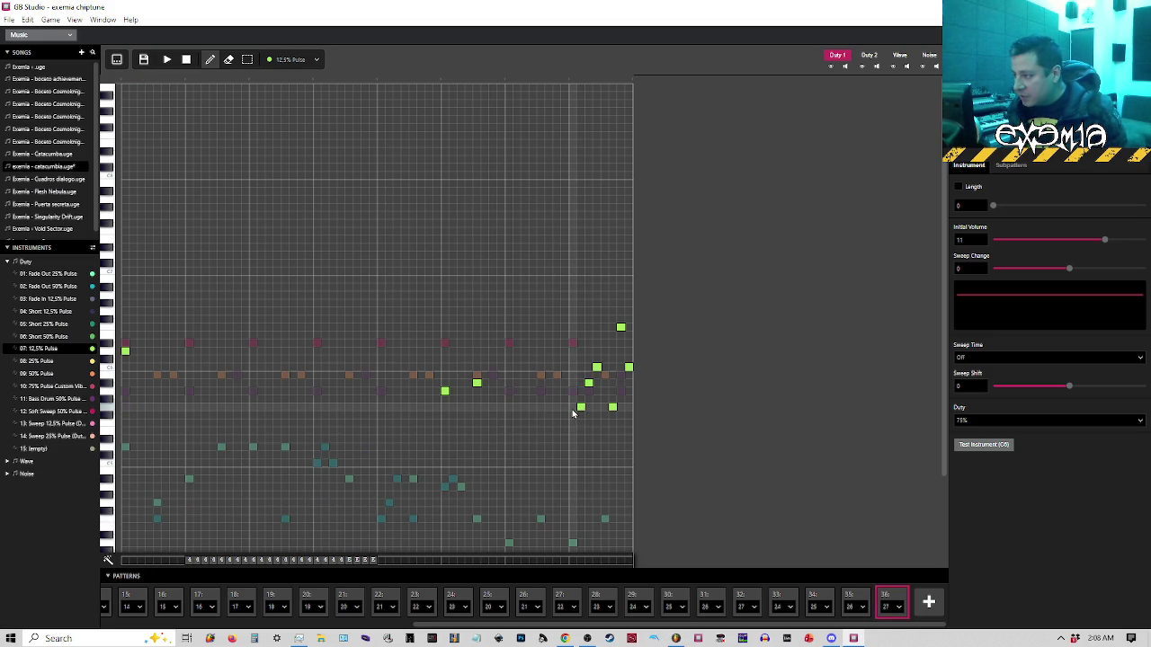
mouse_move(573, 409)
left_mouse_down()
mouse_move(567, 426)
mouse_move(582, 386)
mouse_move(599, 410)
mouse_move(612, 383)
left_mouse_up()
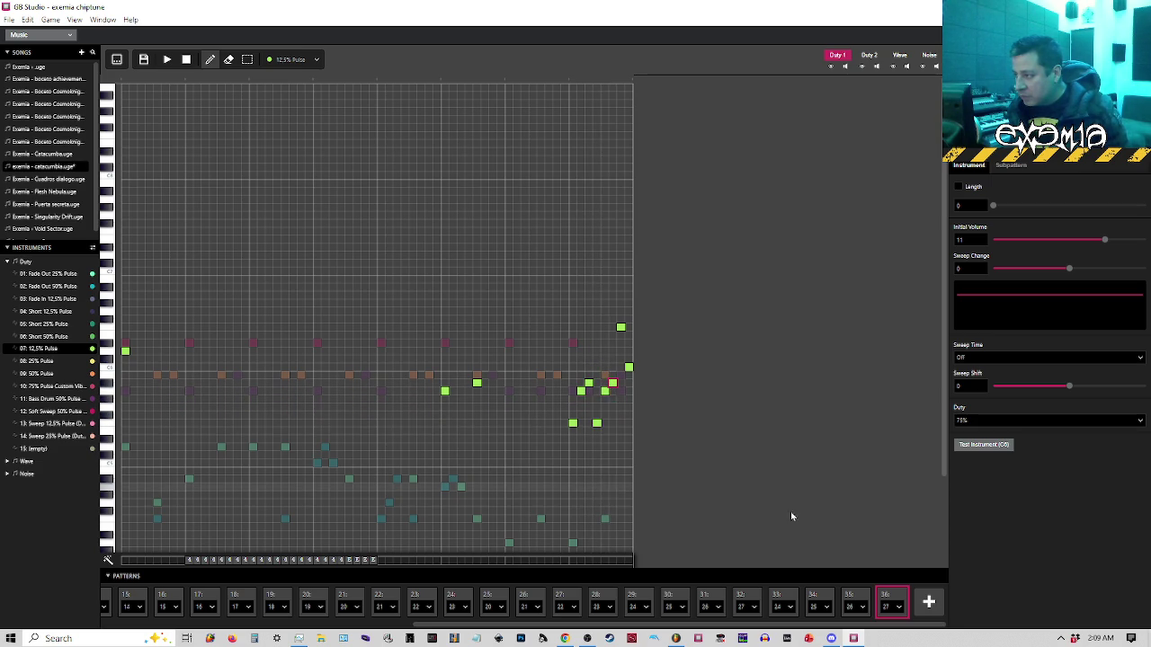
left_click(676, 638)
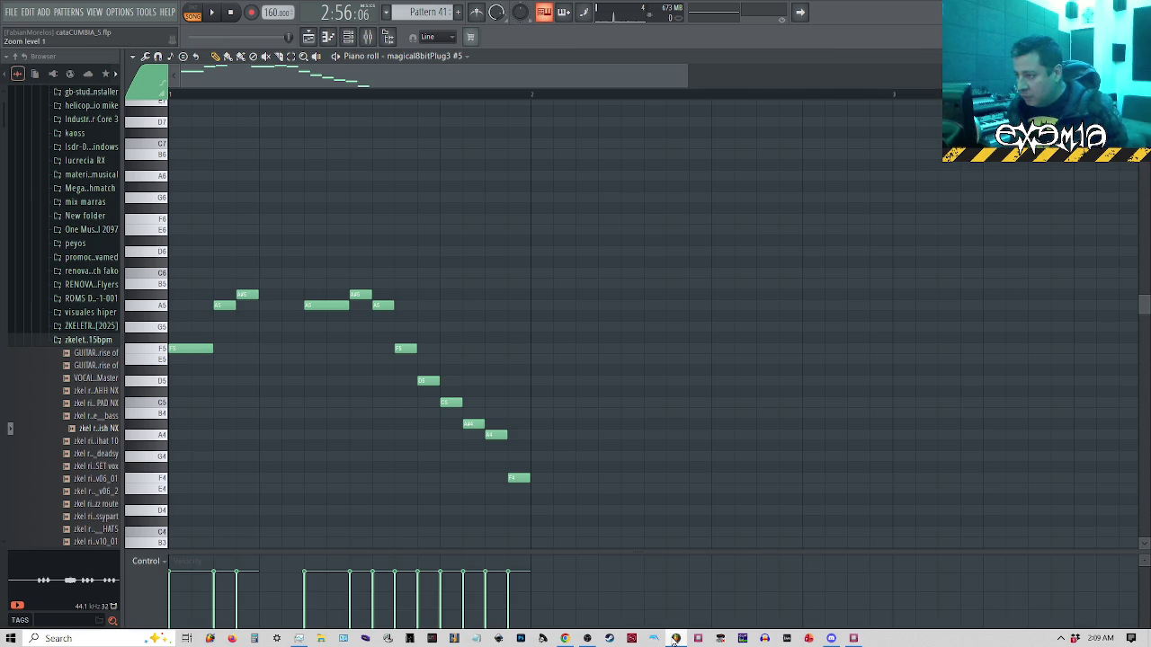
left_click(676, 639)
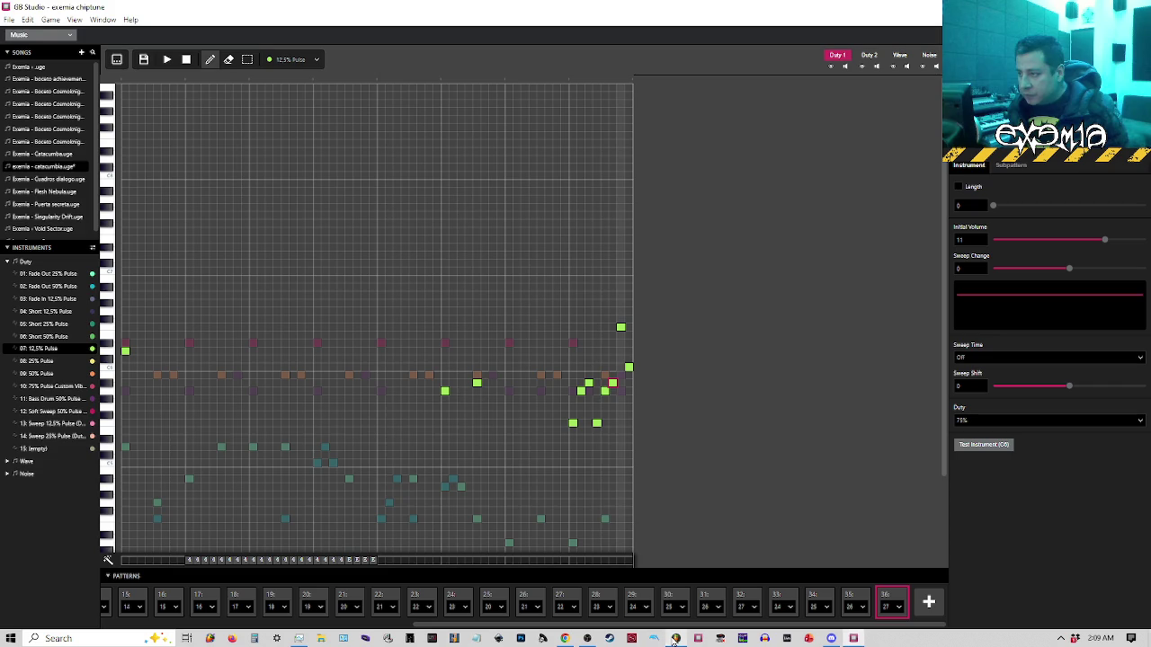
Pencil in four new Duty 1 melody notes, deleting one misplaced note
left_click(509, 423)
left_click(517, 391)
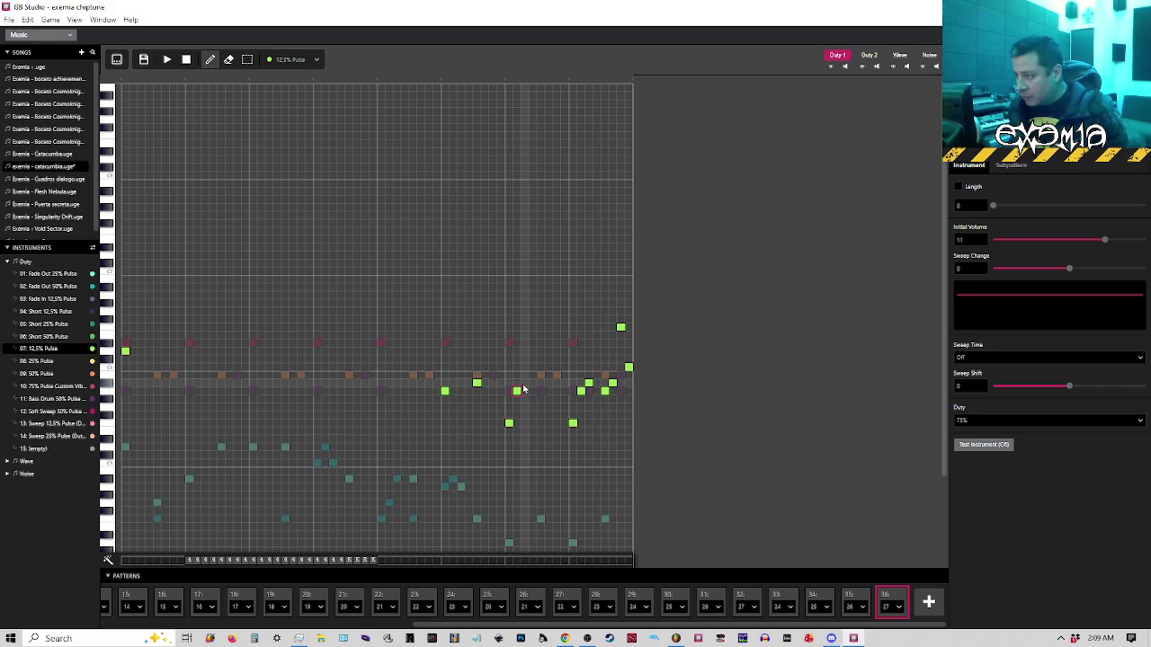
right_click(520, 391)
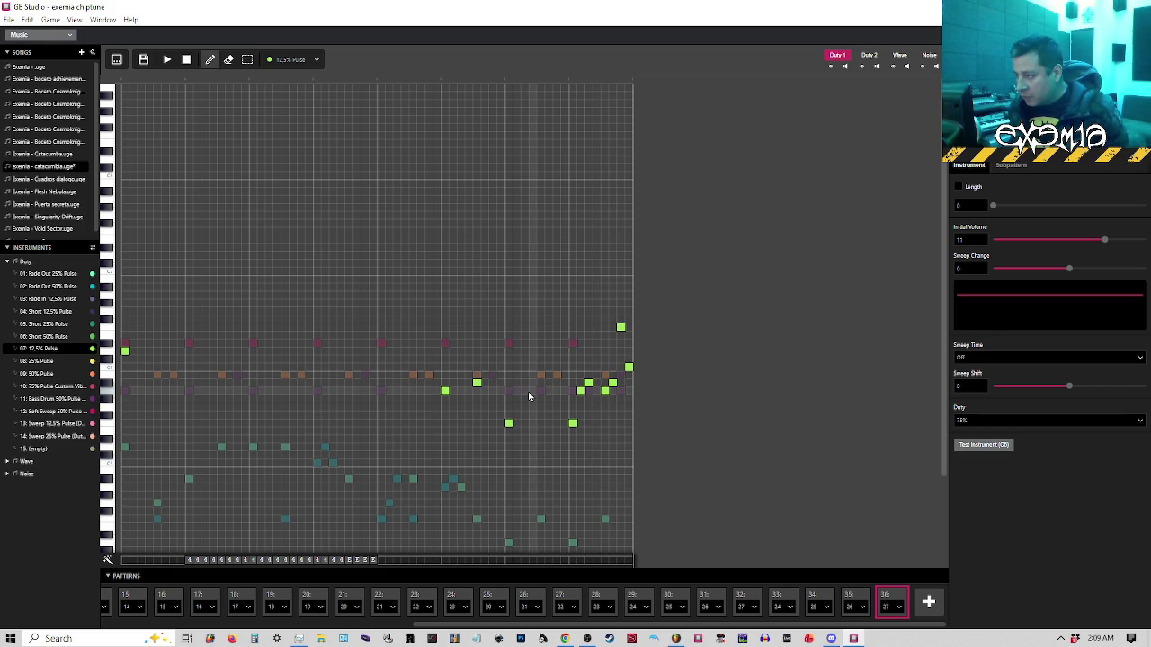
left_click(525, 391)
left_click(533, 383)
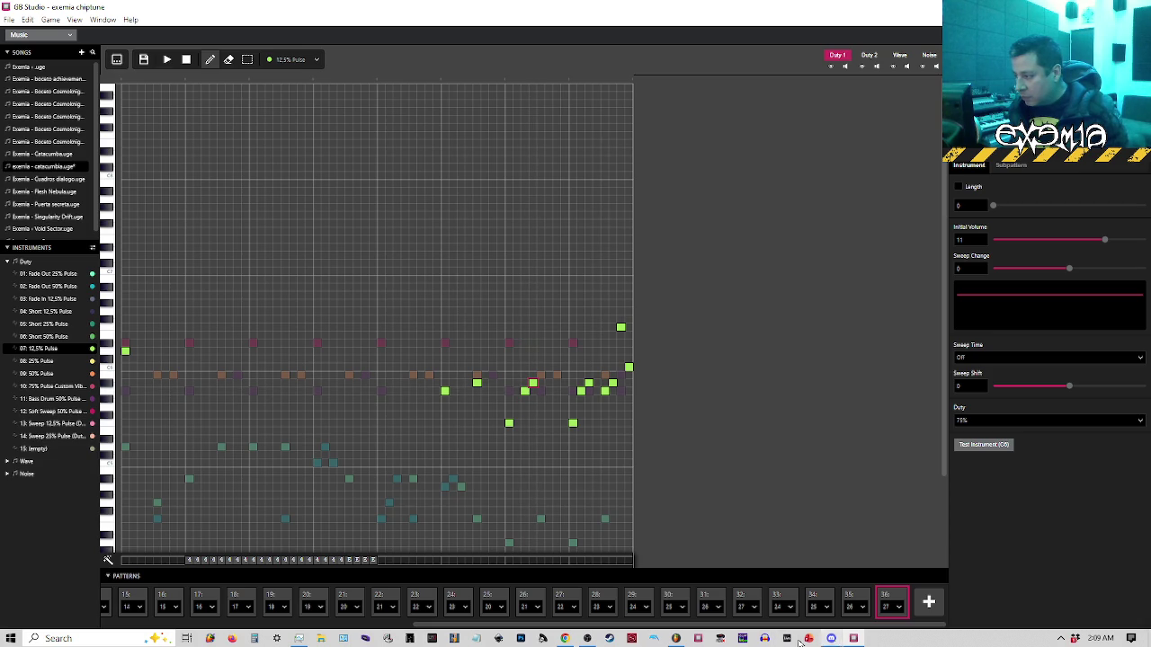
left_click(678, 638)
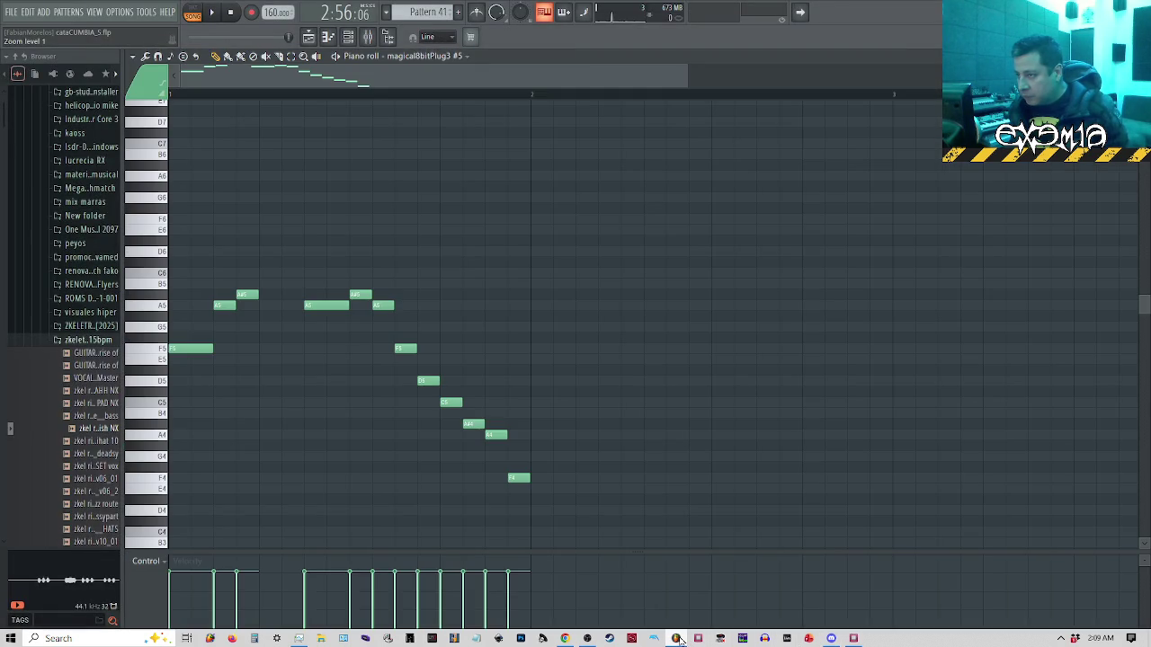
left_click(678, 639)
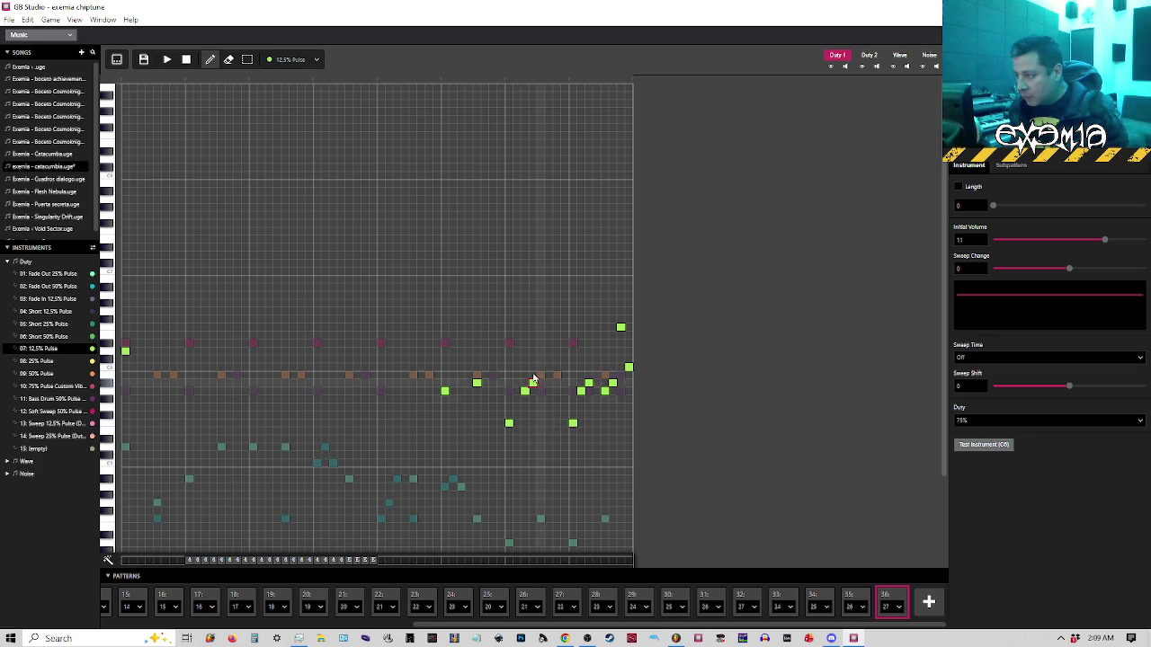
Place the next melody note after checking the FL Studio reference
left_click(676, 639)
left_click(676, 638)
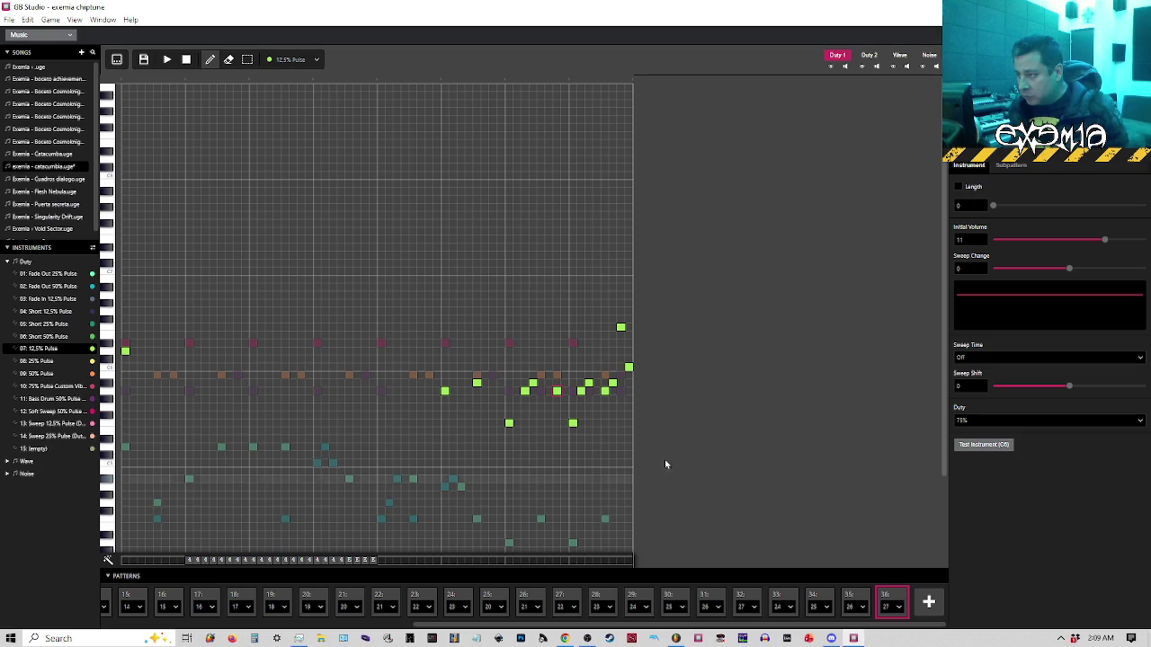
left_click(572, 385)
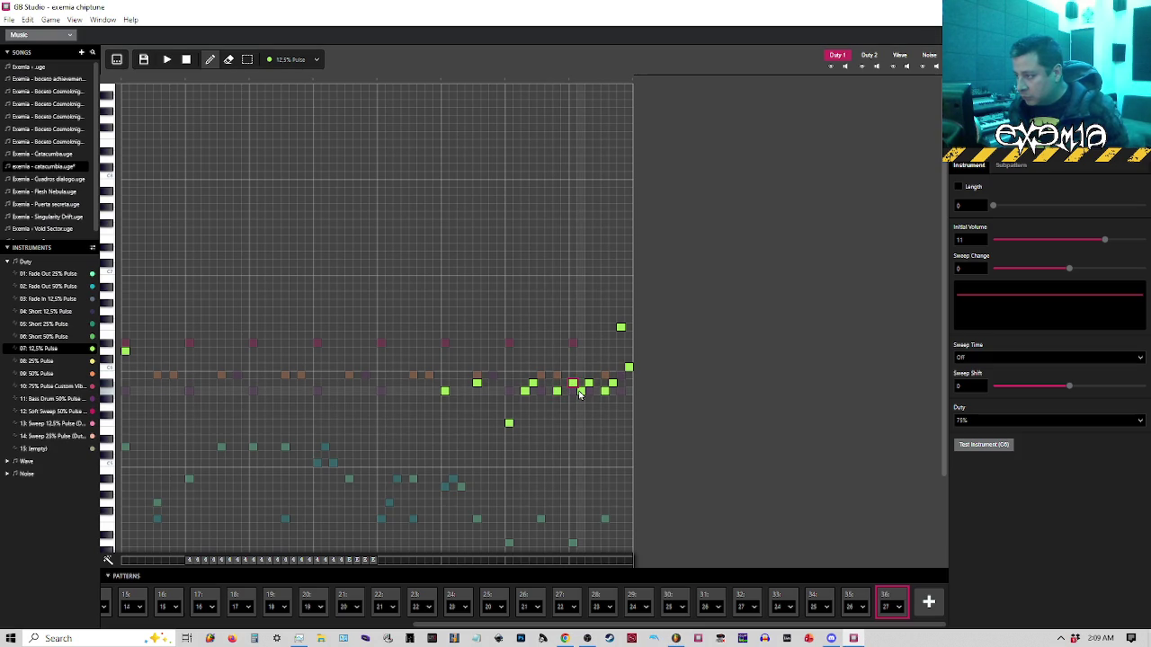
left_click(676, 638)
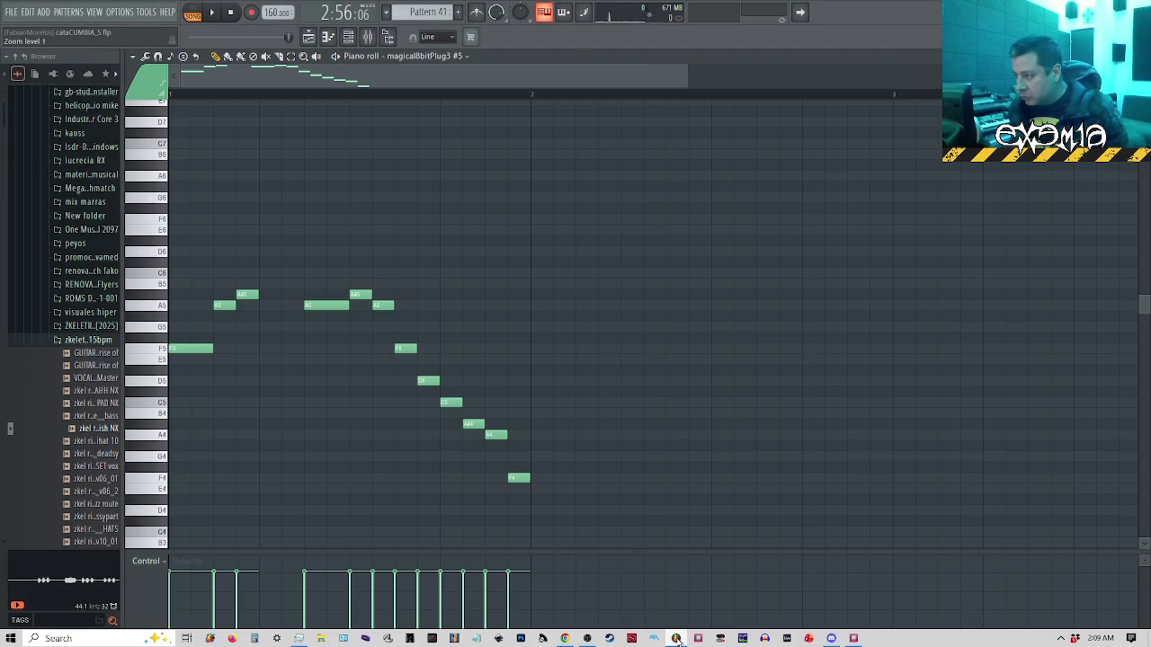
left_click(676, 638)
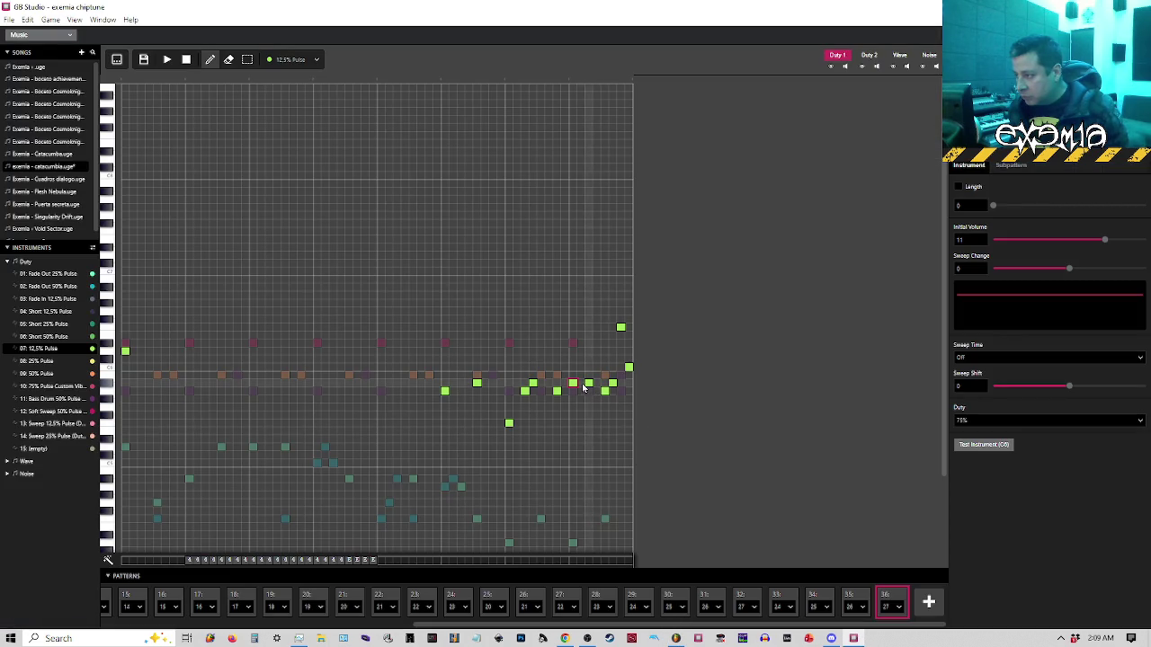
Compare repeatedly with FL Studio's piano roll and lower one melody note a row
left_click(678, 639)
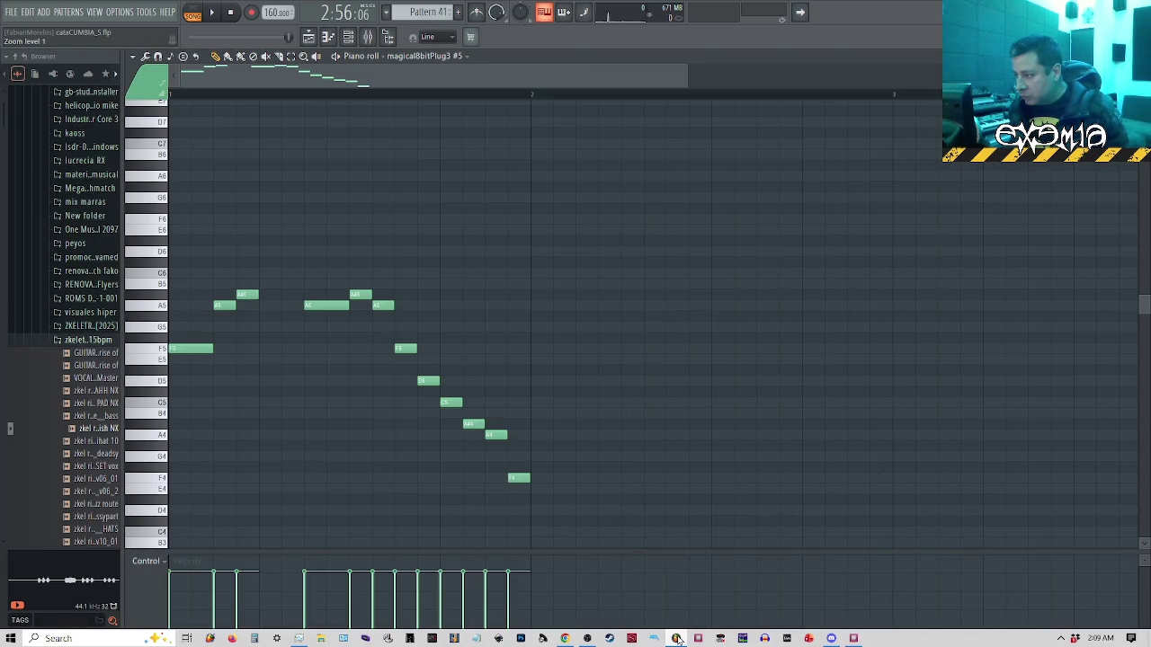
left_click(679, 640)
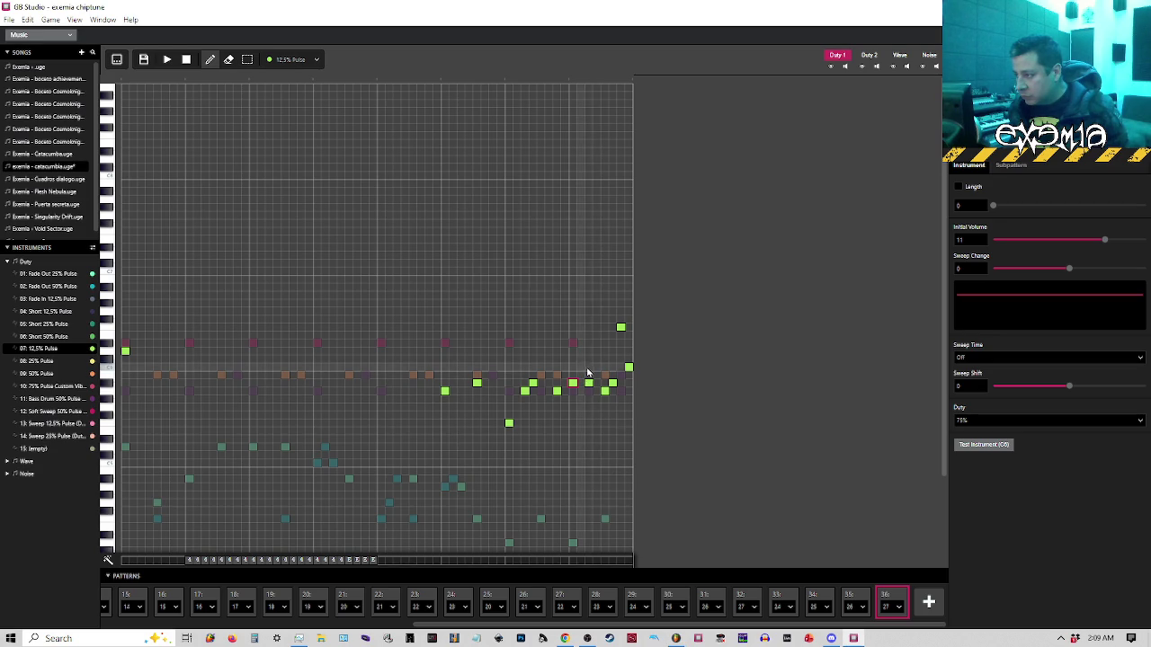
left_click(676, 638)
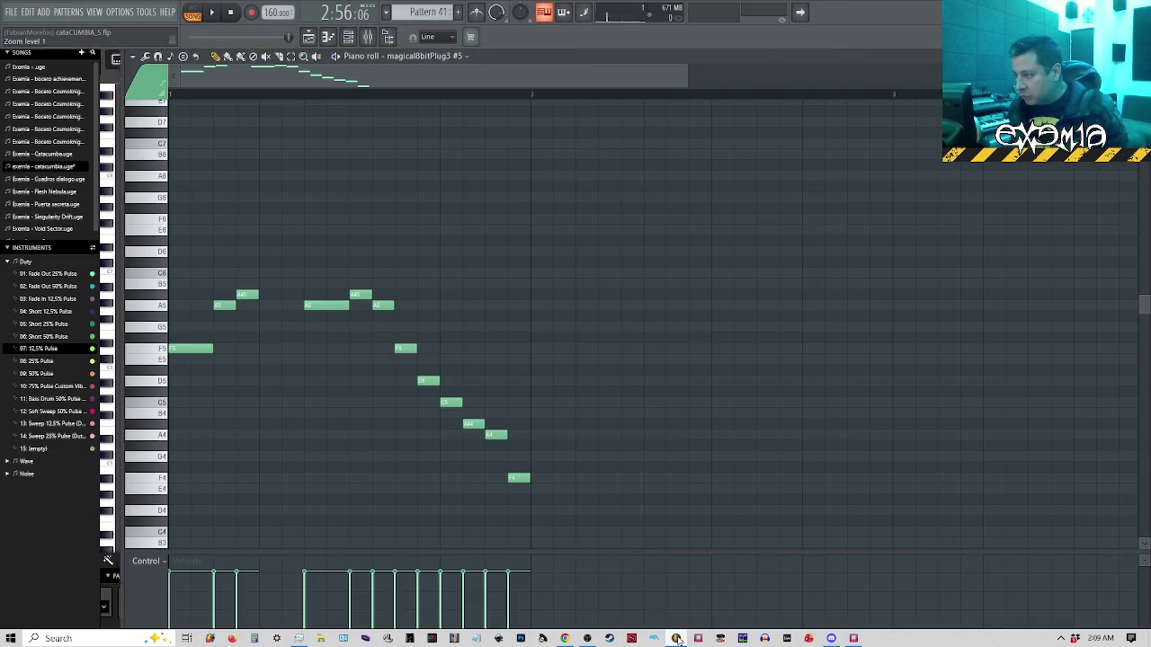
left_click(678, 640)
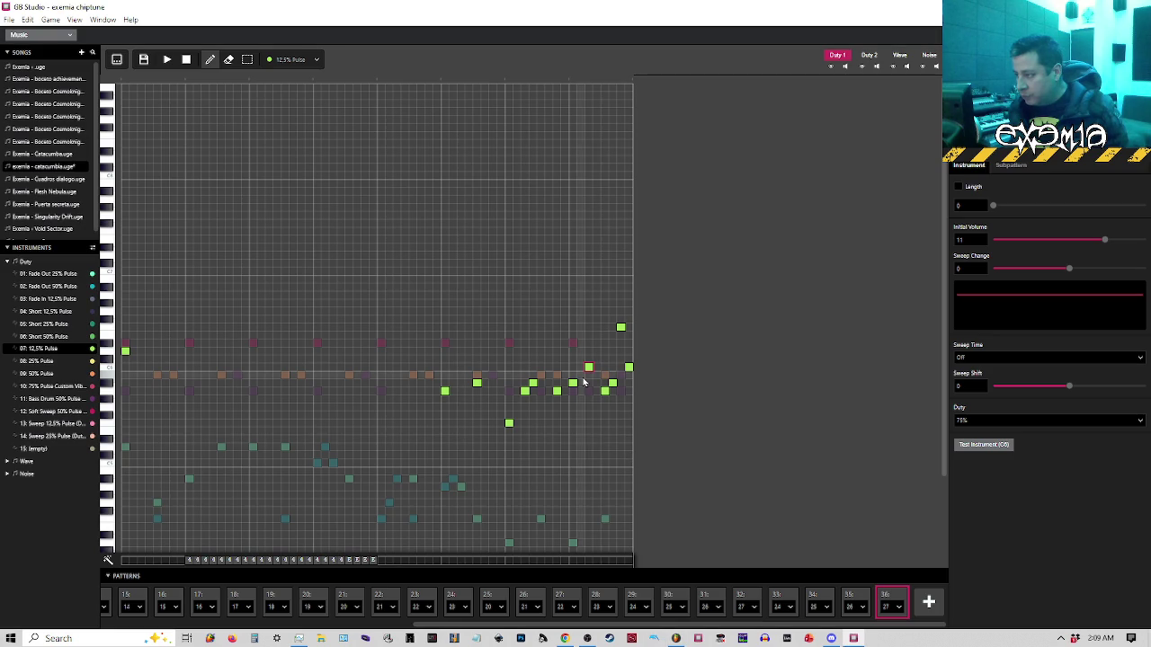
left_click(676, 638)
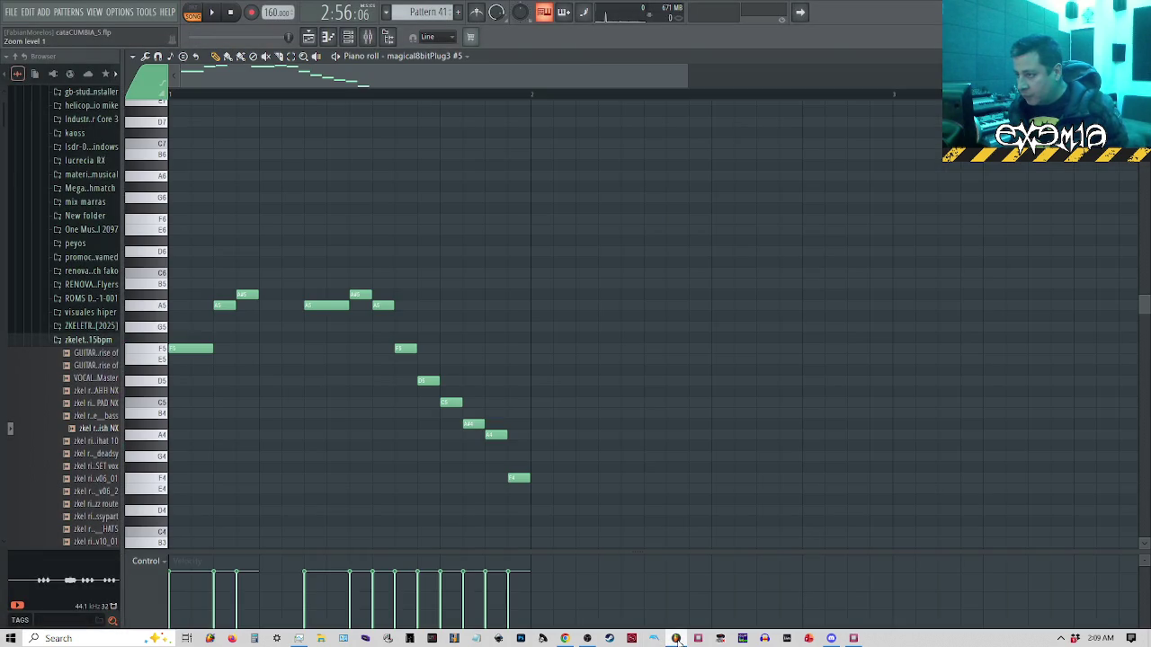
left_click(678, 639)
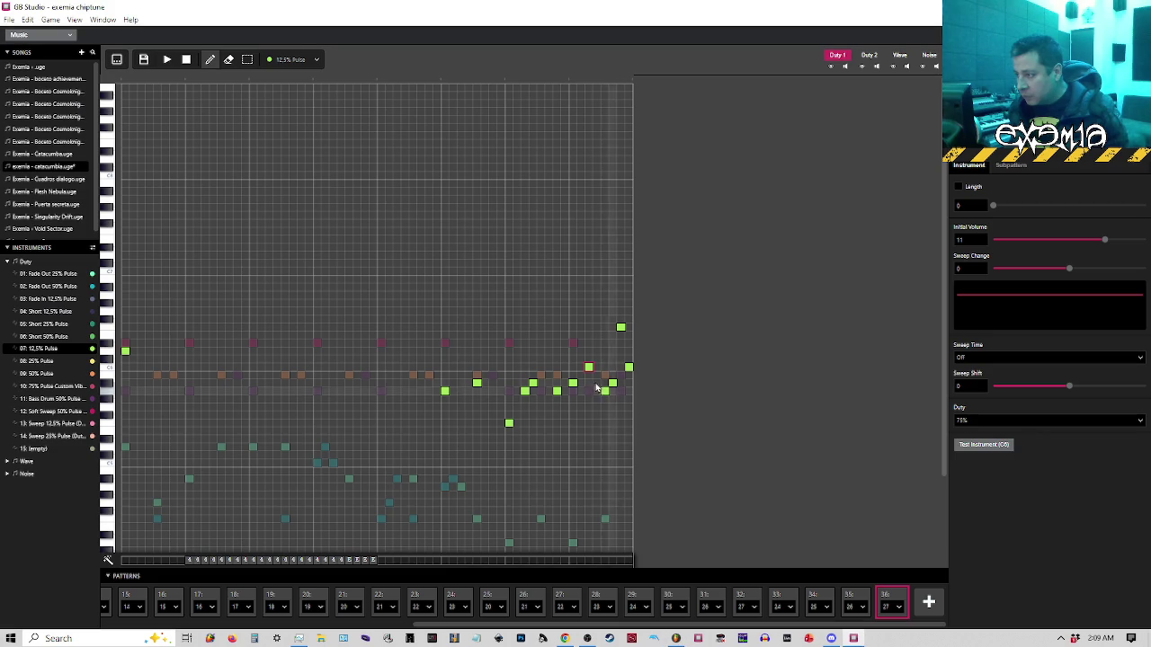
left_click_drag(589, 366, 589, 390)
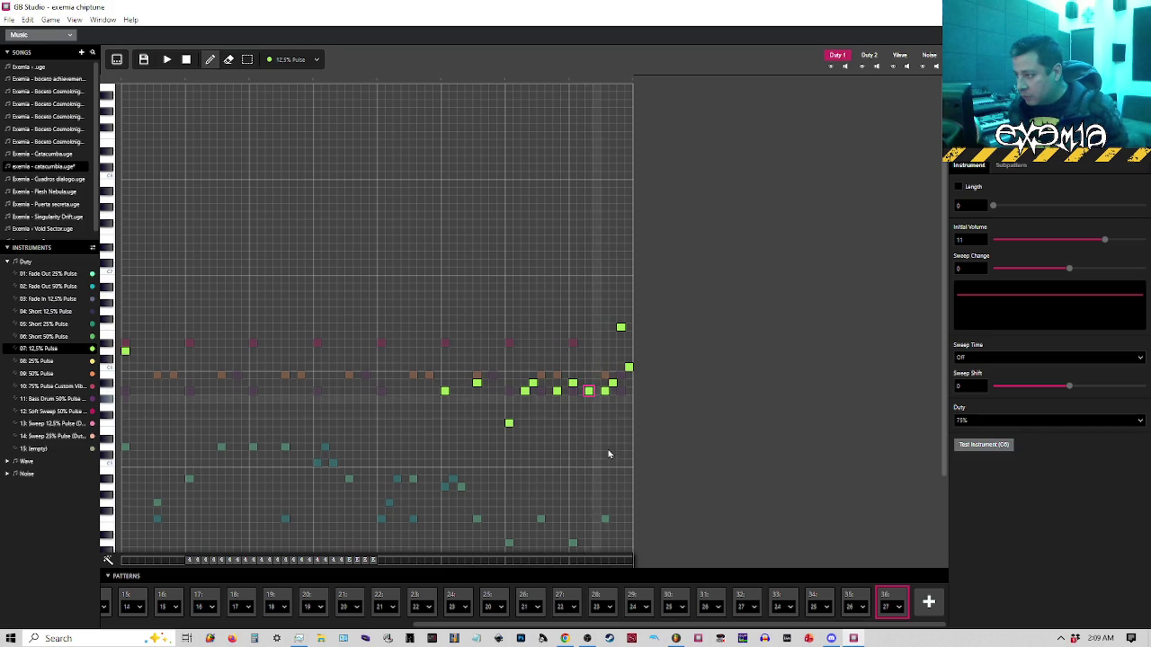
left_click(676, 639)
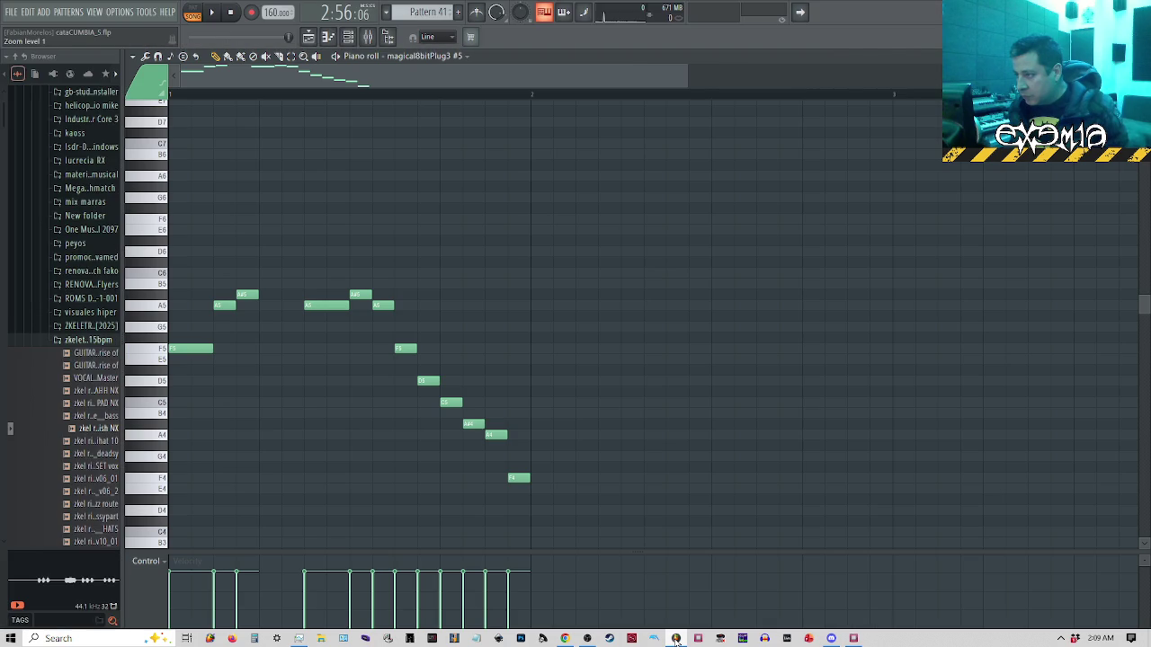
Lower a closing melody note a step and move it one step earlier
left_click(676, 638)
left_click_drag(605, 407, 605, 423)
left_click(604, 424)
left_click(681, 640)
left_click(681, 640)
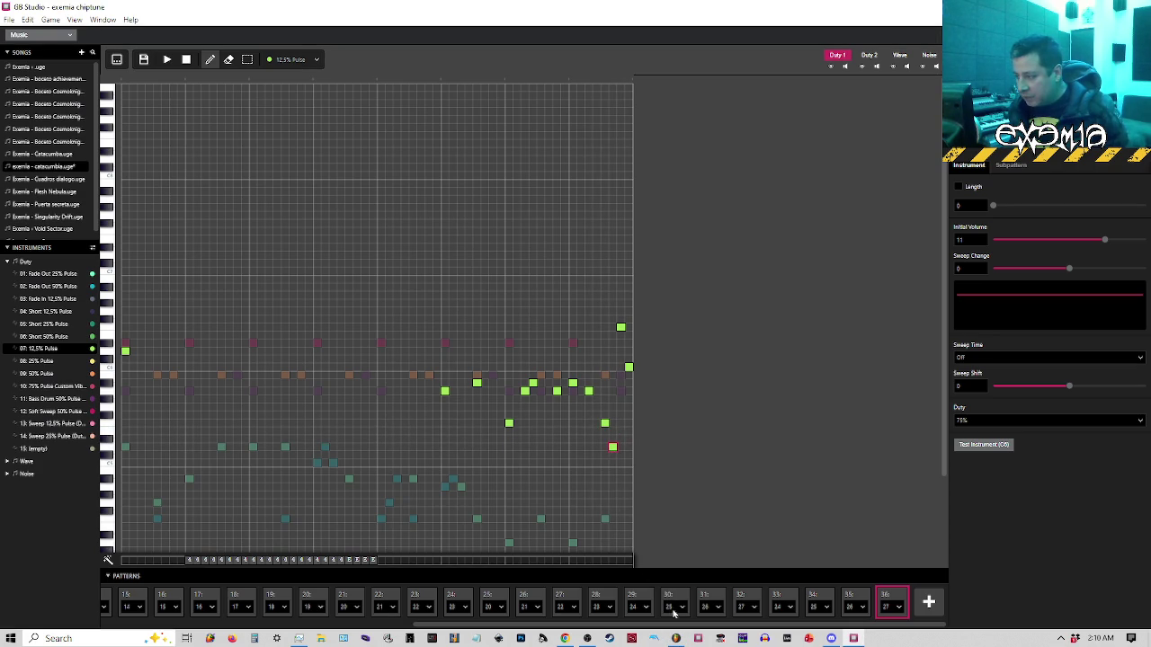
left_click(676, 639)
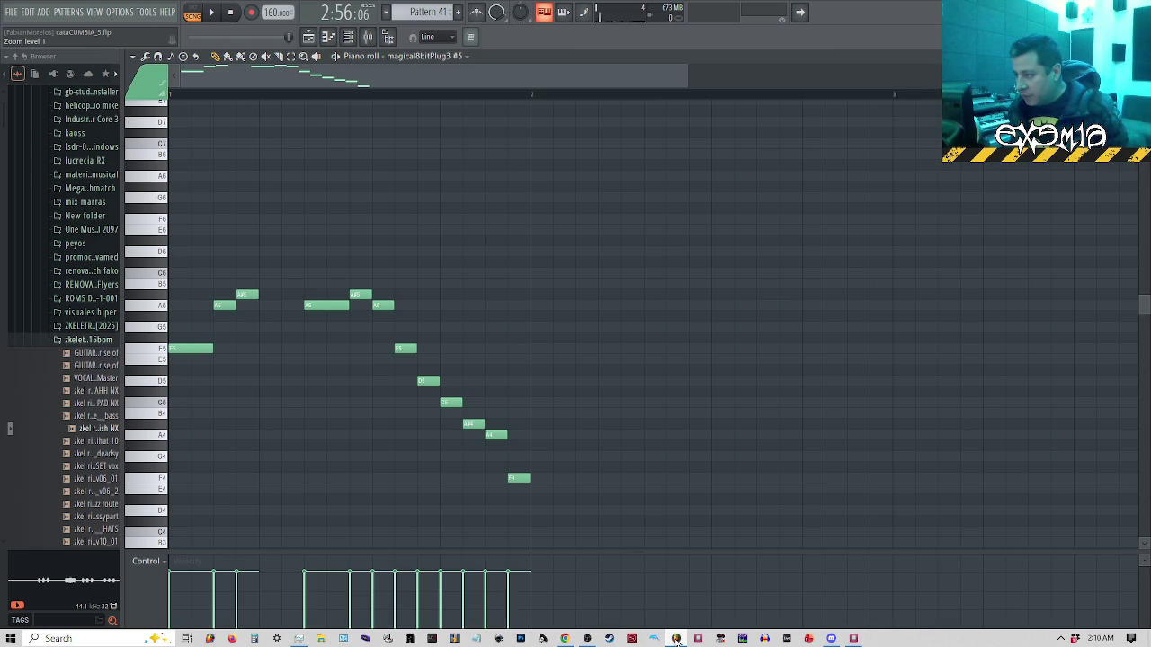
left_click(676, 639)
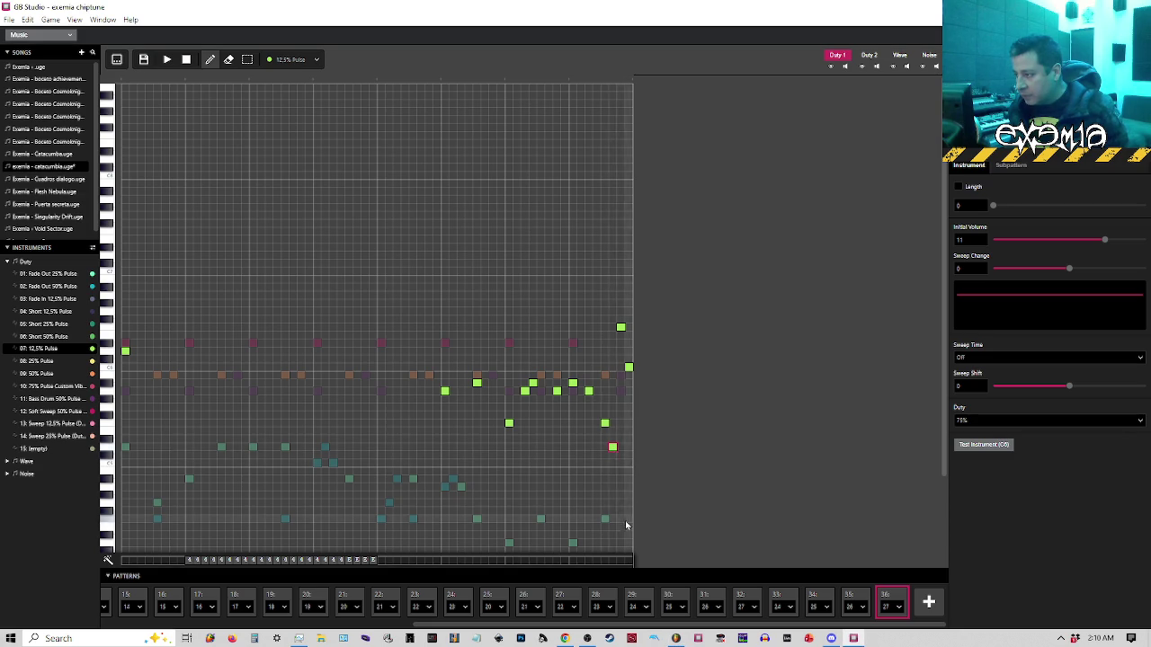
left_click_drag(605, 422, 605, 447)
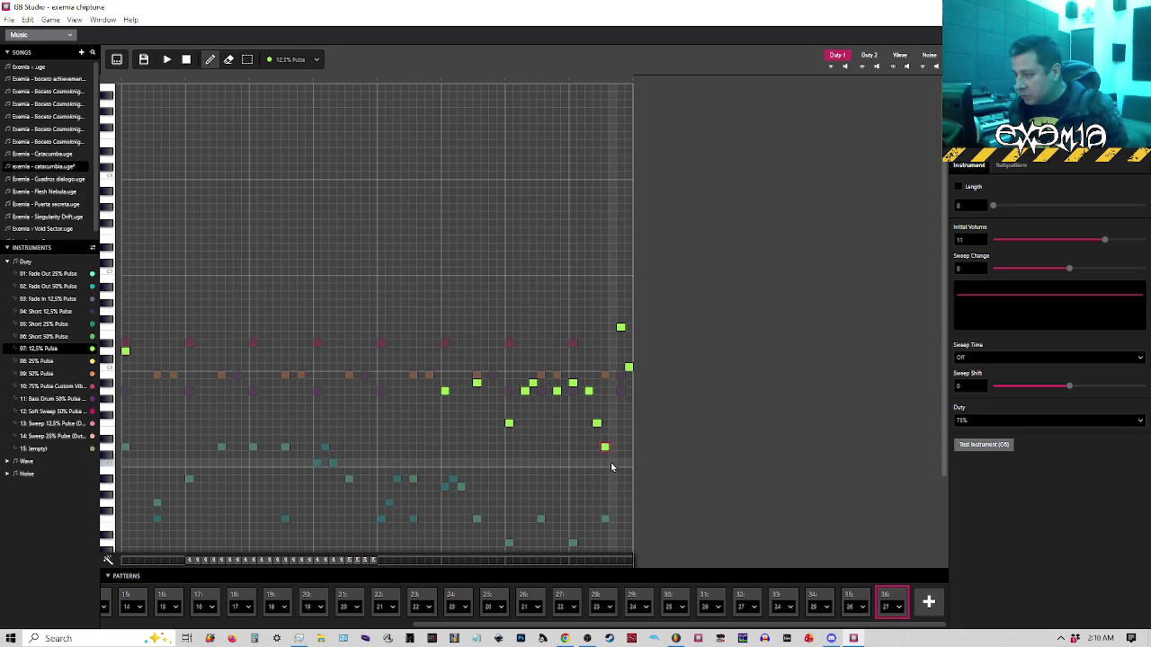
Add four descending low notes through the pattern's last steps, ending on the lowest
left_click(613, 486)
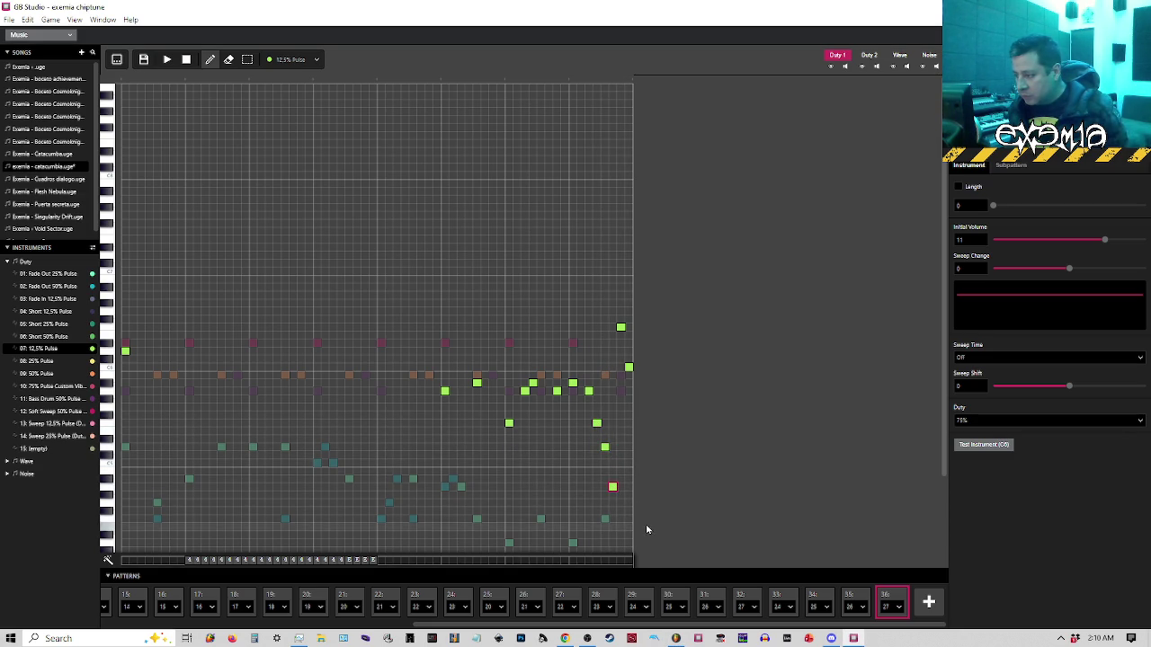
left_click(674, 638)
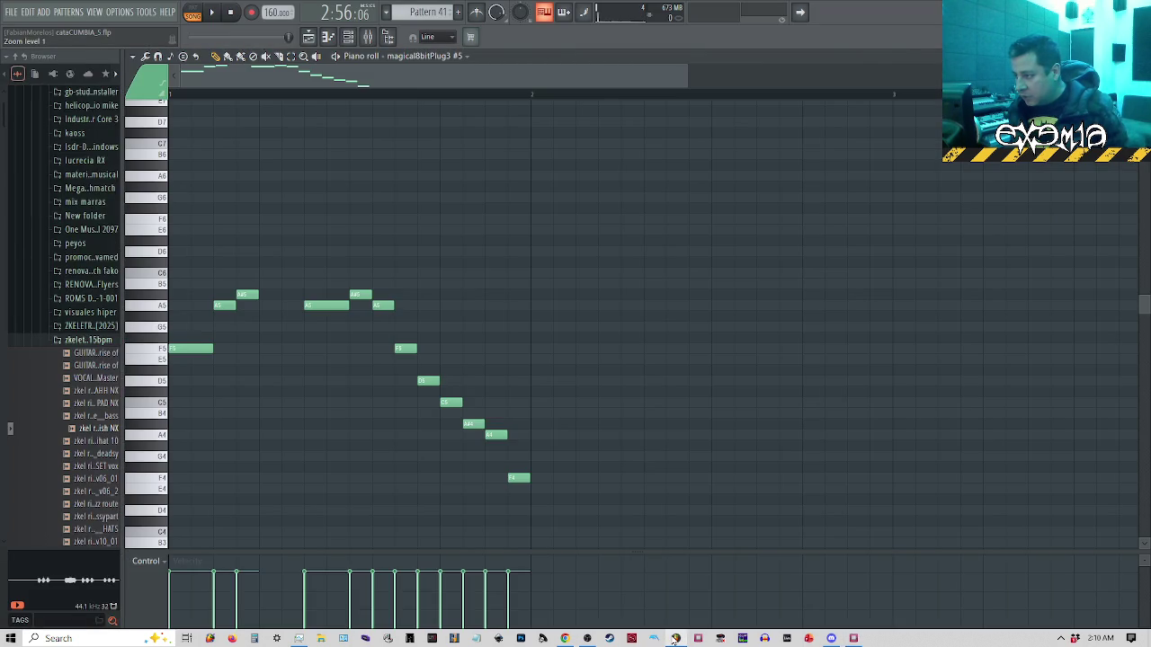
left_click(674, 638)
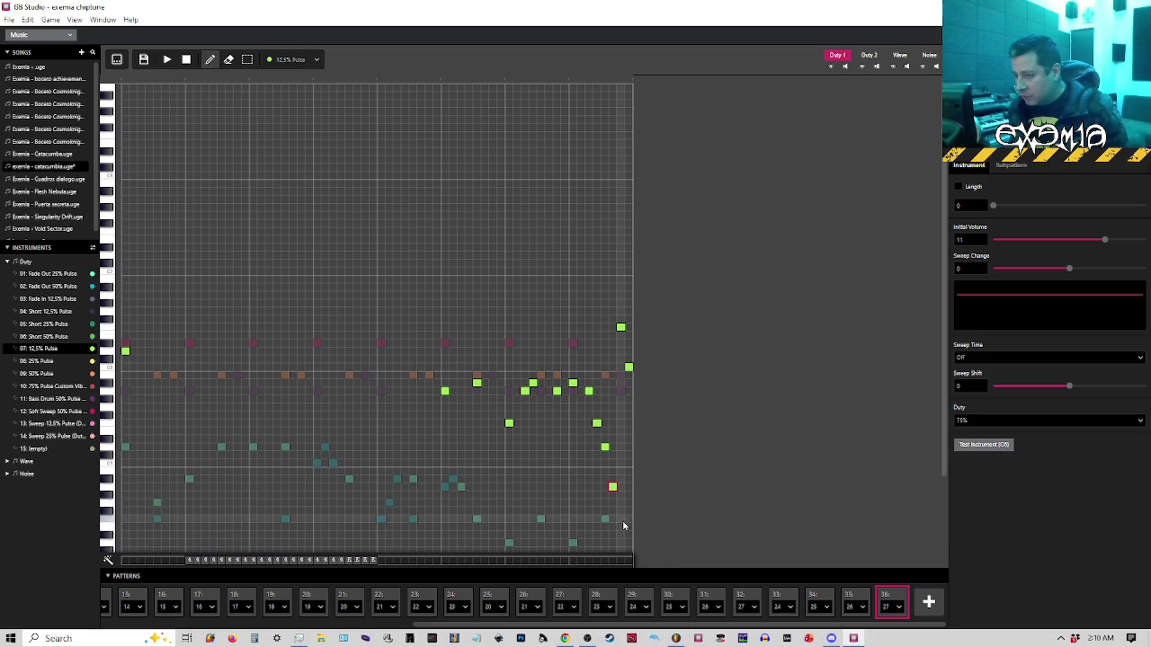
left_click(674, 639)
left_click(674, 638)
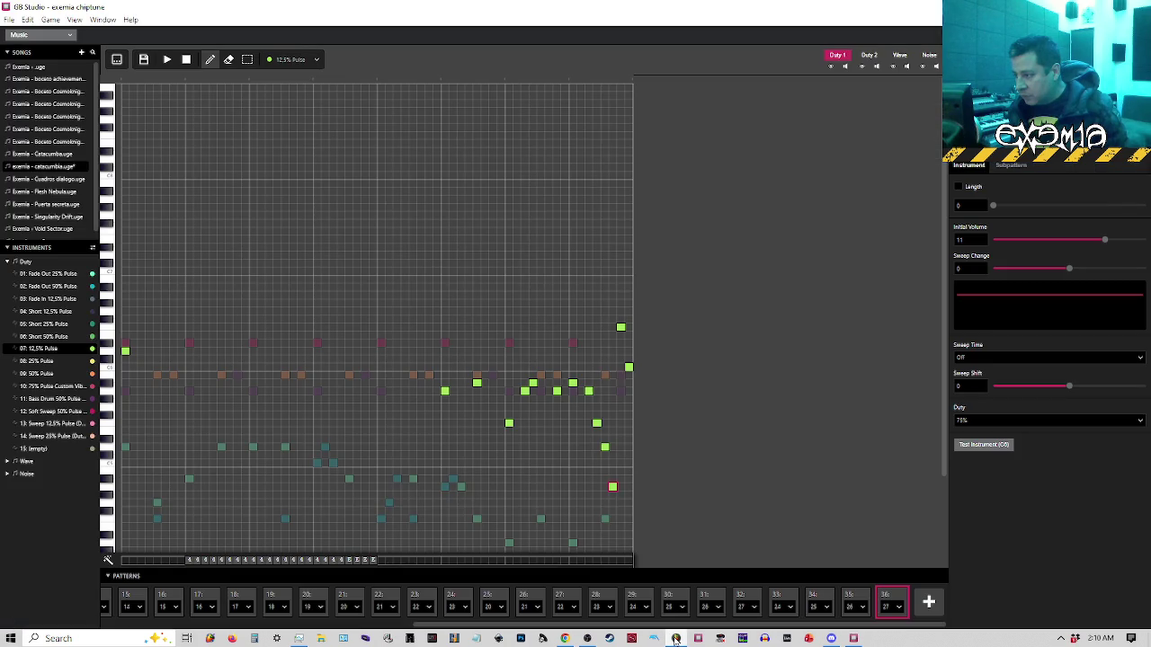
left_click(630, 521)
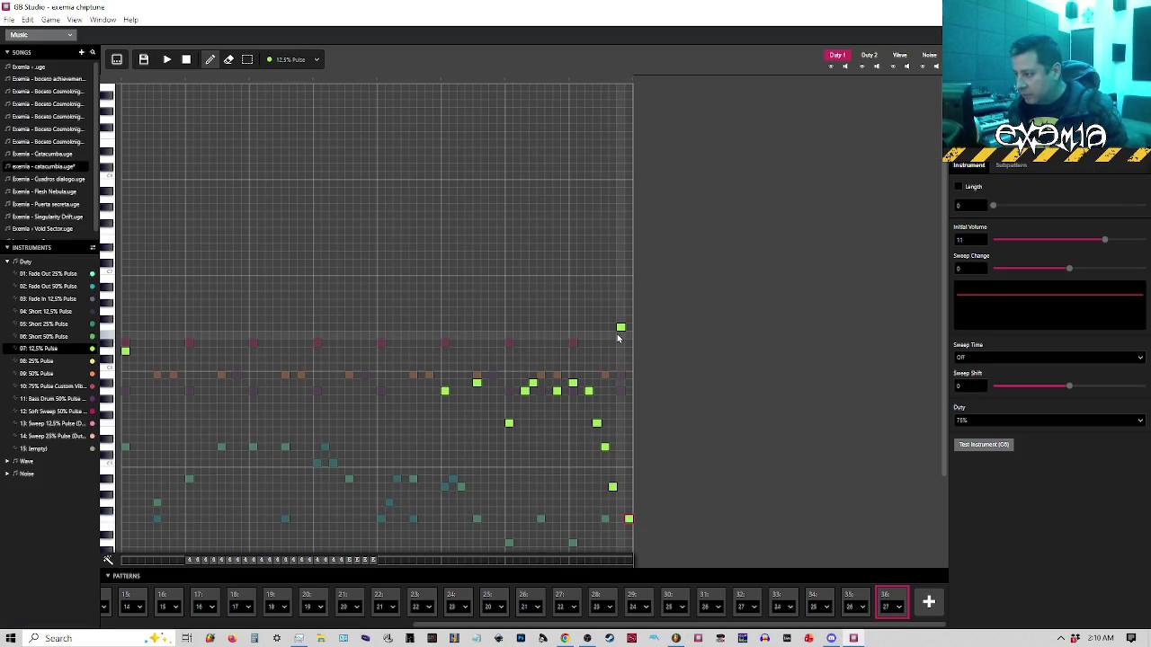
left_click(619, 495)
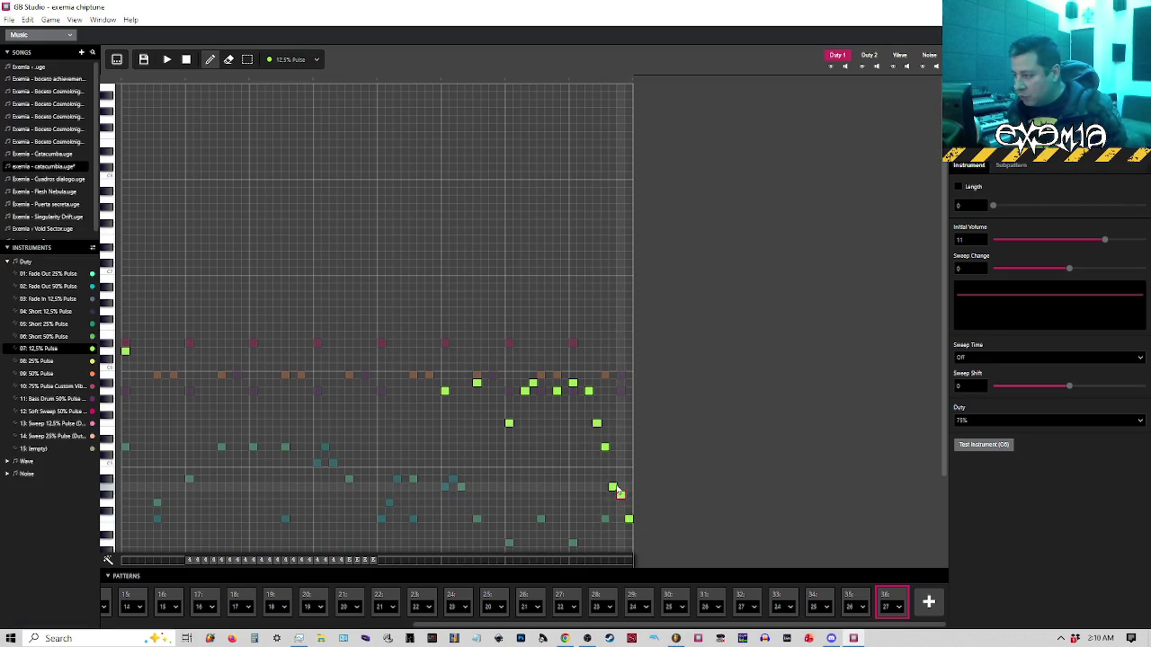
left_click(611, 483)
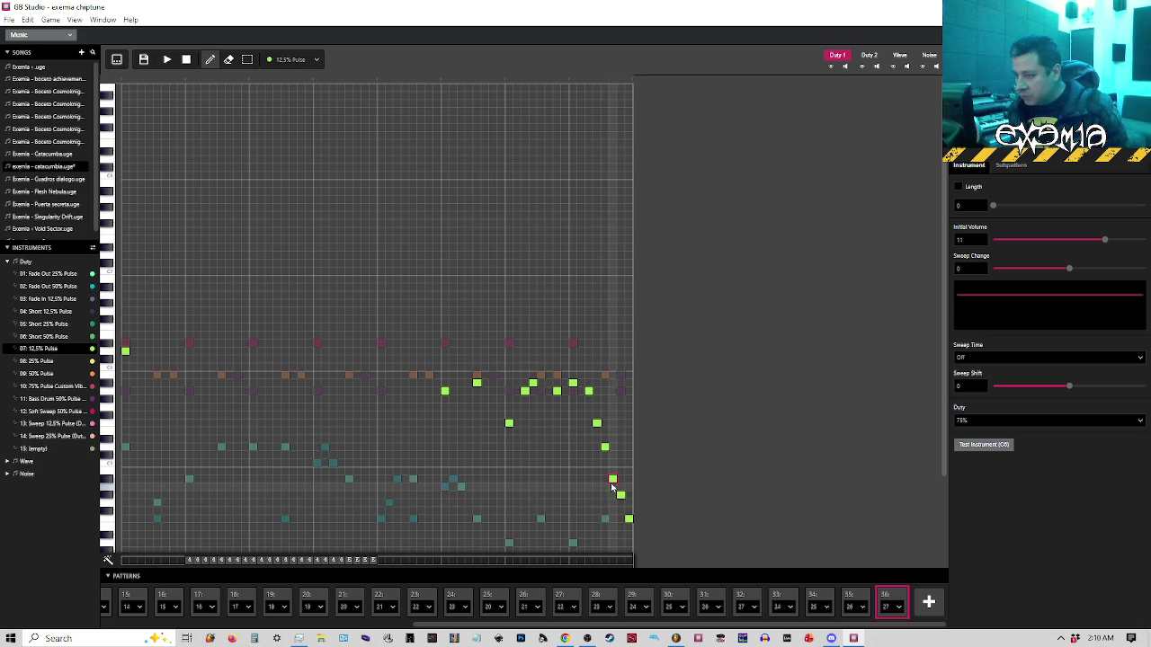
left_click(619, 490)
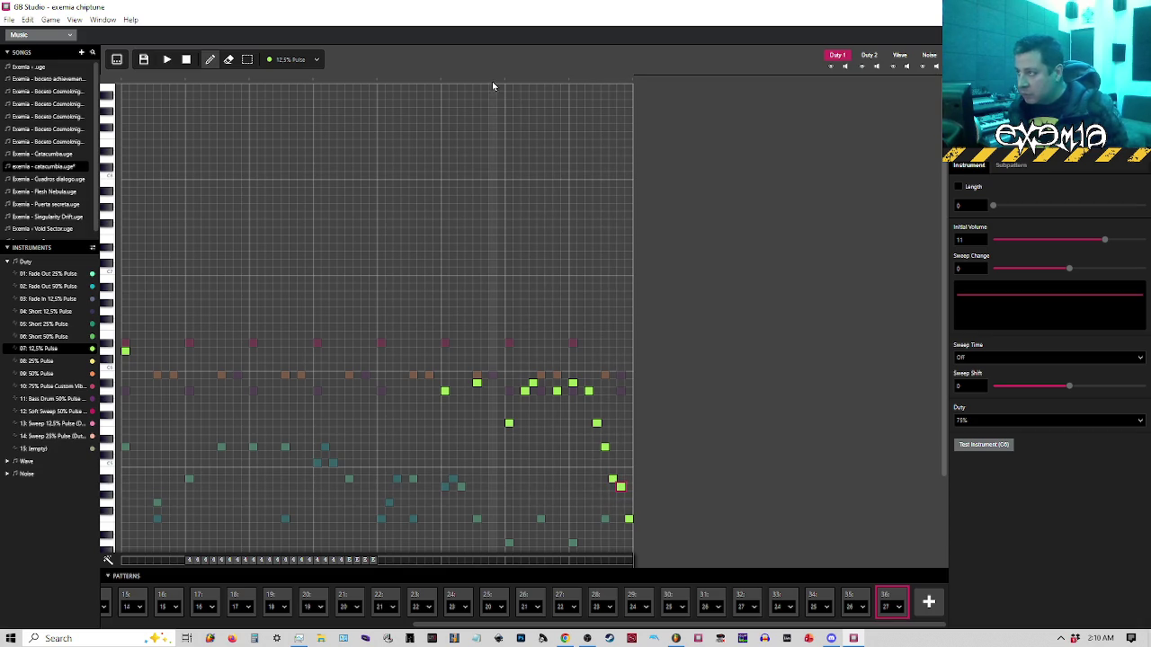
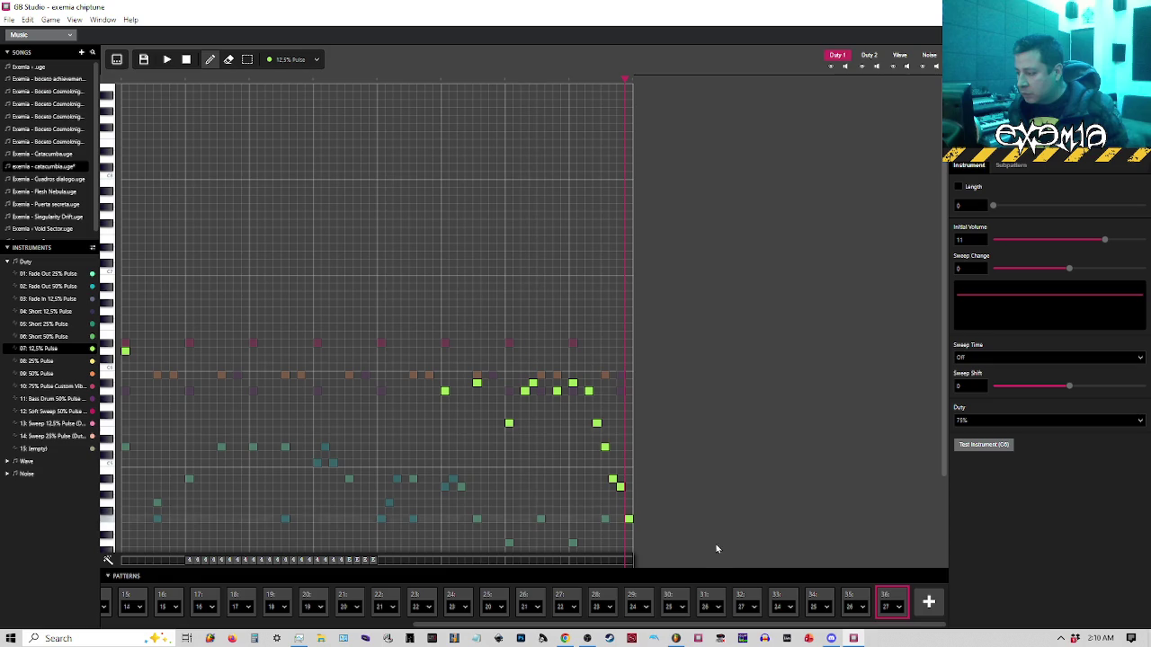
Play the FL Studio reference melody, then return to GB Studio and stop playback
left_click(675, 638)
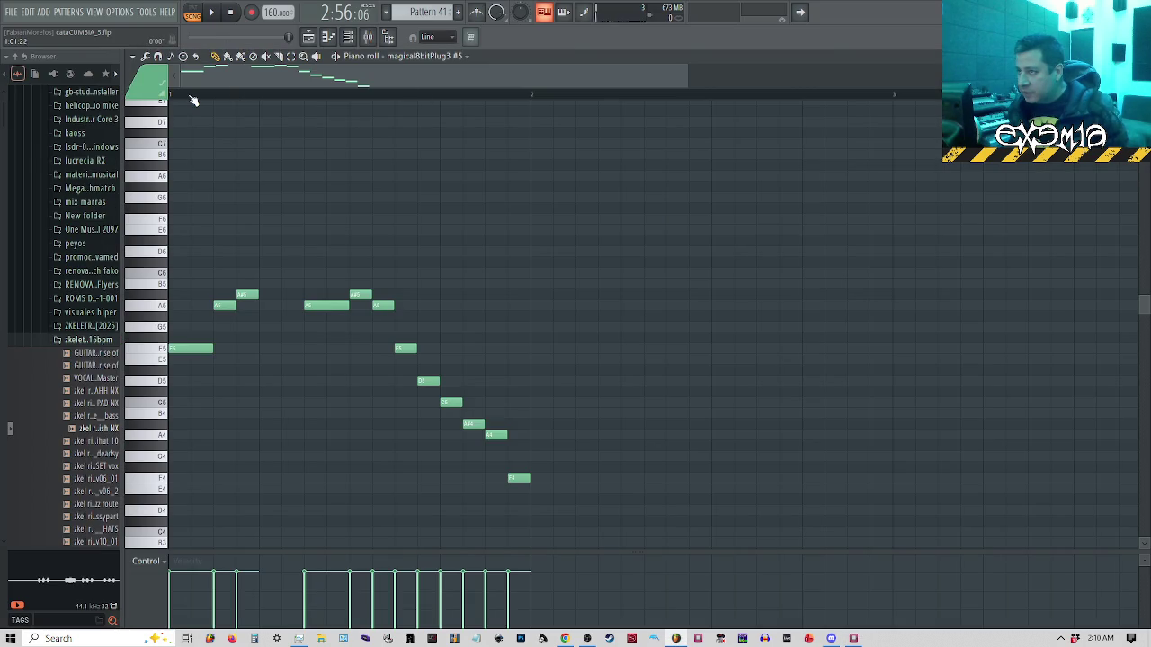
key("space")
key("space")
key("space")
key("space")
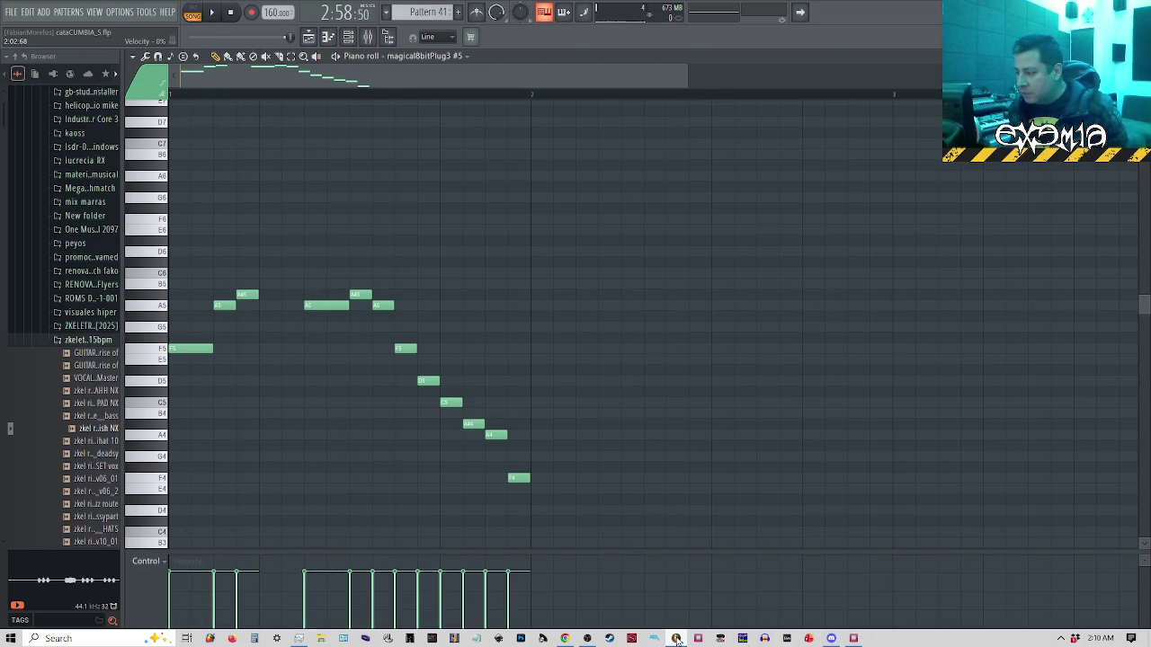
left_click(855, 639)
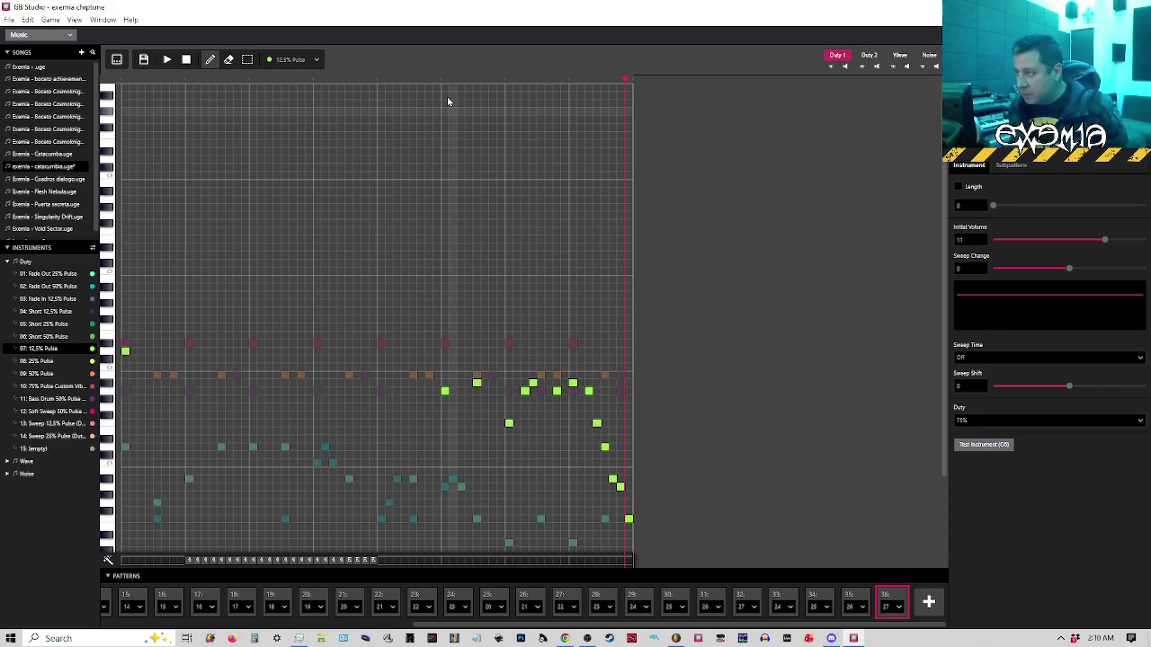
key("space")
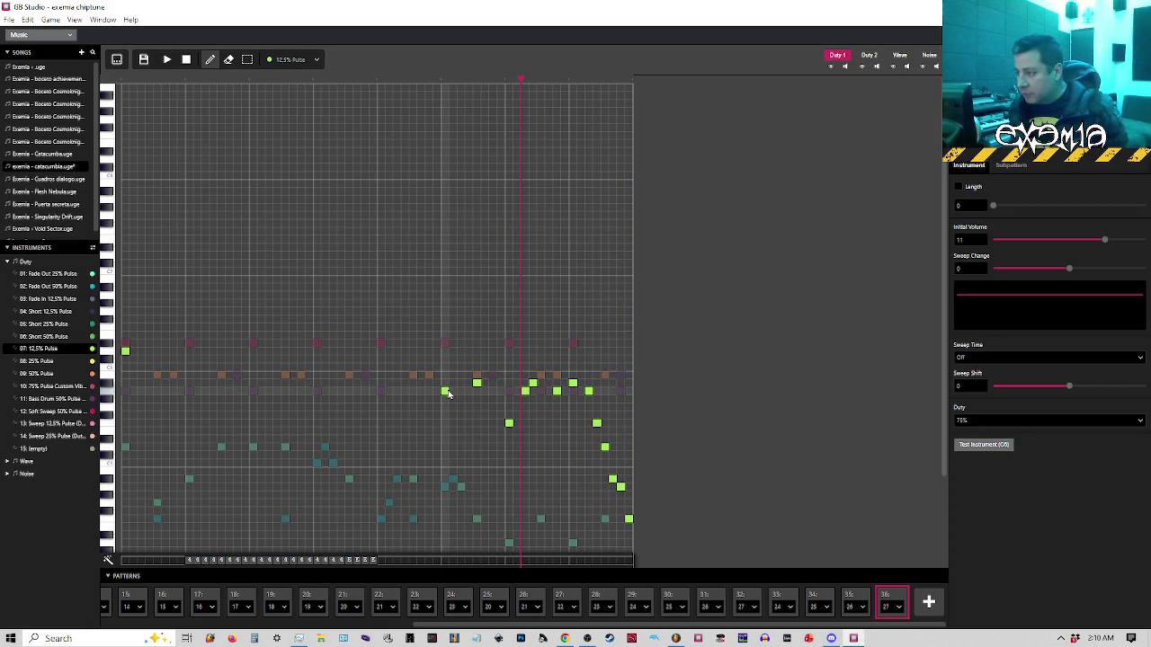
Lower Duty 1 lead notes a row, pencil in new lower notes, and play from that column
left_click_drag(493, 376, 492, 383)
left_click(477, 390)
left_click_drag(478, 385, 477, 391)
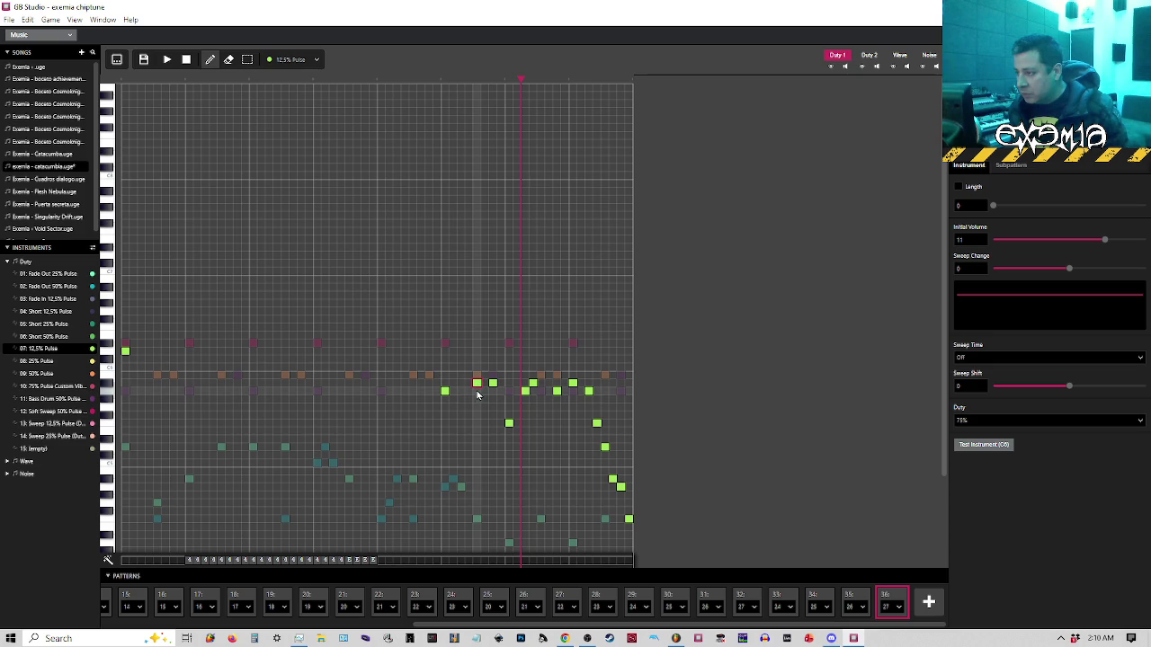
left_click(445, 423)
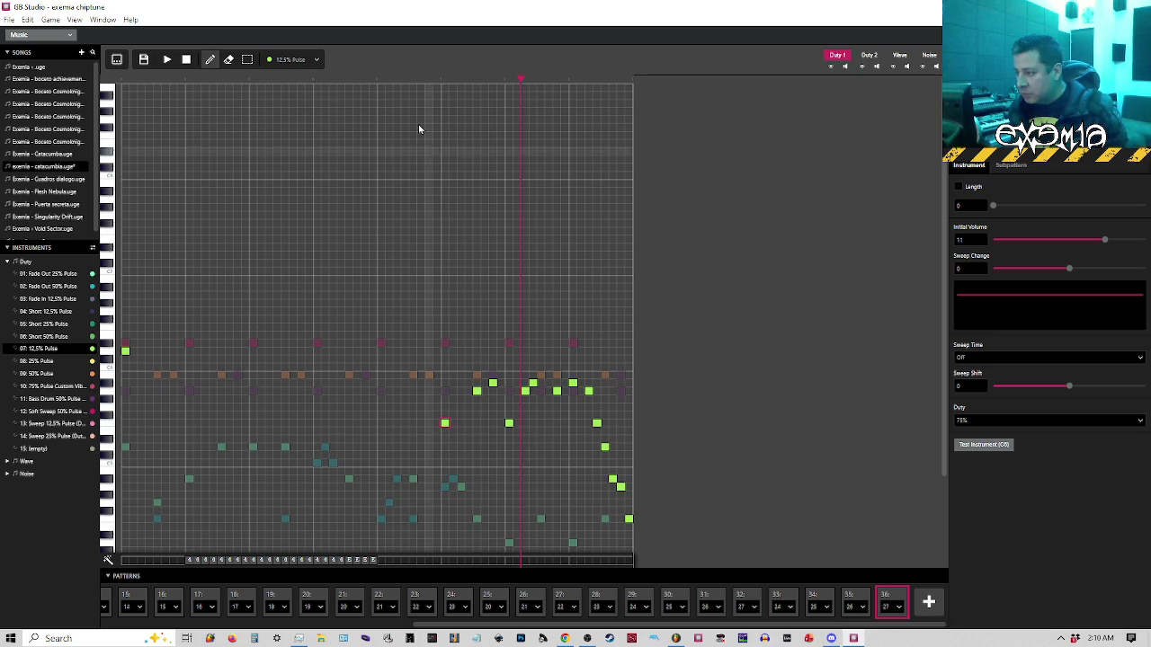
left_click(442, 79)
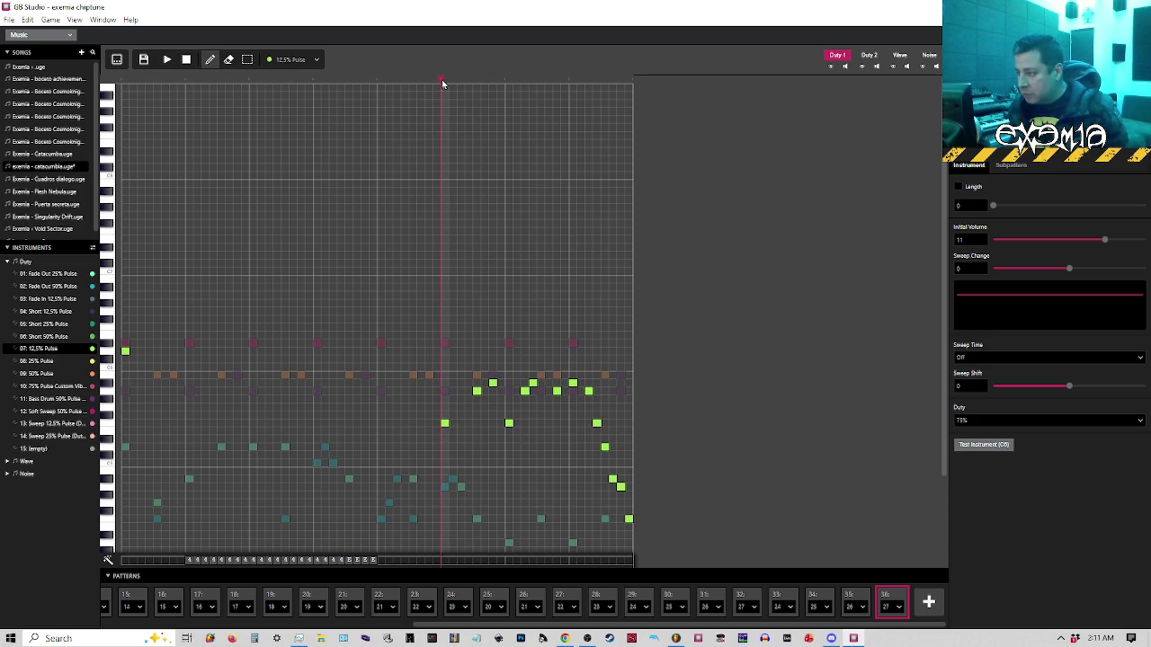
Set the FL Studio piano roll snap to 1/4 step after rechecking the reference
left_click(675, 639)
left_click(675, 639)
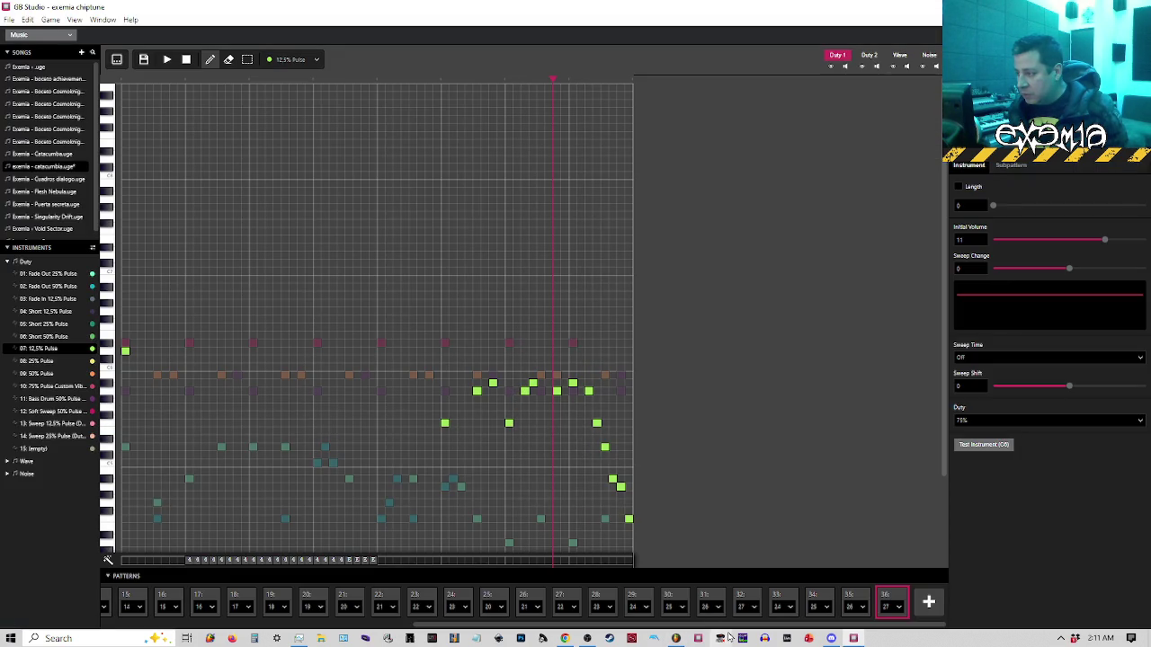
left_click(675, 639)
scroll(261, 380, "up", 1)
scroll(293, 278, "down", 2)
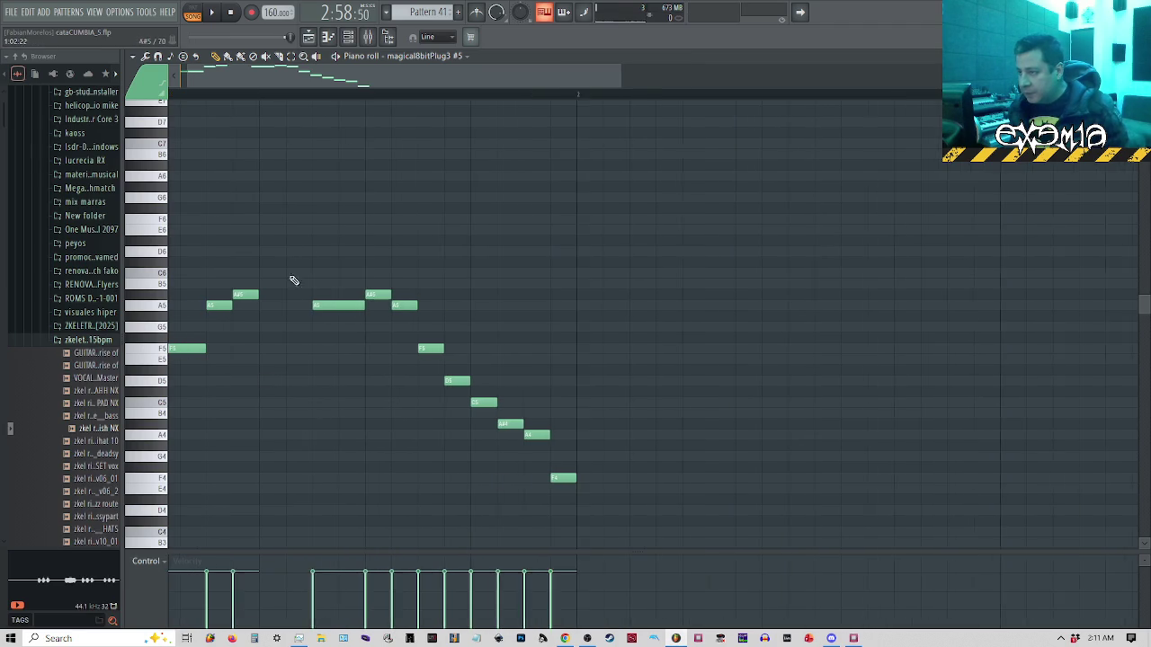
left_click(436, 36)
left_click(435, 100)
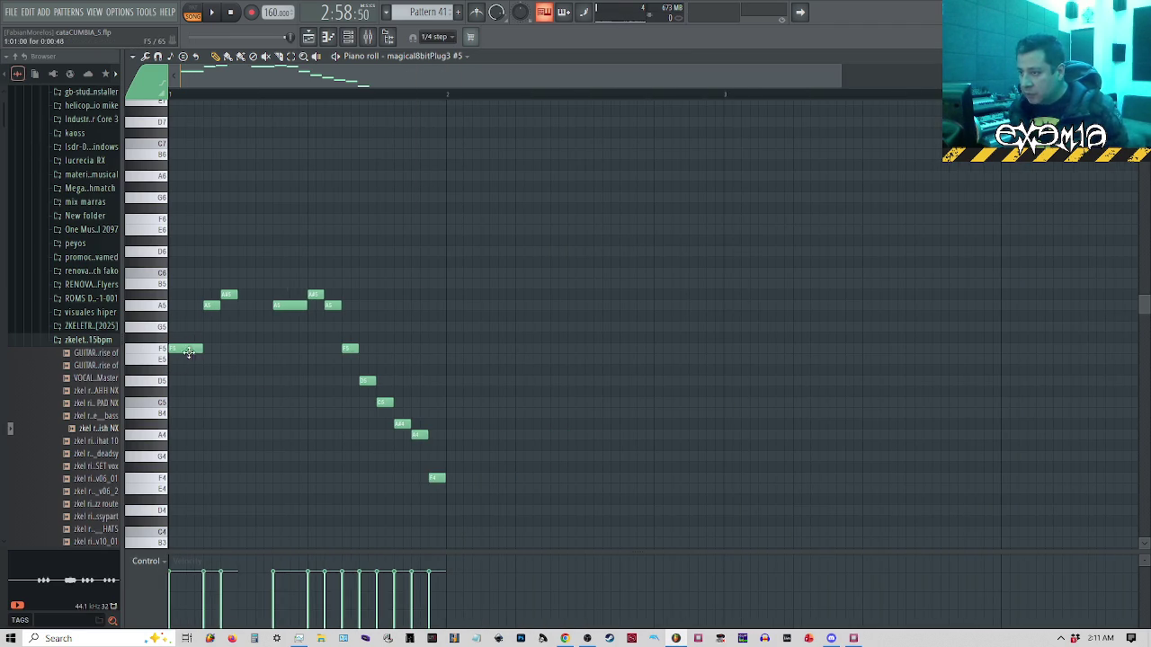
left_click(853, 638)
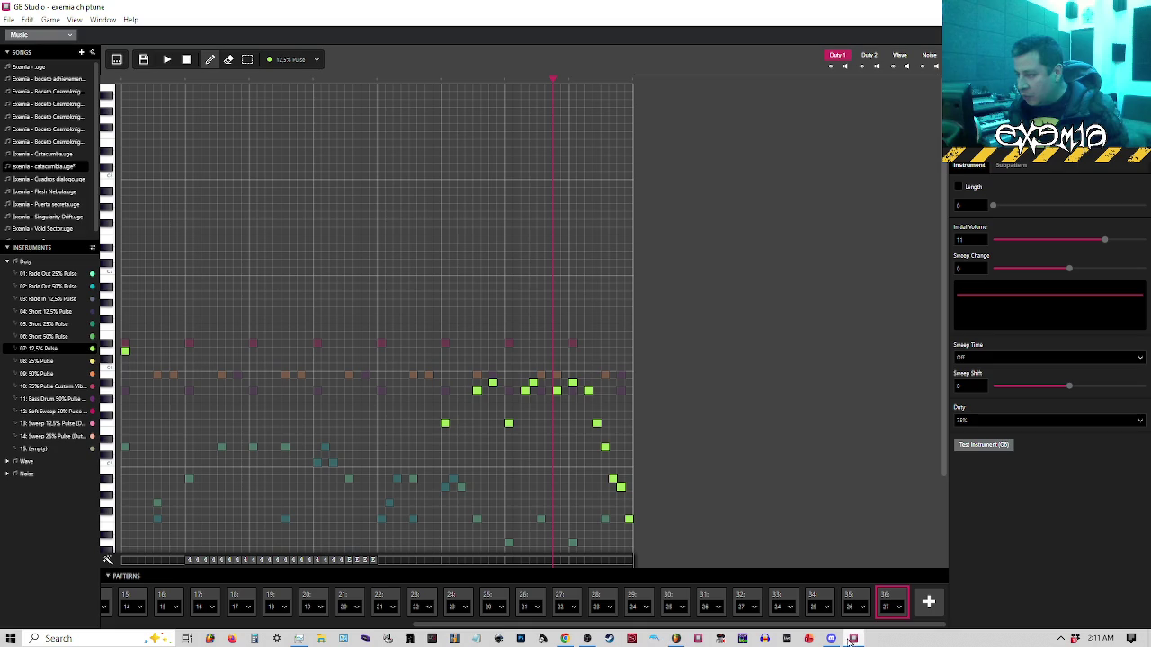
Resize GB Studio and place it beside the FL Studio reference melody
double_click(380, 4)
mouse_move(340, 13)
left_mouse_down()
mouse_move(861, 83)
mouse_move(787, 82)
left_mouse_up()
scroll(686, 316, "down", 5)
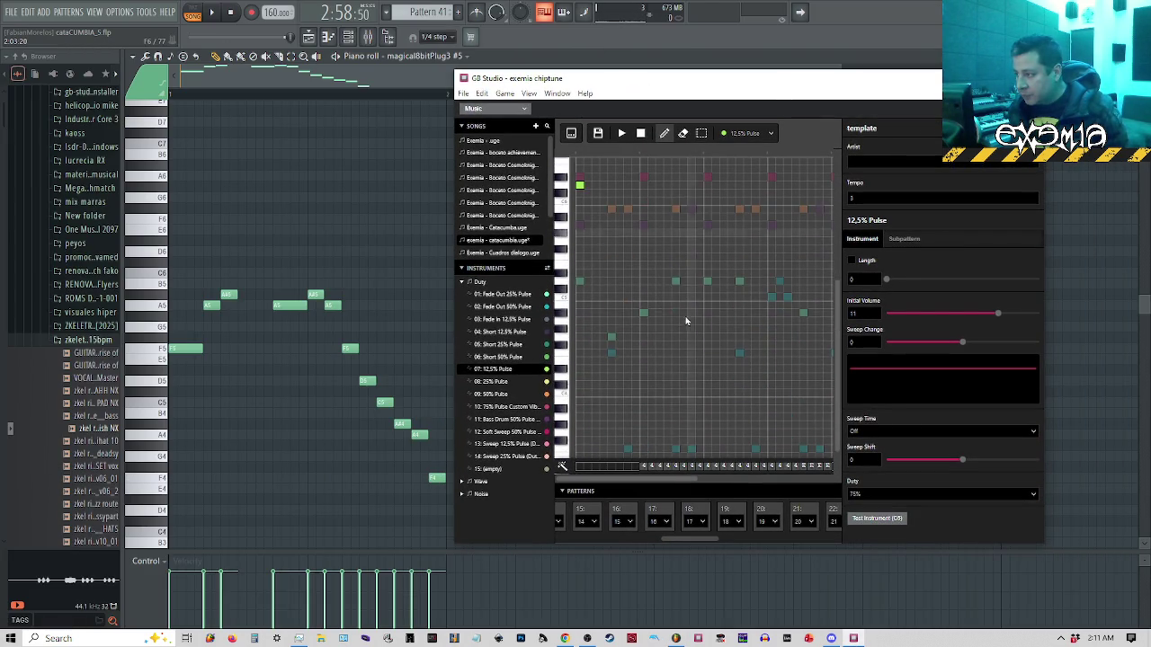
scroll(688, 458, "up", 3)
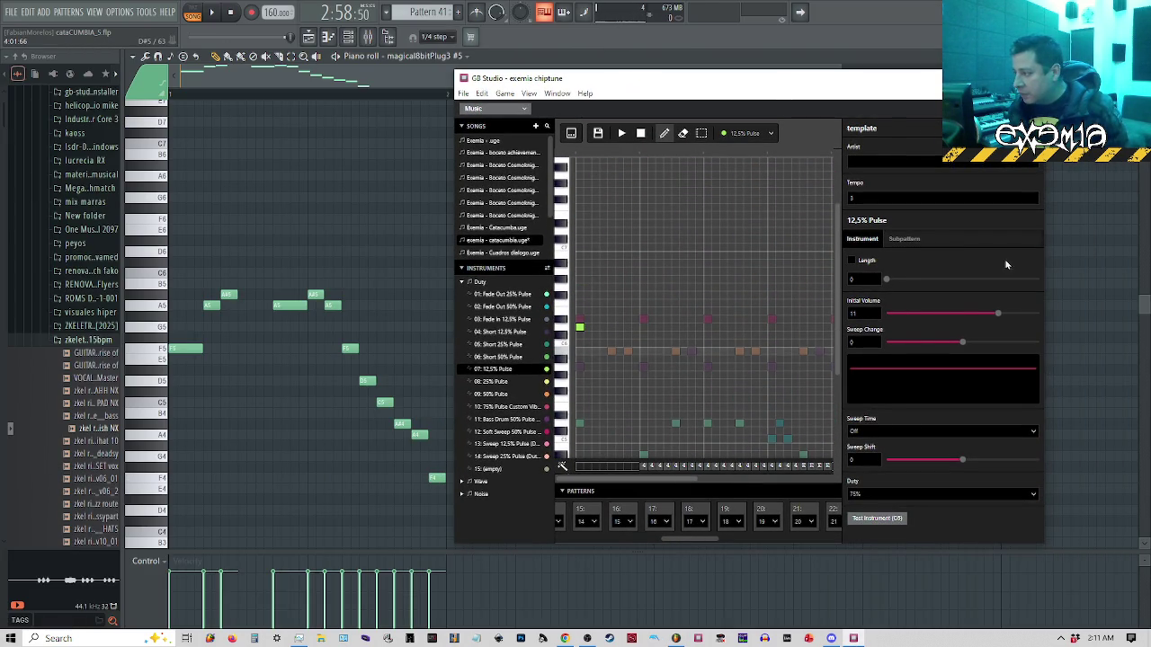
mouse_move(450, 89)
left_mouse_down()
mouse_move(129, 112)
mouse_move(508, 148)
left_mouse_up()
scroll(966, 320, "down", 3)
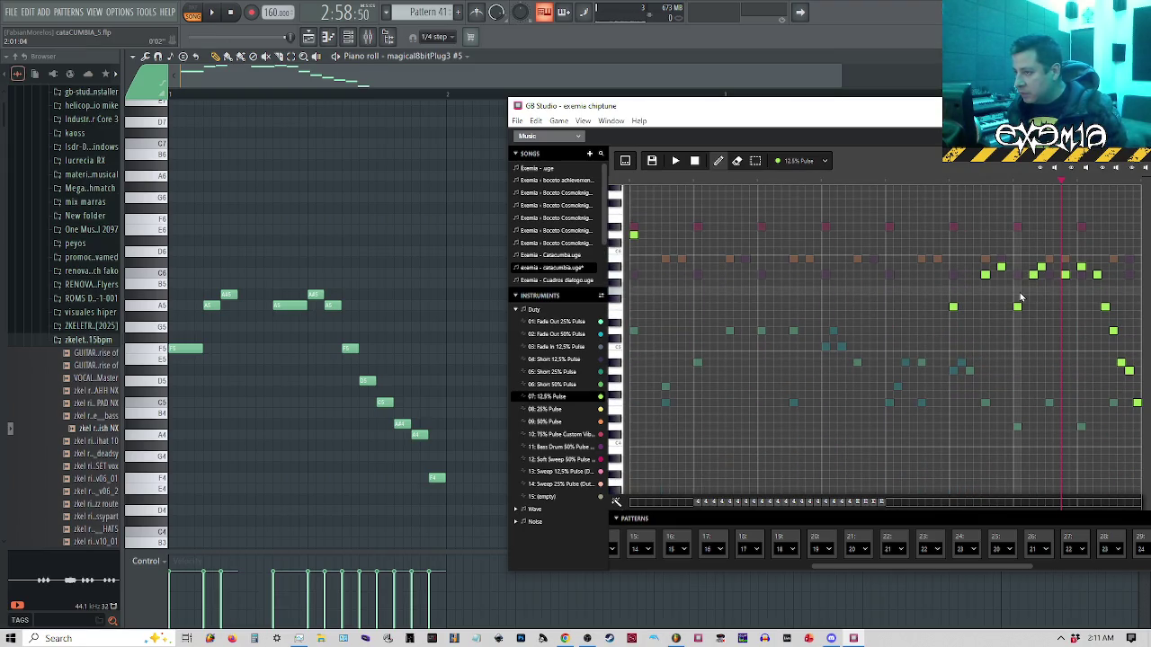
left_click(418, 78)
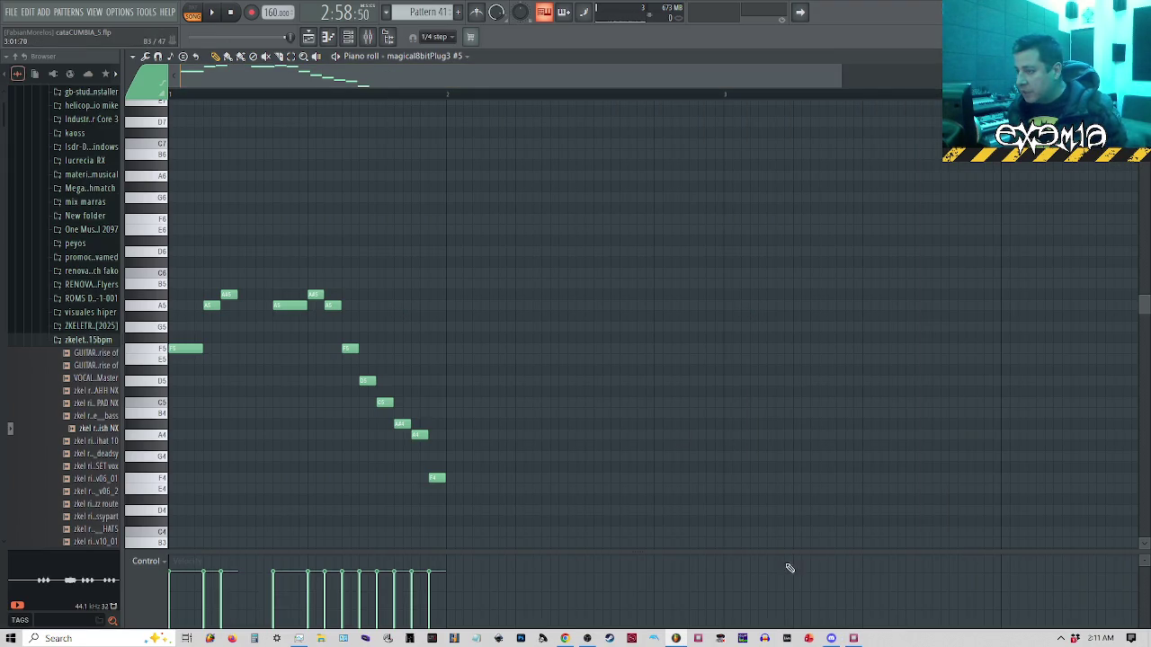
left_click(854, 639)
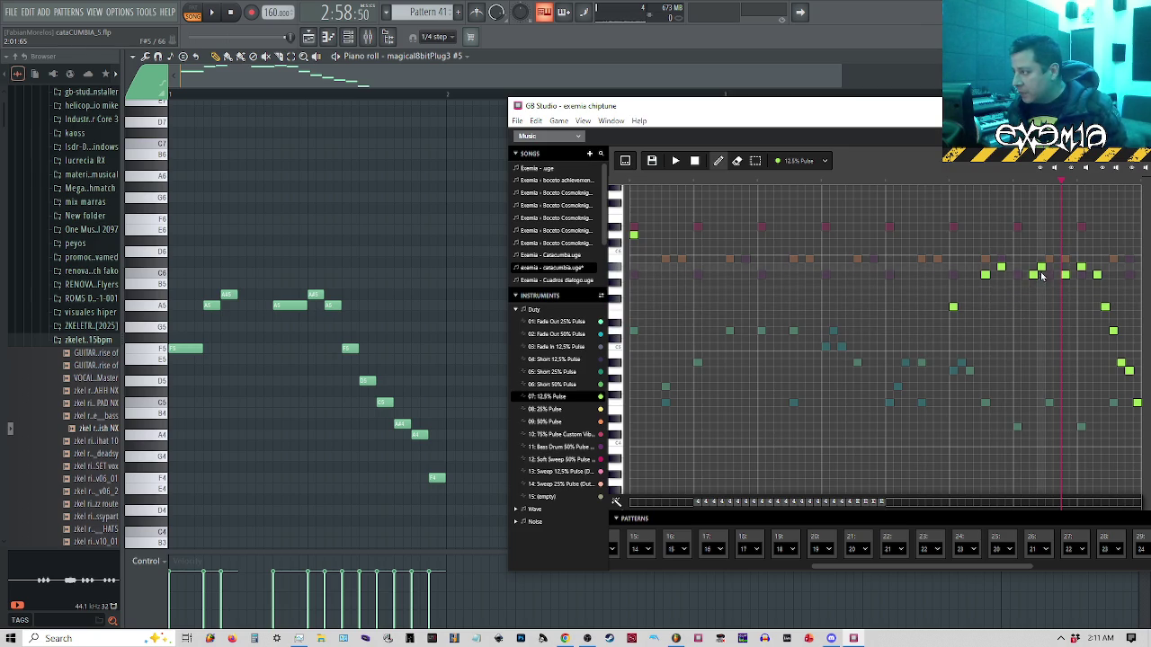
Delete three high Duty 1 notes and add new lead notes on lower rows near the pattern end
left_click(1034, 279)
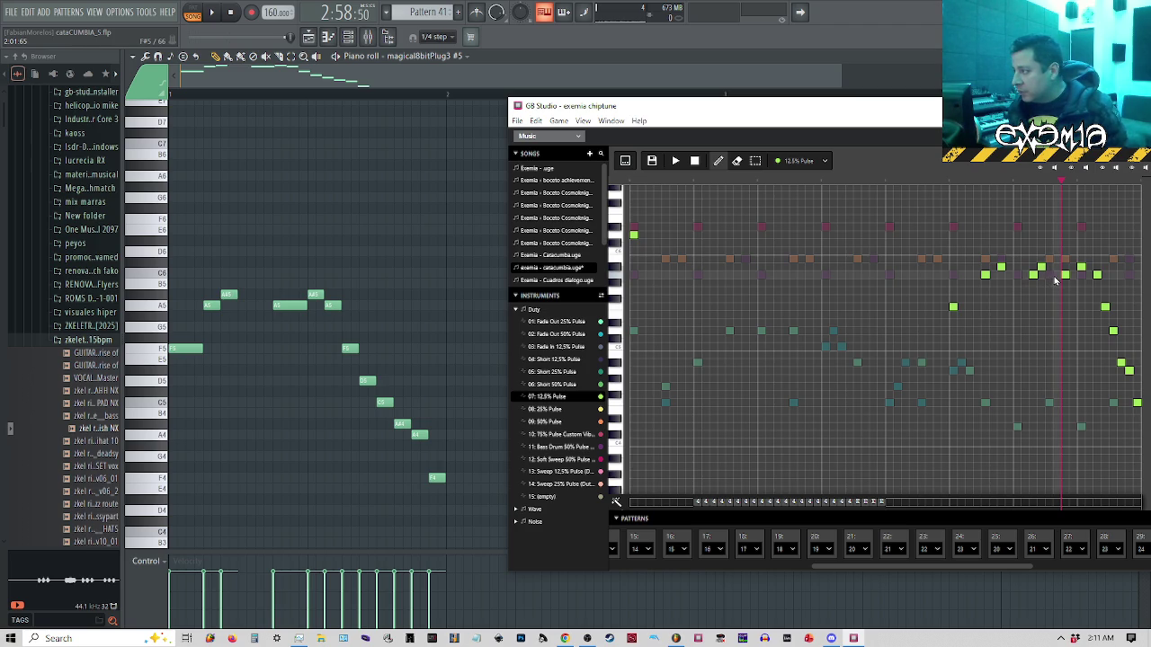
left_click(1064, 277)
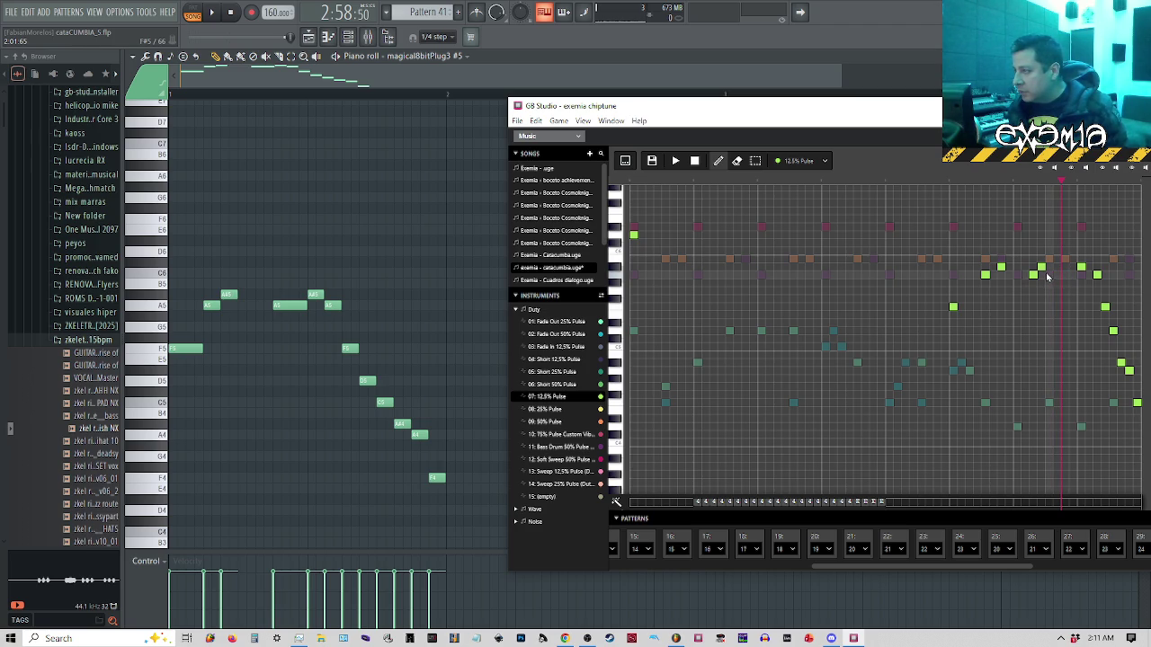
left_click(1035, 277)
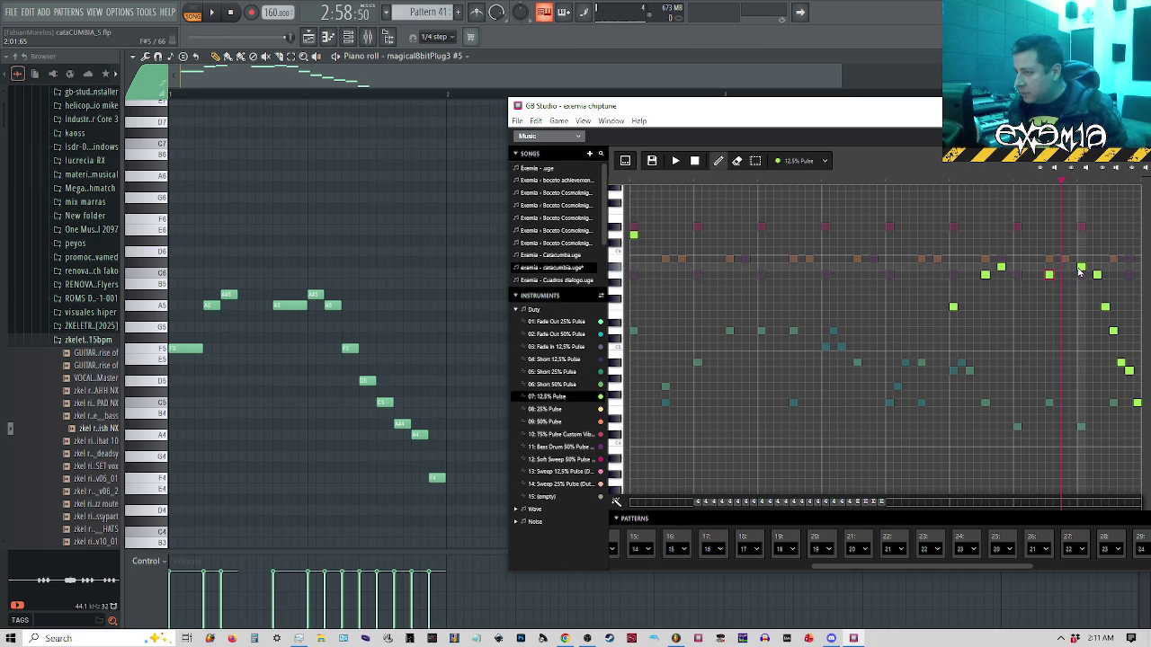
left_click(1096, 277)
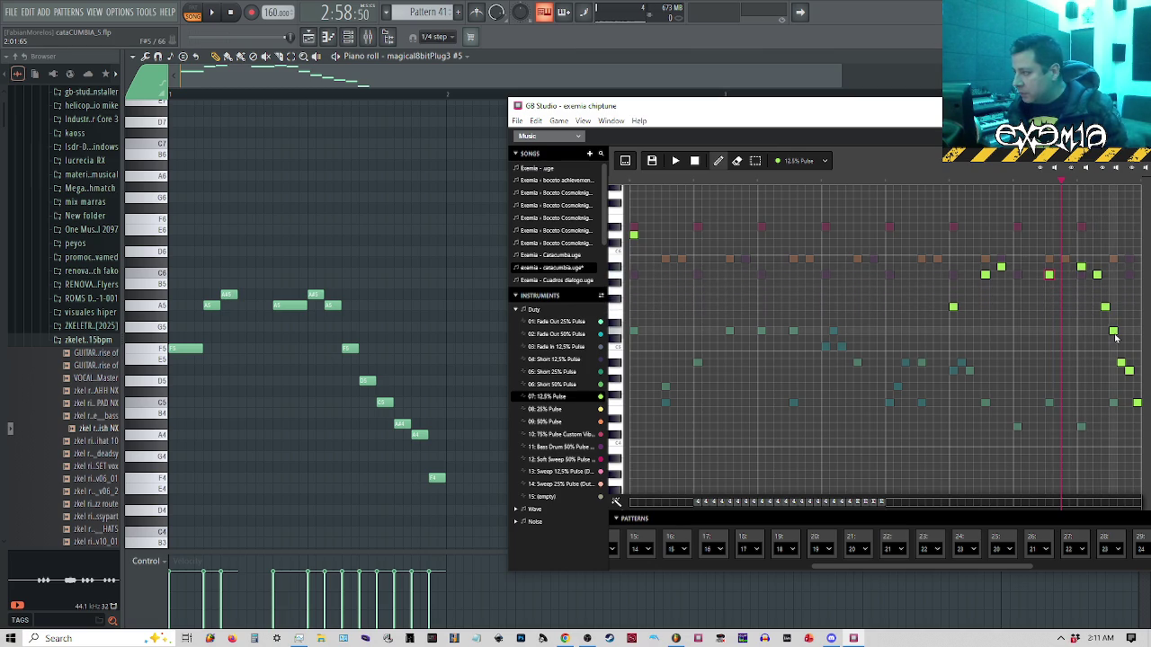
left_click(1114, 333)
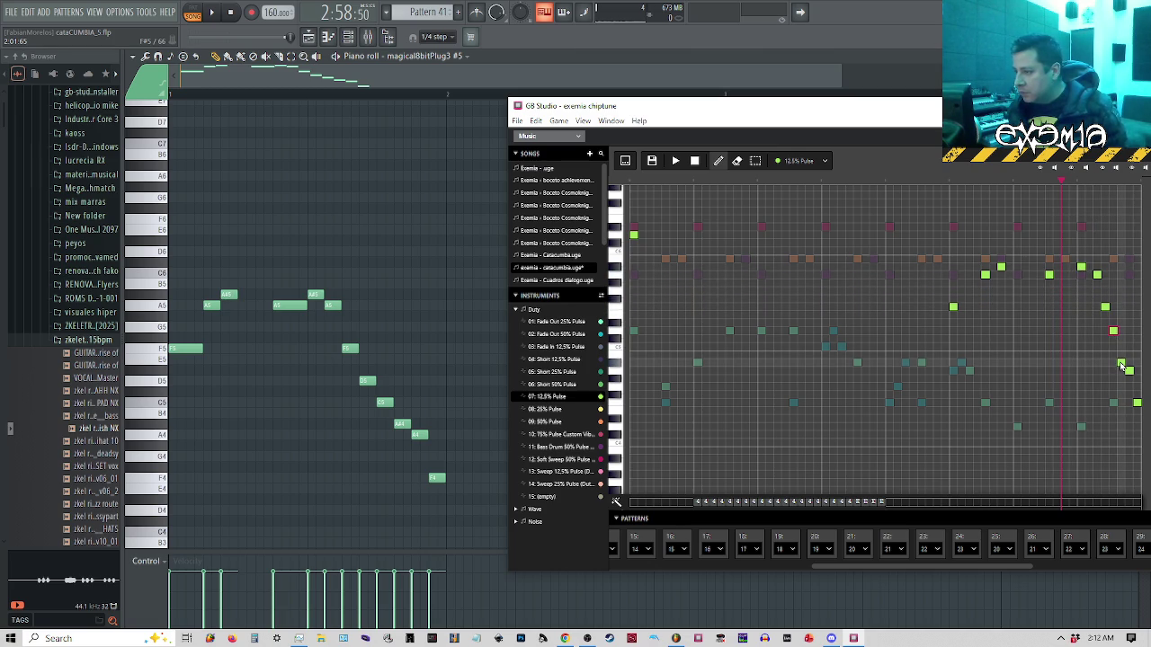
left_click(1121, 364)
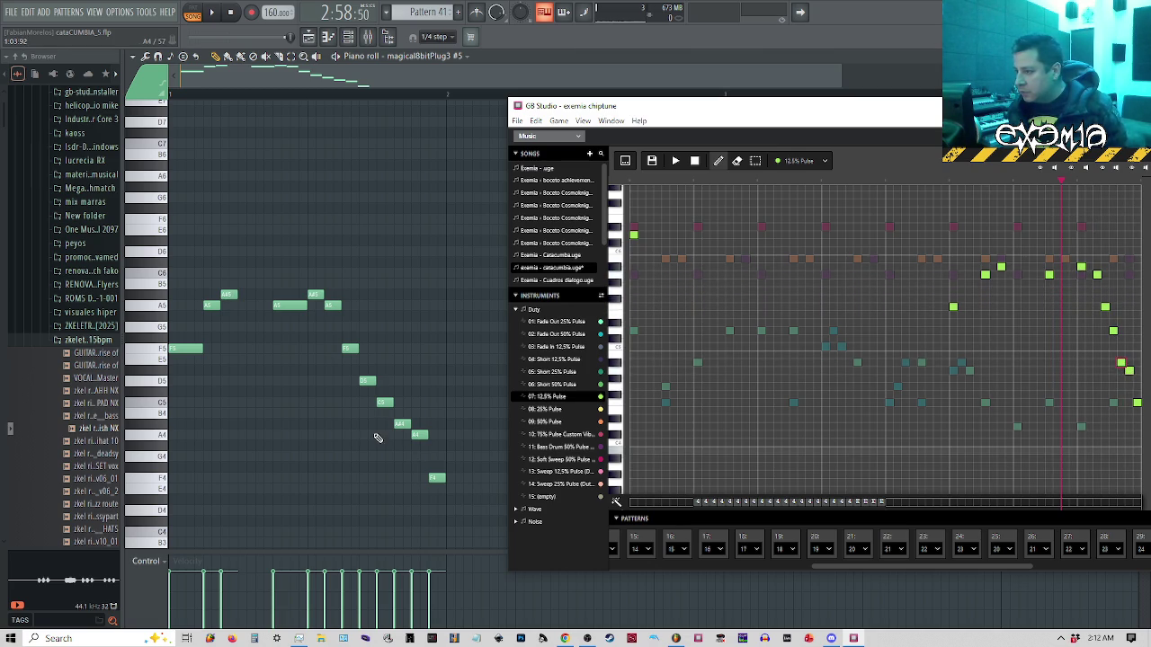
Check a reference pitch, try then remove a pink-instrument note, and maximize GB Studio
left_click(401, 425)
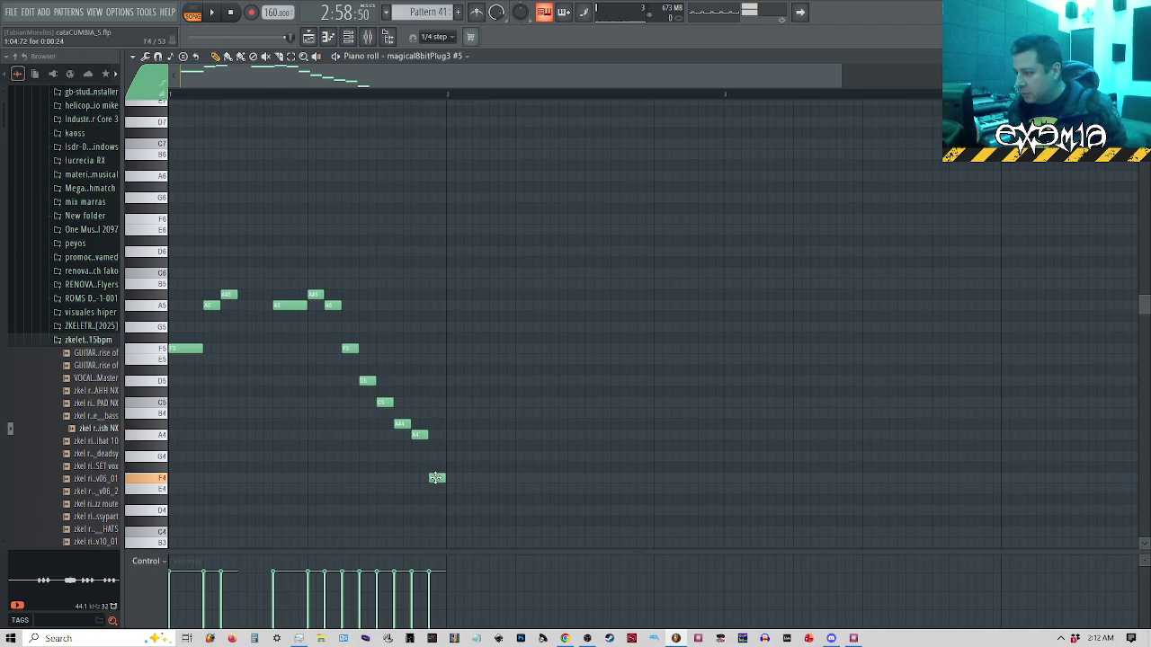
left_click(854, 640)
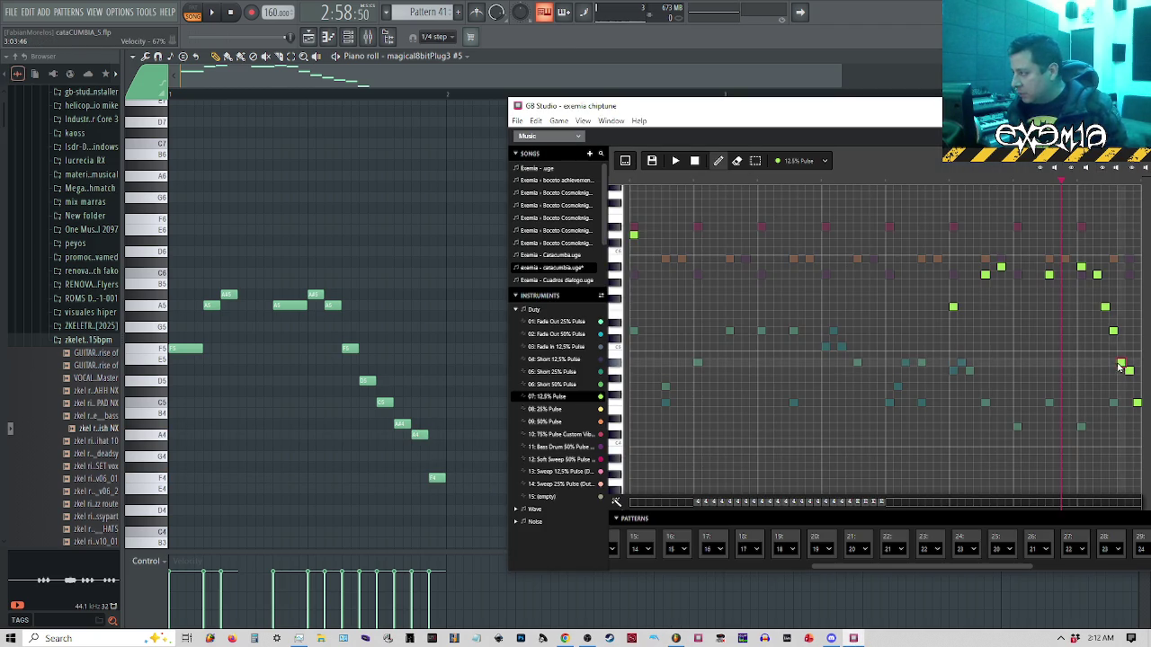
left_click(952, 182)
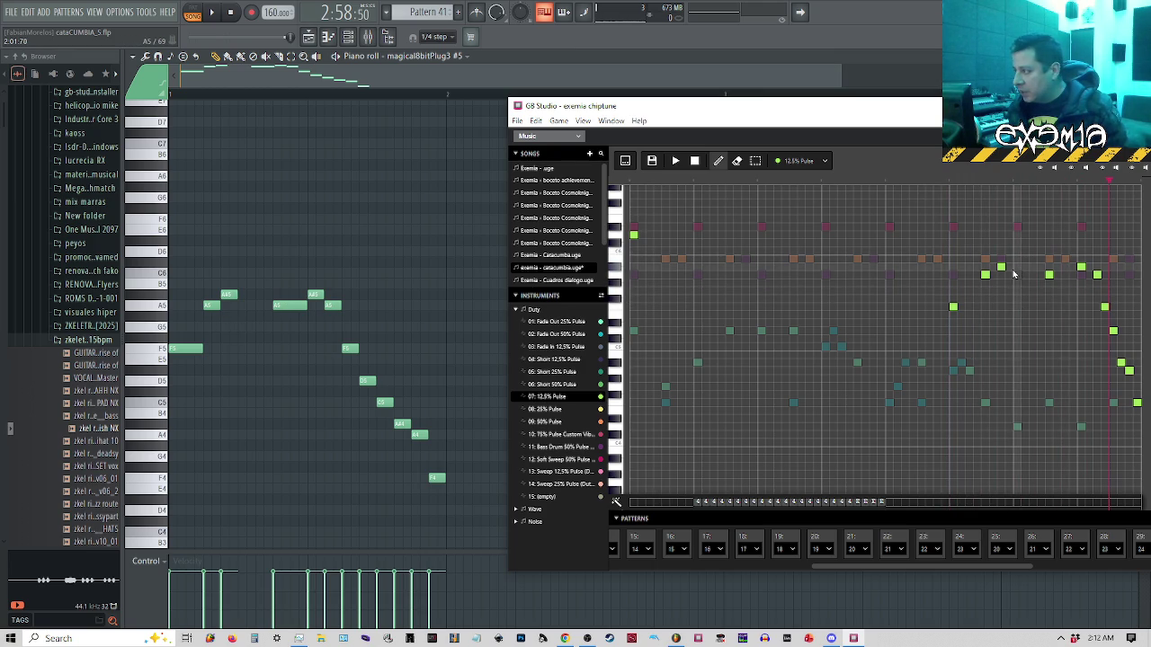
left_click(1016, 309)
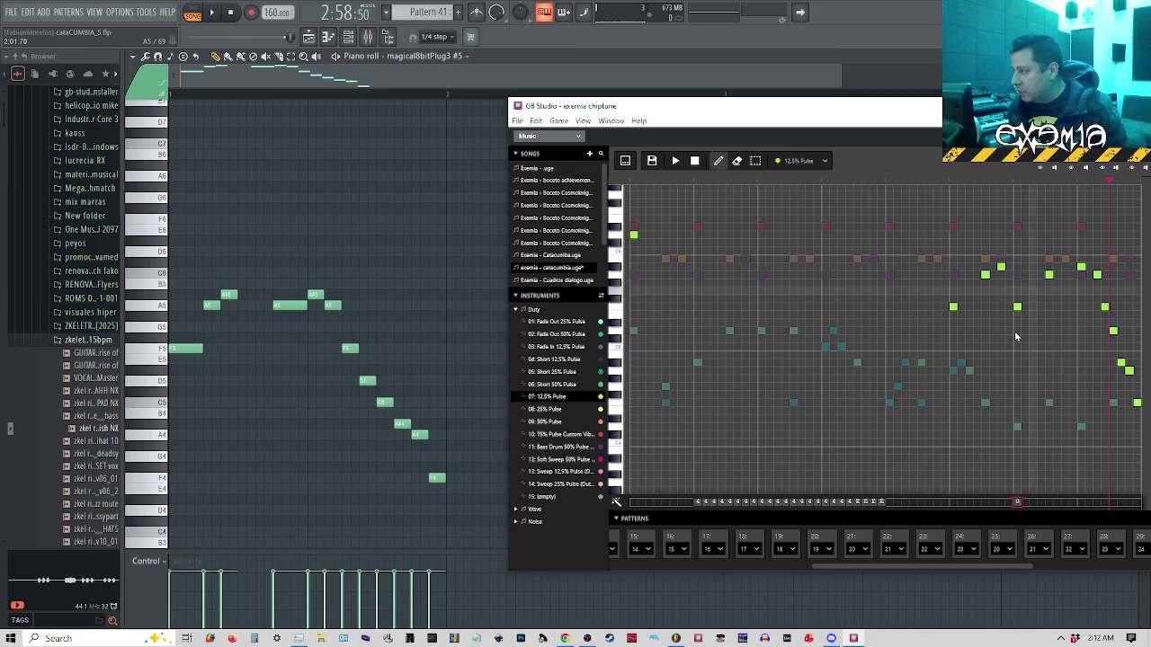
left_click(1017, 307)
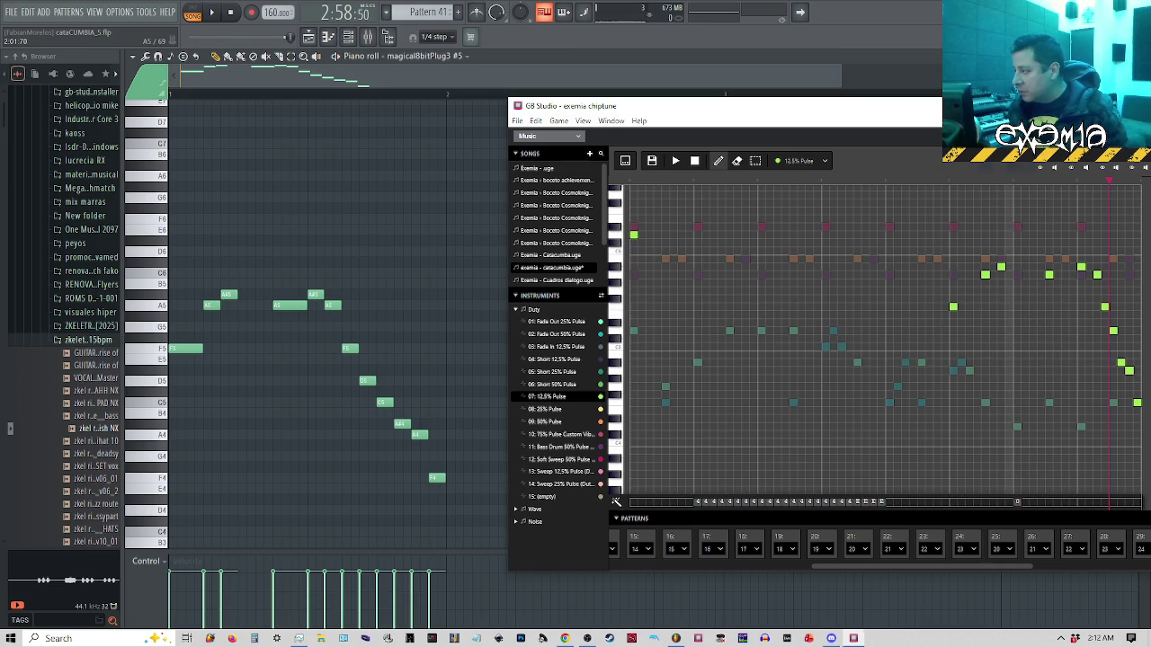
key("super+Up")
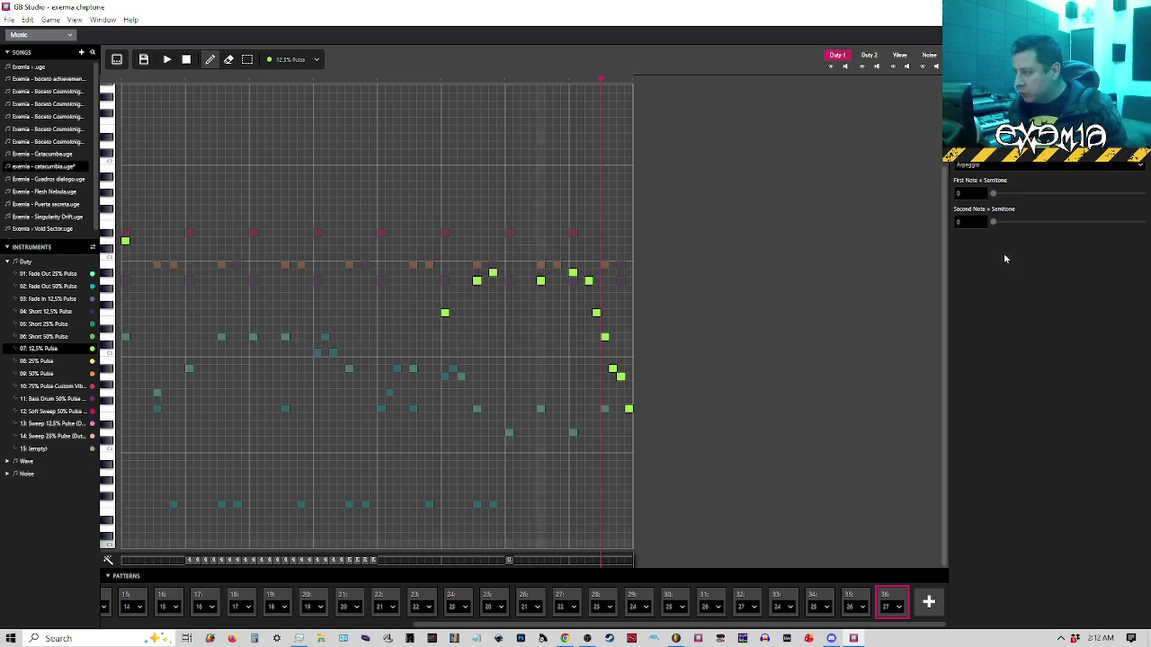
left_click(980, 166)
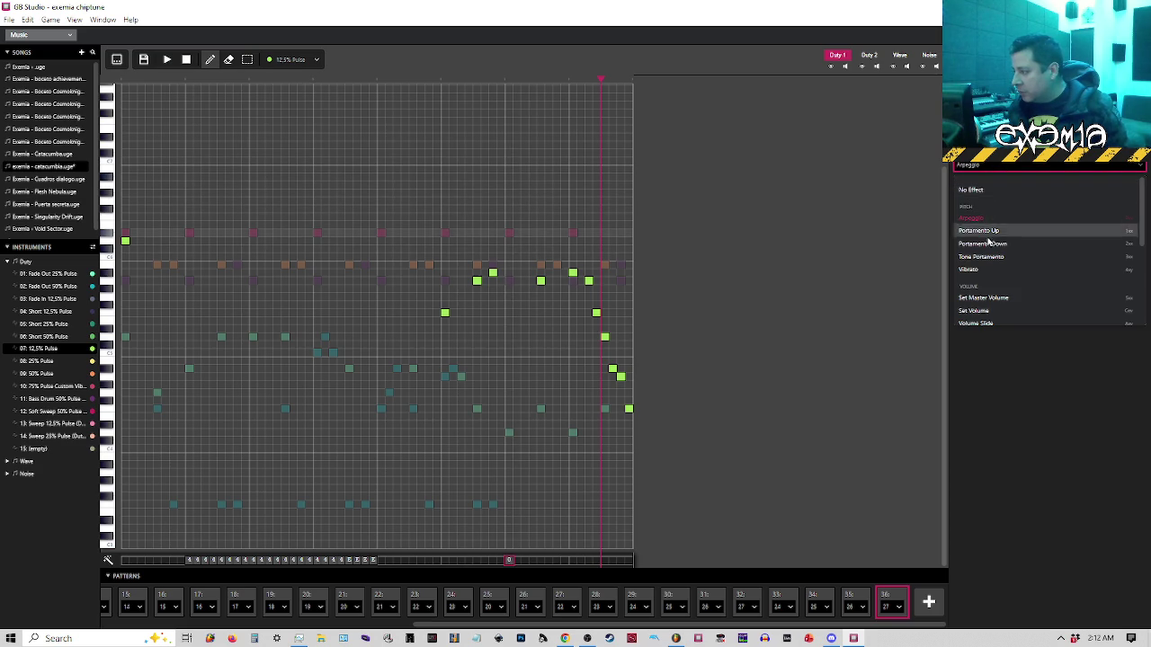
scroll(989, 278, "down", 3)
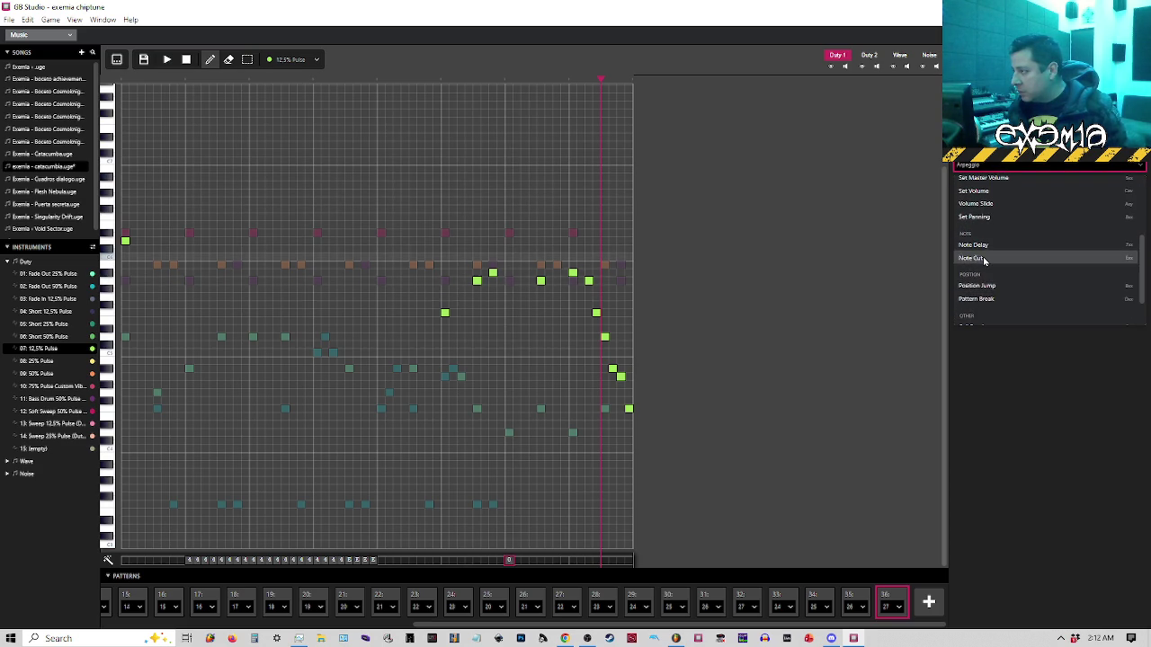
left_click(985, 261)
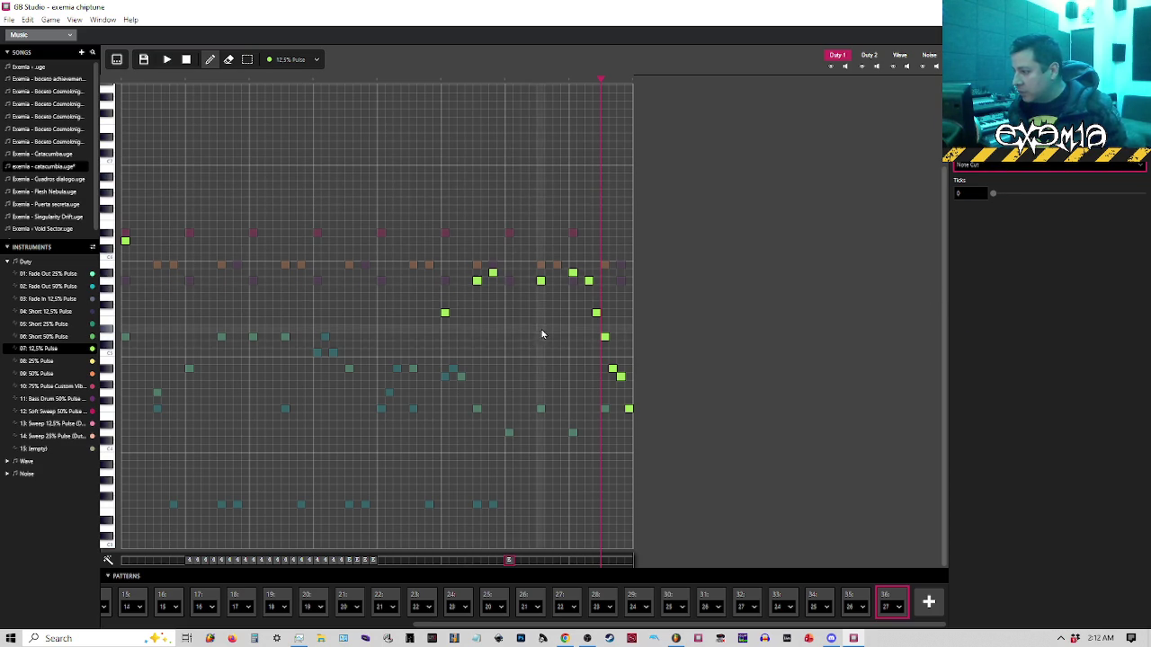
key("space")
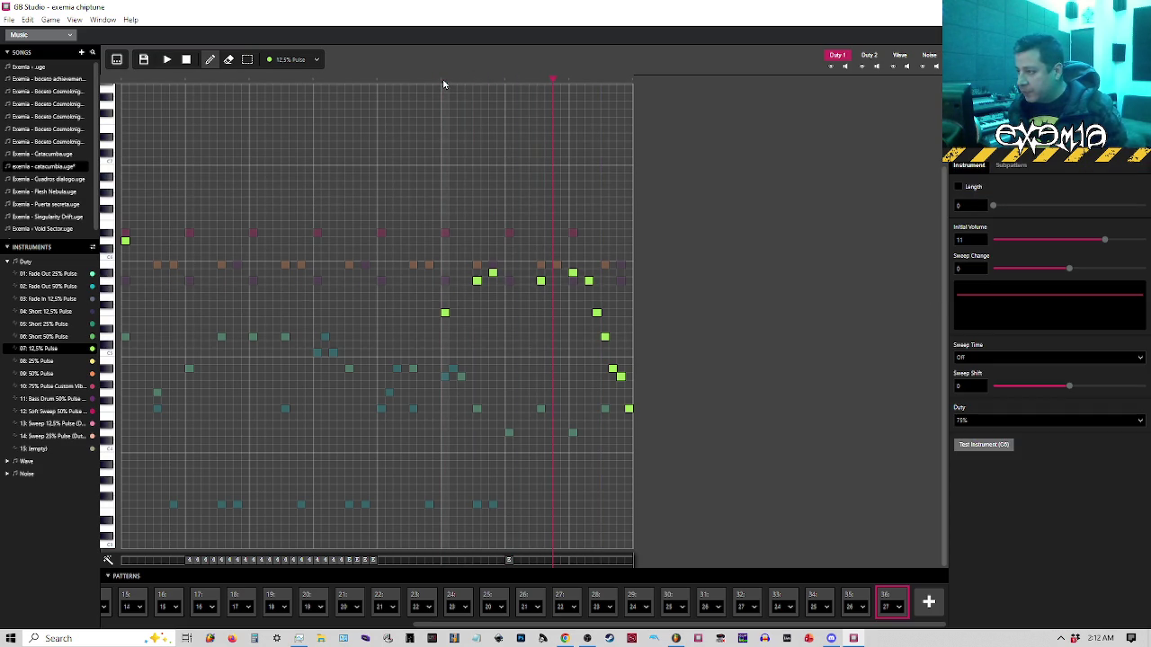
key("super+Down")
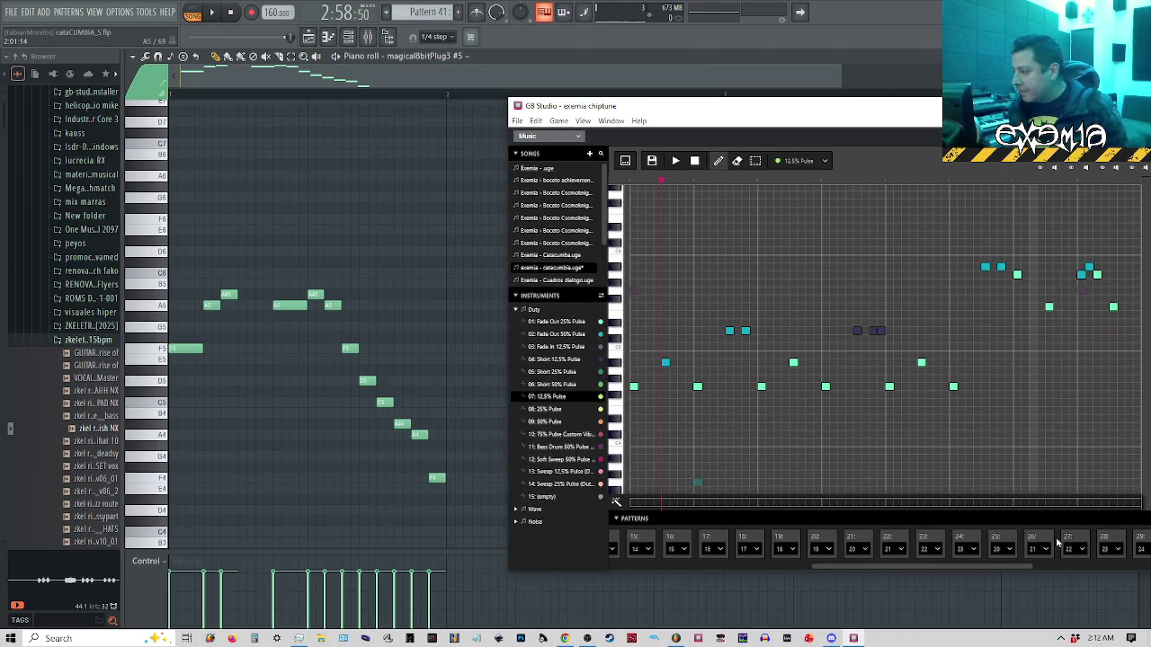
left_click(347, 104)
key("space")
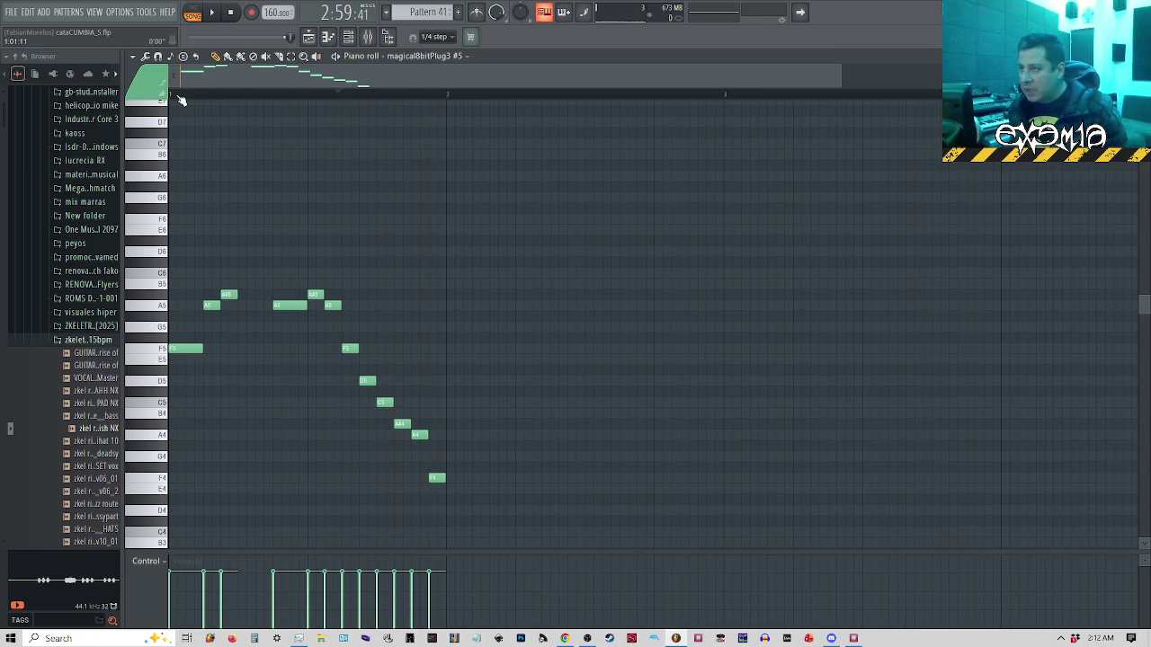
left_click(853, 639)
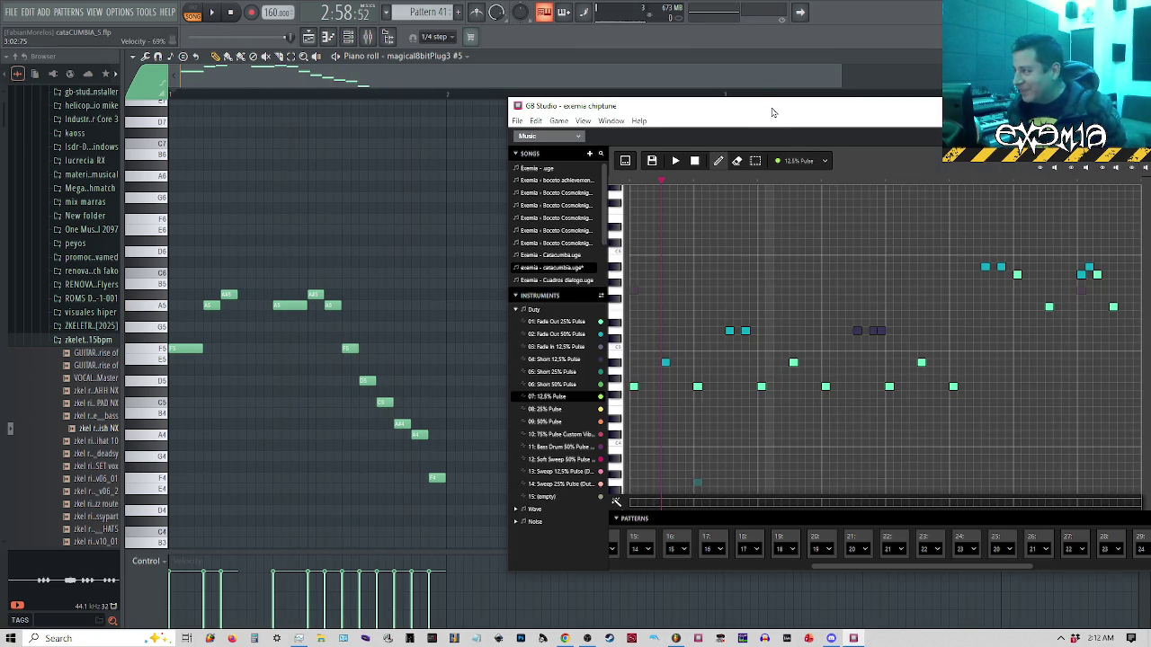
double_click(773, 103)
left_click(890, 600)
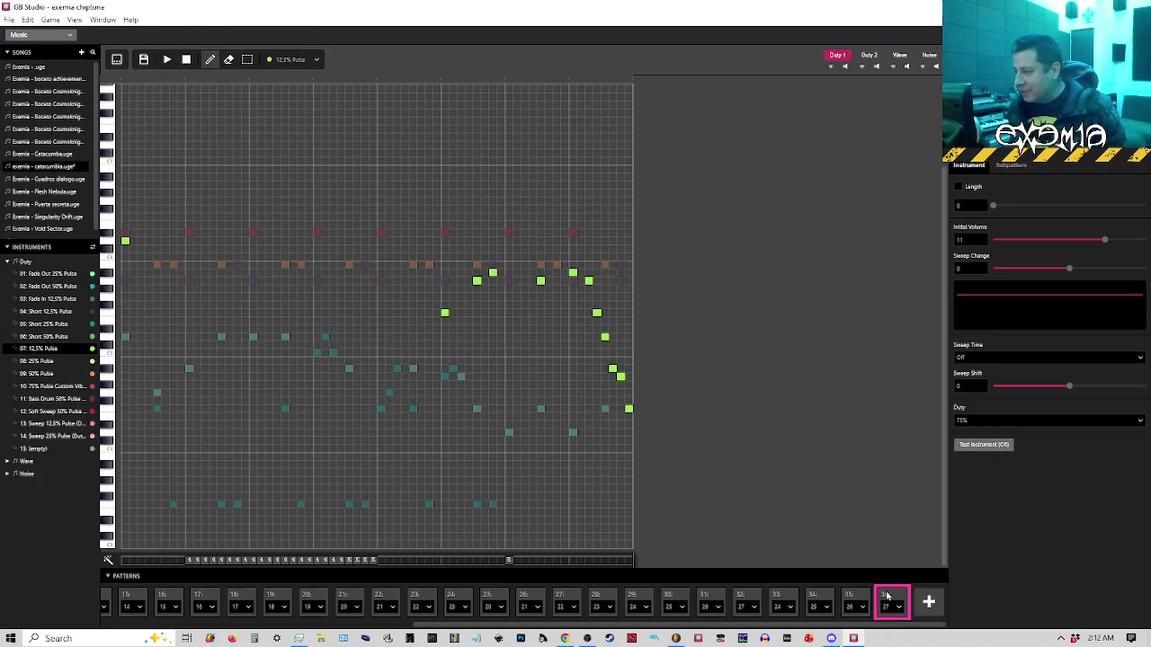
Play pattern 36, select the middle melody notes, and briefly compare with FL Studio
left_click(167, 60)
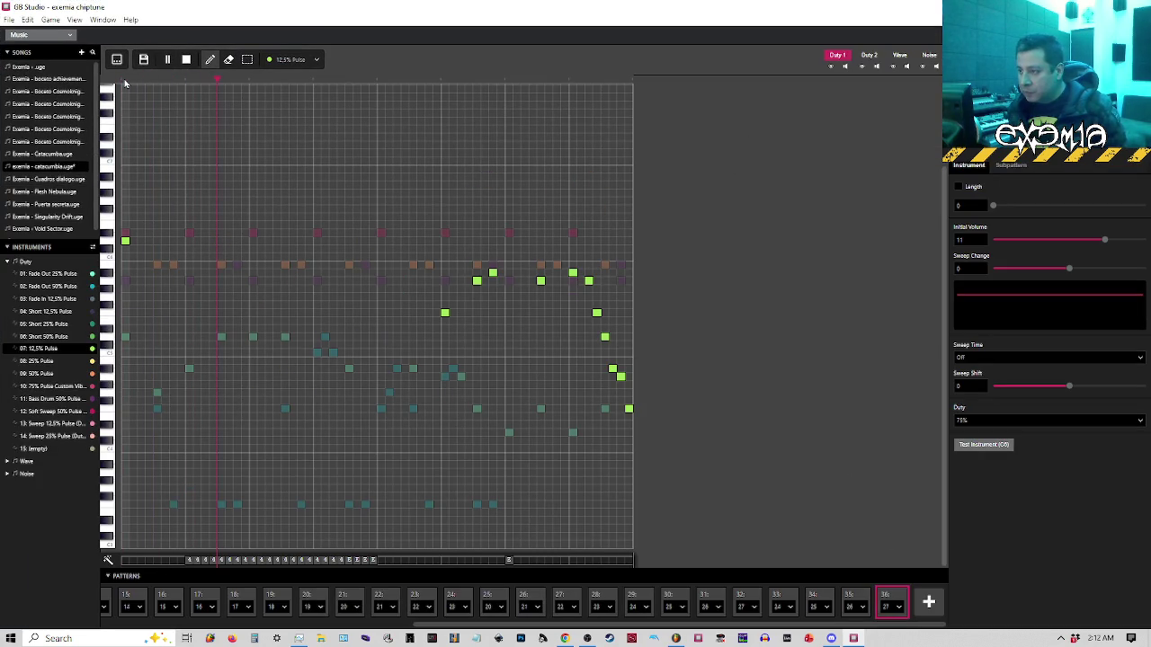
key("space")
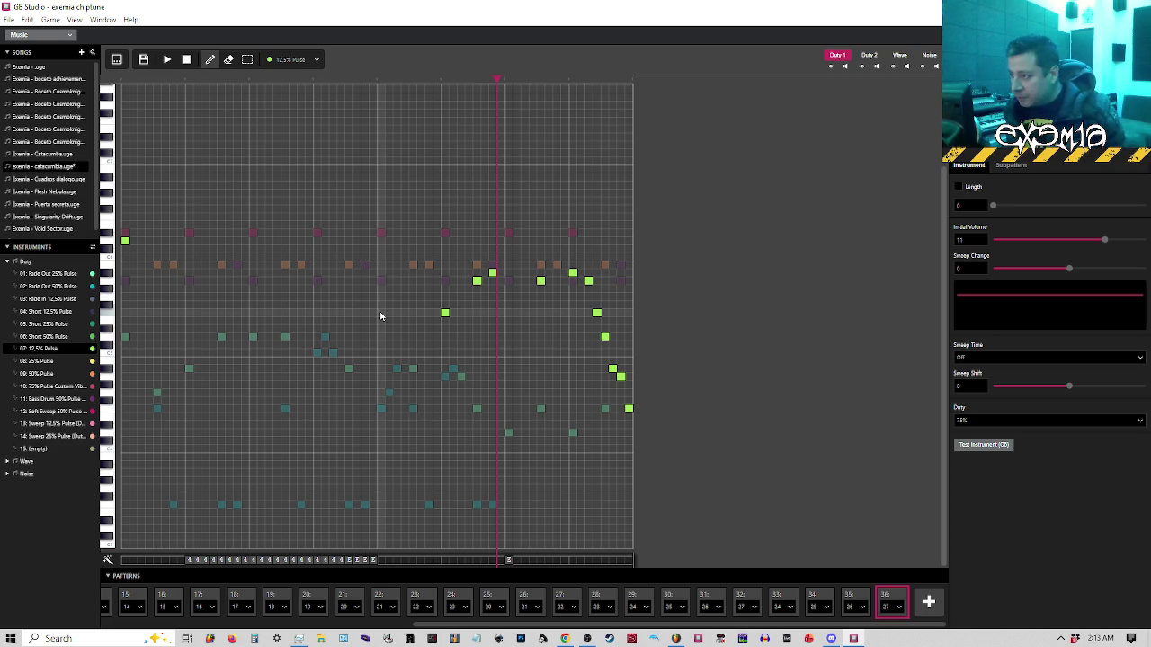
key("s")
mouse_move(417, 237)
left_mouse_down()
mouse_move(490, 287)
mouse_move(527, 358)
left_mouse_up()
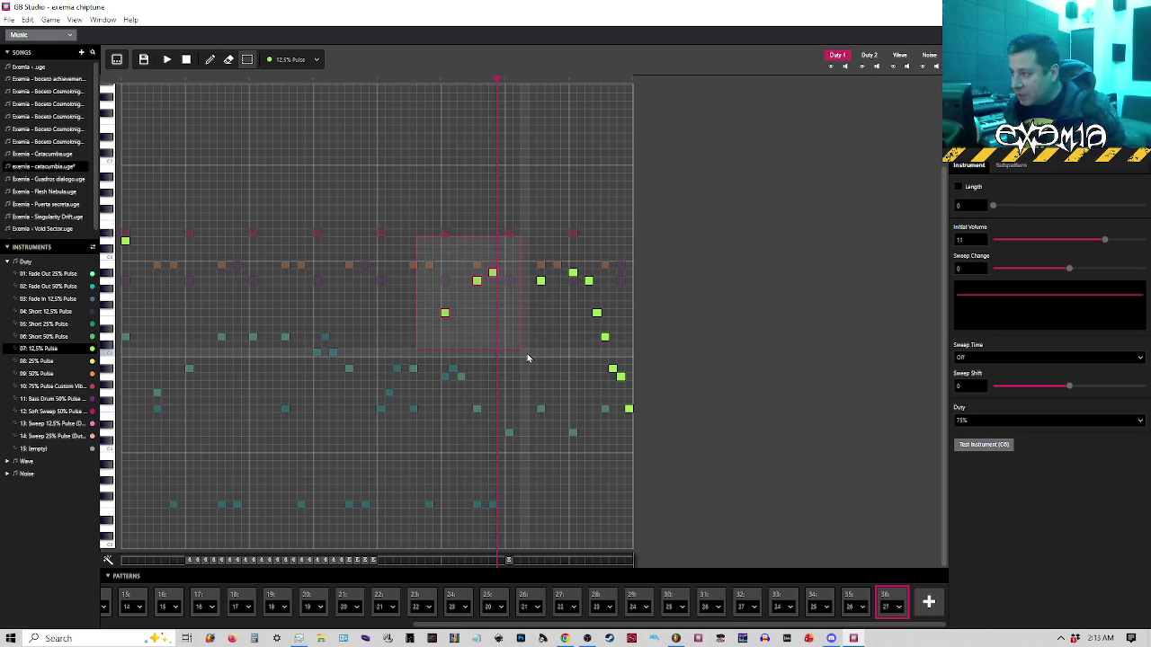
left_click(210, 59)
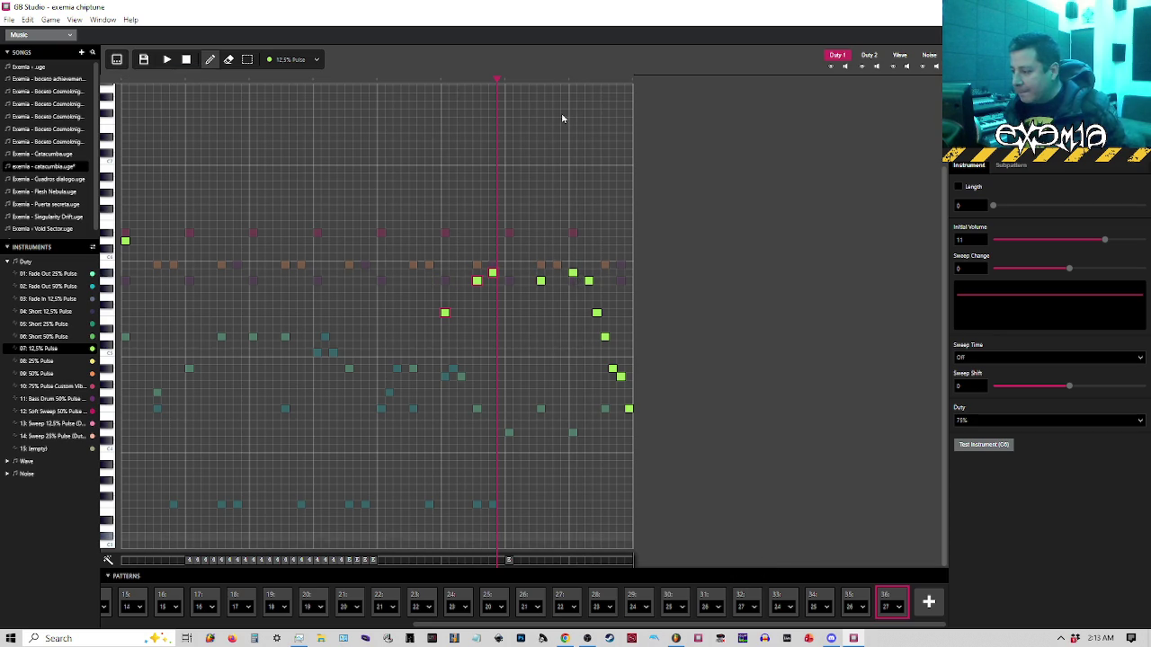
key("super+Down")
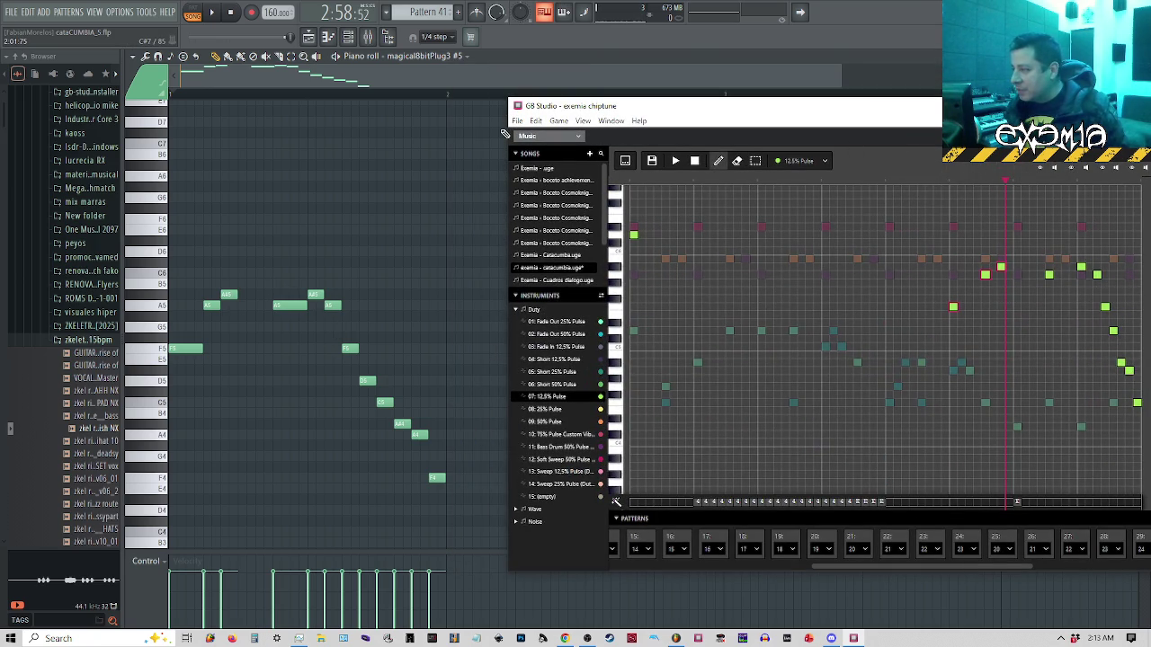
double_click(683, 108)
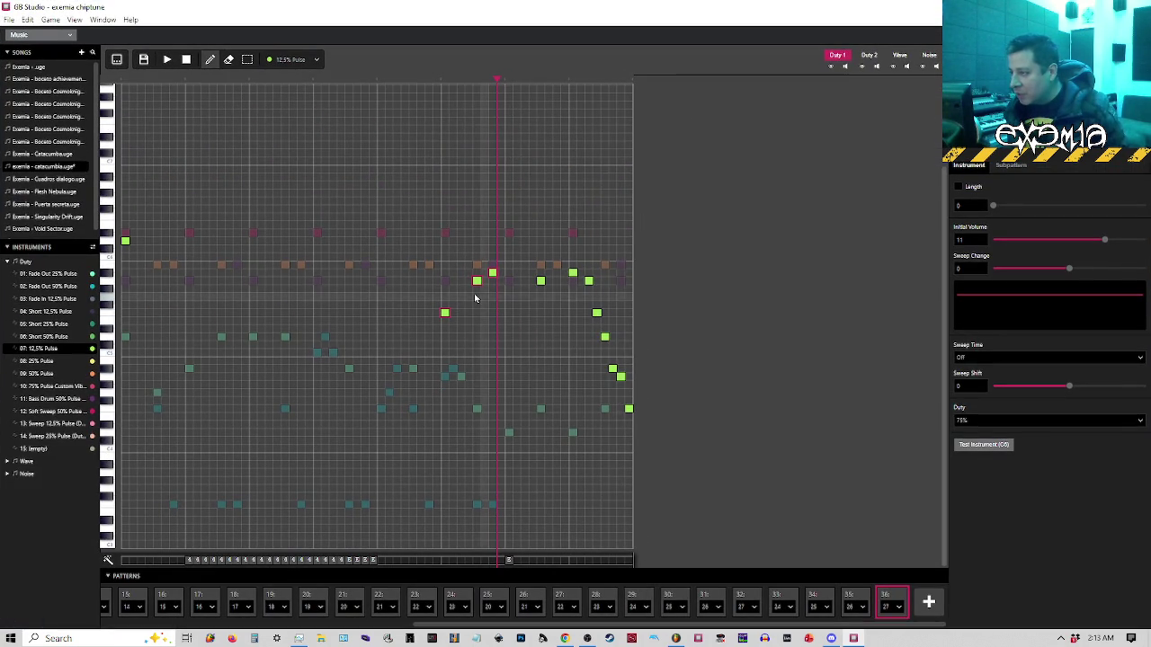
Move the melody one beat earlier, add a note before it, shift it back, and show the tracker grid
key("3")
left_click_drag(417, 236, 610, 444)
left_click_drag(444, 312, 382, 314)
key("1")
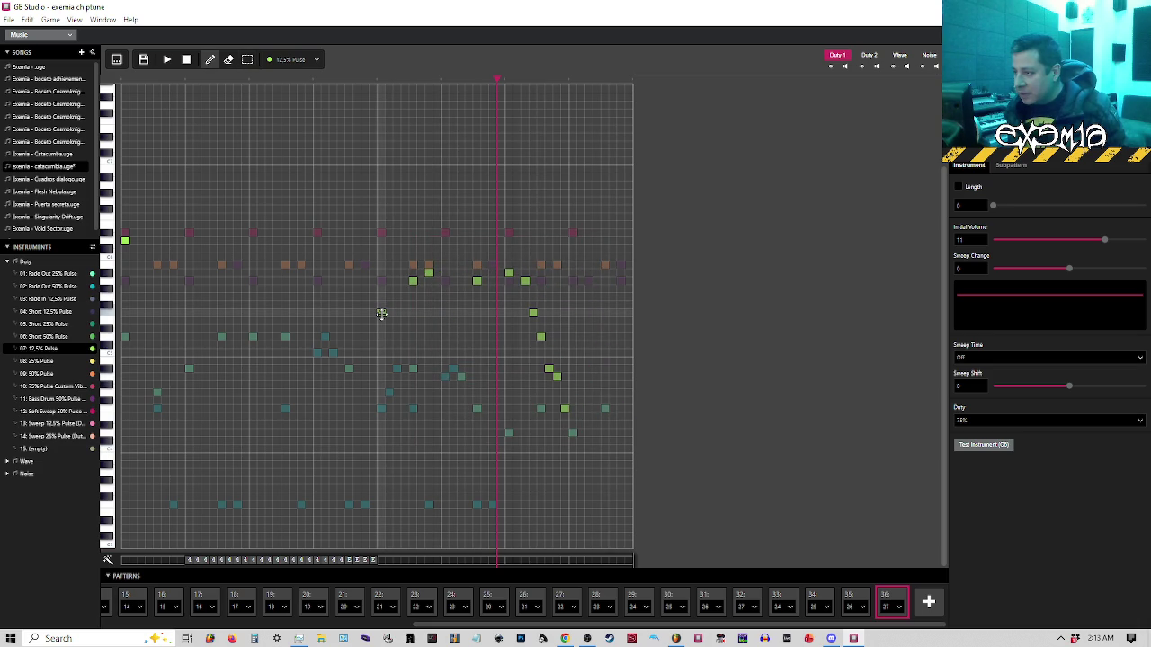
left_click(381, 314)
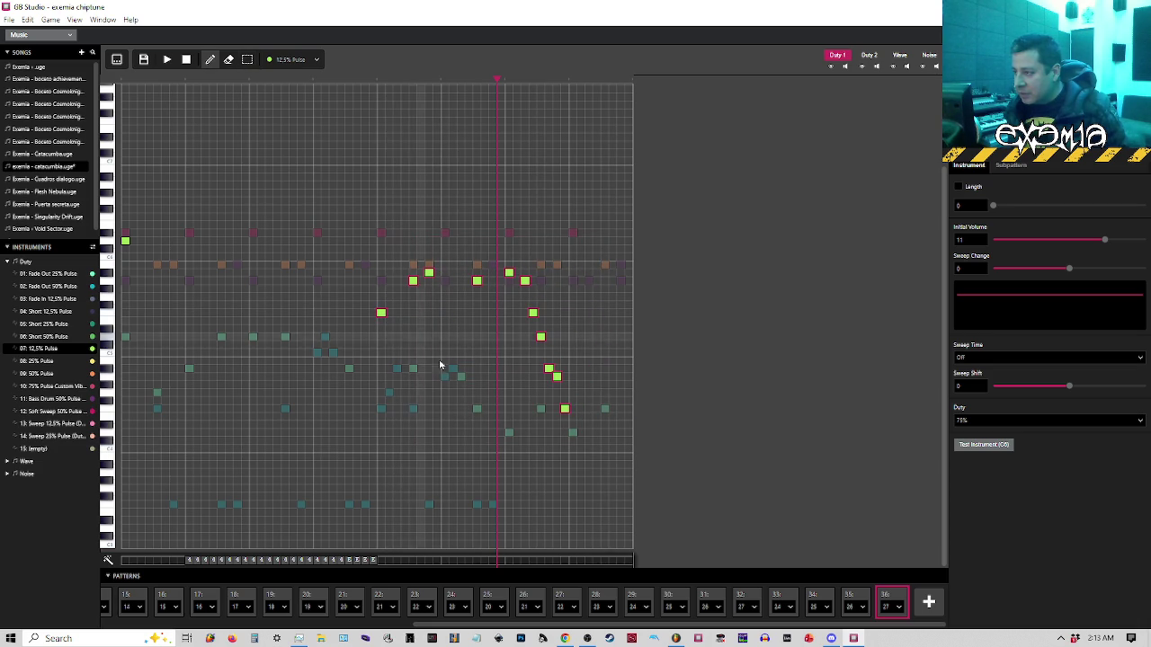
key("Right")
key("Right")
key("Right")
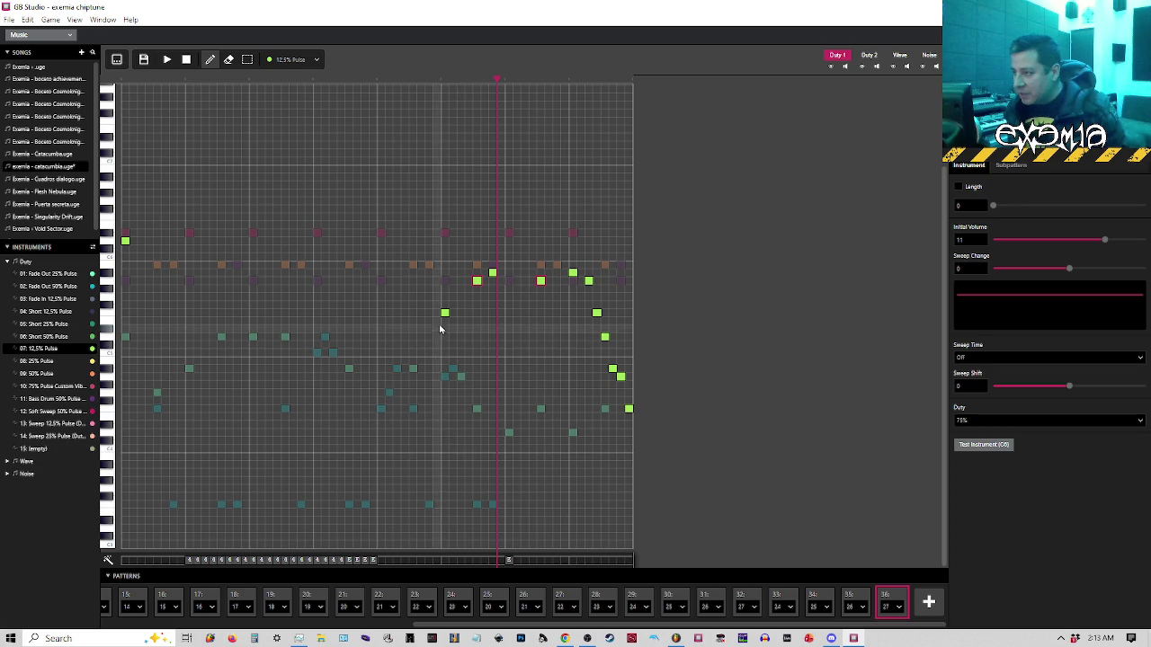
key("3")
key("1")
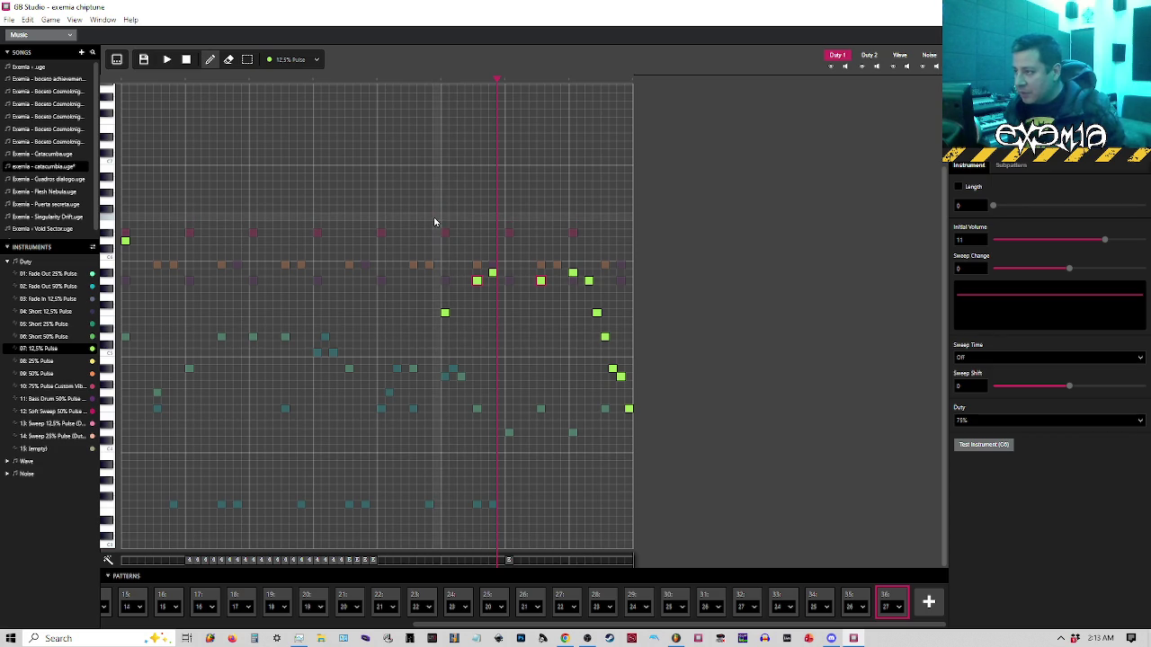
left_click(116, 60)
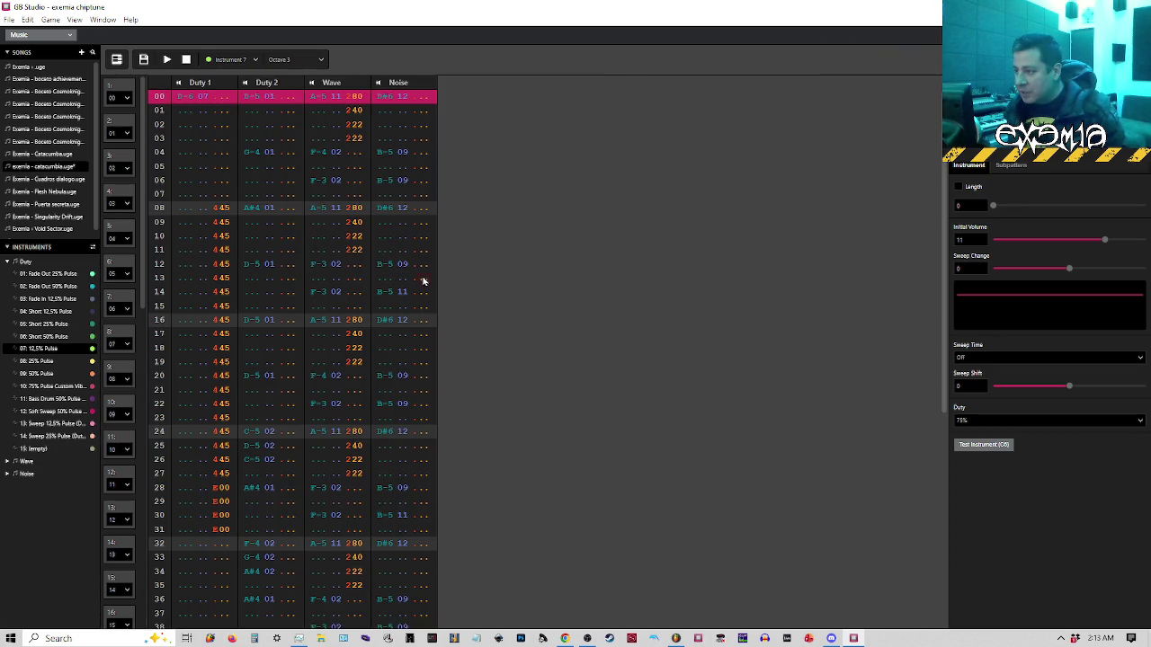
Cut the Duty 1 melody from rows 40–59, paste it at row 36, and return to the piano roll
scroll(348, 289, "down", 4)
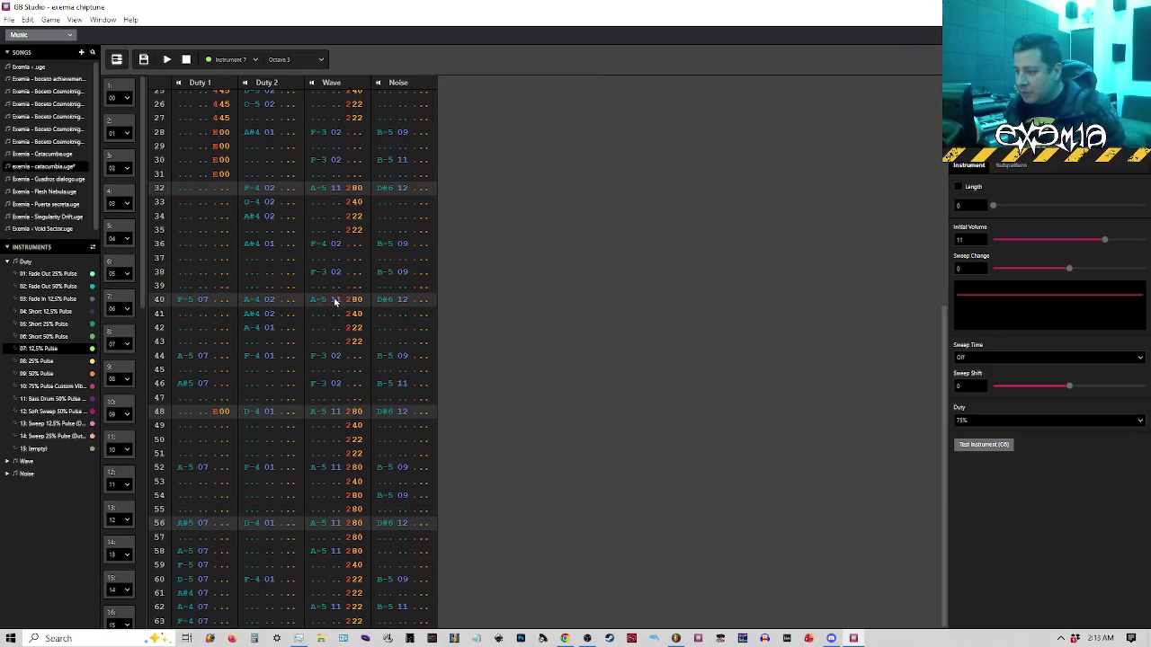
left_click(185, 430)
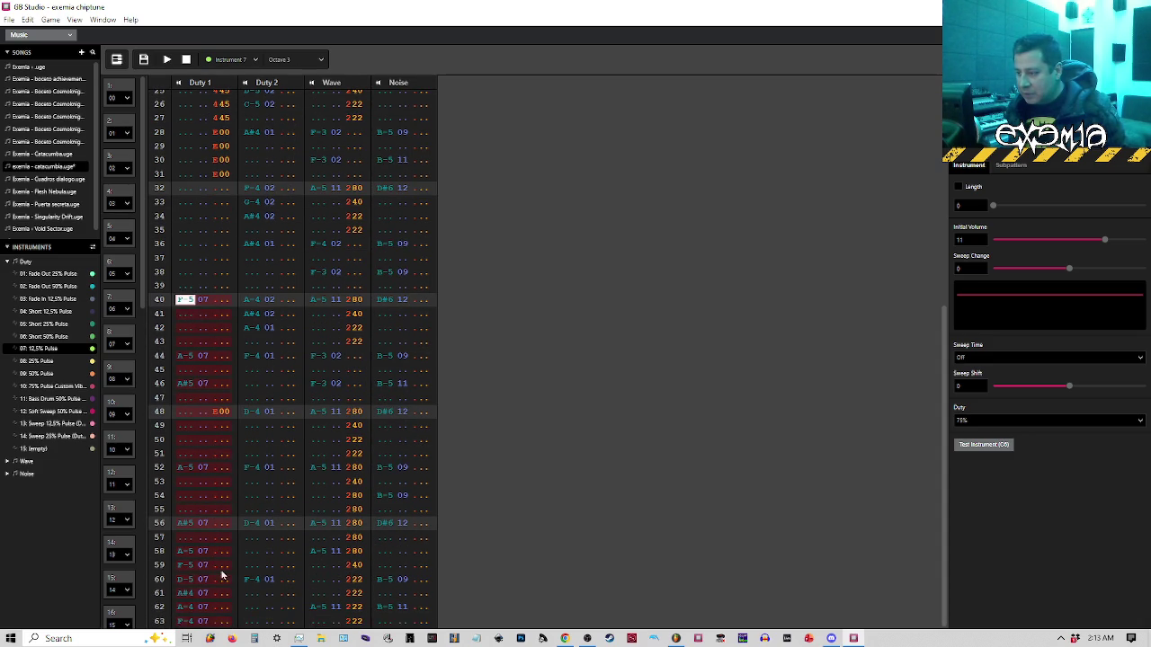
scroll(191, 414, "up", 2)
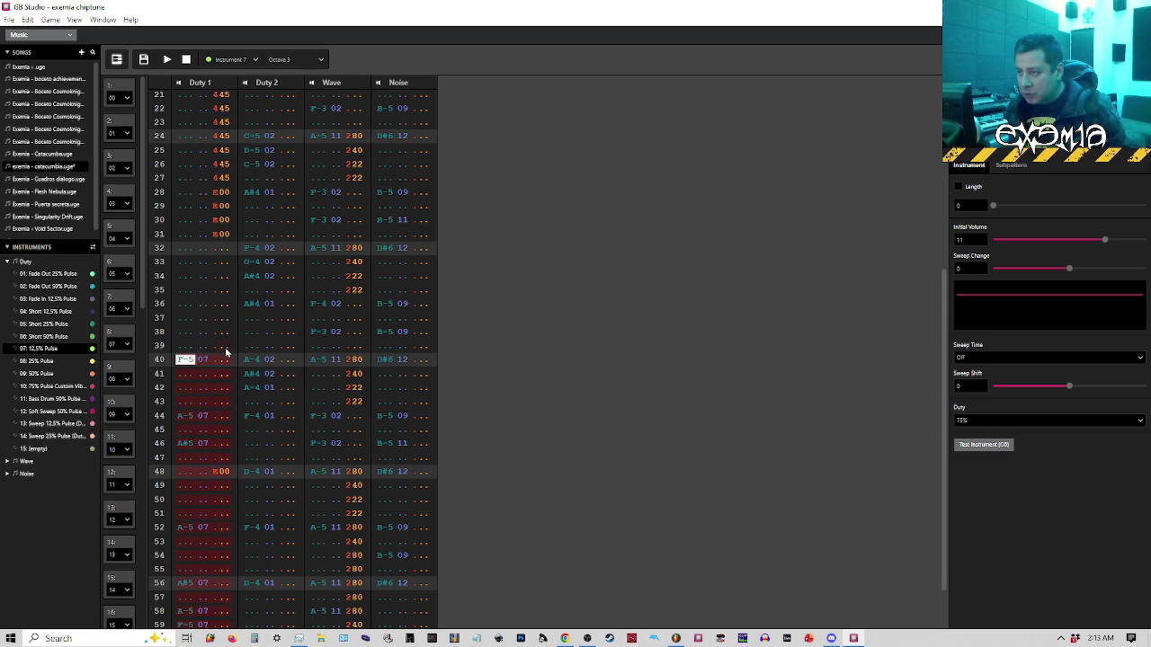
key("Delete")
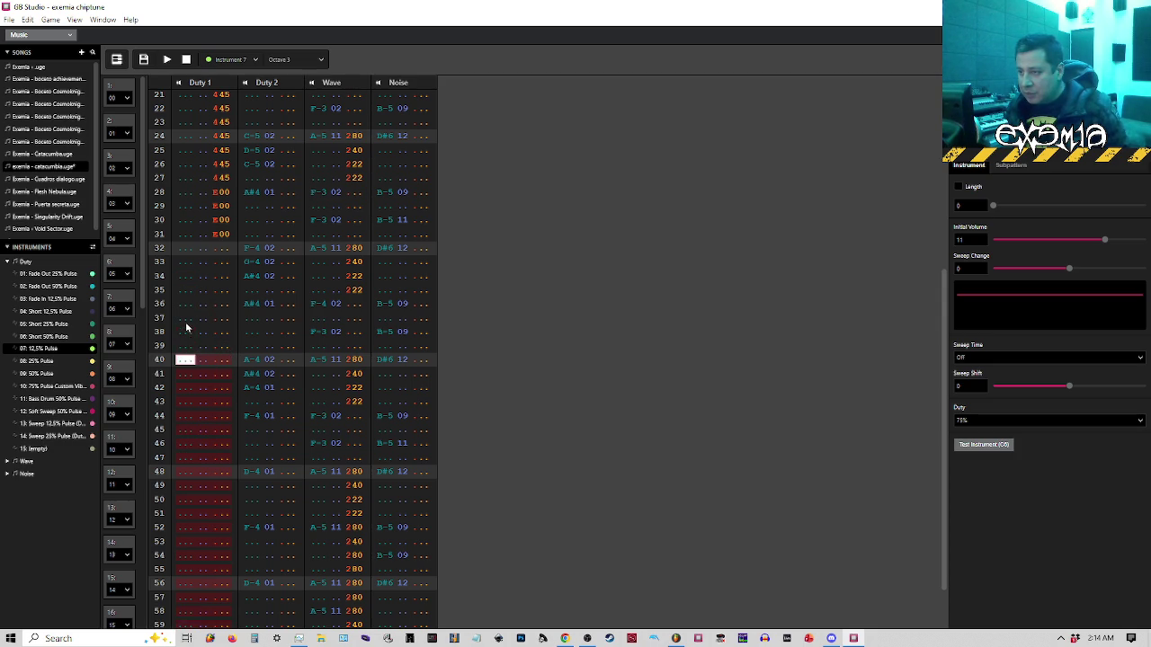
left_click(183, 305)
key("ctrl+v")
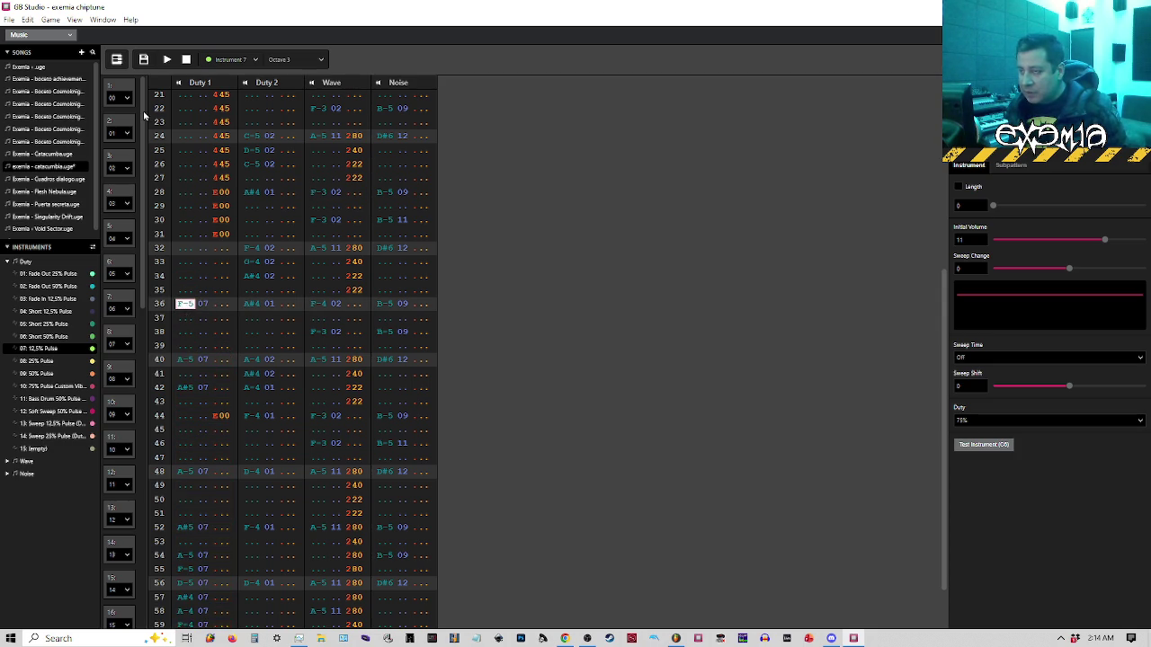
left_click(117, 59)
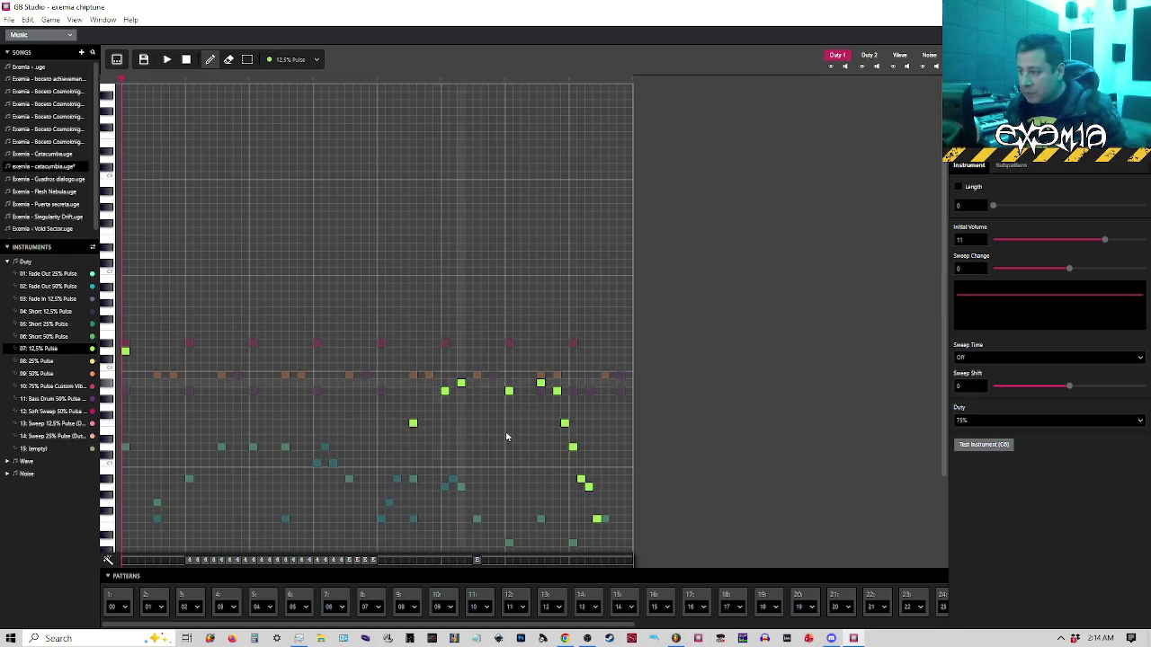
scroll(443, 436, "down", 3)
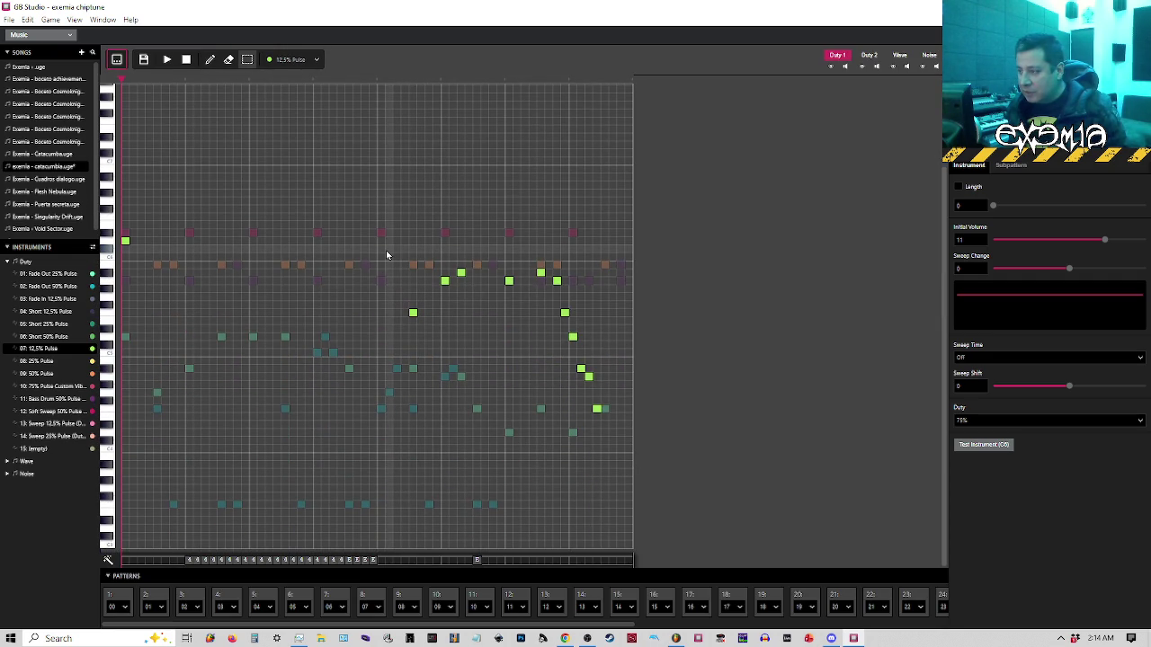
left_click_drag(391, 255, 642, 466)
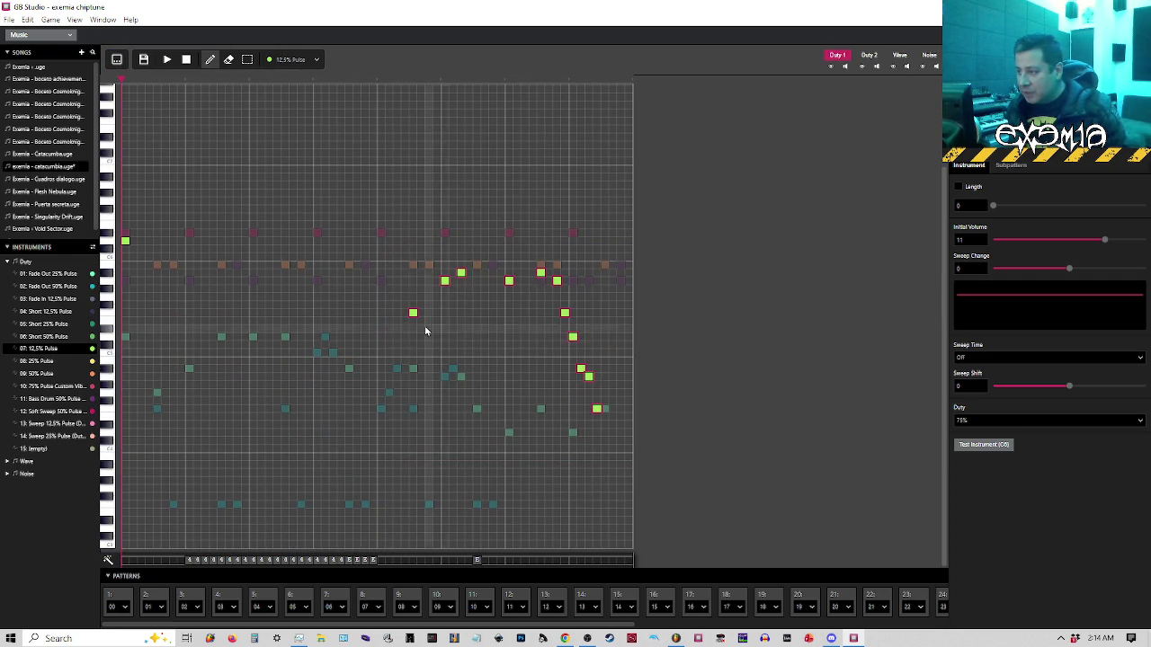
left_click(123, 84)
key("space")
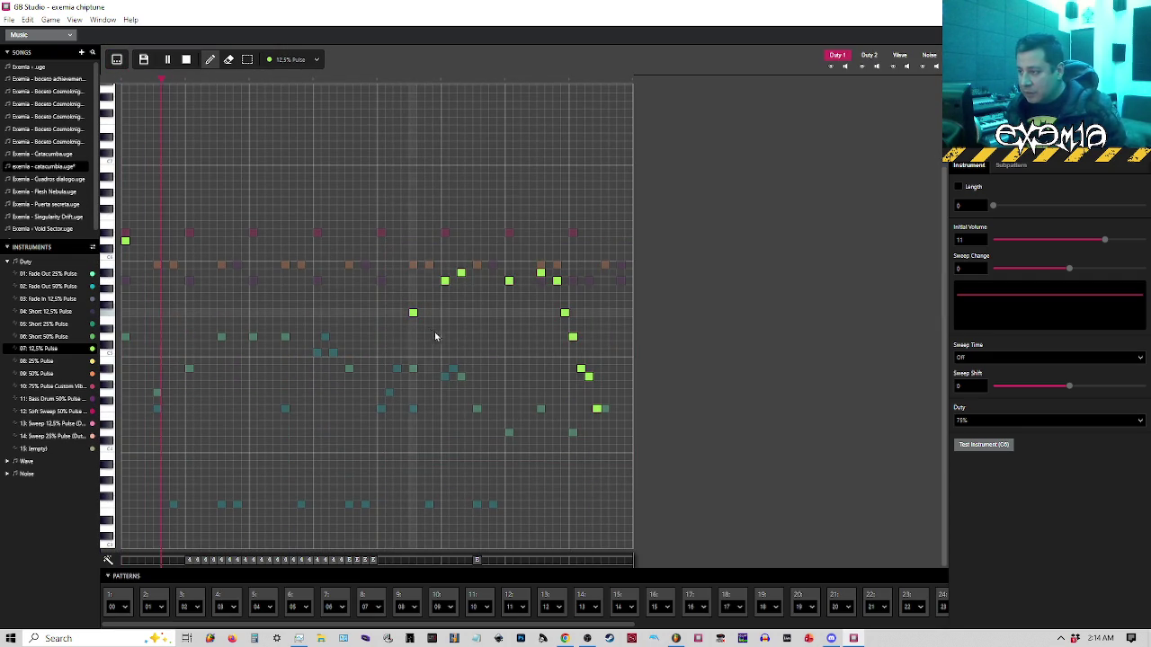
key("space")
left_click(381, 83)
left_click(489, 83)
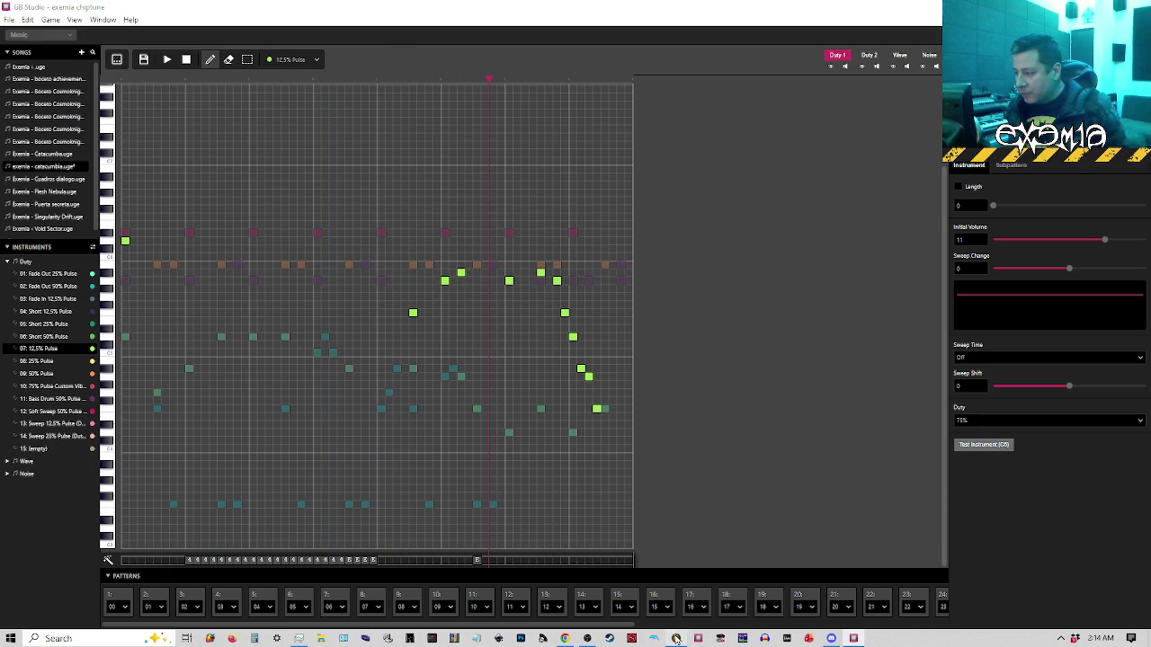
left_click(676, 639)
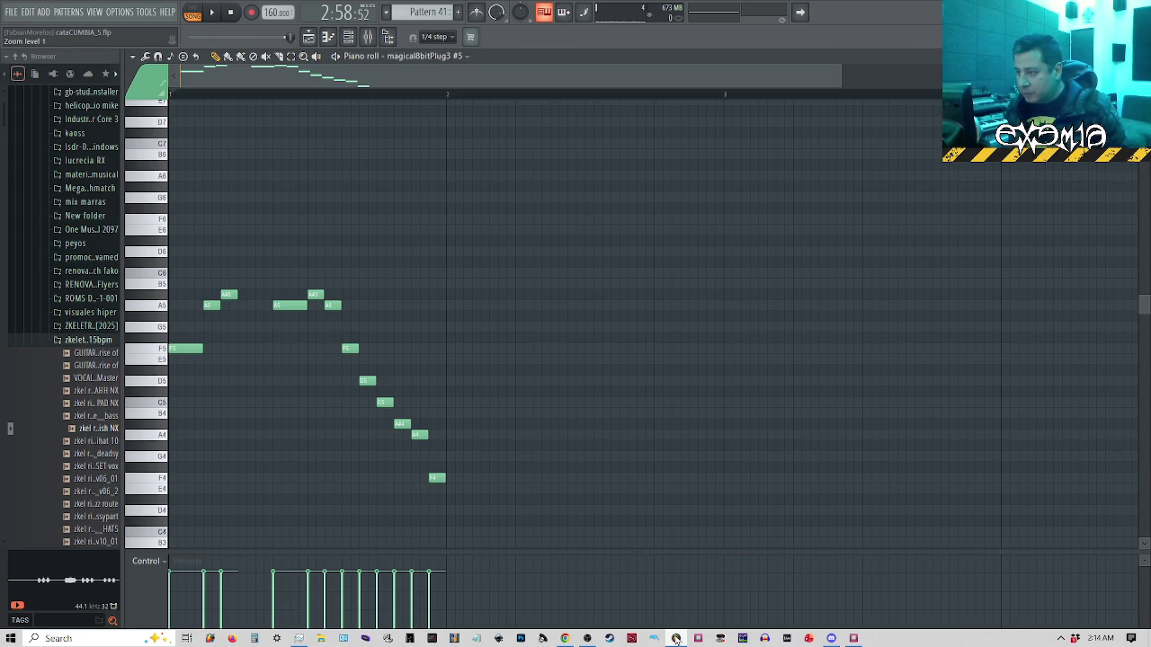
left_click(676, 639)
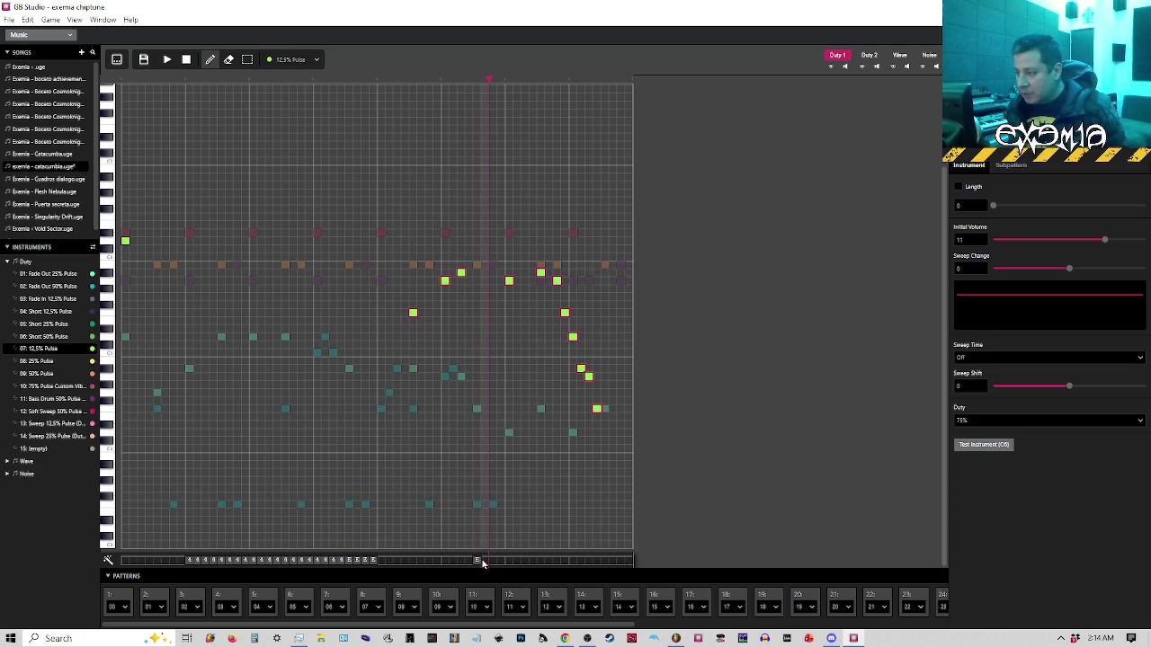
left_click(431, 560)
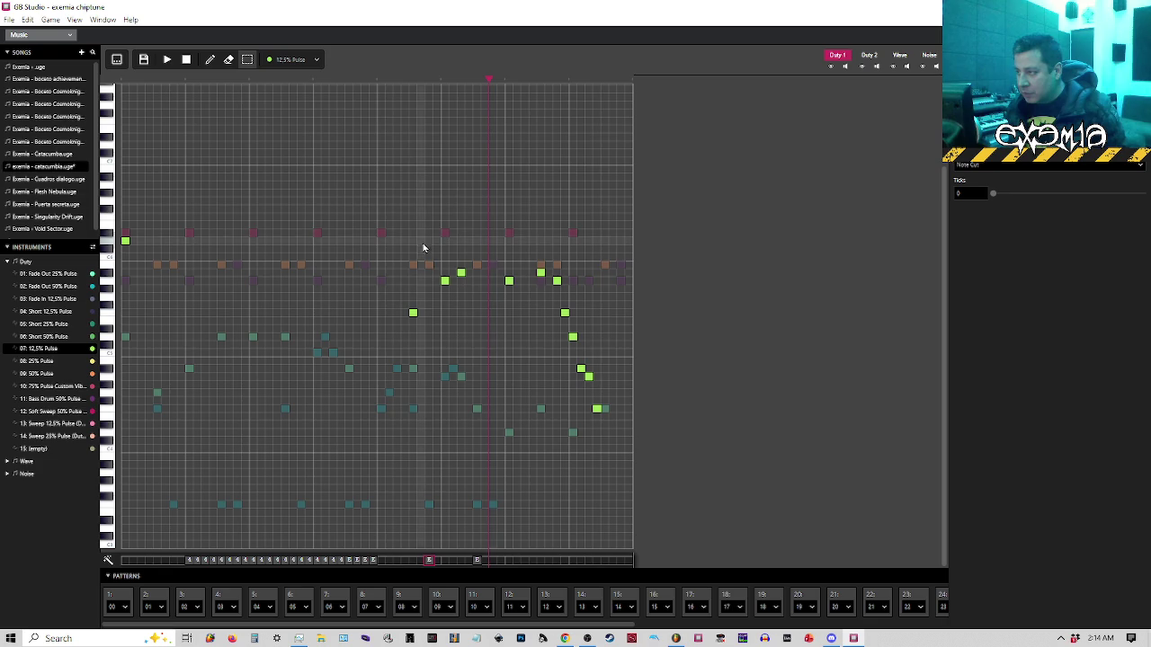
Move the middle green notes one step earlier and place an arpeggio effect on an earlier step
left_click_drag(393, 254, 621, 418)
left_click_drag(409, 314, 381, 314)
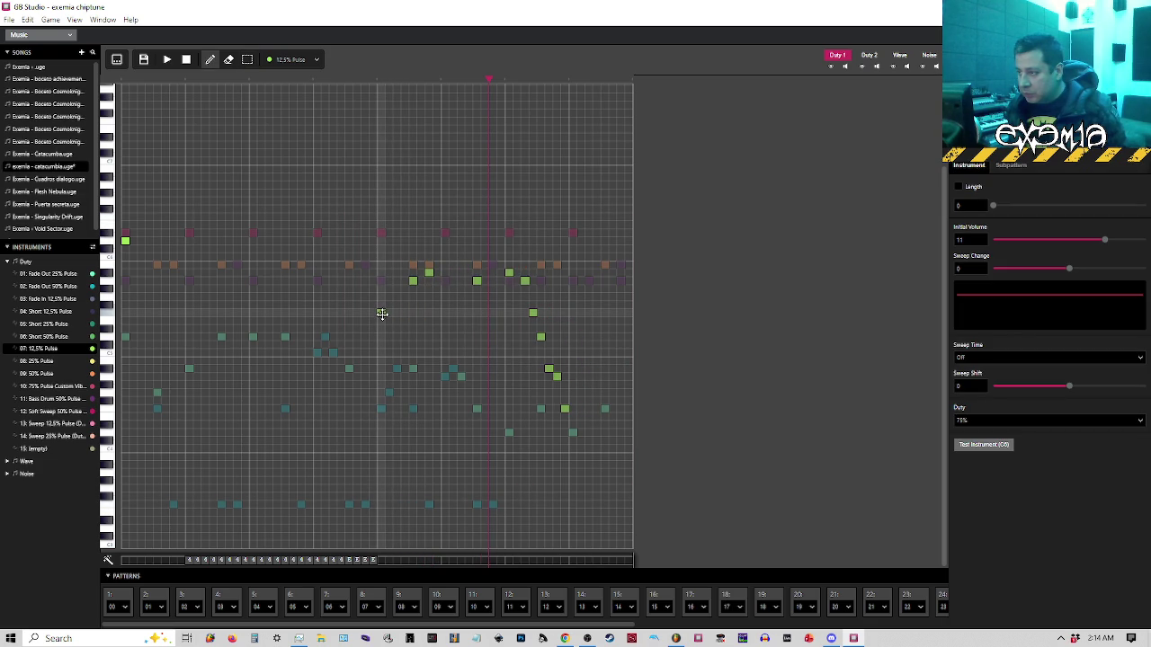
left_click(444, 562)
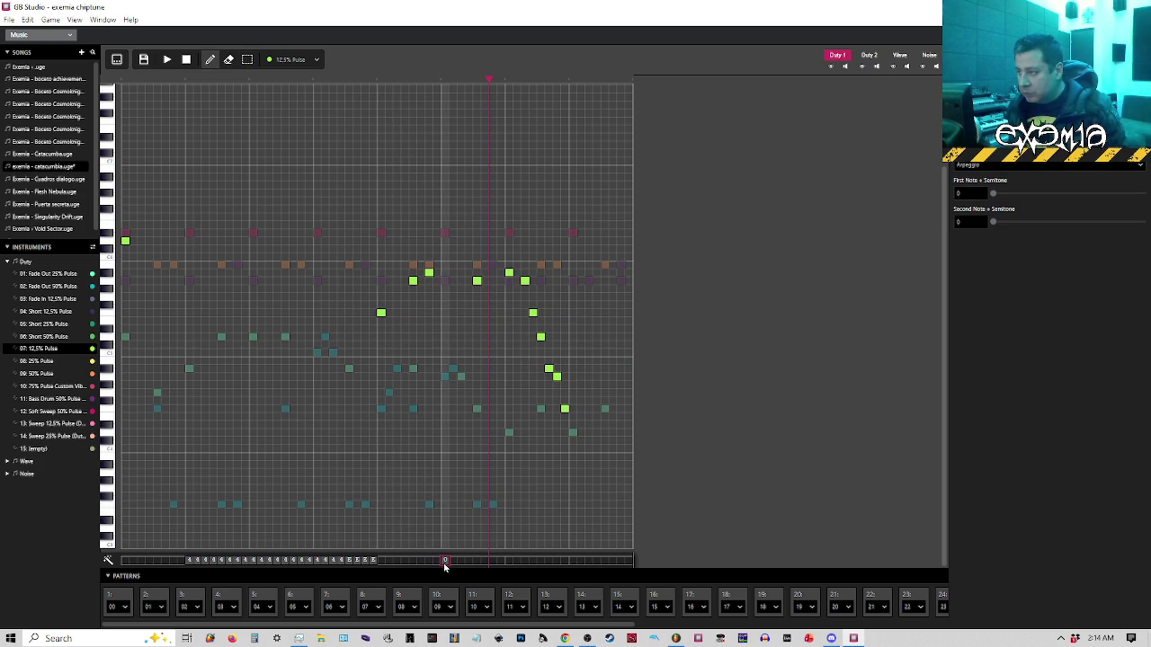
left_click(444, 562)
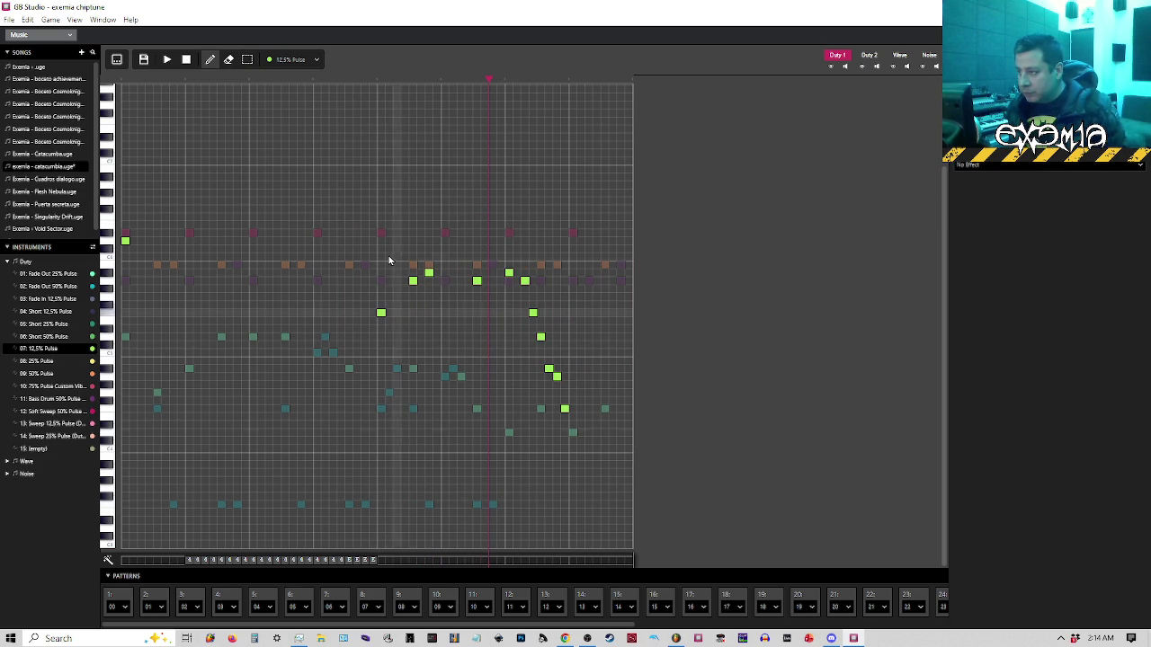
left_click(460, 562)
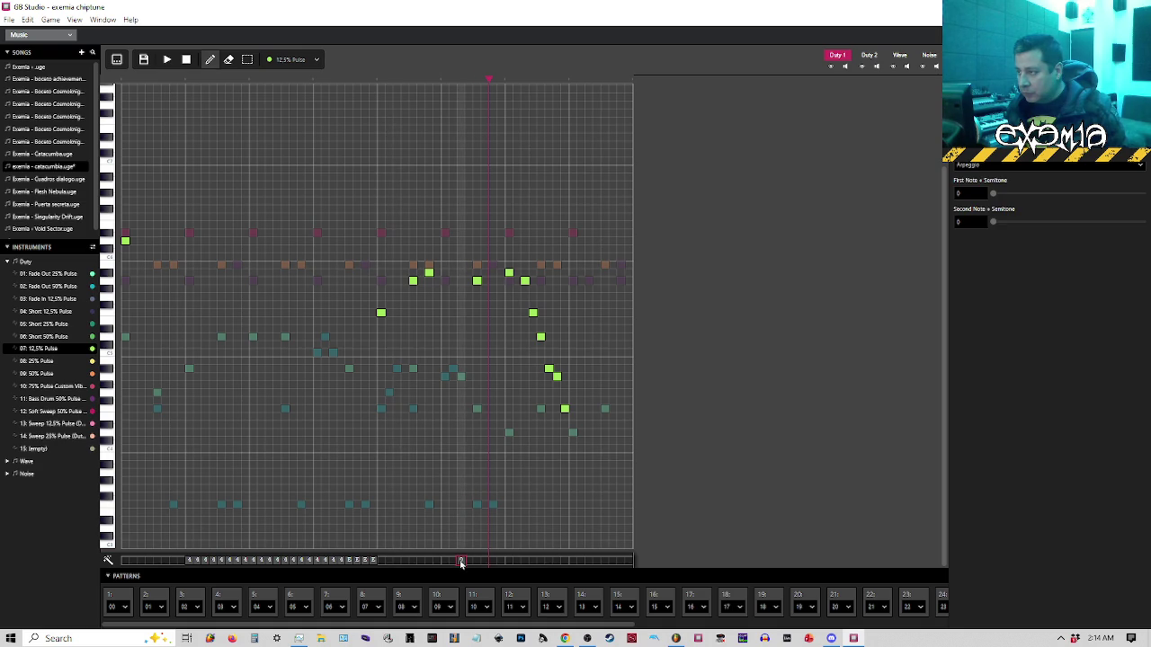
left_click_drag(460, 562, 444, 562)
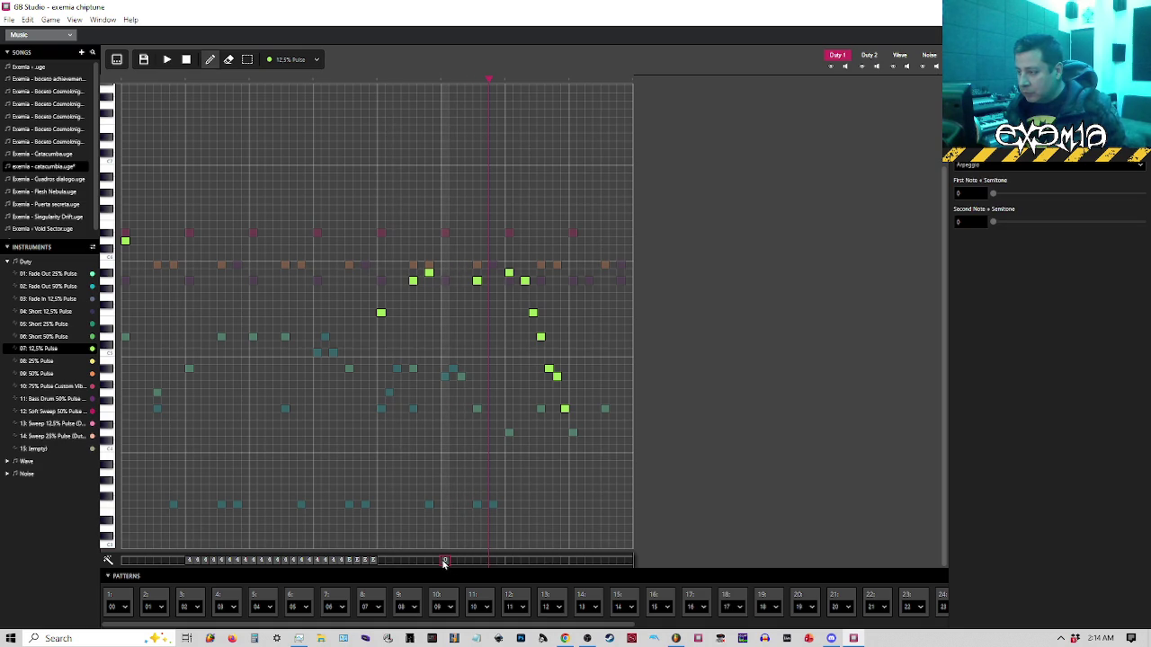
Change the effect to Note Cut and replay the passage from the same point
left_click(989, 165)
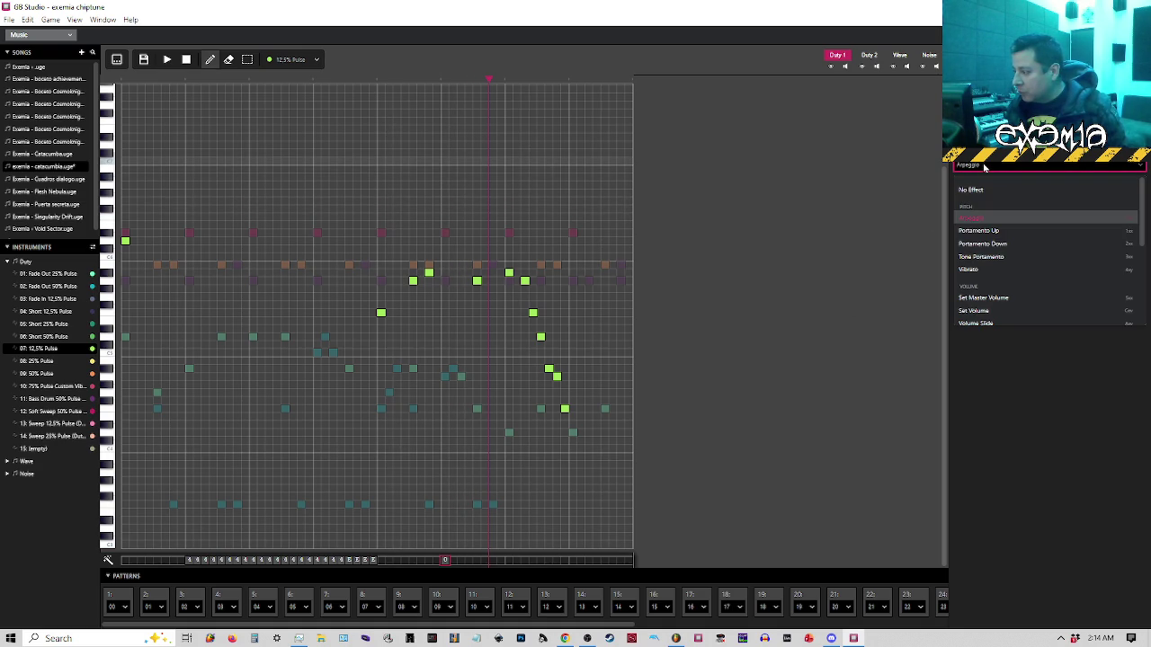
scroll(980, 270, "down", 4)
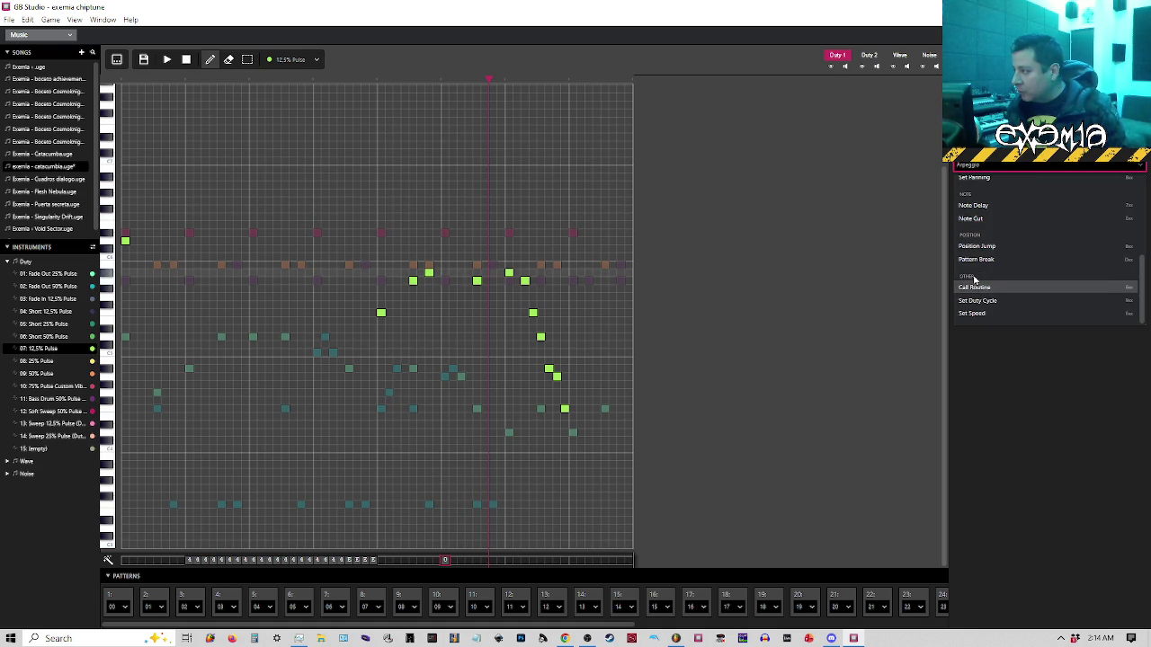
scroll(974, 282, "up", 1)
left_click(971, 275)
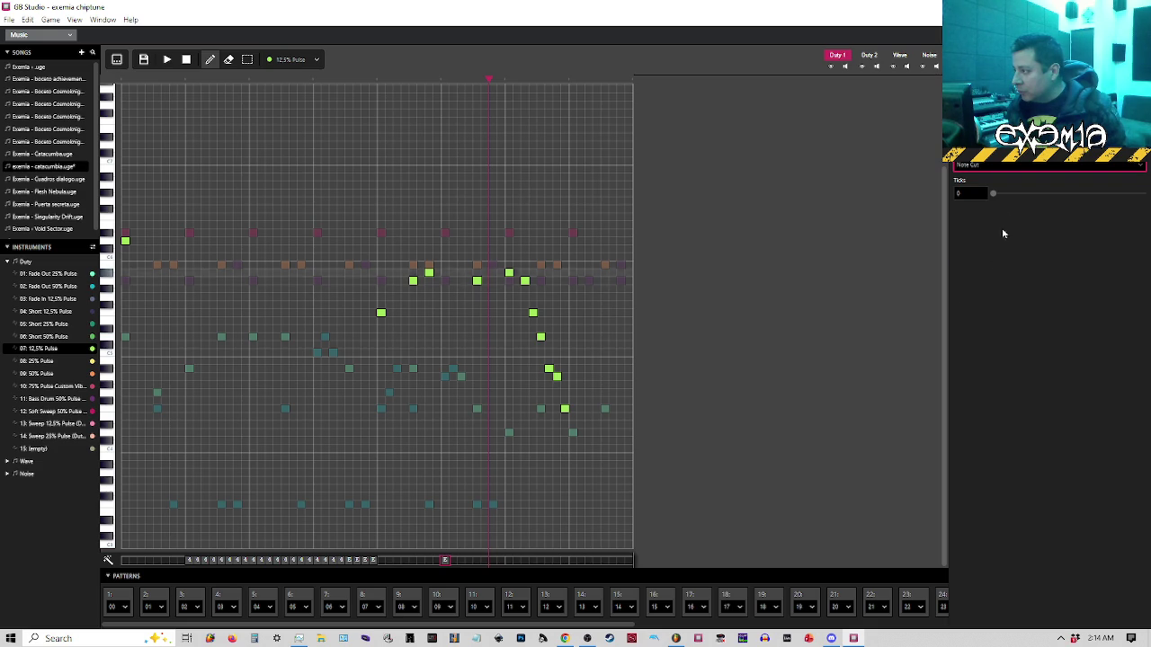
left_click(380, 82)
key("space")
left_click(380, 82)
key("space")
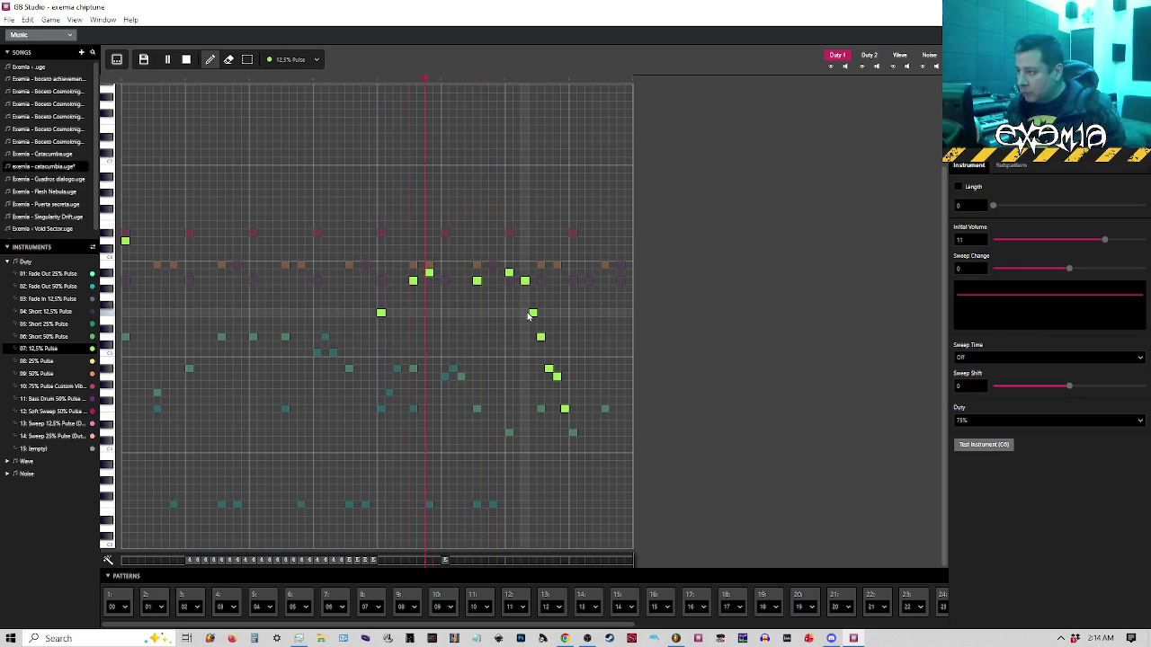
Stop playback, try shifting a lead note later and undo it, then add a note near the pattern end
key("space")
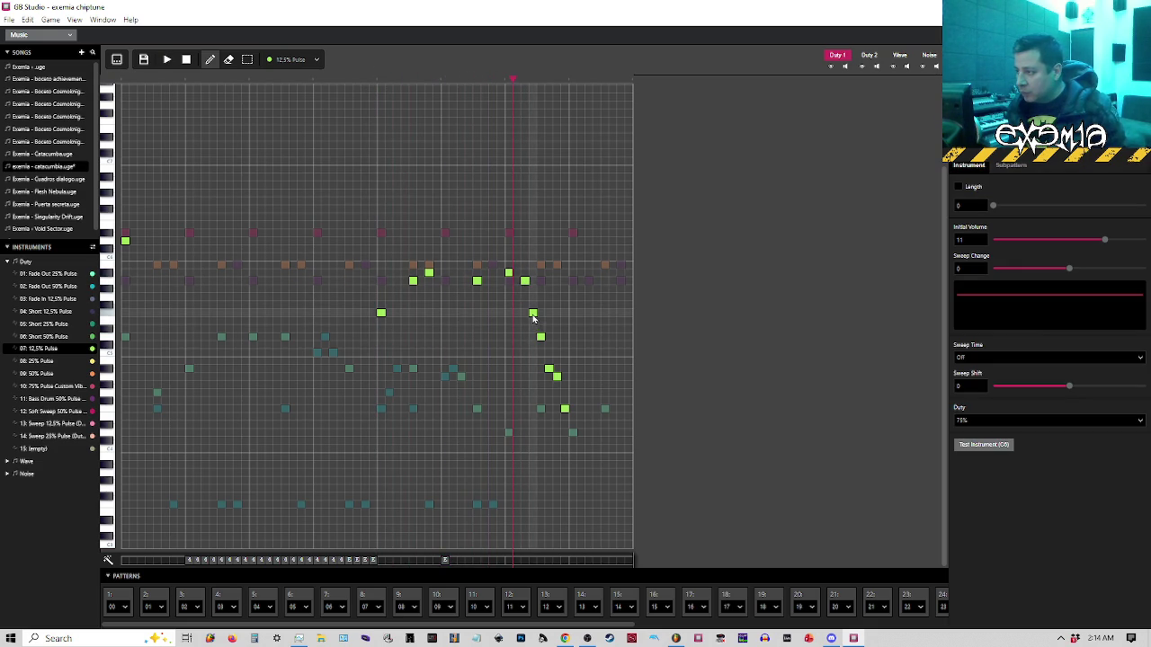
left_click_drag(540, 338, 549, 338)
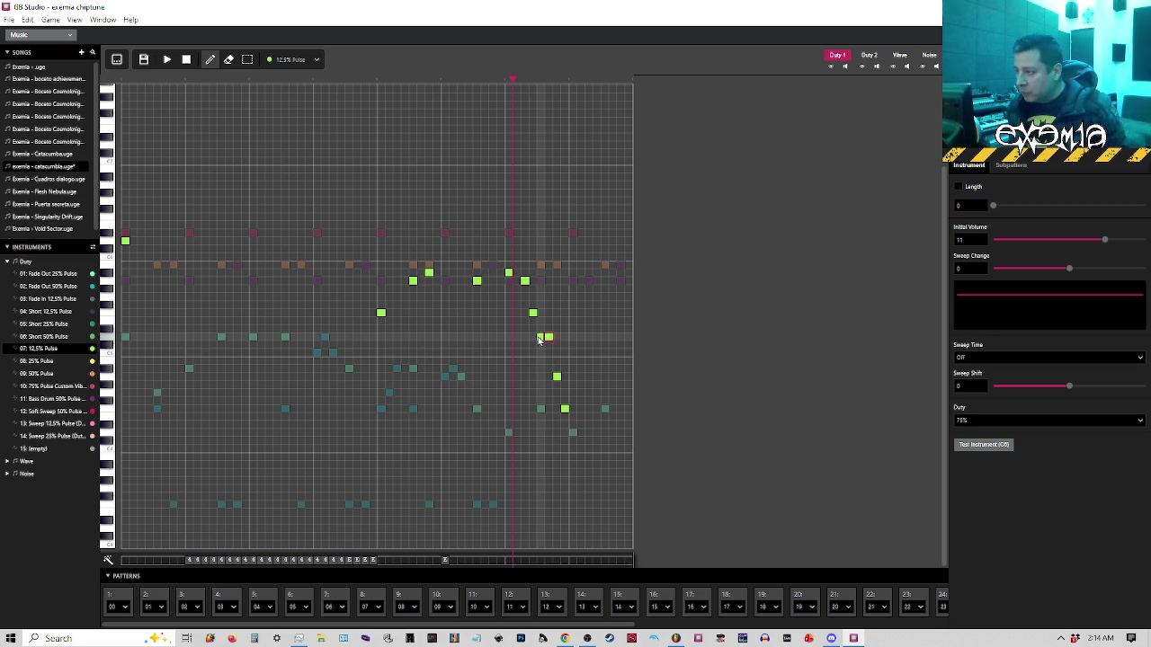
left_click(550, 368)
key("ctrl+z")
key("ctrl+z")
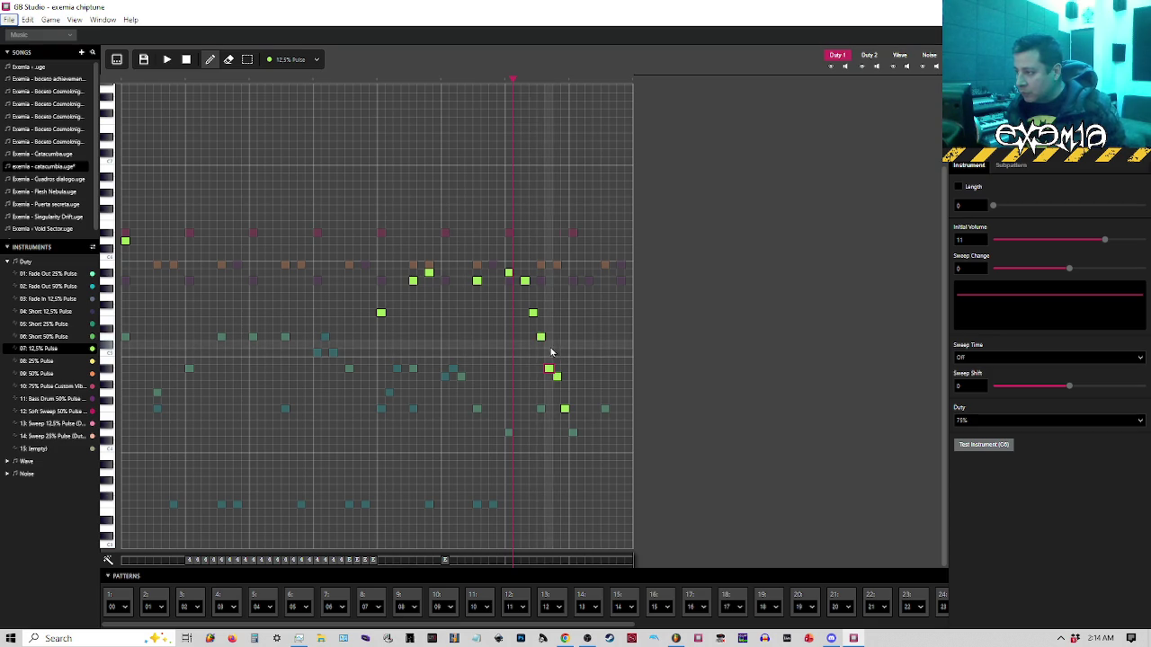
left_click(619, 410)
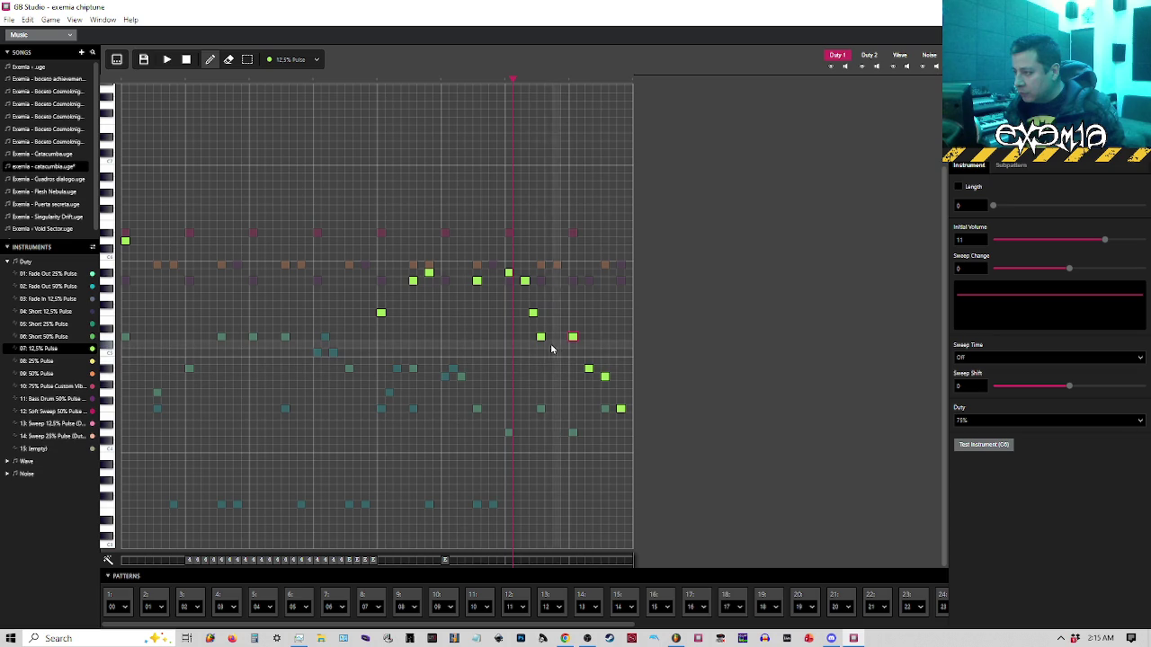
Remove three notes from the descending run and compare against the FL Studio reference
left_click(533, 313)
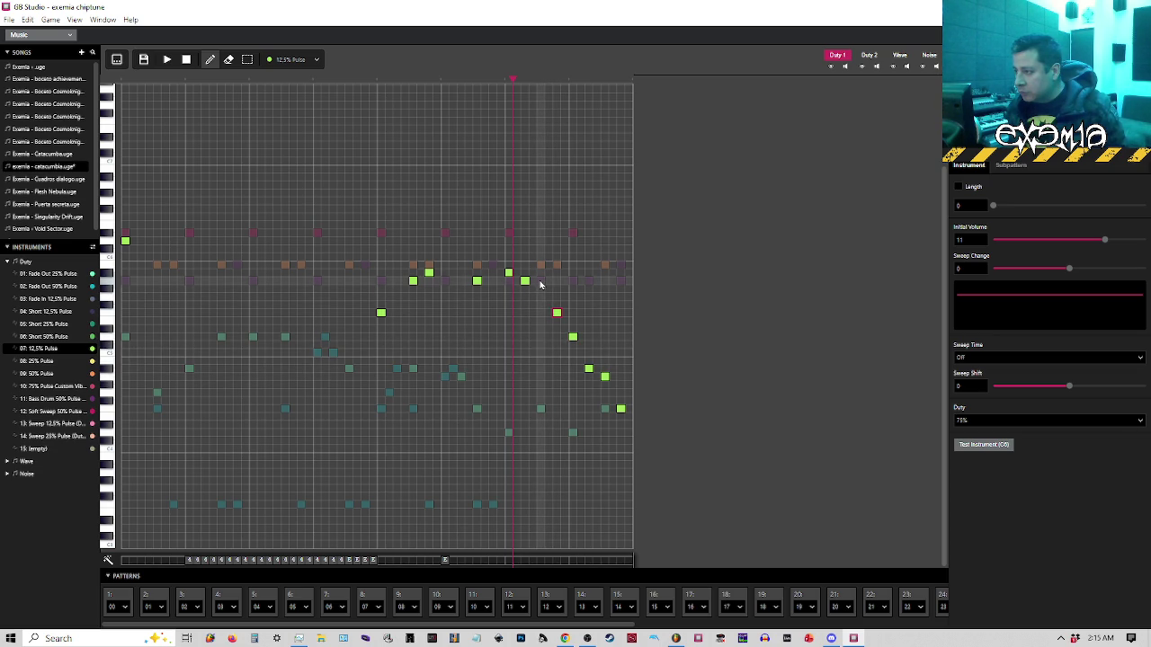
left_click(524, 281)
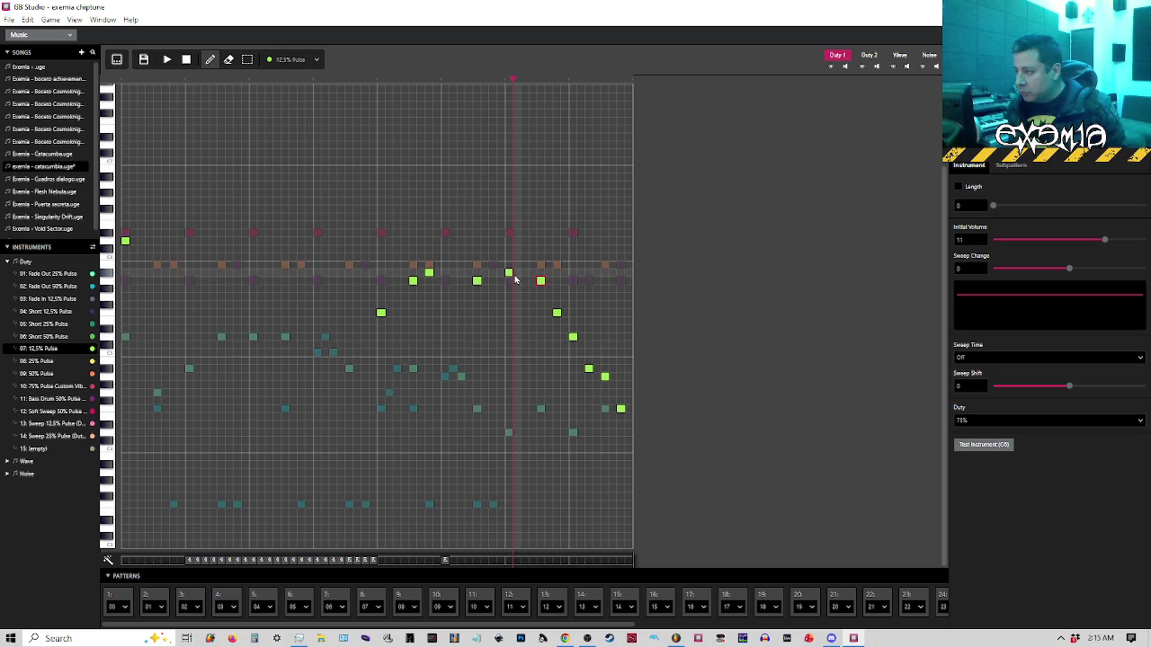
left_click(509, 273)
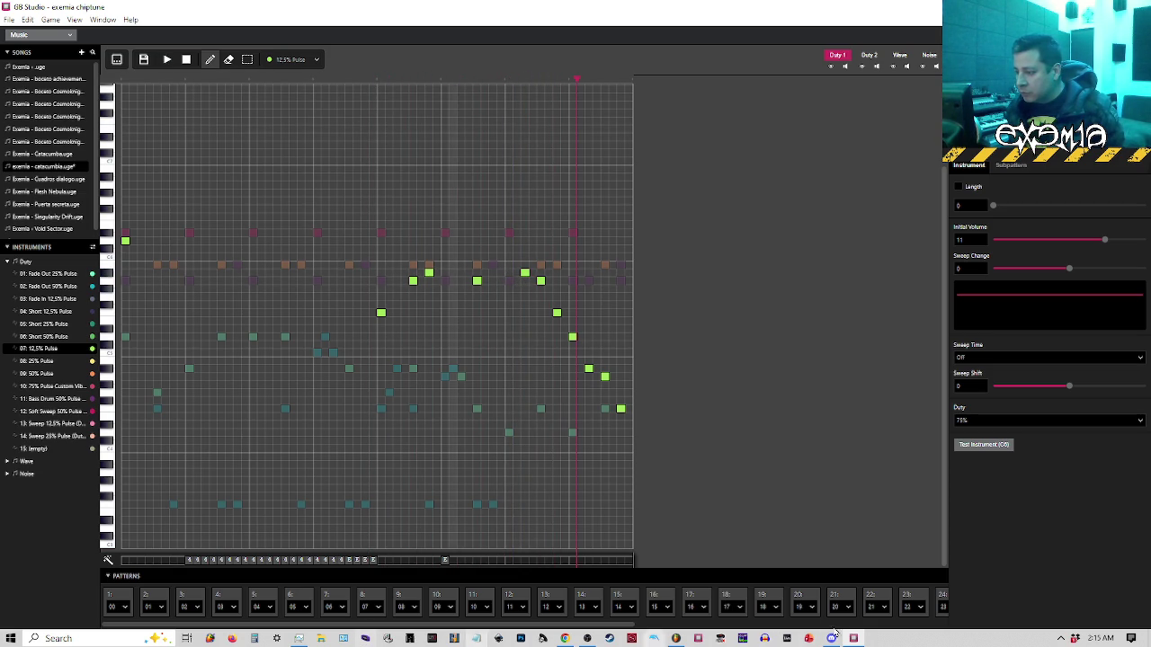
left_click(675, 638)
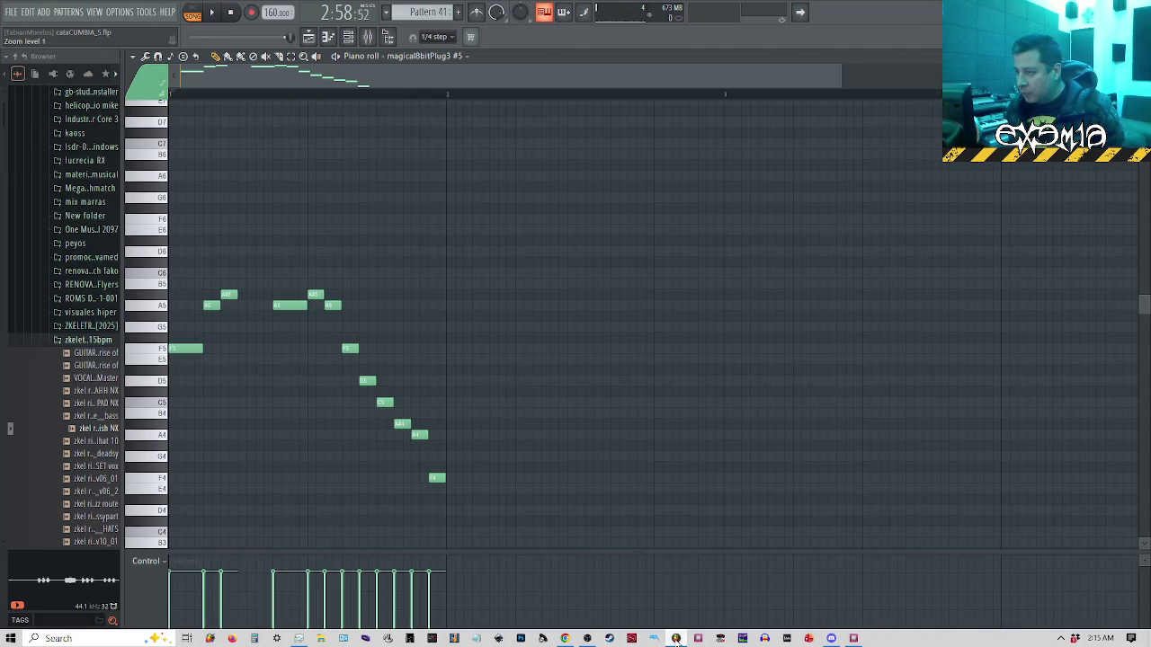
left_click(675, 638)
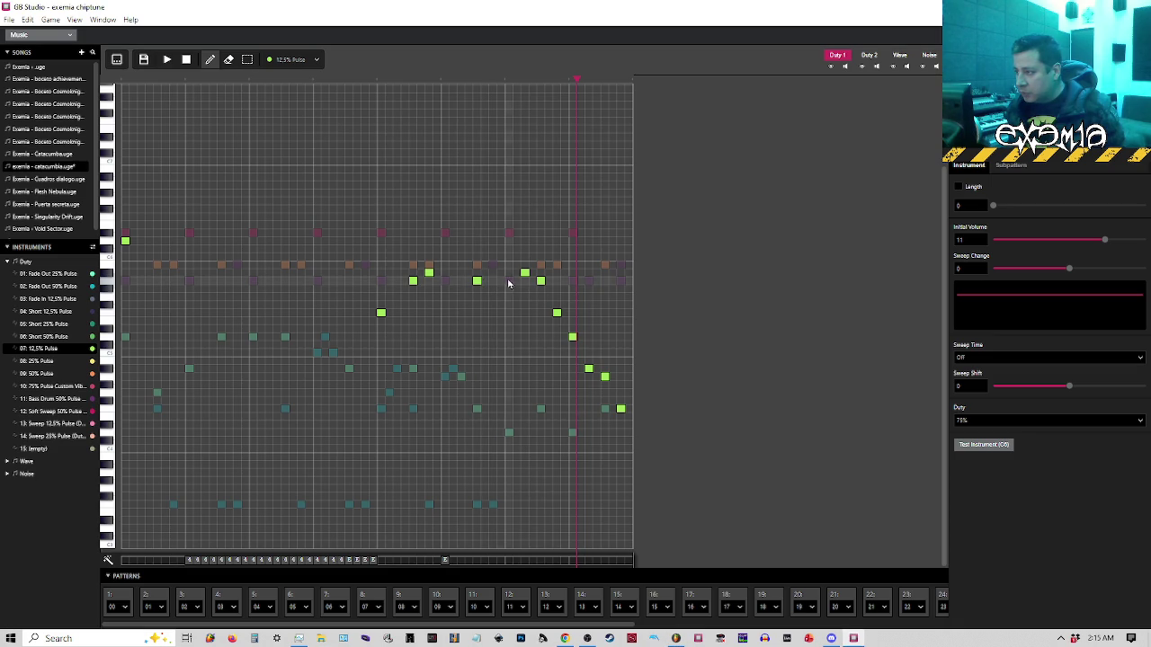
Shift the later notes one step earlier, audition the run, add a closing note, and restore the window
left_click_drag(517, 268, 650, 429)
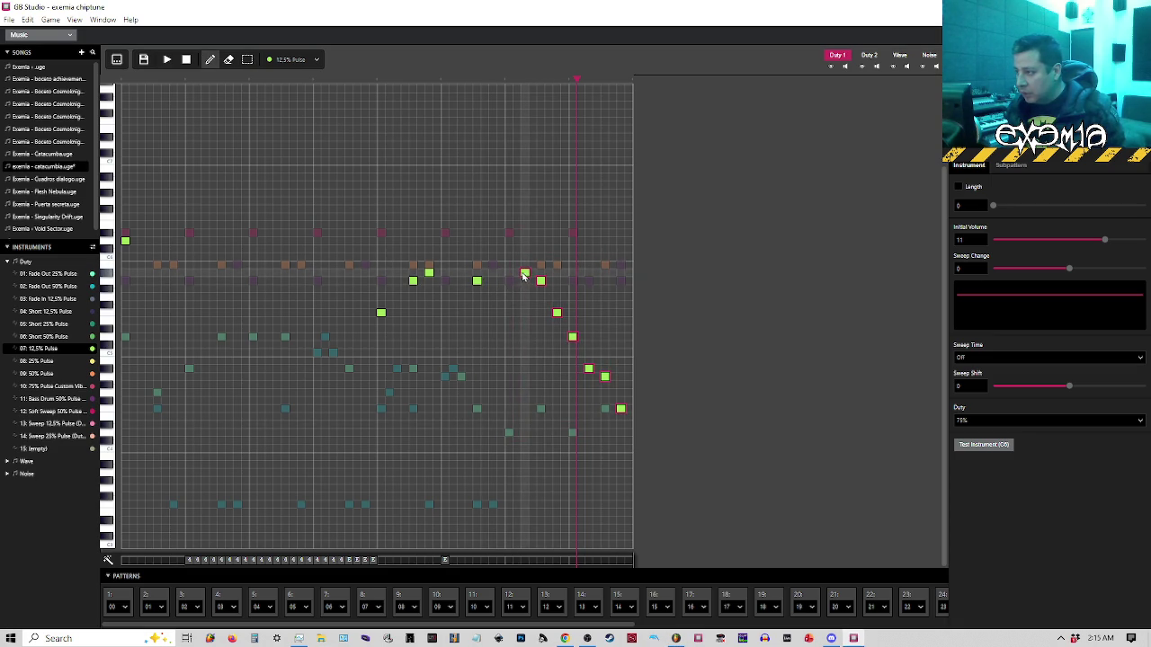
left_click_drag(525, 273, 509, 272)
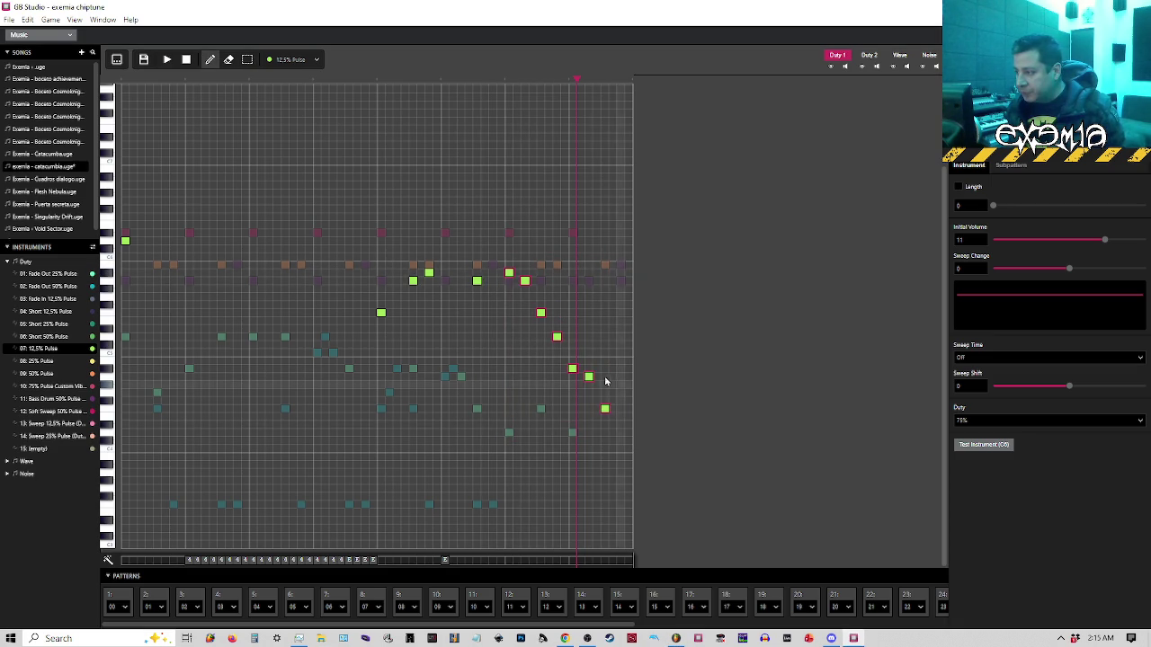
mouse_move(503, 86)
left_mouse_down()
mouse_move(583, 221)
mouse_move(604, 407)
left_mouse_up()
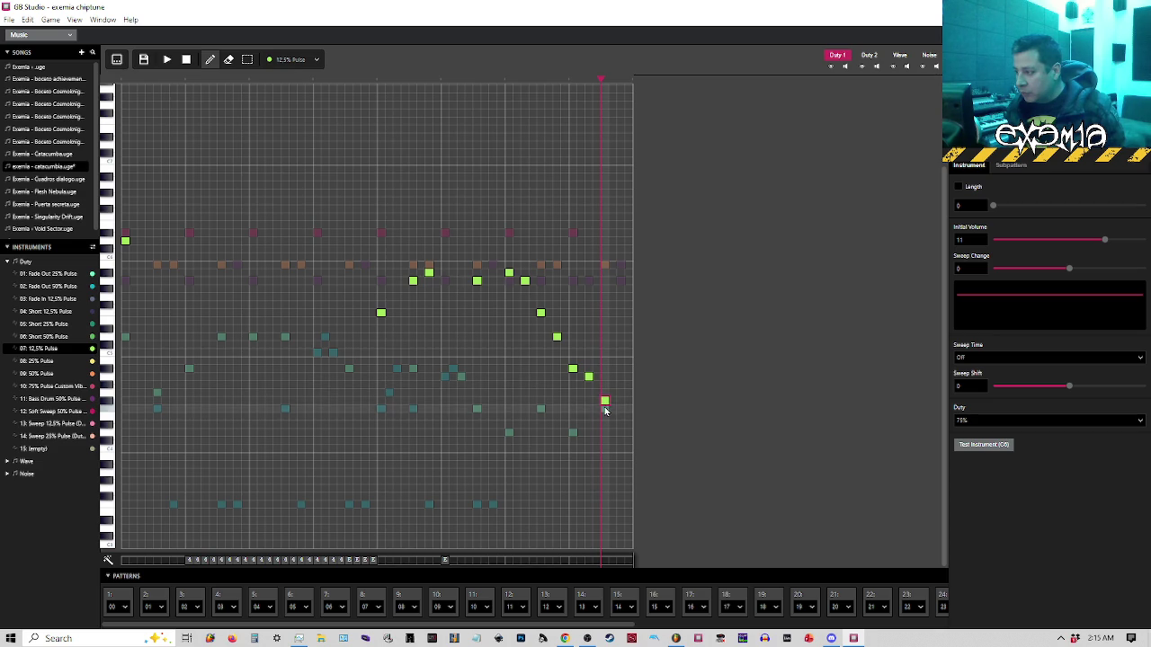
left_click(605, 396)
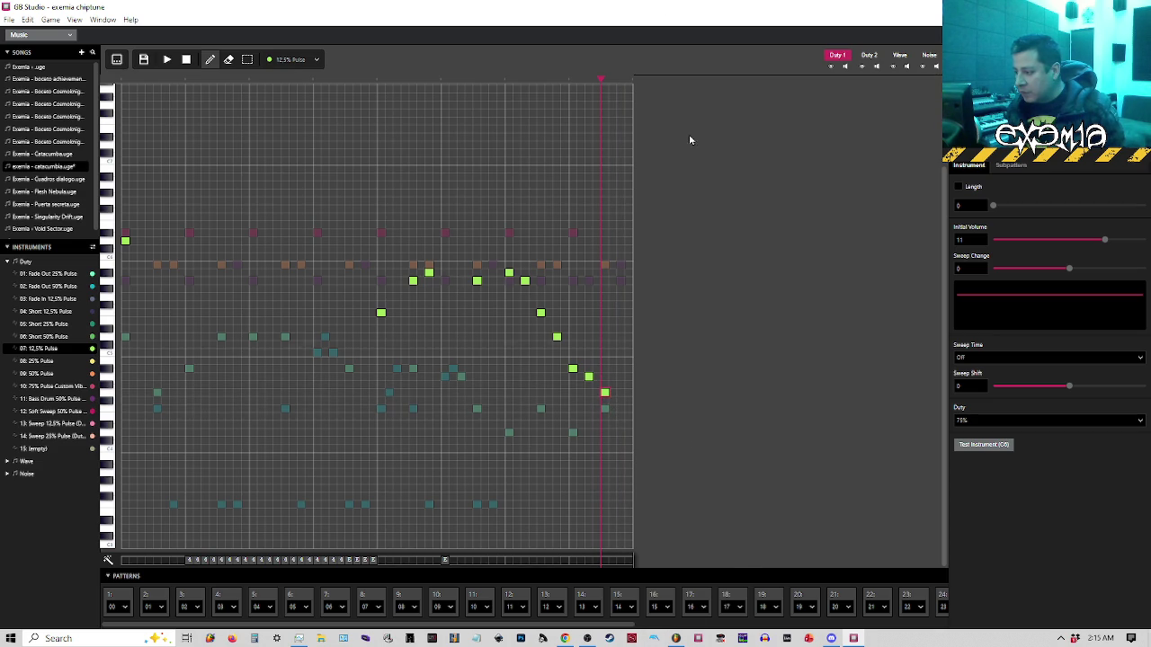
double_click(648, 6)
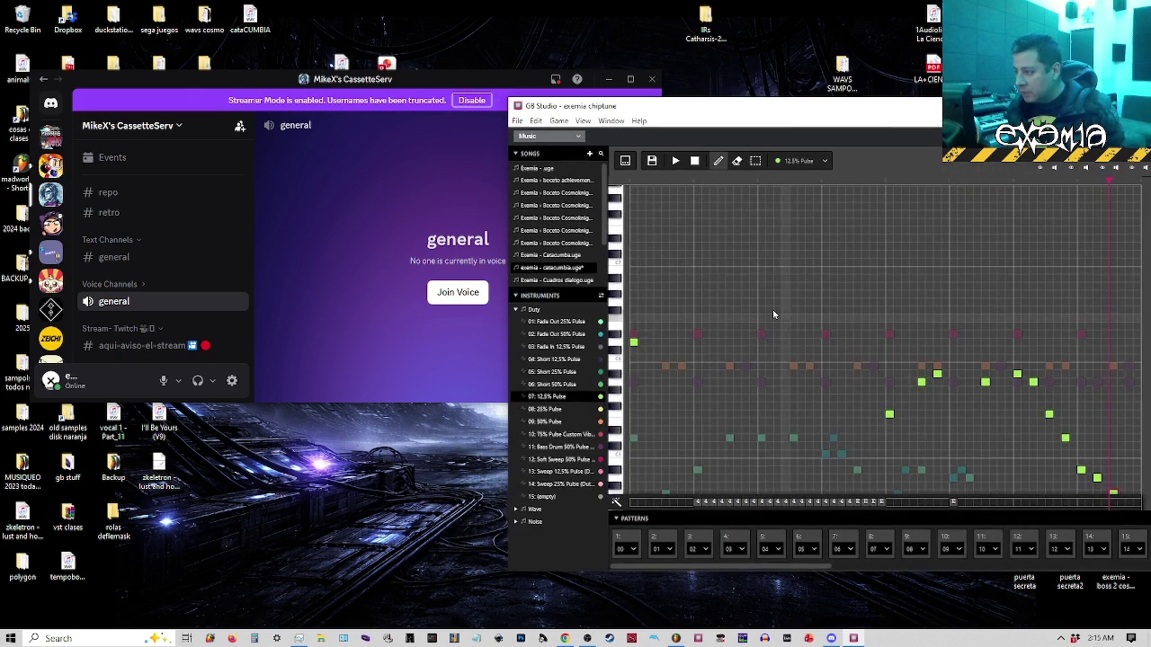
Place GB Studio beside the reference, add a note at the run's end, and shift the final notes one step later
left_click(681, 641)
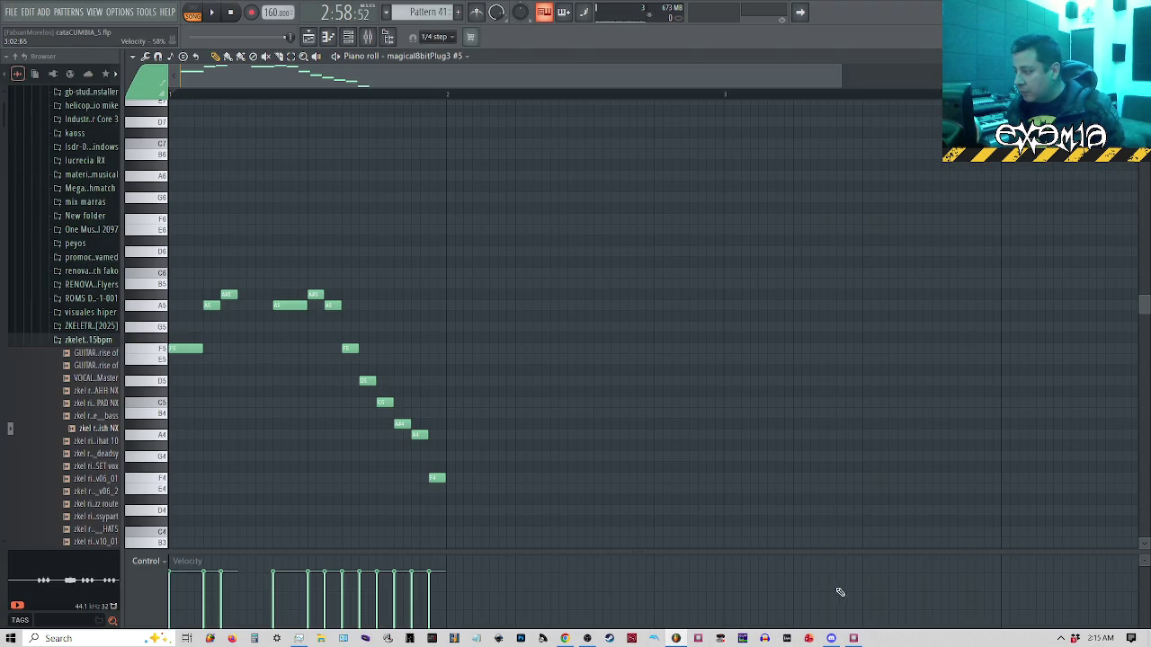
left_click(850, 640)
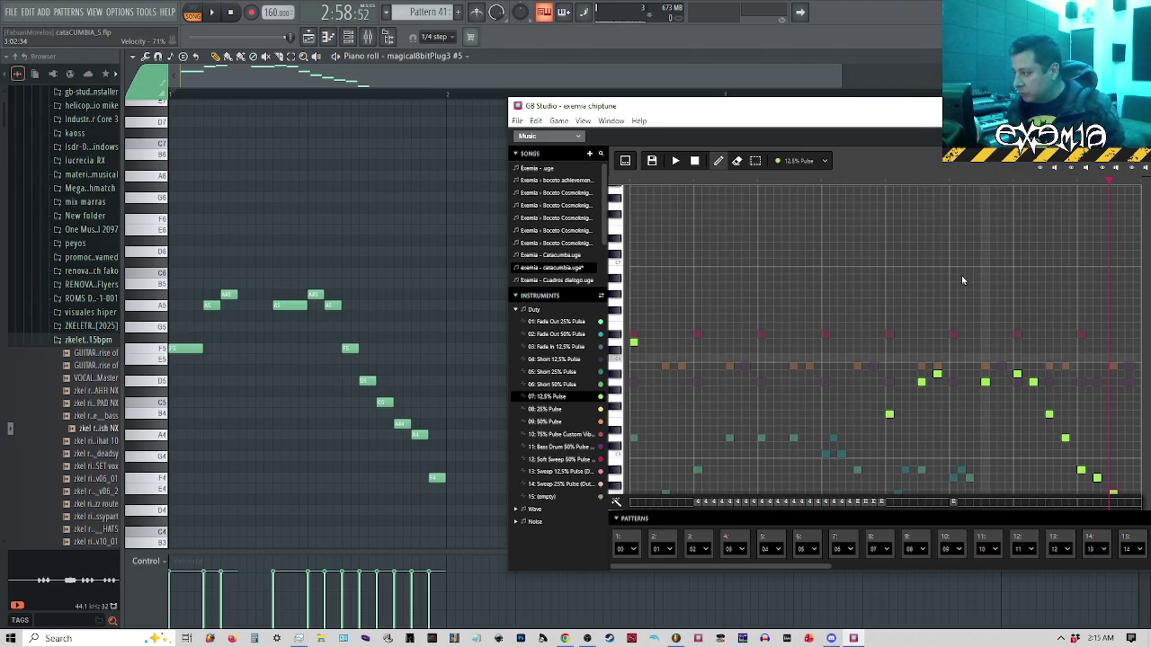
mouse_move(916, 102)
left_mouse_down()
mouse_move(850, 92)
mouse_move(871, 90)
left_mouse_up()
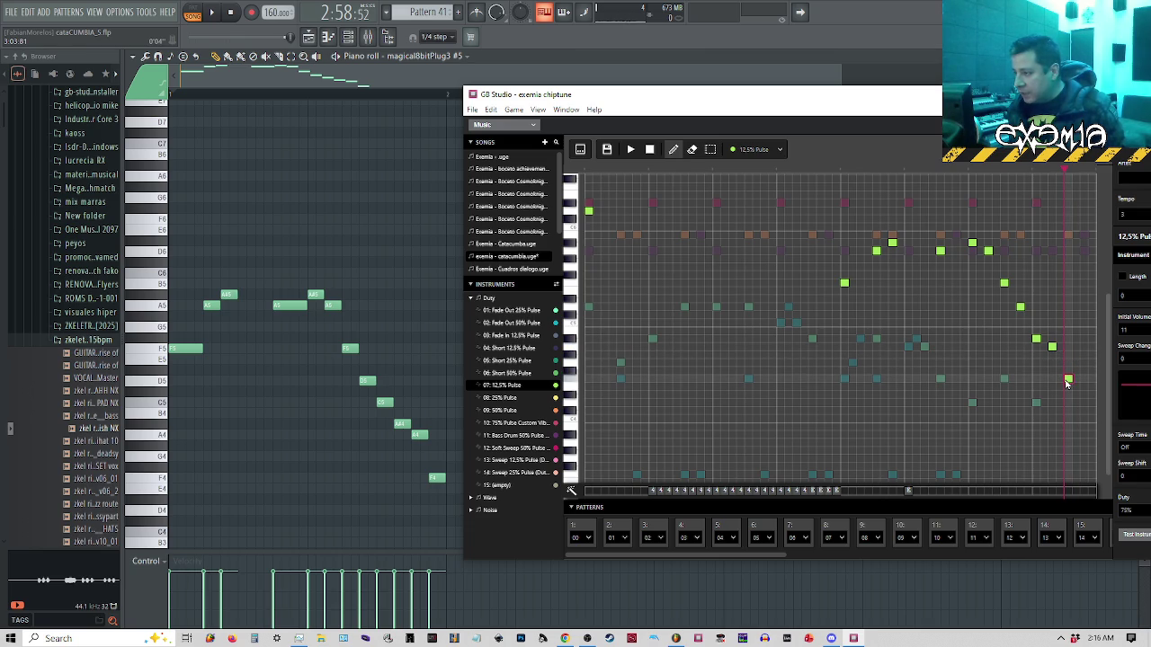
left_click(1068, 379)
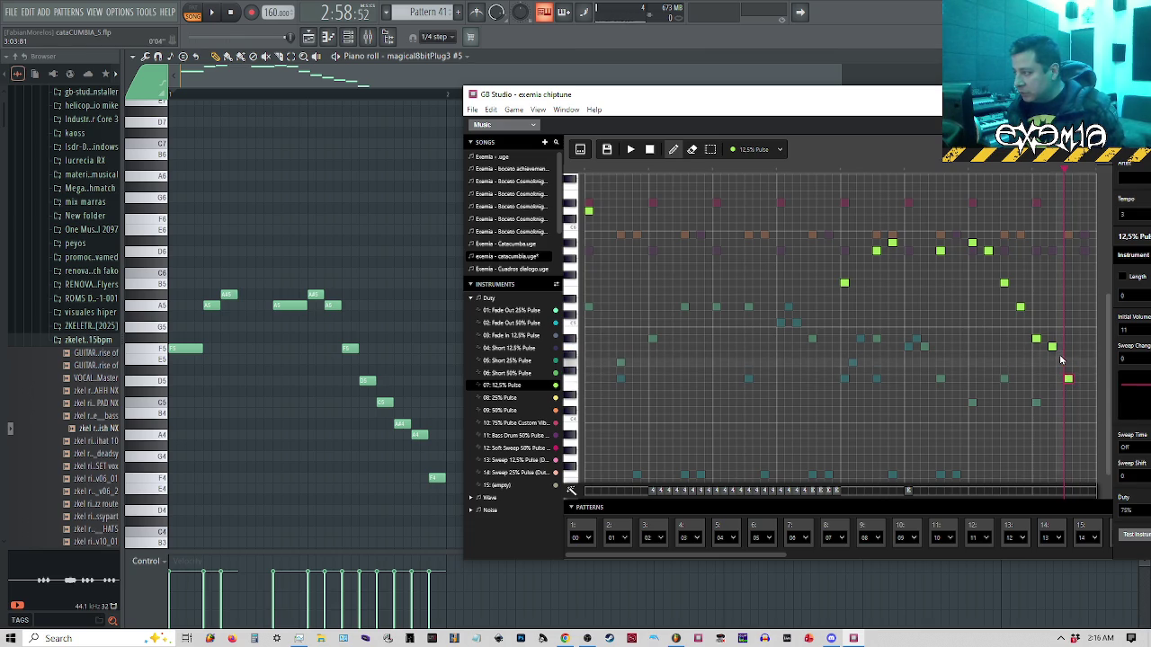
key("3")
mouse_move(1083, 325)
left_mouse_down()
mouse_move(1066, 377)
mouse_move(1015, 400)
mouse_move(964, 225)
left_mouse_up()
key("1")
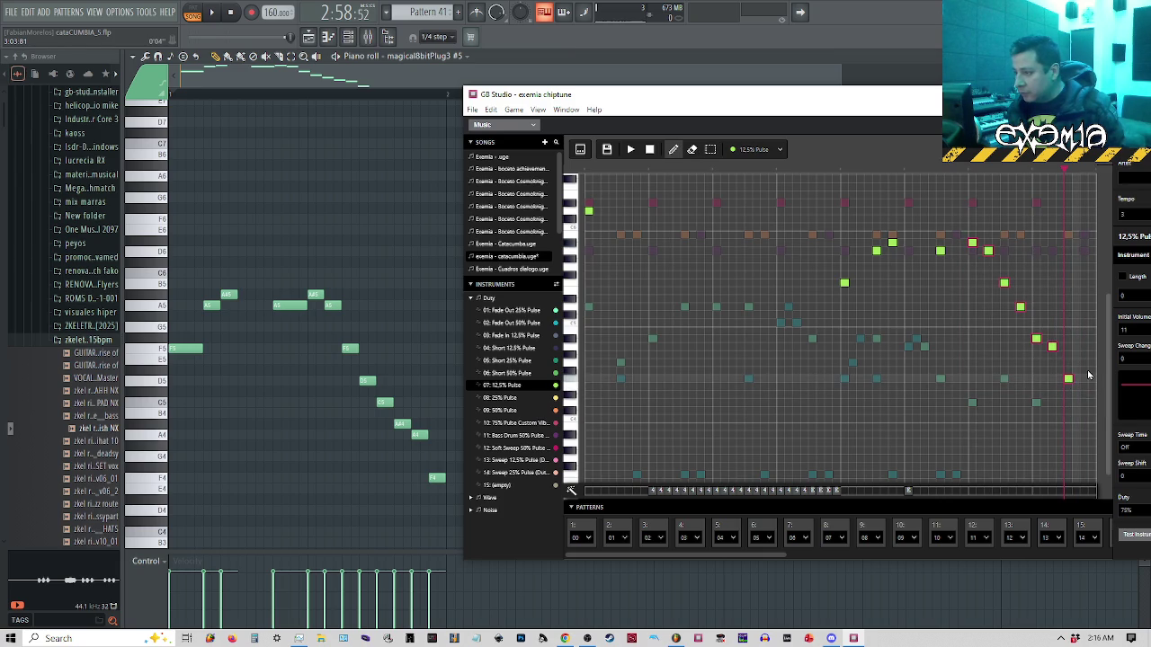
key("Right")
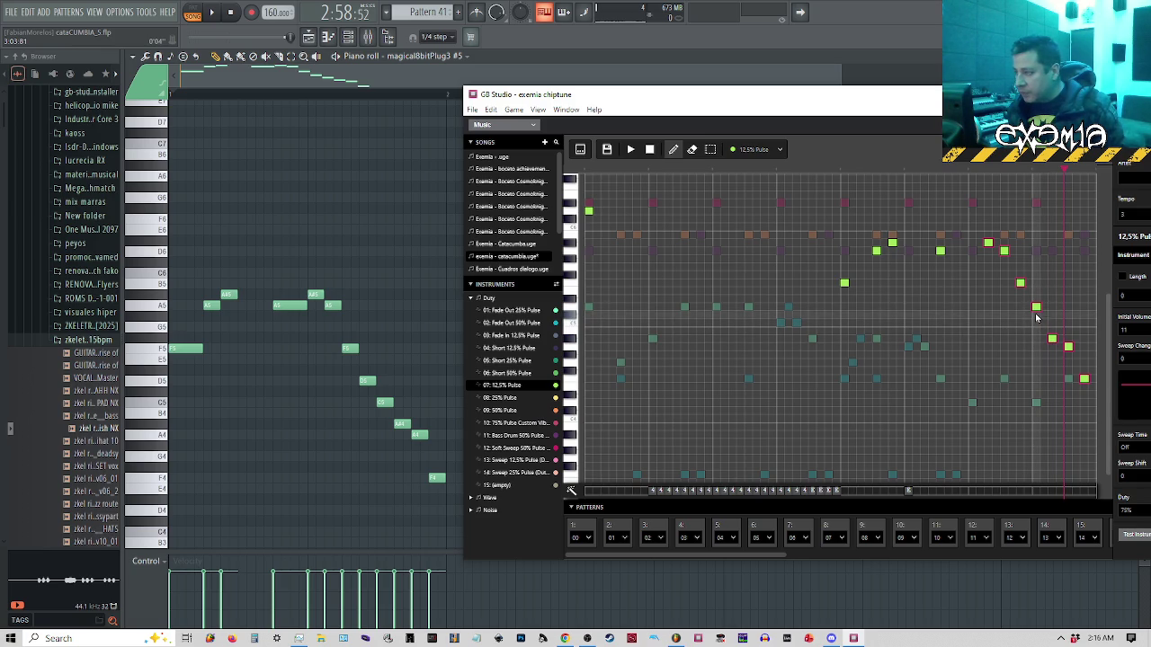
Select the group of notes in the upper run and move them one step earlier
key("s")
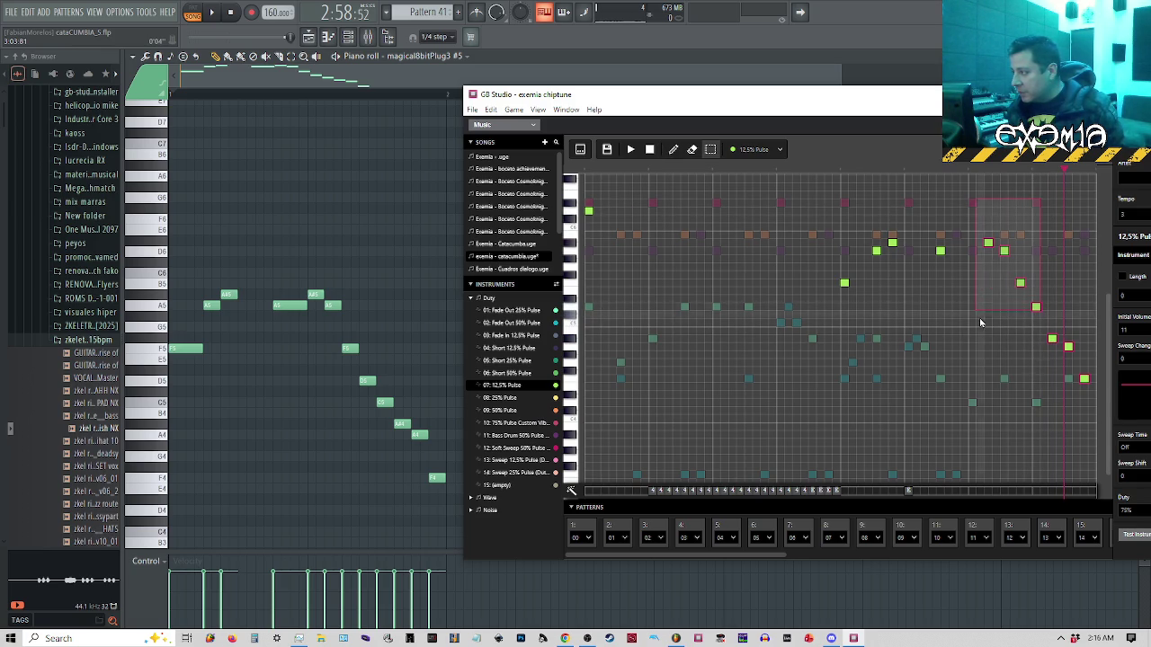
key("1")
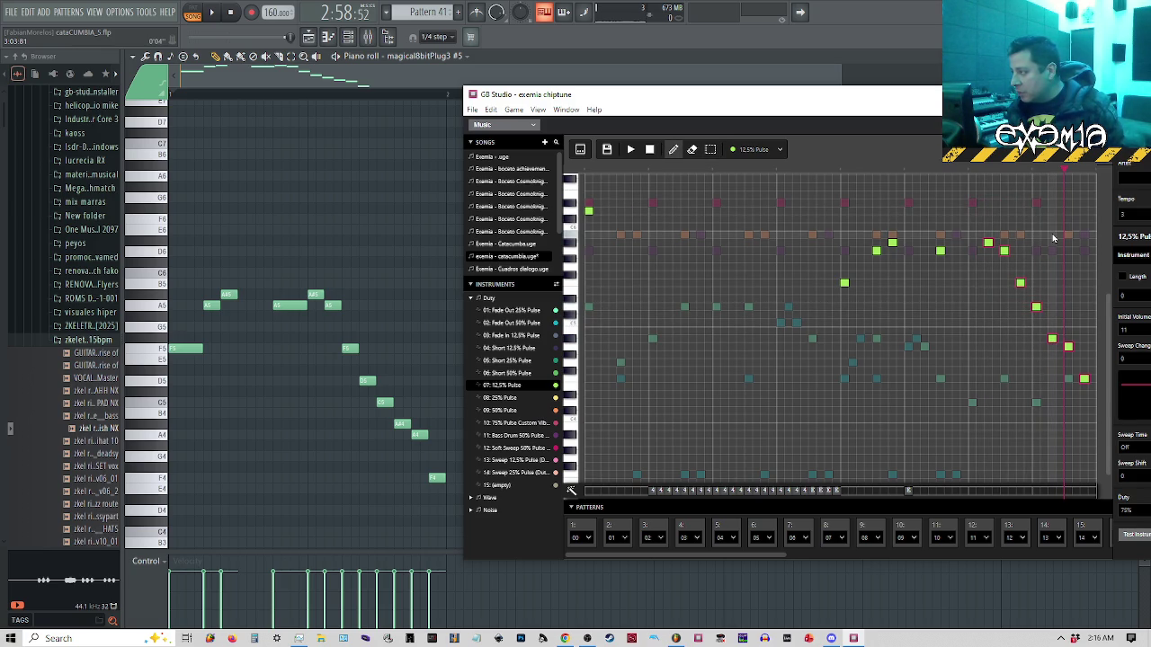
key("3")
mouse_move(1054, 206)
left_mouse_down()
mouse_move(1001, 317)
mouse_move(969, 304)
left_mouse_up()
key("1")
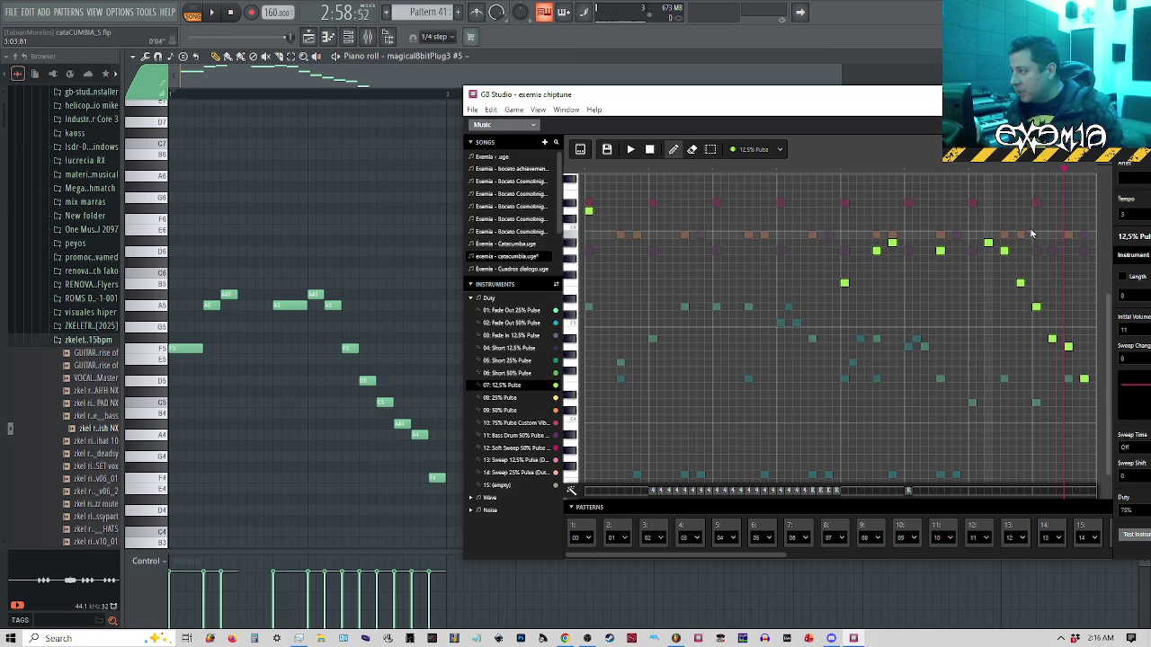
mouse_move(1043, 203)
left_mouse_down()
mouse_move(854, 373)
mouse_move(977, 323)
left_mouse_up()
left_click(989, 244)
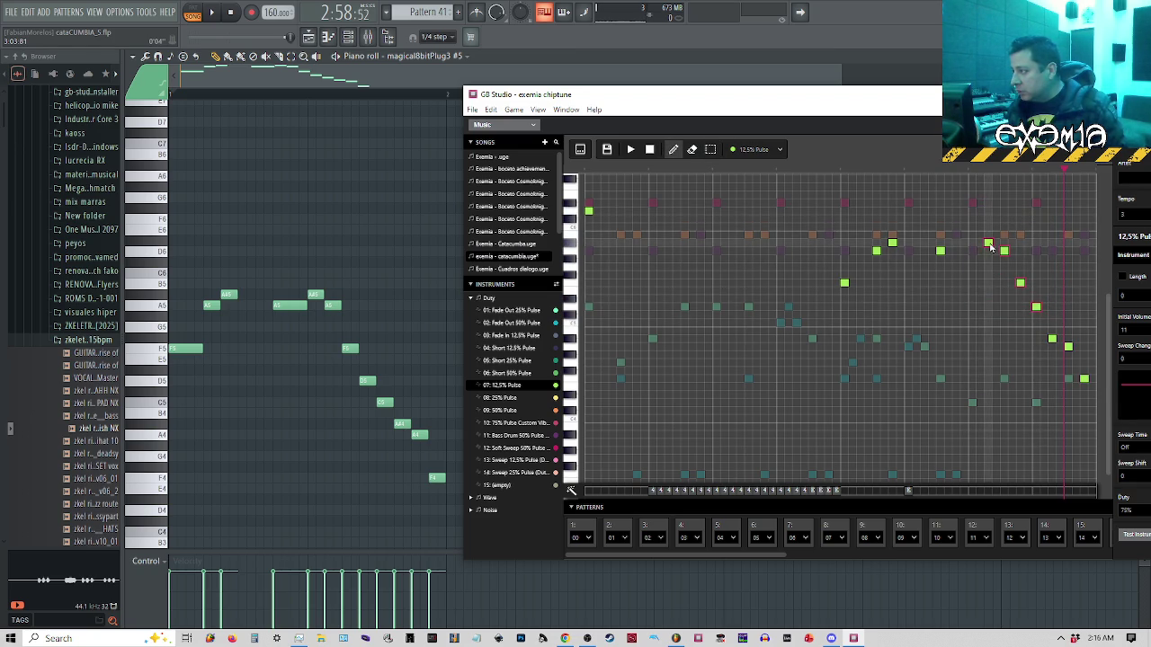
mouse_move(986, 249)
left_mouse_down()
mouse_move(974, 245)
mouse_move(994, 280)
left_mouse_up()
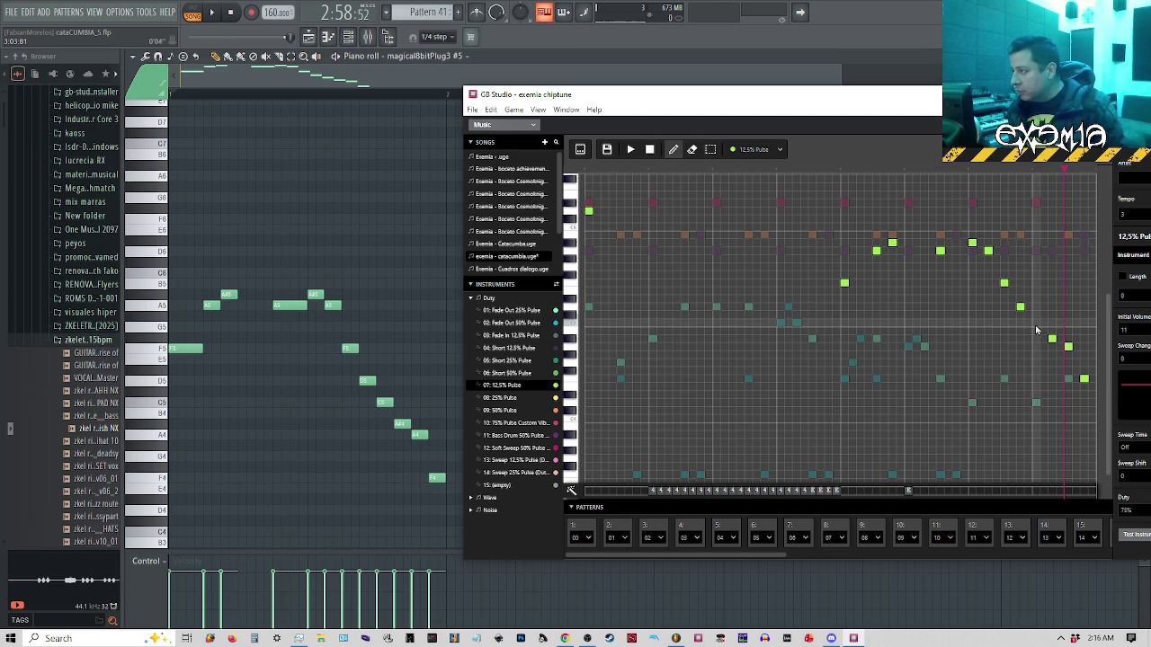
Play the GB Studio pattern and the FL Studio melody in turn to compare them
left_click(844, 171)
key("space")
key("space")
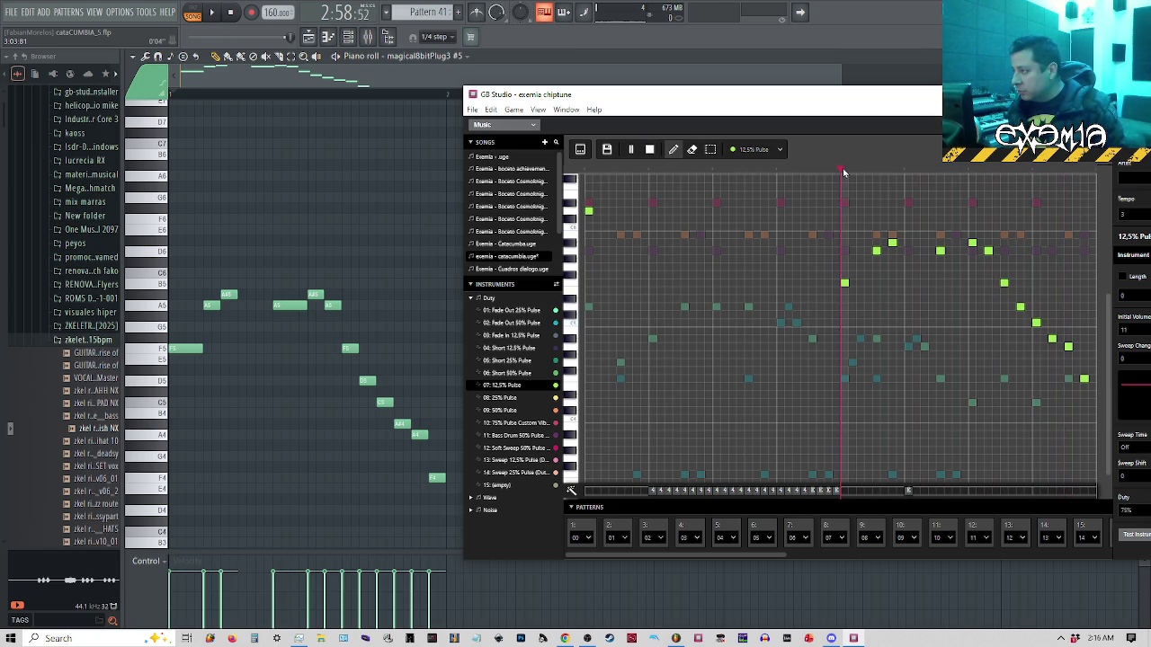
key("space")
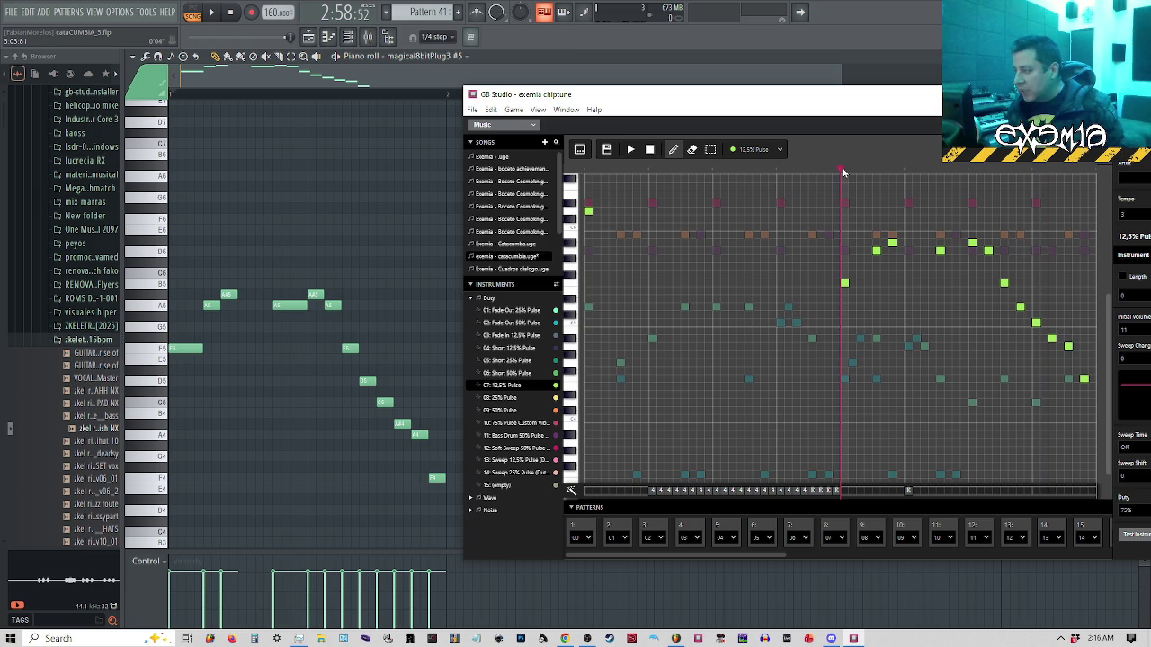
key("space")
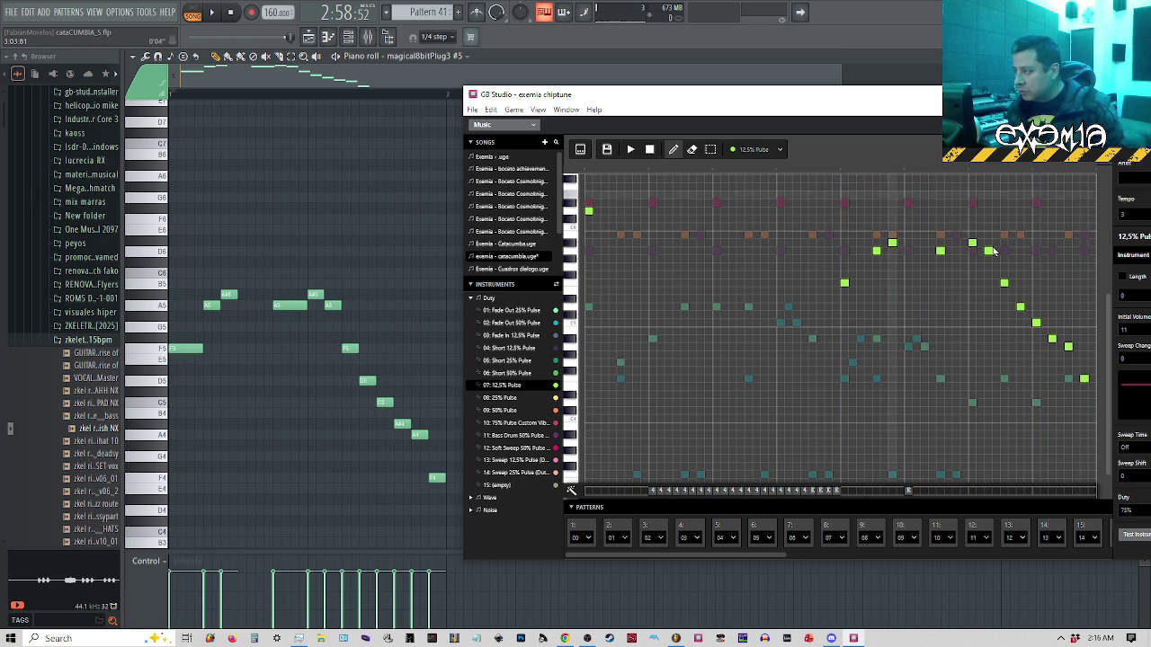
left_click(311, 94)
key("space")
key("space")
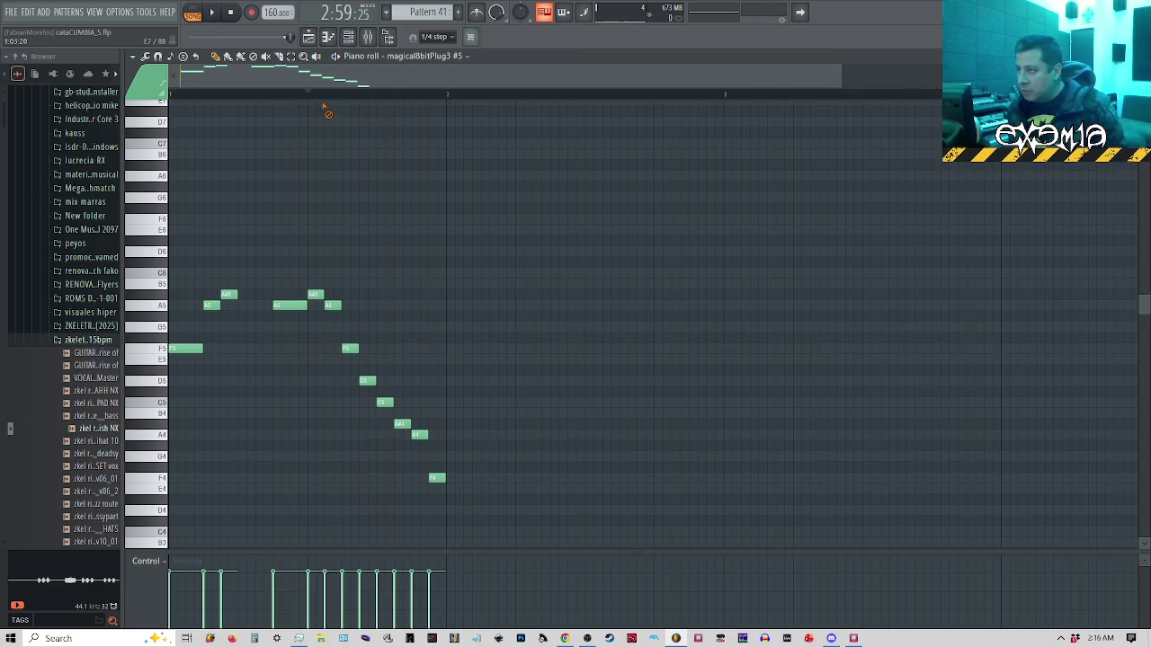
key("space")
key("space")
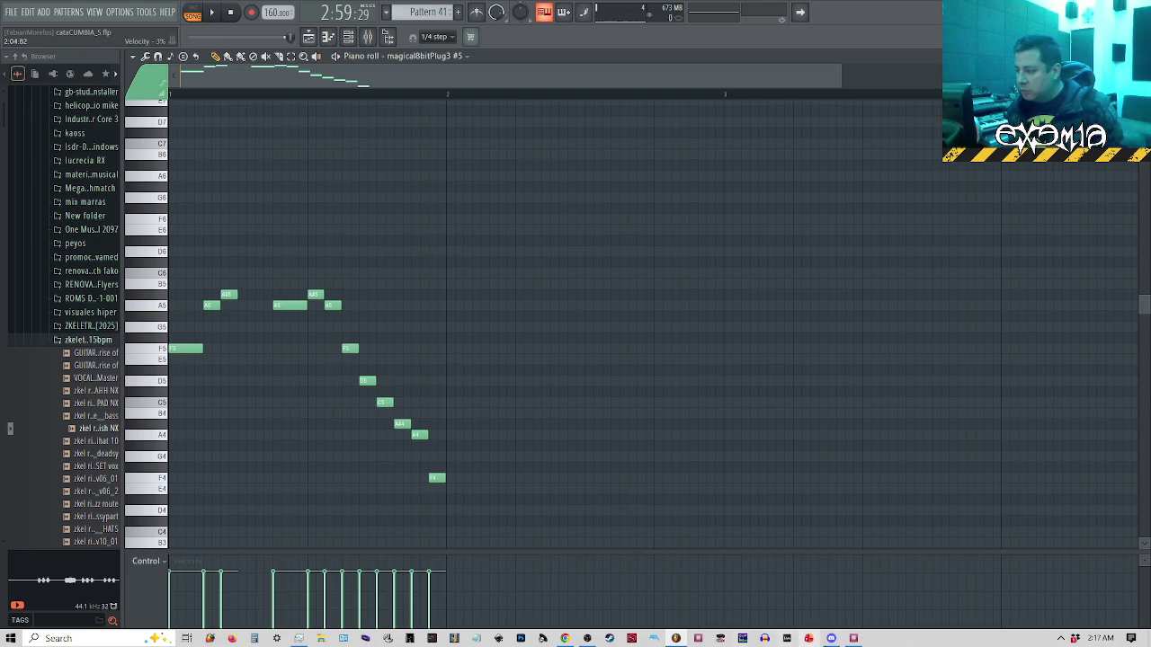
left_click(859, 638)
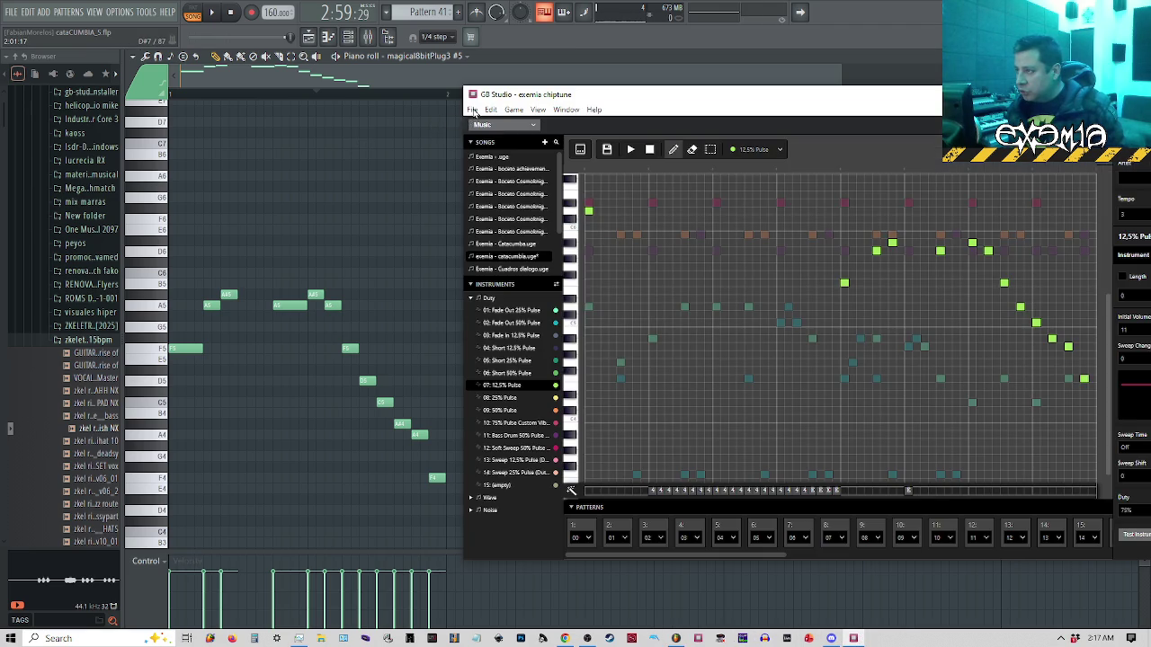
Open GB Studio's file options, then replay the FL Studio melody for another comparison
left_click(472, 110)
left_click(490, 166)
left_click(177, 97)
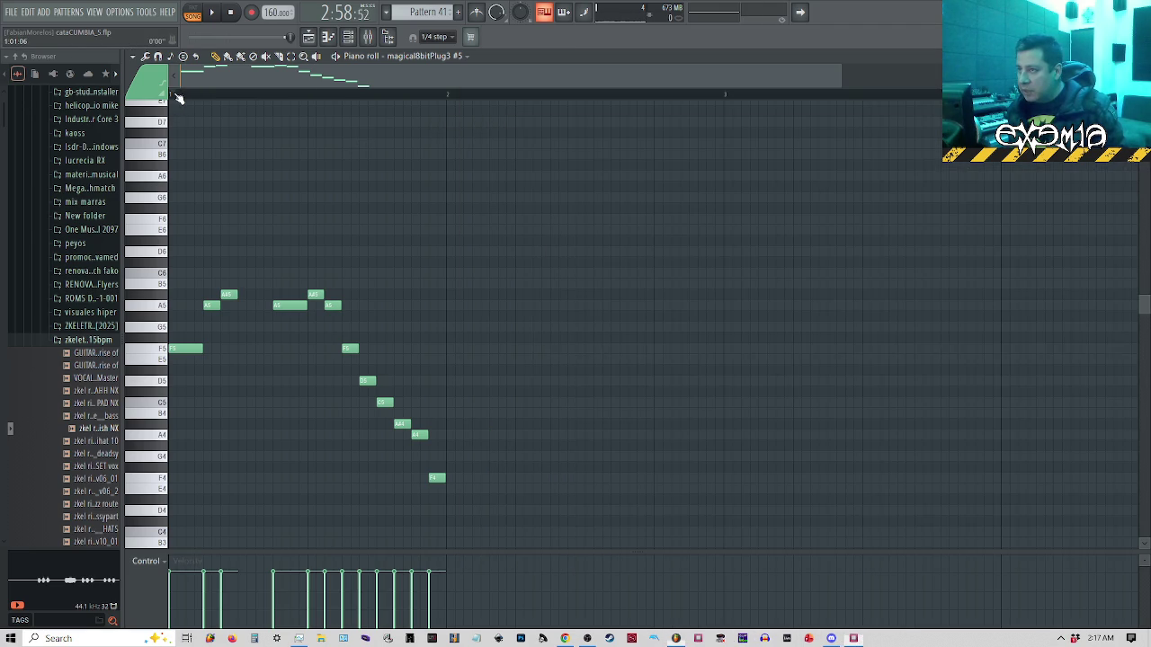
key("space")
key("space")
left_click(854, 639)
key("space")
Maximize GB Studio, save the song via File > Save, and open FL Studio's Playlist with F5
double_click(701, 94)
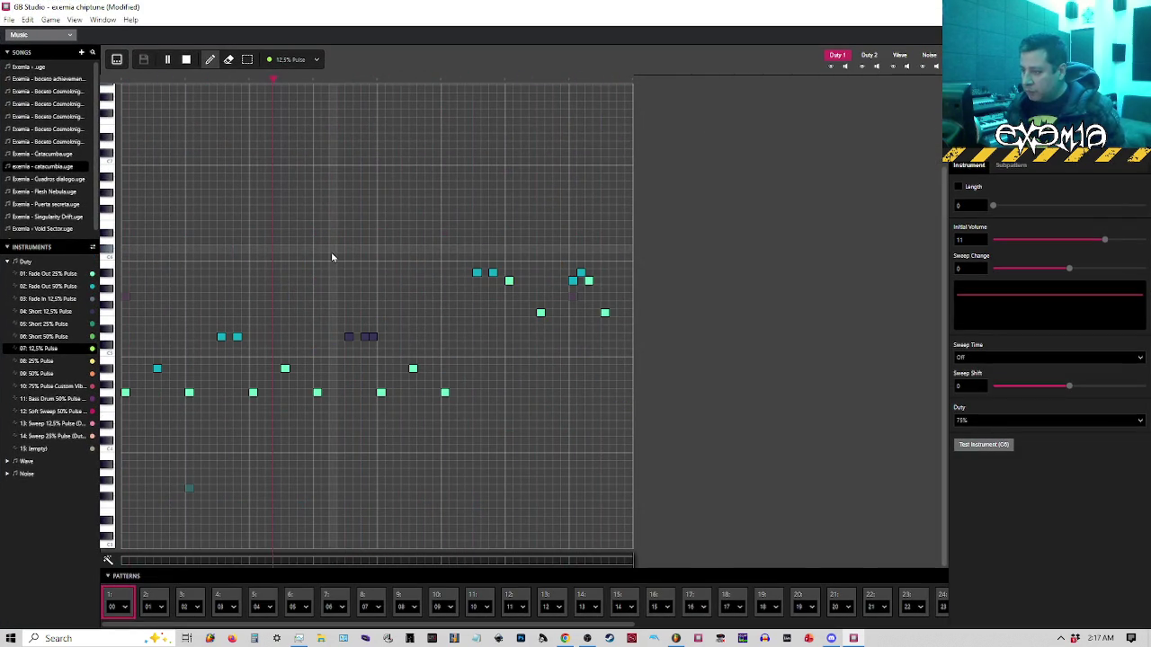
left_click(9, 19)
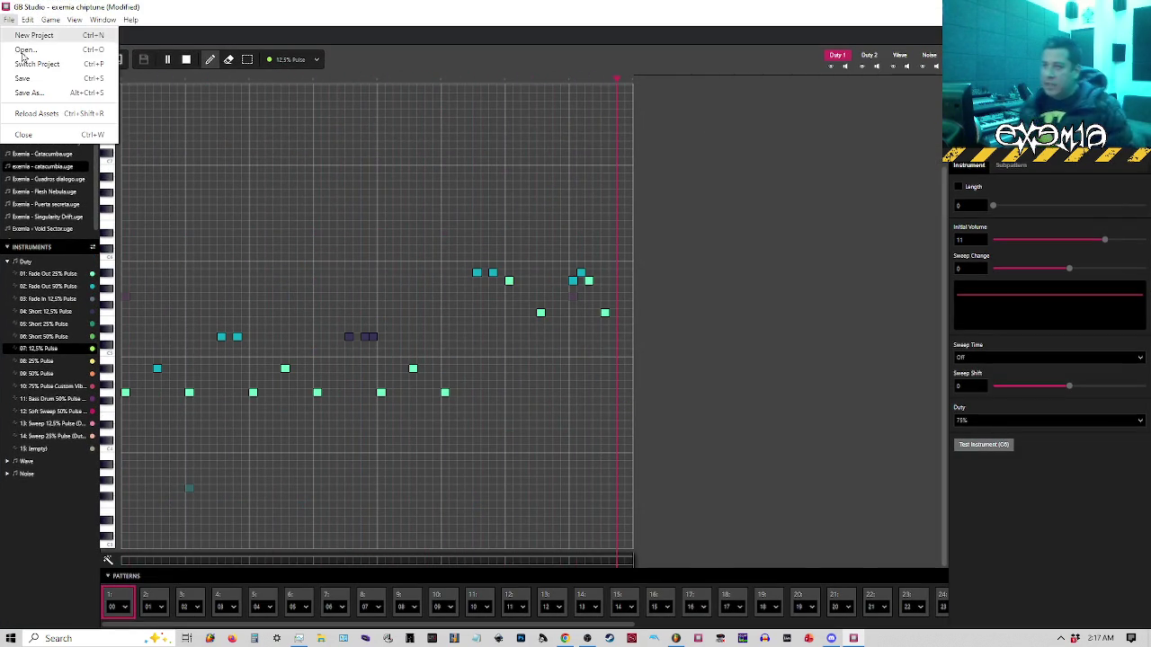
left_click(21, 78)
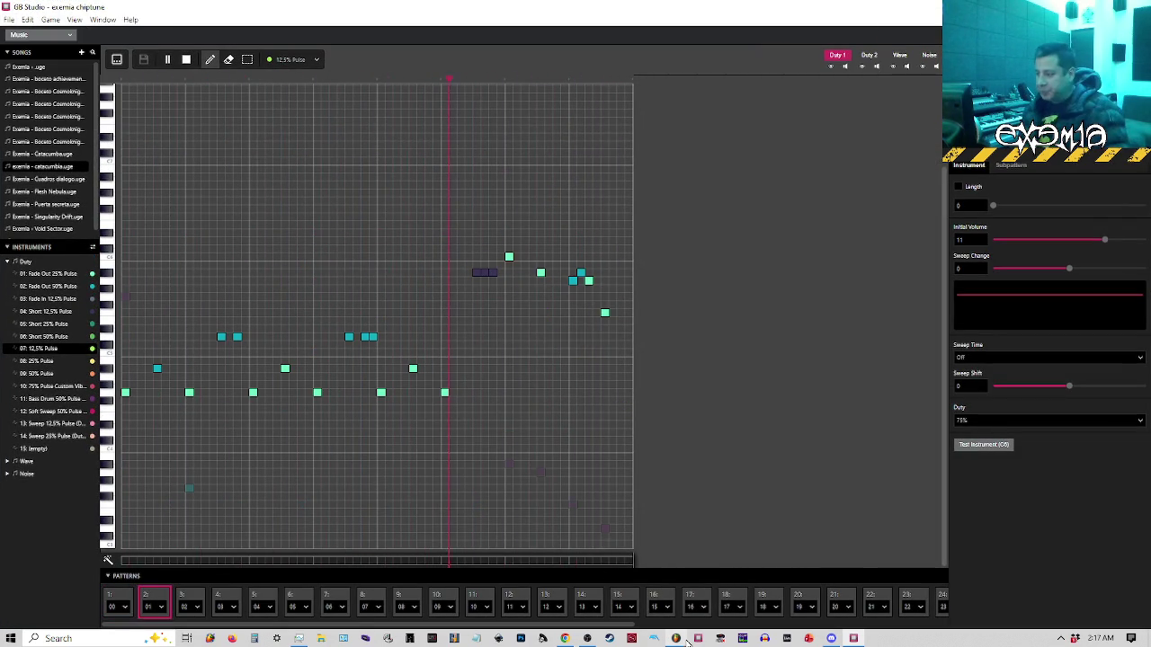
left_click(676, 638)
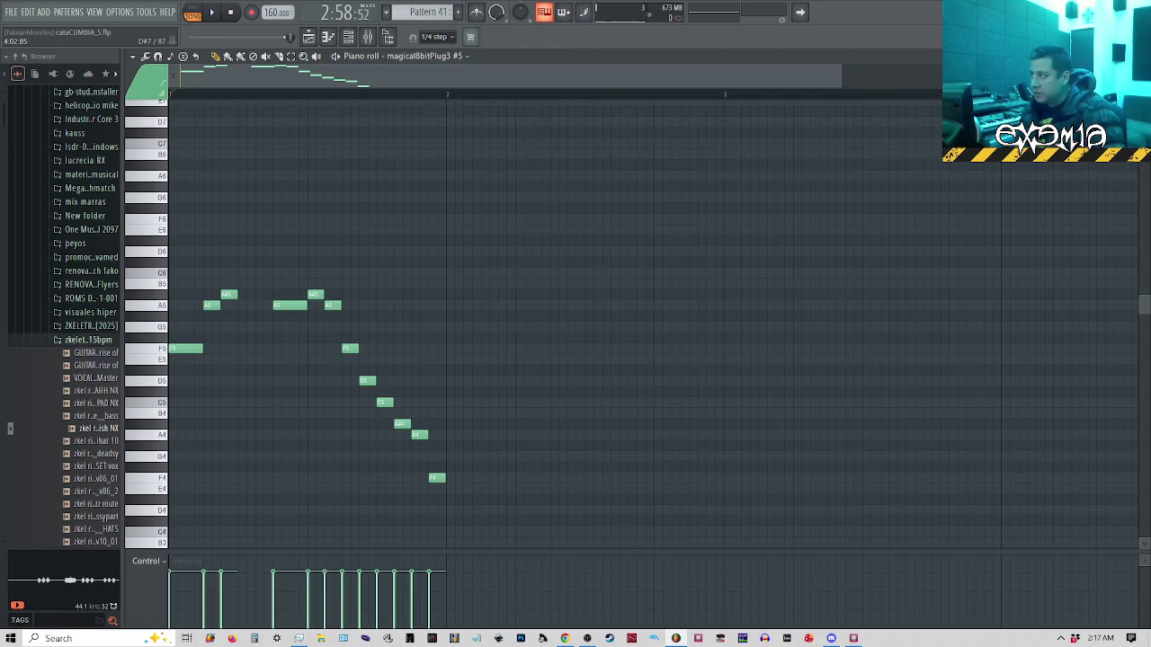
key("F5")
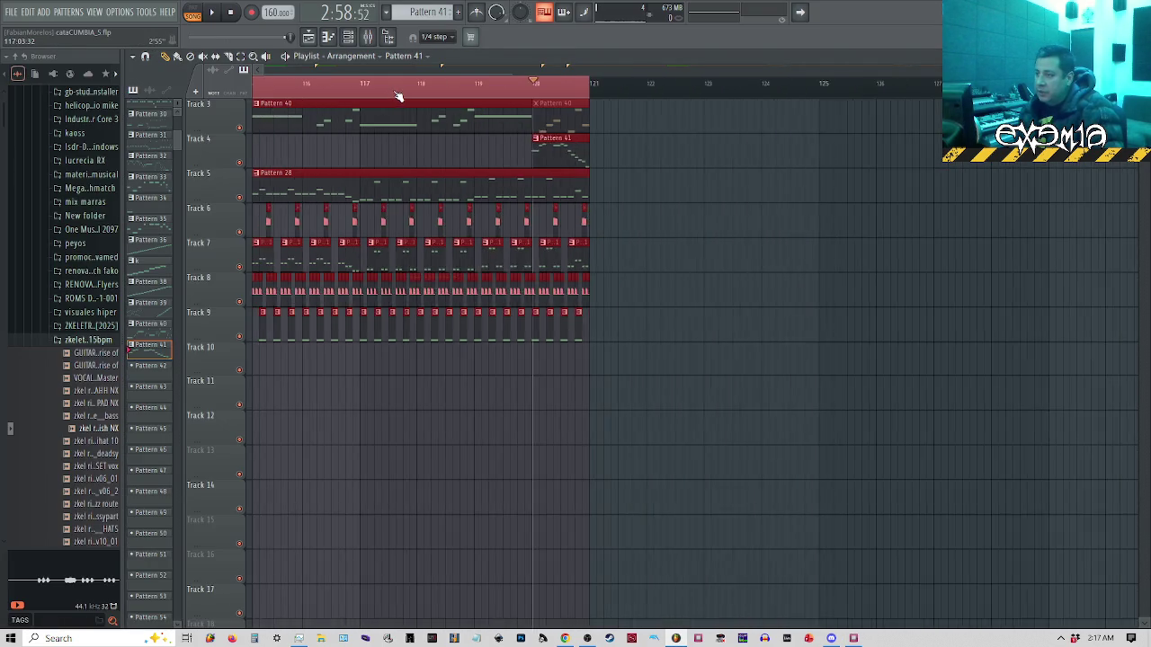
Zoom out the FL Studio Playlist, start it at bar 101, and let GB Studio play the catacumbia song
scroll(398, 96, "down", 2)
scroll(402, 95, "down", 2)
left_click(532, 93)
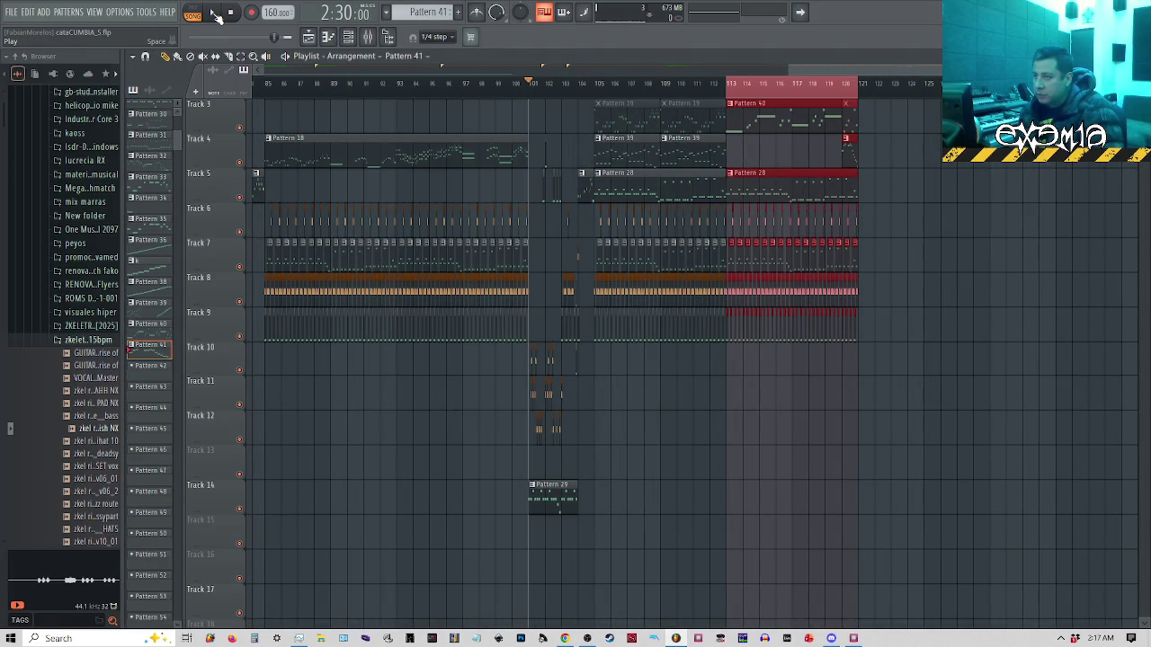
left_click(850, 639)
left_click(9, 18)
left_click(22, 78)
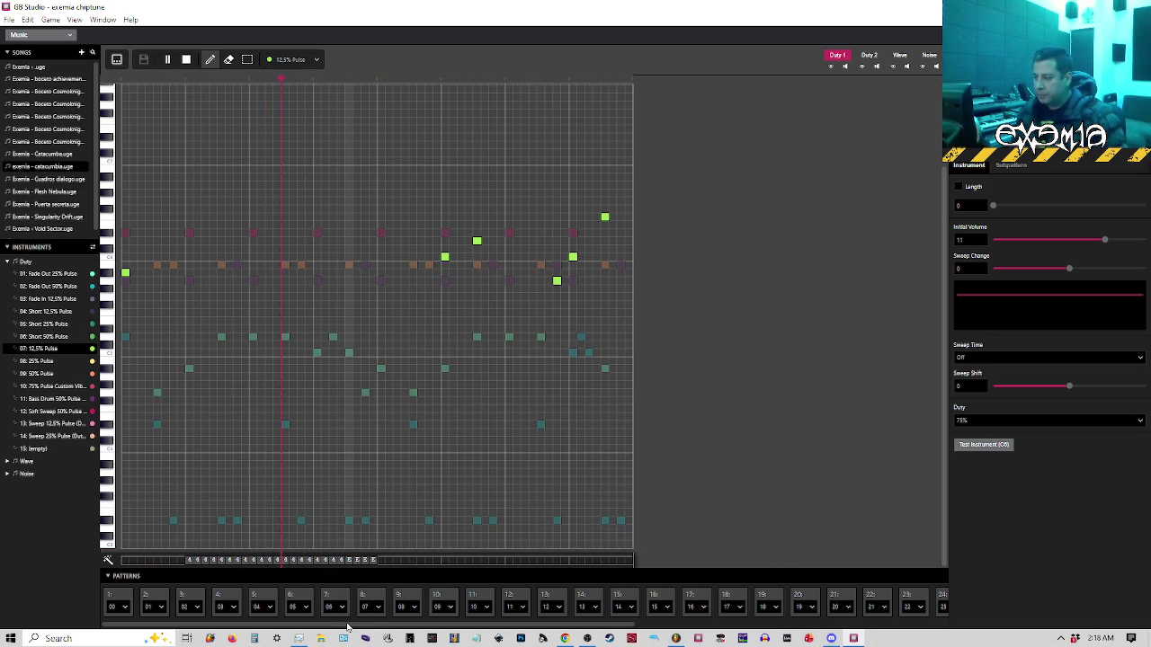
left_click_drag(348, 627, 692, 627)
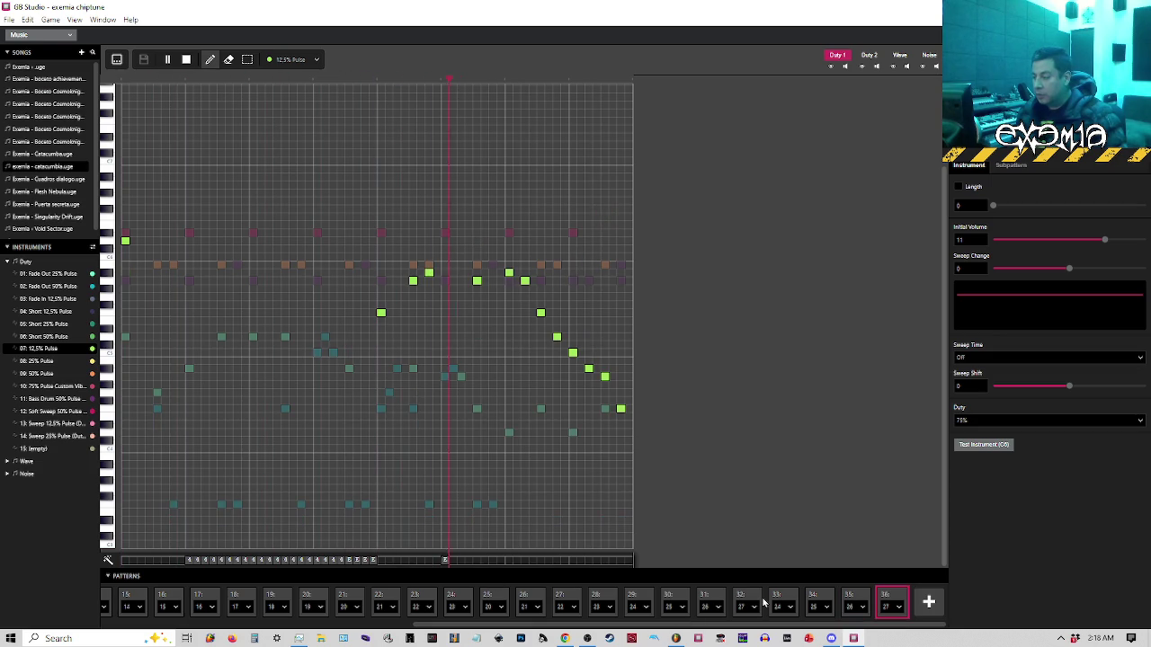
Stop playback, assign new pattern 28 to order slot 36, and view slot 32 as a tracker grid
key("space")
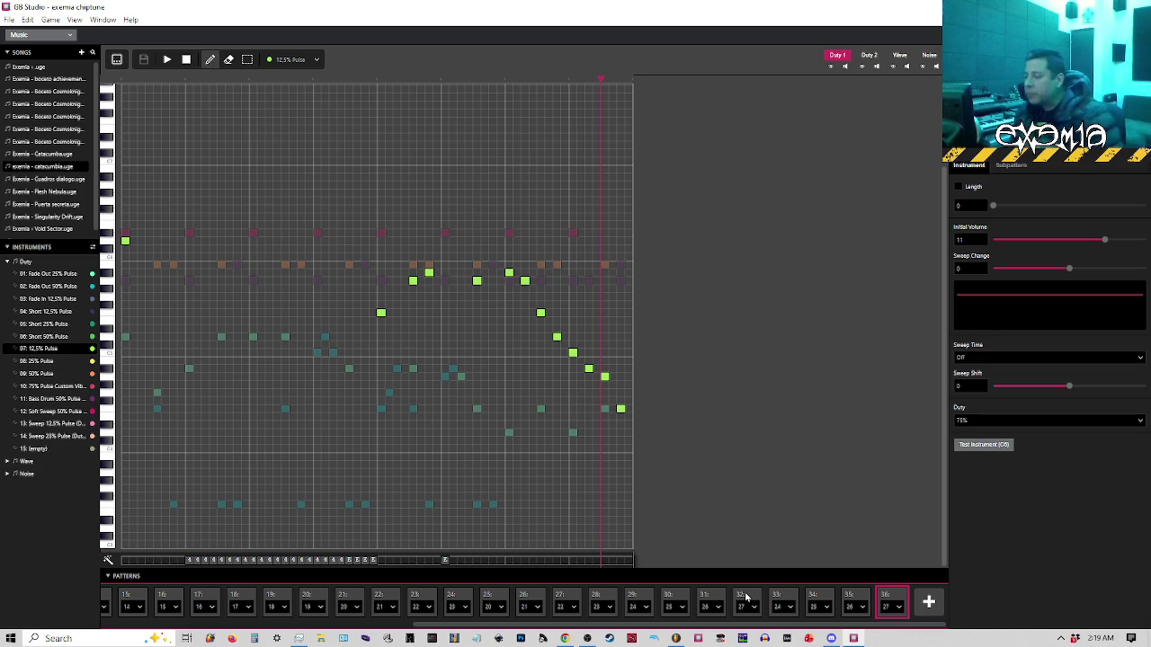
left_click(745, 597)
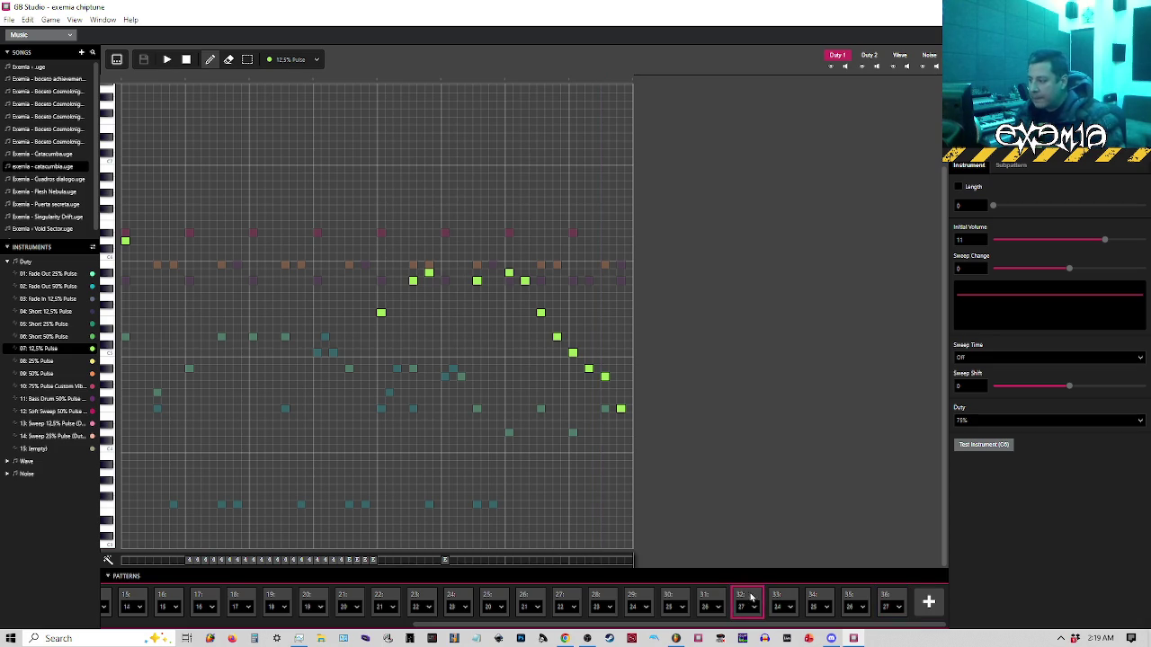
left_click(894, 607)
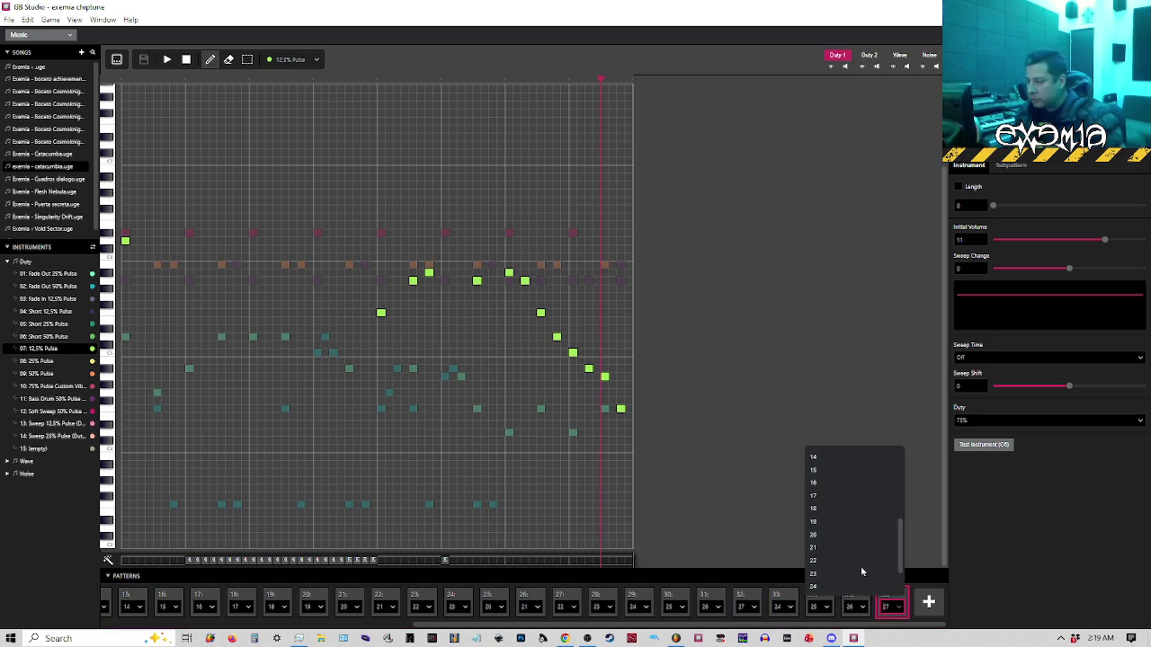
left_click(848, 588)
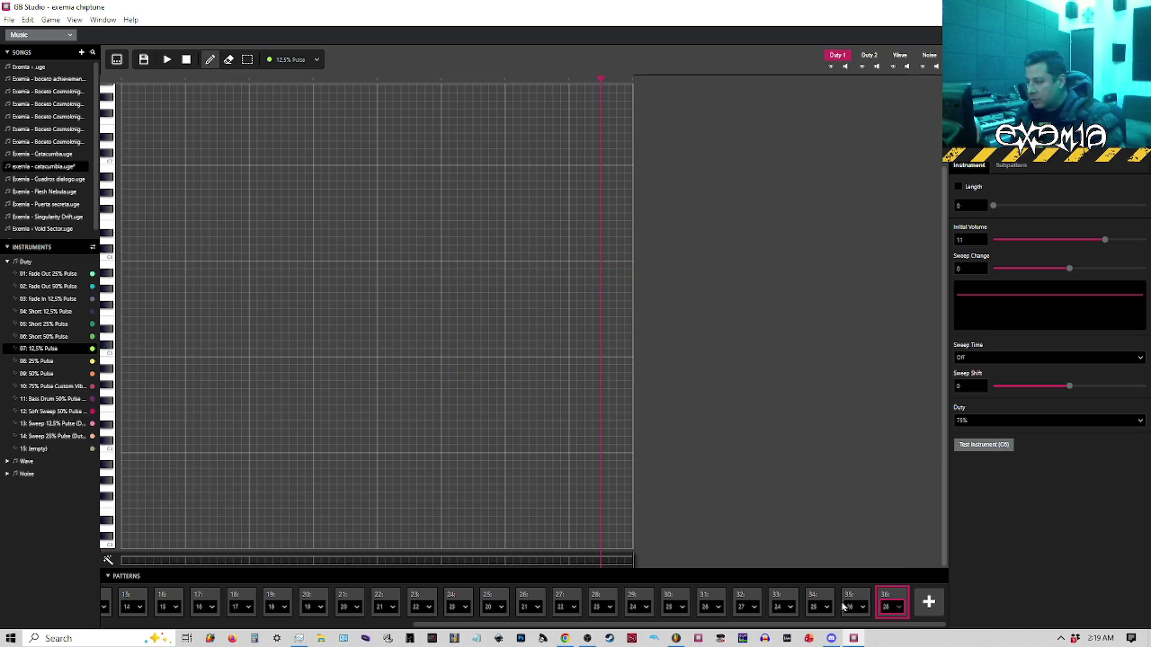
left_click(753, 599)
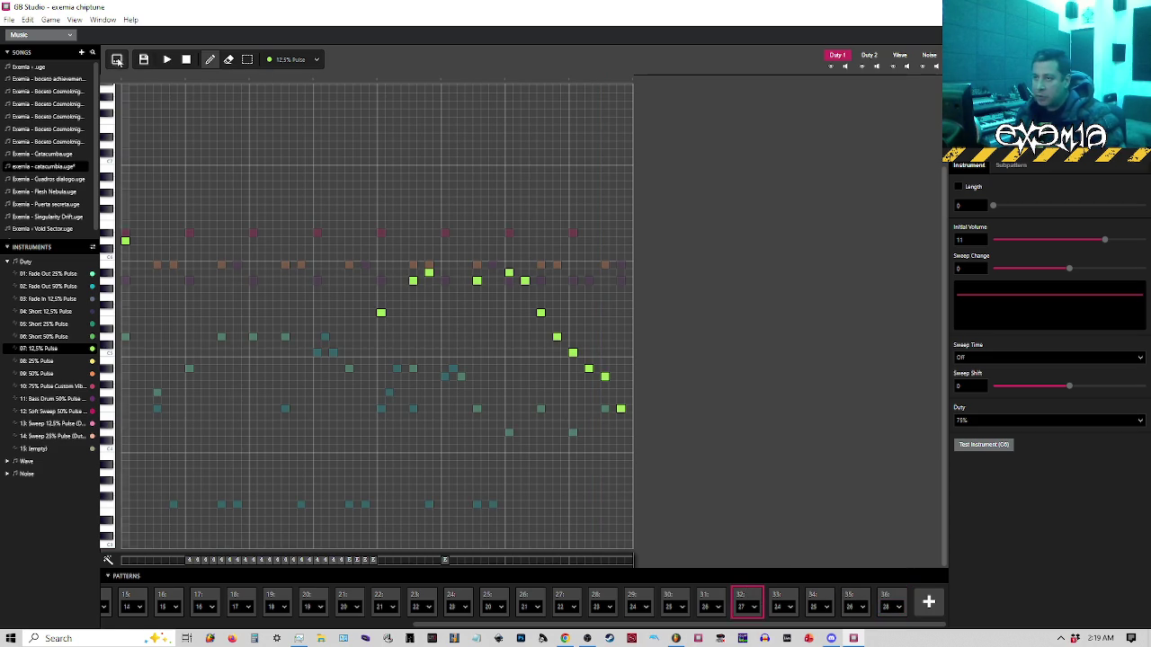
left_click(116, 59)
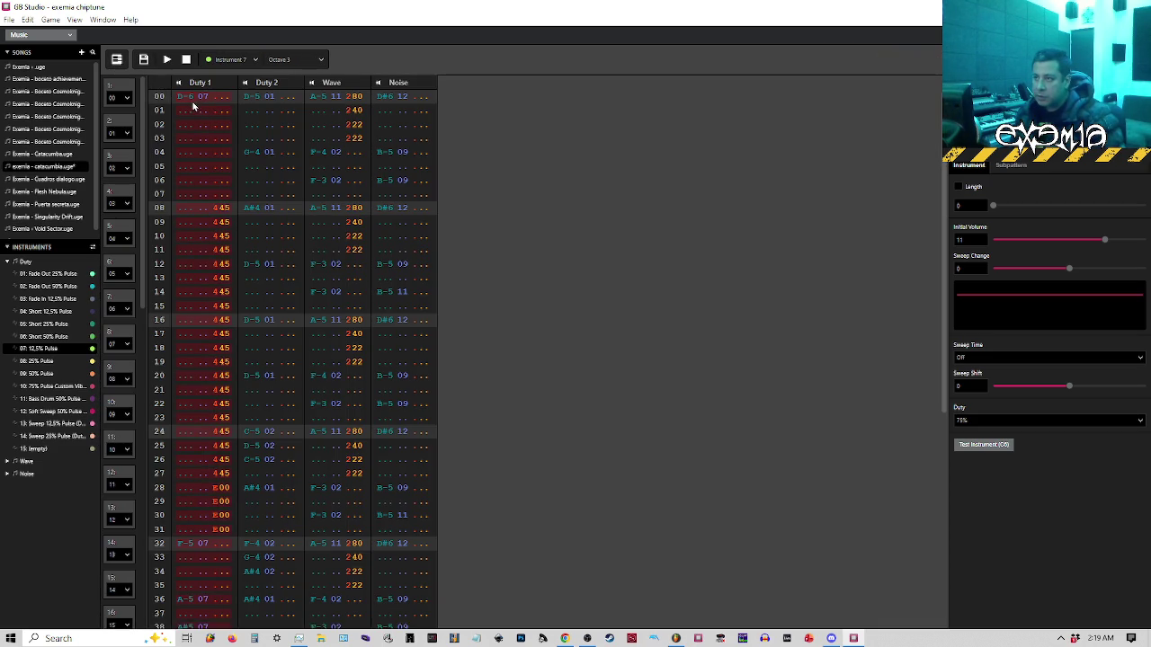
Select the noise effect cell on row 63 and glance at FL Studio's playlist
scroll(391, 441, "down", 5)
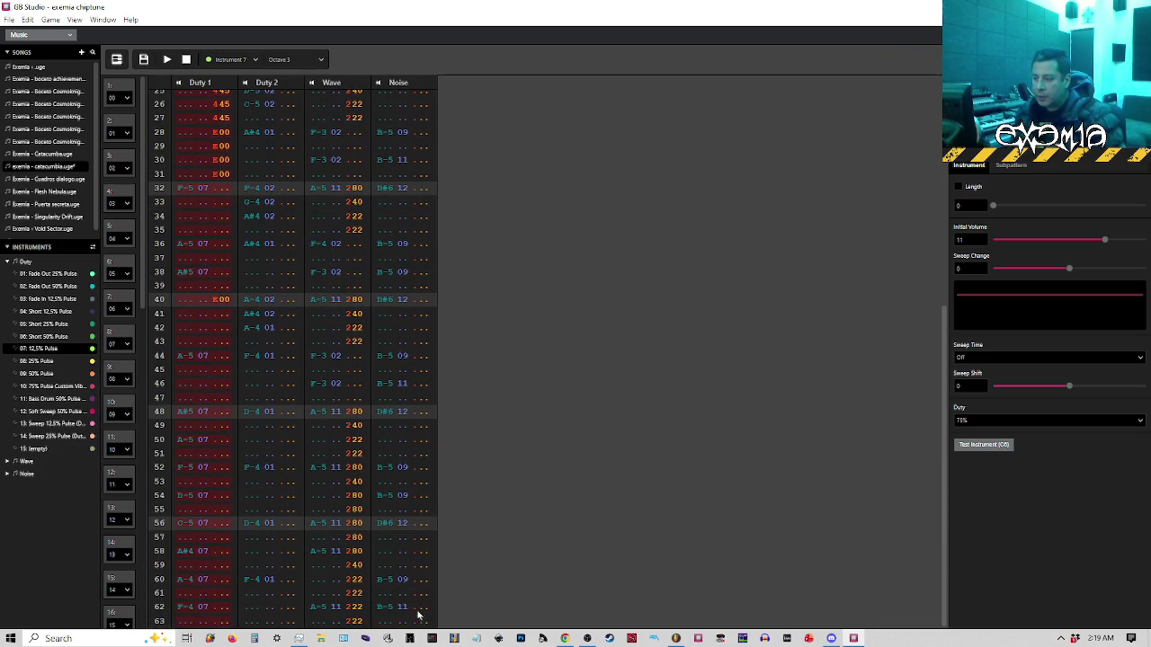
left_click(424, 622)
left_click(810, 638)
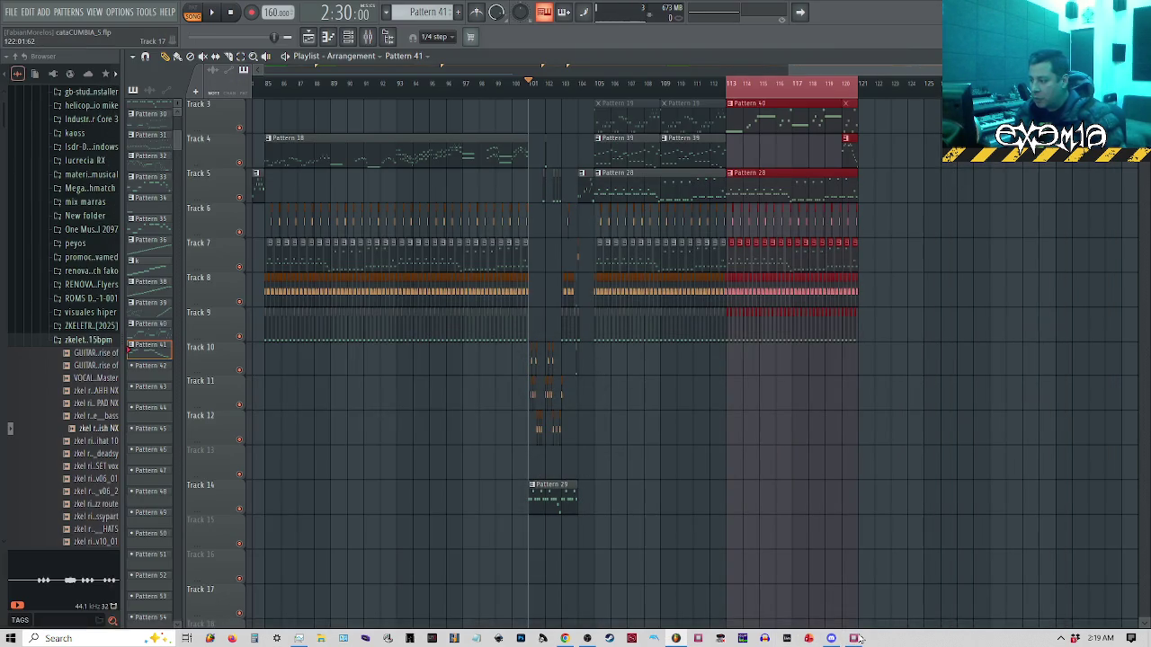
left_click(853, 638)
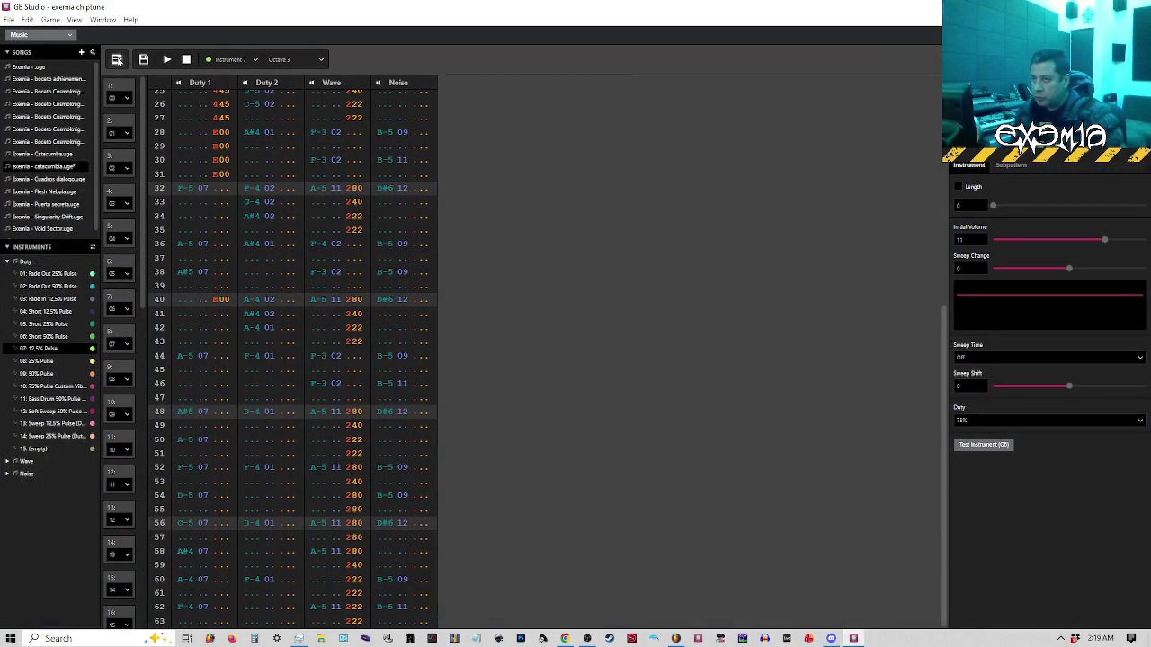
Review slot 36's empty pattern in piano roll, then in the tracker grid
left_click(117, 59)
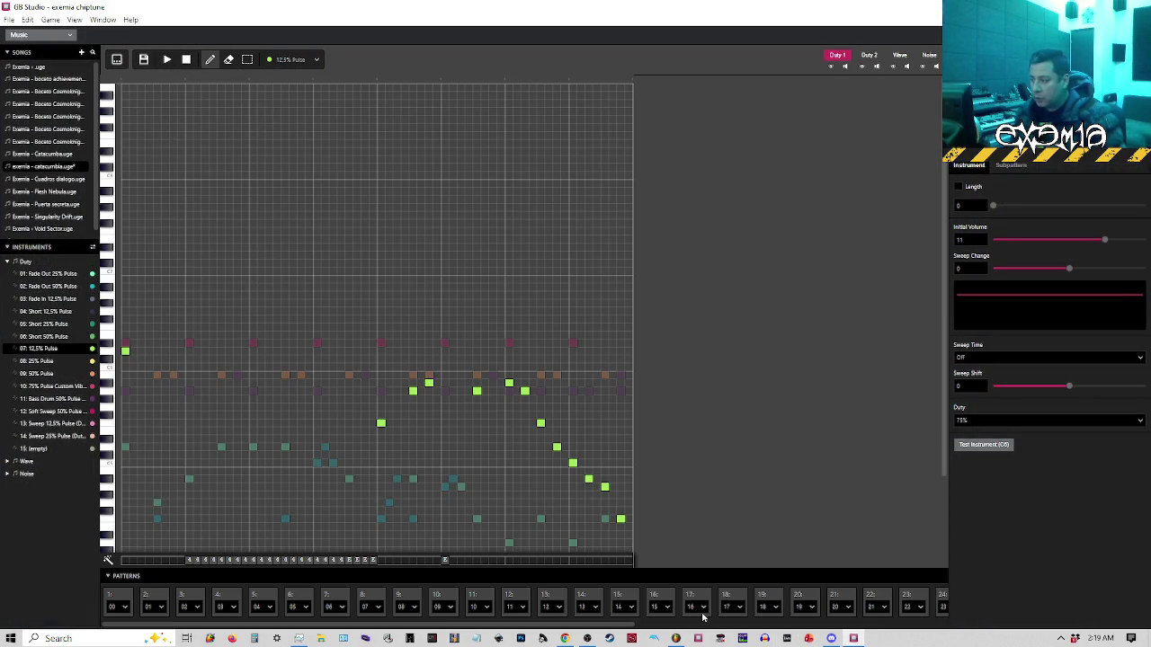
left_click_drag(463, 627, 877, 629)
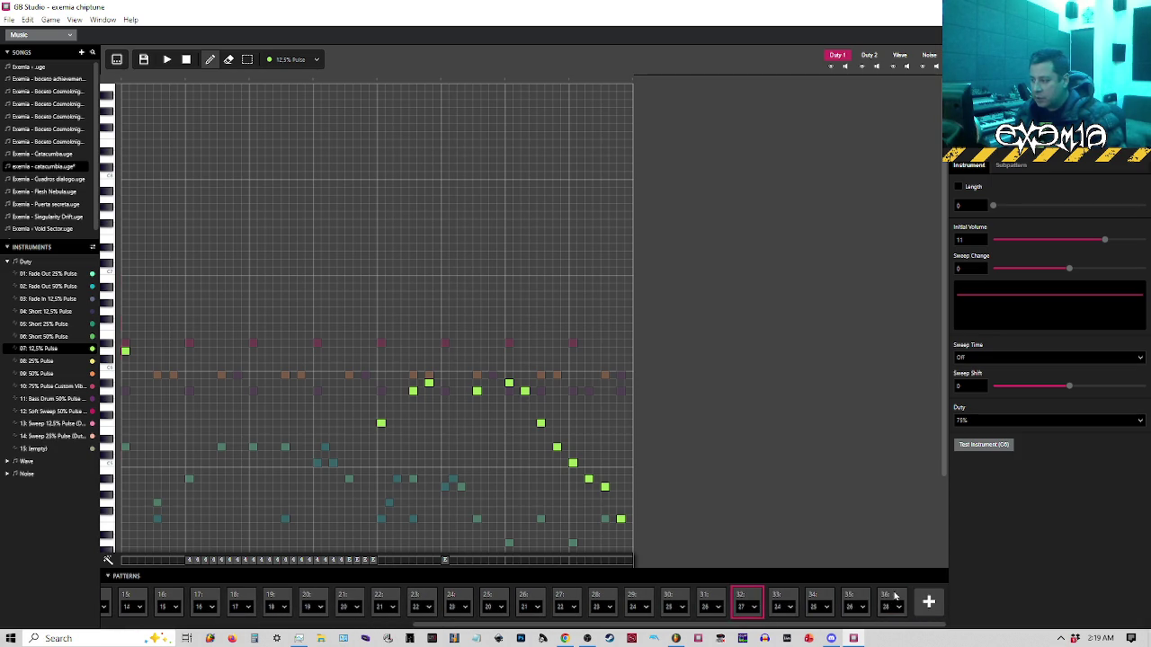
left_click(893, 601)
left_click(117, 59)
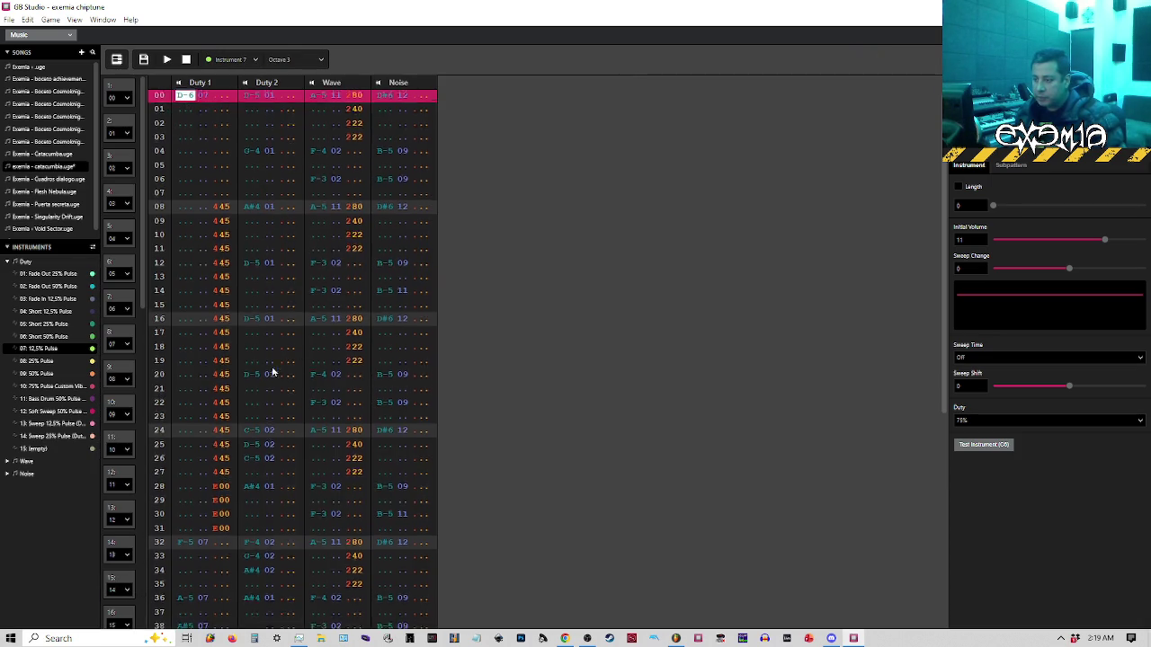
scroll(289, 385, "down", 3)
scroll(278, 402, "down", 3)
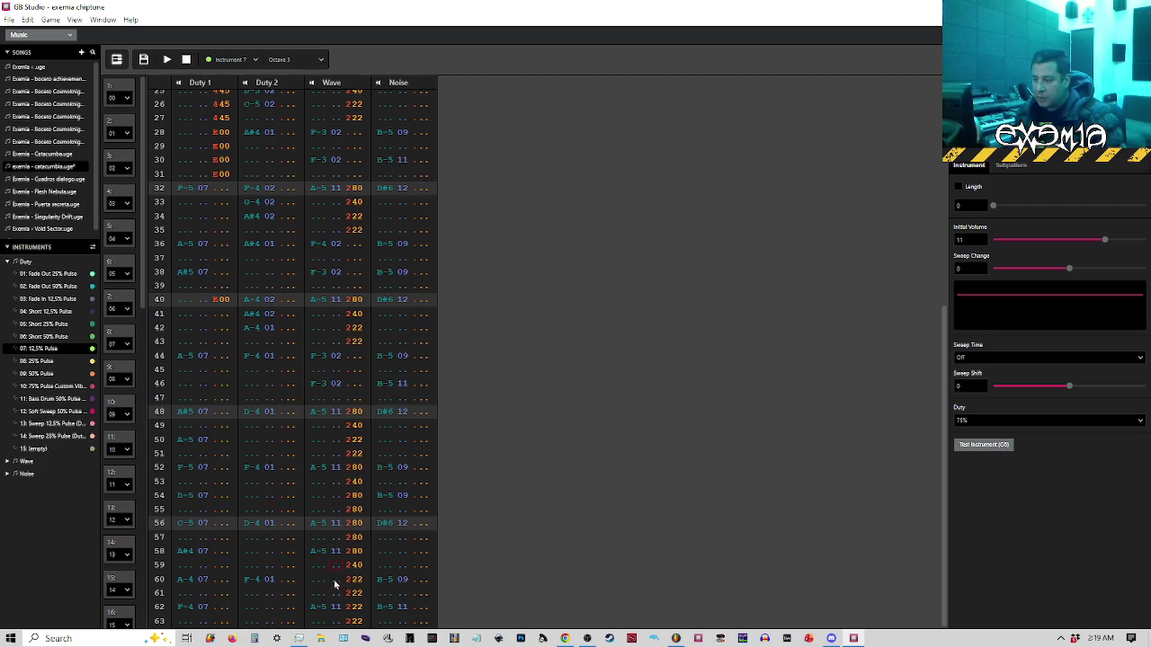
Show order slot 32's pattern in the piano roll and shrink GB Studio to a smaller window
left_click(116, 59)
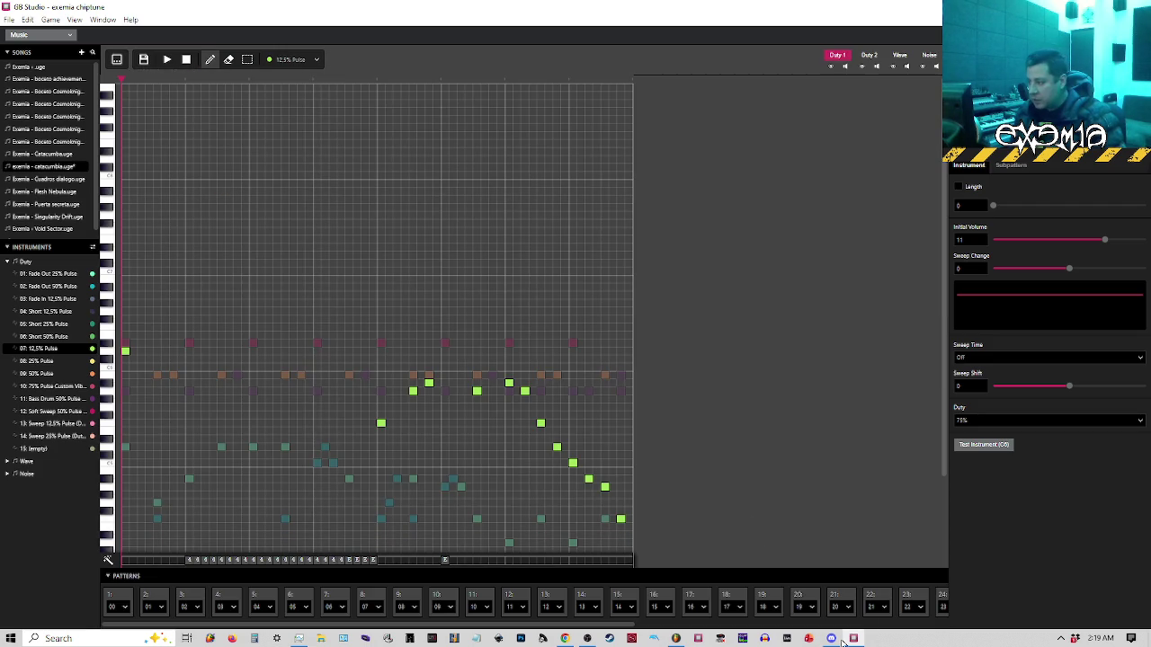
scroll(794, 596, "down", 5)
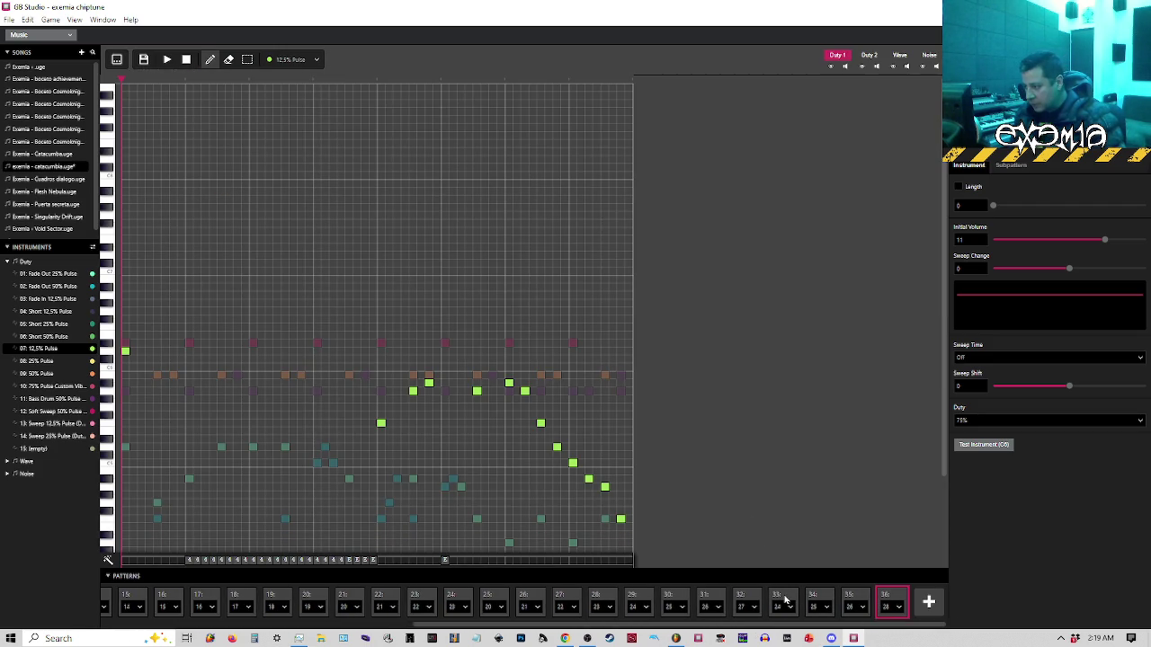
left_click(751, 600)
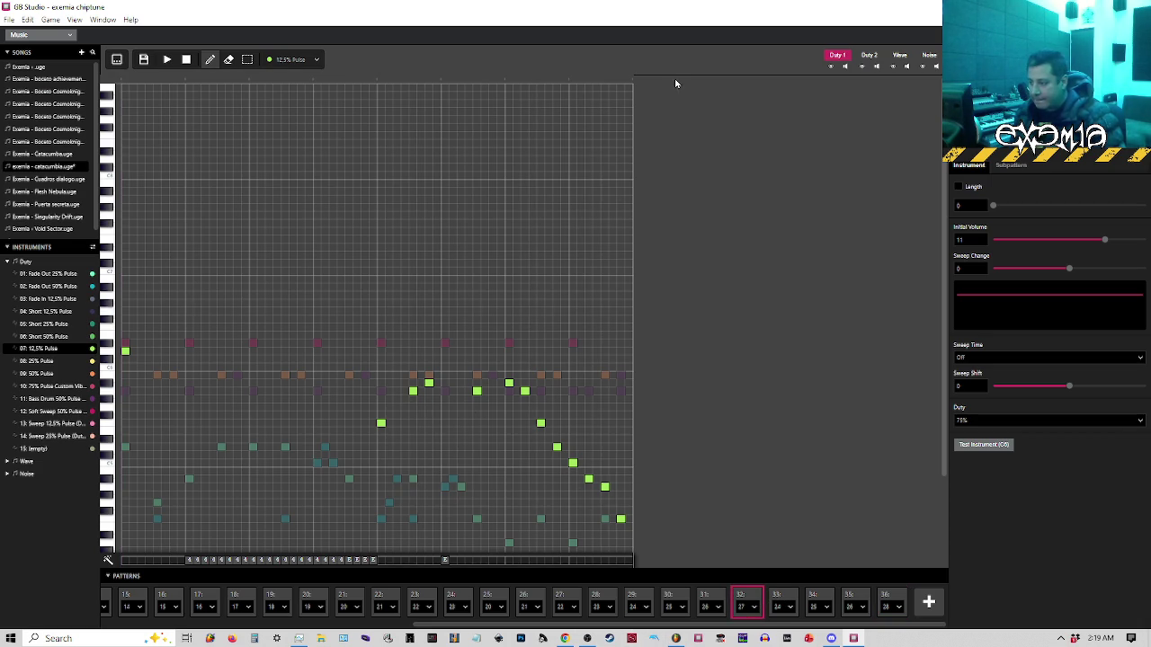
key("super+Down")
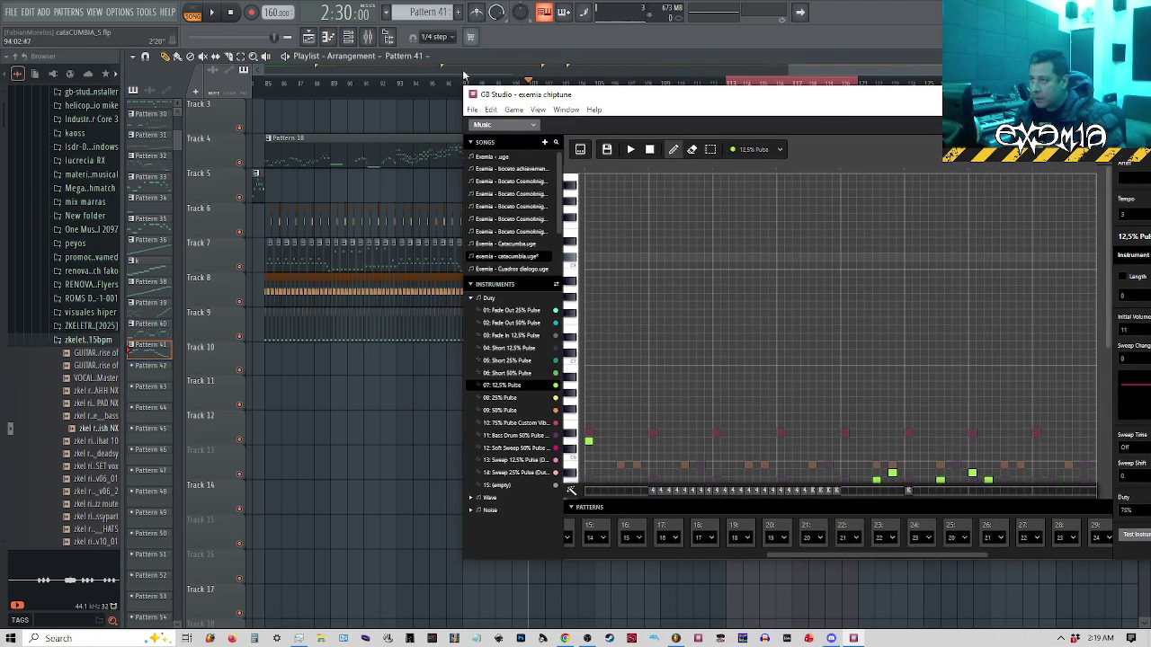
Play FL Studio's arrangement from bar 113, then bring GB Studio back full-screen
left_click(522, 66)
scroll(797, 90, "up", 3)
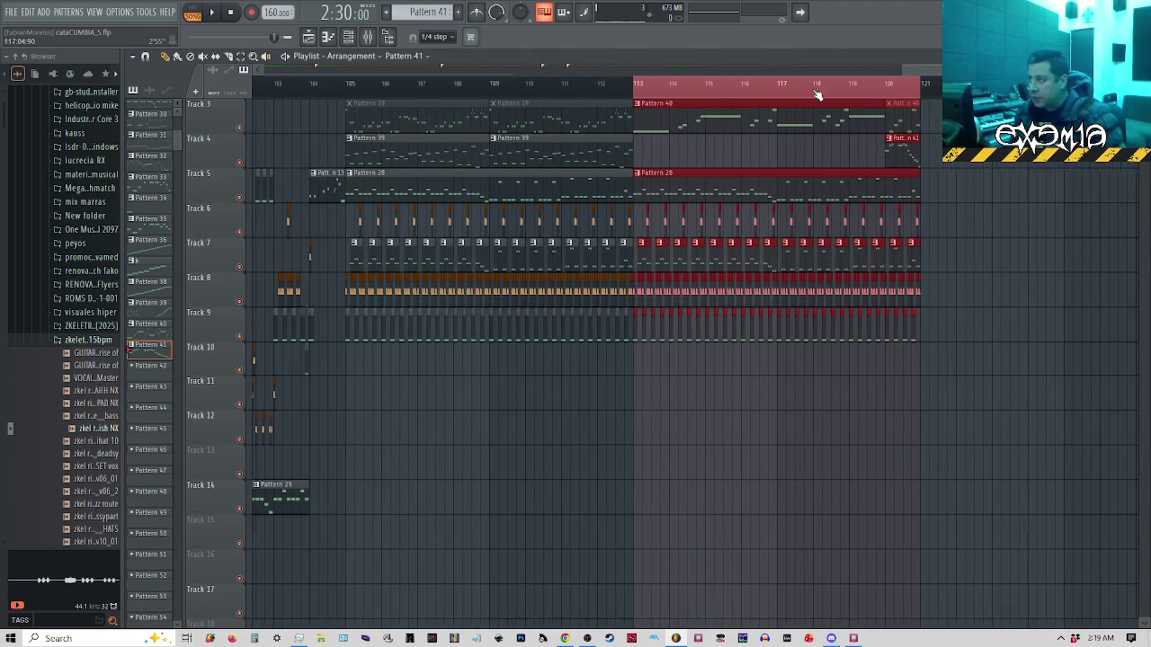
scroll(465, 98, "up", 3)
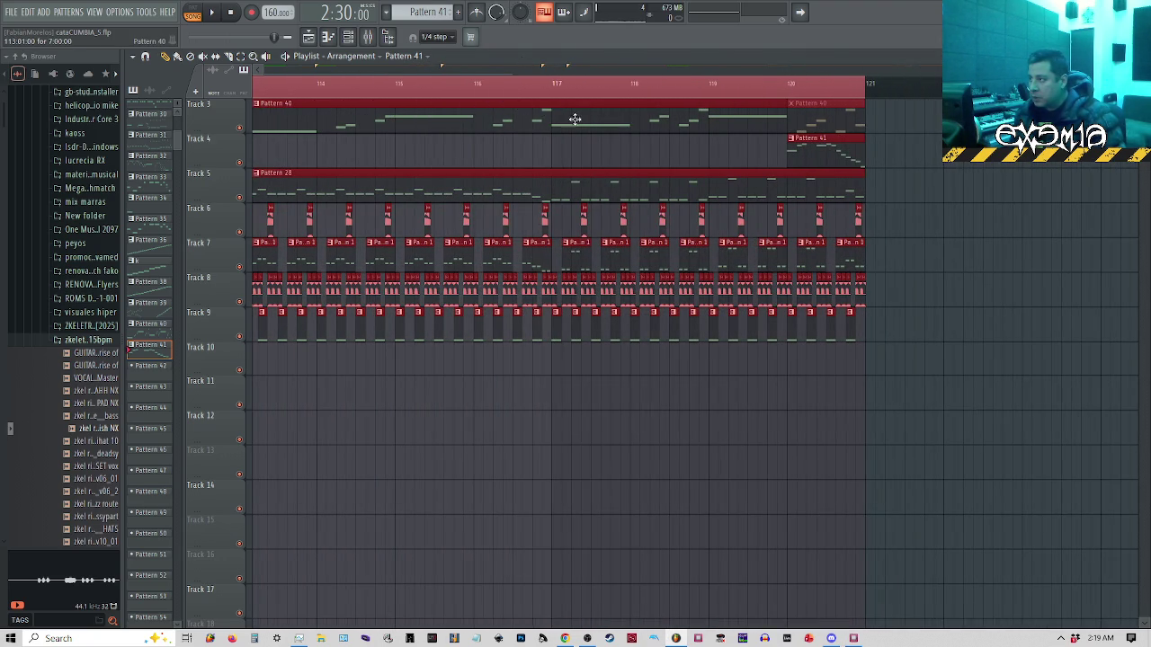
scroll(816, 126, "down", 2)
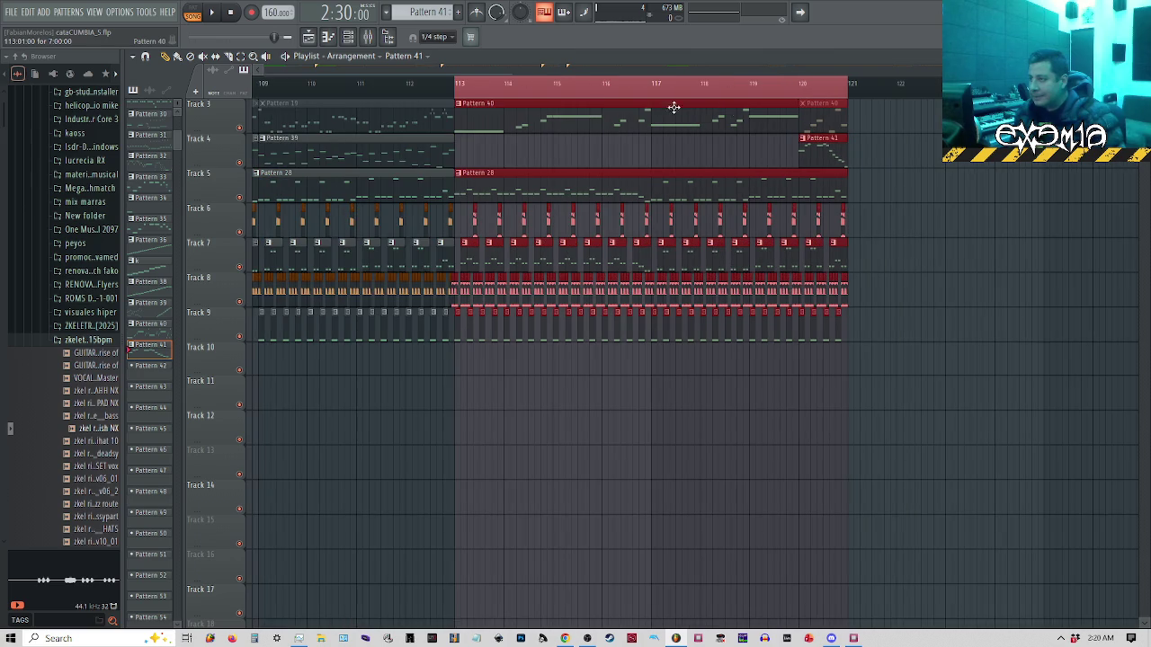
left_click(467, 83)
key("space")
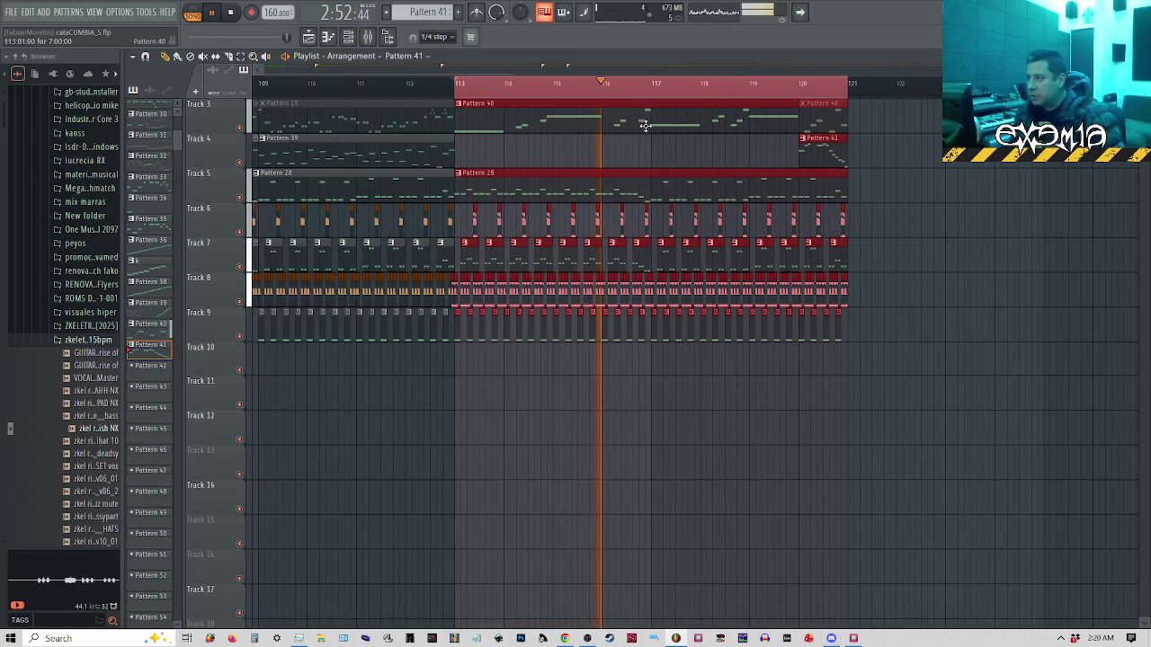
scroll(719, 359, "down", 3)
key("space")
left_click(853, 638)
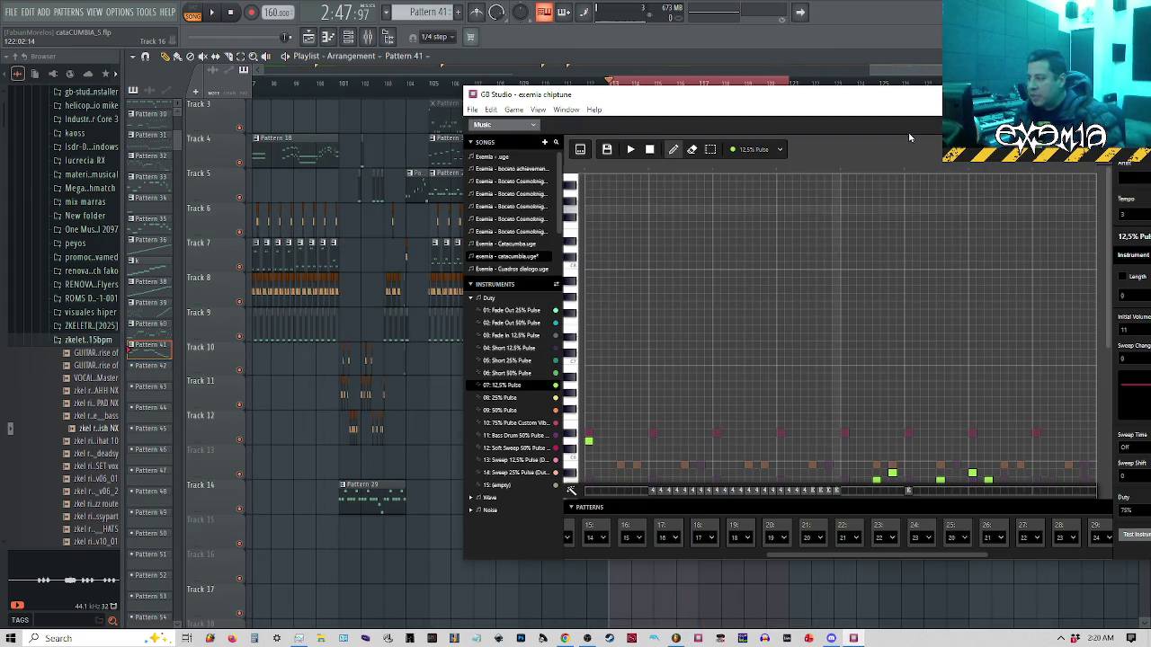
double_click(872, 99)
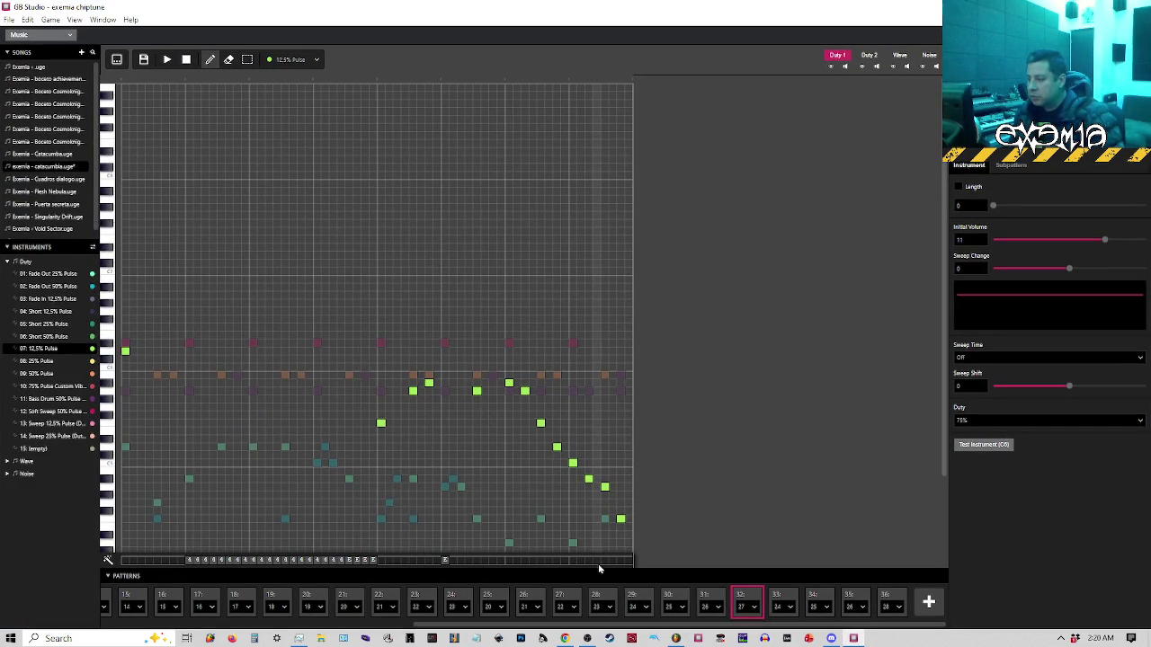
Open pattern 28 and shift or delete the first closing lead notes, then play the phrase
left_click(596, 598)
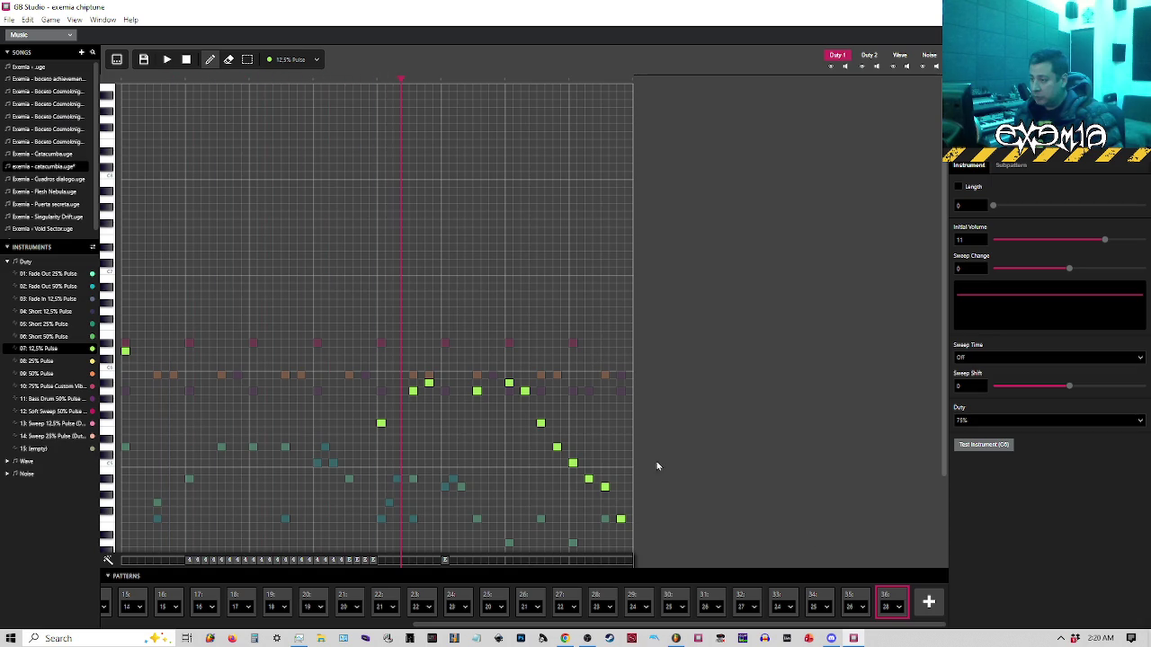
left_click(379, 84)
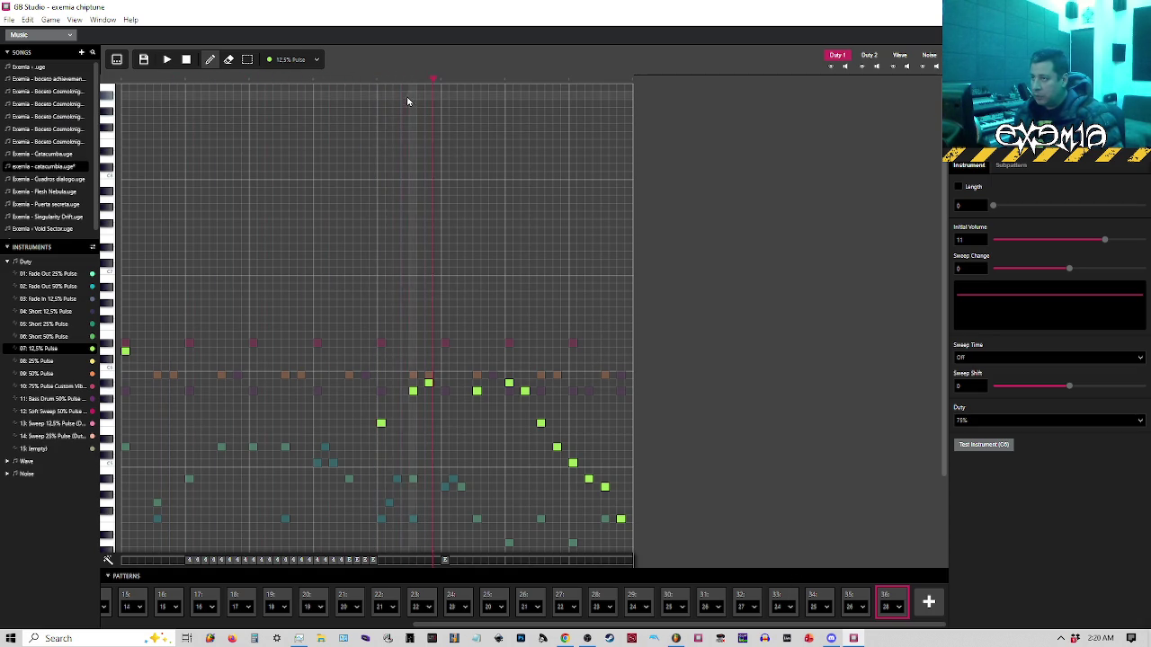
left_click_drag(430, 383, 441, 383)
left_click(441, 383)
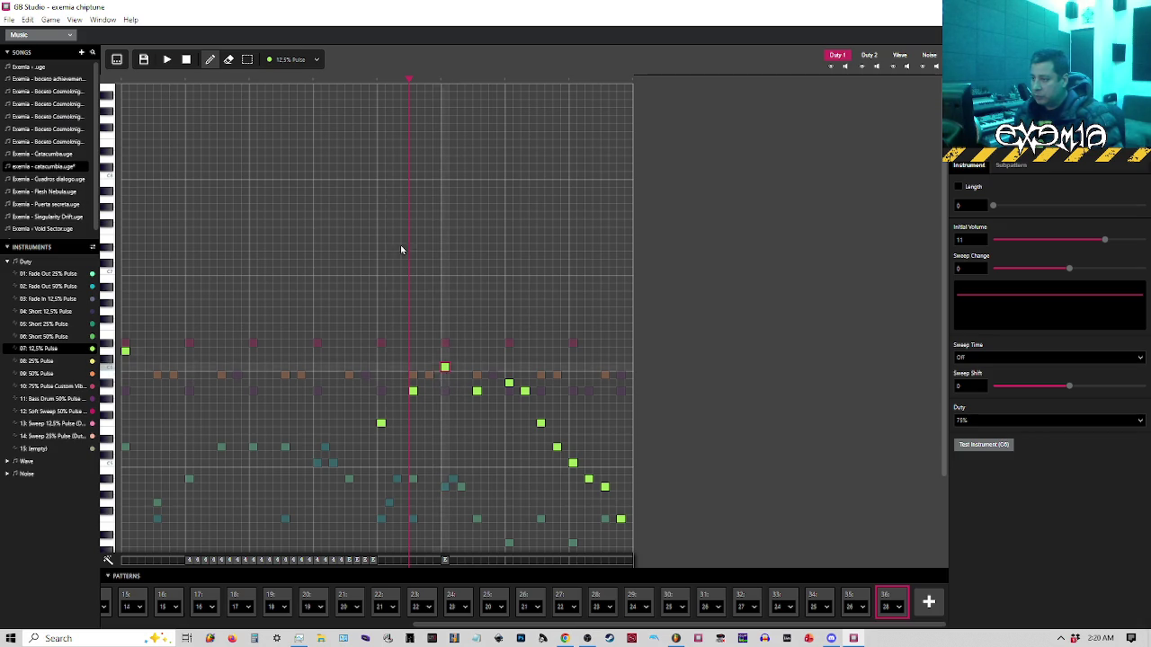
mouse_move(380, 84)
left_mouse_down()
mouse_move(477, 188)
mouse_move(474, 297)
left_mouse_up()
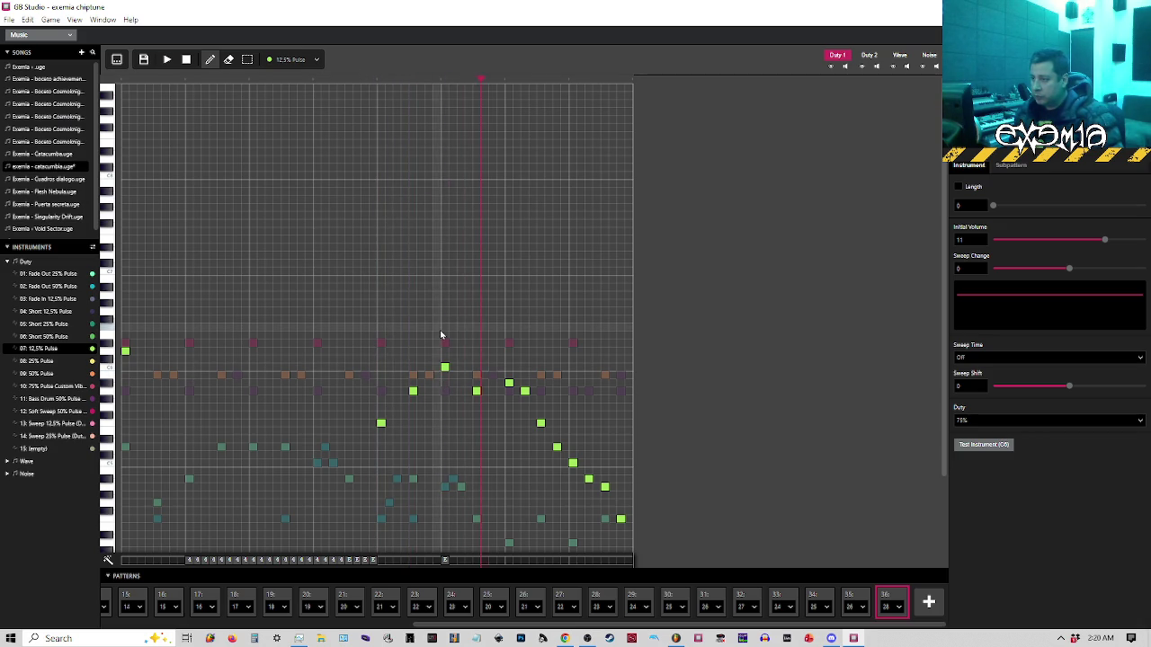
left_click(378, 80)
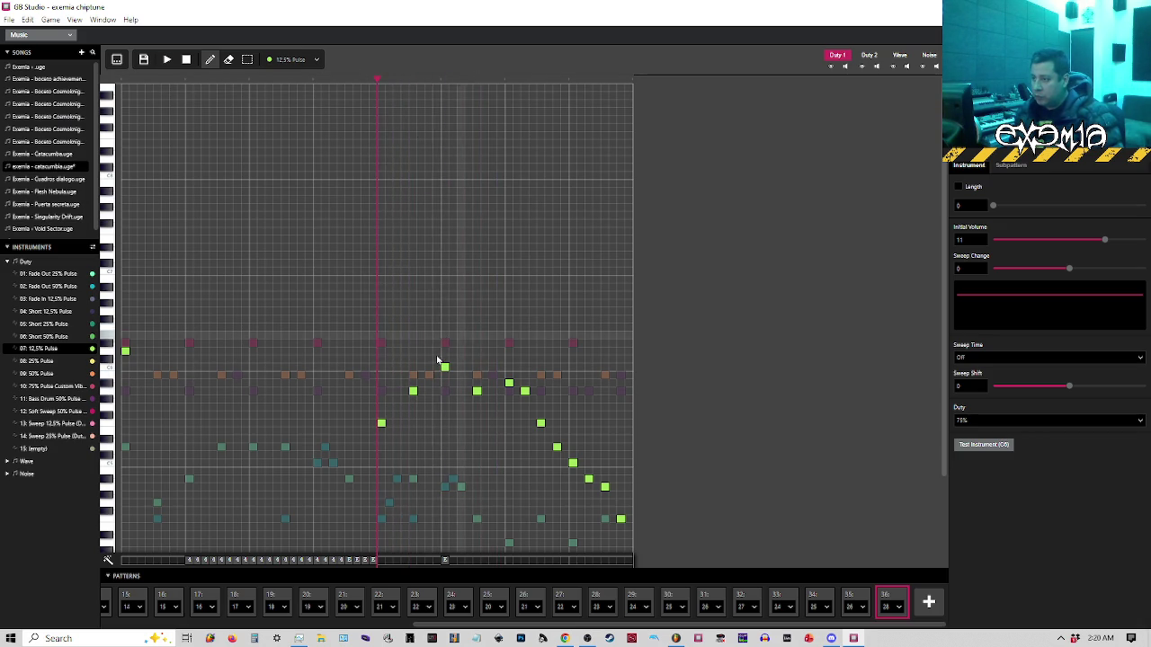
left_click_drag(413, 390, 429, 390)
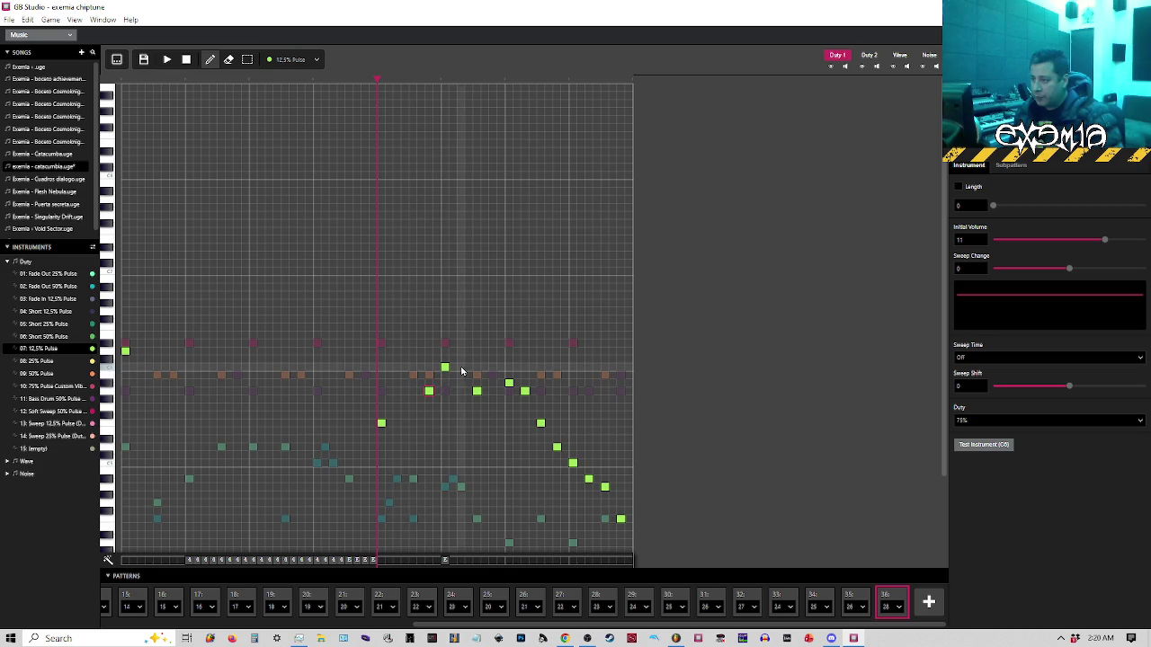
left_click(445, 367)
key("space")
Add a new lead note and reposition and lower the next one, replaying the phrase
key("space")
left_click(477, 383)
left_click(386, 81)
key("space")
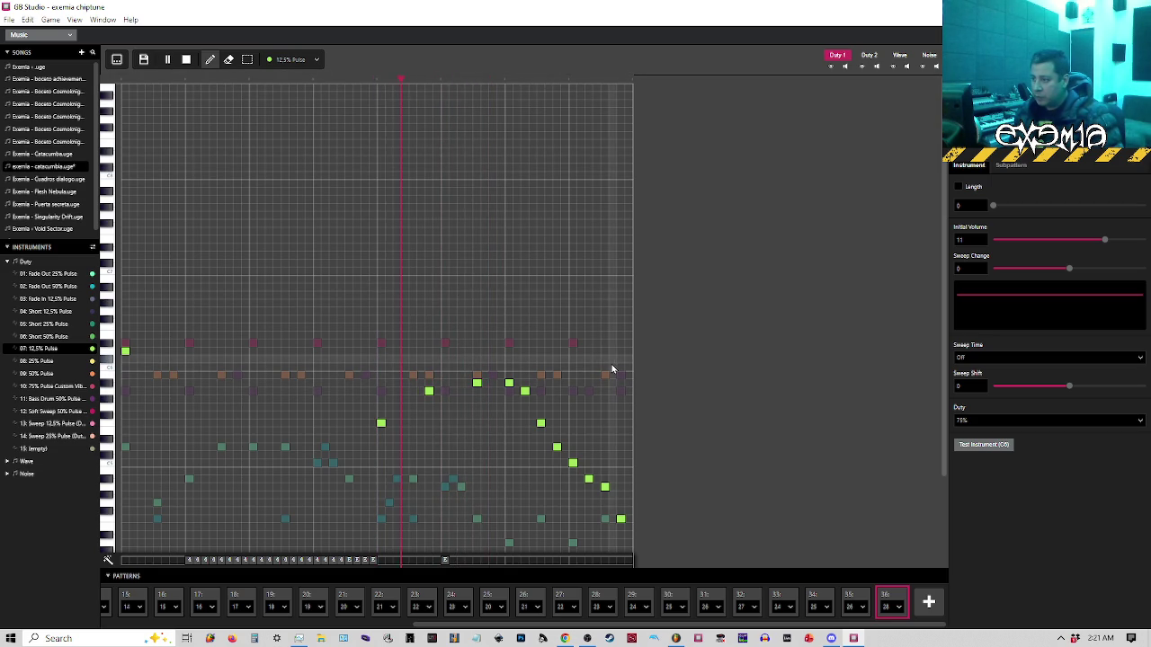
key("space")
left_click_drag(508, 385, 525, 392)
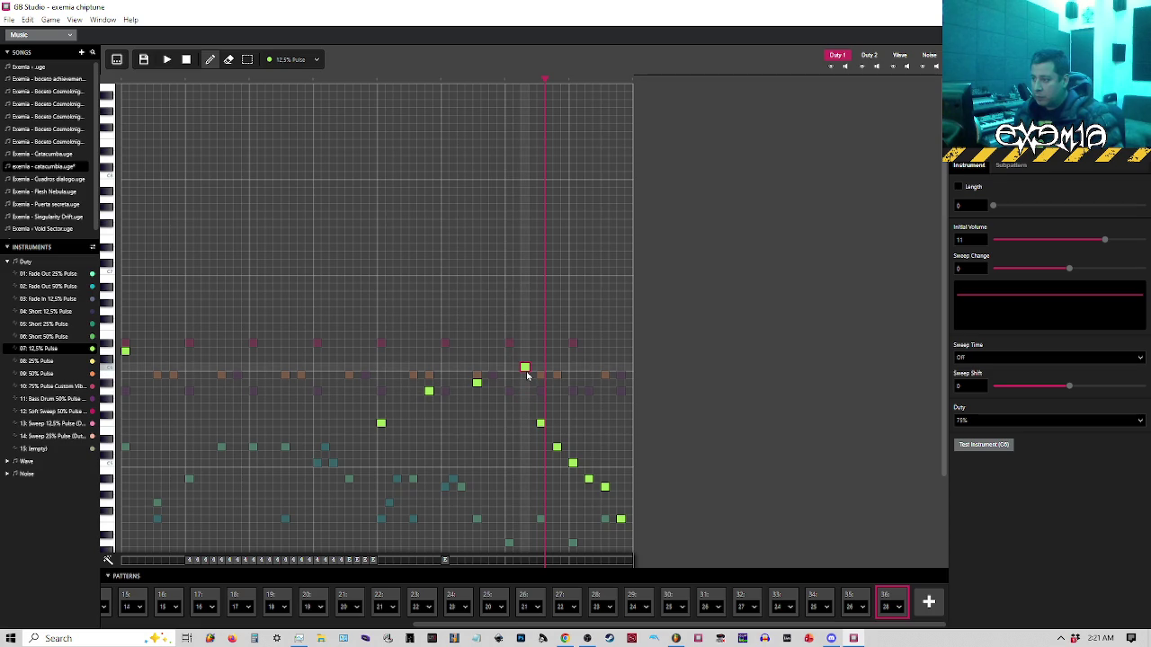
left_click_drag(525, 384, 525, 384)
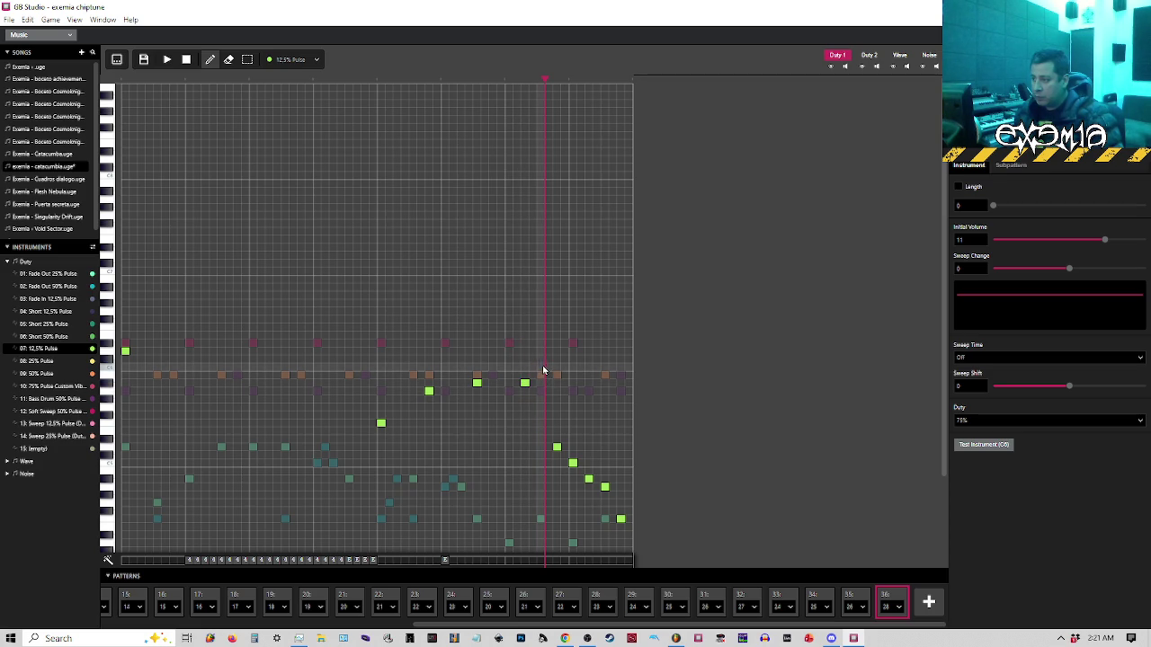
left_click(381, 80)
key("space")
key("space")
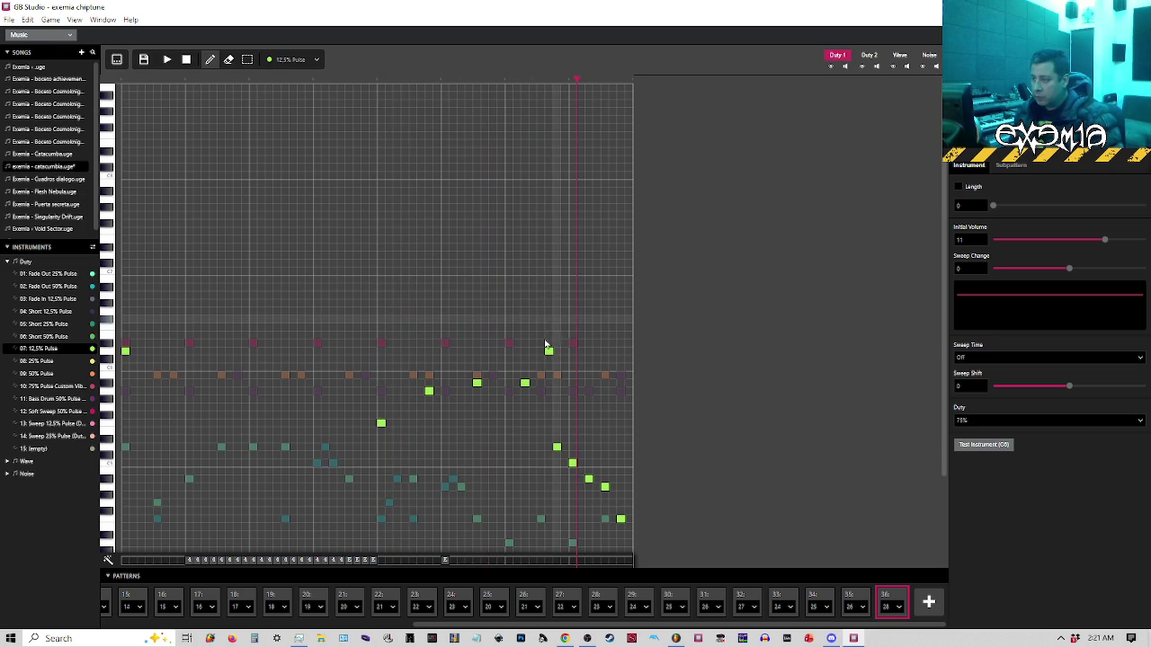
left_click(376, 81)
key("space")
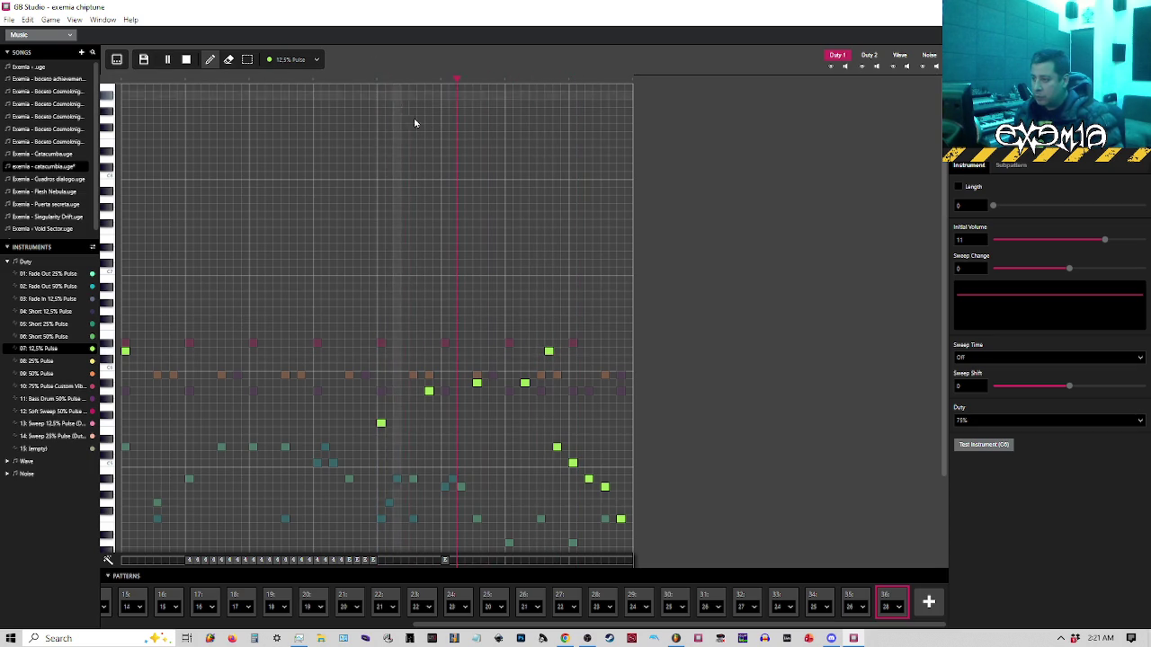
key("space")
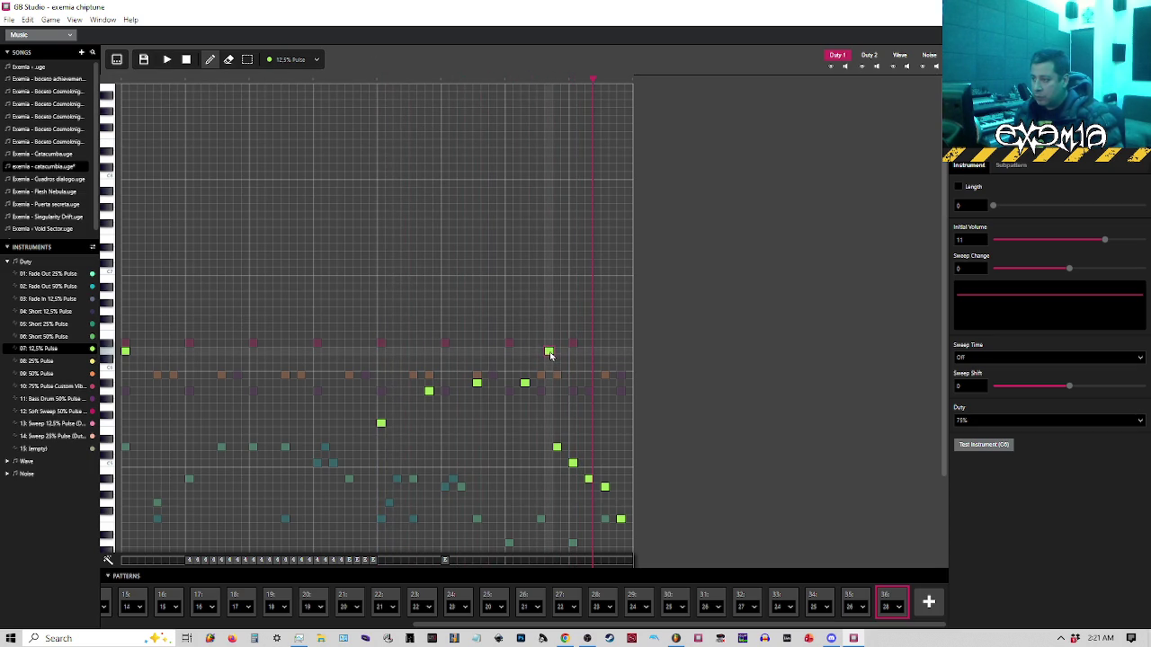
Add higher and lower lead notes and remove one to form a stepped run, then play it
left_click(525, 352)
mouse_move(548, 351)
left_mouse_down()
mouse_move(565, 447)
mouse_move(557, 386)
mouse_move(540, 368)
left_mouse_up()
left_click(557, 384)
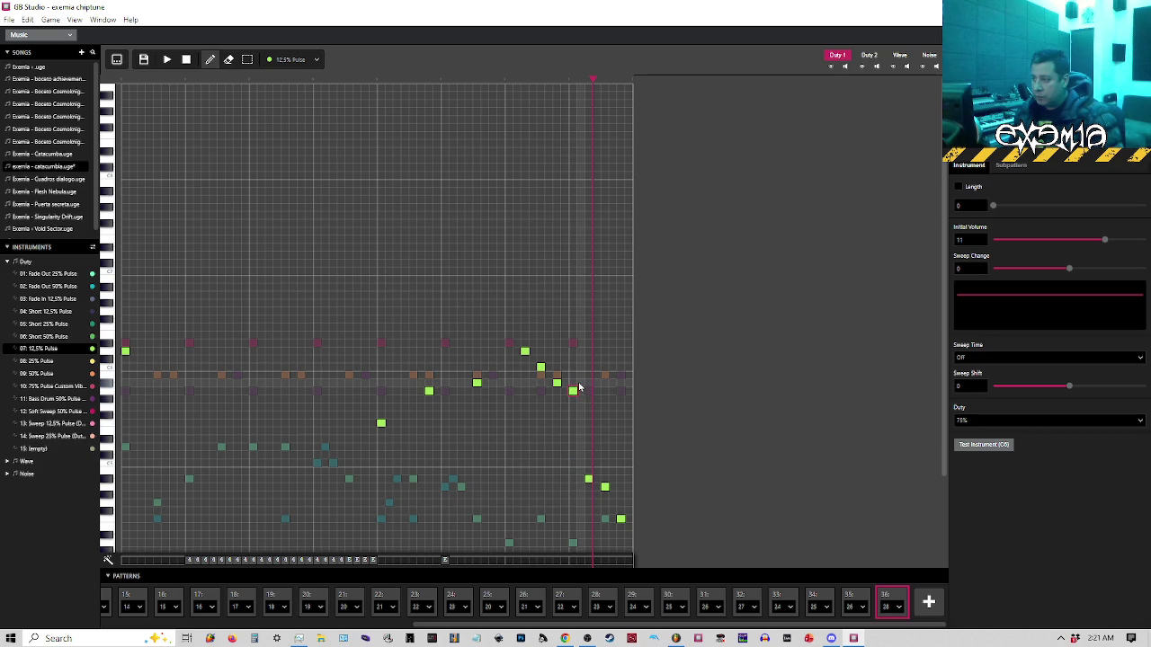
left_click(589, 384)
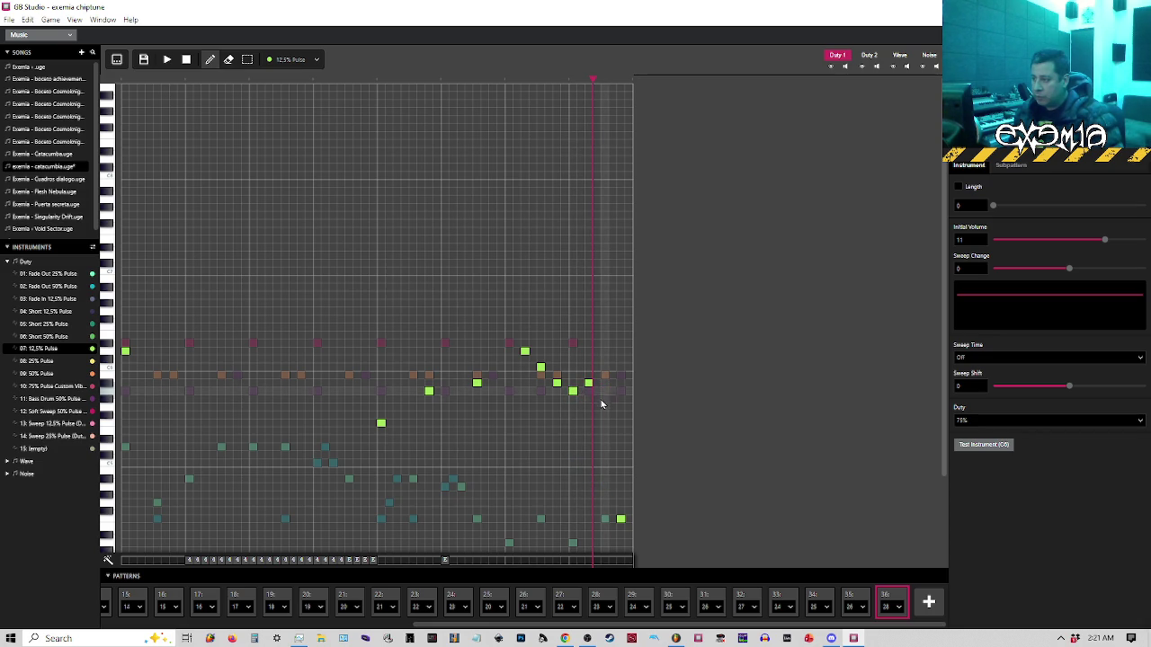
left_click(605, 392)
left_click(602, 422)
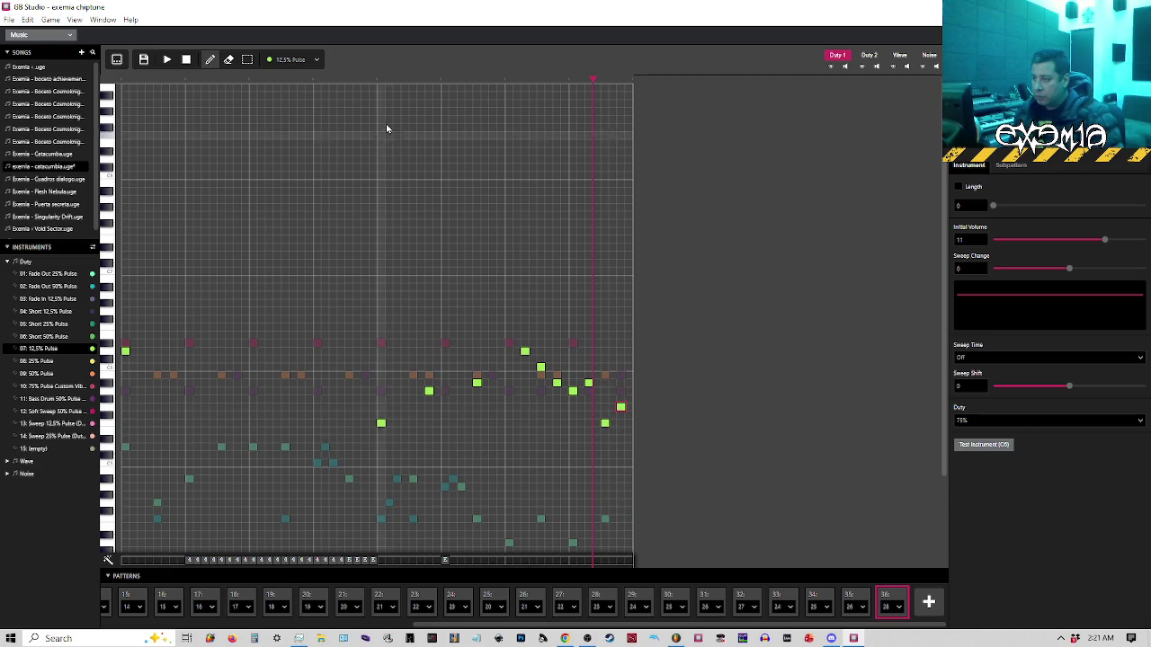
left_click(379, 84)
key("space")
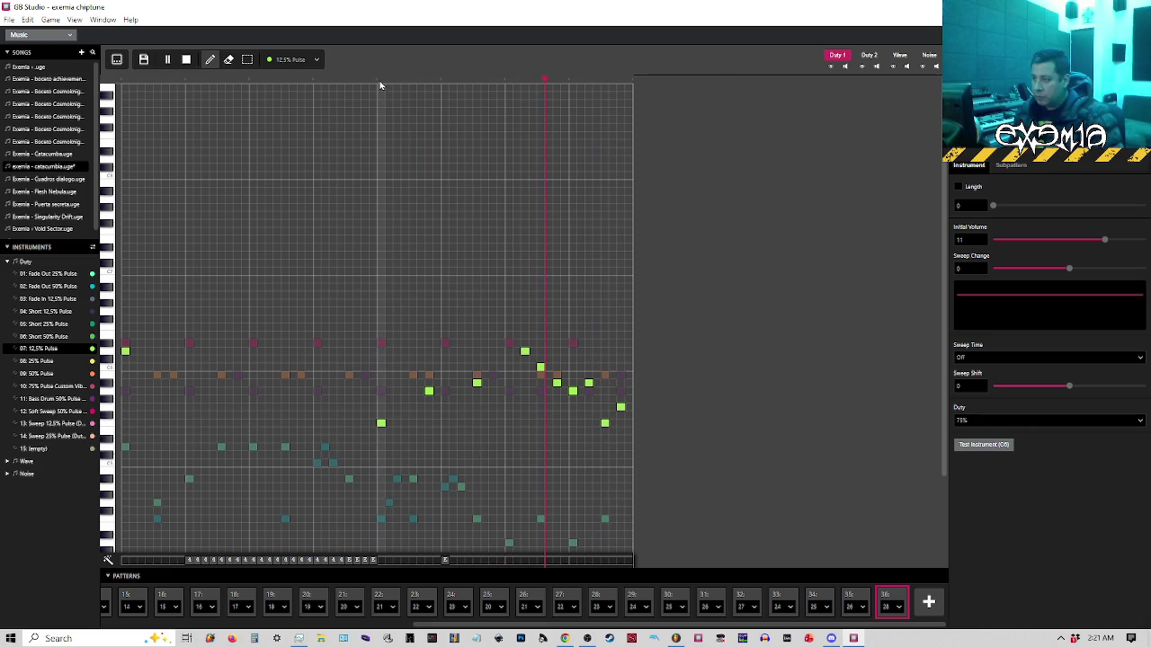
left_click(507, 81)
key("space")
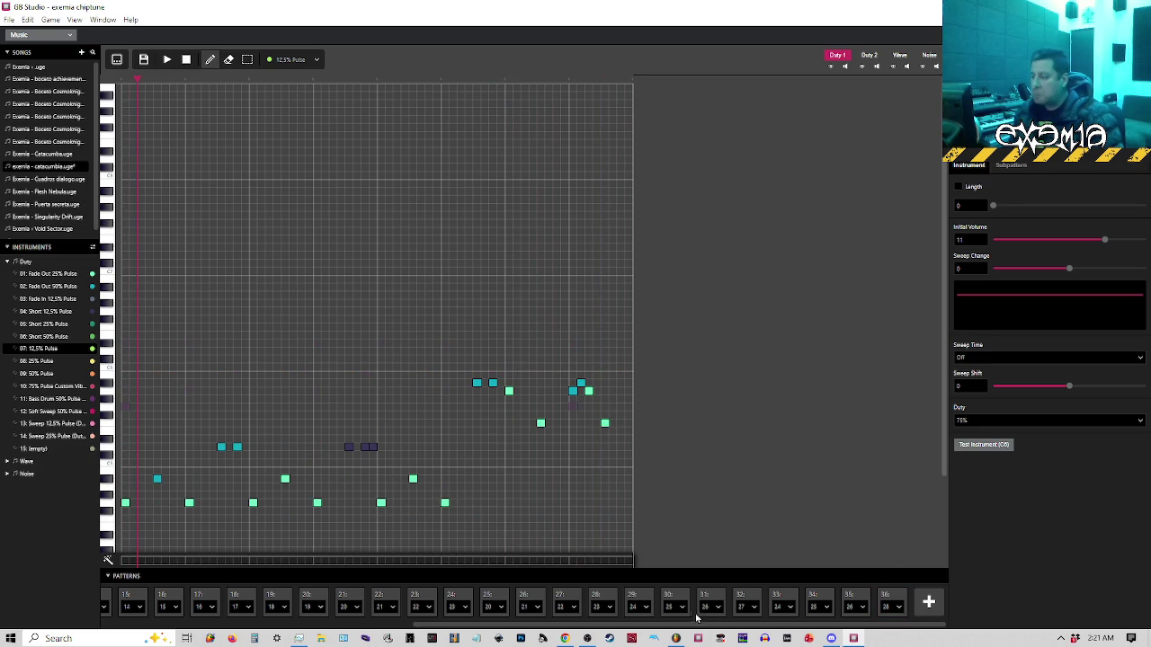
Compare the edited pattern with the following pattern's notes during playback
left_click(885, 601)
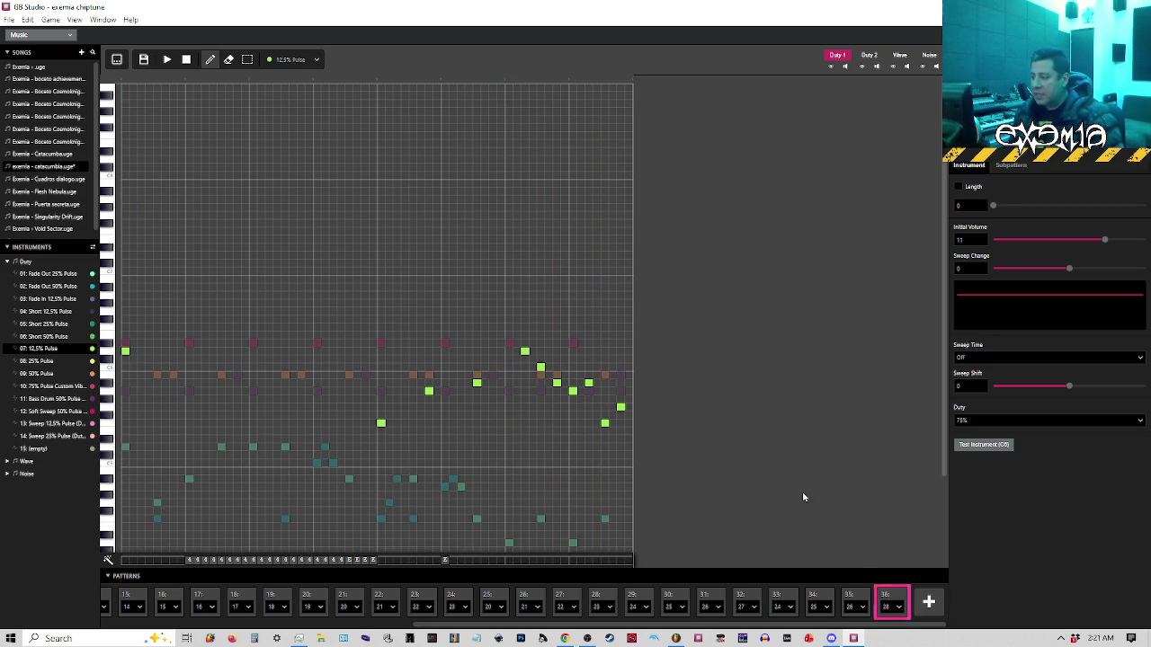
left_click(371, 81)
key("space")
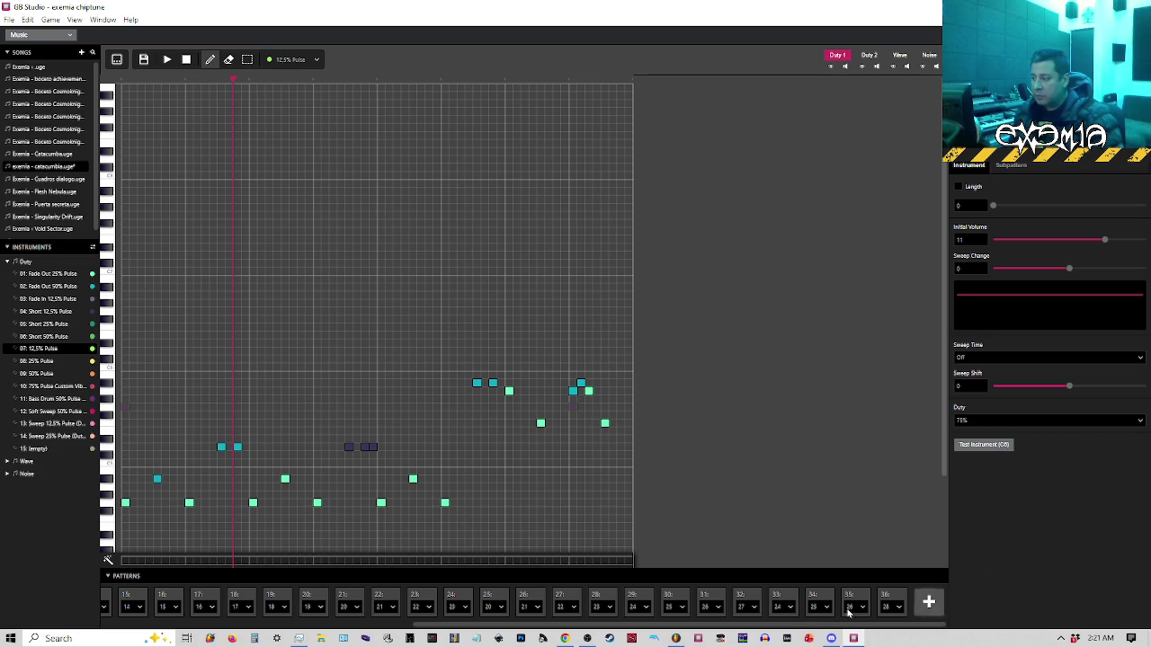
left_click(893, 601)
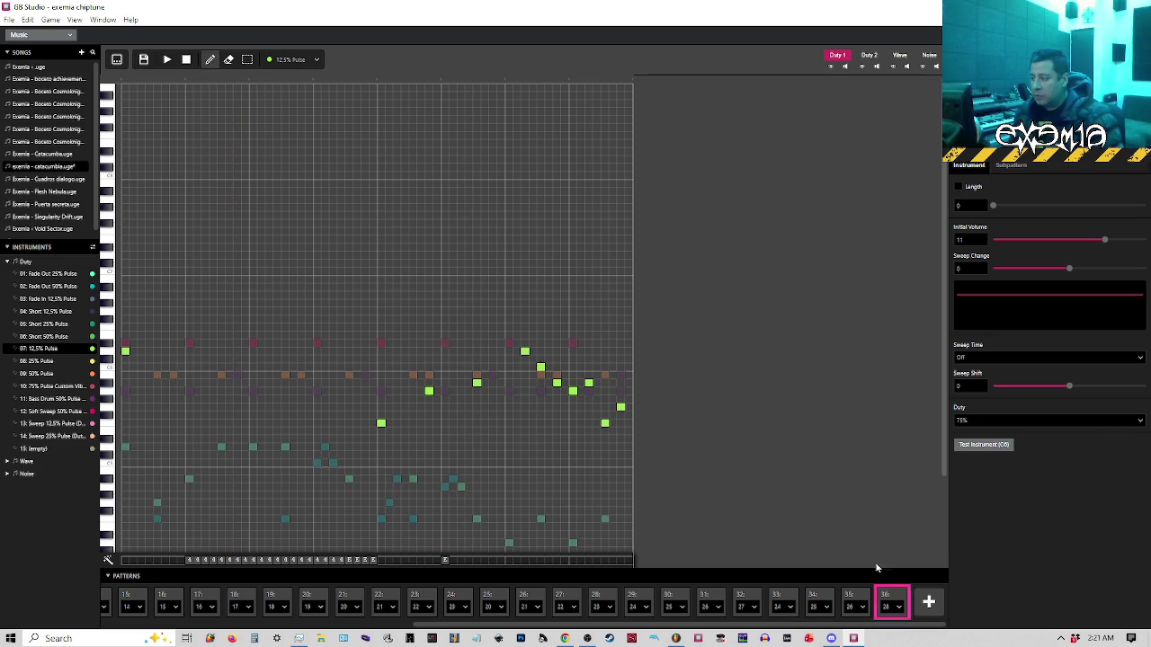
left_click(504, 80)
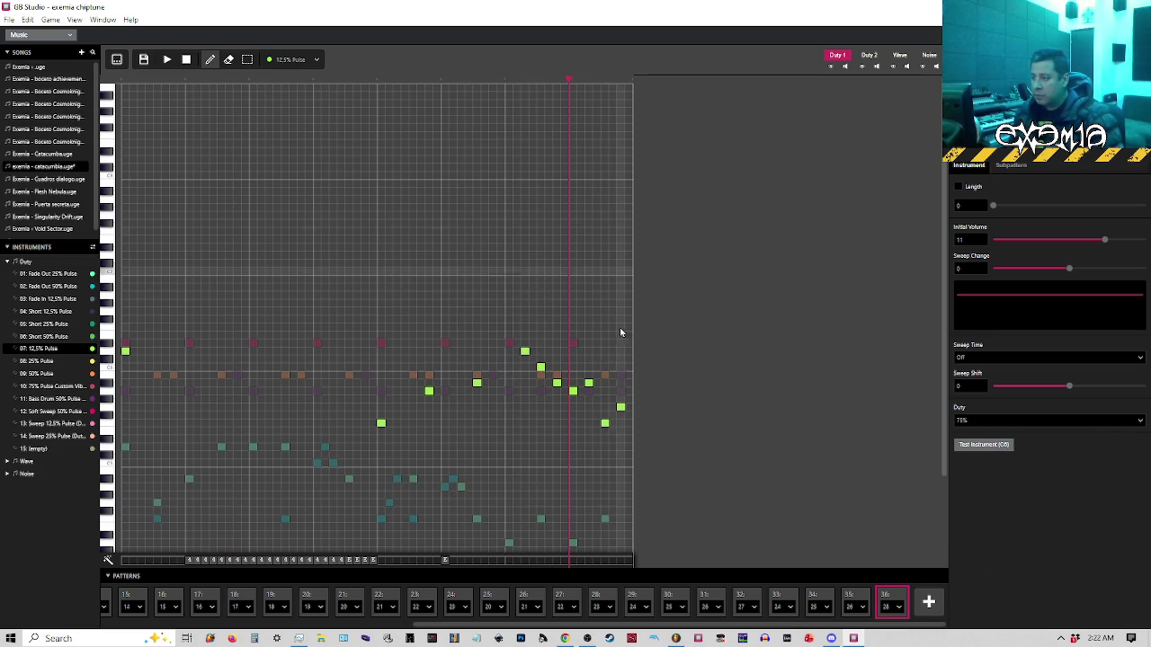
Add a final lead note near the pattern end, adjust its pitch, and play the pattern
left_click(604, 407)
left_click_drag(621, 406, 620, 423)
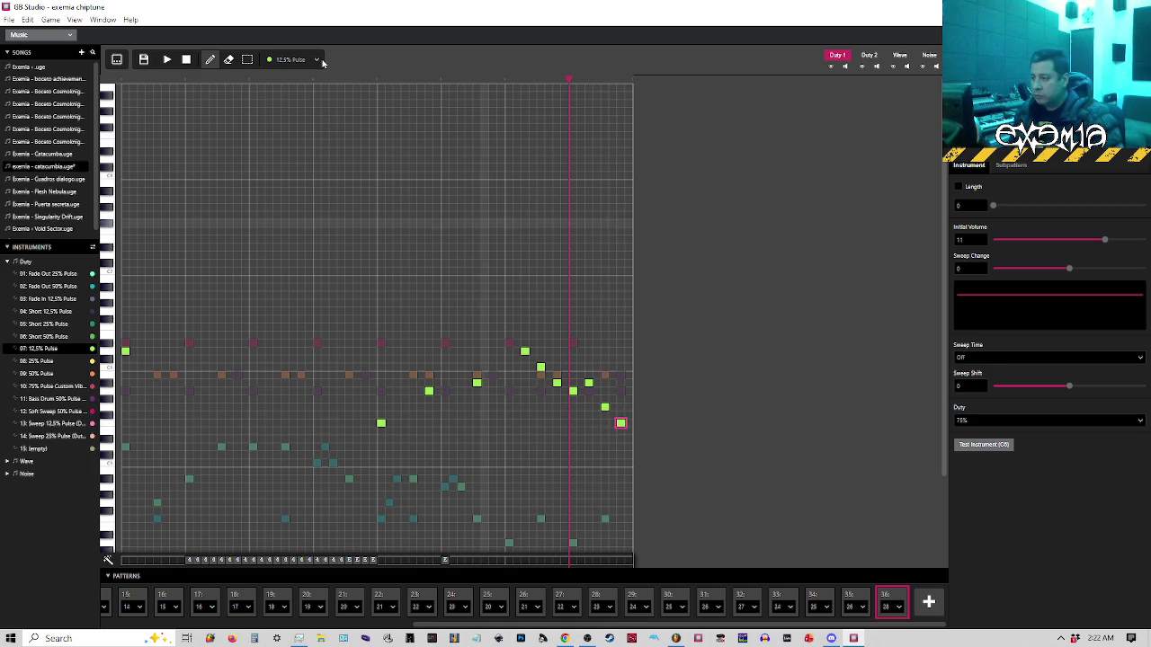
left_click(376, 81)
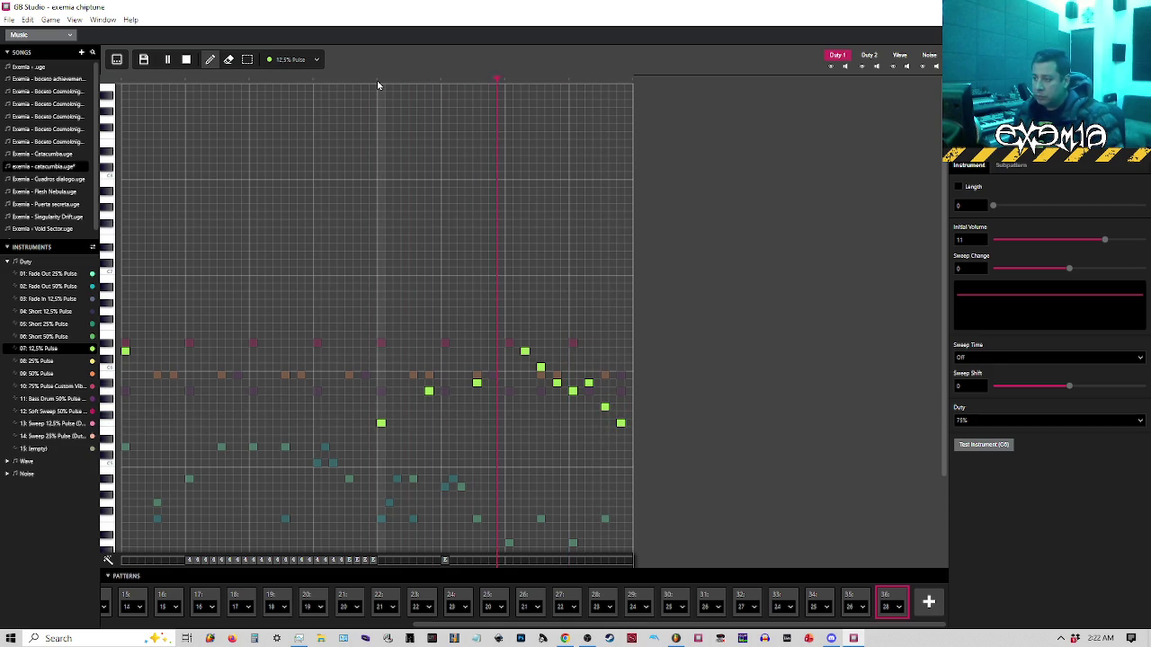
left_click(893, 598)
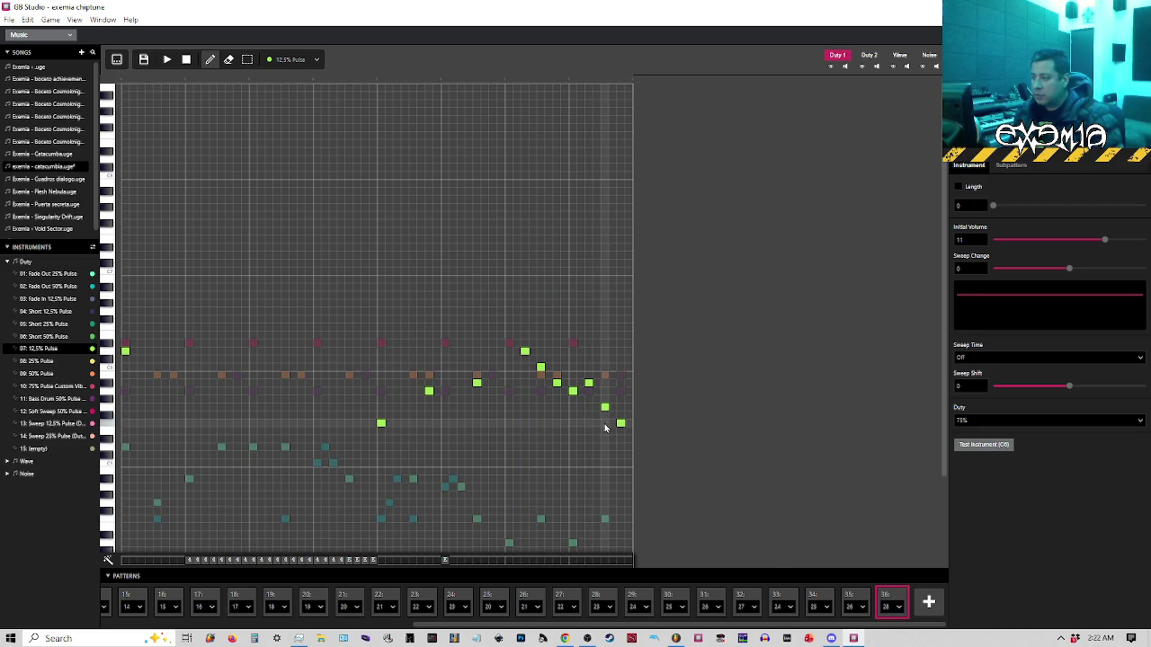
left_click_drag(618, 414, 618, 406)
key("space")
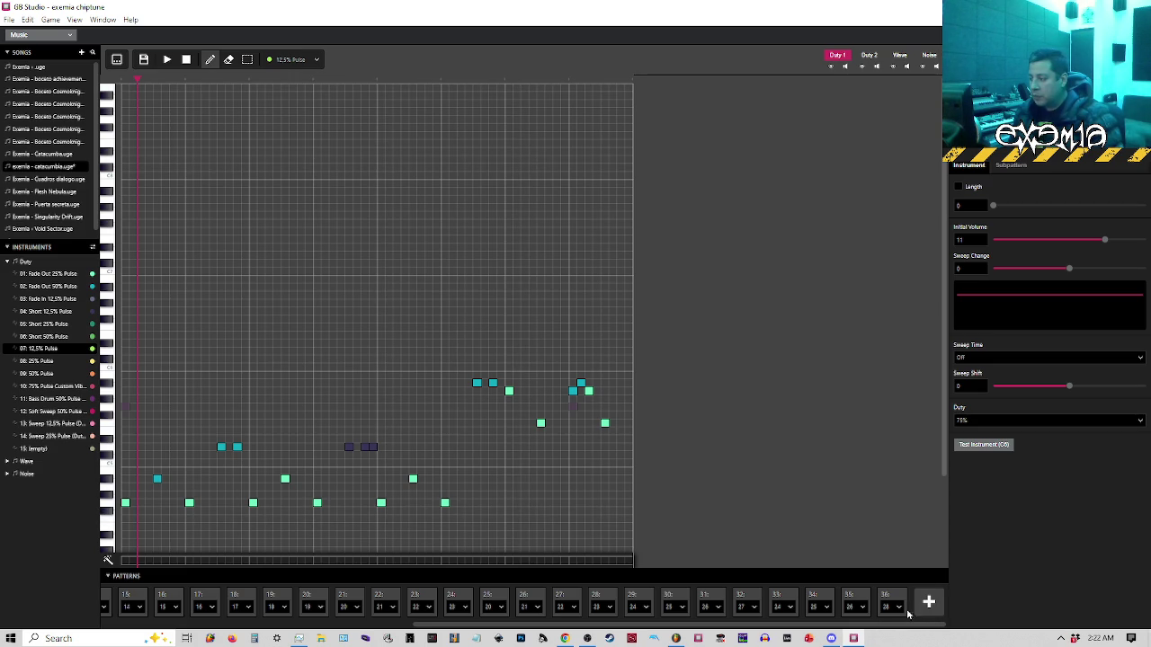
left_click(892, 601)
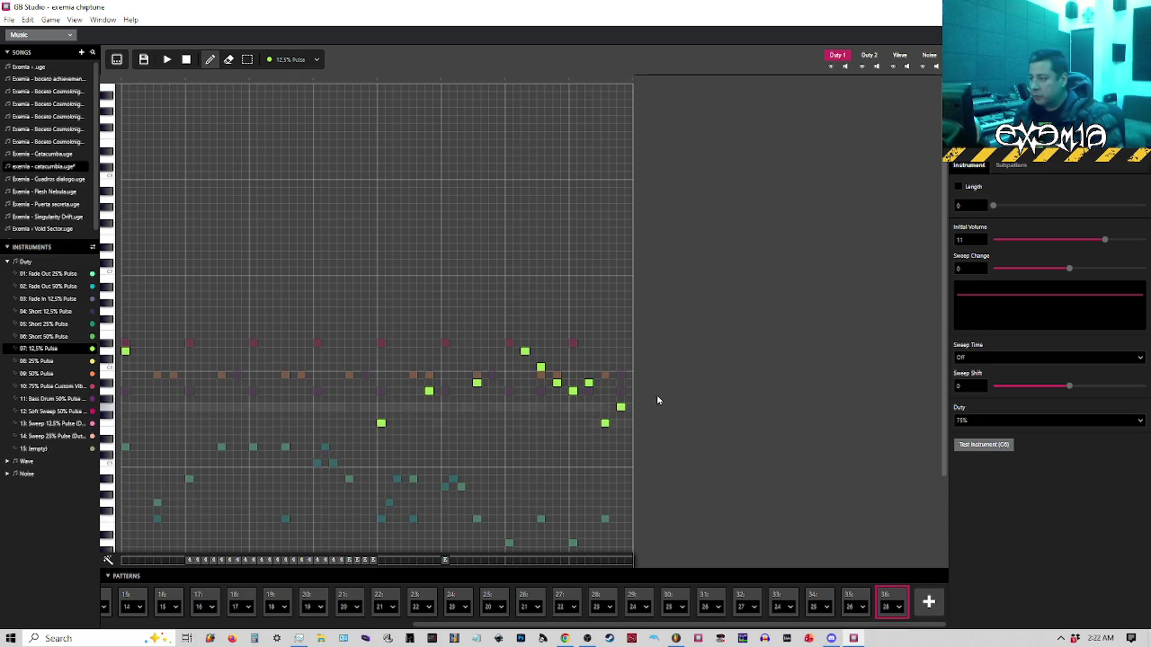
Pick the Fade Out 50% Pulse instrument and recolor two lead notes with it
left_click(276, 59)
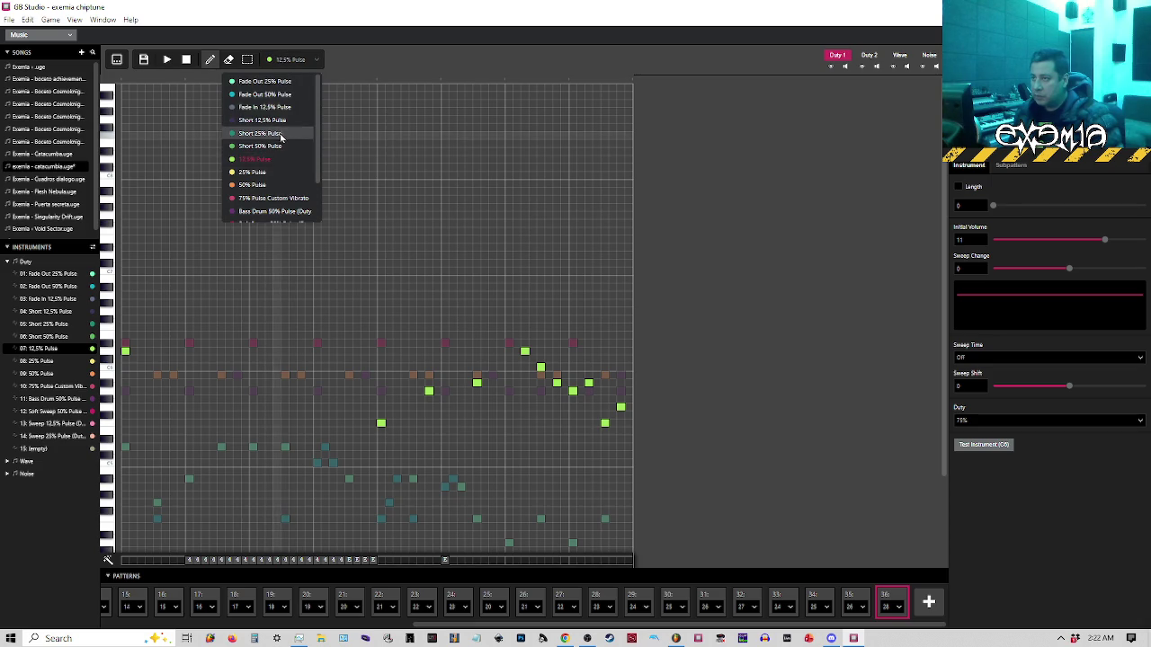
left_click(279, 94)
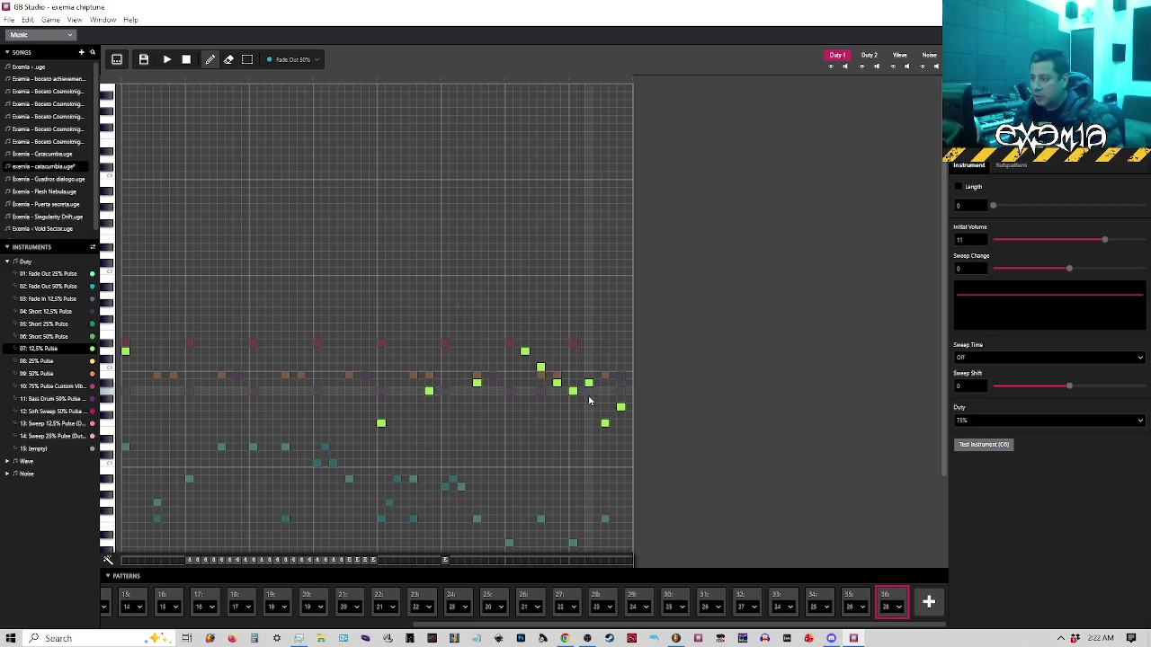
left_click(572, 393)
left_click(588, 384)
key("space")
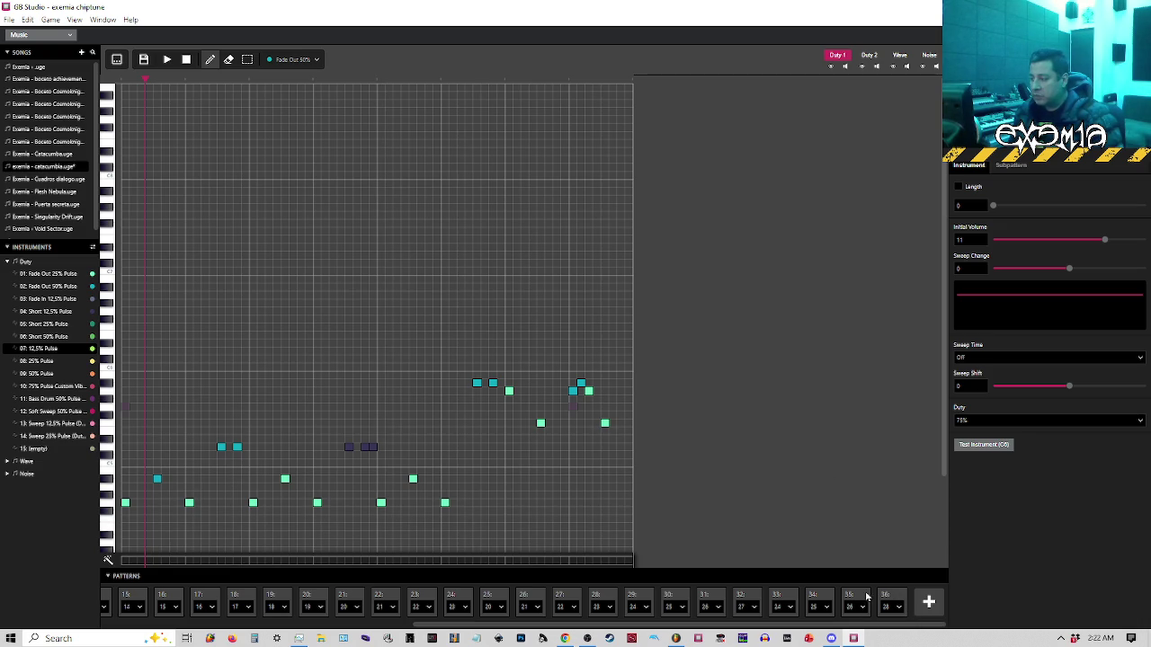
Recolor a lead note in slot 32's pattern with Fade Out 50% and audition from mid-pattern
left_click(760, 597)
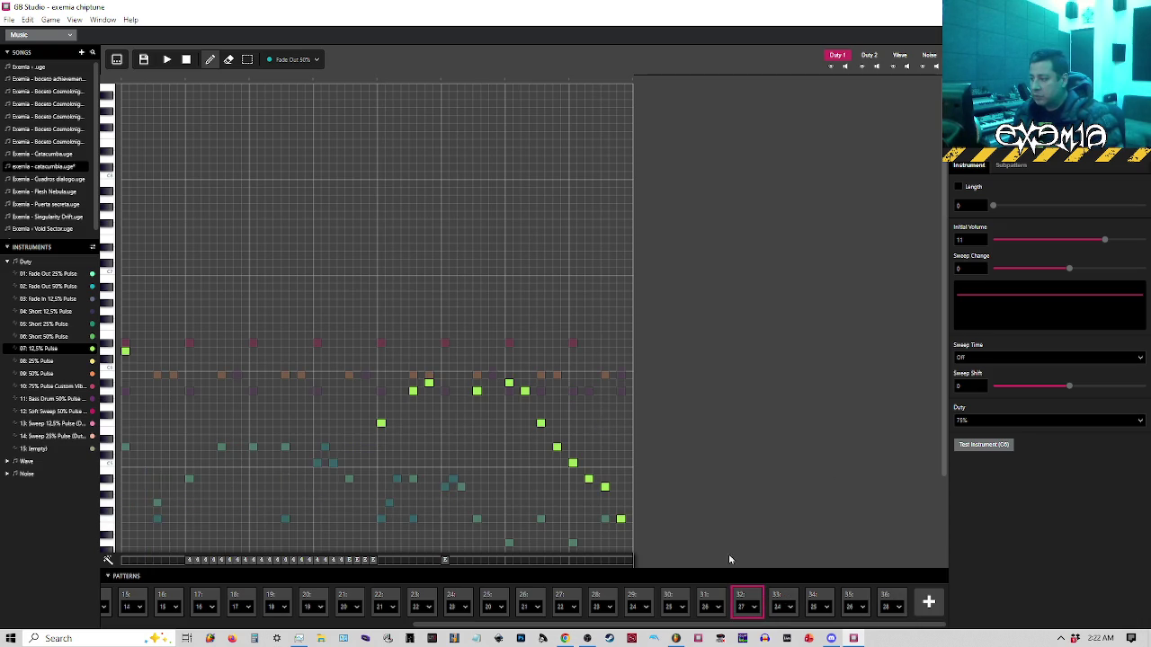
left_click(605, 487)
left_click(379, 83)
key("space")
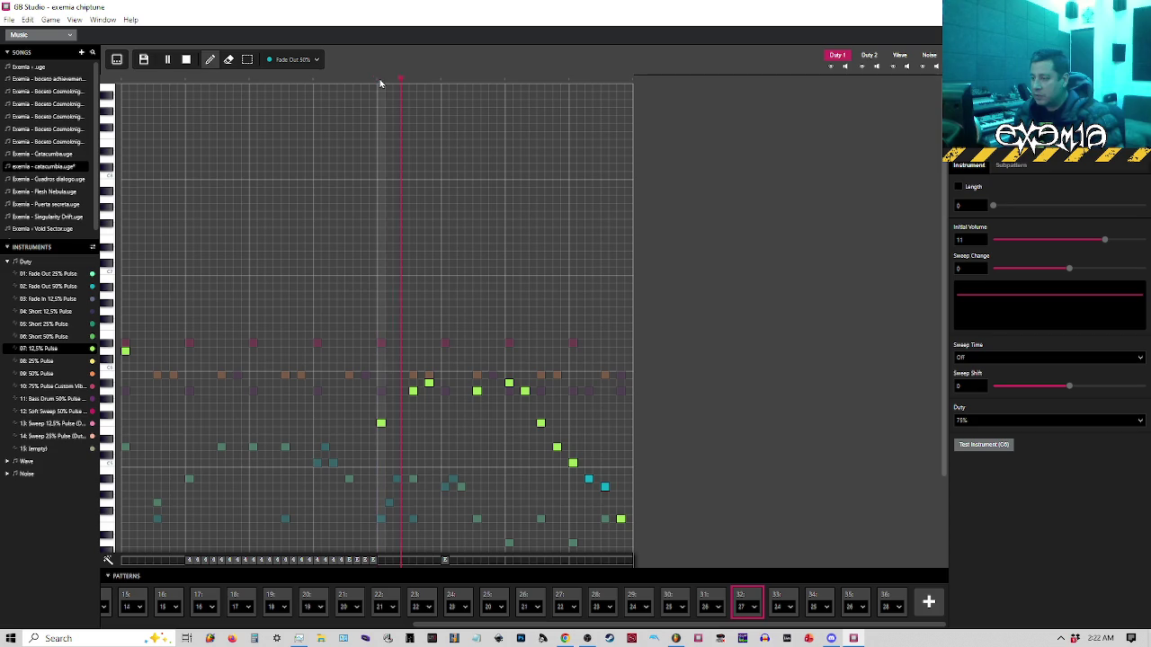
key("space")
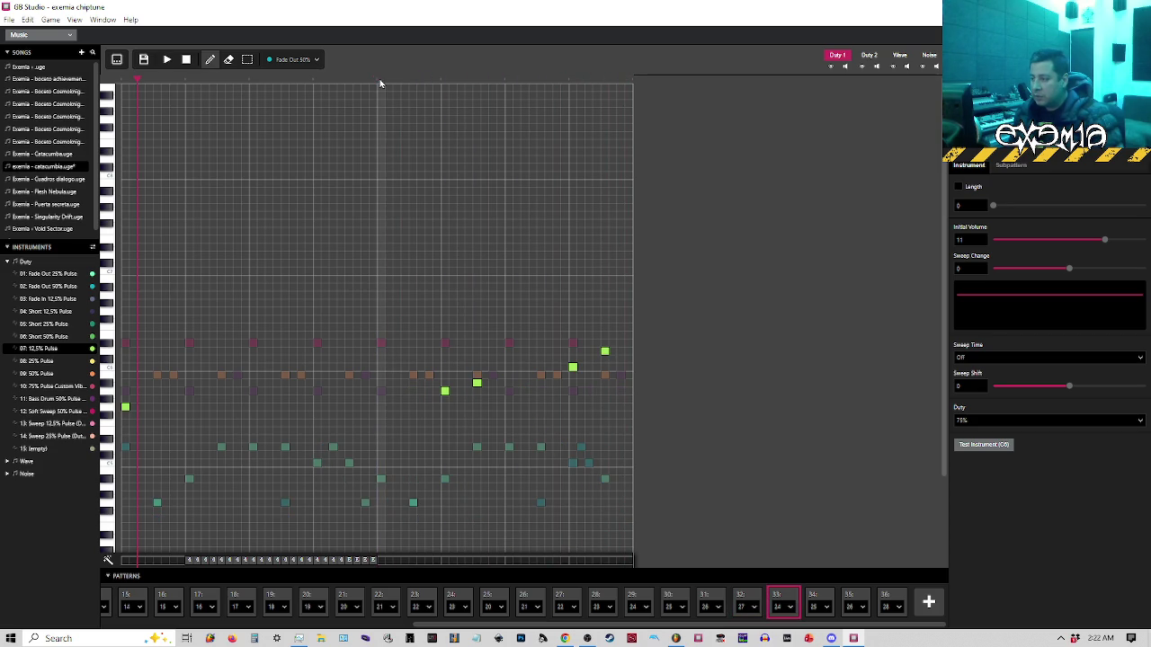
left_click(747, 598)
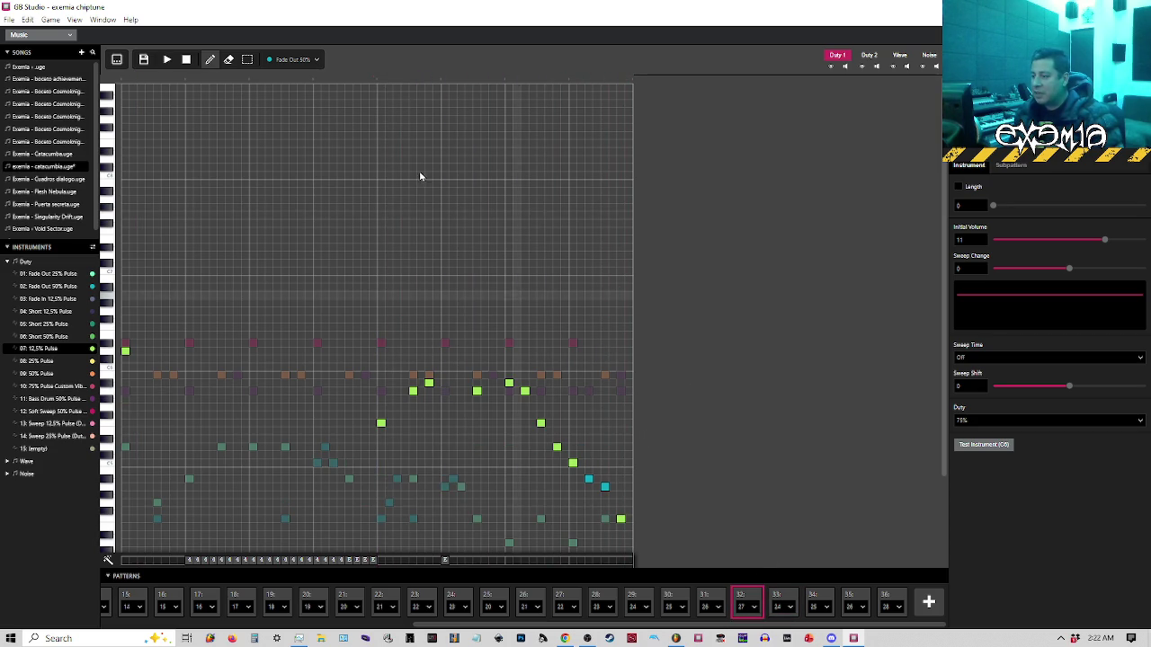
left_click(380, 83)
key("space")
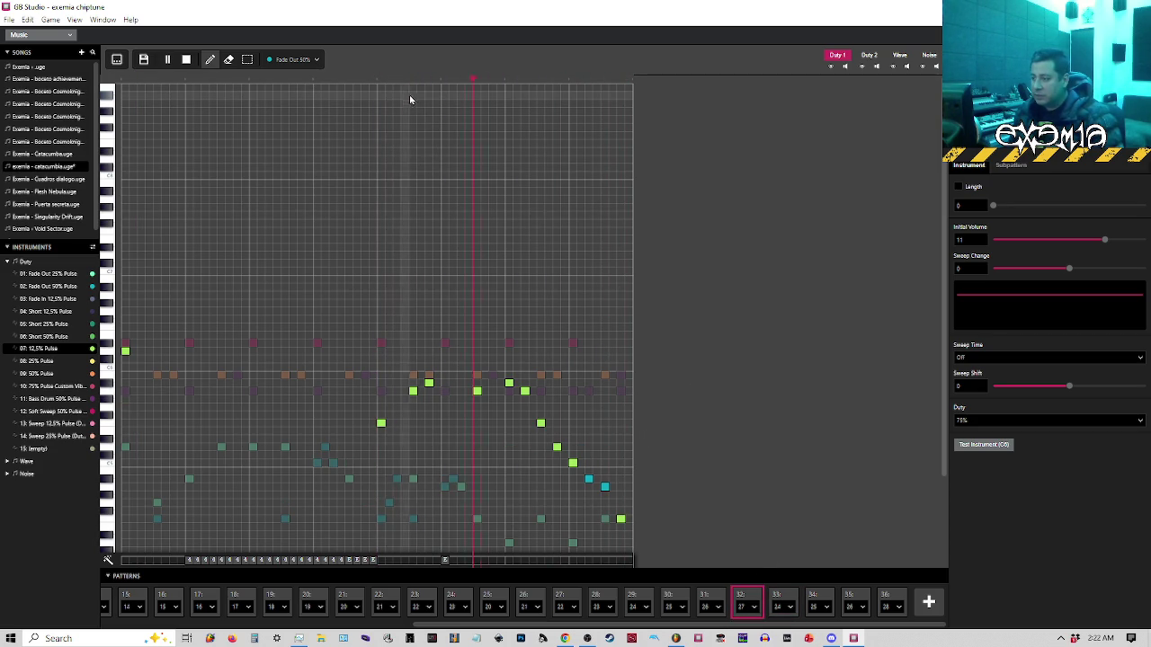
key("space")
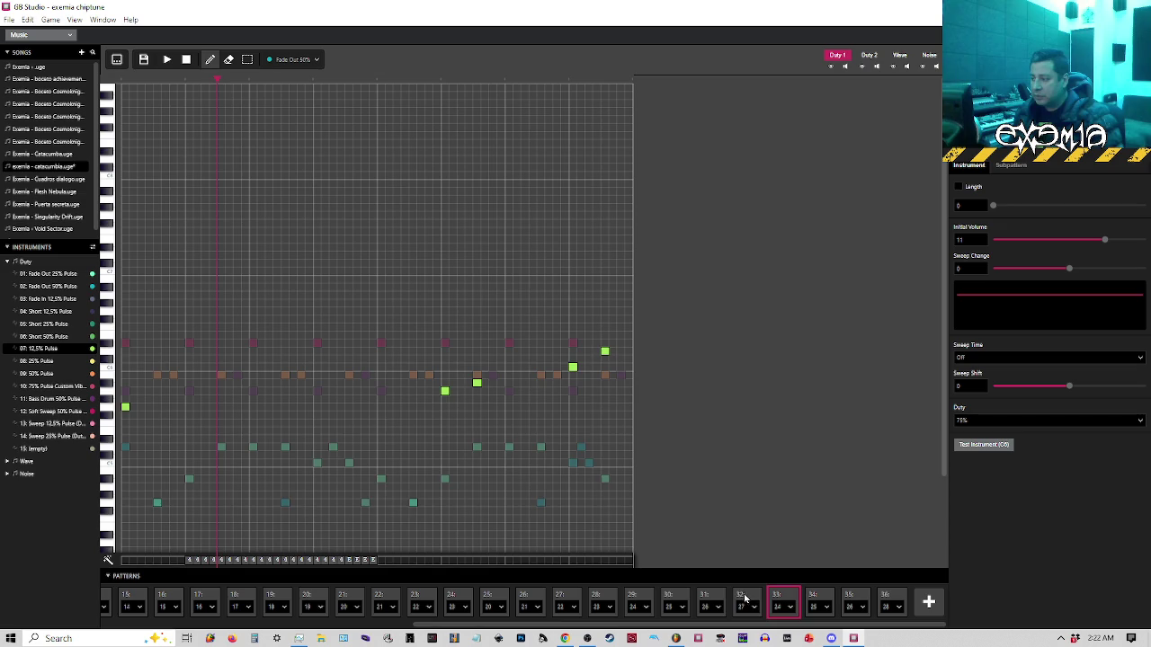
left_click(745, 598)
Try another fade-out note, revert it, then recolor two melody notes and replay
left_click(412, 390)
left_click(379, 83)
key("space")
left_click(378, 85)
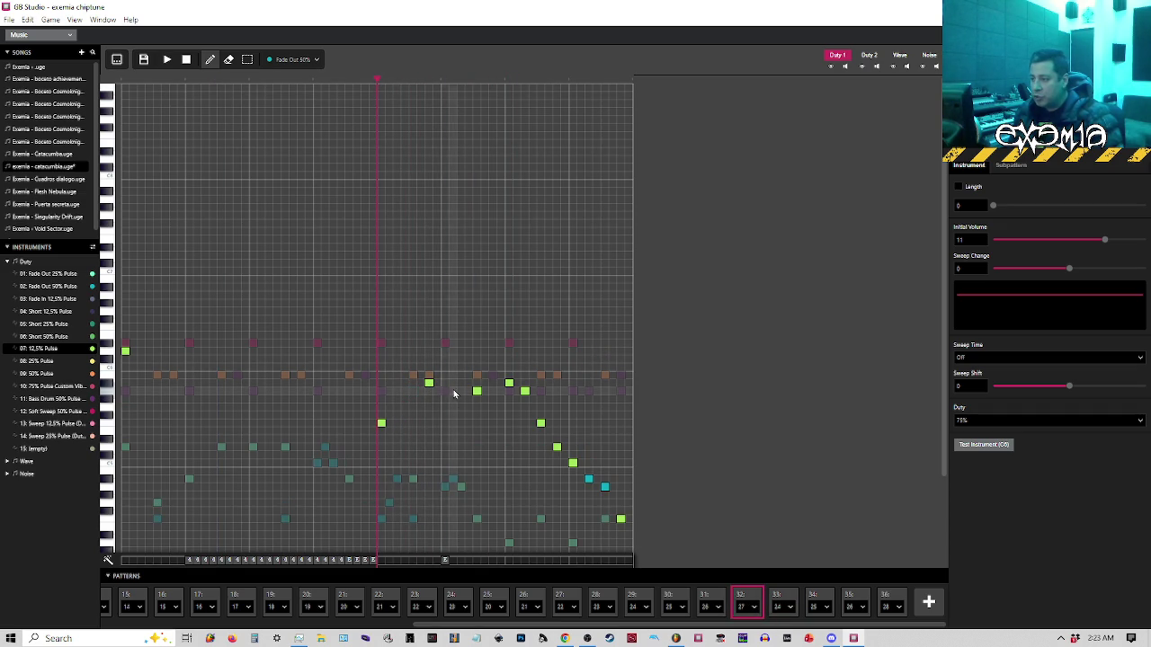
left_click(509, 384)
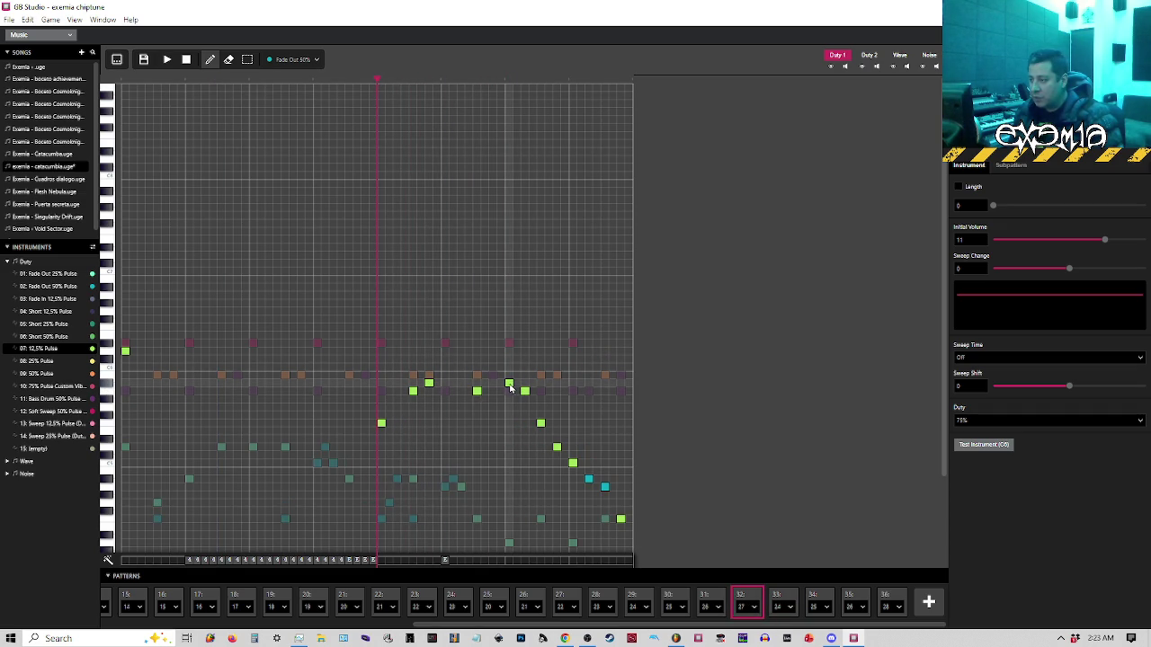
left_click(511, 387)
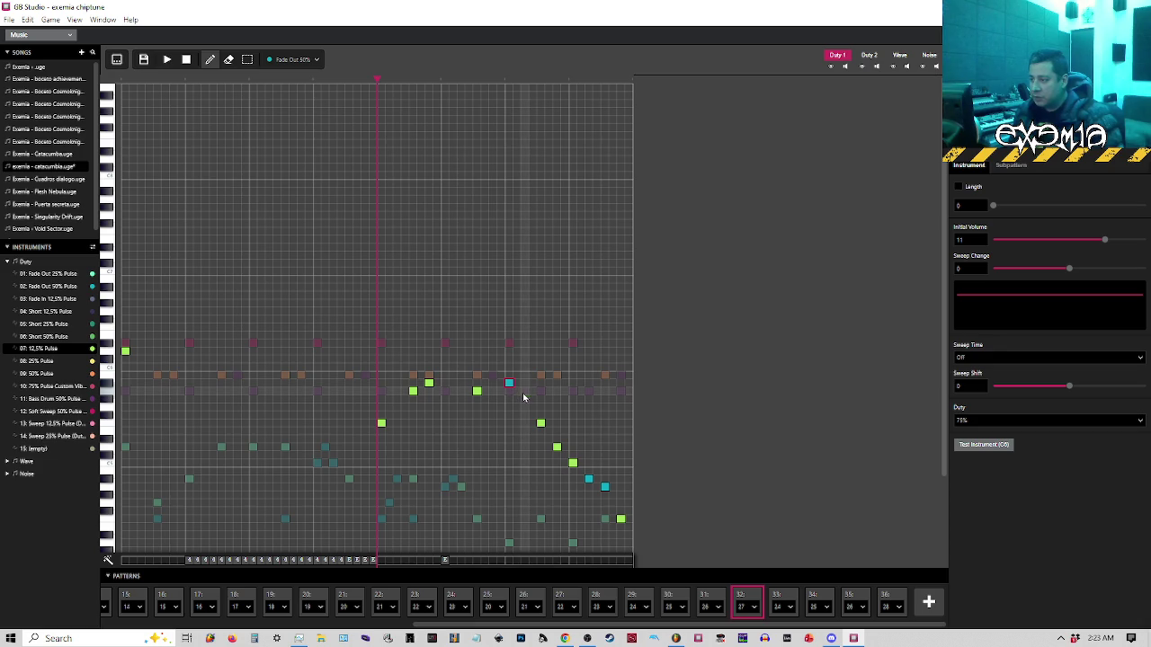
left_click(379, 80)
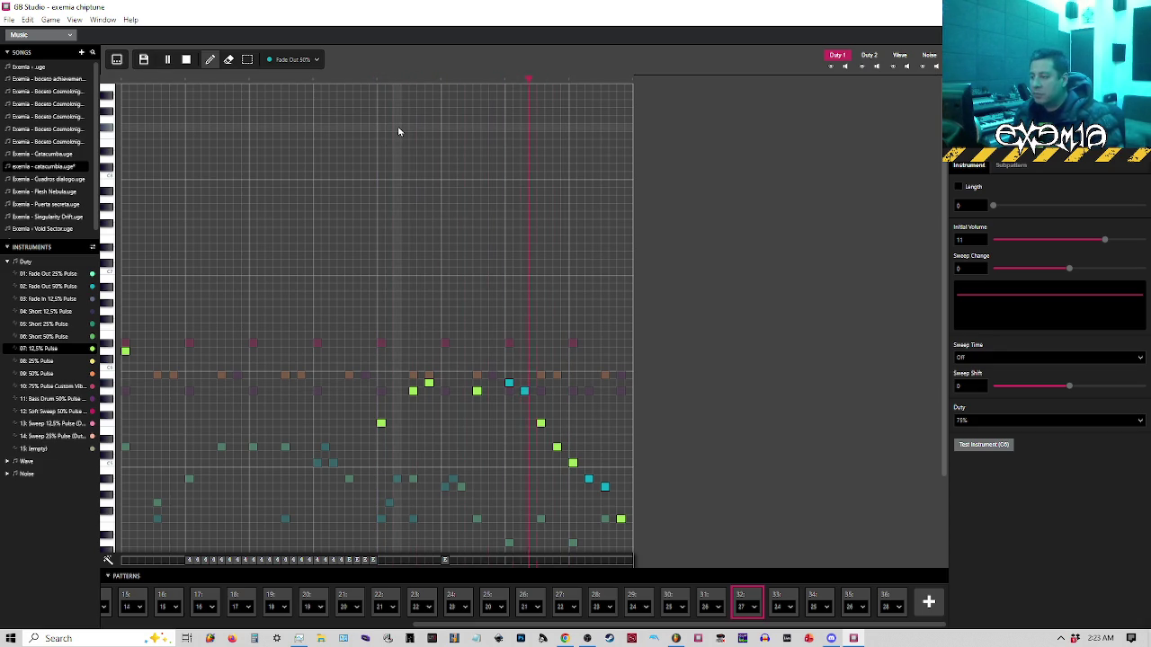
key("space")
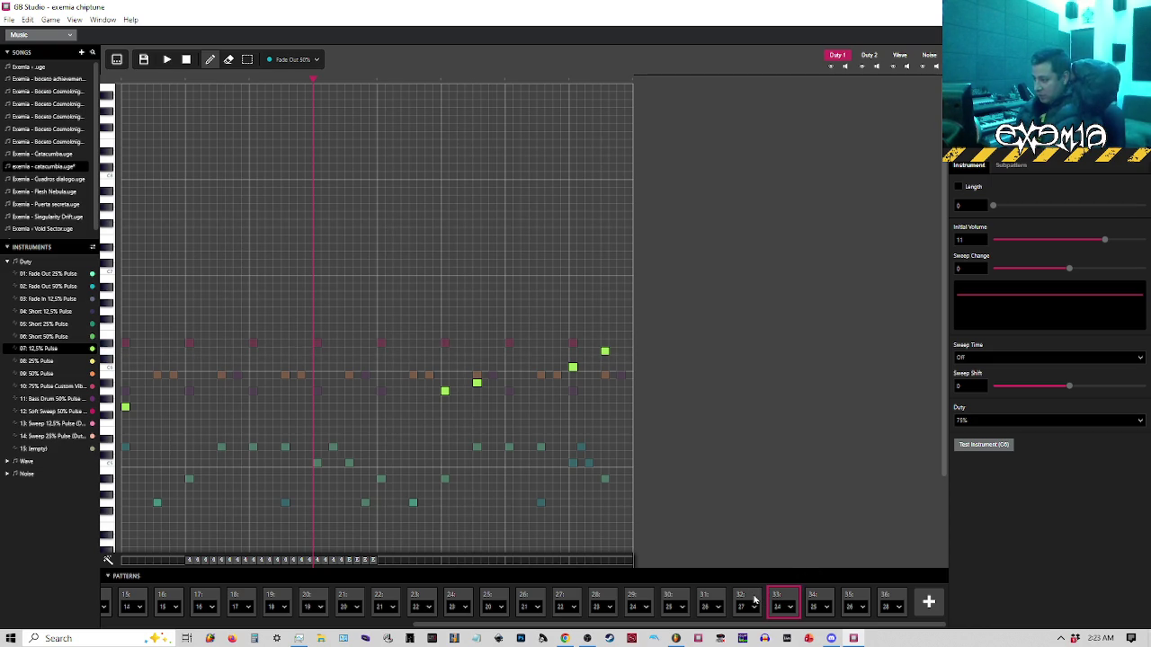
scroll(731, 576, "down", 5)
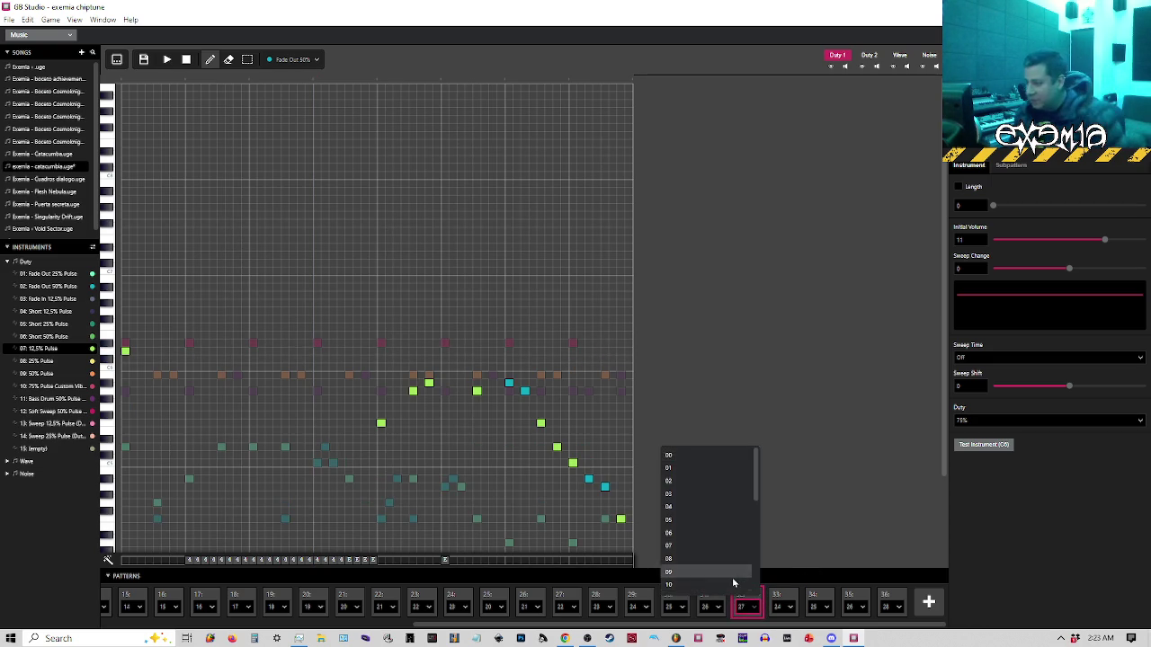
Assign pattern 28 to order slot 32 and pattern 27 to slot 36
left_click(729, 580)
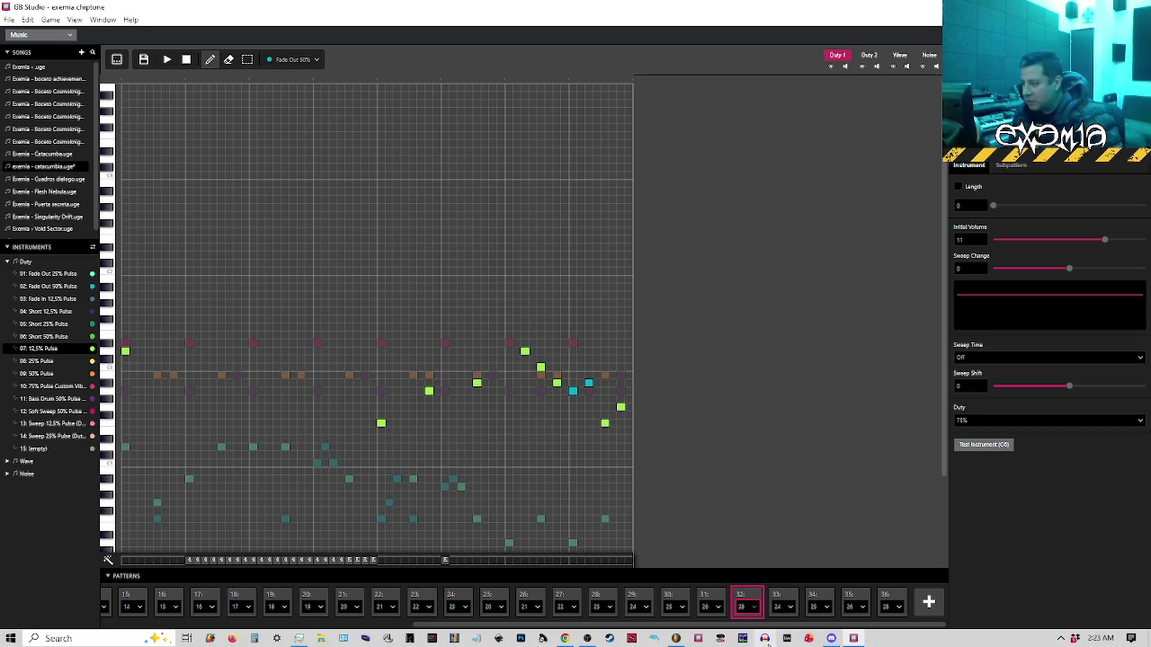
left_click(888, 606)
scroll(847, 570, "down", 5)
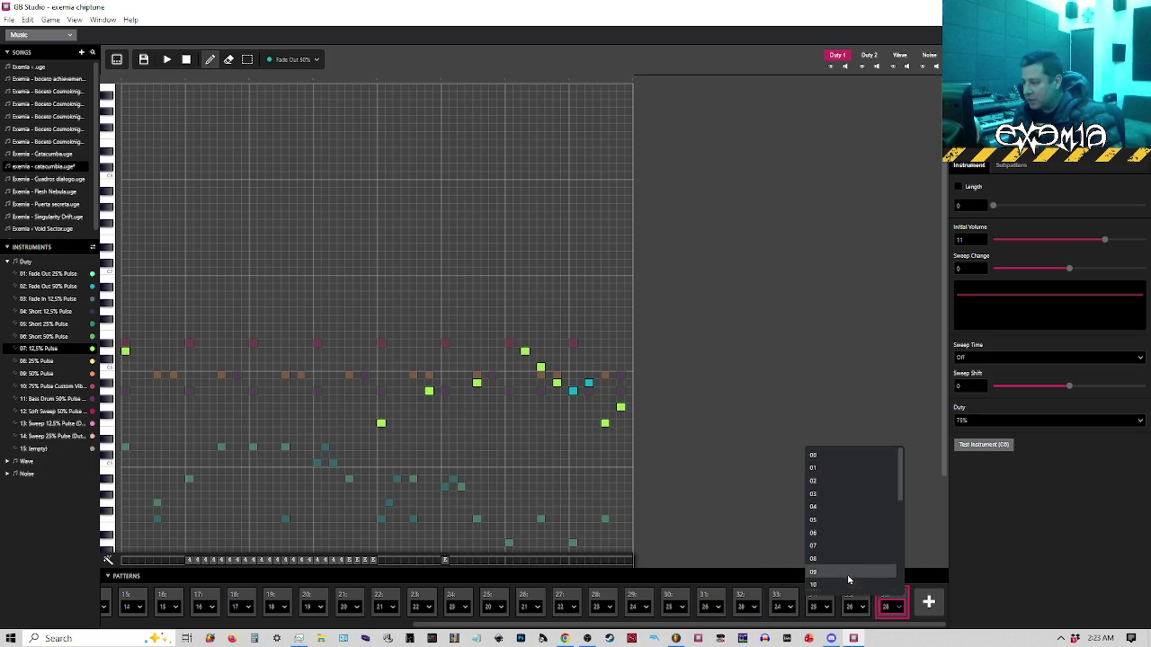
left_click(831, 561)
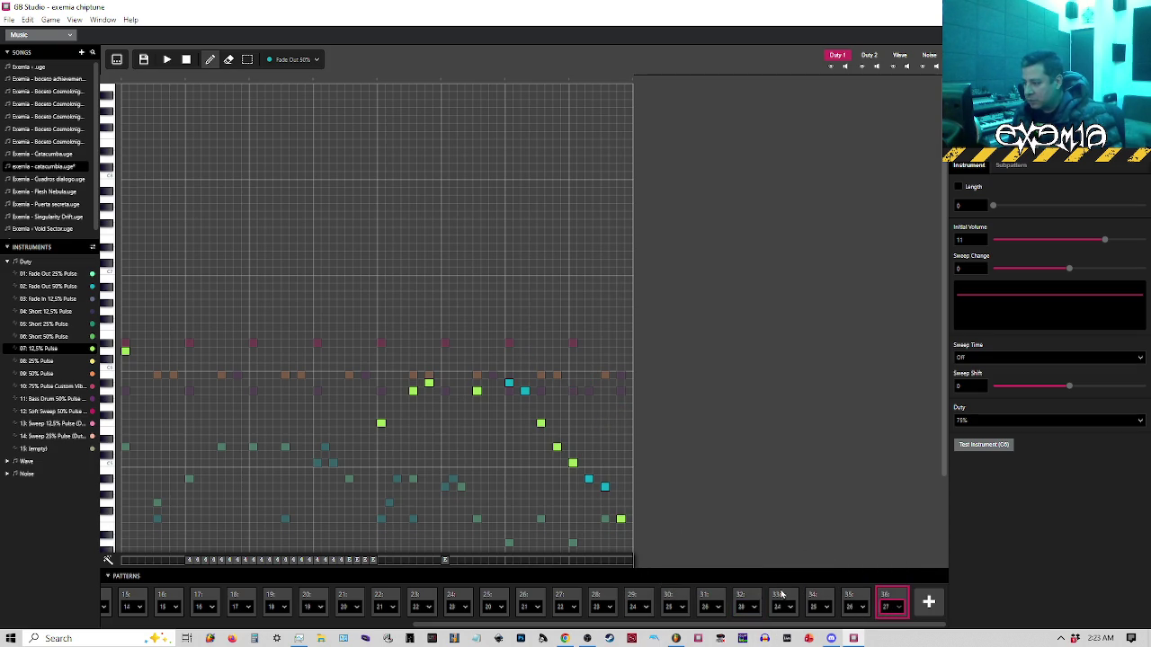
Play the song from slot 29, then audition slot 32's pattern from mid-pattern
left_click(635, 598)
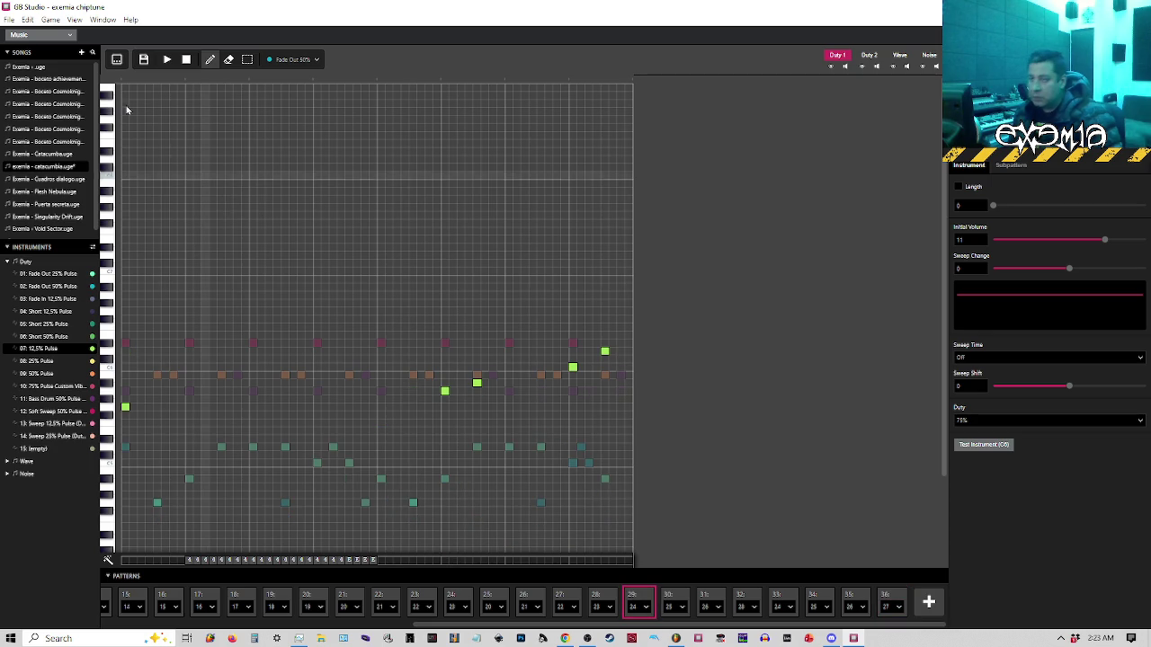
key("space")
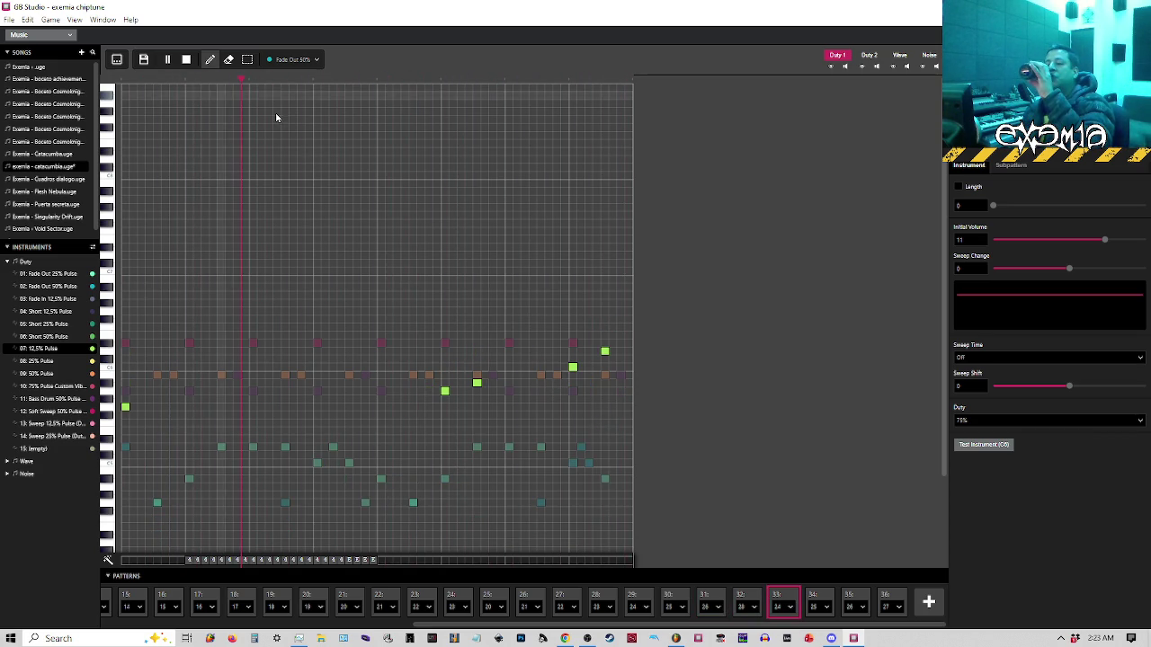
key("space")
left_click(744, 600)
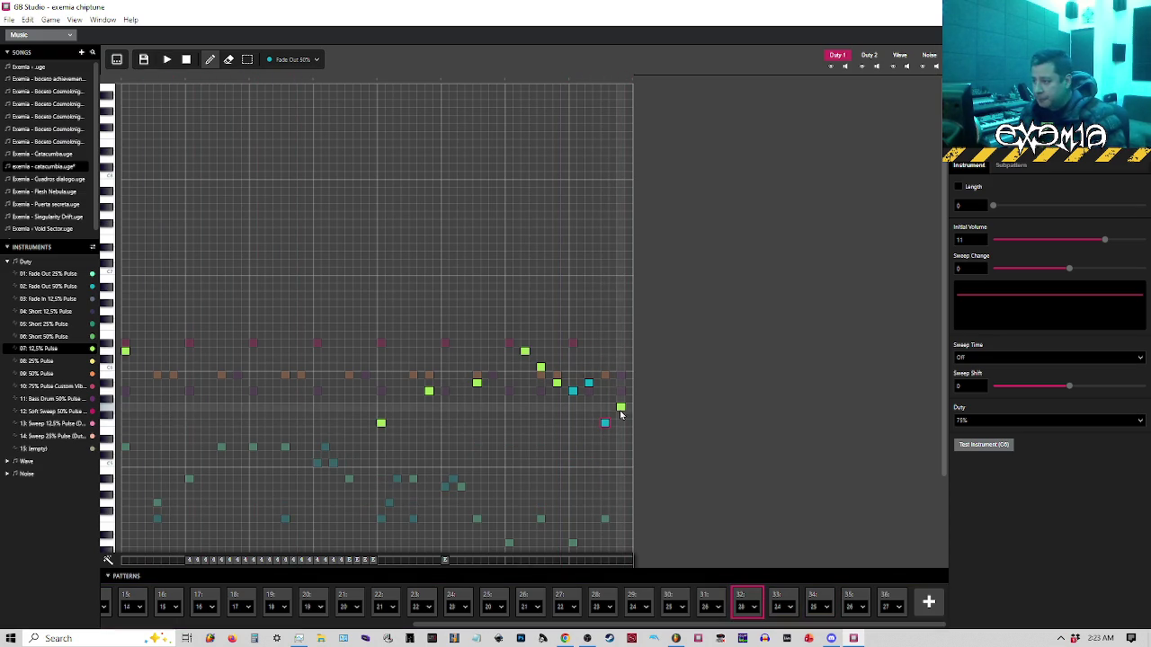
left_click(380, 81)
key("space")
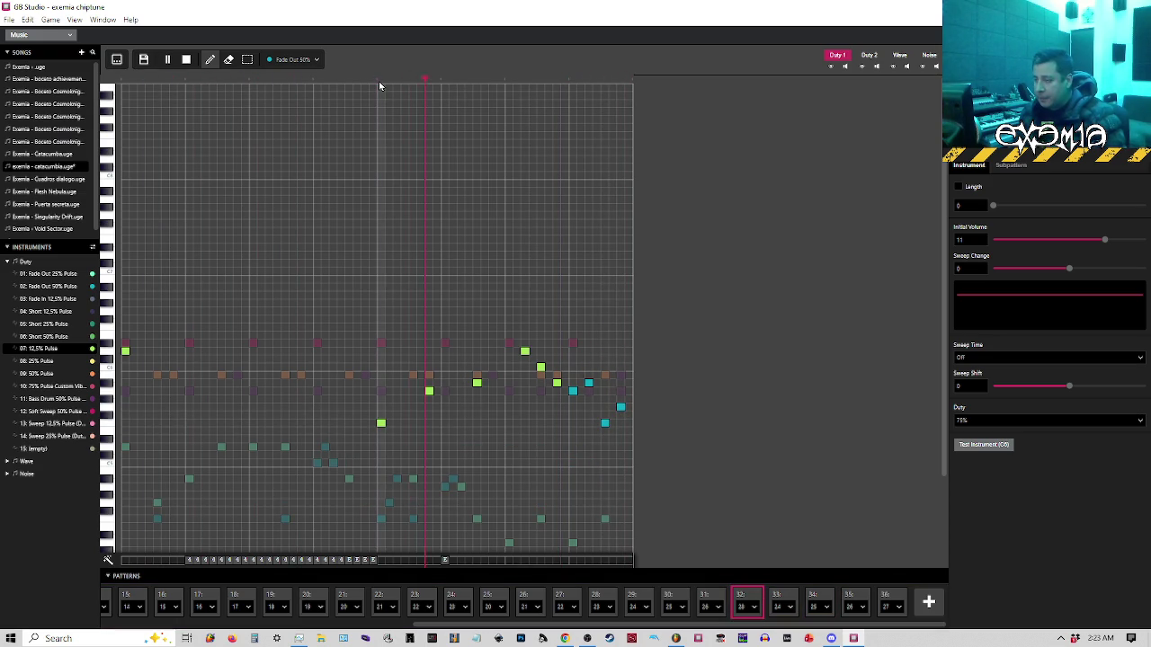
key("space")
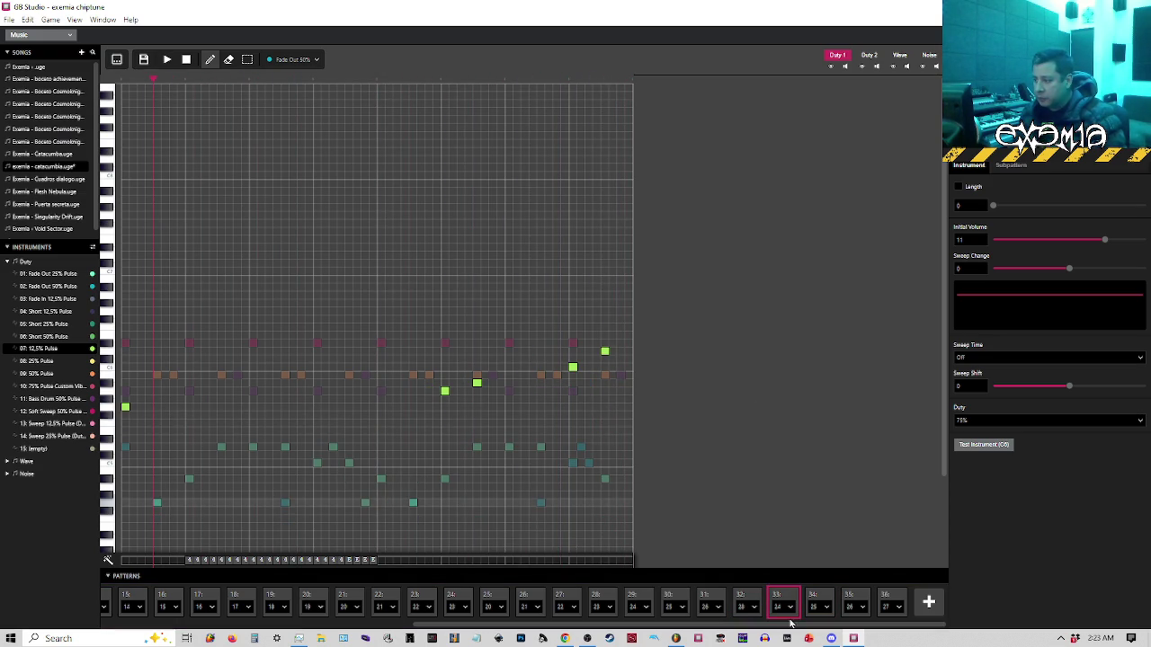
left_click(746, 601)
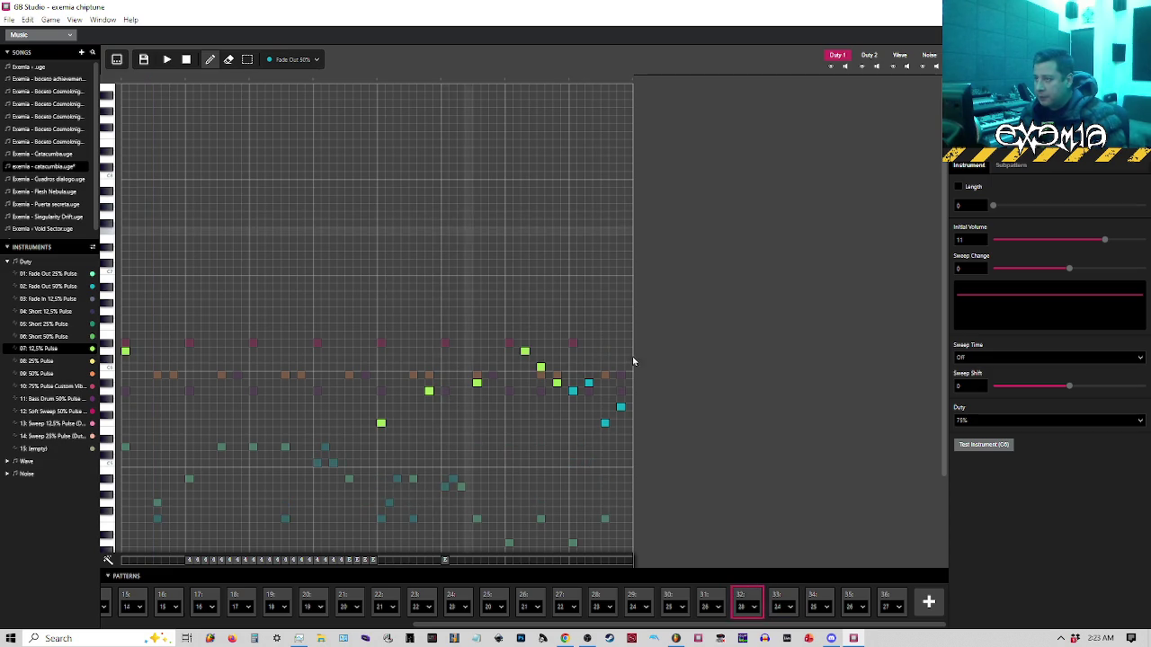
left_click(379, 82)
key("space")
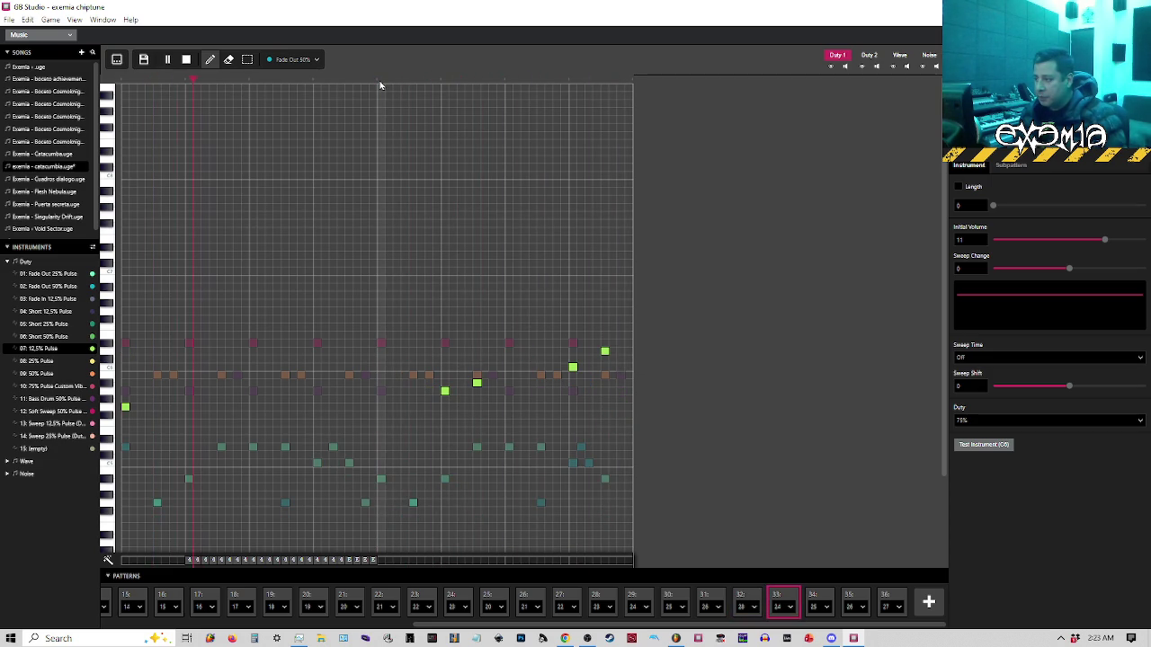
left_click(743, 598)
Change the instrument of a late lead note in slot 32's pattern and replay it from mid-pattern
left_click(604, 422)
left_click(380, 81)
key("space")
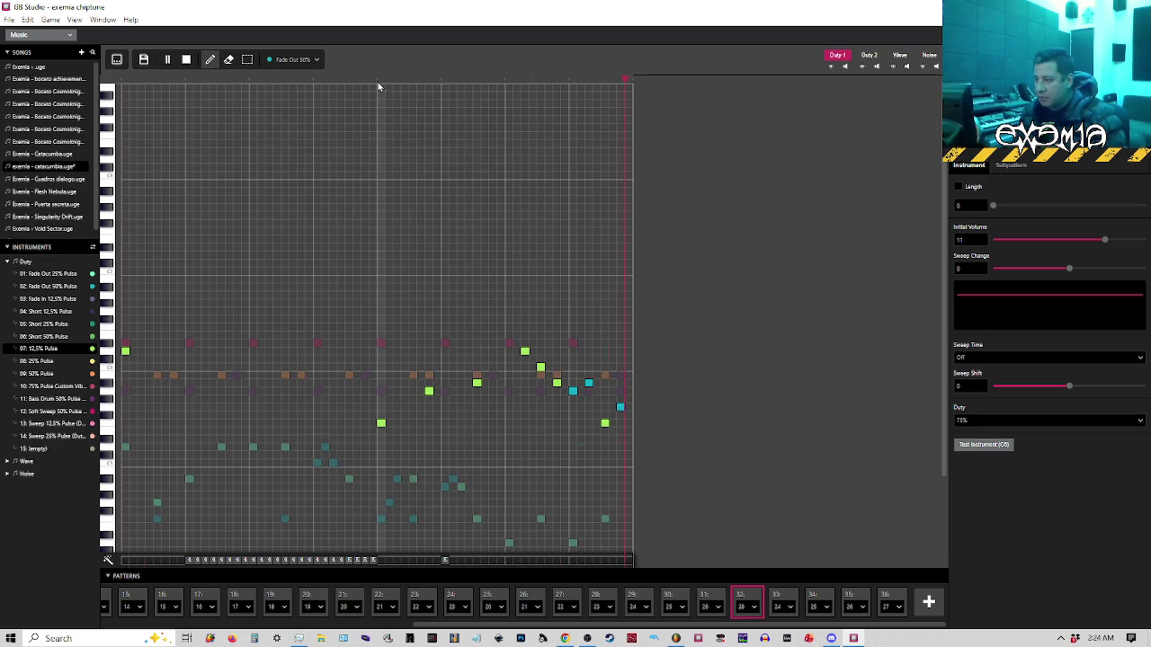
key("space")
left_click(376, 82)
key("space")
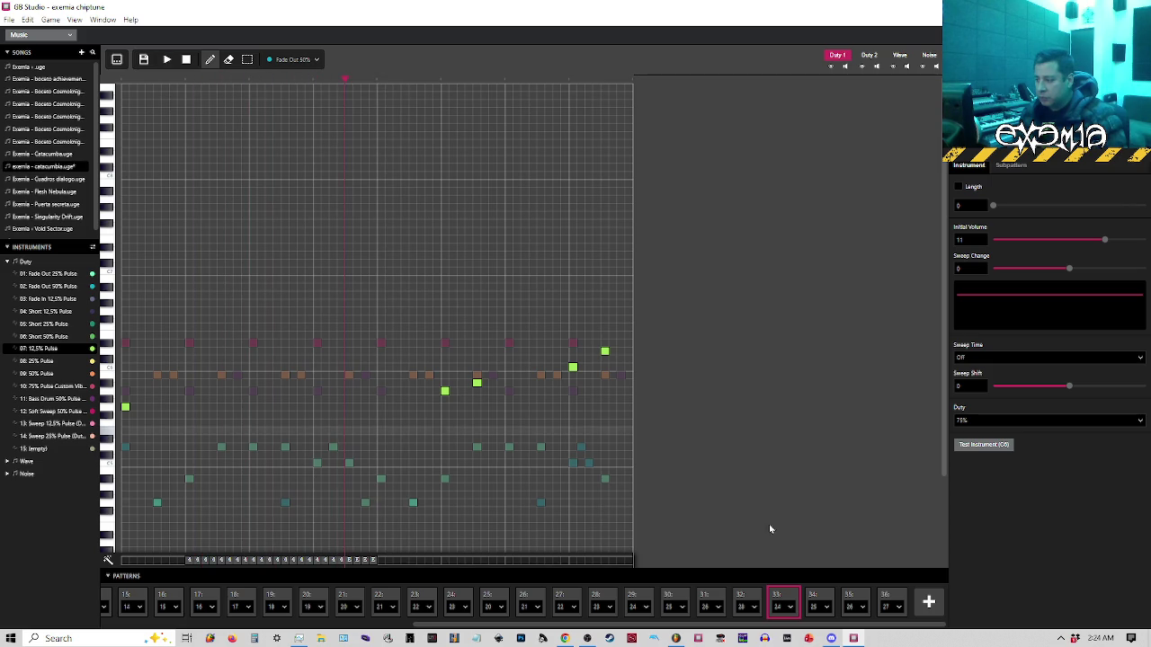
left_click(742, 599)
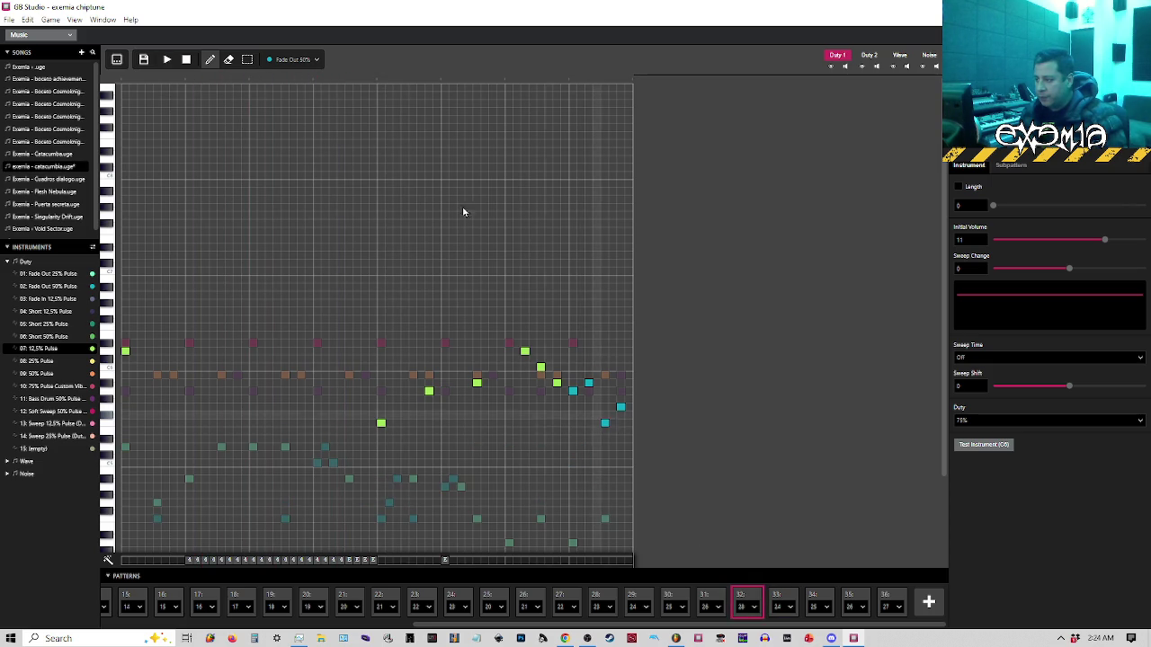
left_click(378, 83)
key("space")
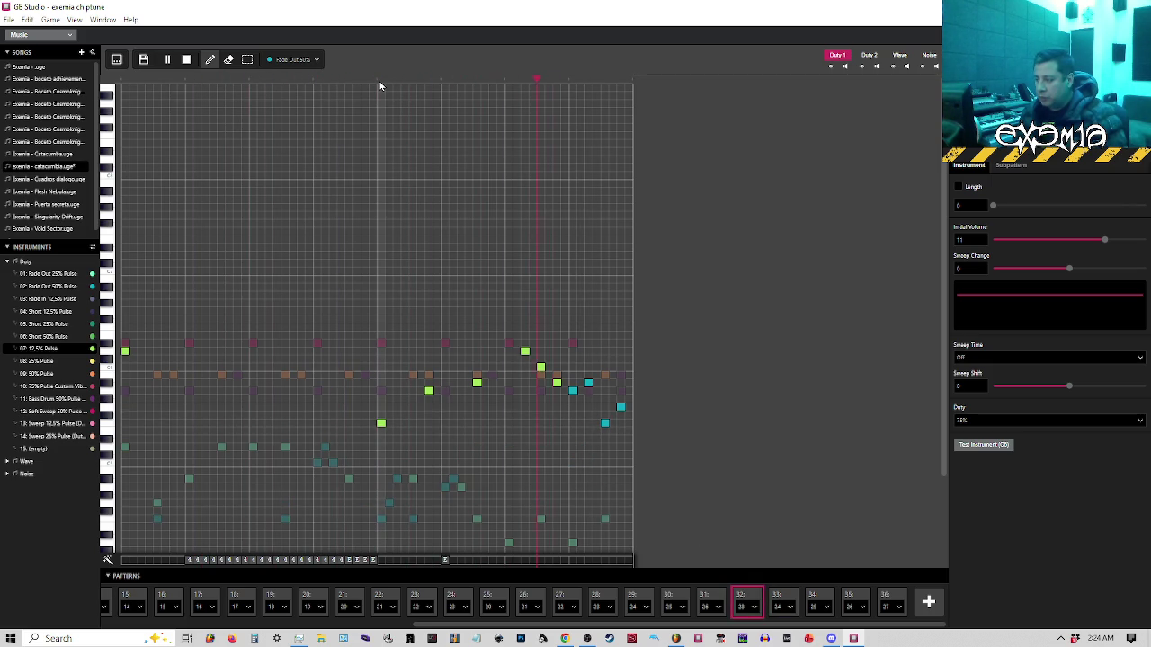
key("space")
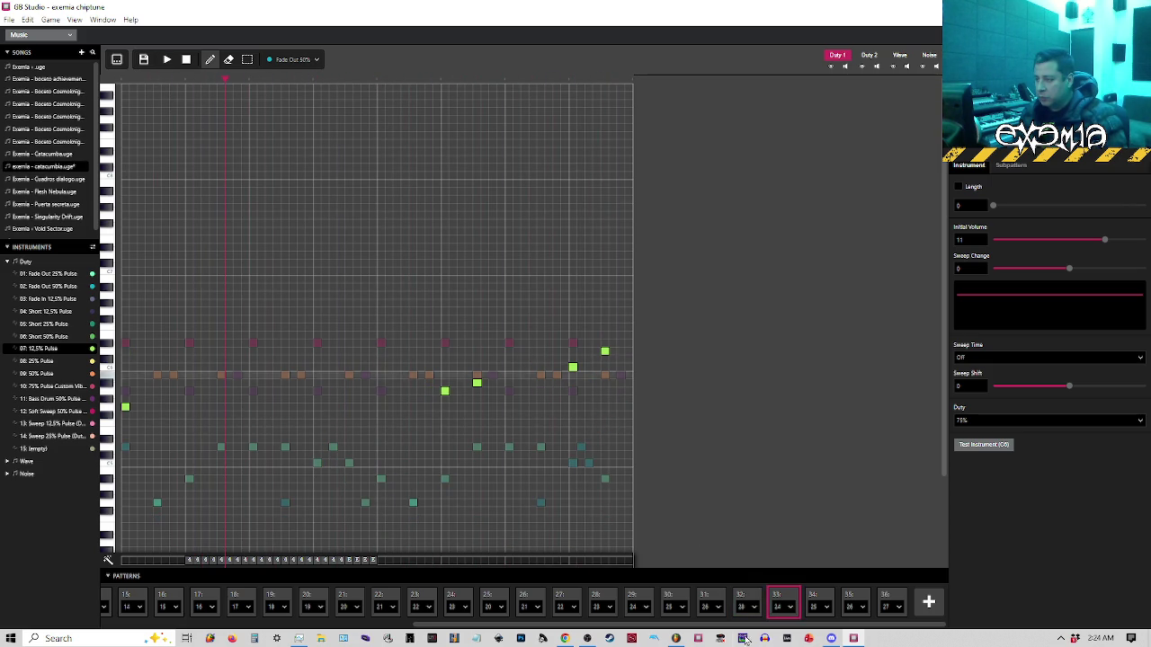